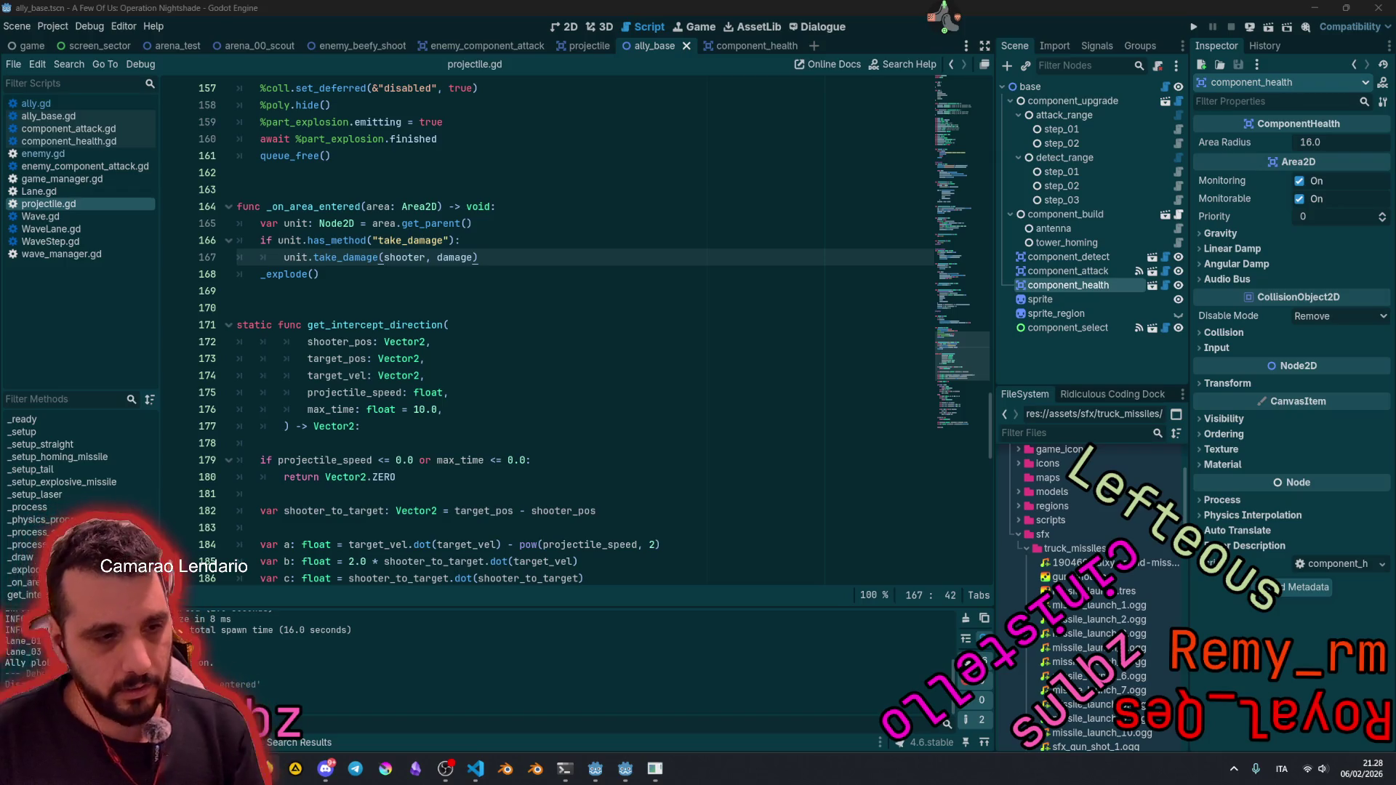
# Step: Place the caret in projectile.gd's max_time default on line 176, then switch to the Trello board
pyautogui.click(421, 409)
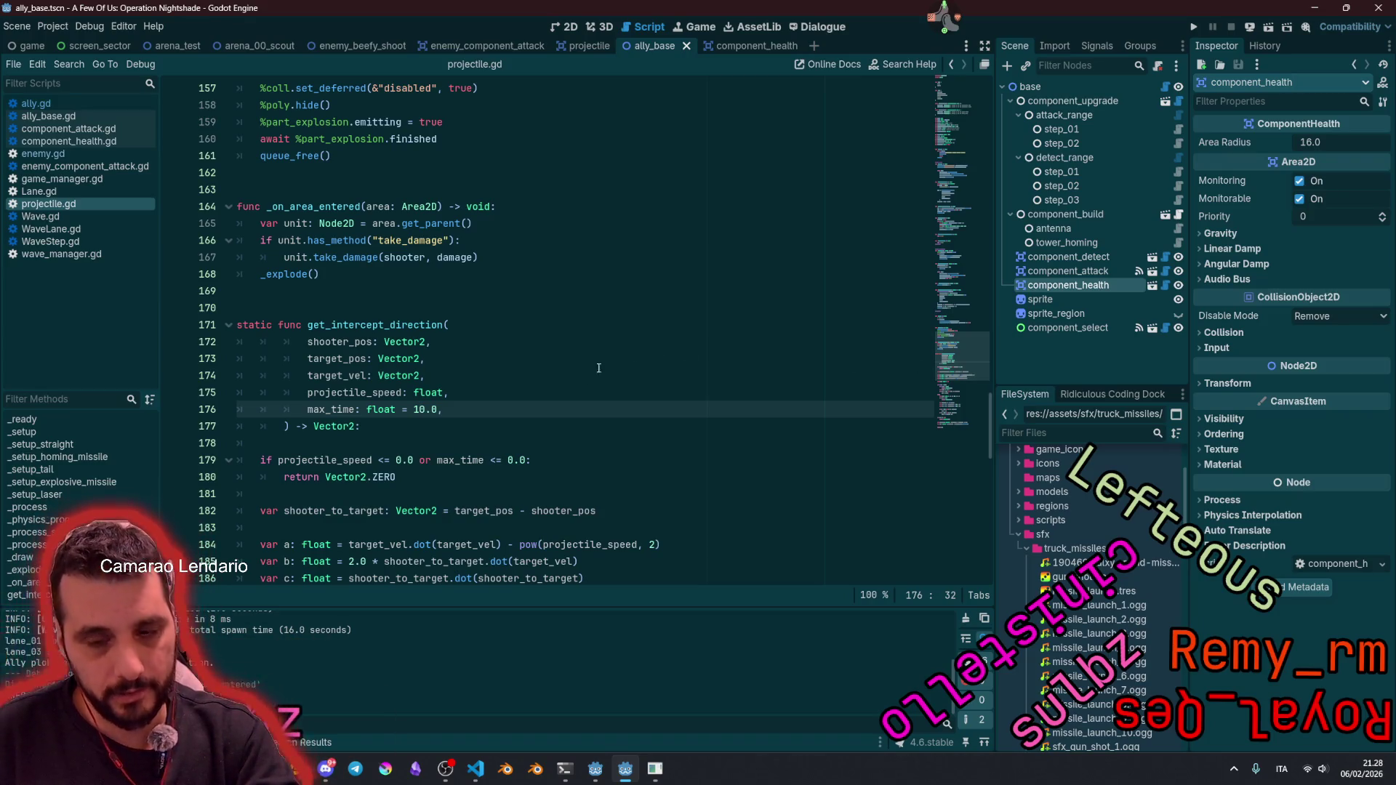
pyautogui.hotkey('alt', 'Tab')
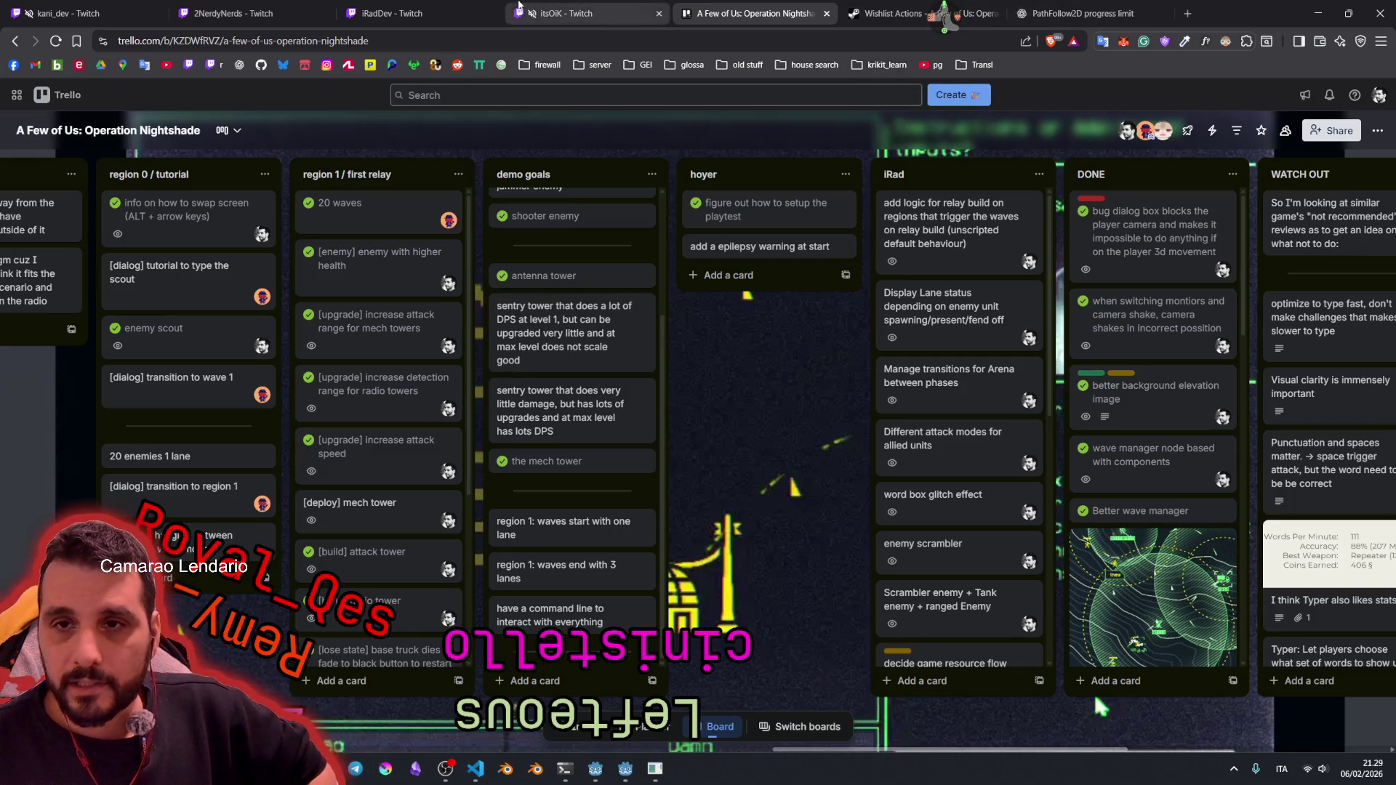
# Step: From the ChatGPT tab's firewall bookmarks, open the Operation Nightshade Demo Steam store page
pyautogui.click(1084, 13)
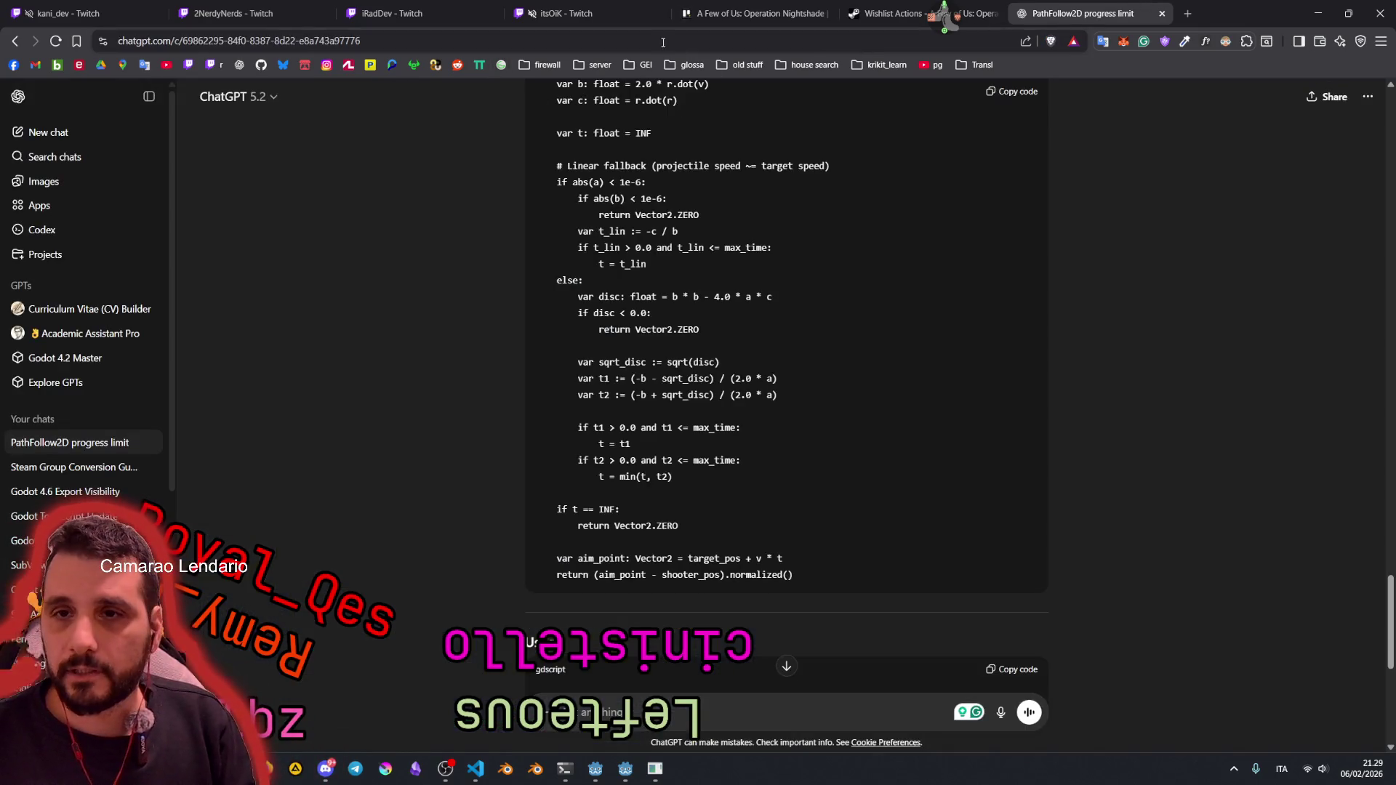
pyautogui.click(542, 65)
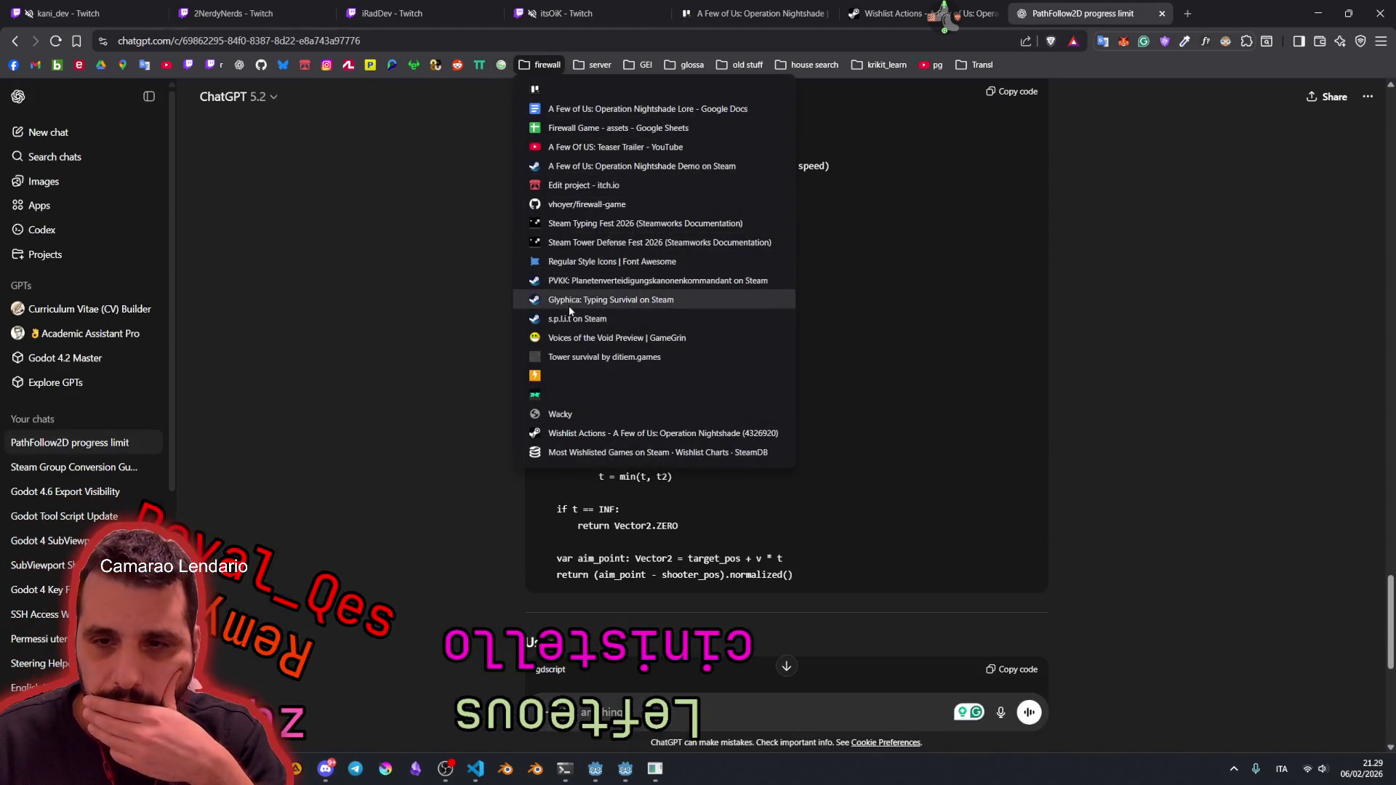
pyautogui.click(586, 167)
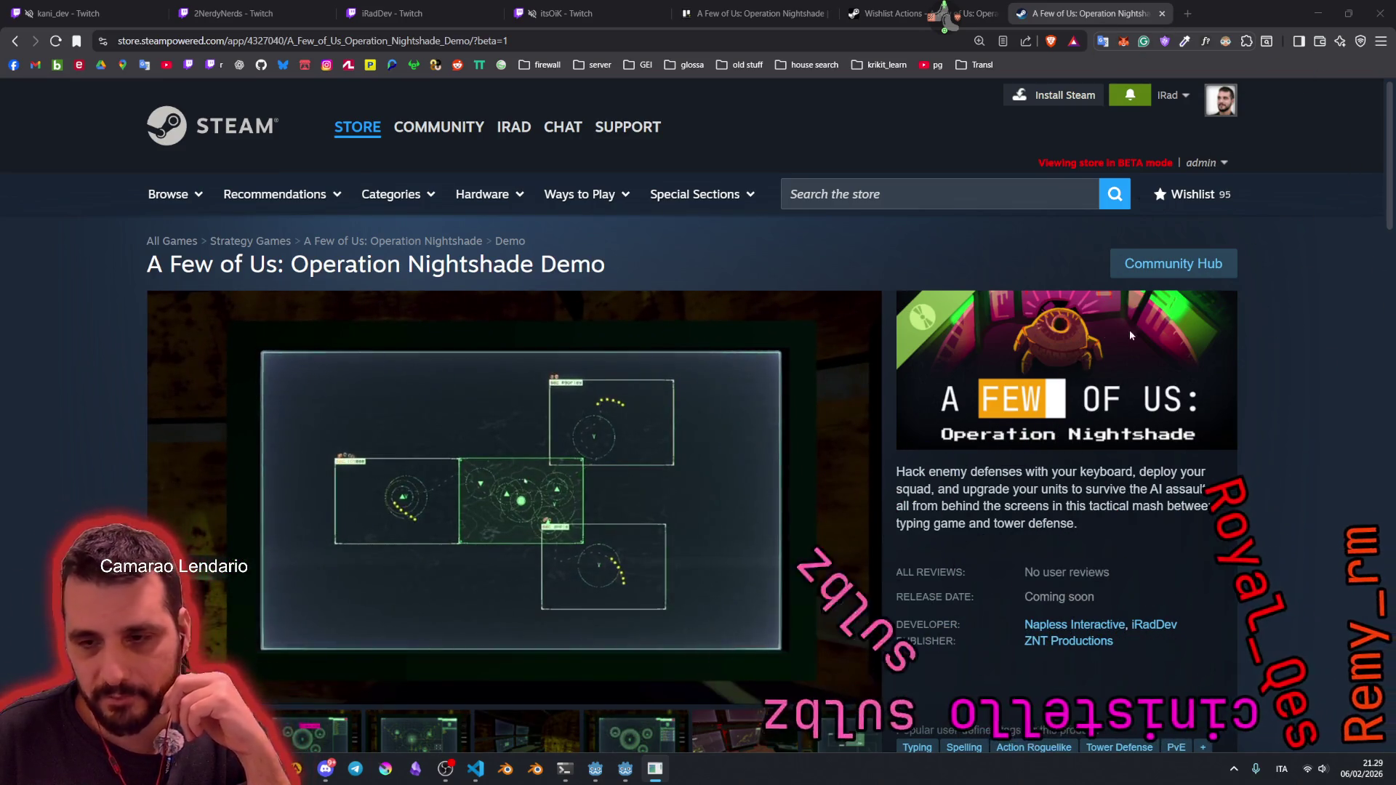
pyautogui.scroll(-3, 34, 342)
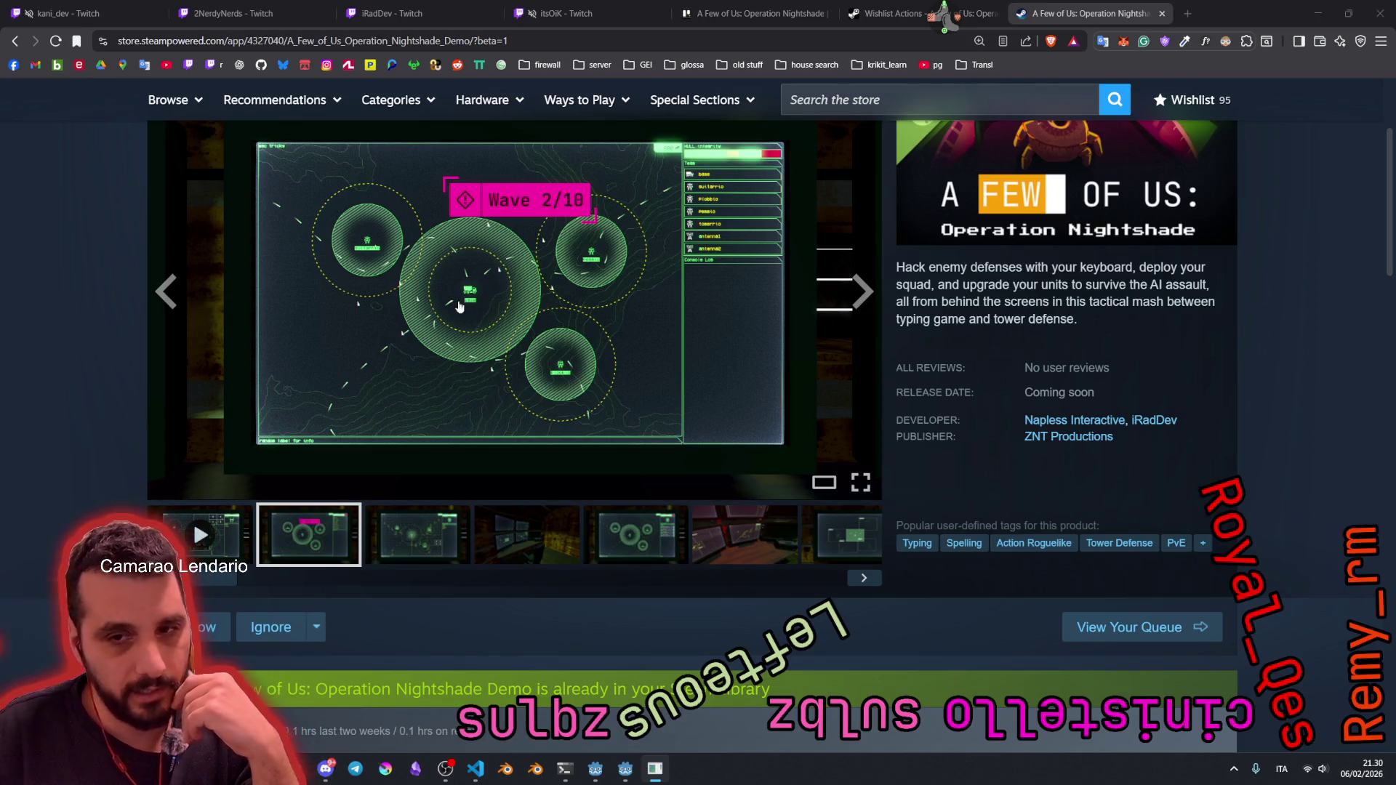
# Step: Return to the Godot editor and run the project with F5
pyautogui.click(625, 769)
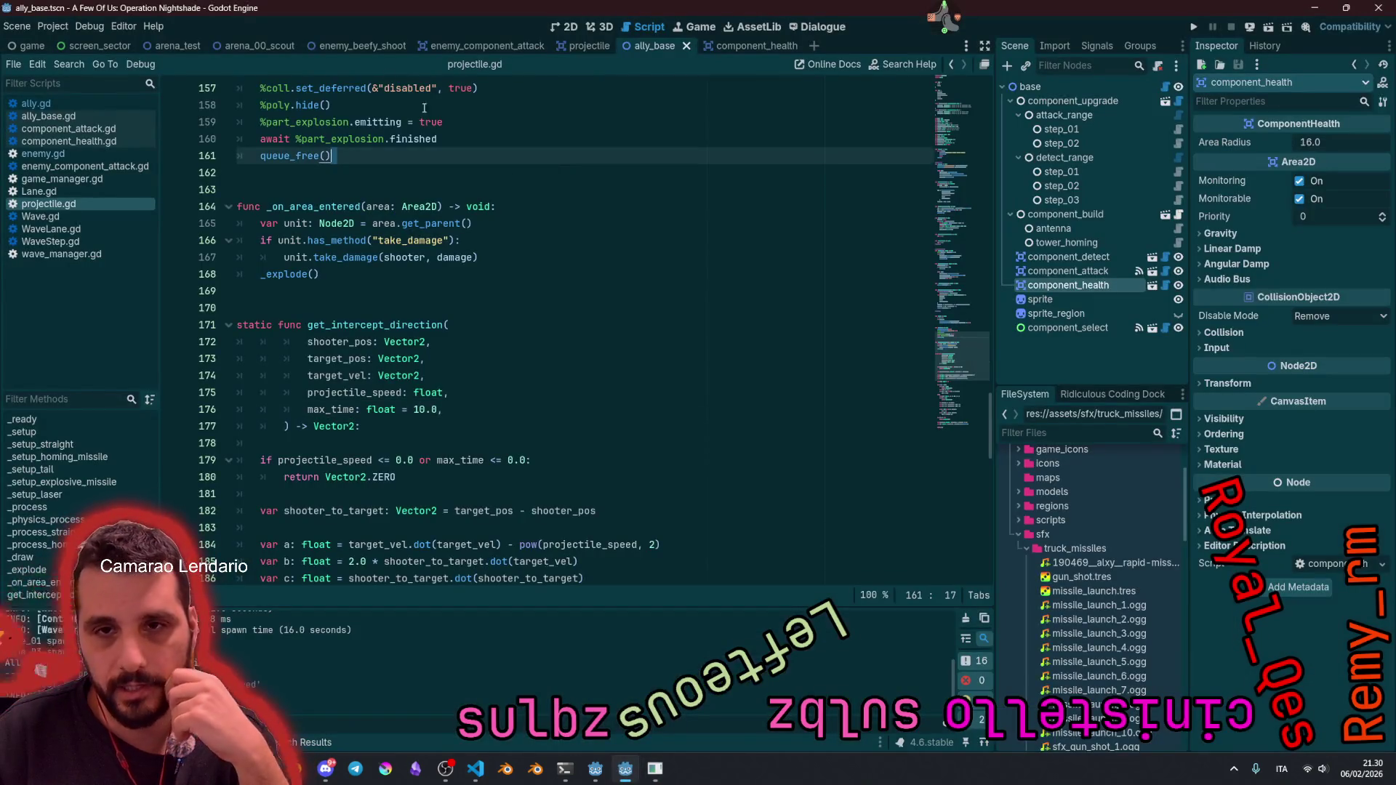
pyautogui.press('F5')
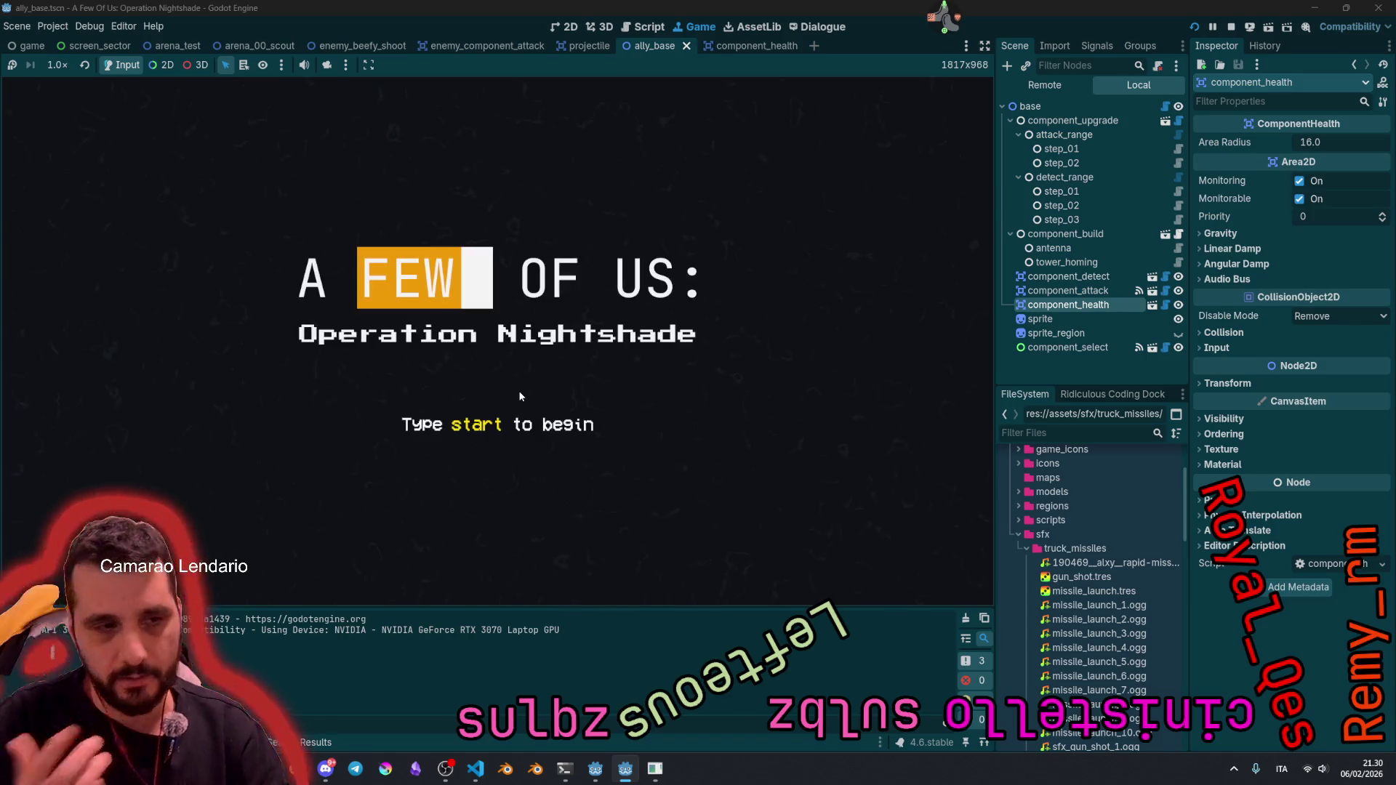
# Step: Enter 'start', advance the opening dialogue, and zoom into the centre radar monitor
pyautogui.write('start')
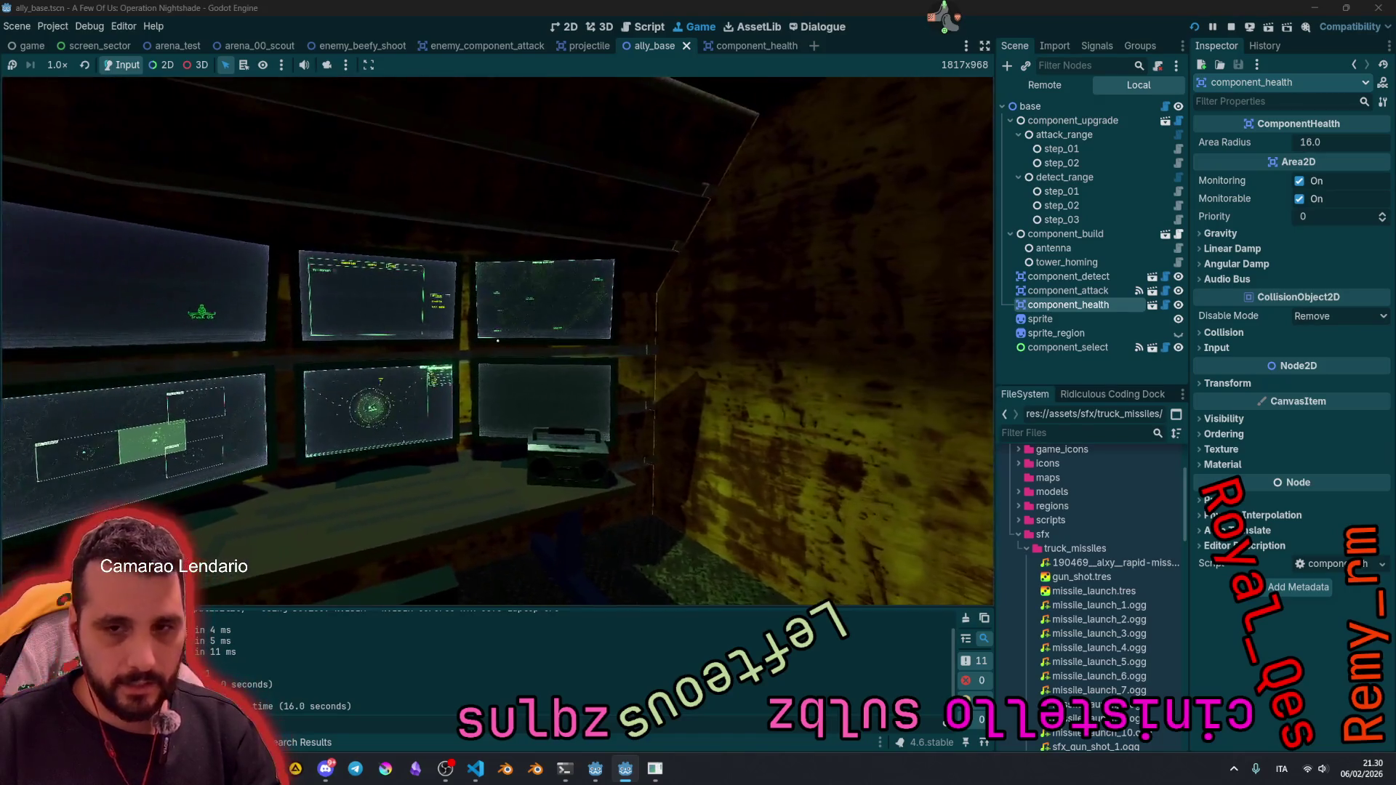
pyautogui.press('Return')
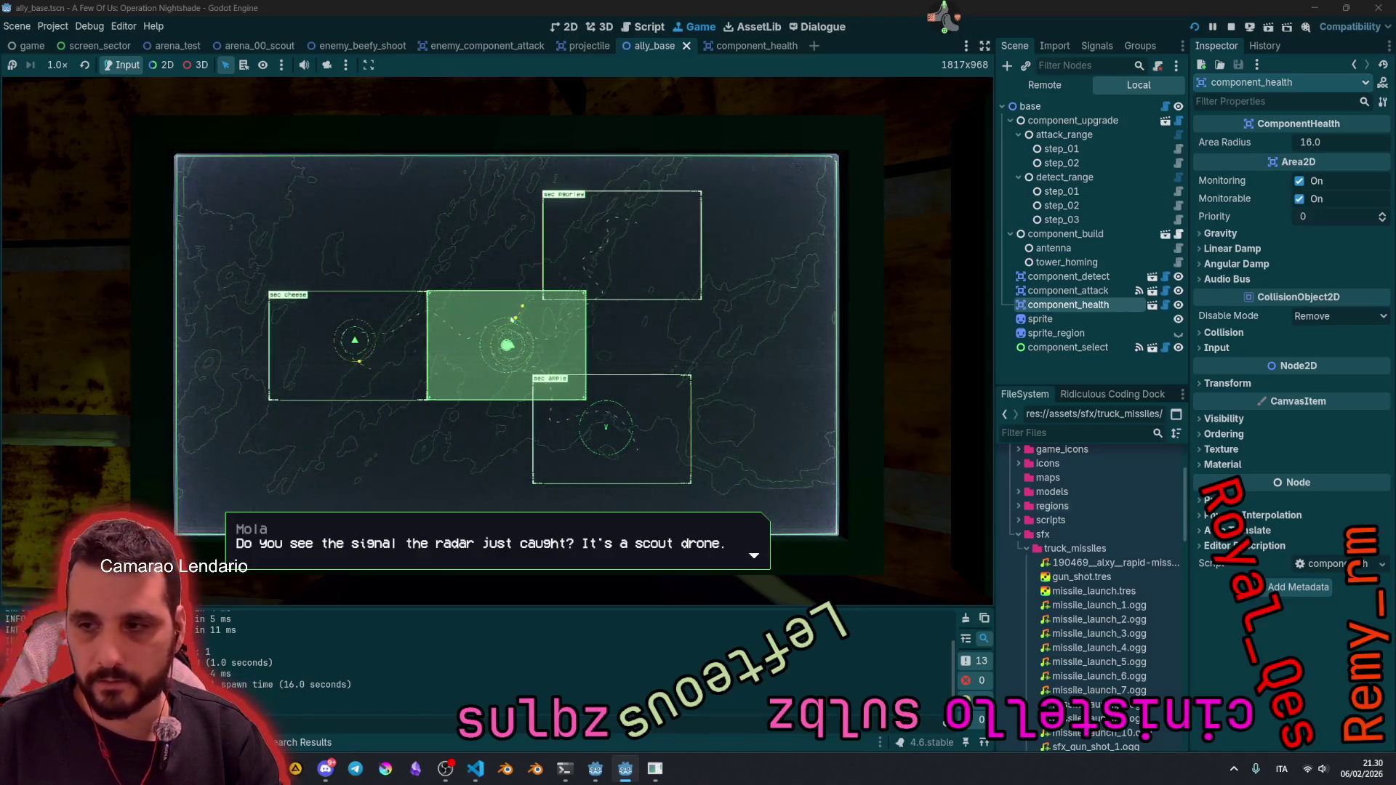
pyautogui.press('Return')
pyautogui.press('Return')
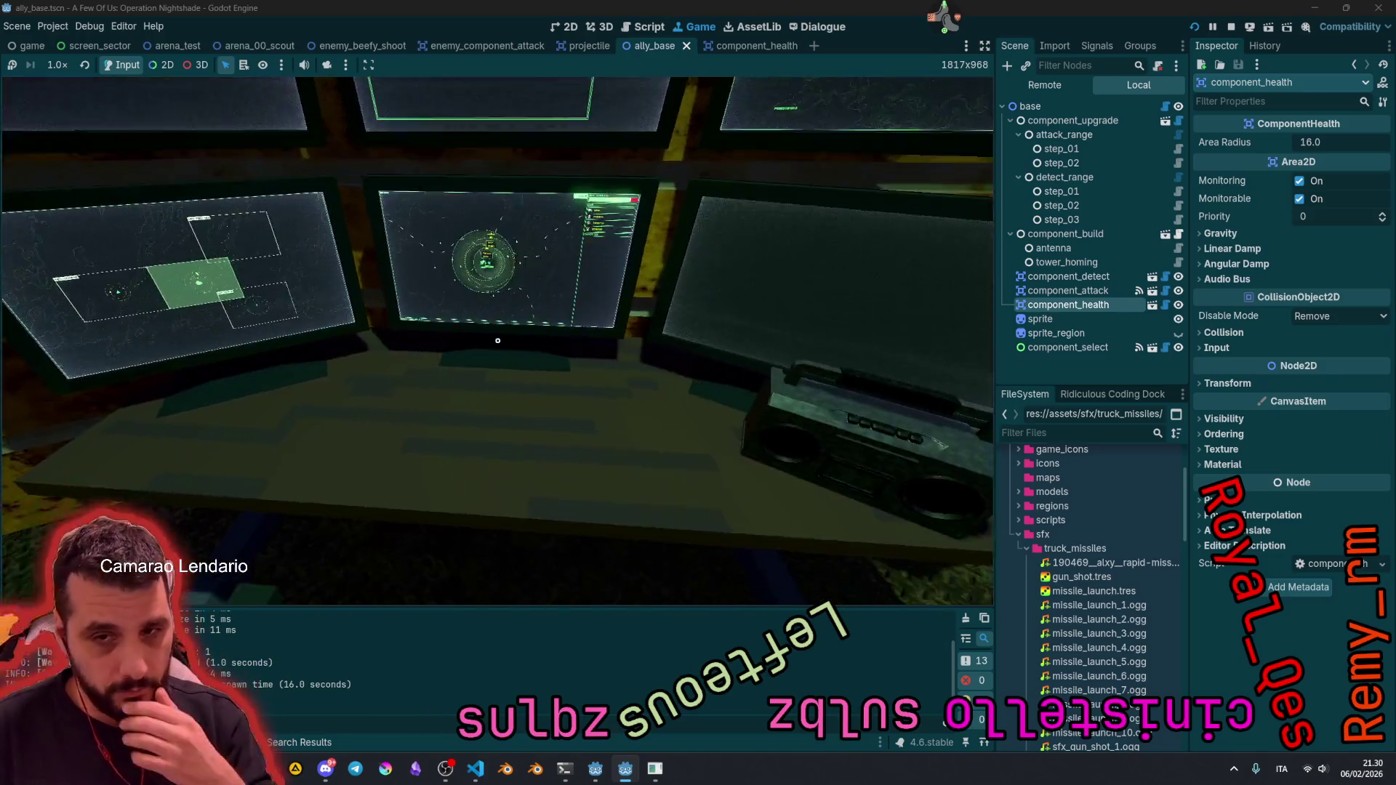
pyautogui.click(497, 340)
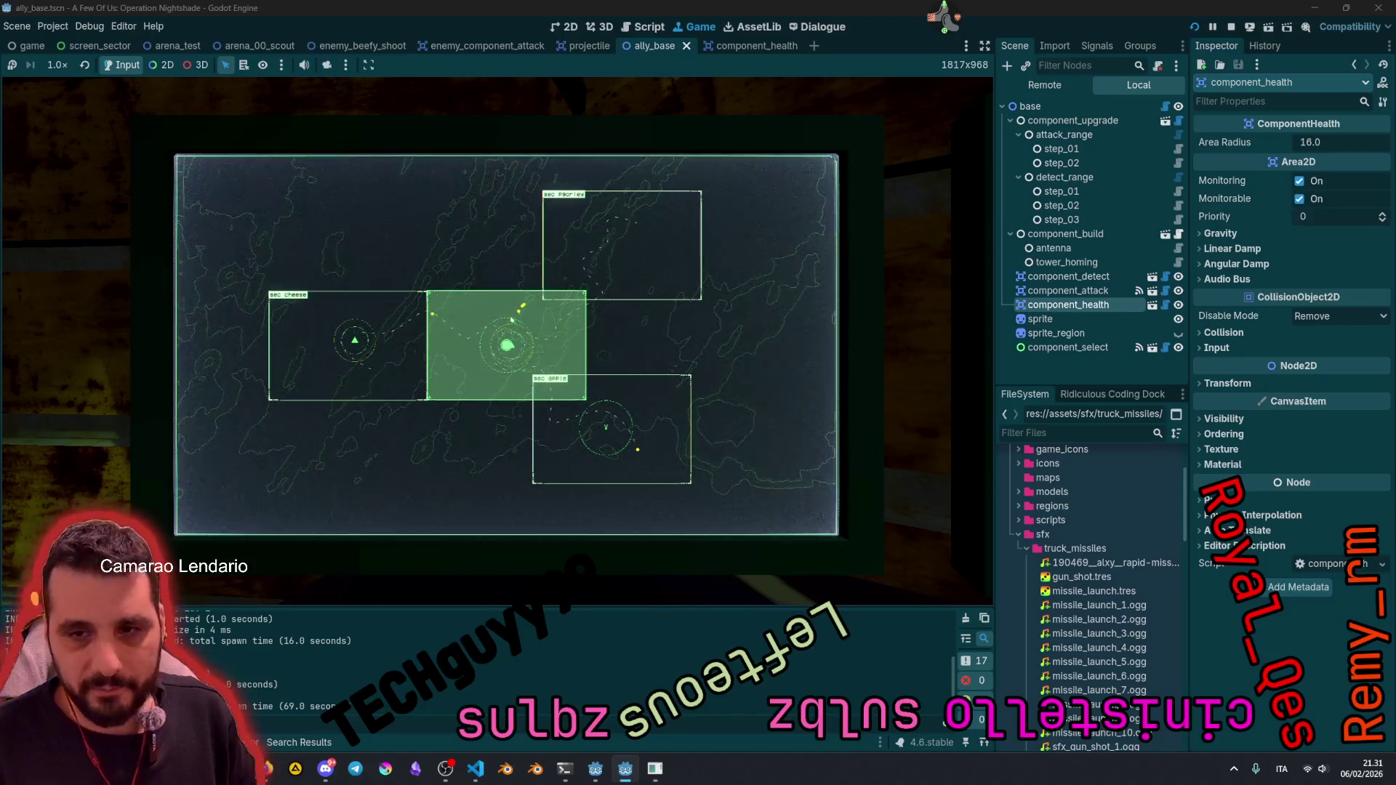
pyautogui.press('Escape')
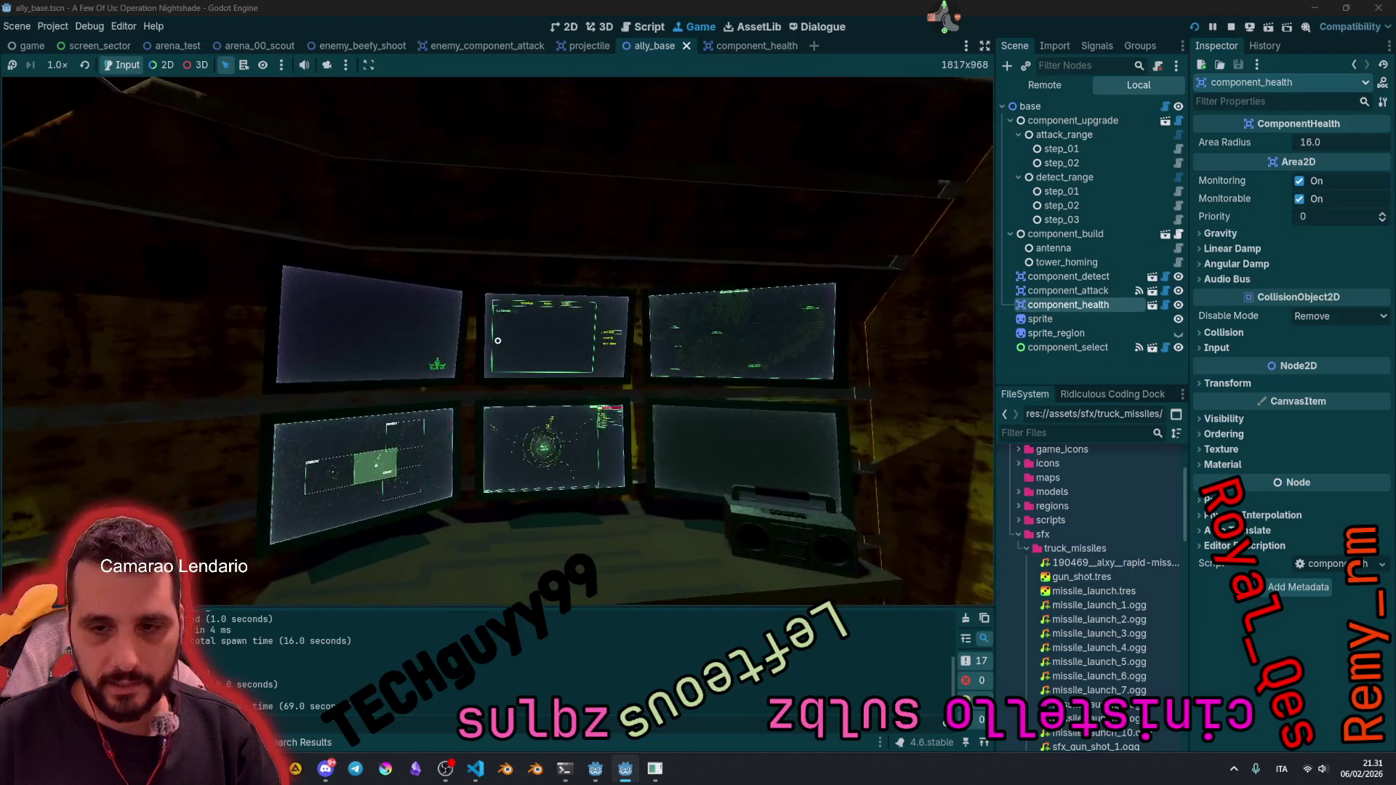
pyautogui.press('Return')
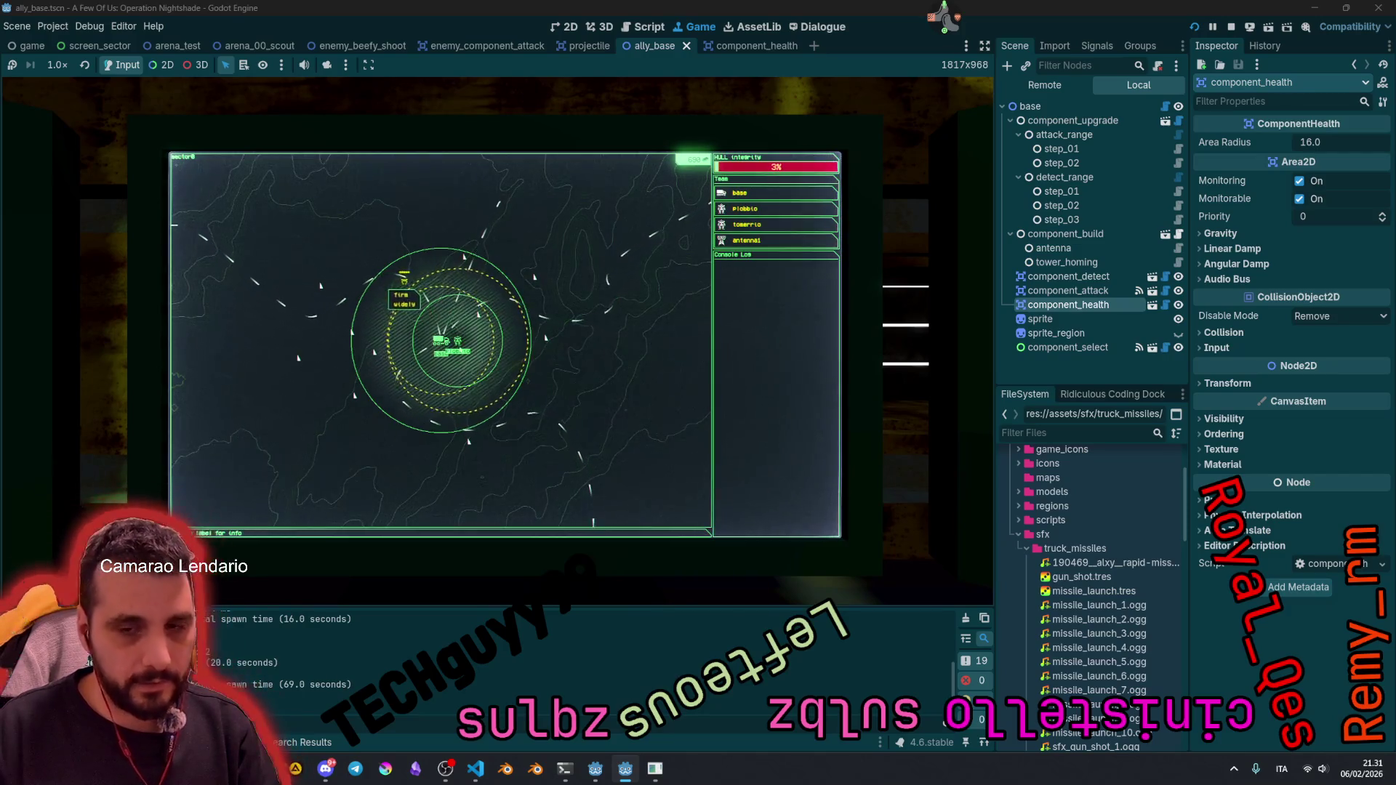
# Step: Look around the room, return to the monitors, and defend the lower-right sector until Game Over
pyautogui.press('Escape')
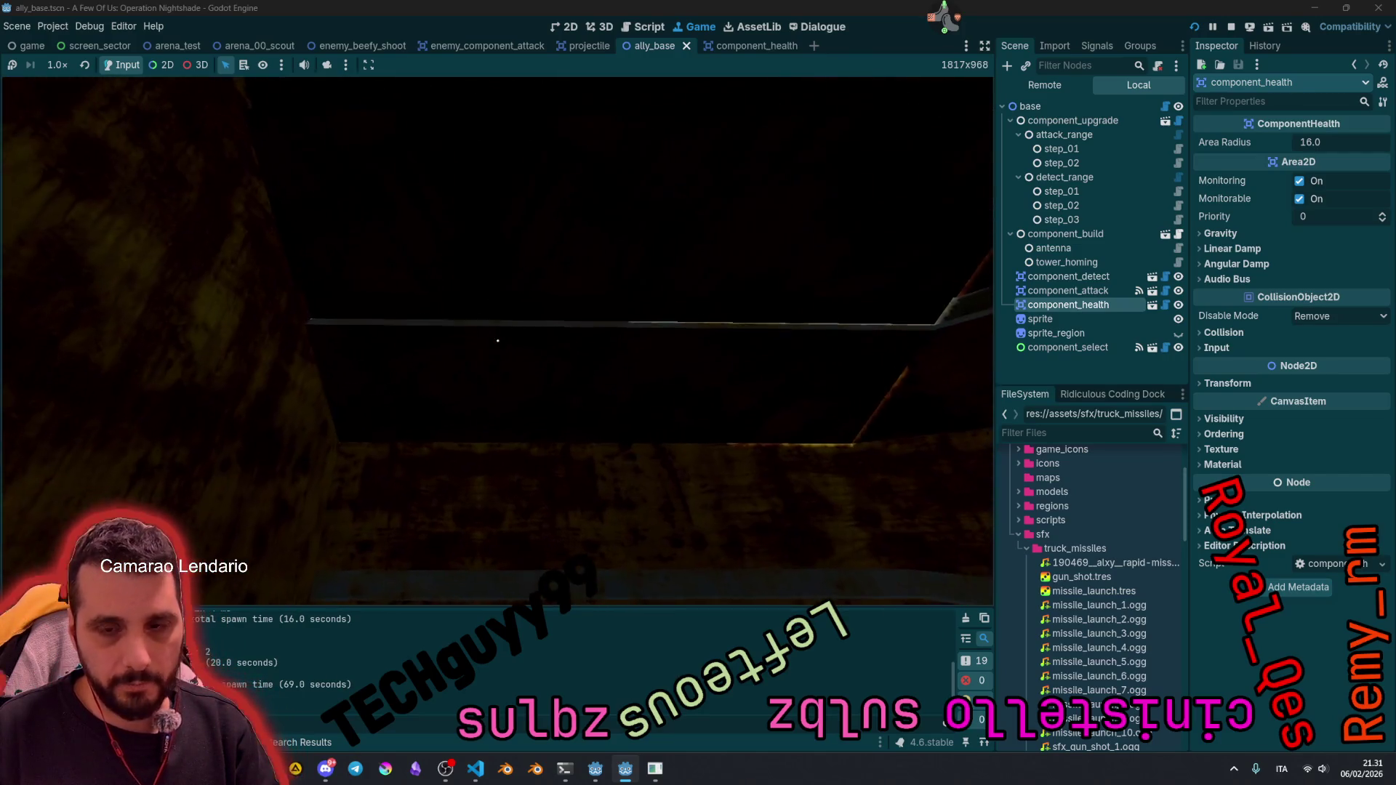
pyautogui.click(497, 341)
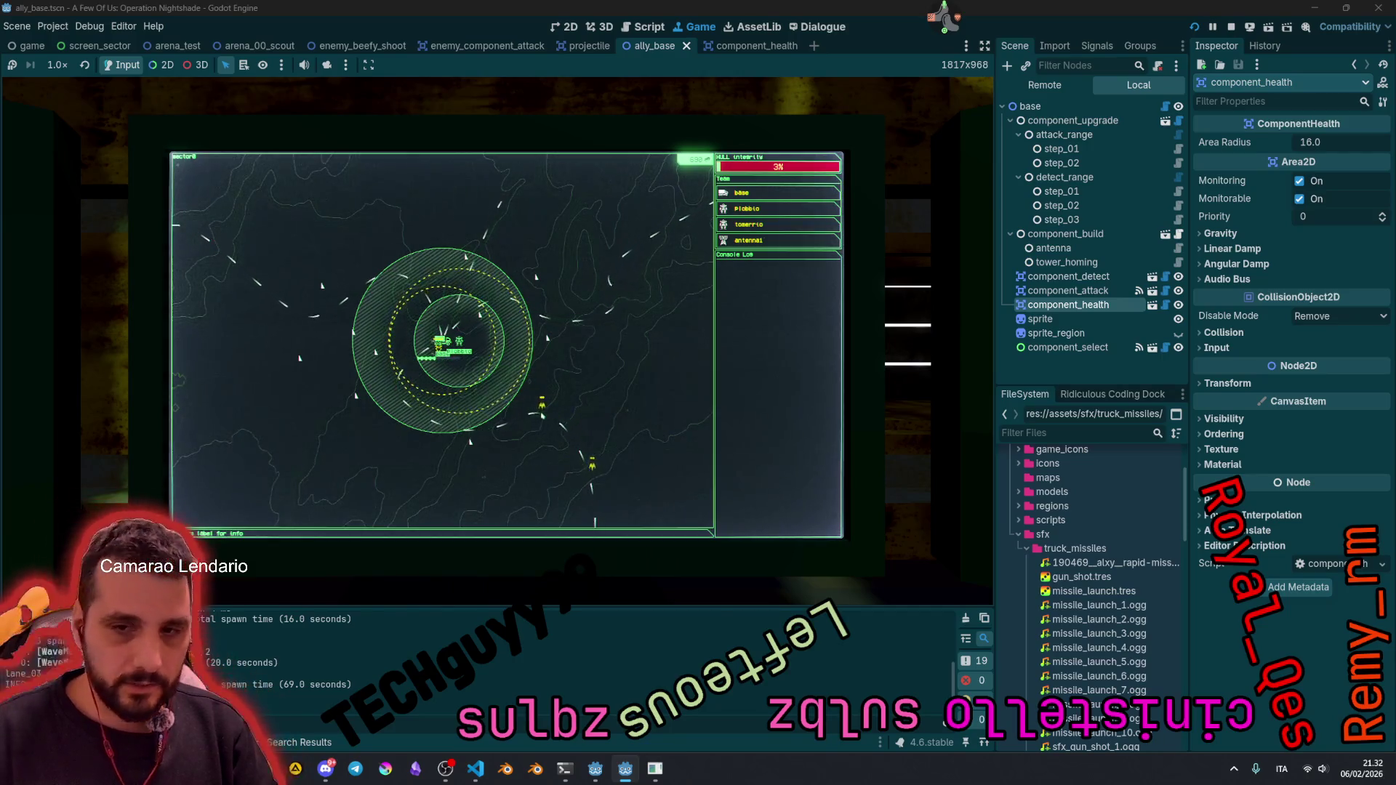
pyautogui.press('Escape')
pyautogui.click(498, 324)
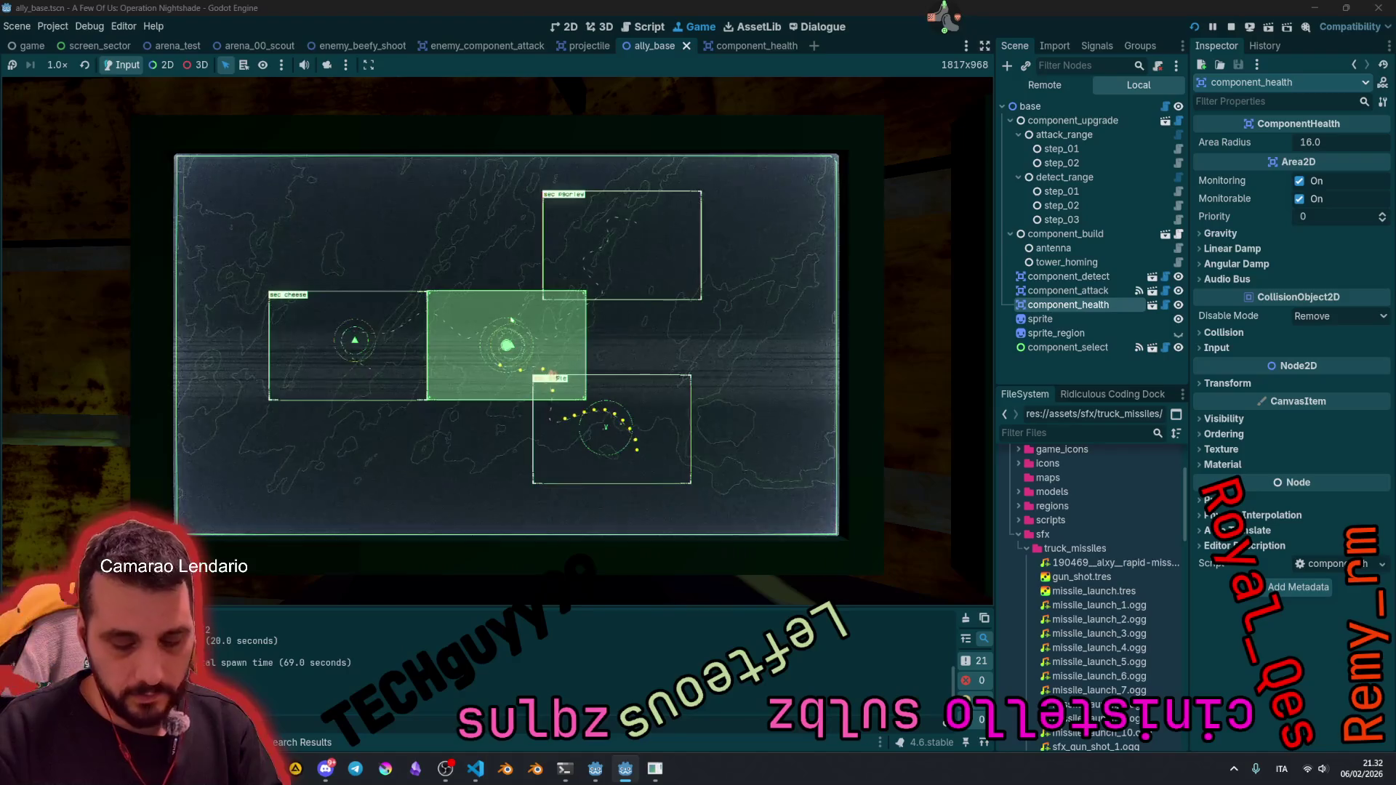
pyautogui.click(541, 409)
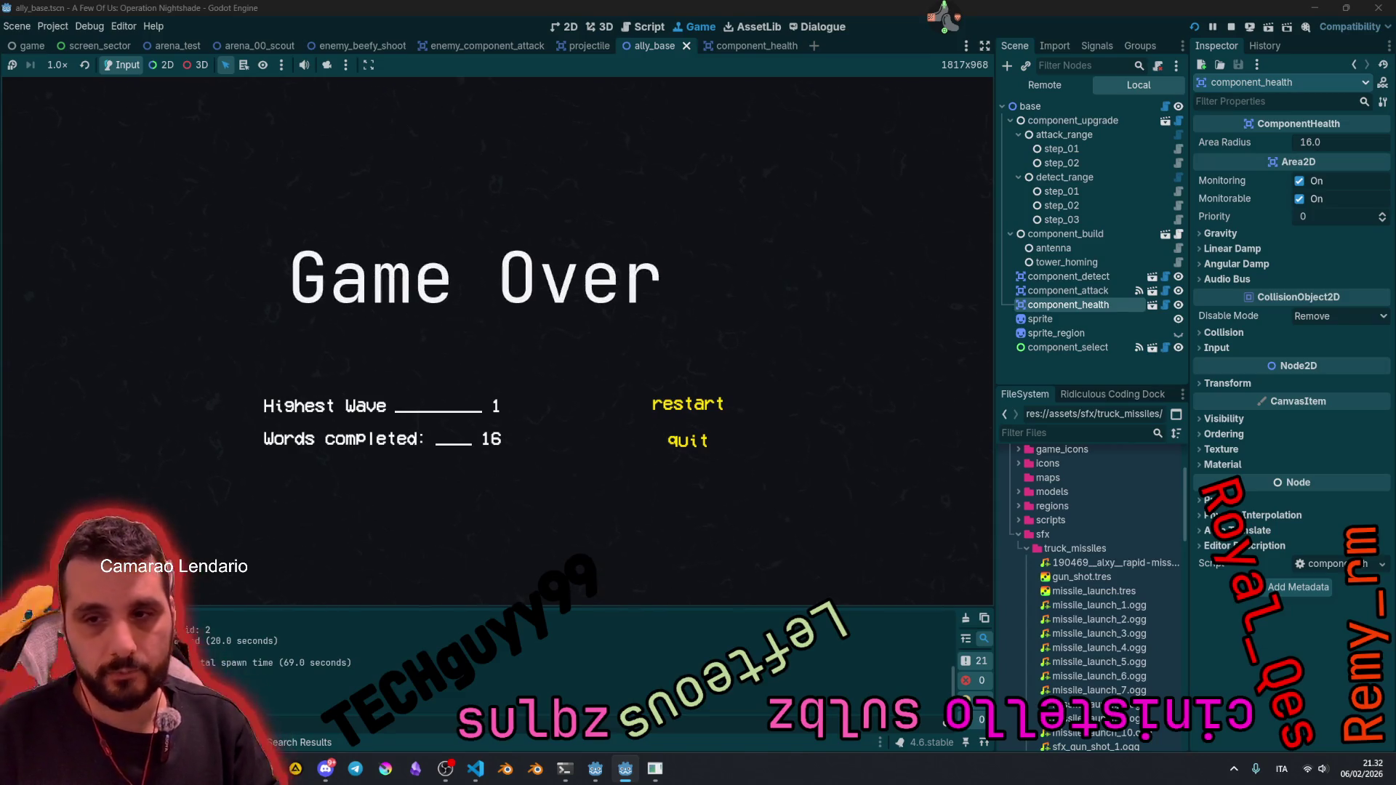
# Step: Type 'restart' on the Game Over screen, then stop the running project with F8
pyautogui.write('restart')
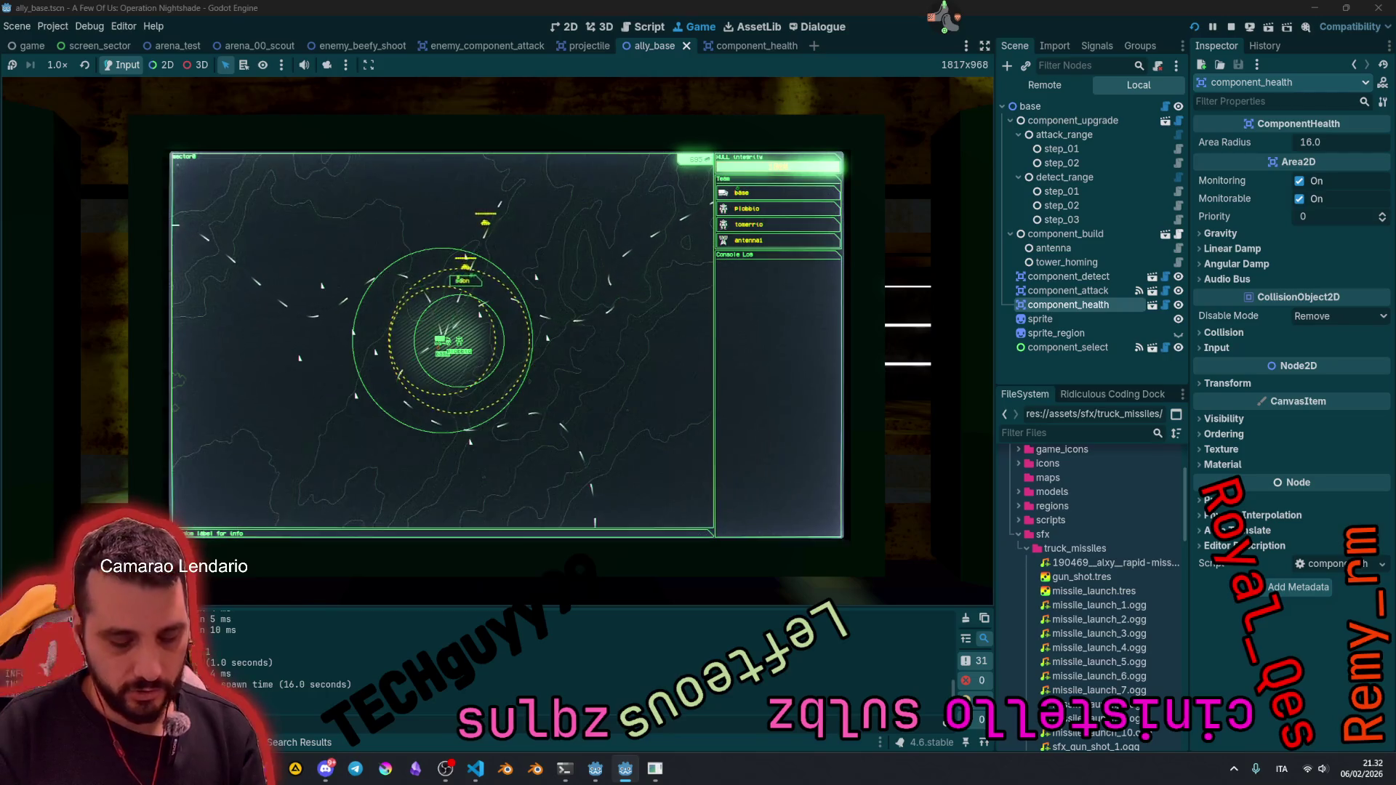
pyautogui.press('F8')
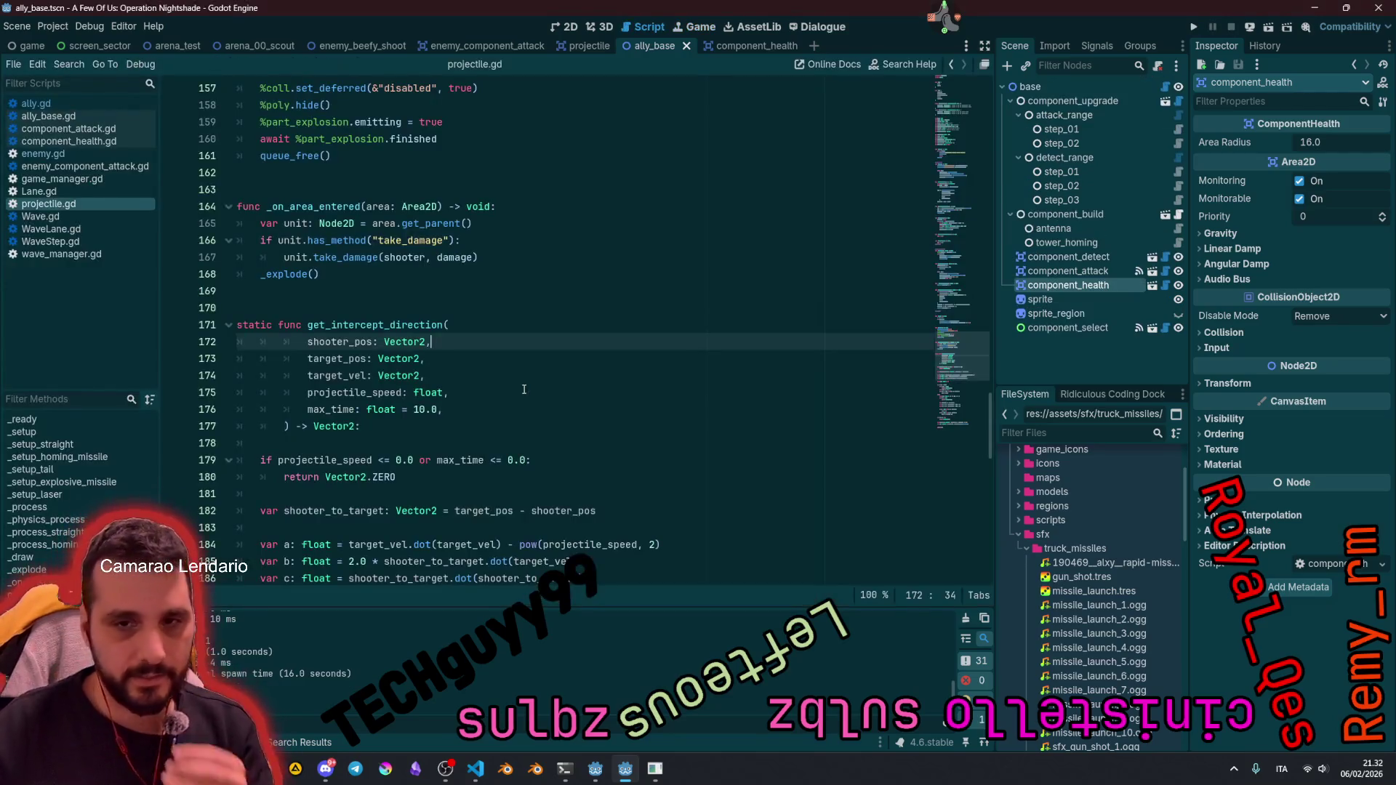
# Step: In screen_sector, filter files by 'arena' and add arena_test.tscn as a child of sv
pyautogui.click(472, 308)
pyautogui.click(100, 45)
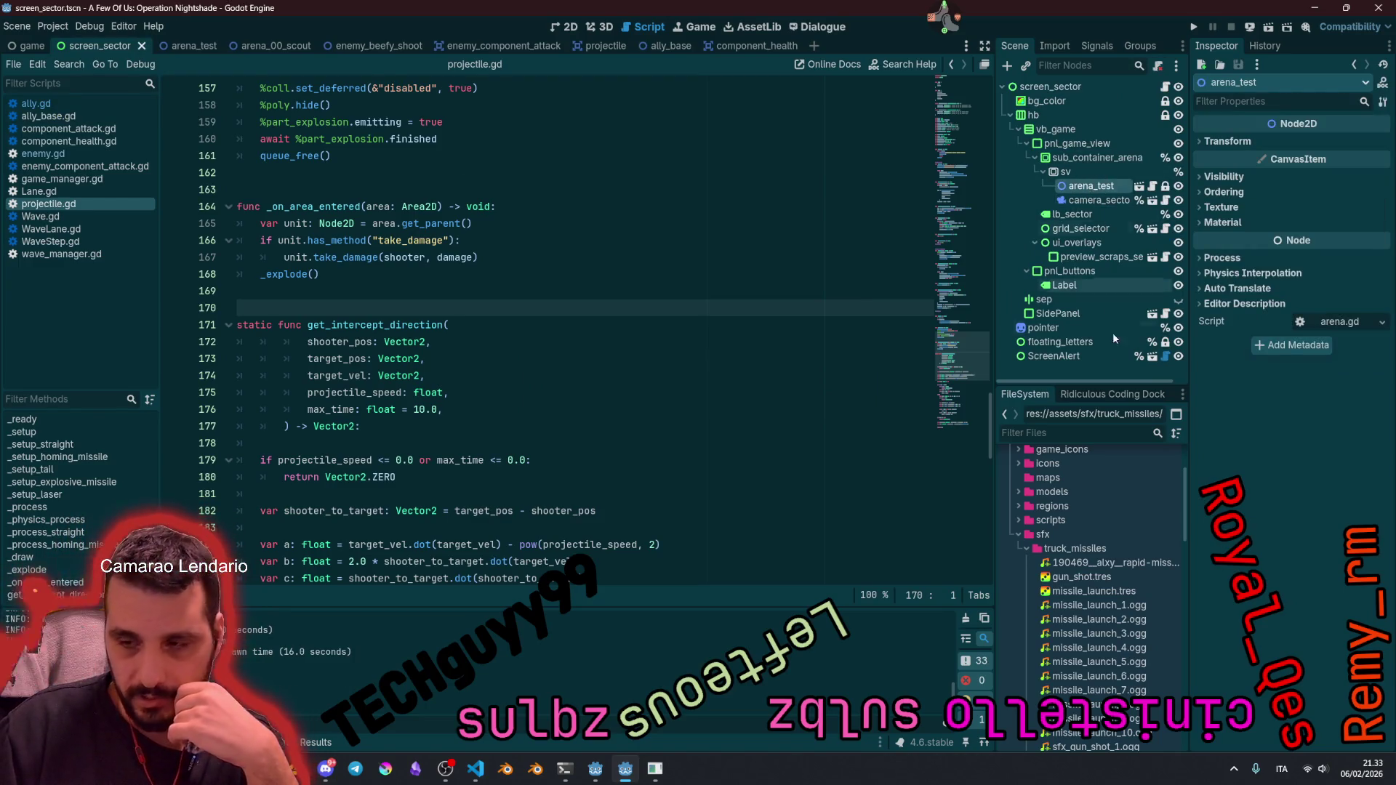
pyautogui.click(1092, 429)
pyautogui.write('arena')
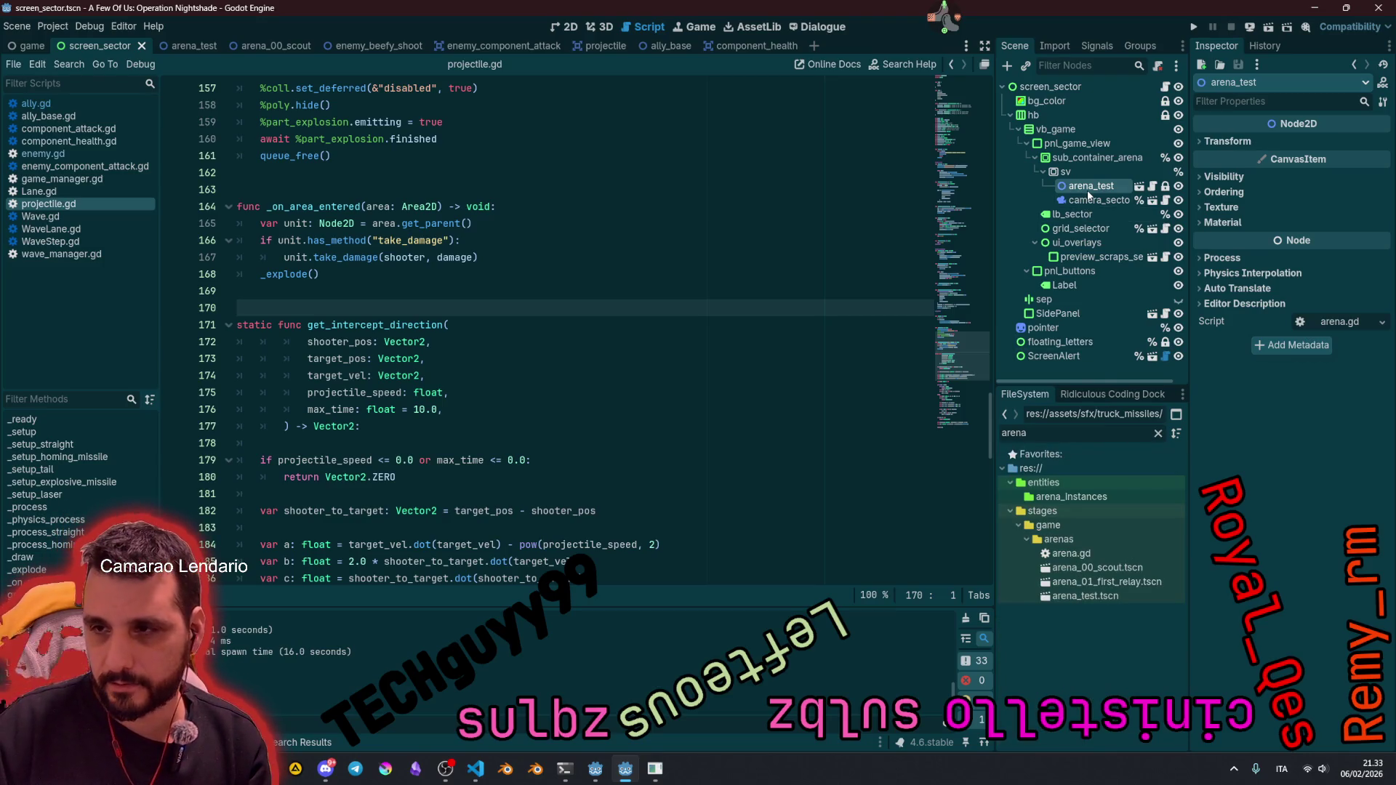
pyautogui.moveTo(1089, 195)
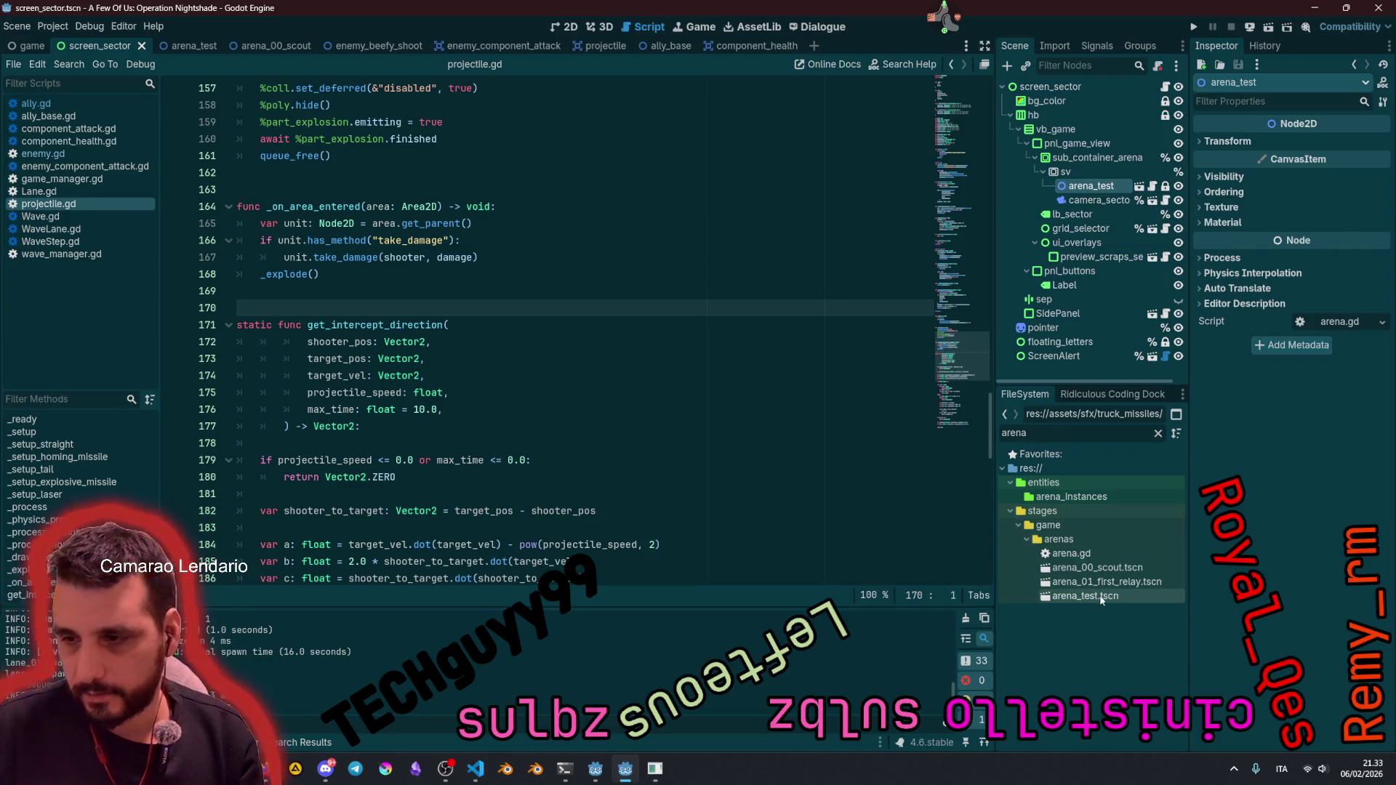
pyautogui.moveTo(1099, 602)
pyautogui.mouseDown()
pyautogui.moveTo(1077, 601)
pyautogui.moveTo(1090, 193)
pyautogui.moveTo(1077, 179)
pyautogui.mouseUp()
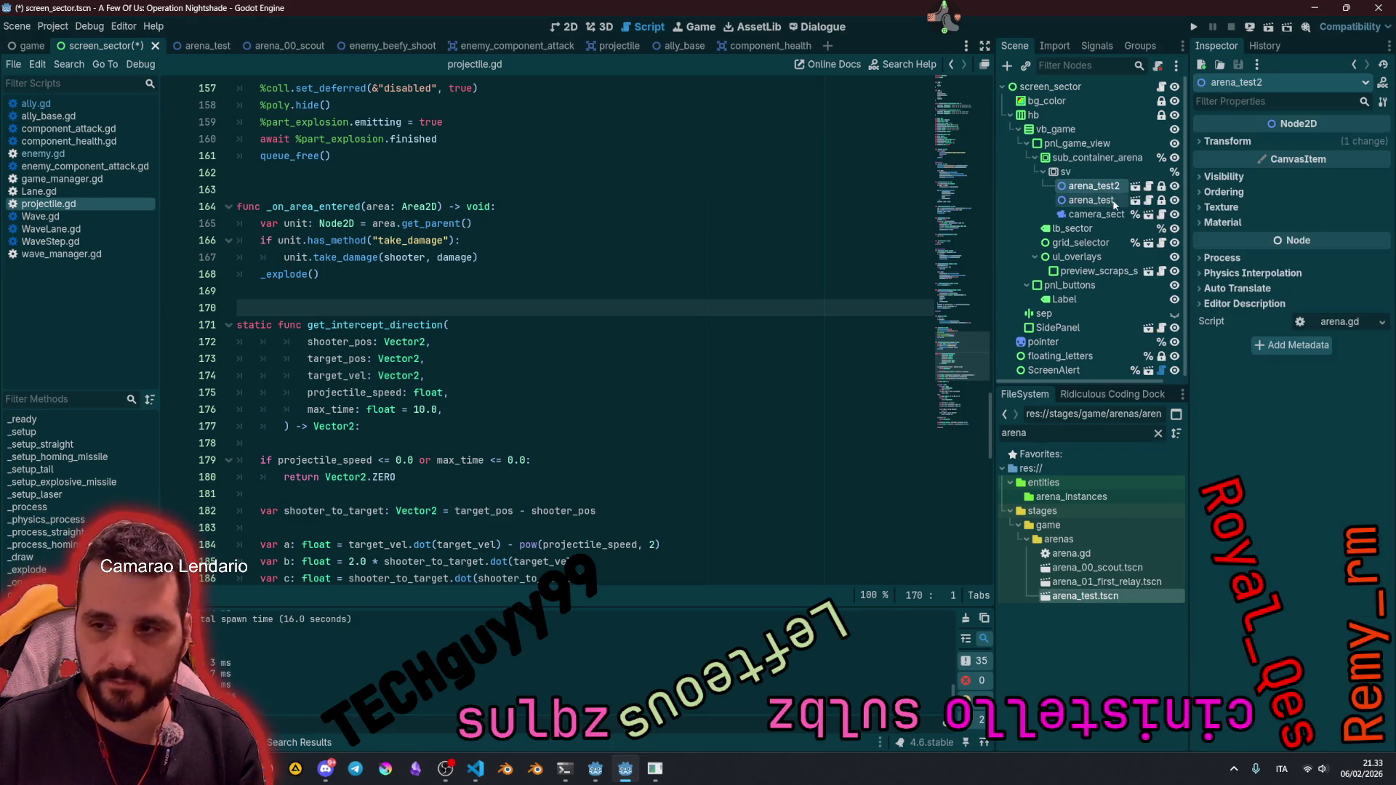
# Step: Delete the old arena_test node, select arena_test2, and switch to the arena_test scene
pyautogui.click(1109, 203)
pyautogui.press('Delete')
pyautogui.press('Return')
pyautogui.click(1068, 190)
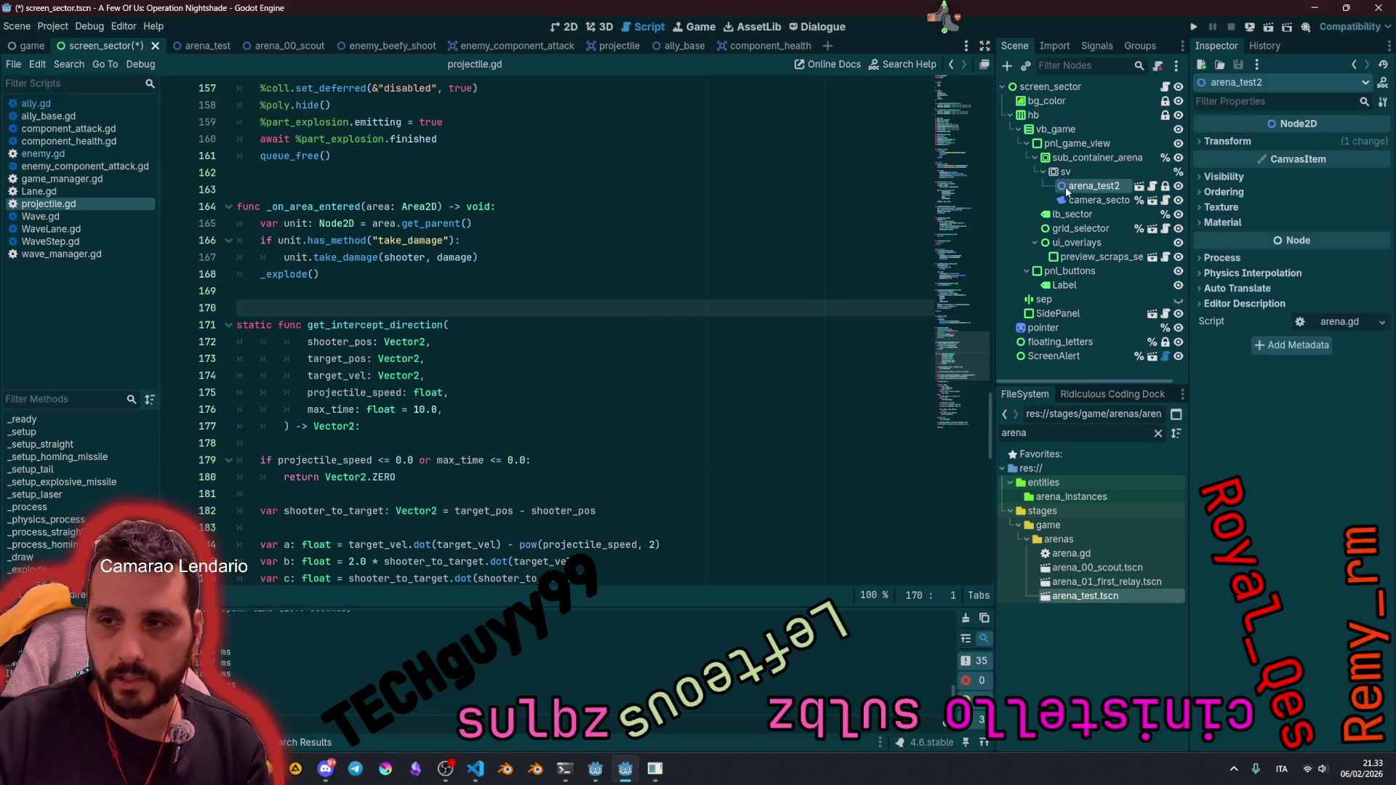
pyautogui.click(280, 46)
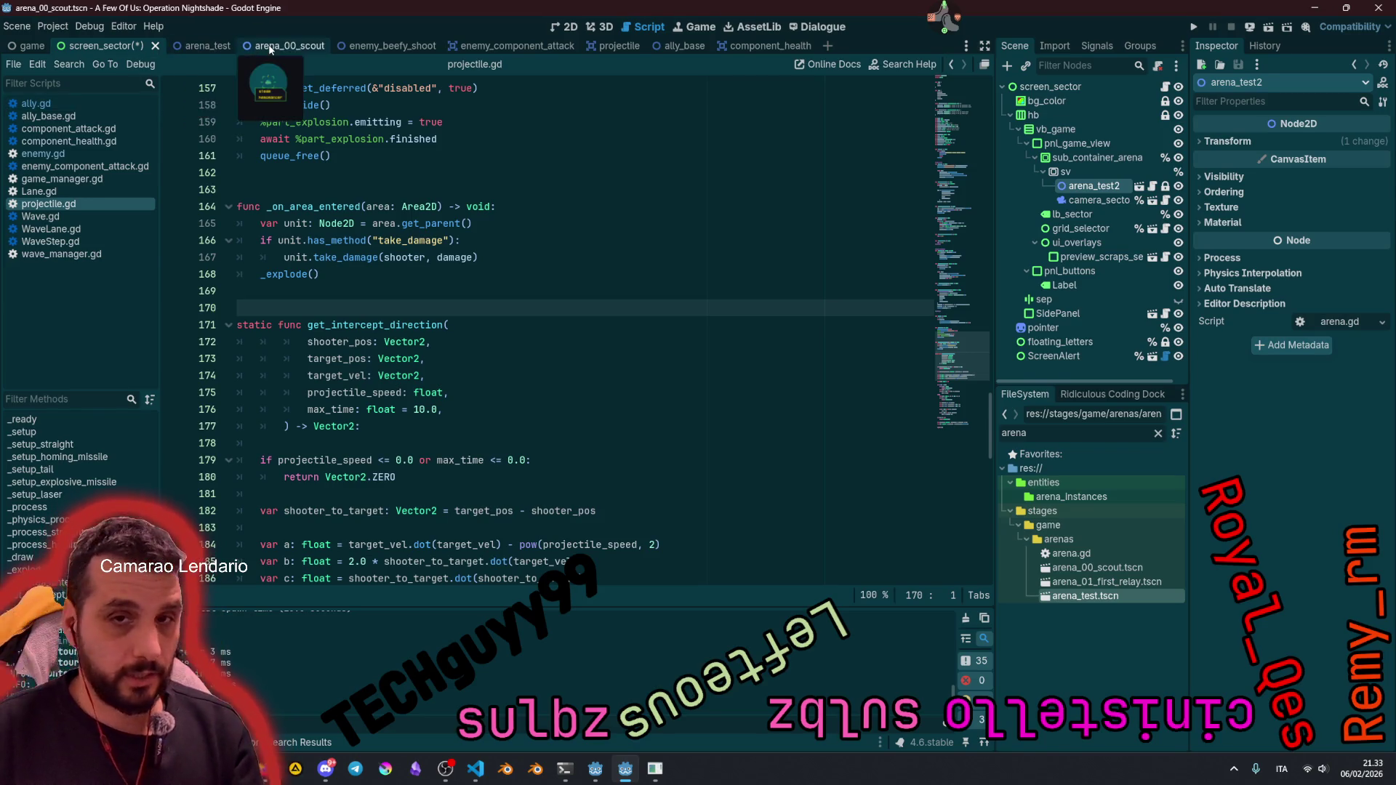
pyautogui.hotkey('ctrl', 'Tab')
pyautogui.hotkey('ctrl', 'shift', 'Tab')
pyautogui.hotkey('ctrl', 'shift', 'Tab')
# Step: Review arena_test's 2D layout, wave_01/wave_02 and five lanes, then open the Twitch user info tool
pyautogui.click(564, 28)
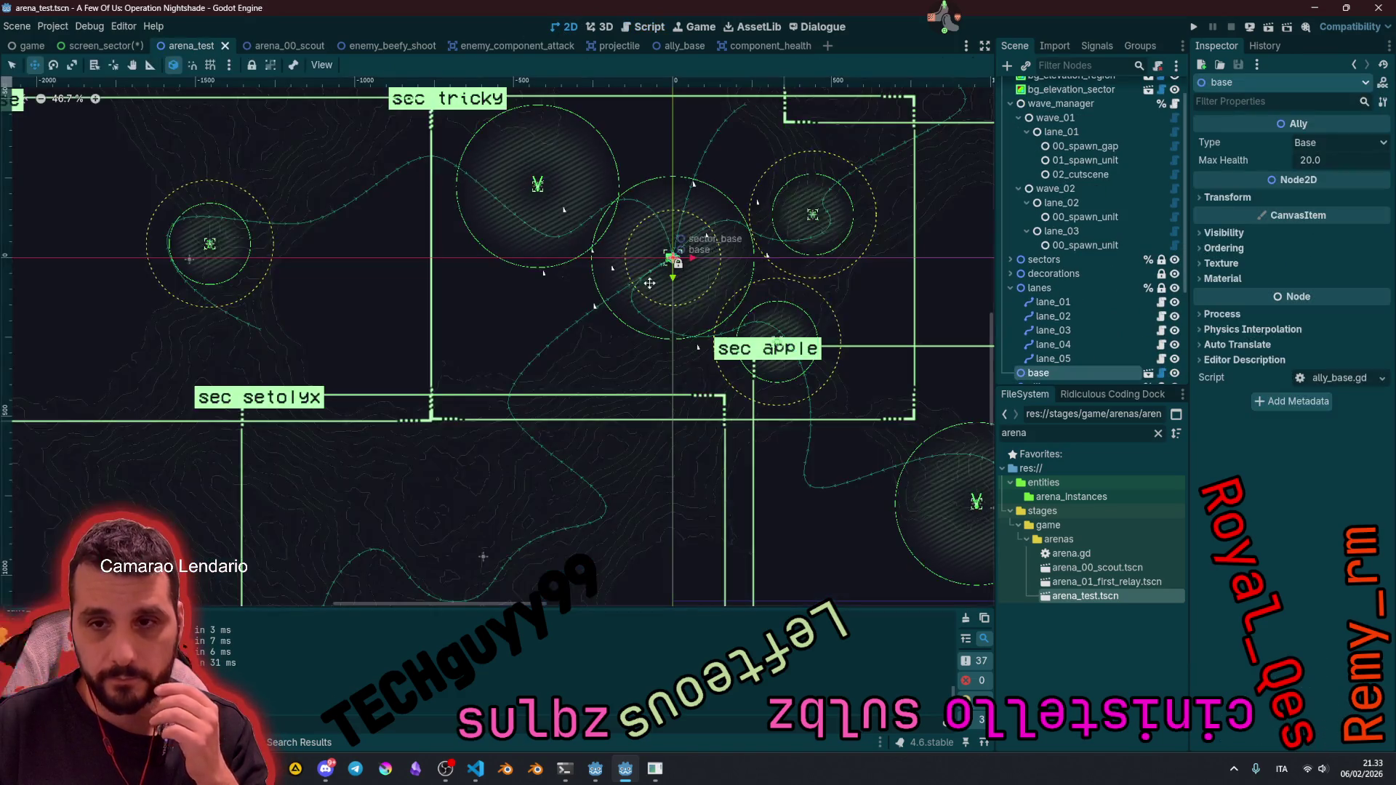
pyautogui.scroll(-5, 654, 349)
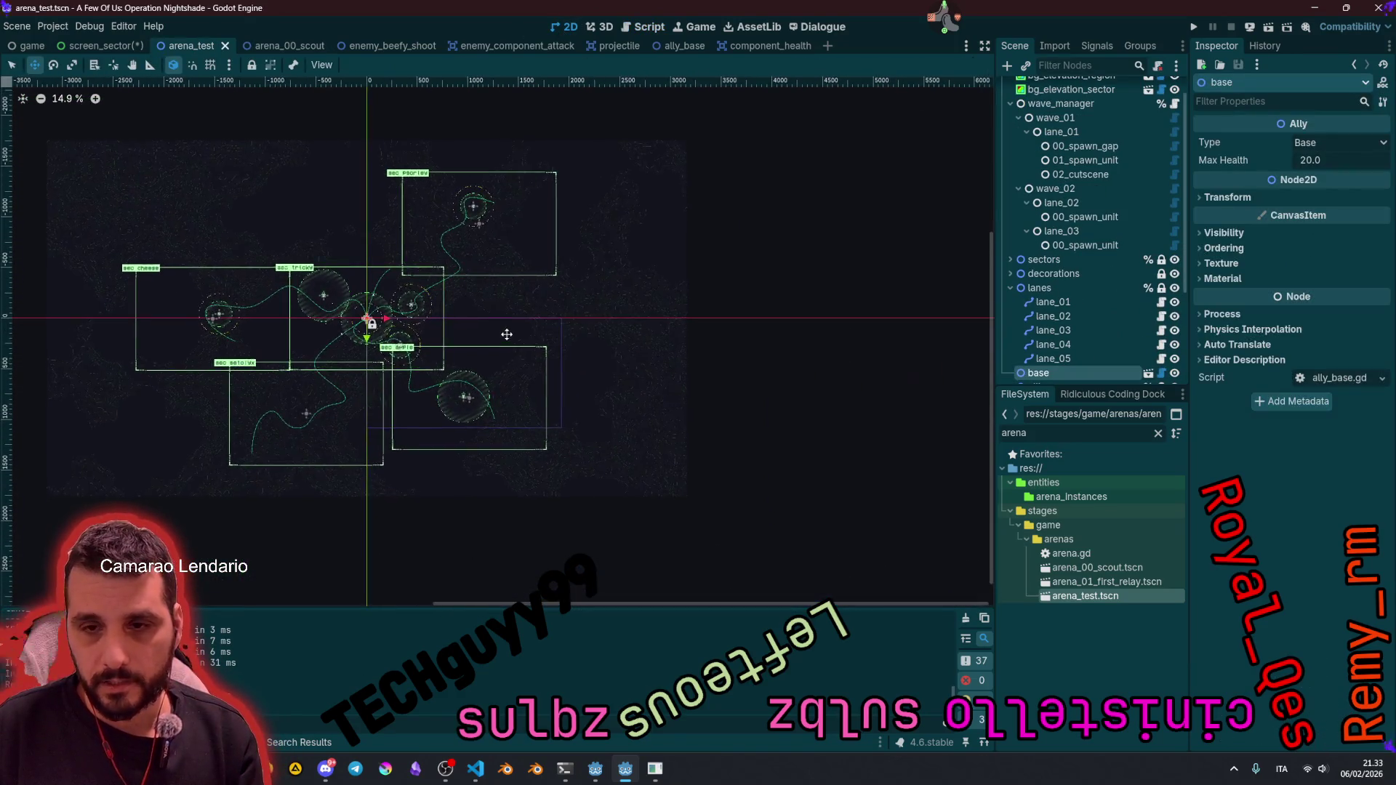
pyautogui.scroll(8, 632, 390)
pyautogui.scroll(4, 631, 389)
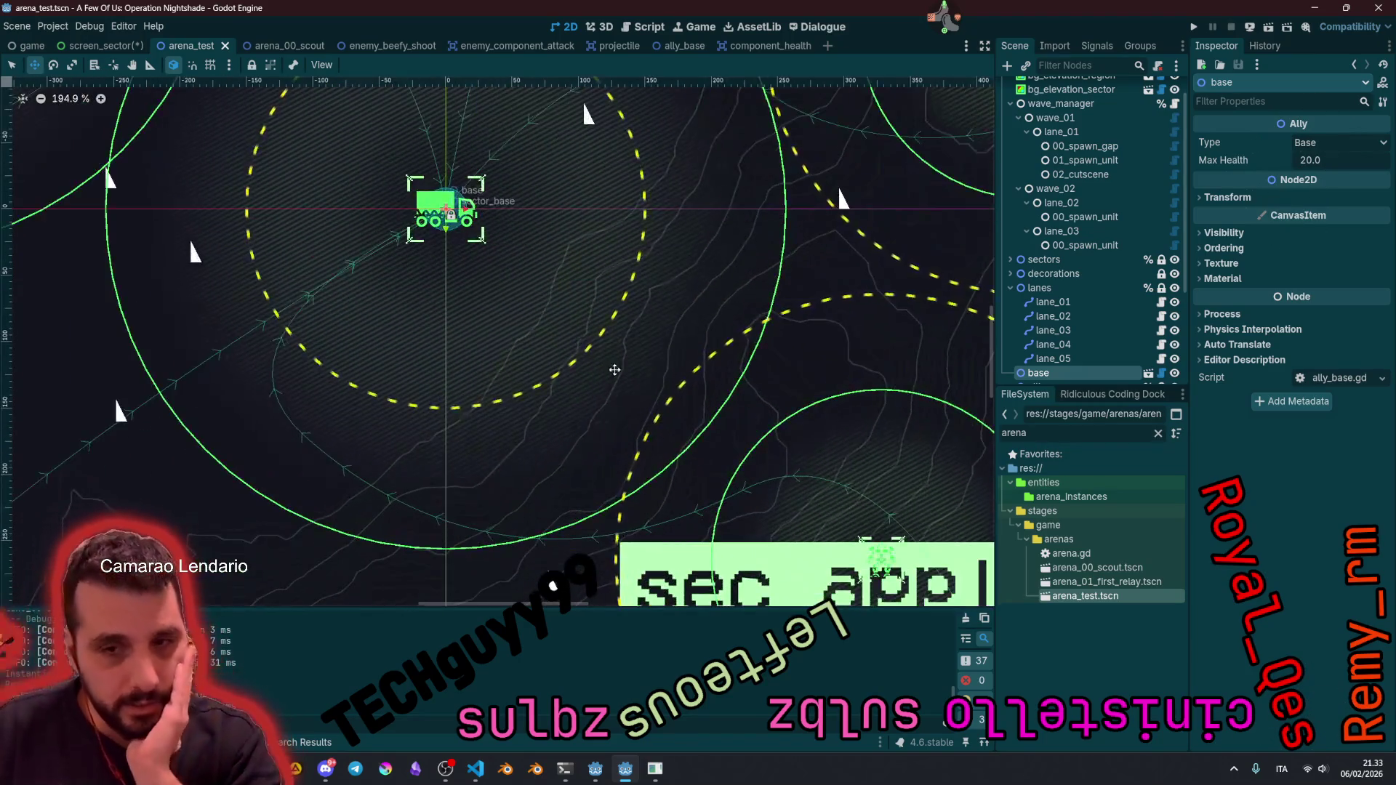
pyautogui.scroll(-5, 582, 490)
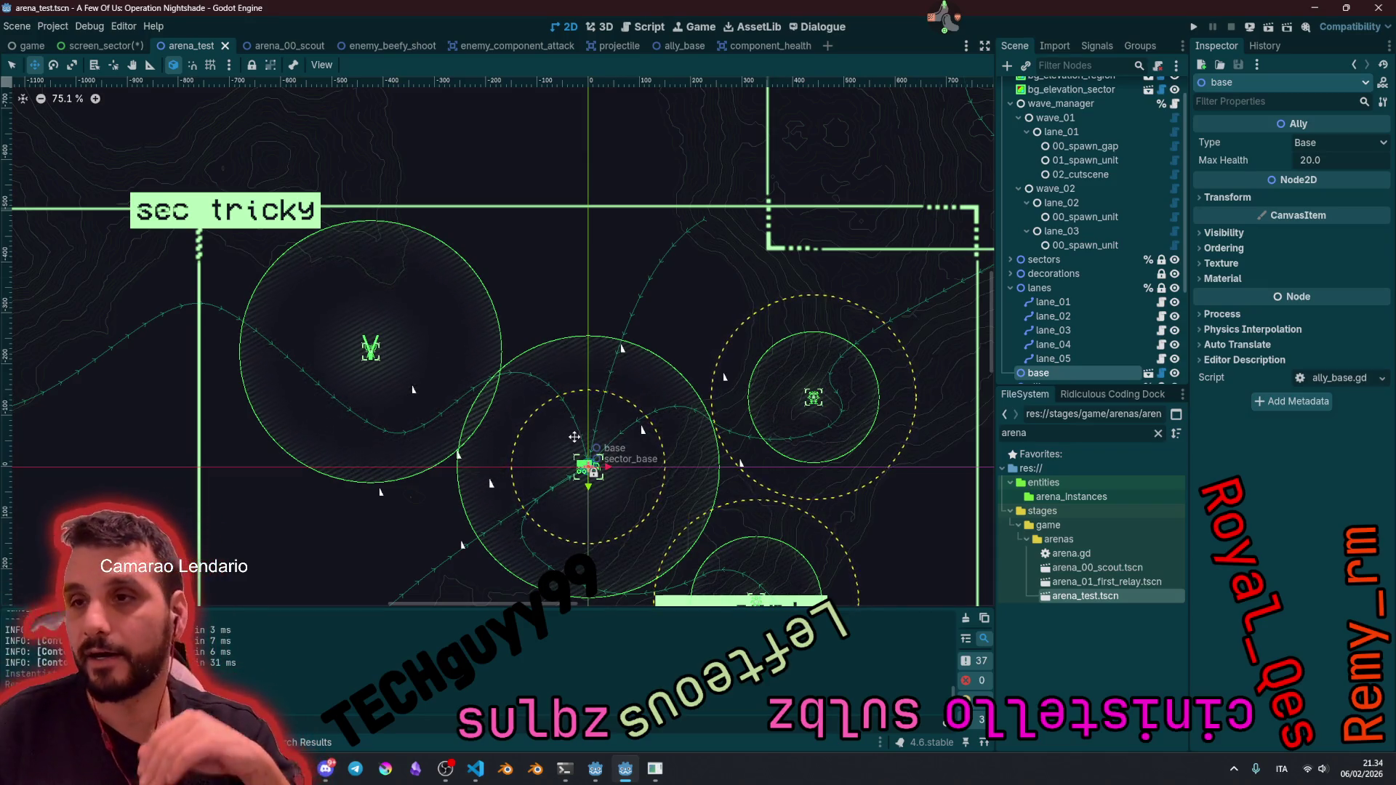
pyautogui.moveTo(943, 19)
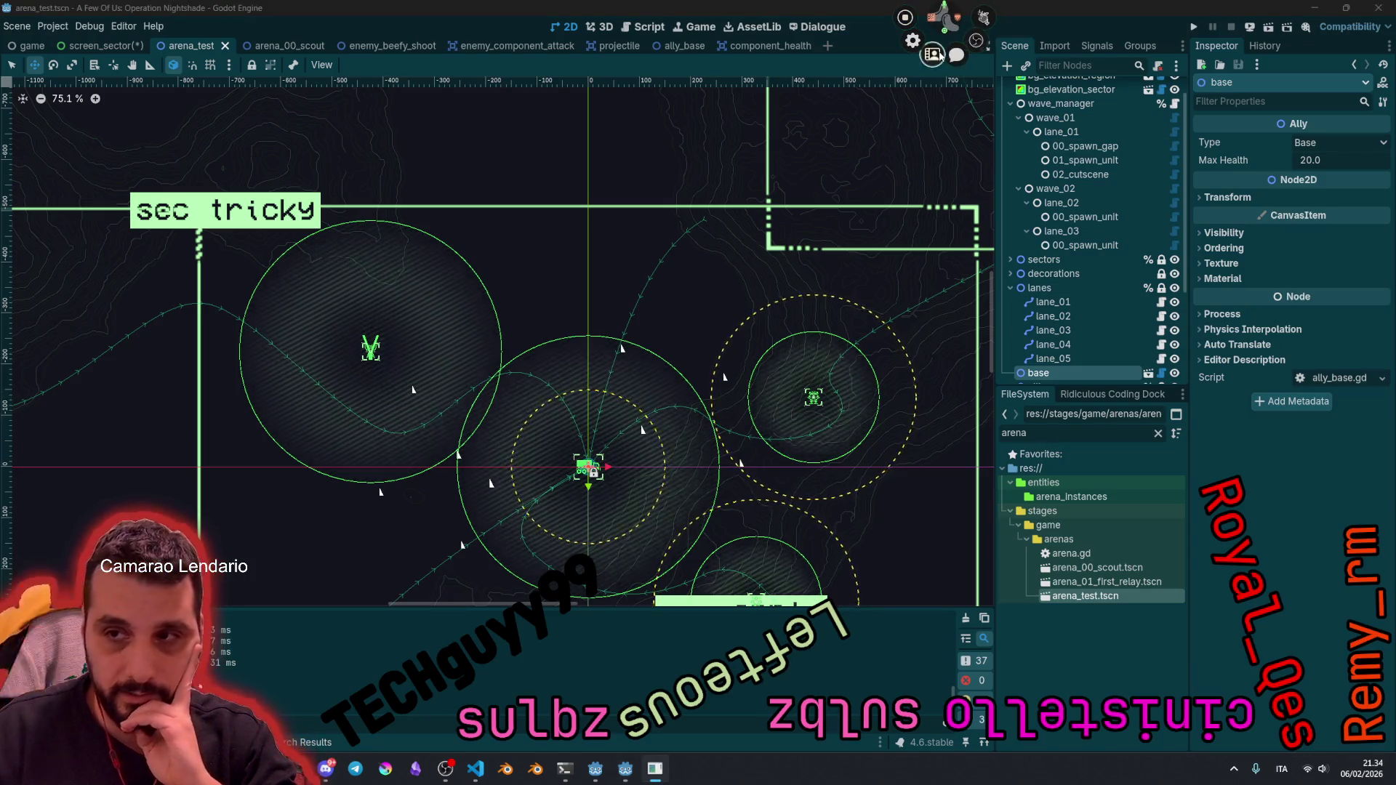
pyautogui.click(937, 54)
# Step: Filter the user list by a streamer's name, open their profile and send a shoutout
pyautogui.click(218, 17)
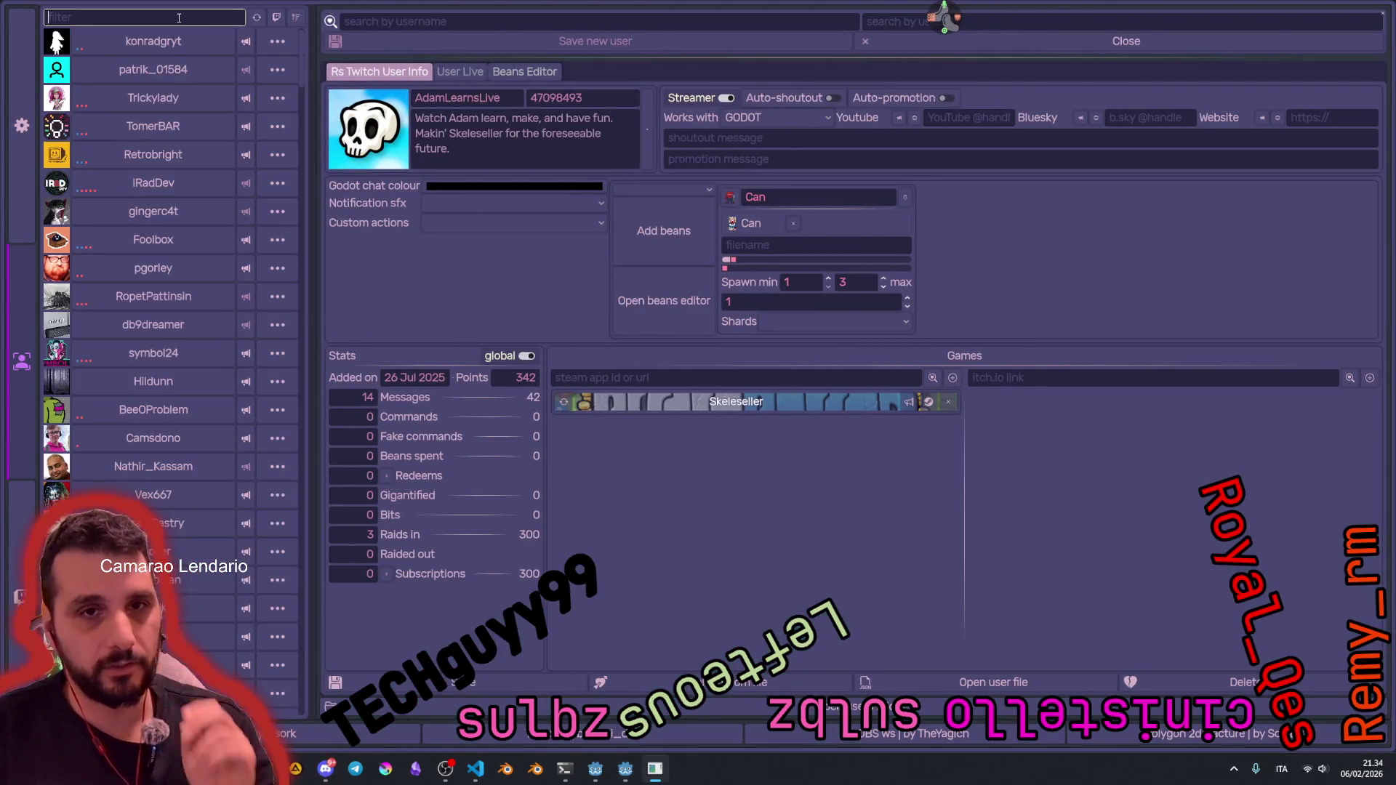
pyautogui.write('pemmy')
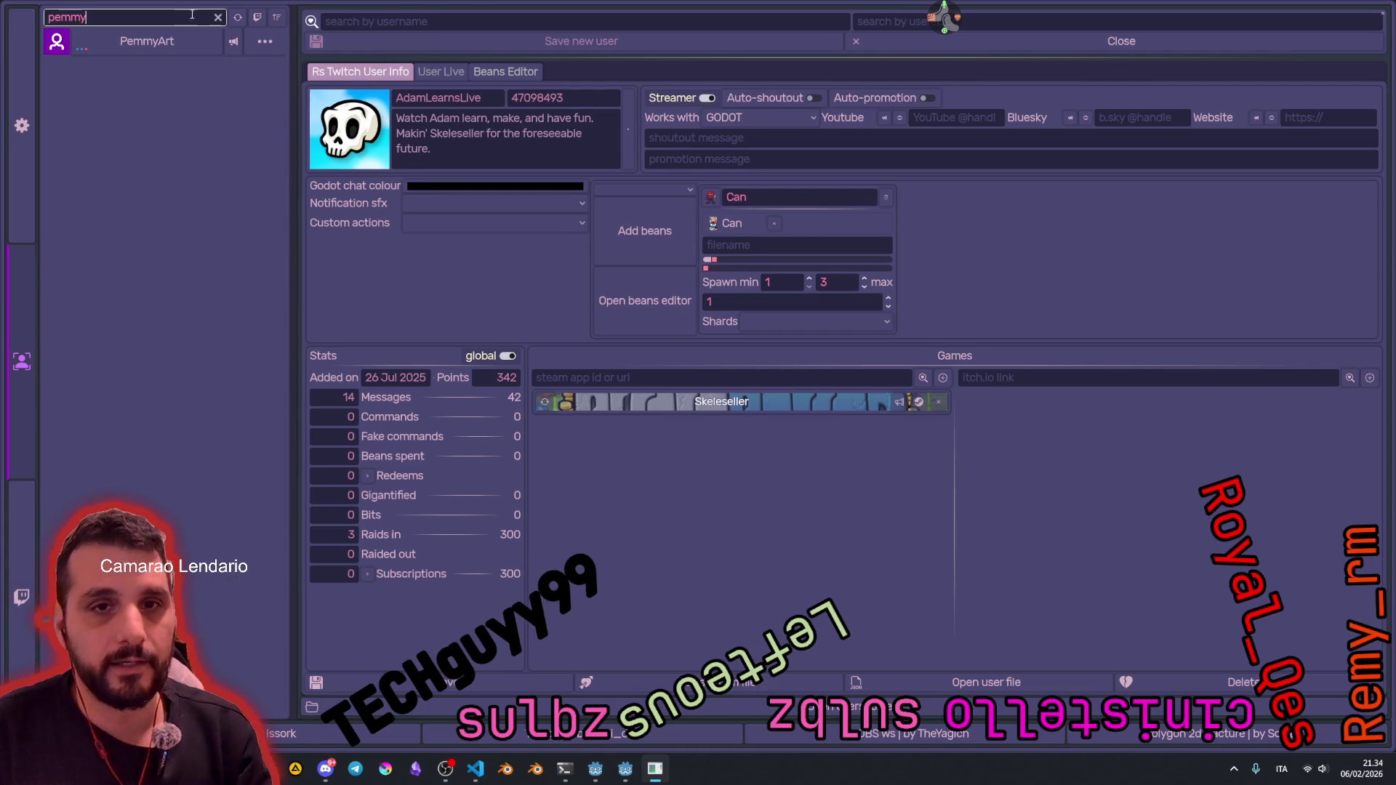
pyautogui.click(145, 42)
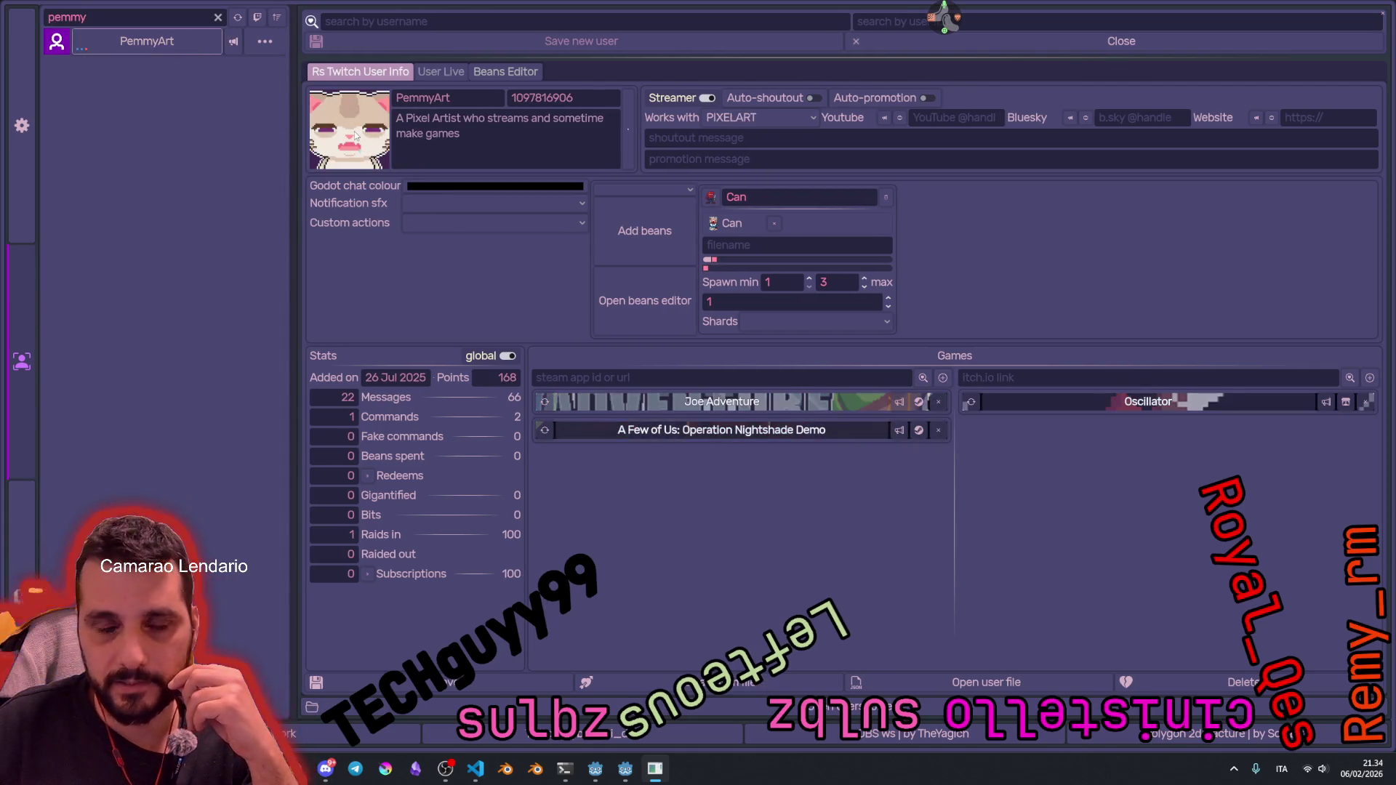
pyautogui.click(235, 45)
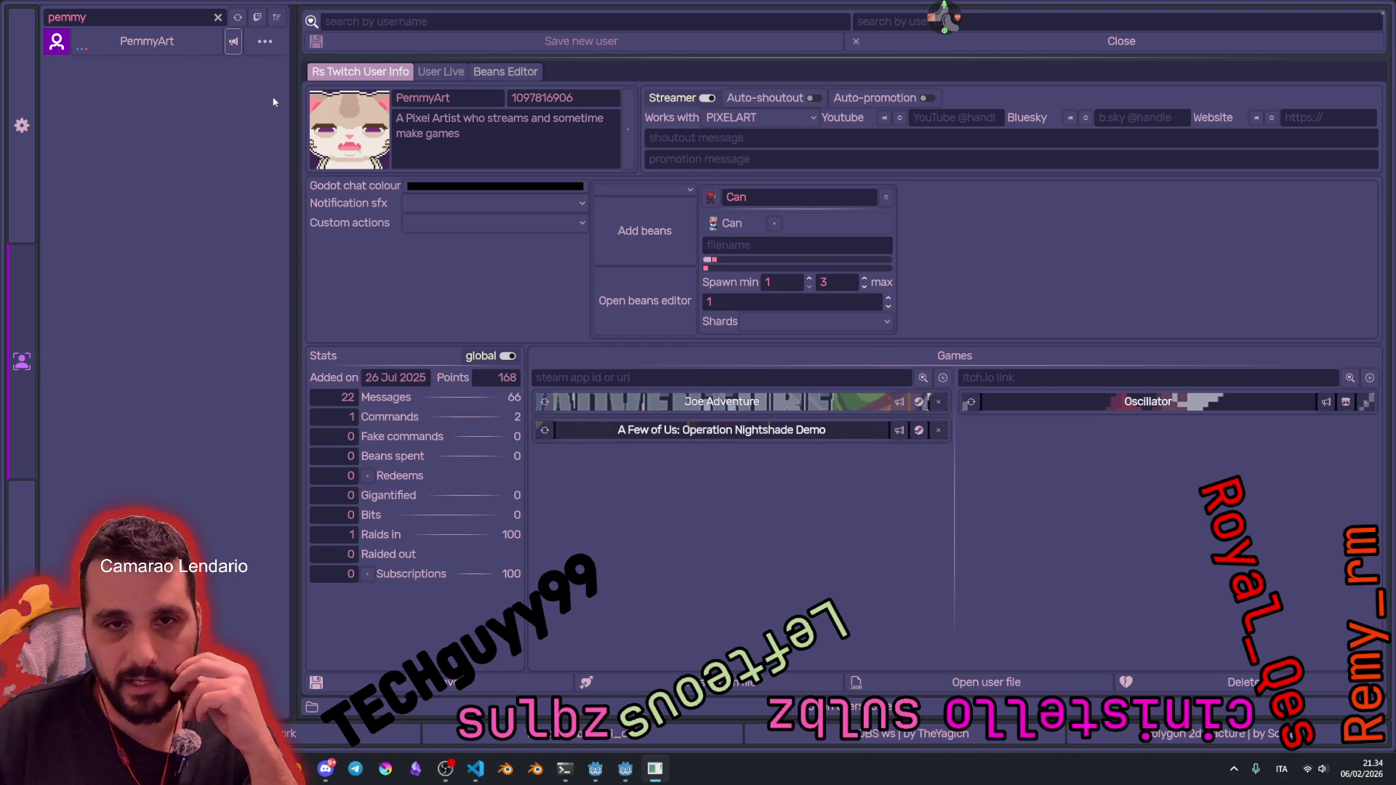
# Step: Filter by another name to load the programmer streamer's profile and games, then clear the filter
pyautogui.click(215, 18)
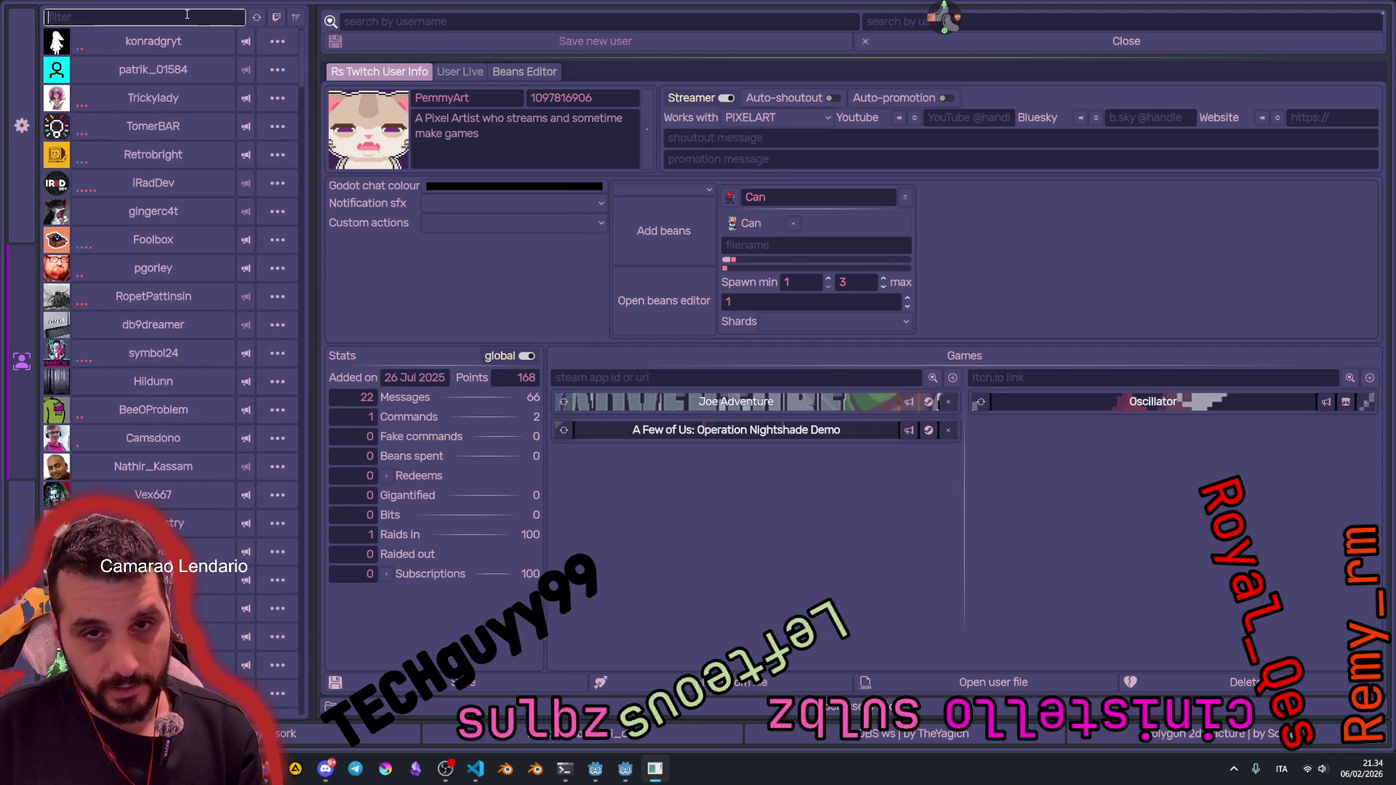
pyautogui.write('vhoy')
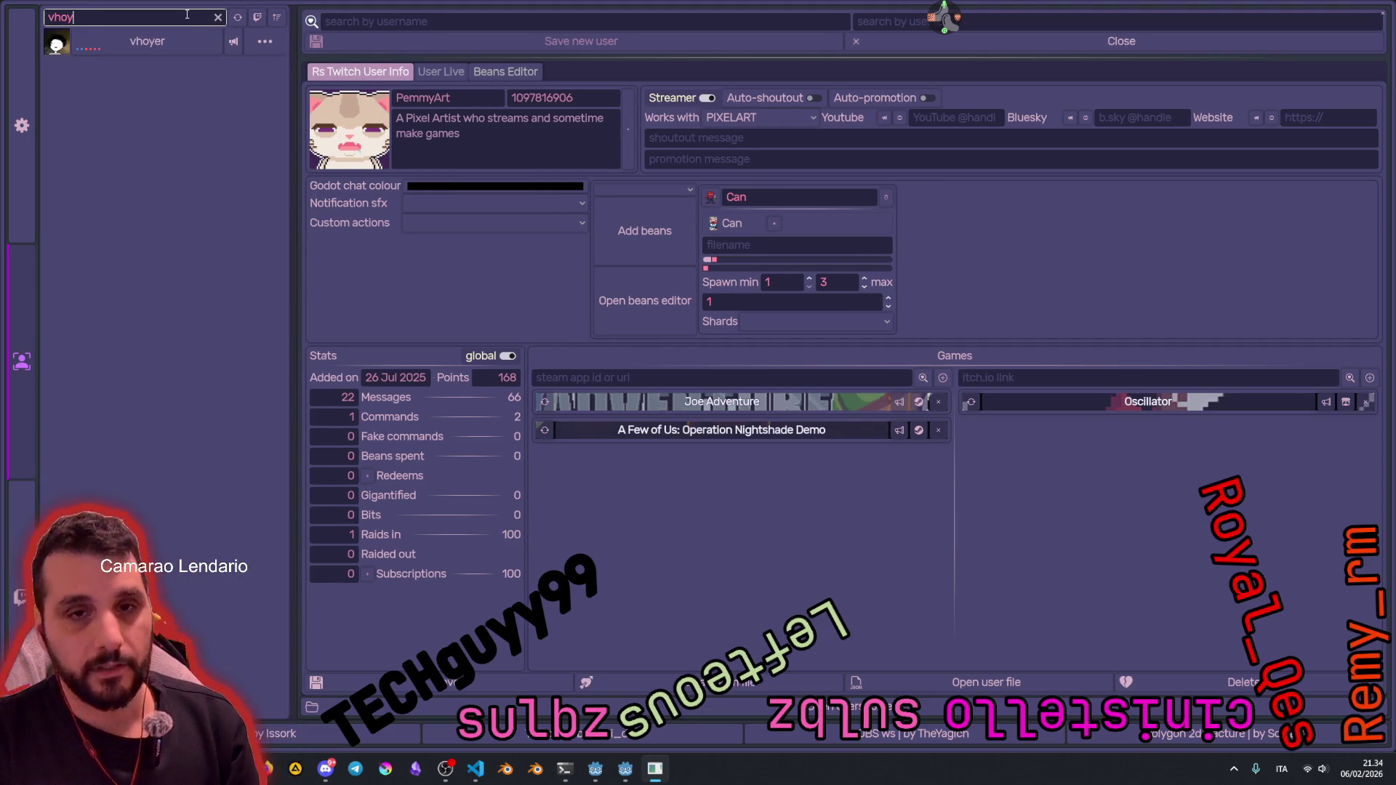
pyautogui.click(147, 42)
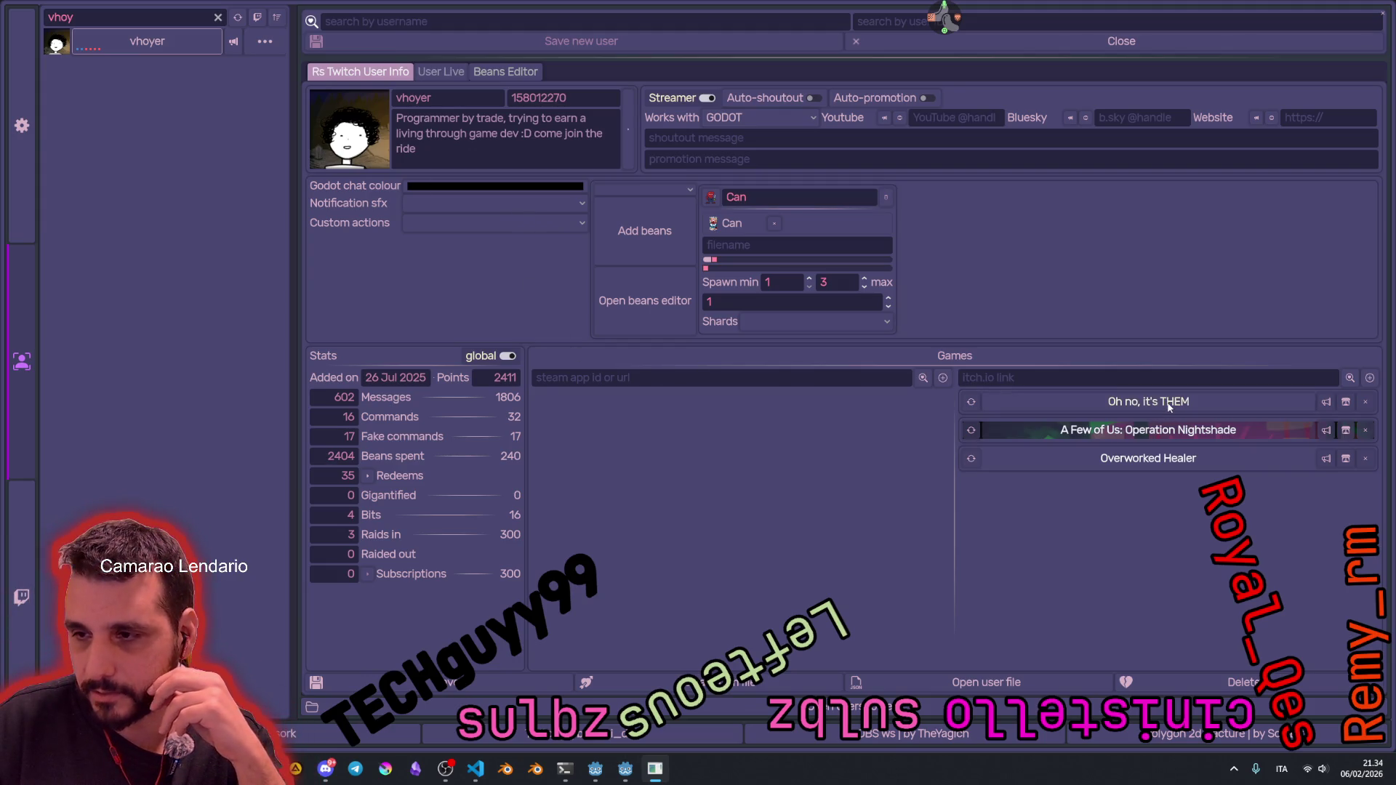
pyautogui.click(780, 379)
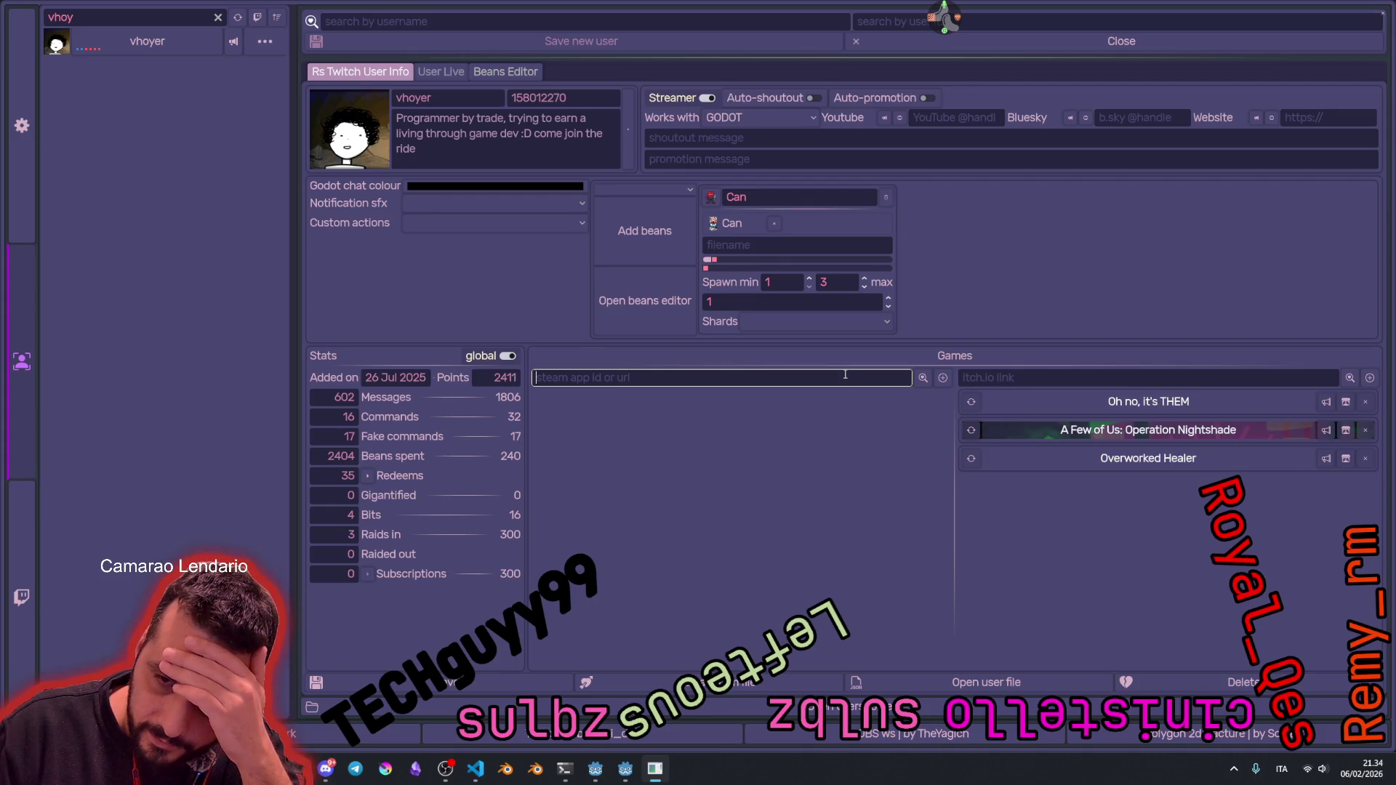
pyautogui.click(213, 19)
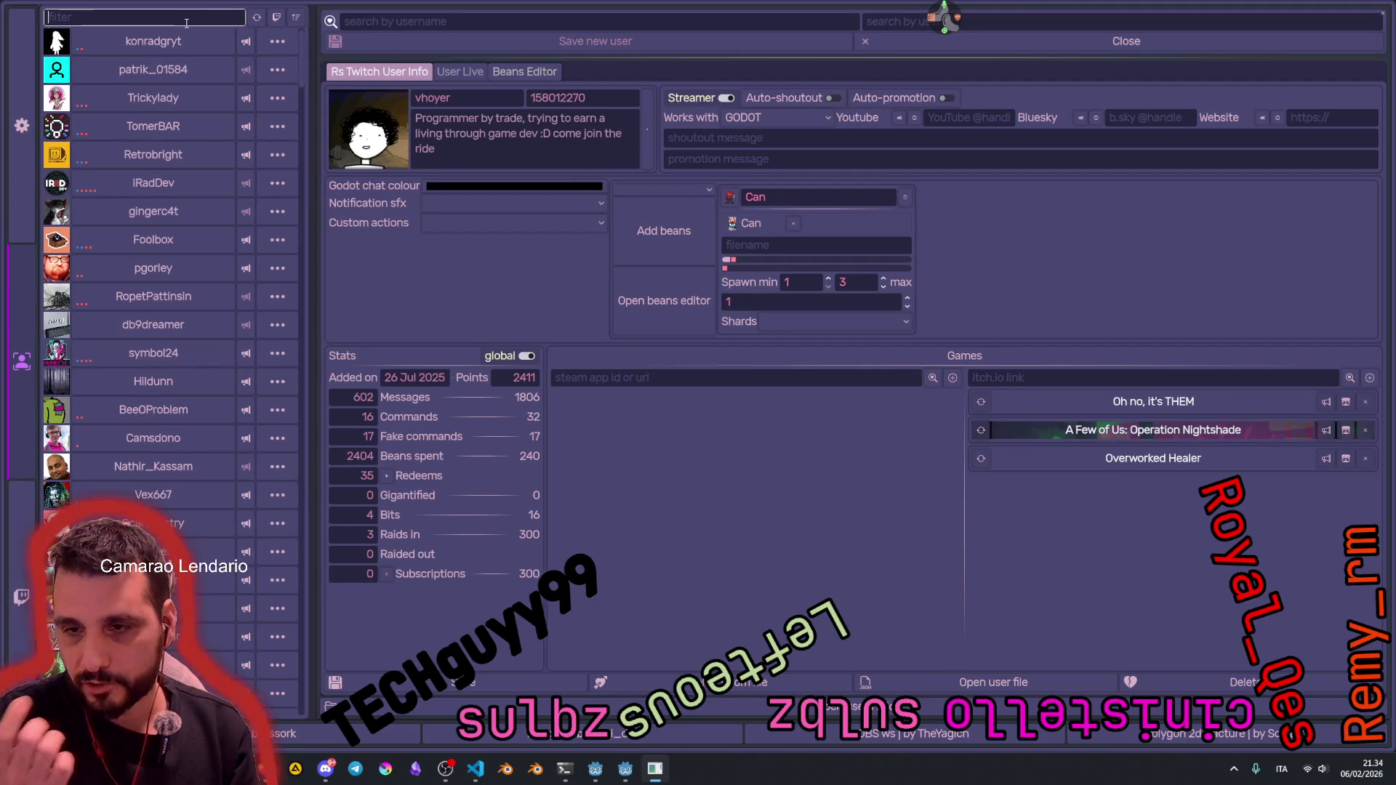
# Step: Load the pixel-artist streamer's profile, show and shout out Joe Adventure, then close the tool
pyautogui.write('pemmy')
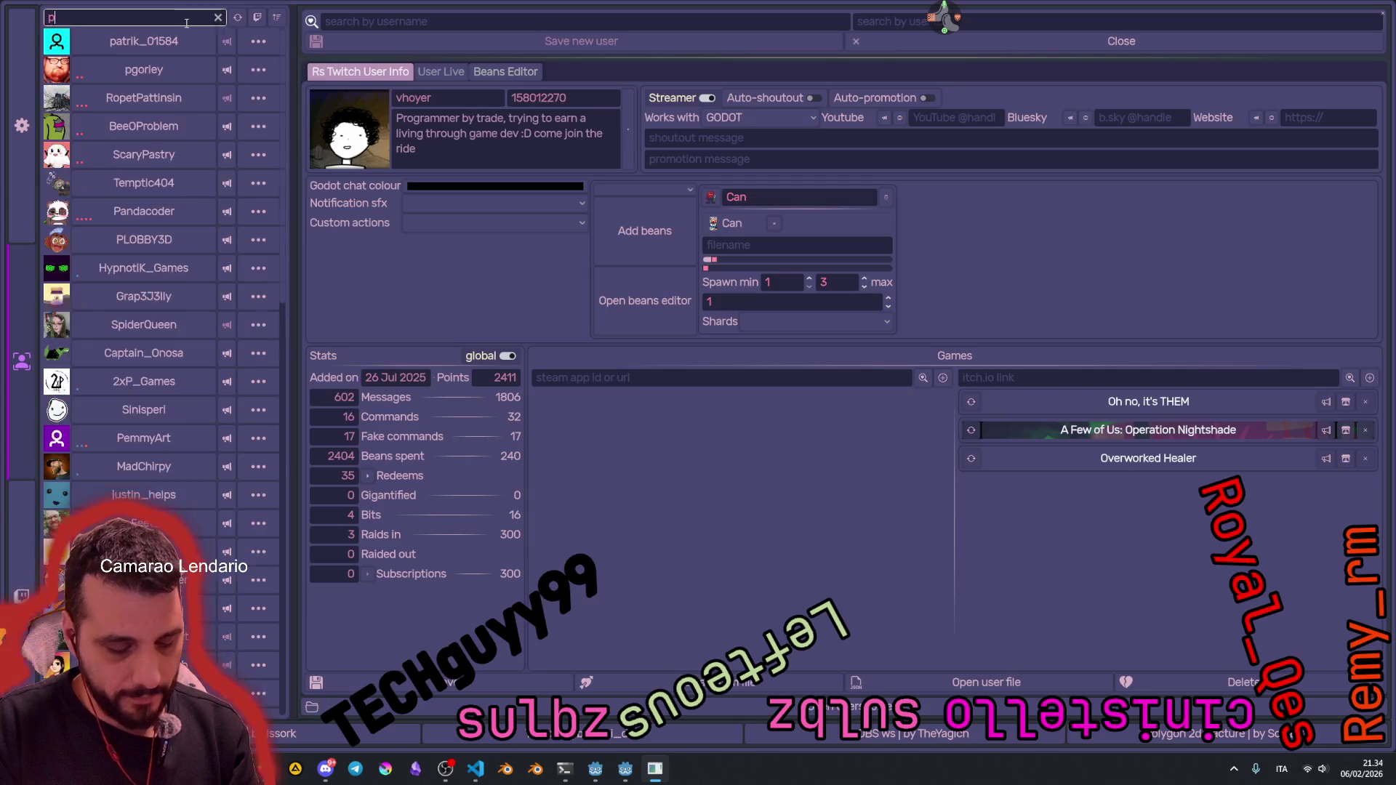
pyautogui.click(147, 41)
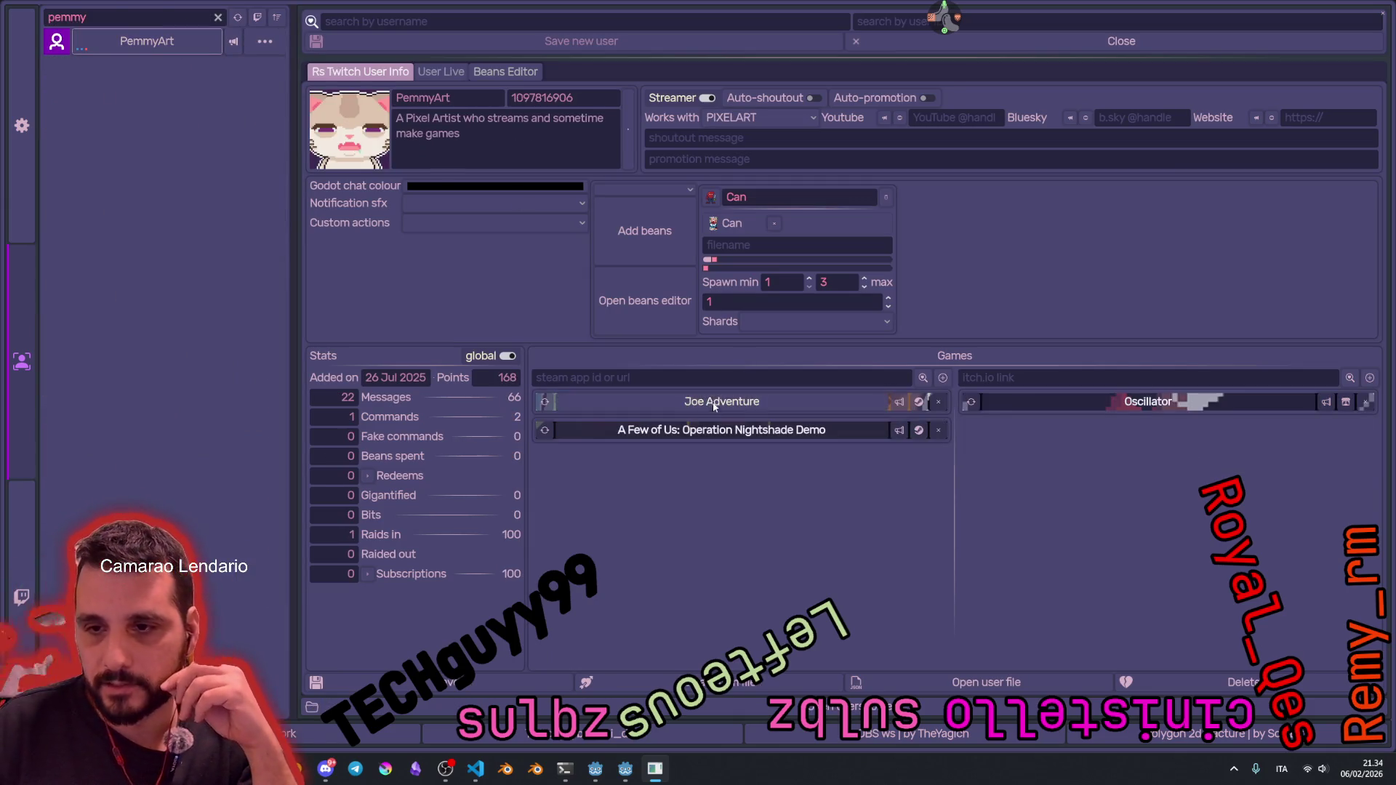
pyautogui.click(655, 401)
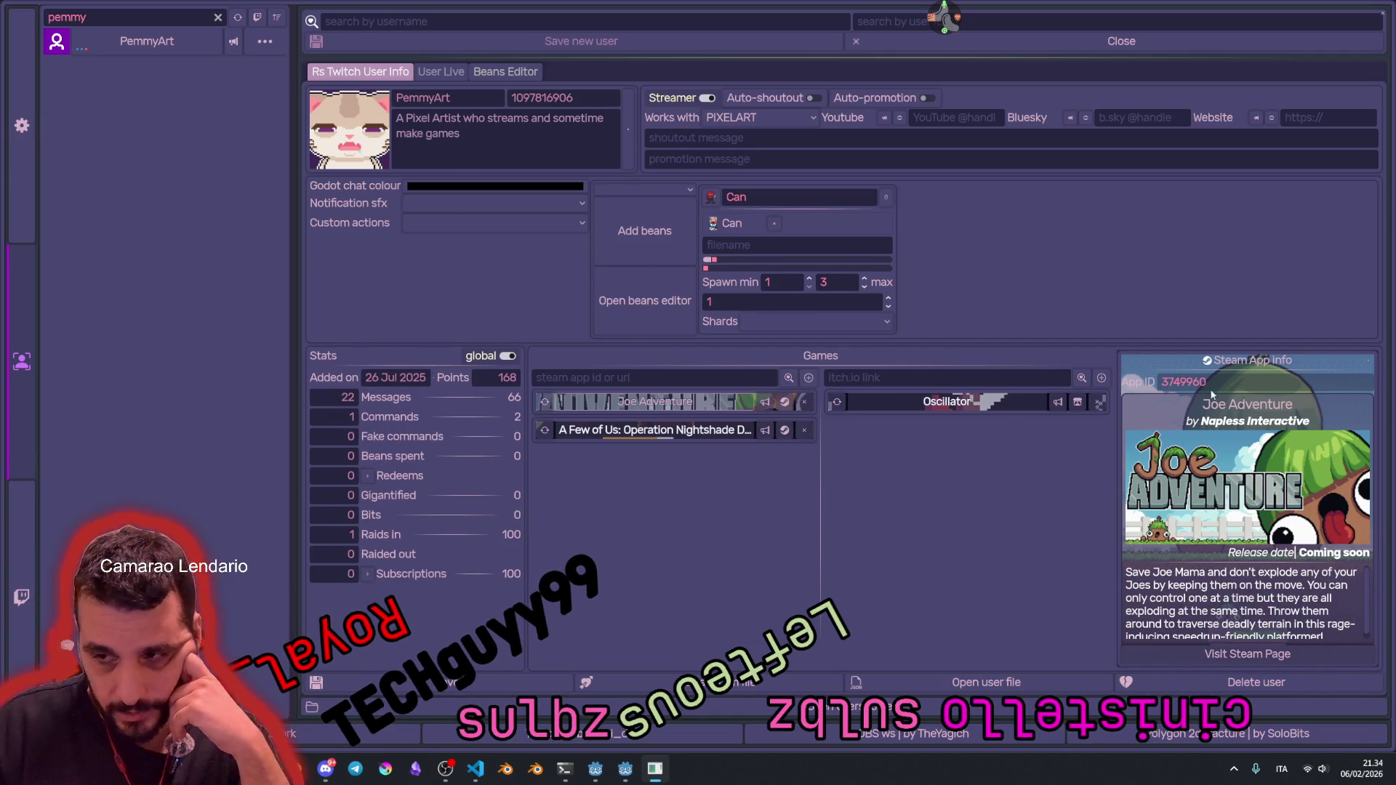
pyautogui.click(769, 400)
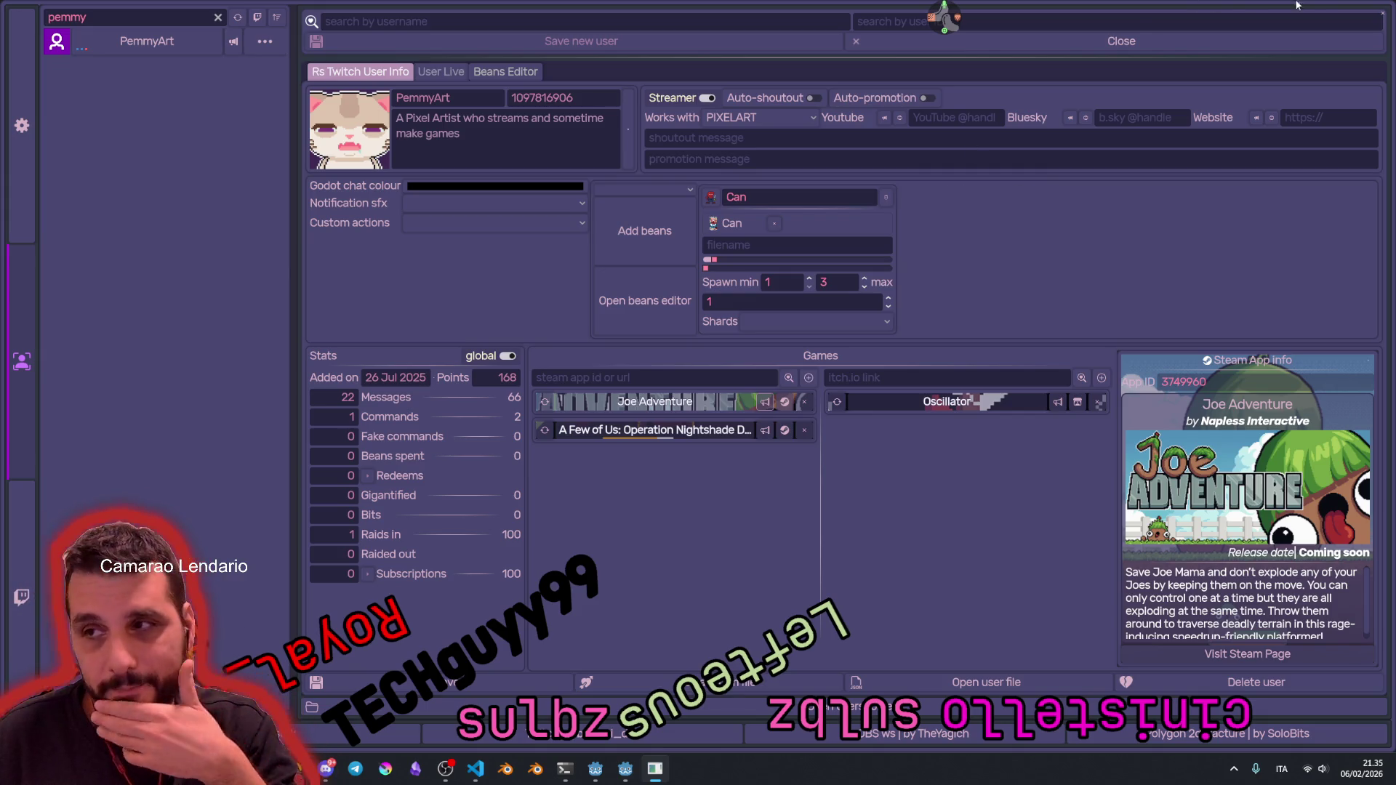
pyautogui.click(1384, 13)
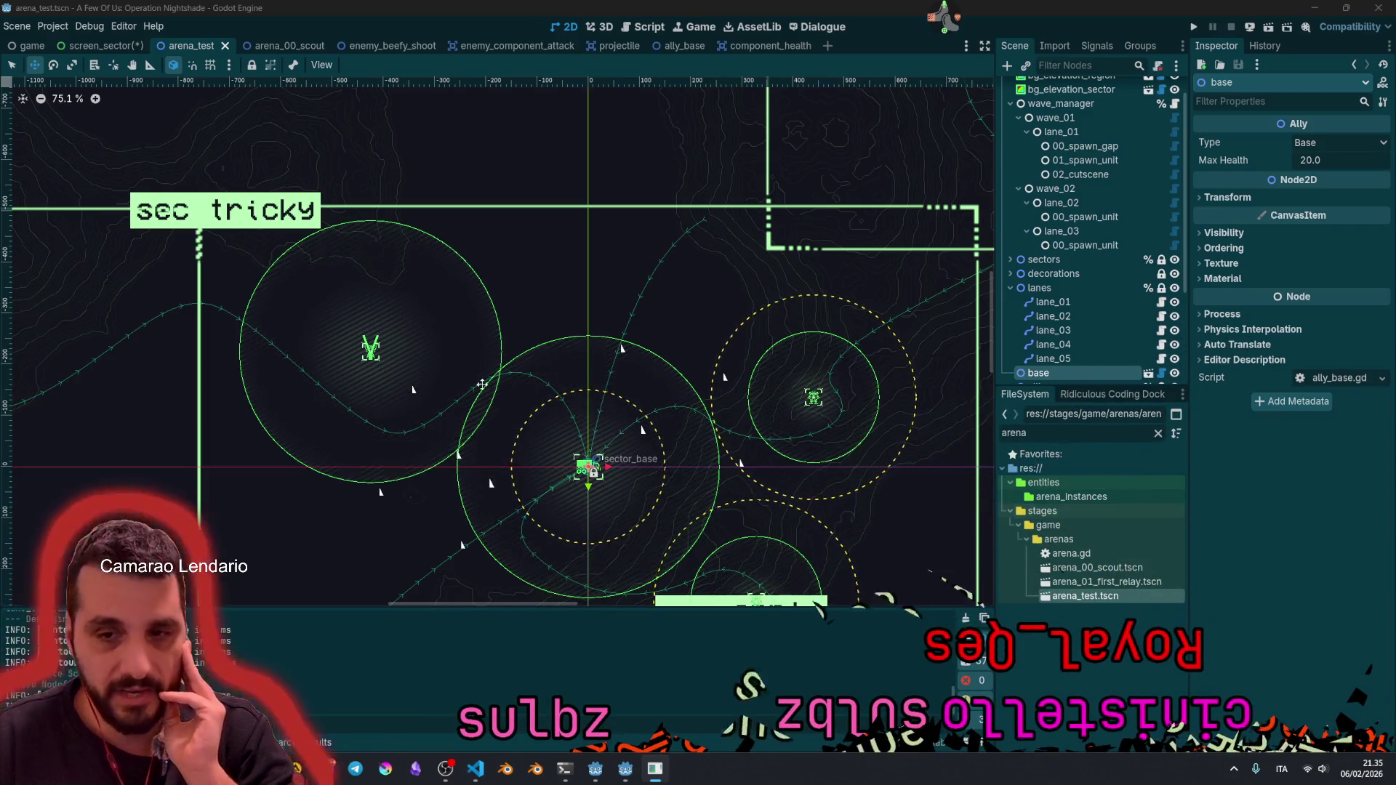
# Step: Zoom around the arena_test canvas, then switch to the browser's Steam store page
pyautogui.scroll(-3, 416, 352)
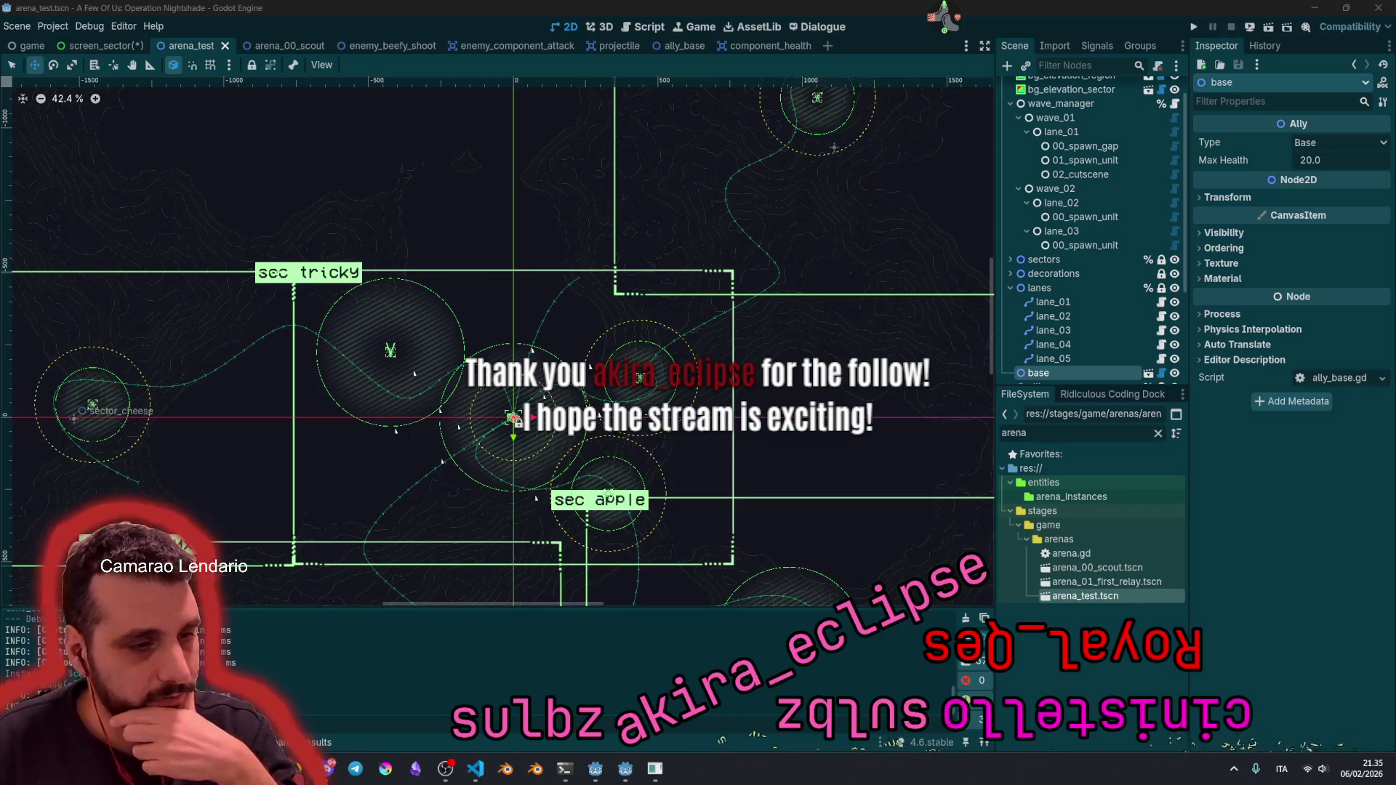
pyautogui.scroll(-3, 579, 302)
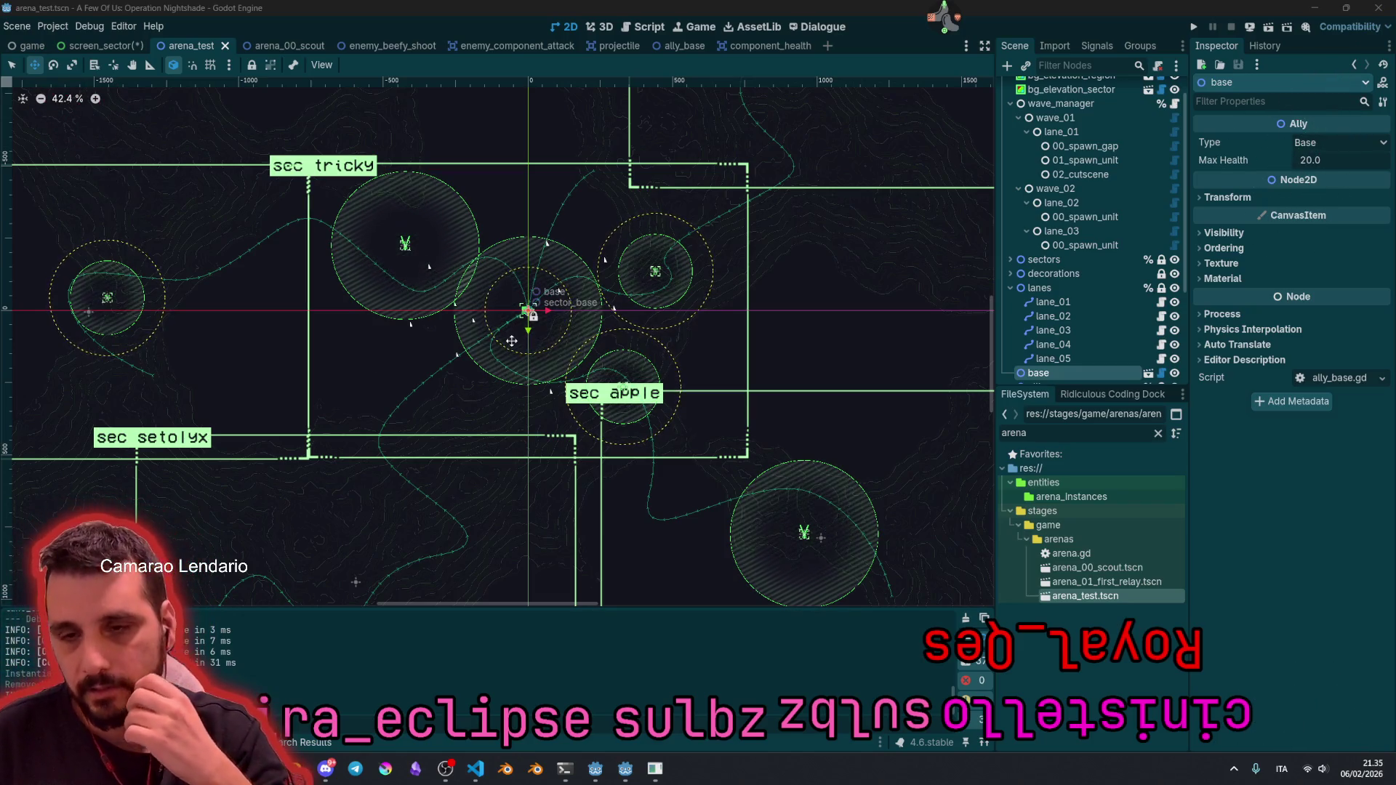
pyautogui.scroll(-4, 512, 341)
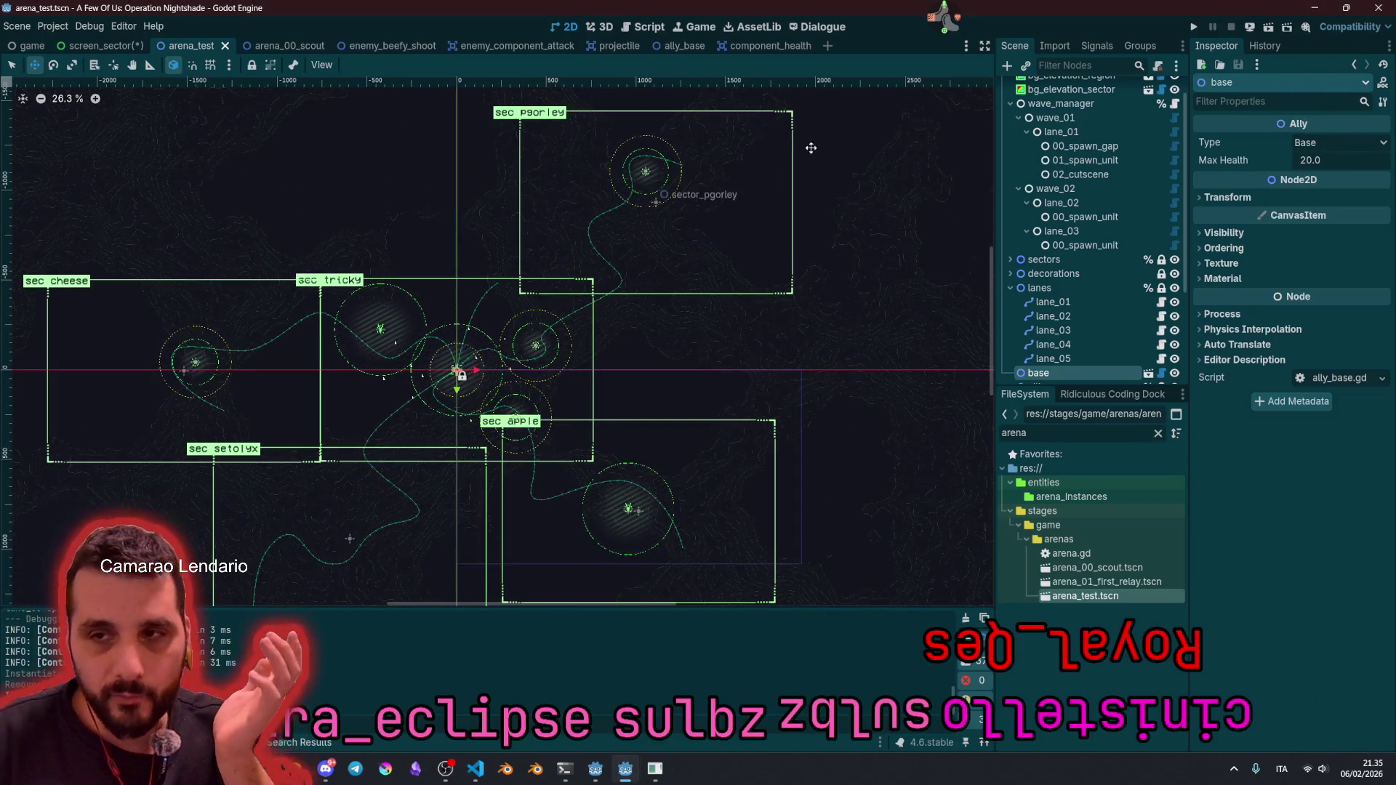
pyautogui.scroll(3, 458, 378)
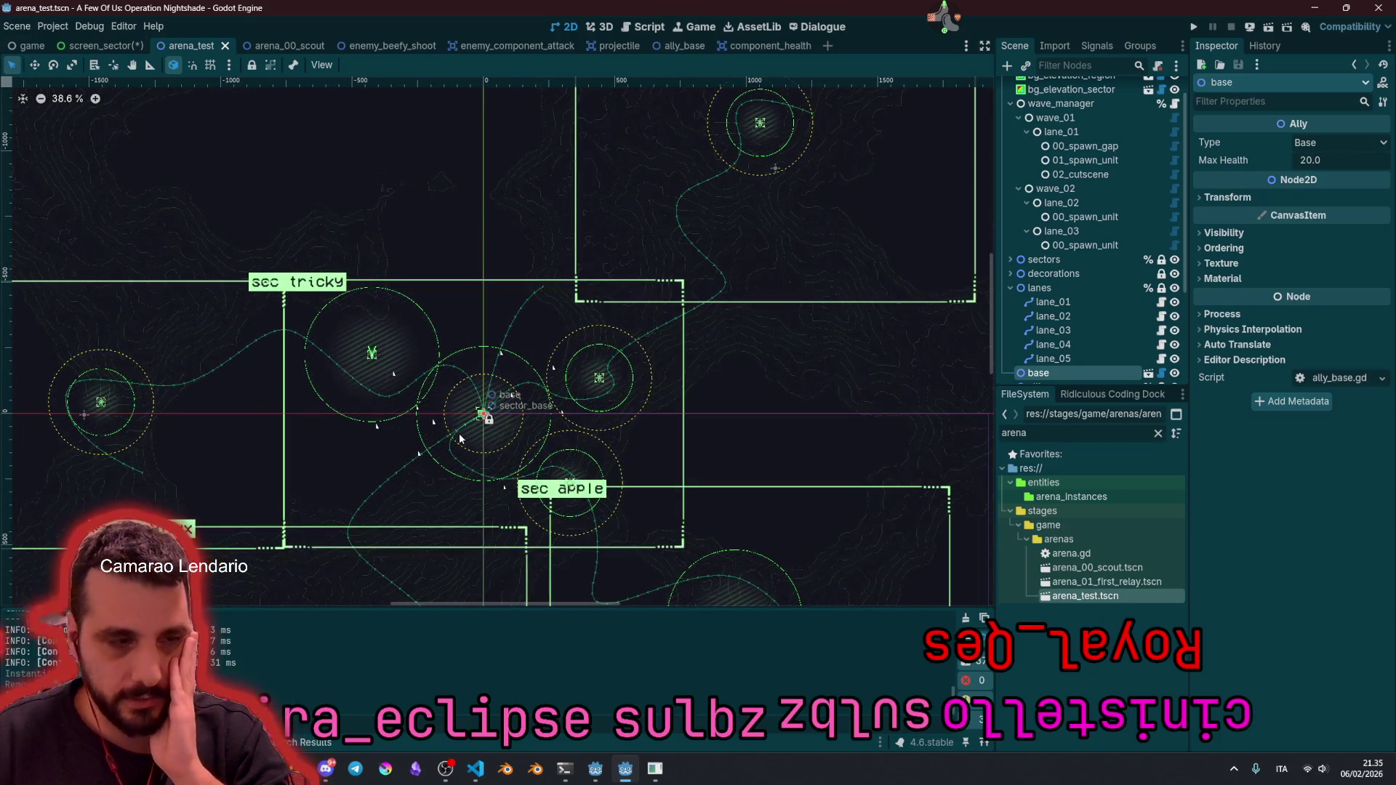
pyautogui.scroll(9, 466, 434)
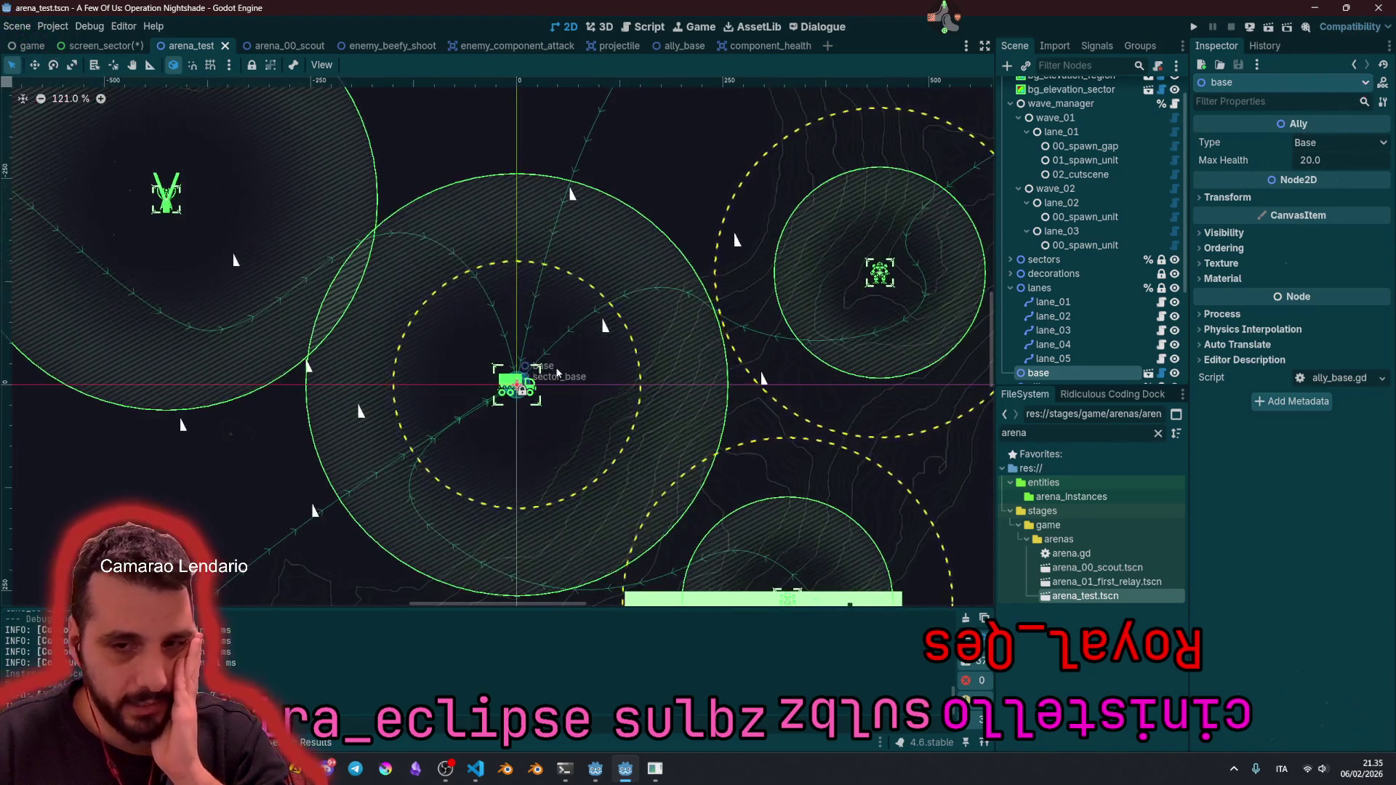
pyautogui.hotkey('alt', 'Tab')
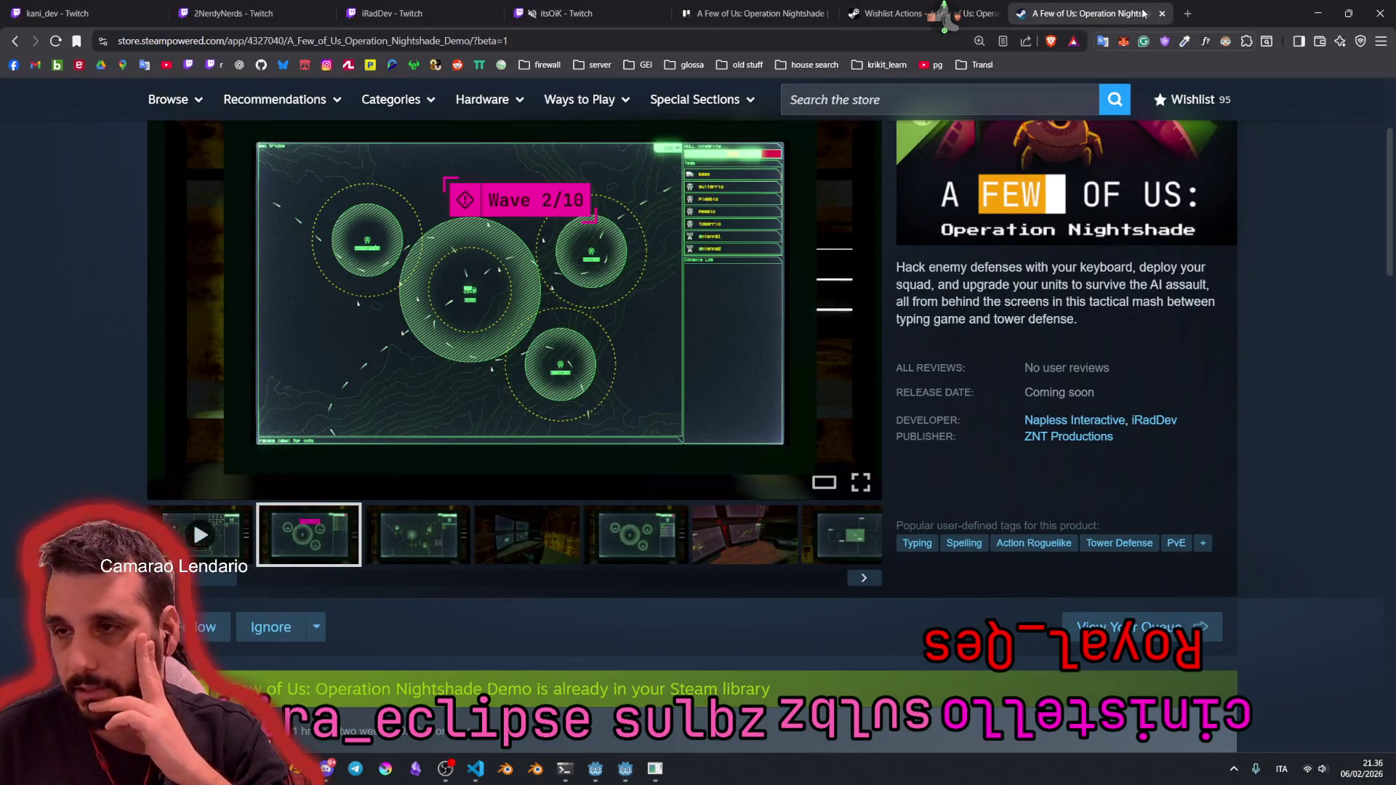
# Step: Open the Glyphica: Typing Survival store page from the saved bookmarks and scroll through it
pyautogui.click(547, 65)
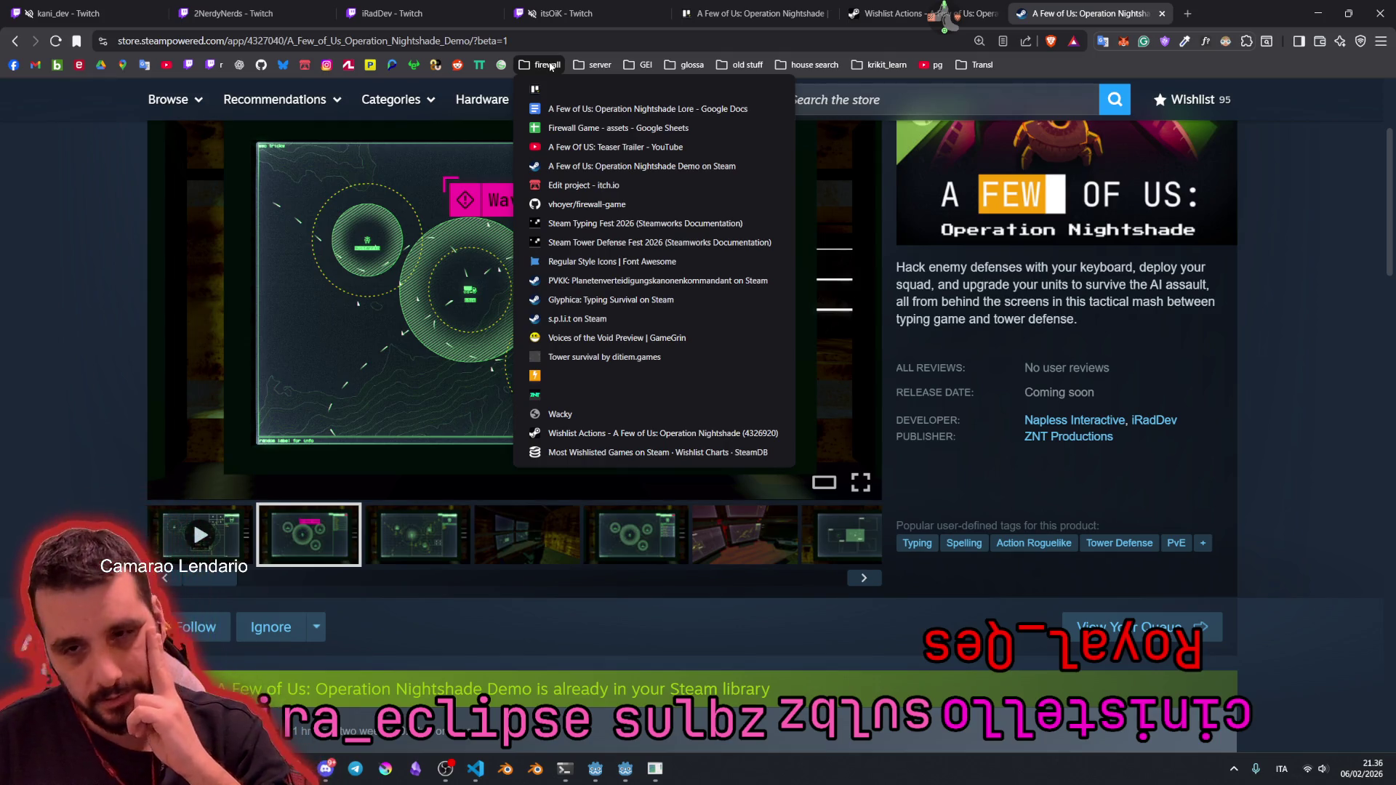
pyautogui.click(603, 300)
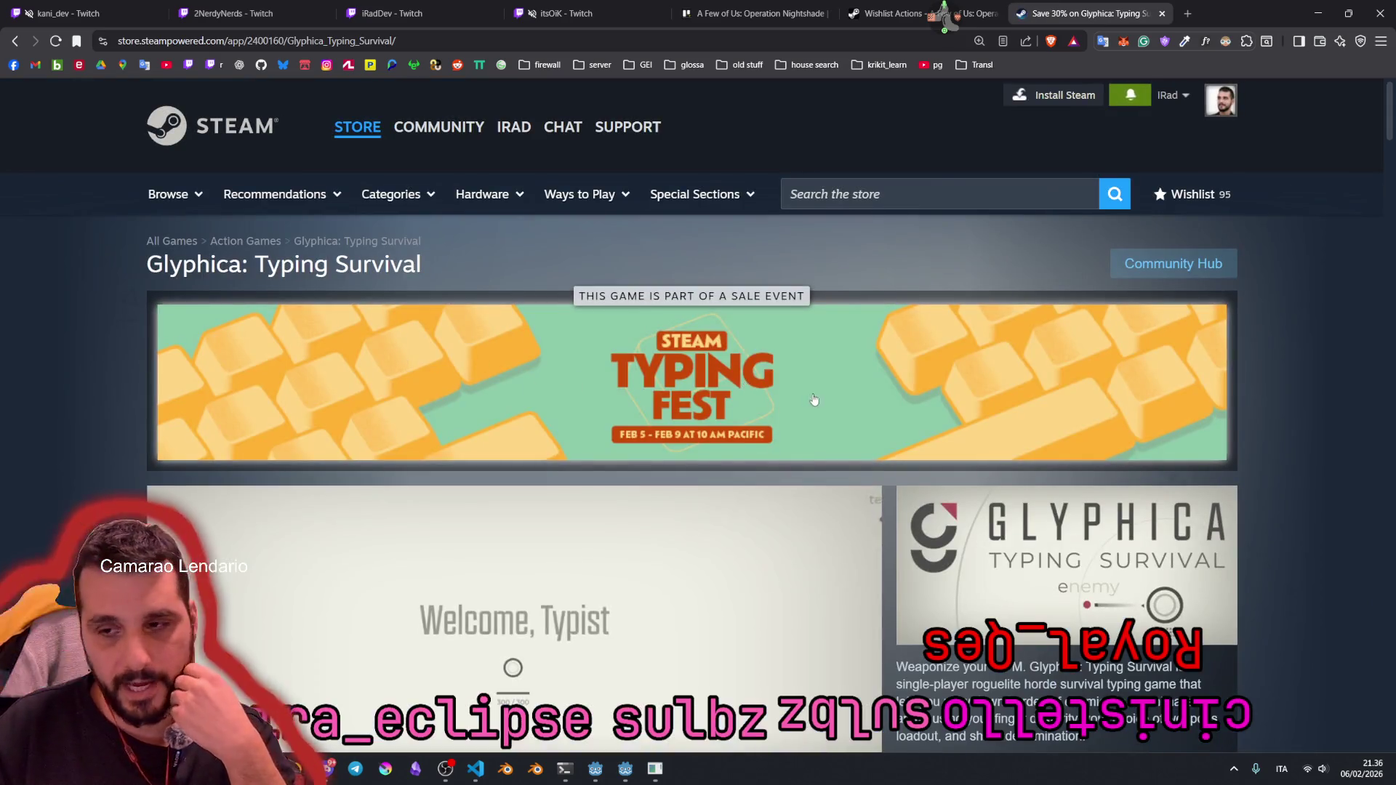
pyautogui.scroll(-2, 735, 378)
pyautogui.scroll(2, 734, 349)
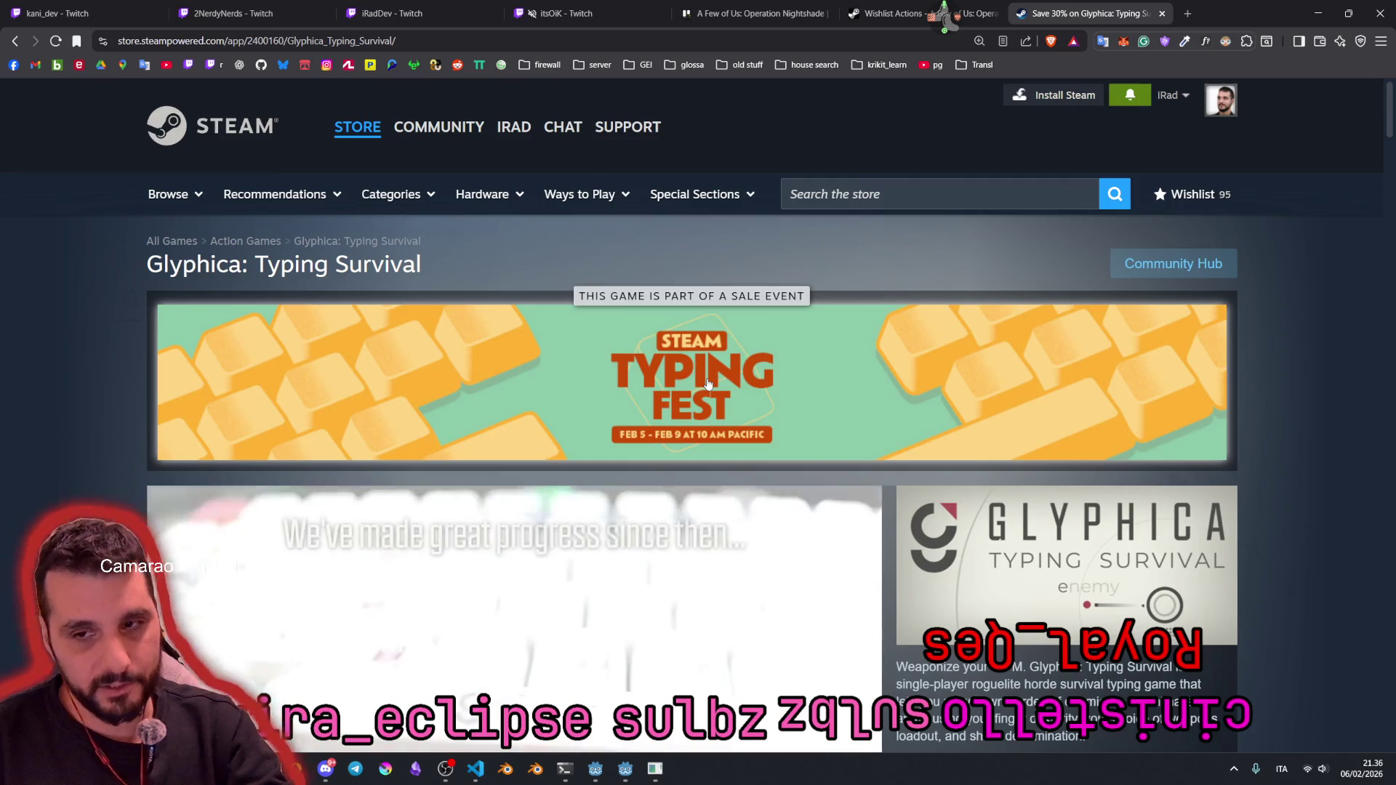
pyautogui.scroll(-3, 707, 380)
pyautogui.scroll(-3, 705, 364)
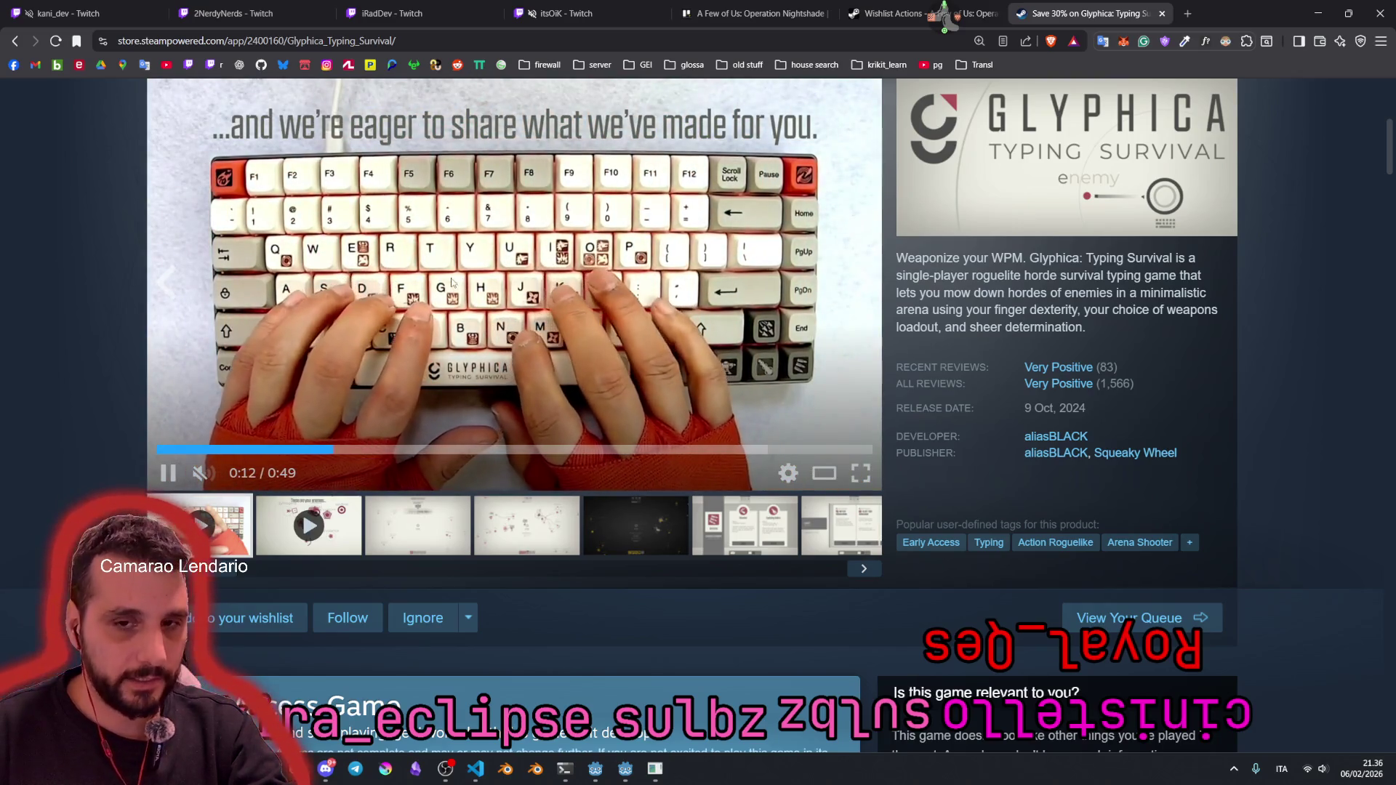
pyautogui.scroll(1, 539, 320)
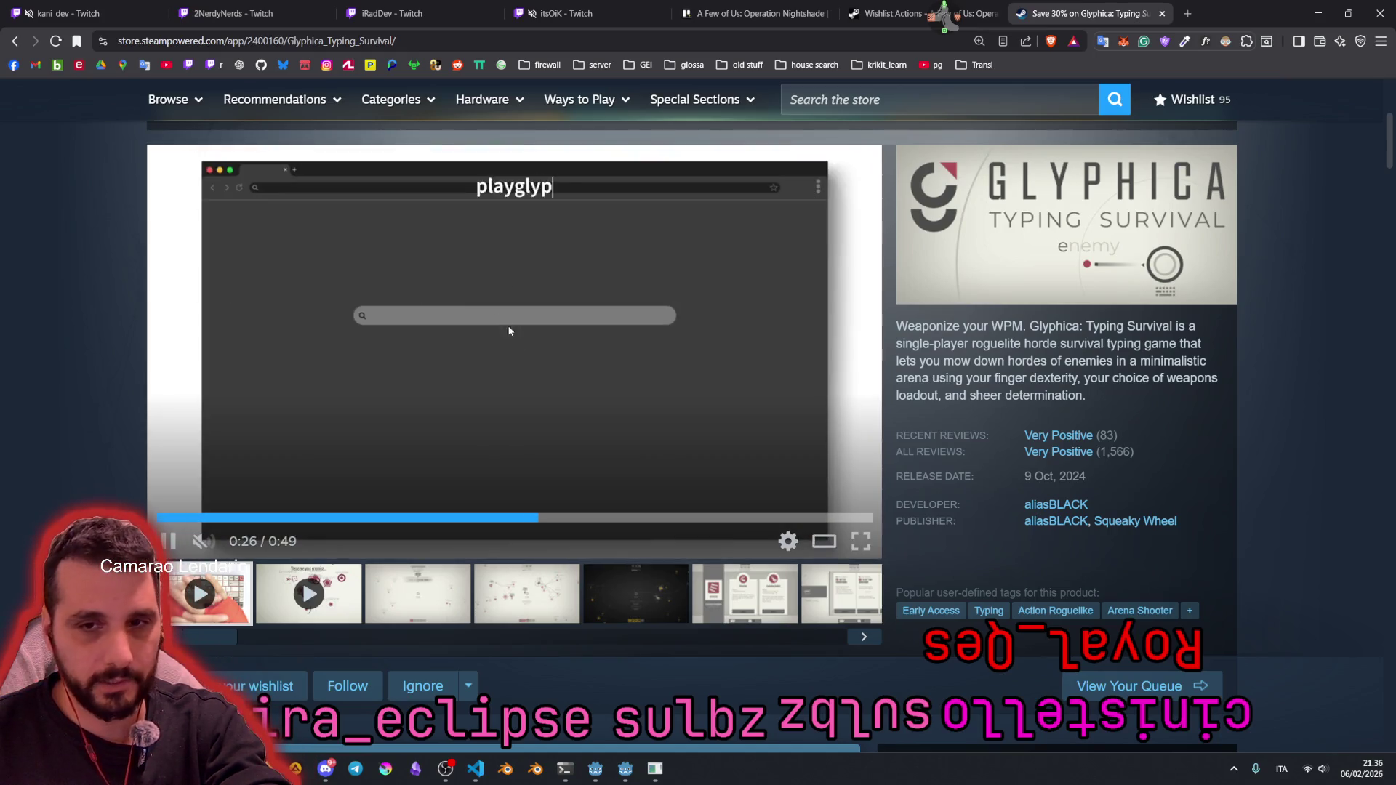
# Step: Highlight Glyphica's review count and release date text, then the release year 2024
pyautogui.moveTo(1082, 452)
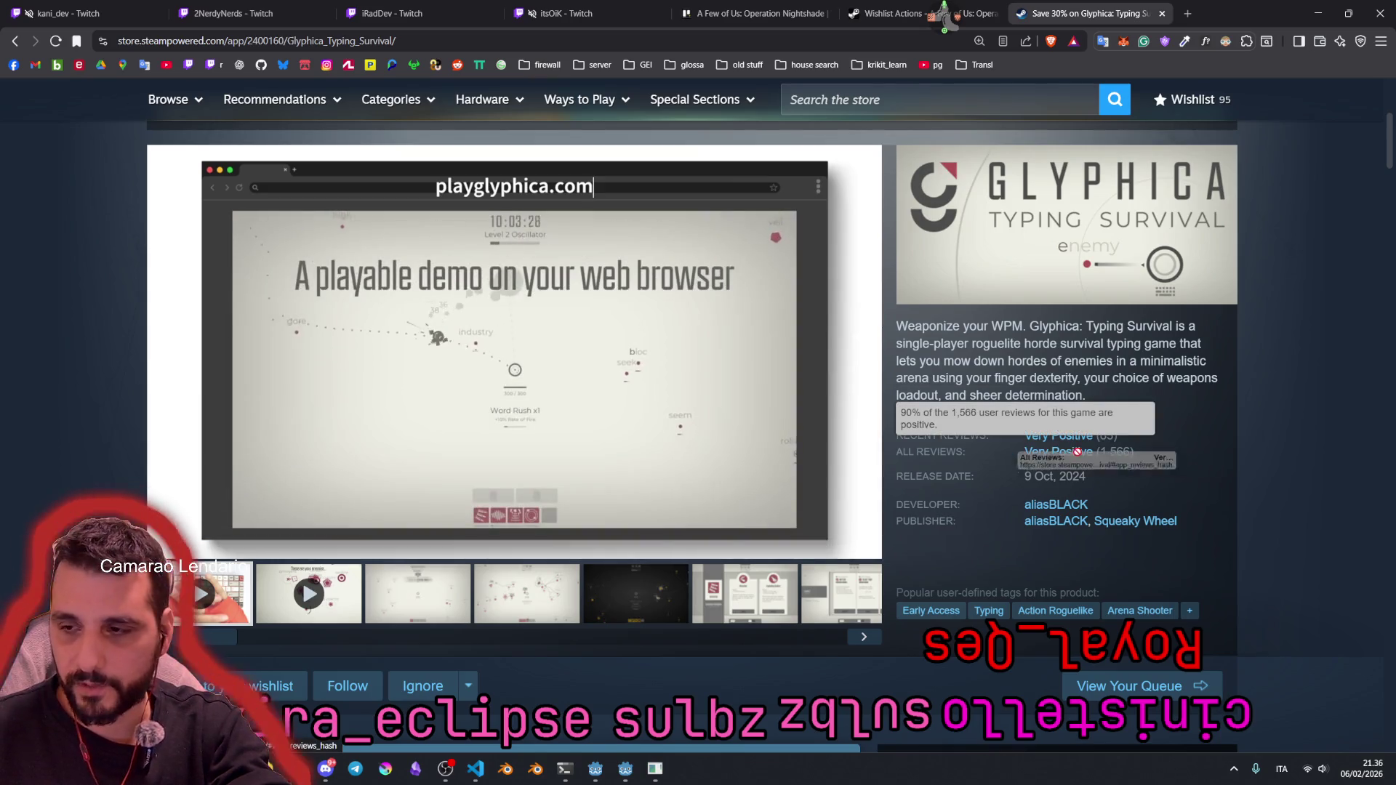
pyautogui.moveTo(1081, 477); pyautogui.dragTo(1029, 447)
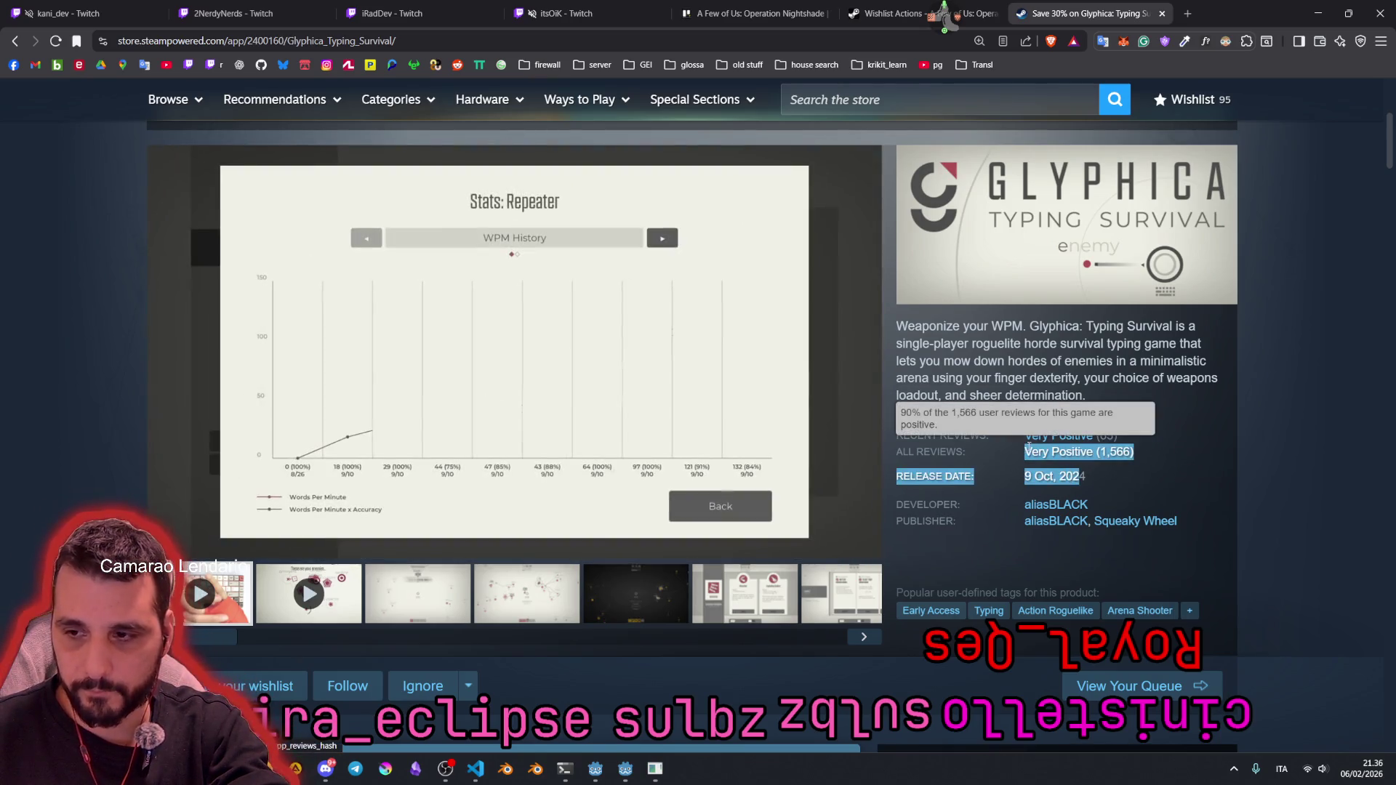
pyautogui.doubleClick(1073, 477)
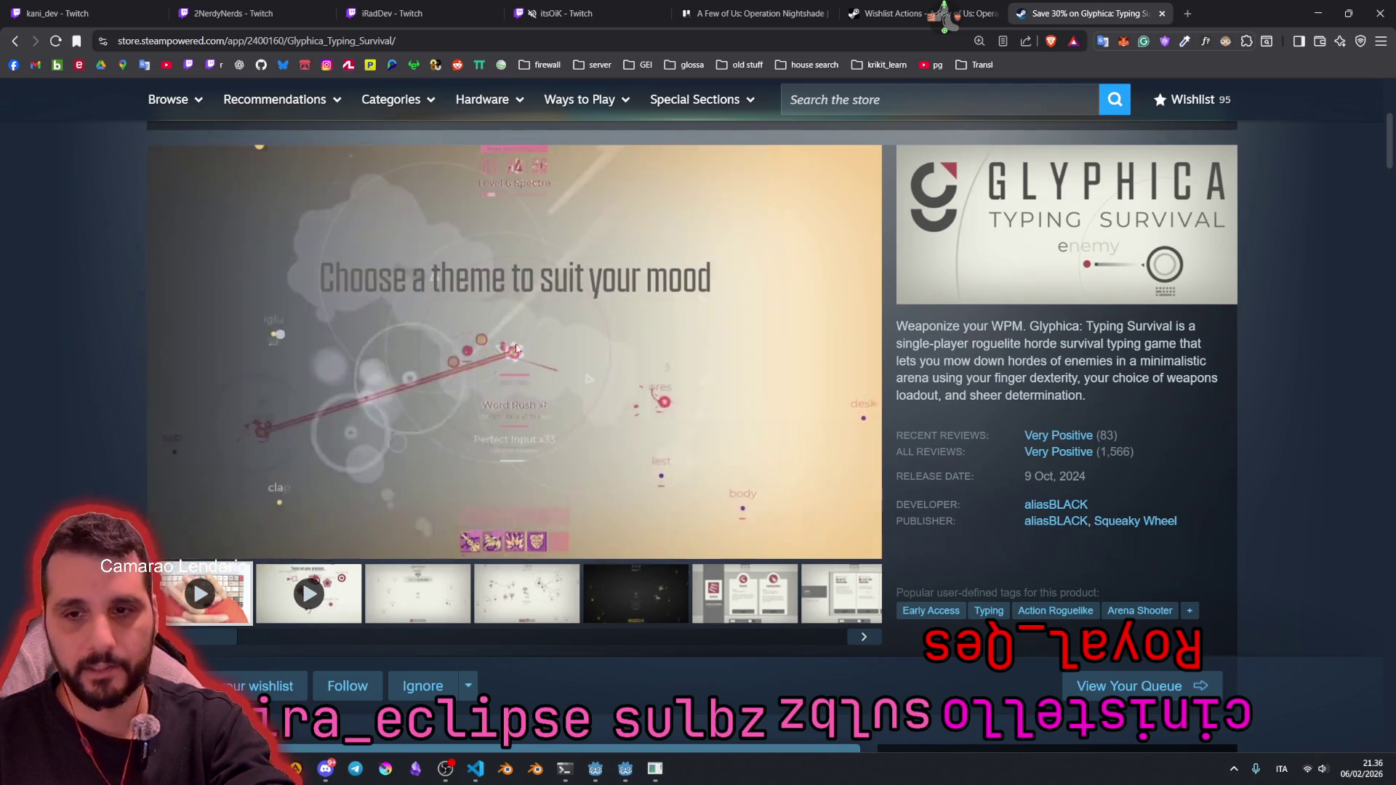
# Step: Open the PVKK: Planetenverteidigungskanonenkommandant store page from the bookmarks list
pyautogui.moveTo(447, 277)
pyautogui.scroll(-2, 406, 331)
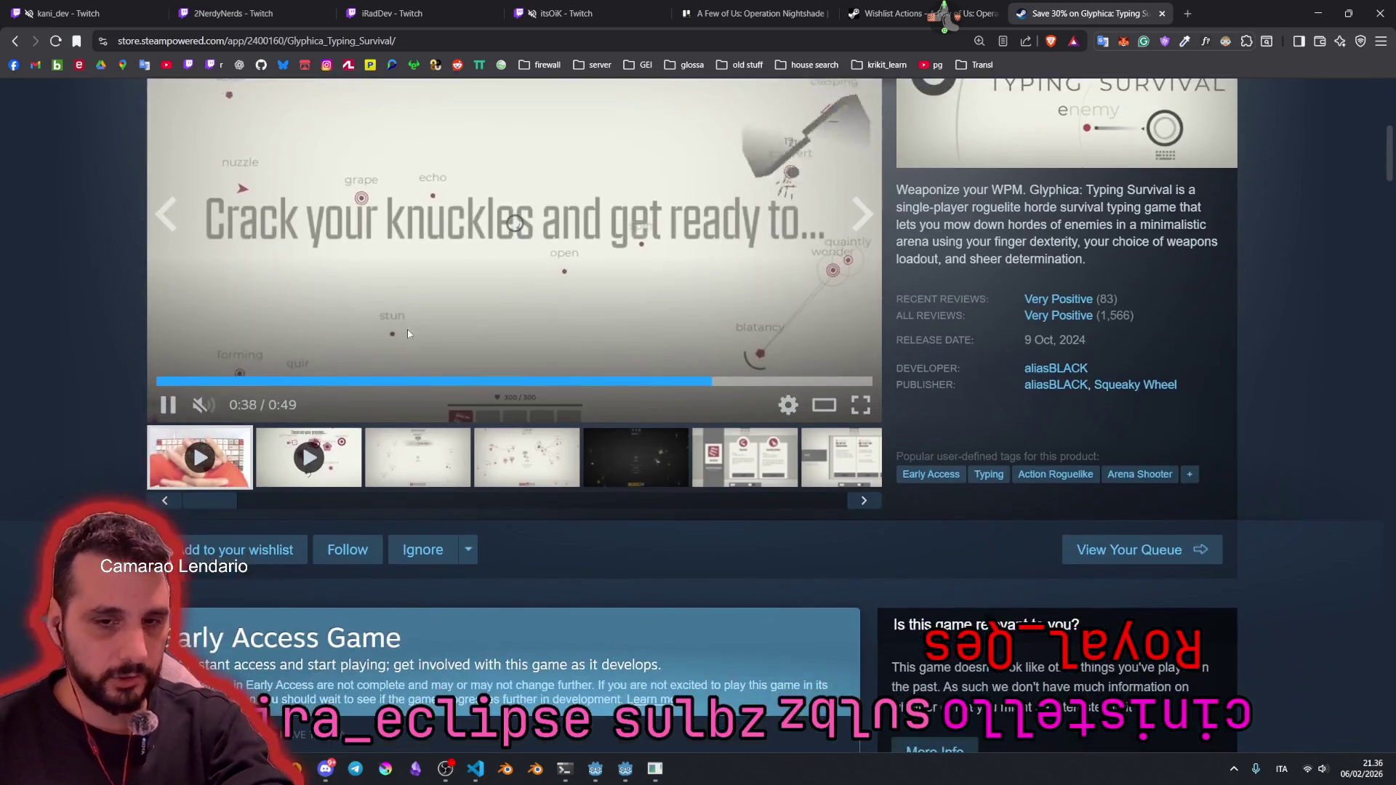
pyautogui.scroll(6, 409, 336)
pyautogui.scroll(-3, 410, 336)
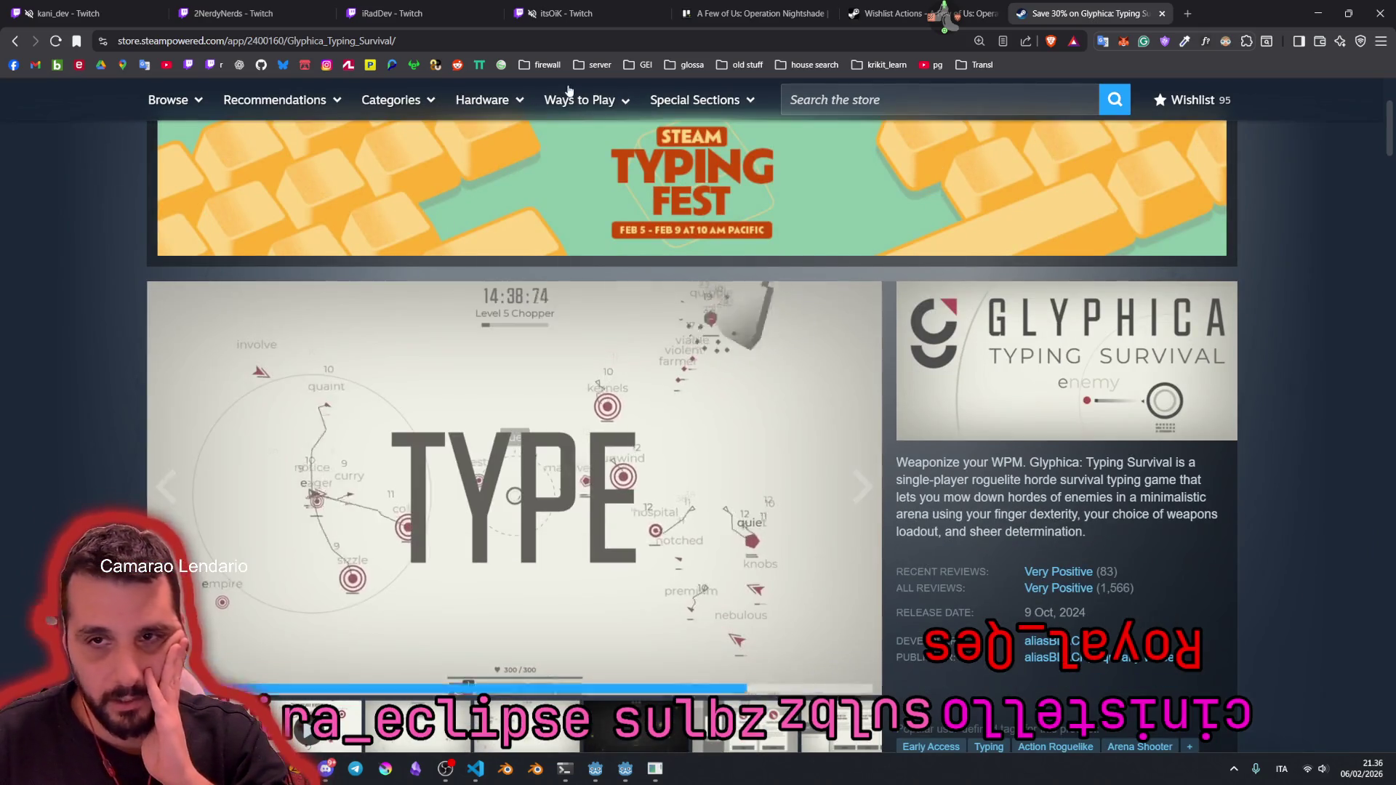
pyautogui.click(543, 66)
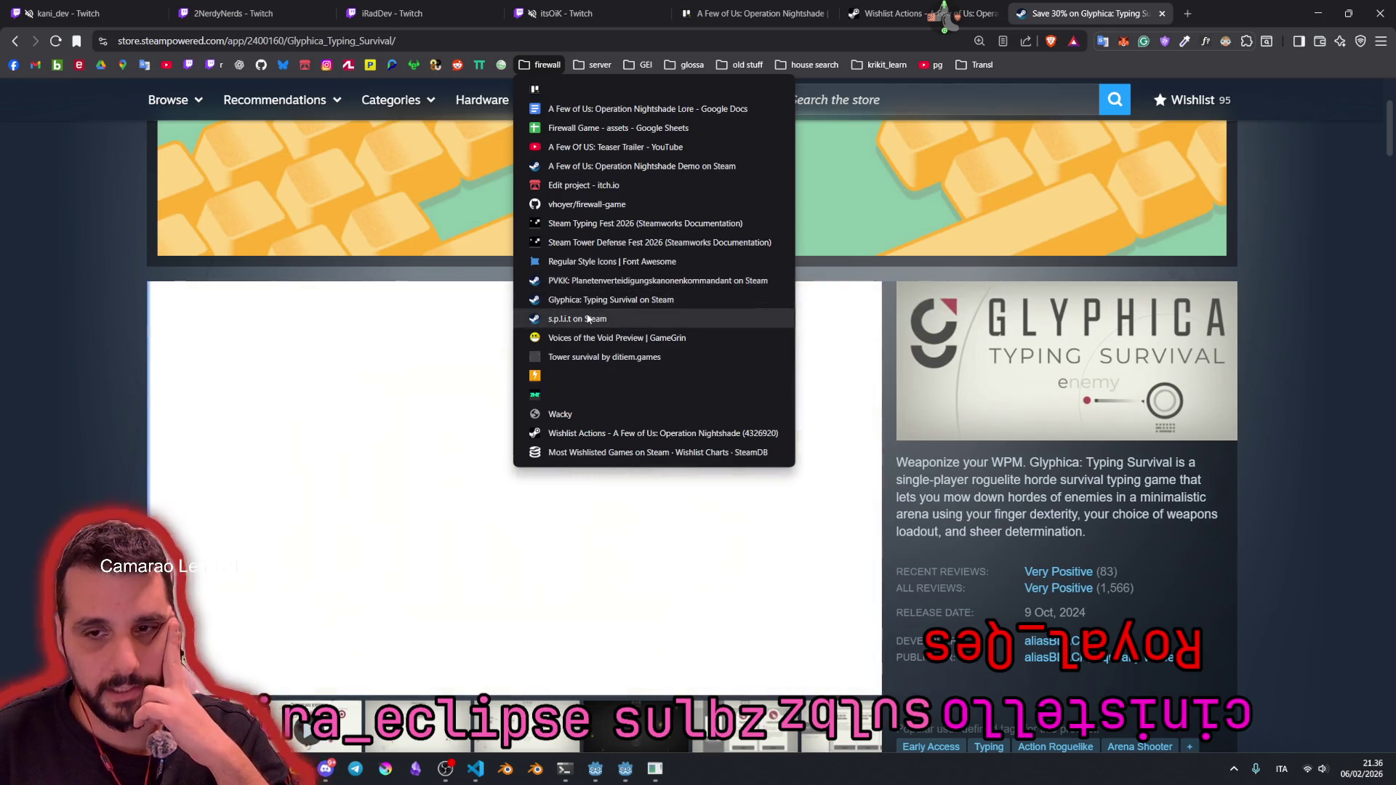
pyautogui.click(587, 286)
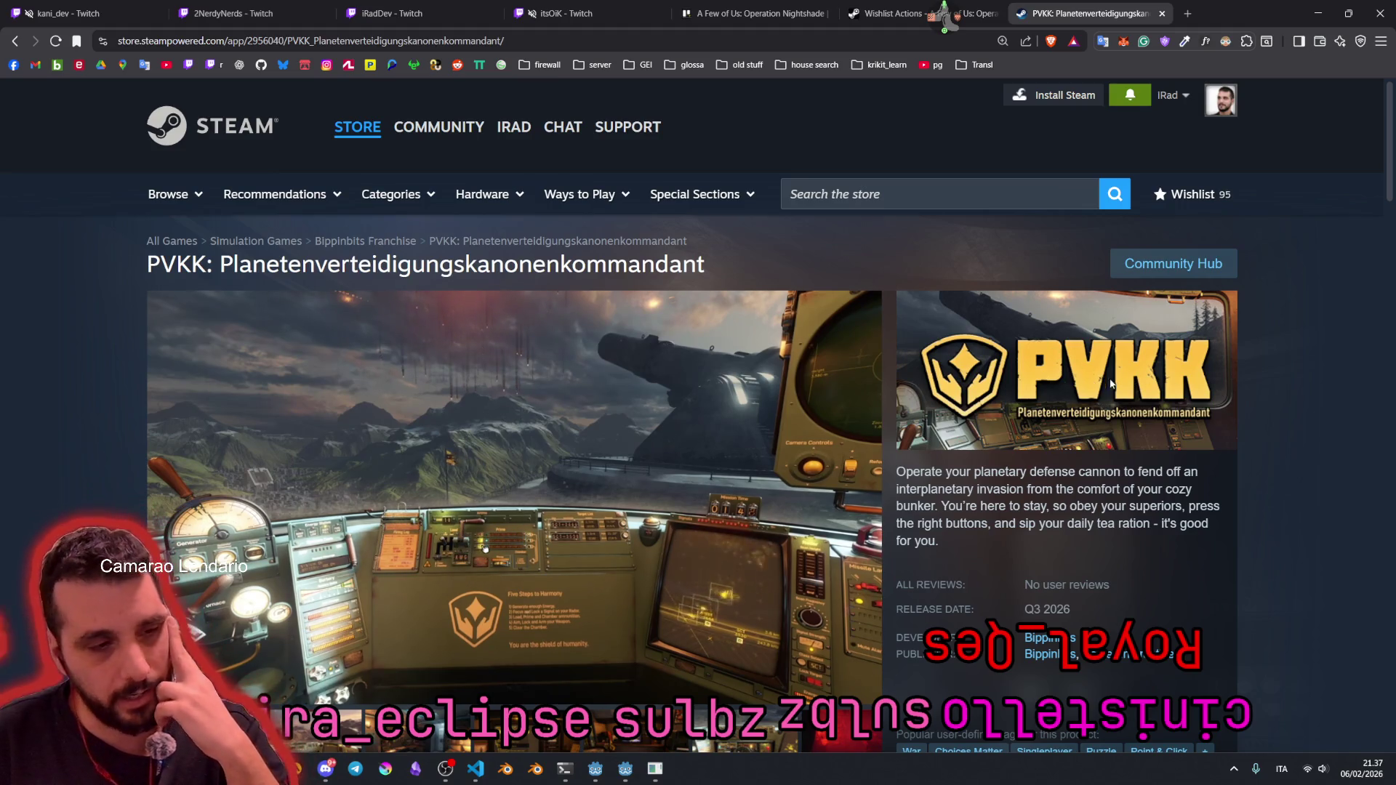
# Step: Scroll down the PVKK page and highlight its description text, then clear the selection
pyautogui.scroll(-2, 1113, 384)
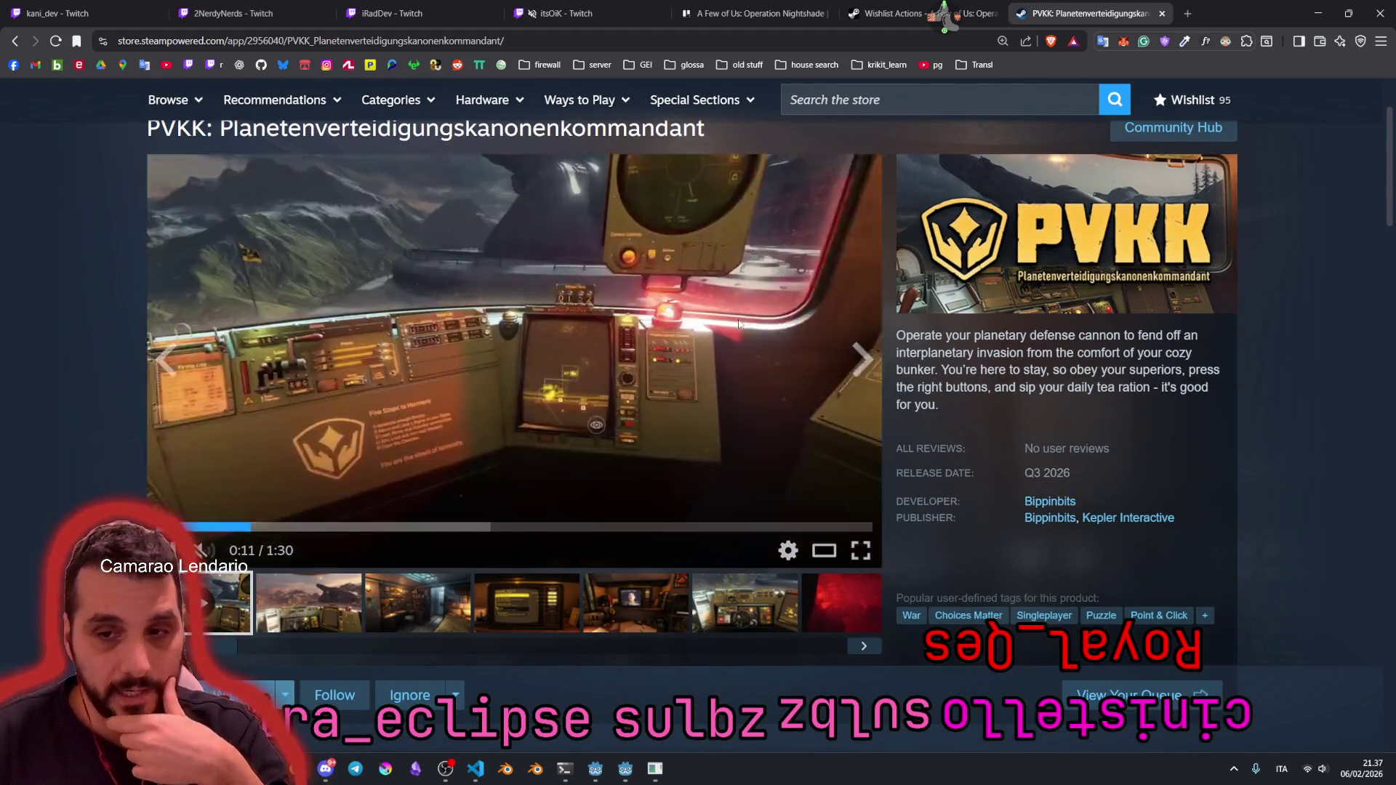
pyautogui.moveTo(920, 335); pyautogui.dragTo(1061, 401)
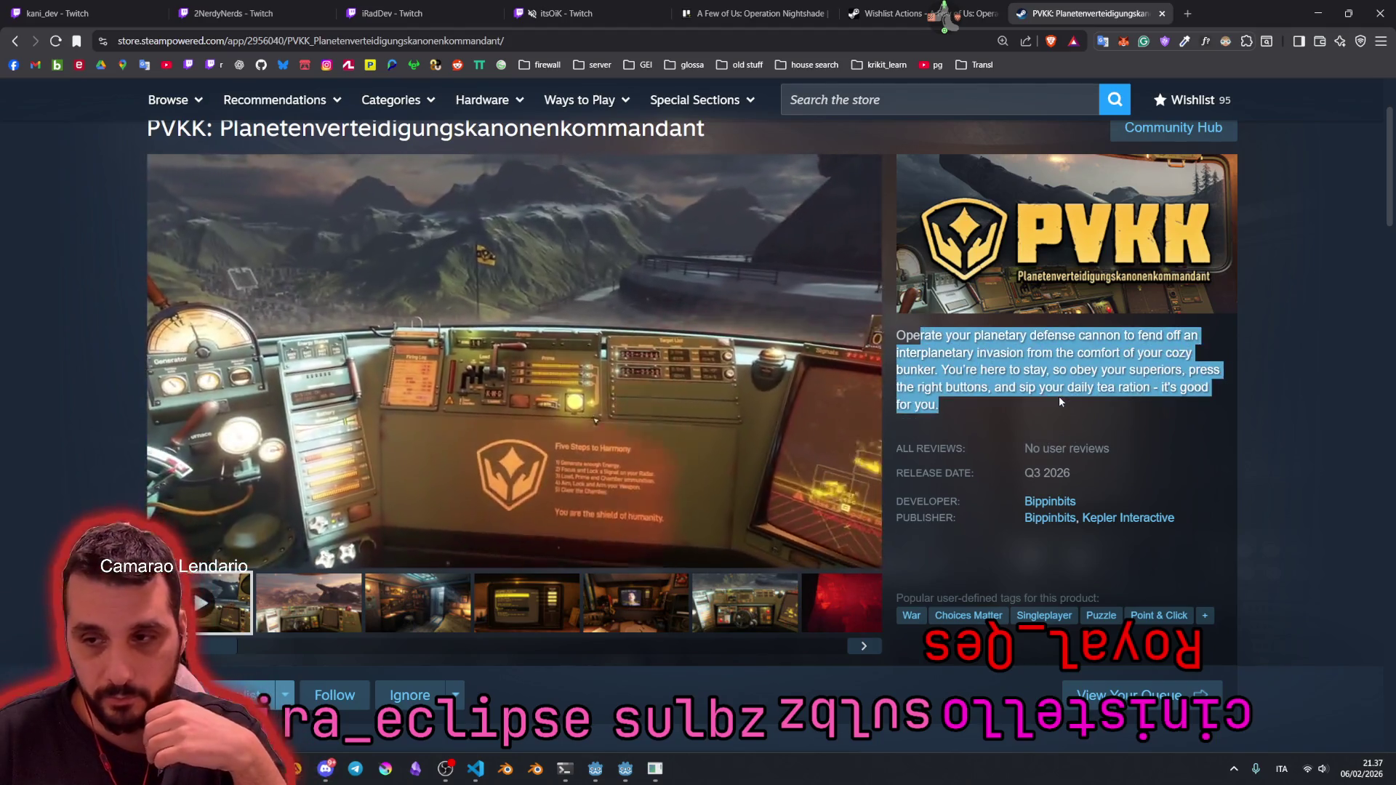
pyautogui.click(985, 408)
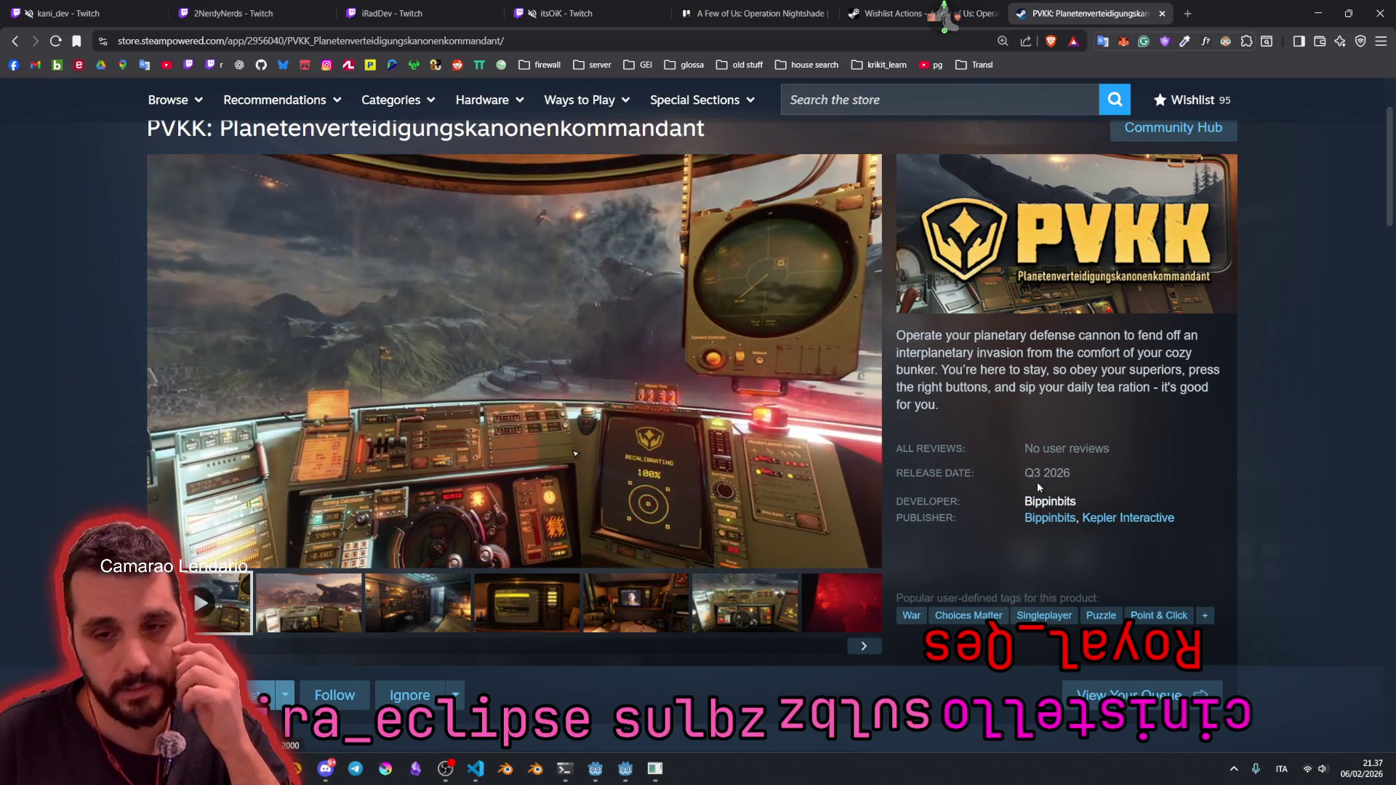
# Step: Watch the PVKK trailer full screen, then bring the Godot editor back
pyautogui.scroll(2, 992, 443)
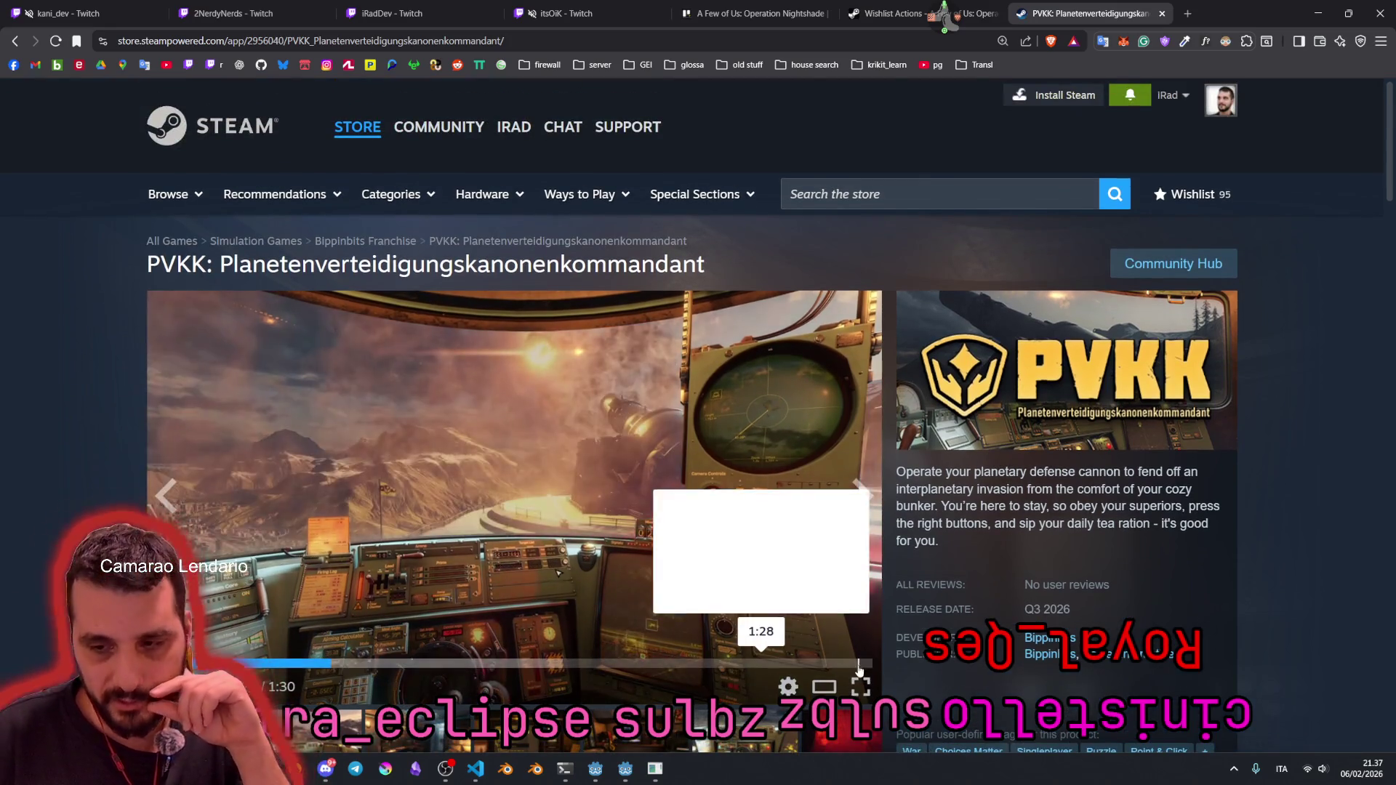
pyautogui.click(861, 687)
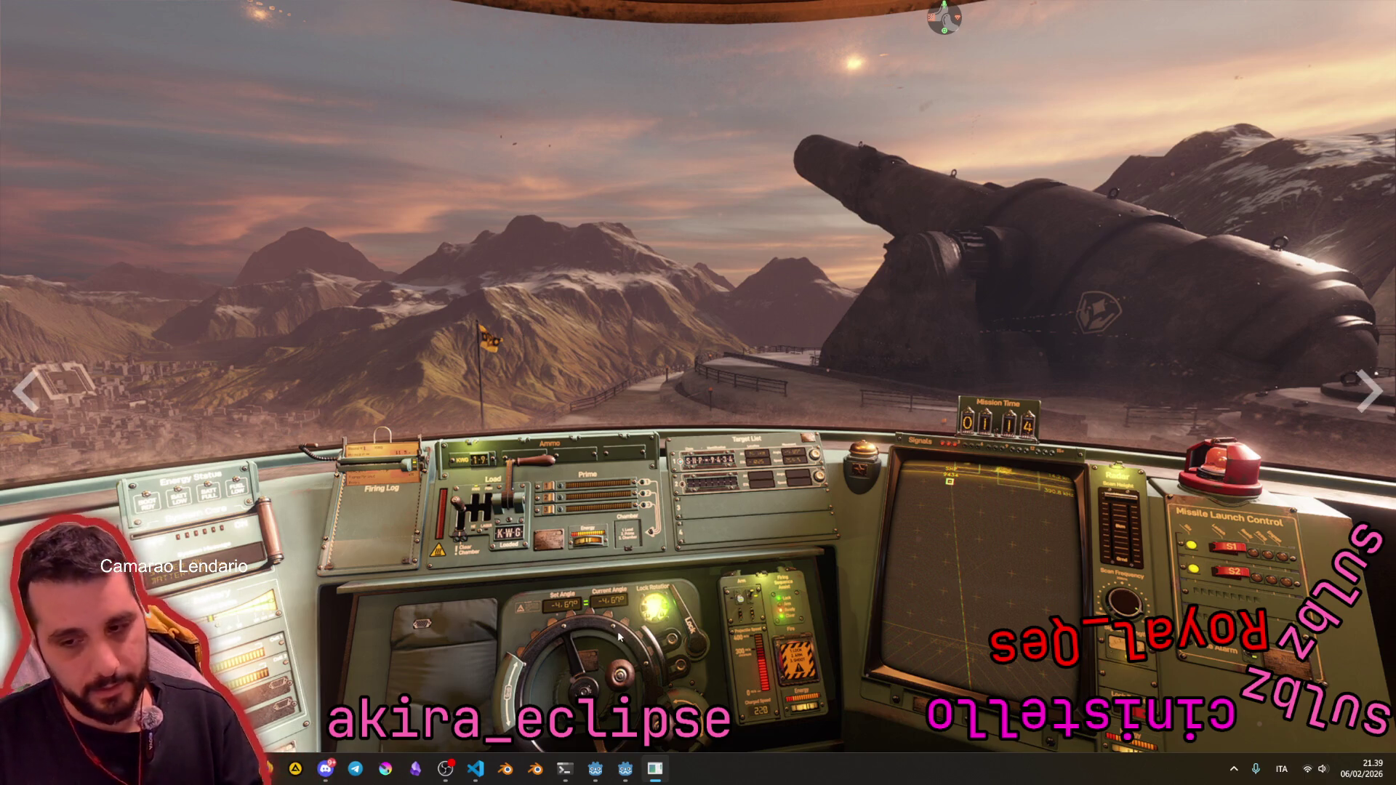
pyautogui.click(619, 779)
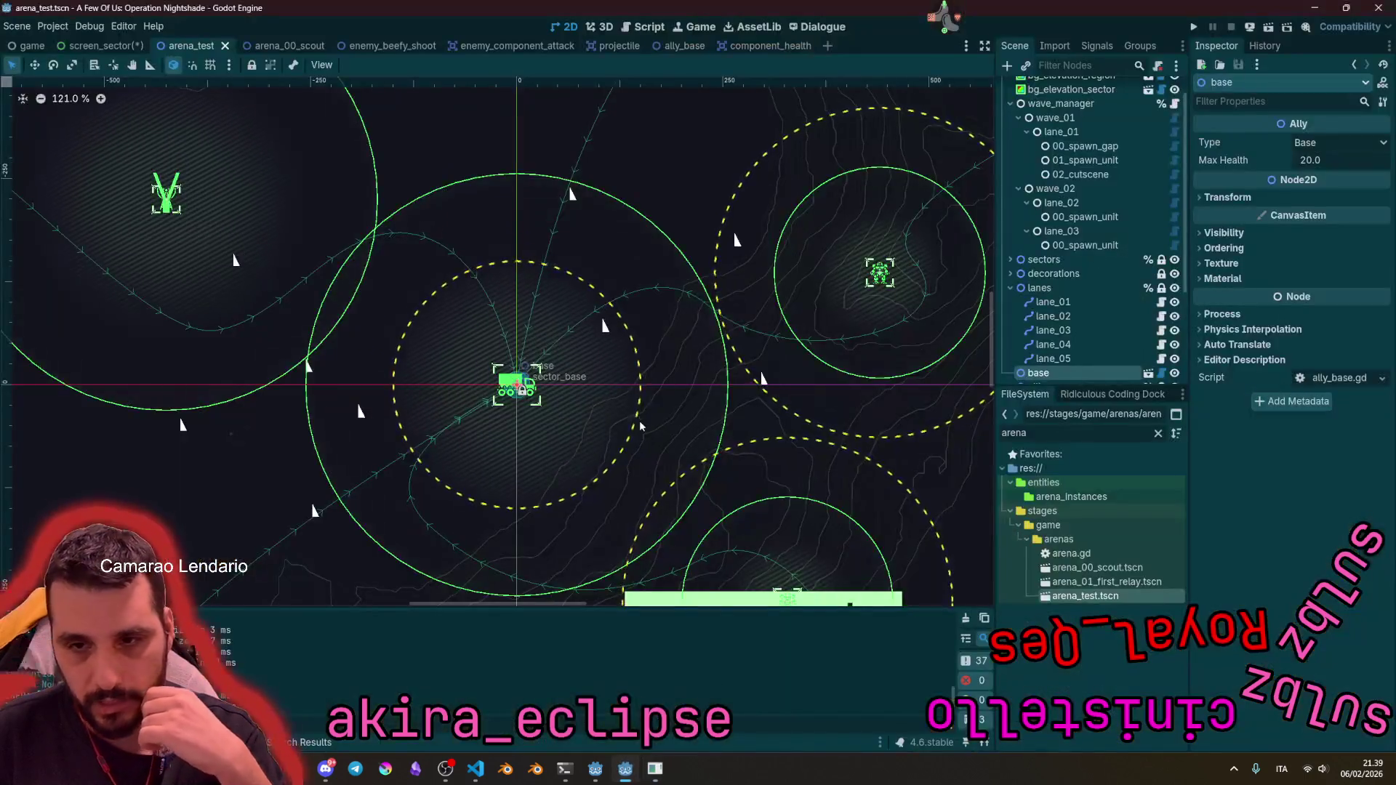
# Step: Pan the arena map, inspect wave_01's lane_01, and peek at the arena_00_scout scene
pyautogui.moveTo(519, 359)
pyautogui.mouseDown()
pyautogui.moveTo(563, 340)
pyautogui.moveTo(574, 314)
pyautogui.moveTo(539, 393)
pyautogui.mouseUp()
pyautogui.scroll(5, 574, 315)
pyautogui.scroll(-9, 560, 350)
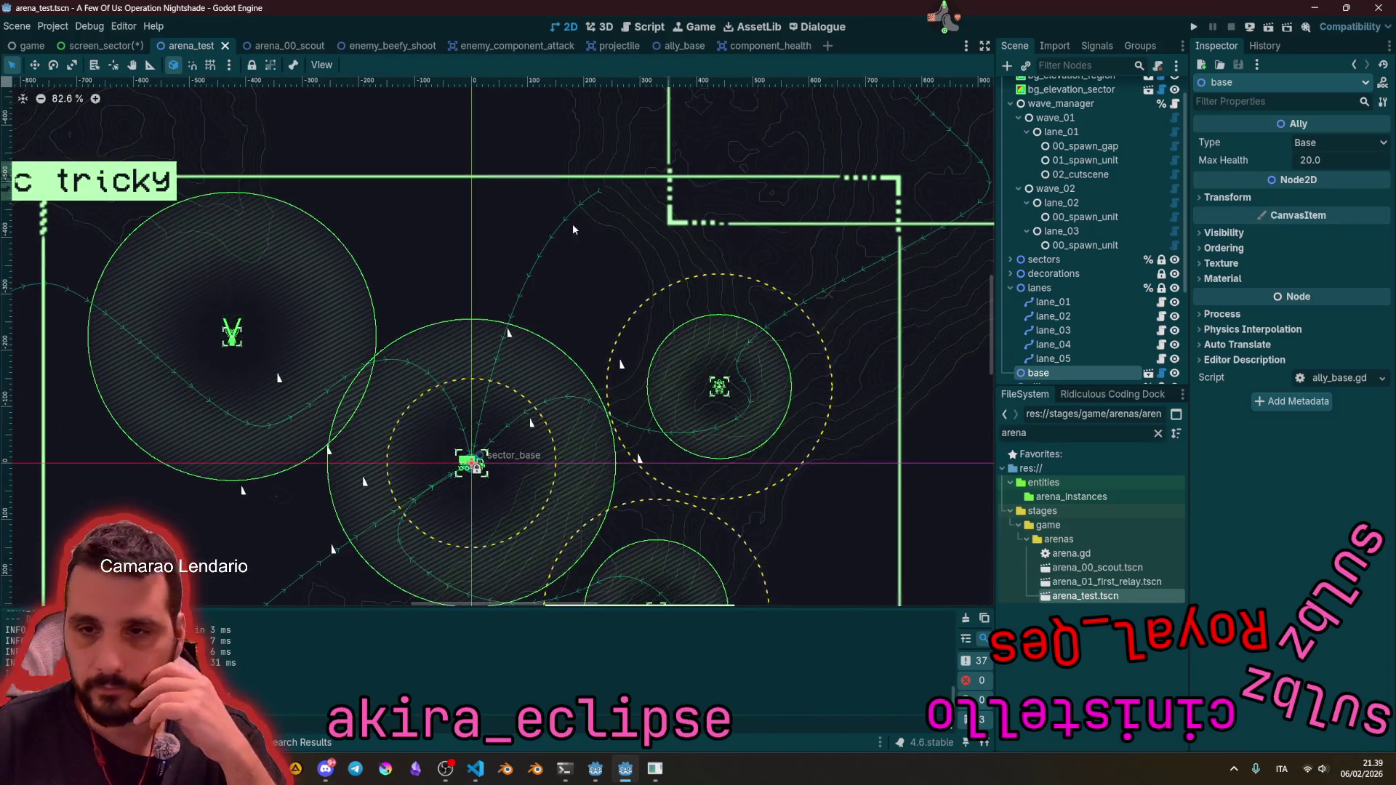
pyautogui.click(1068, 131)
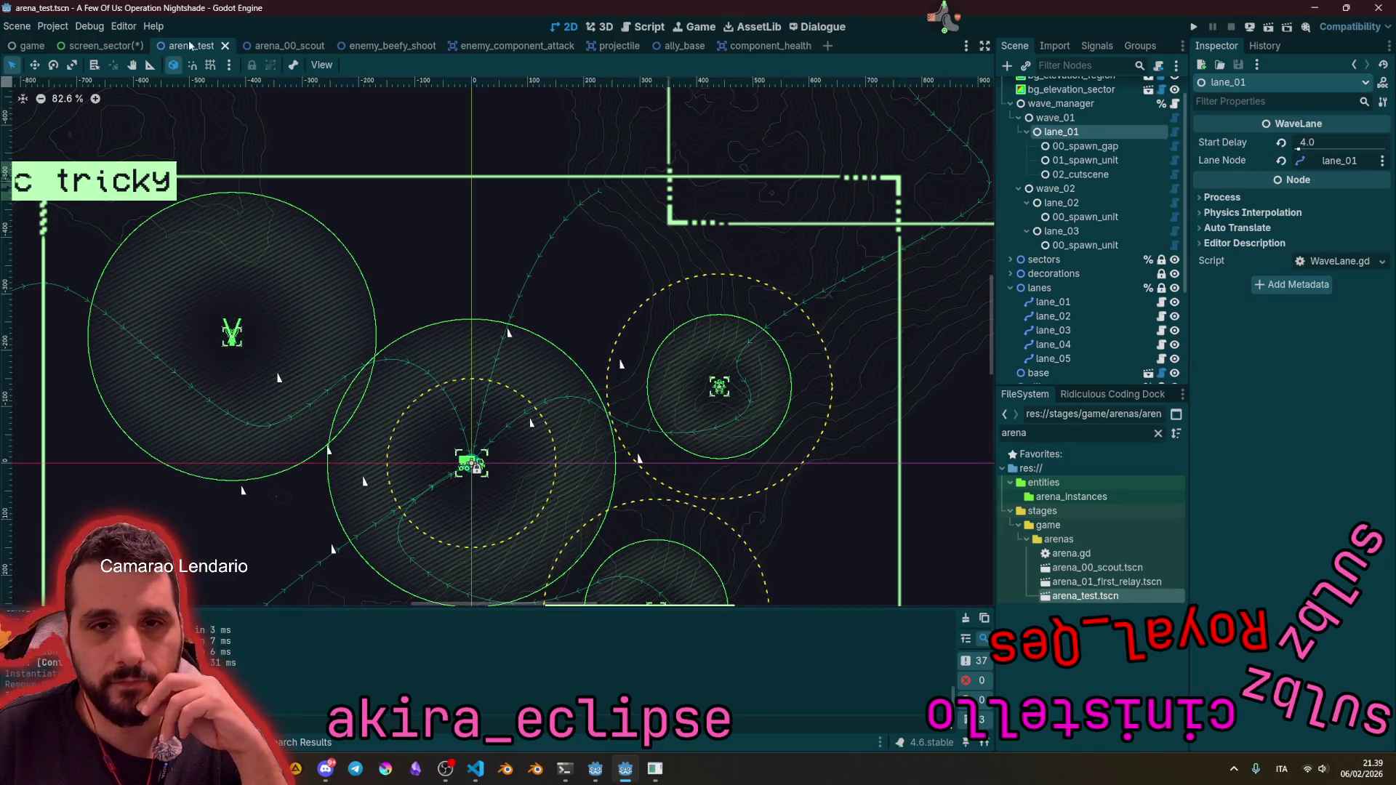
pyautogui.scroll(2, 1080, 151)
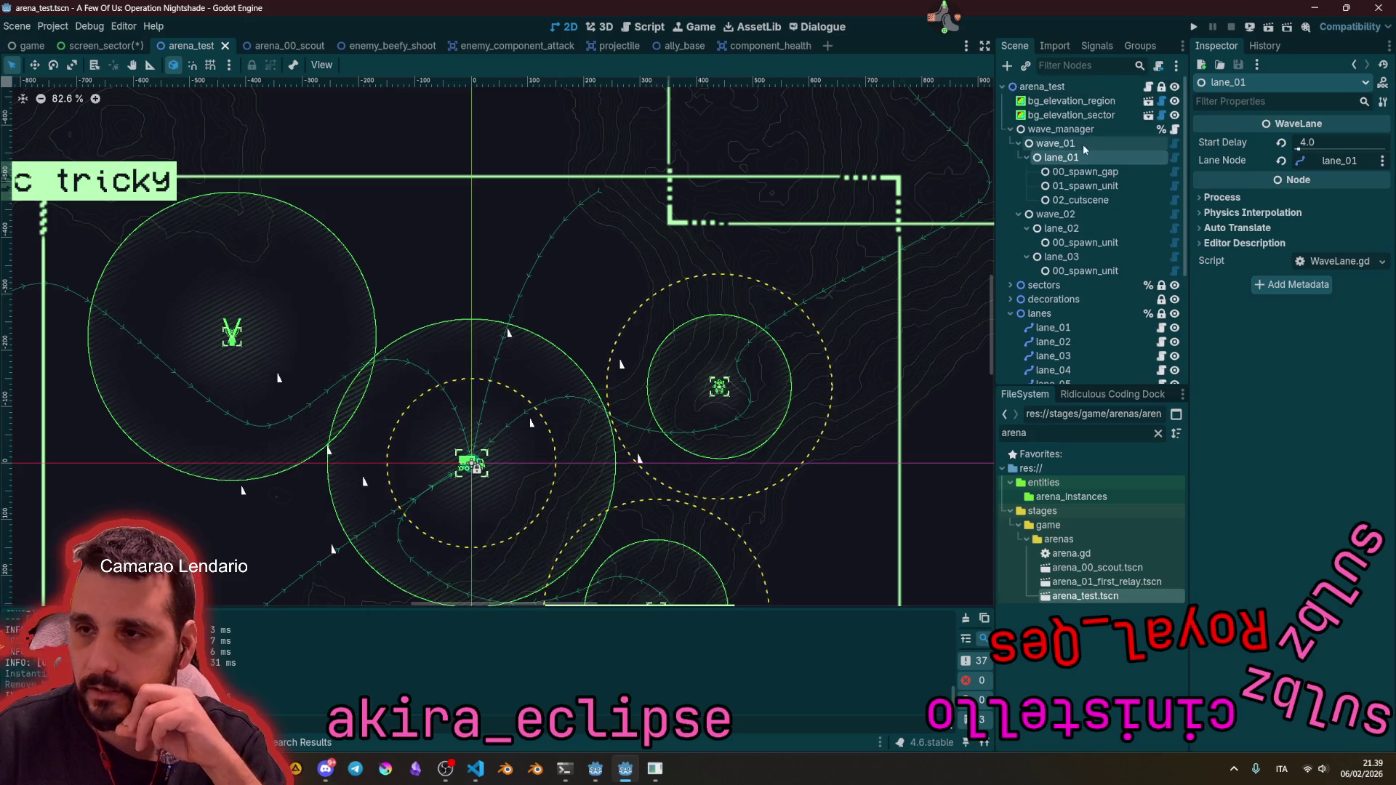
pyautogui.click(291, 47)
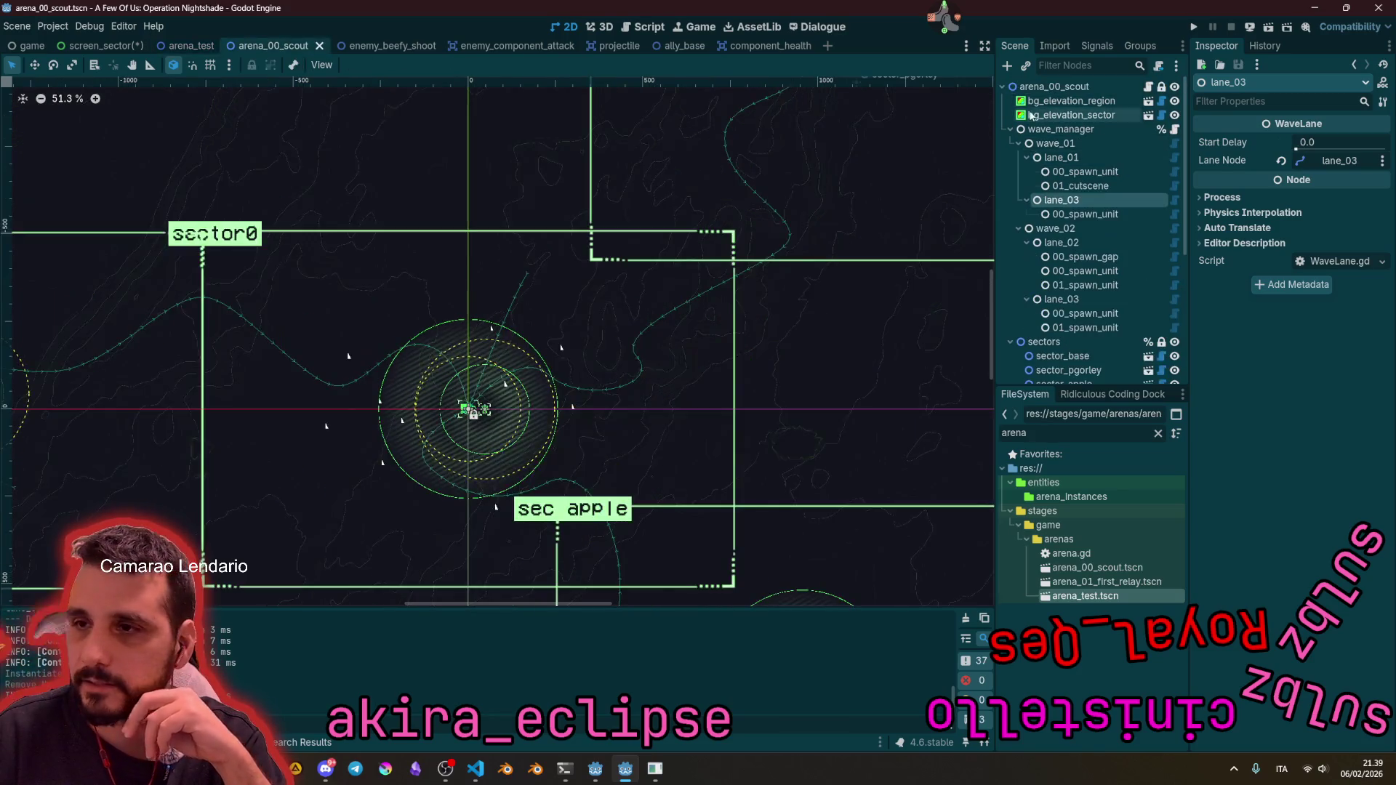
pyautogui.click(191, 46)
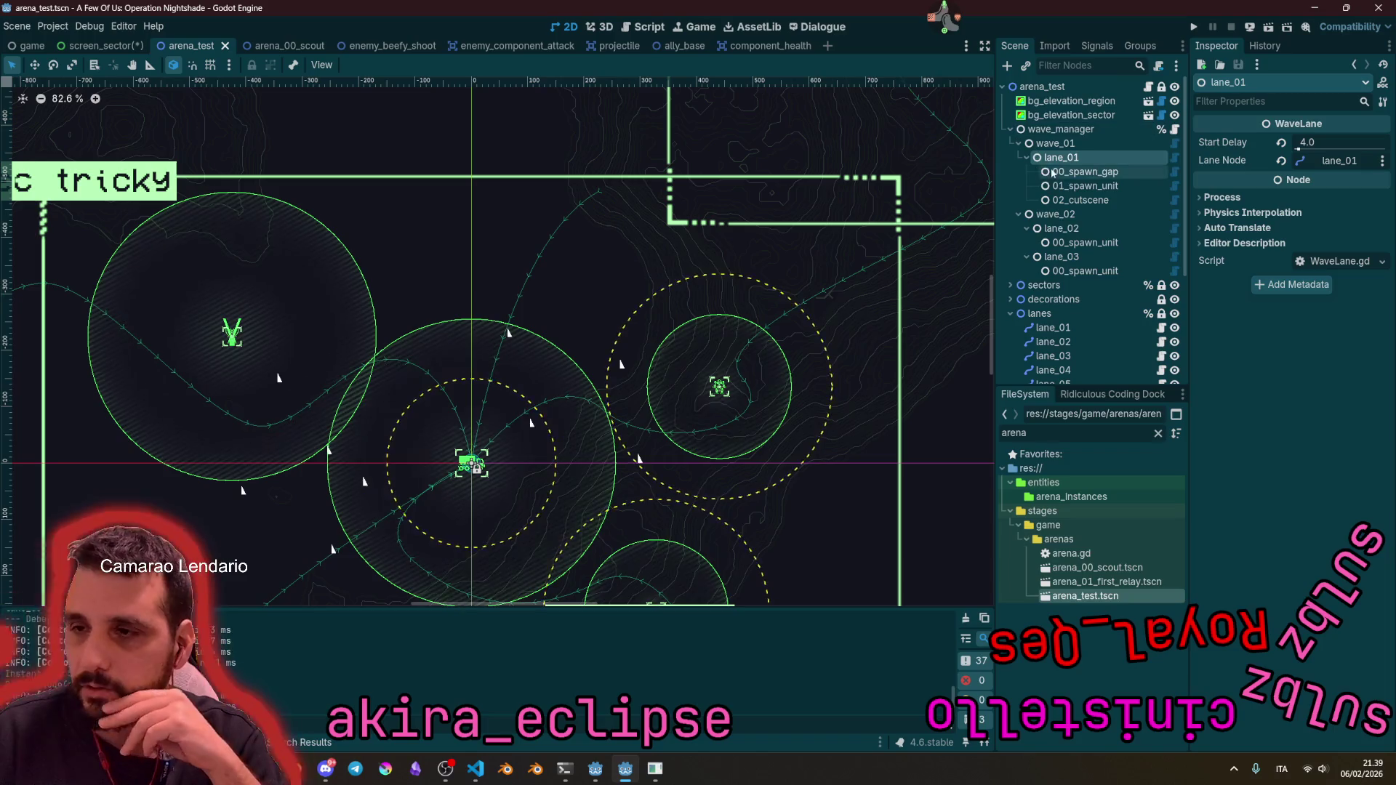
# Step: Review lane_01's spawn gap and Scout spawn unit steps, then the wave manager's settings
pyautogui.click(1089, 174)
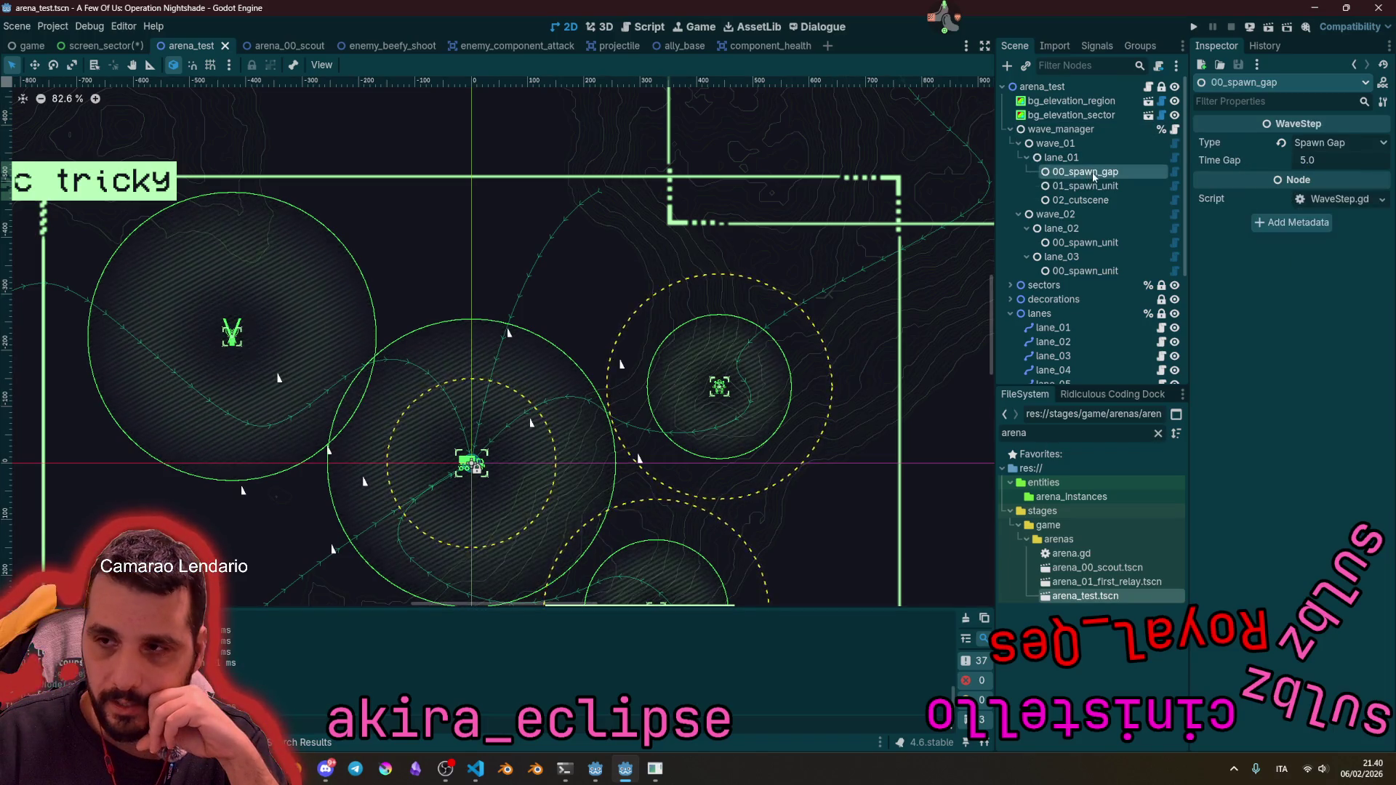
pyautogui.click(1088, 186)
pyautogui.click(1330, 164)
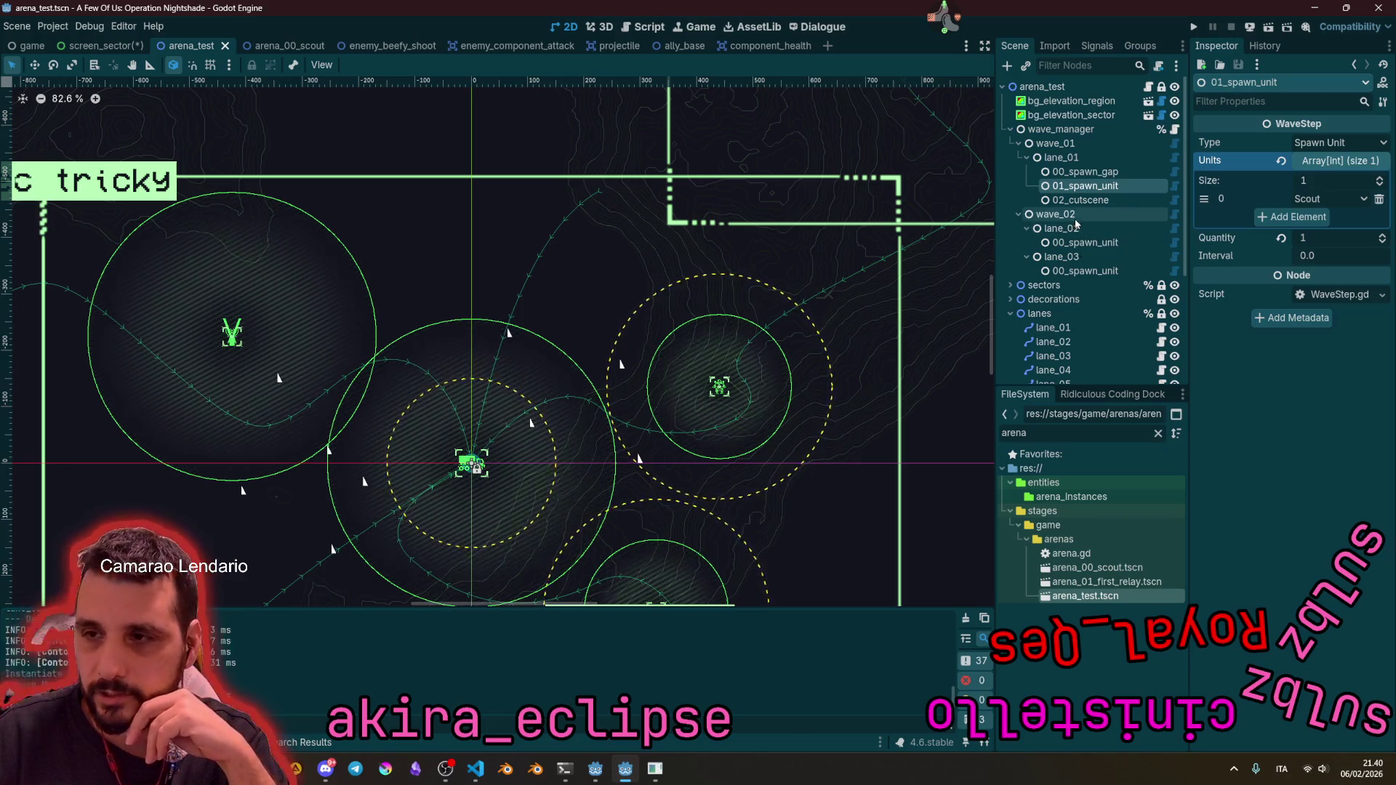
pyautogui.click(1152, 158)
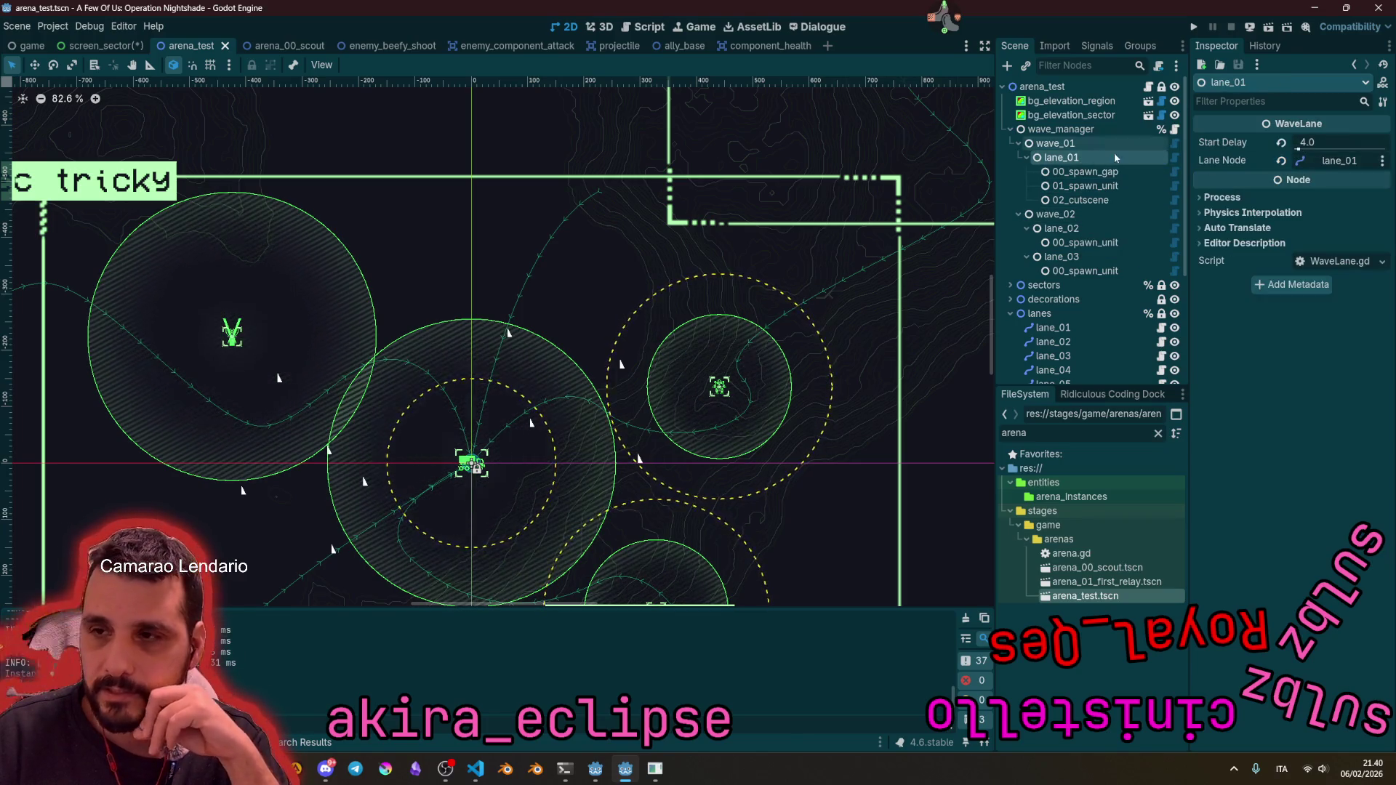
pyautogui.click(1061, 131)
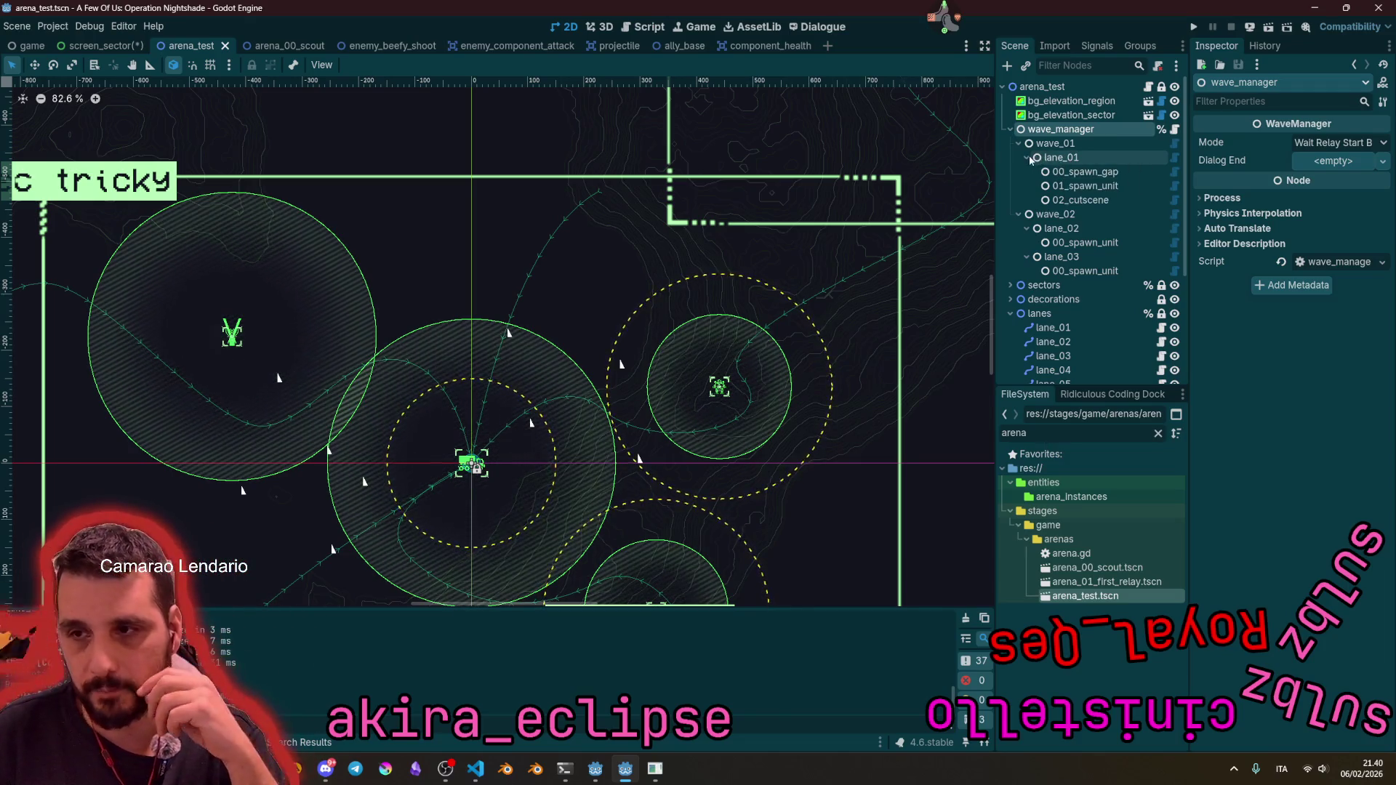
# Step: Collapse lane_01's steps and wave_02's lanes in the Scene dock
pyautogui.click(1027, 157)
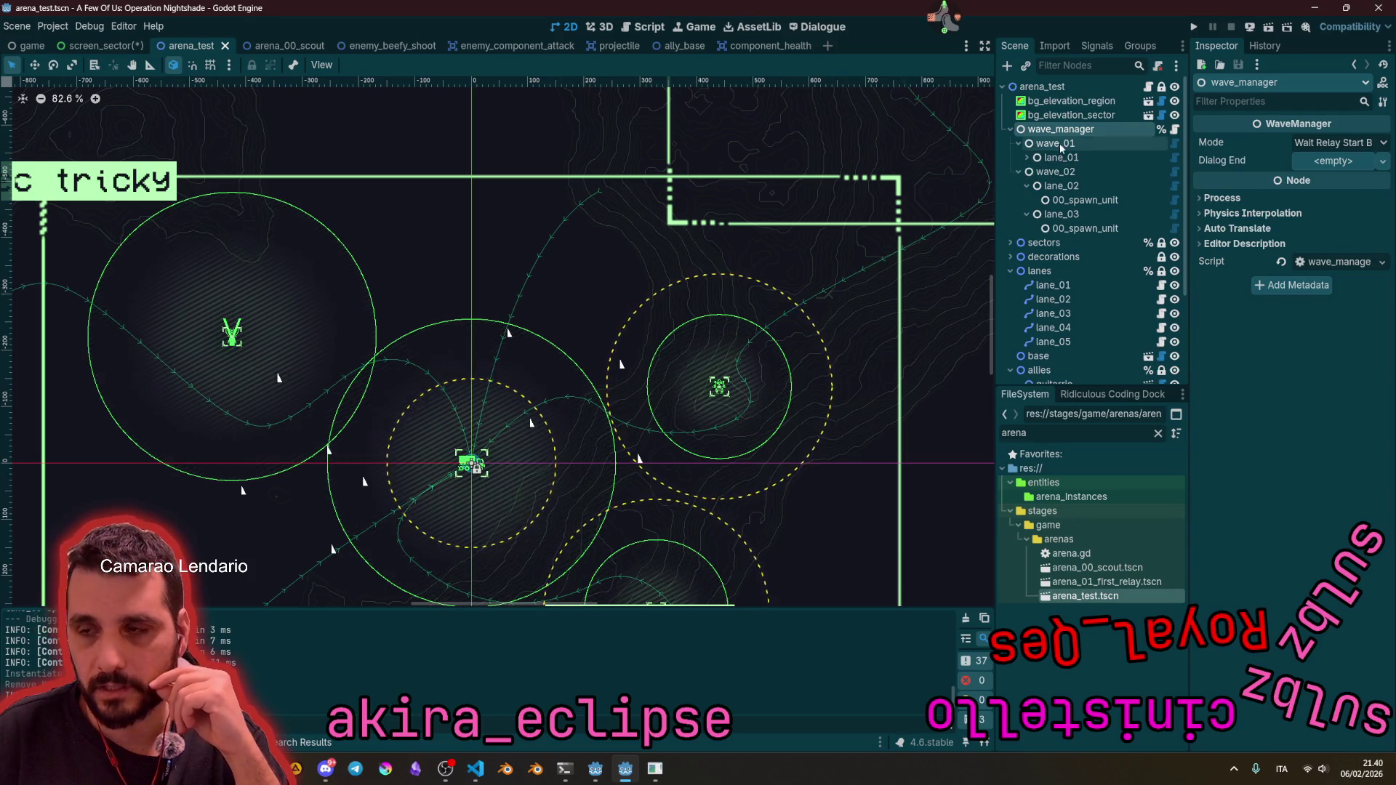
pyautogui.click(1047, 144)
pyautogui.click(1061, 130)
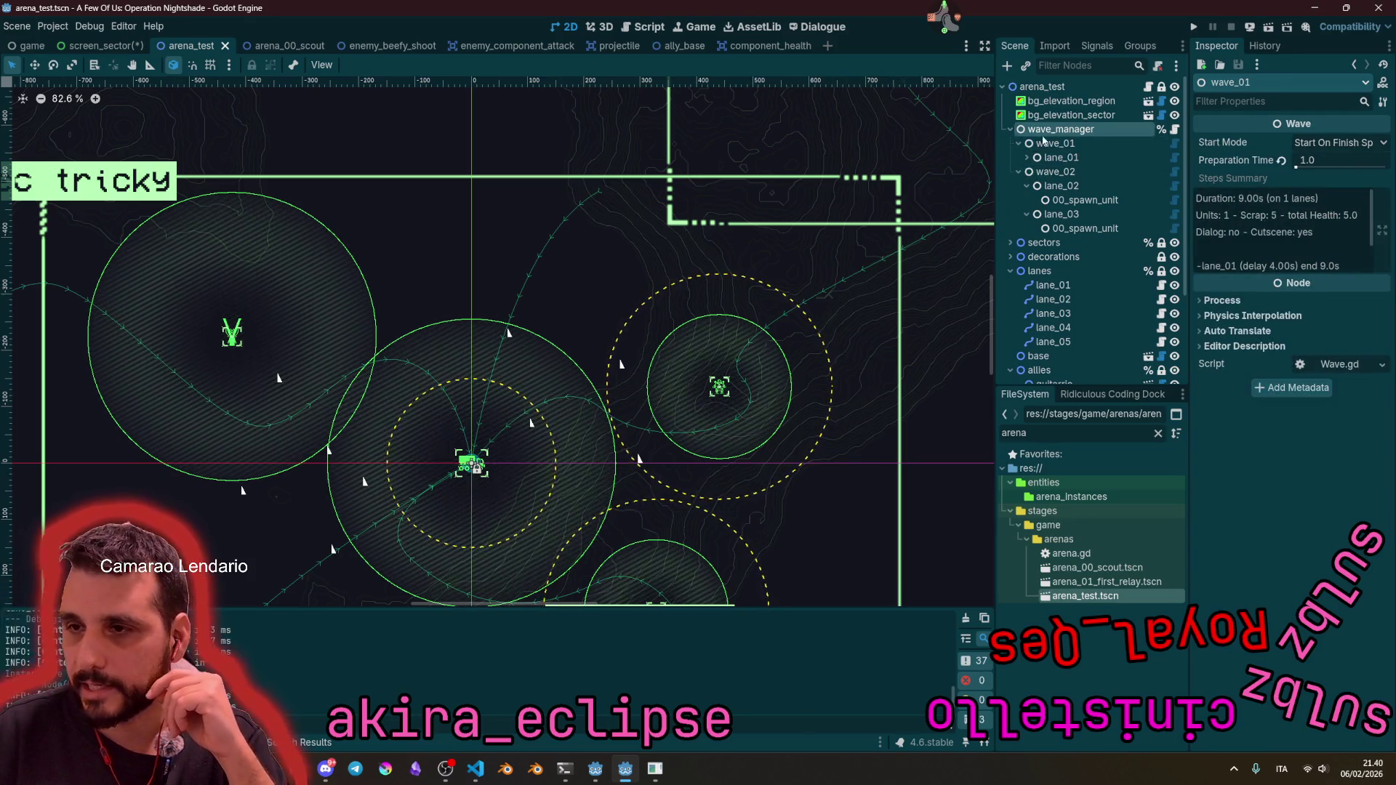
pyautogui.click(1019, 172)
# Step: Add a WaveLane under wave_01 and assign its Lane Node to the lane_05 path
pyautogui.click(1041, 147)
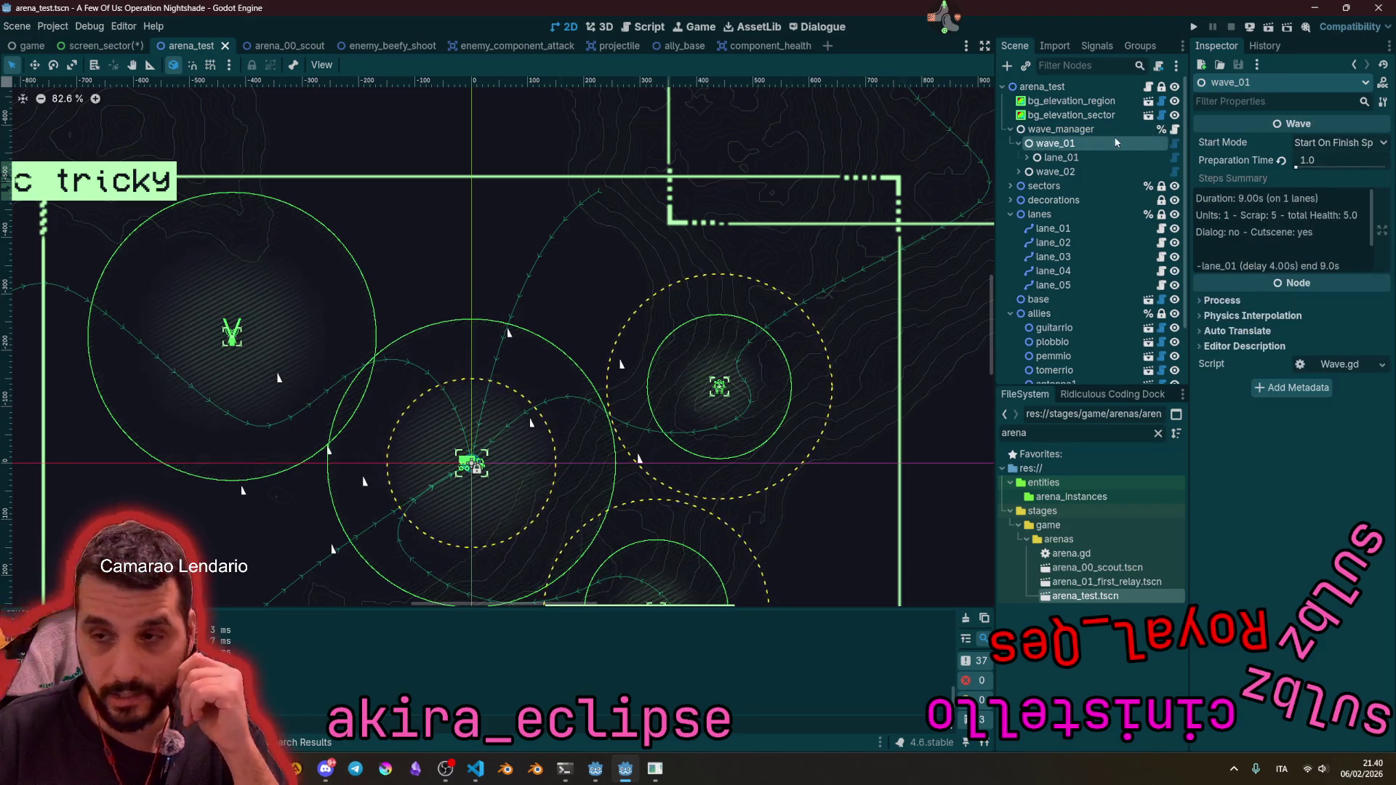
pyautogui.hotkey('ctrl', 'a')
pyautogui.write('wavelane')
pyautogui.press('Return')
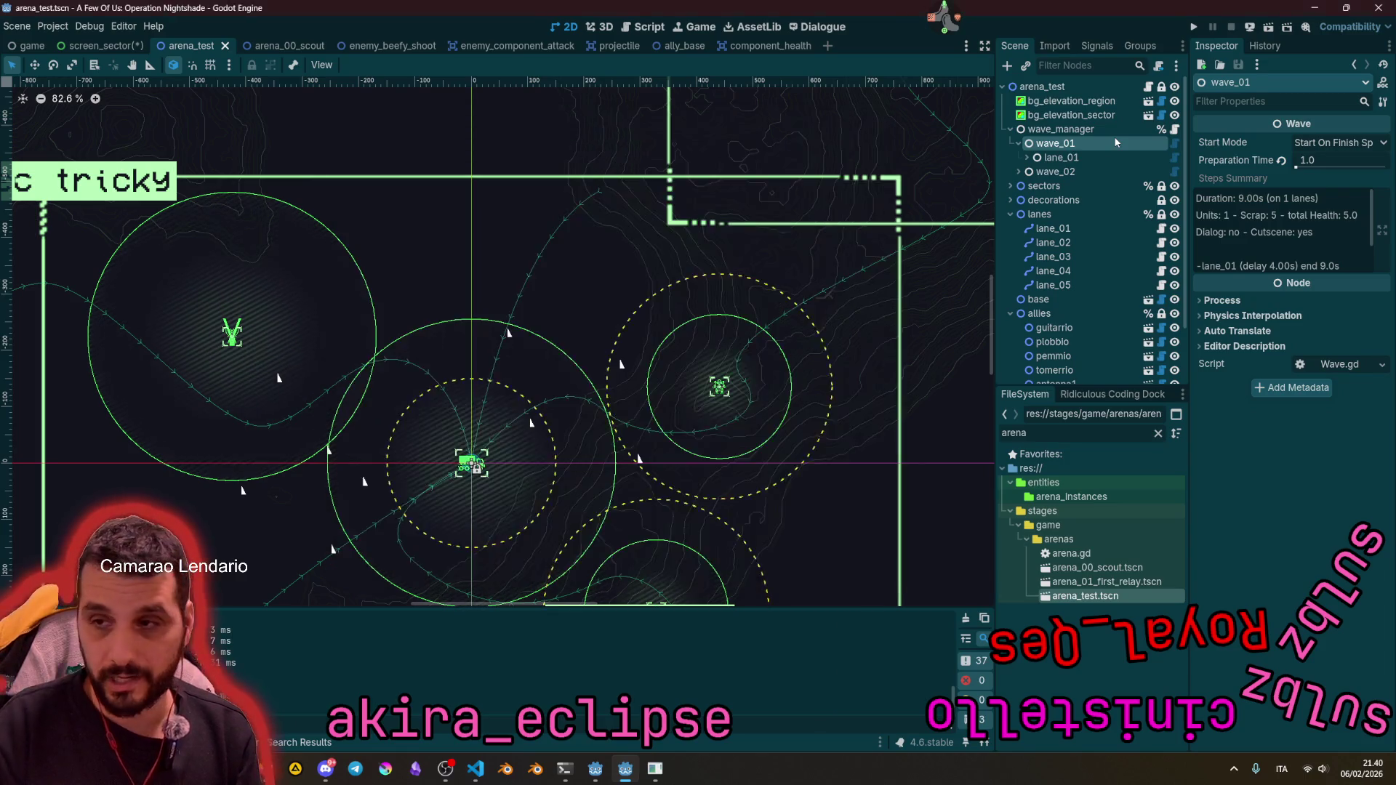
pyautogui.scroll(-6, 522, 367)
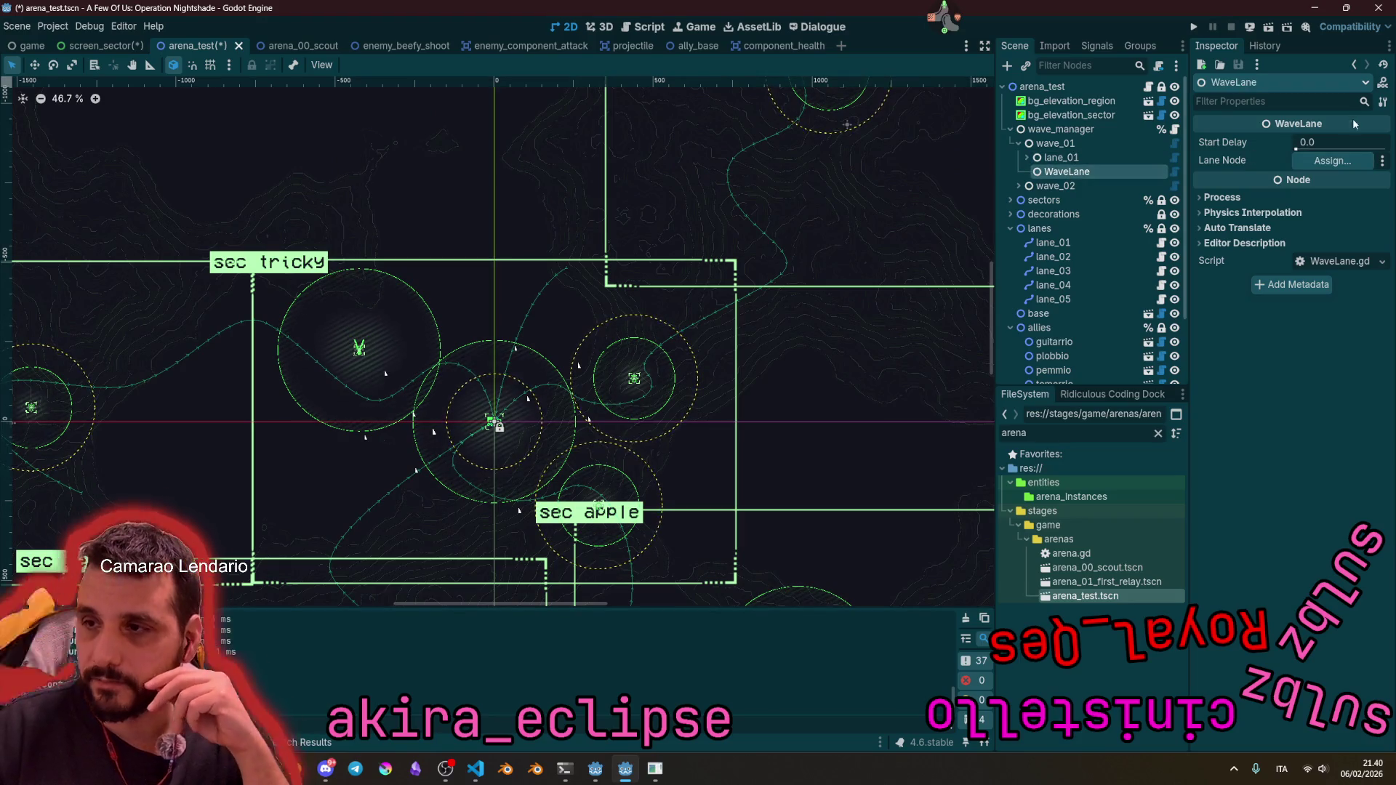
pyautogui.click(1333, 160)
pyautogui.doubleClick(638, 291)
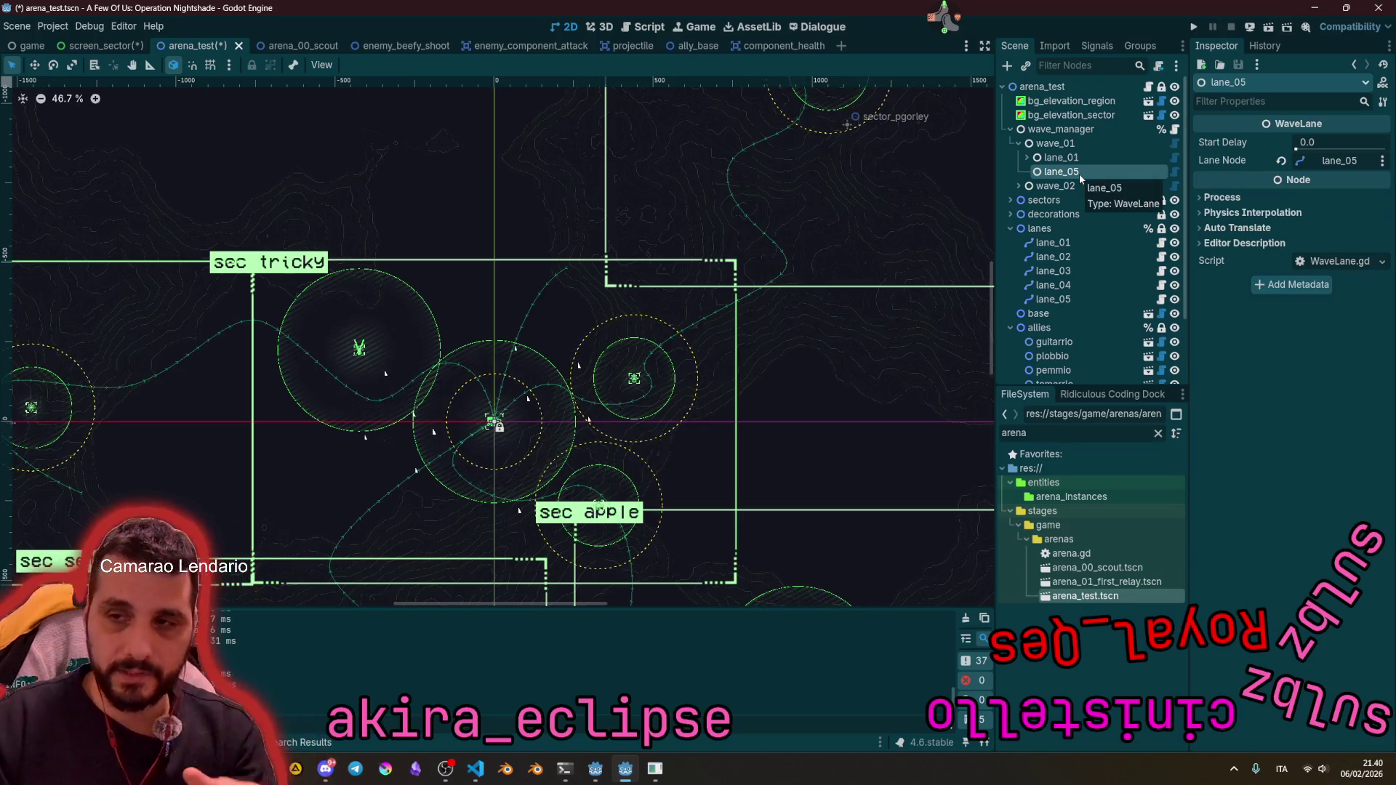
pyautogui.hotkey('ctrl', 'a')
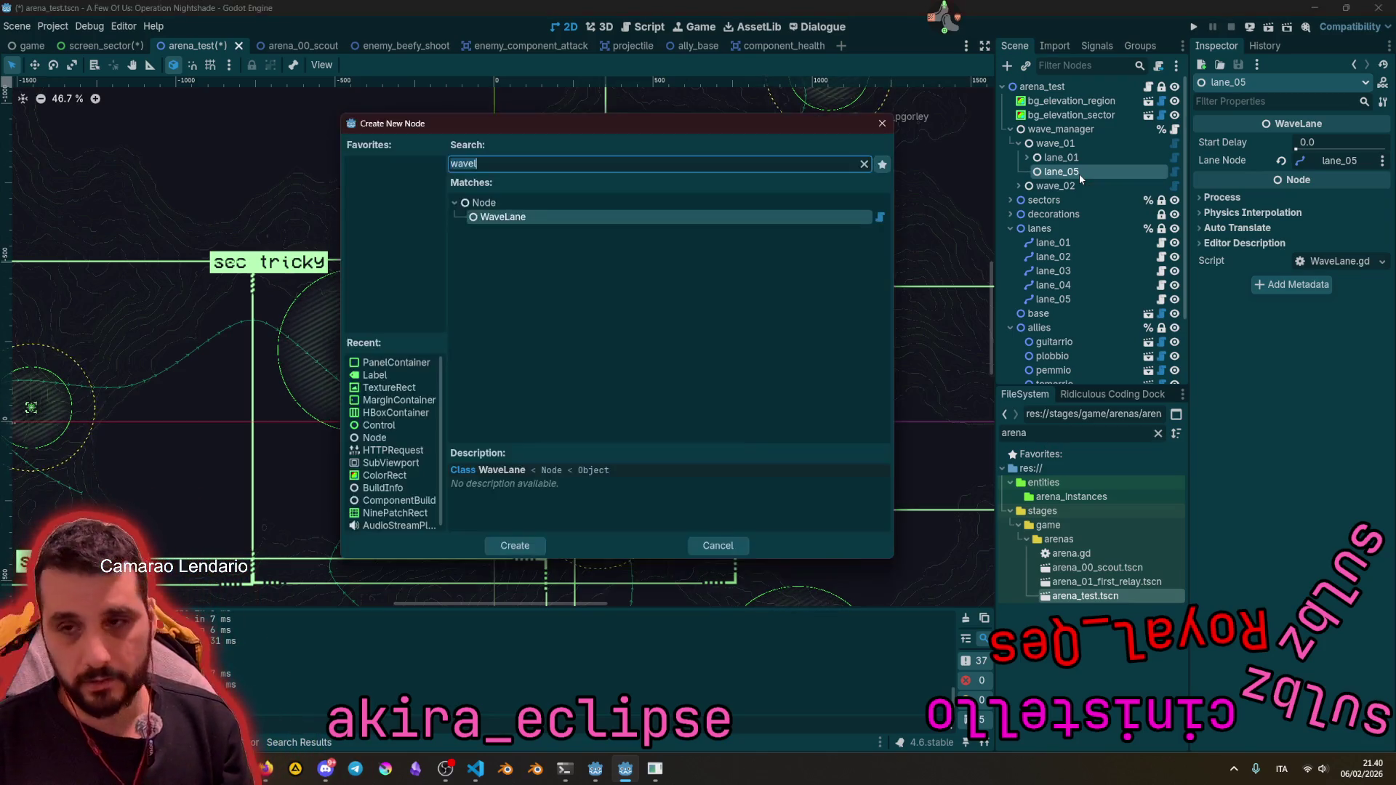
# Step: Add WaveStep 00_spawn_unit under lane_05, trying Spawn Gap and Dialog before settling on Spawn Unit
pyautogui.write('step')
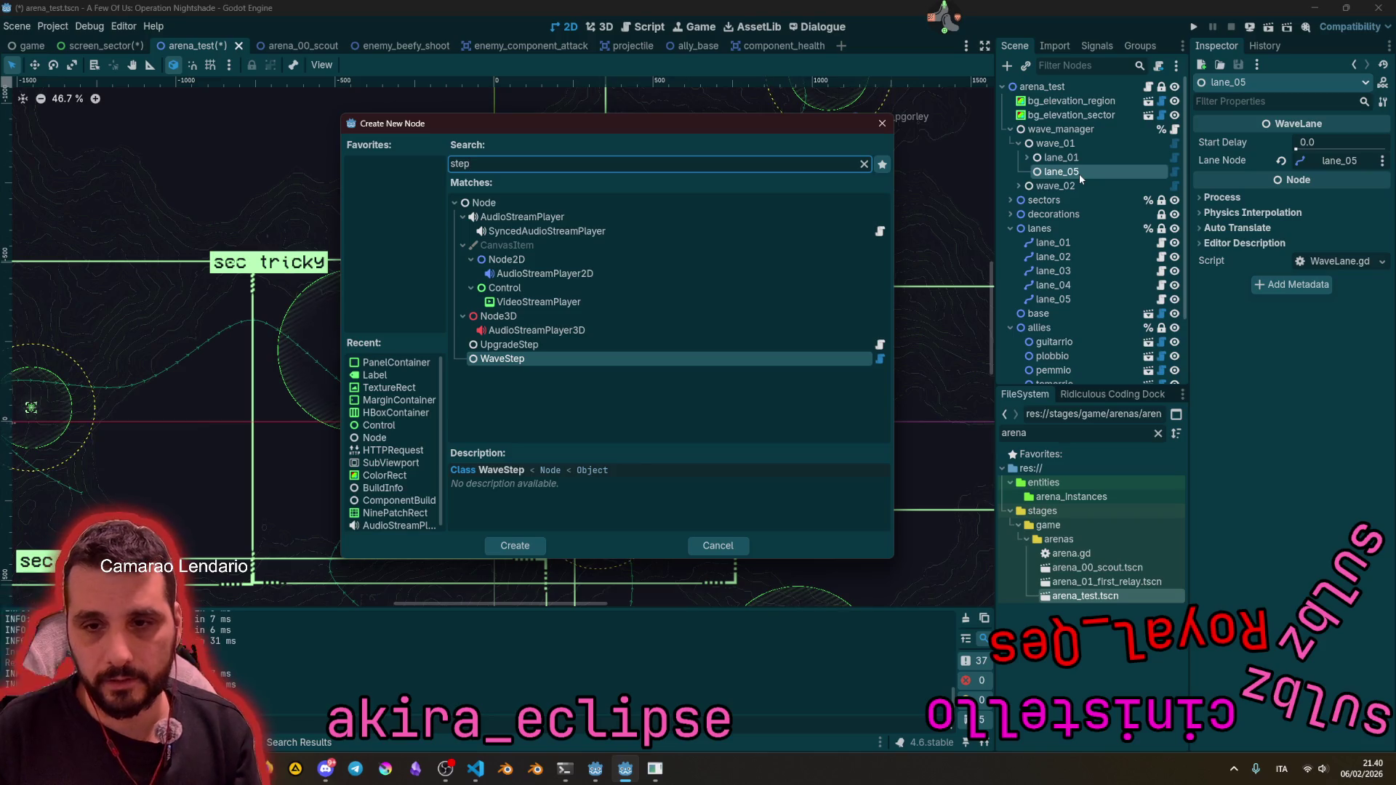
pyautogui.press('Return')
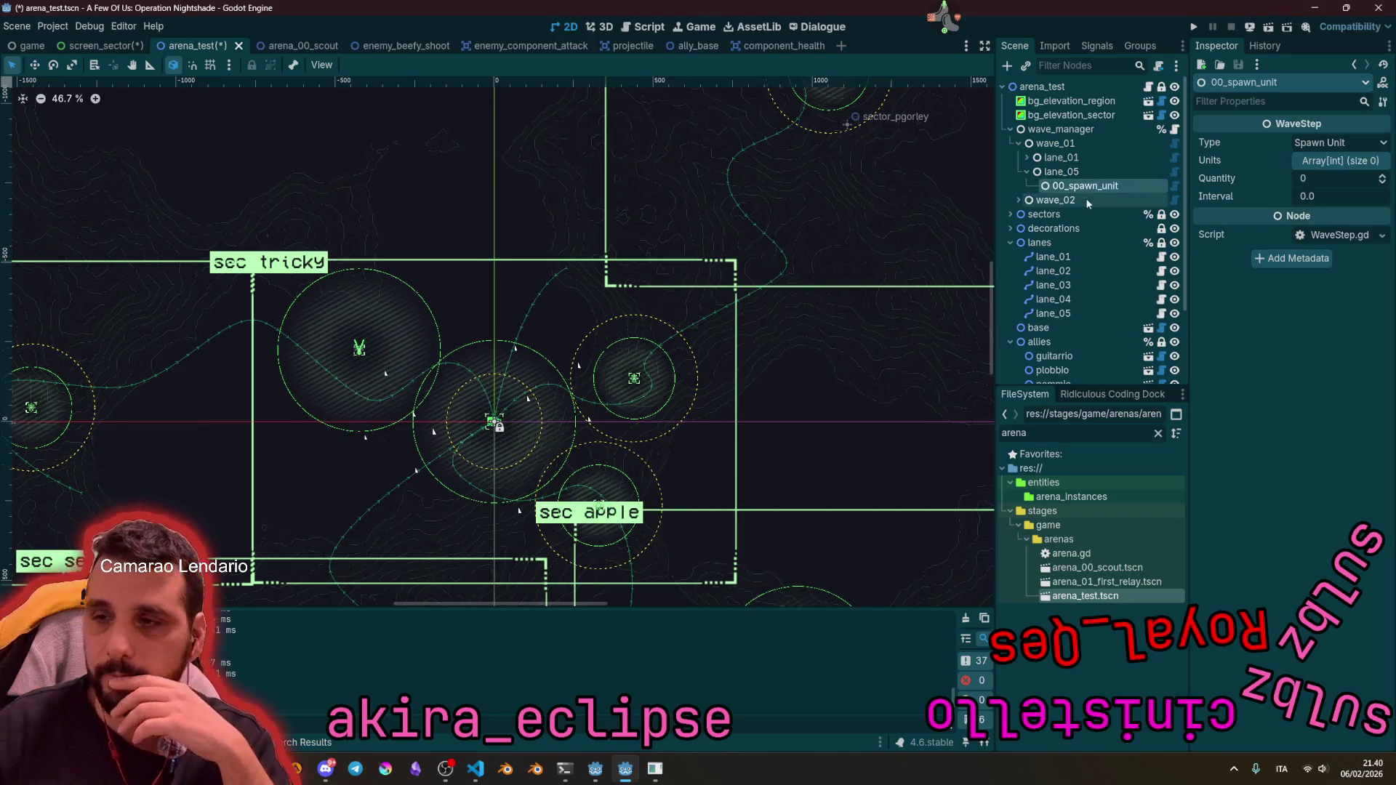
pyautogui.click(1335, 142)
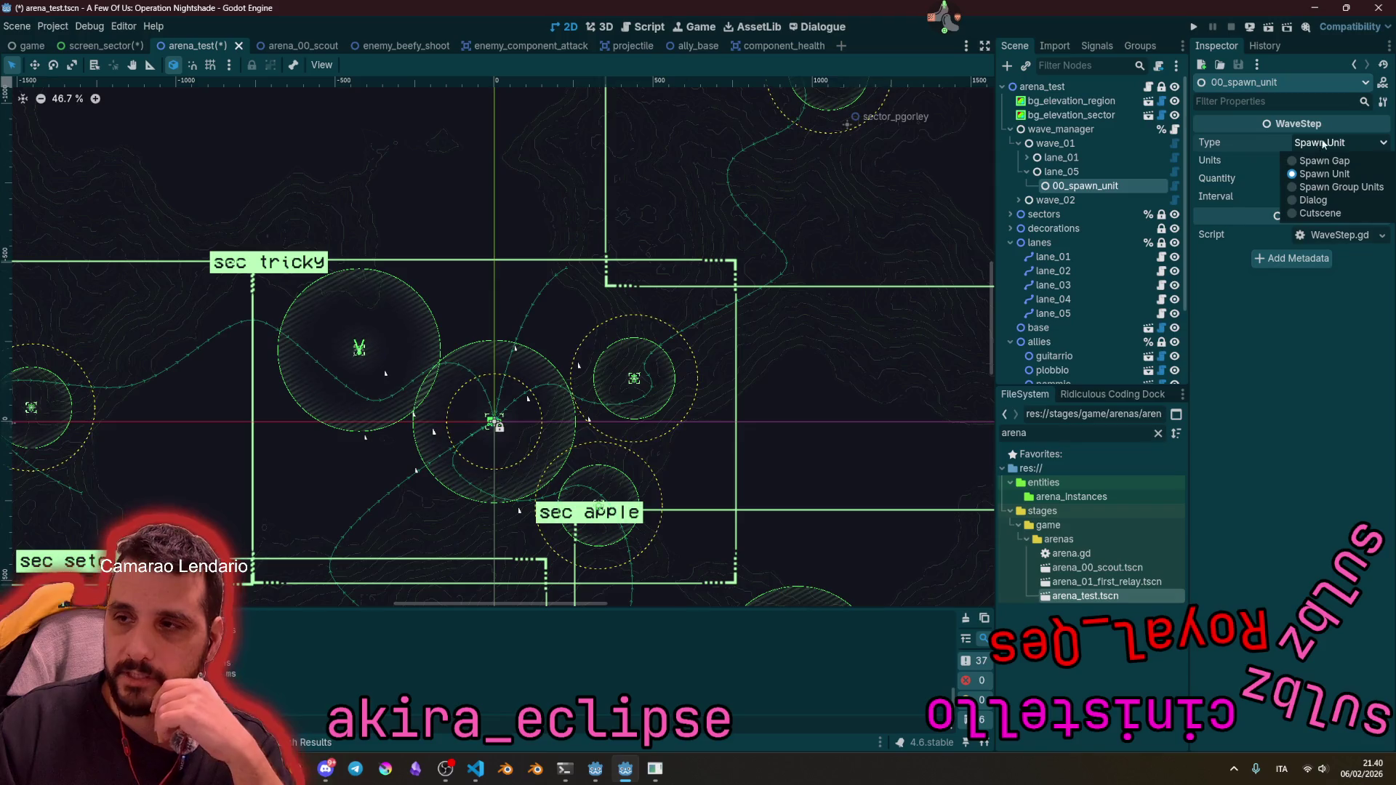
pyautogui.click(1326, 163)
pyautogui.click(1334, 143)
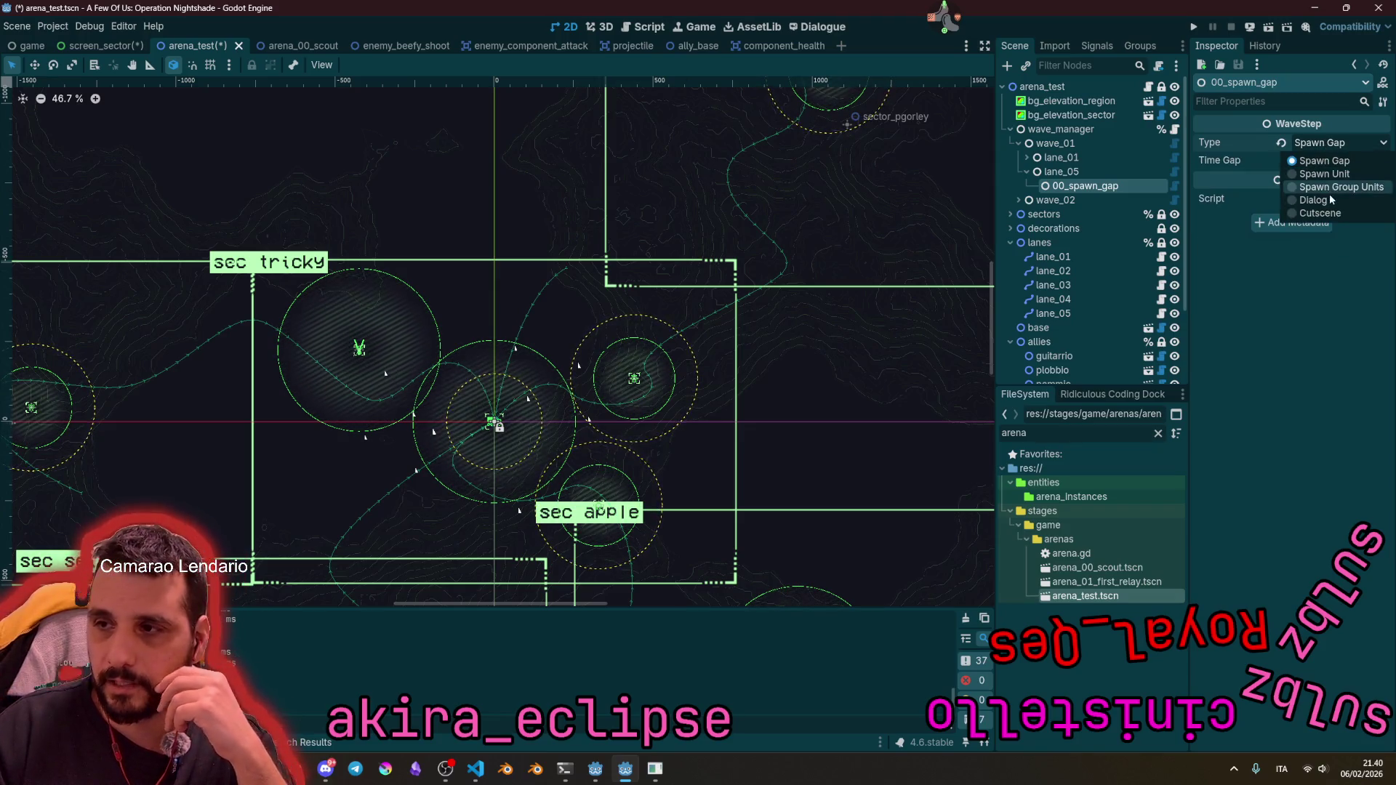
pyautogui.click(1314, 200)
pyautogui.click(1334, 143)
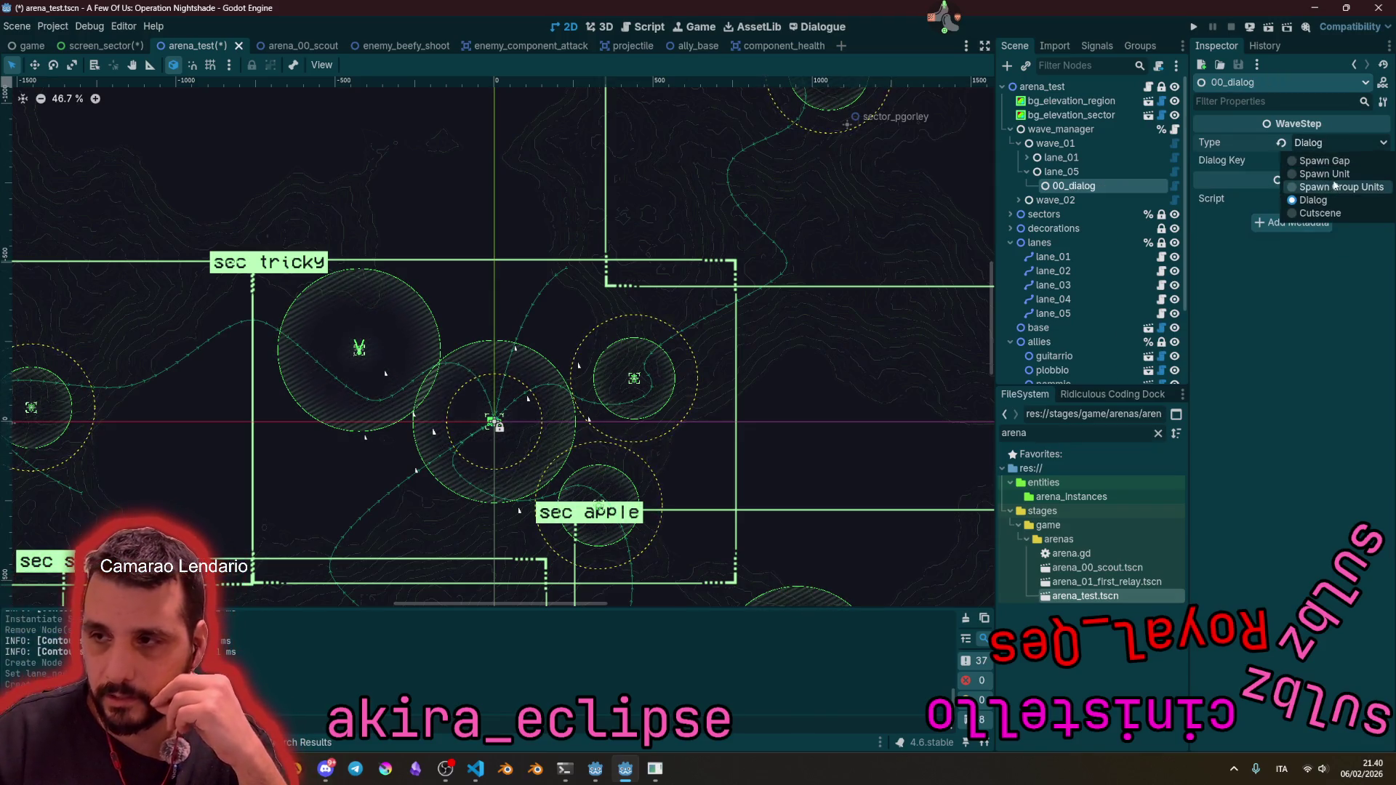
pyautogui.click(1321, 179)
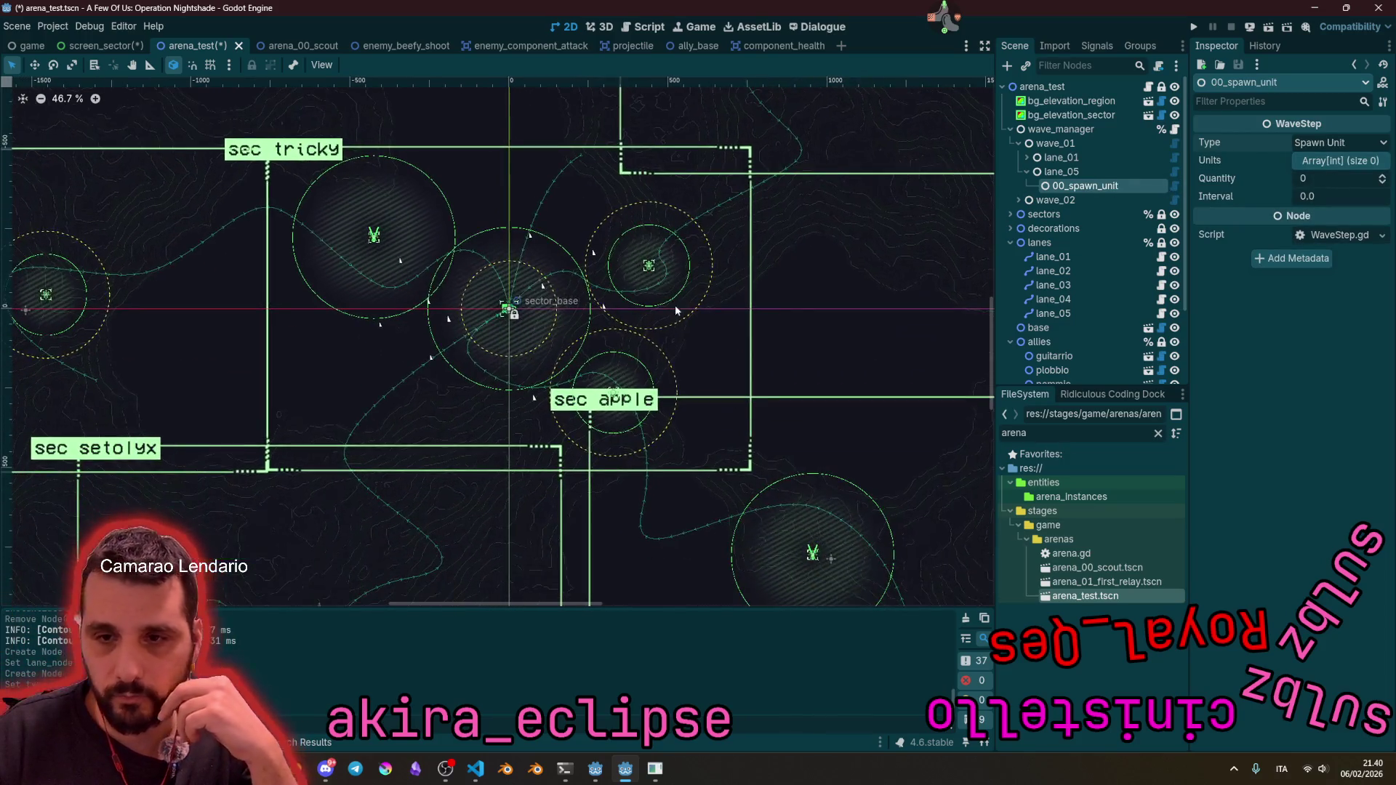
pyautogui.click(1053, 313)
pyautogui.scroll(2, 519, 290)
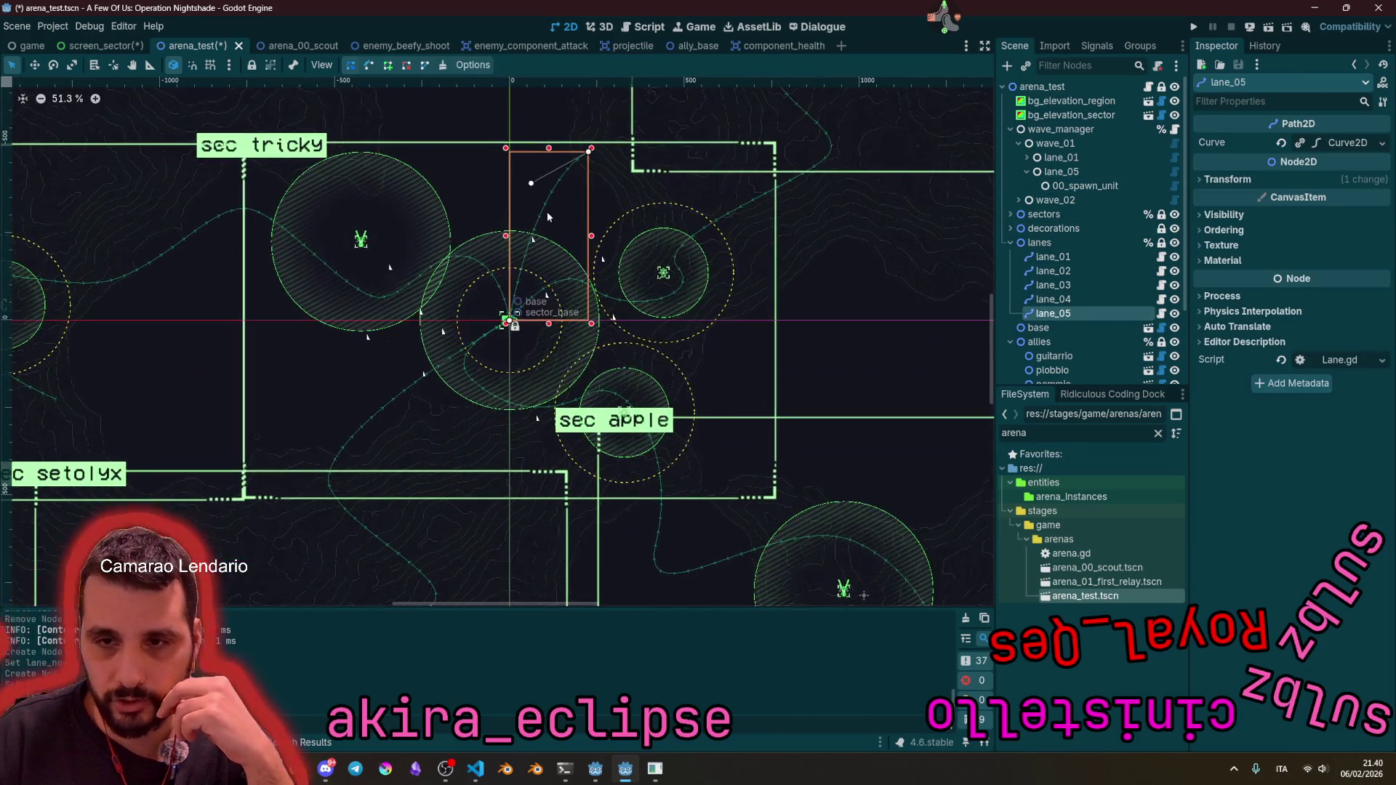
# Step: Drag the lane_05 path's end point up above the sec tricky sector
pyautogui.click(1080, 187)
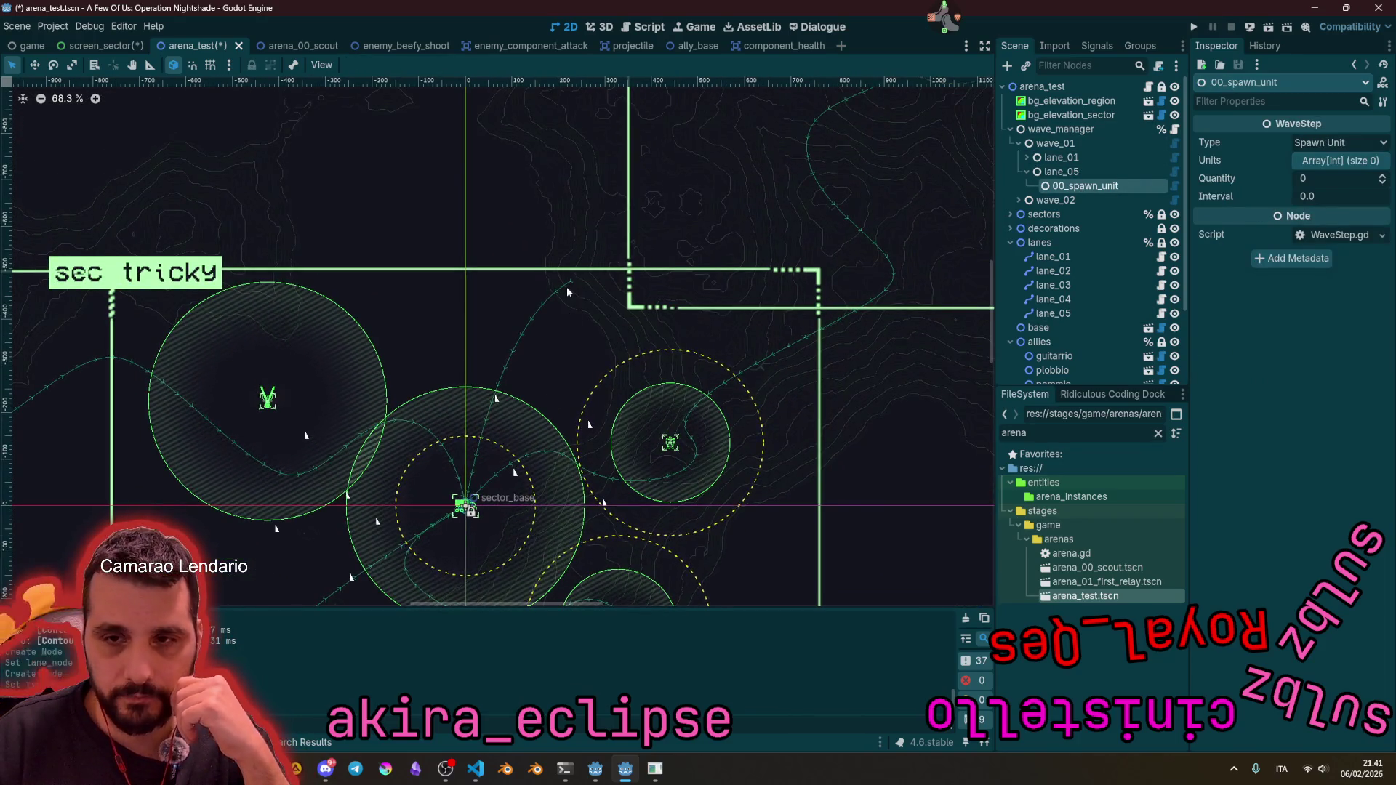
pyautogui.click(568, 284)
pyautogui.moveTo(568, 284)
pyautogui.mouseDown()
pyautogui.moveTo(623, 138)
pyautogui.moveTo(684, 225)
pyautogui.moveTo(764, 146)
pyautogui.moveTo(620, 210)
pyautogui.mouseUp()
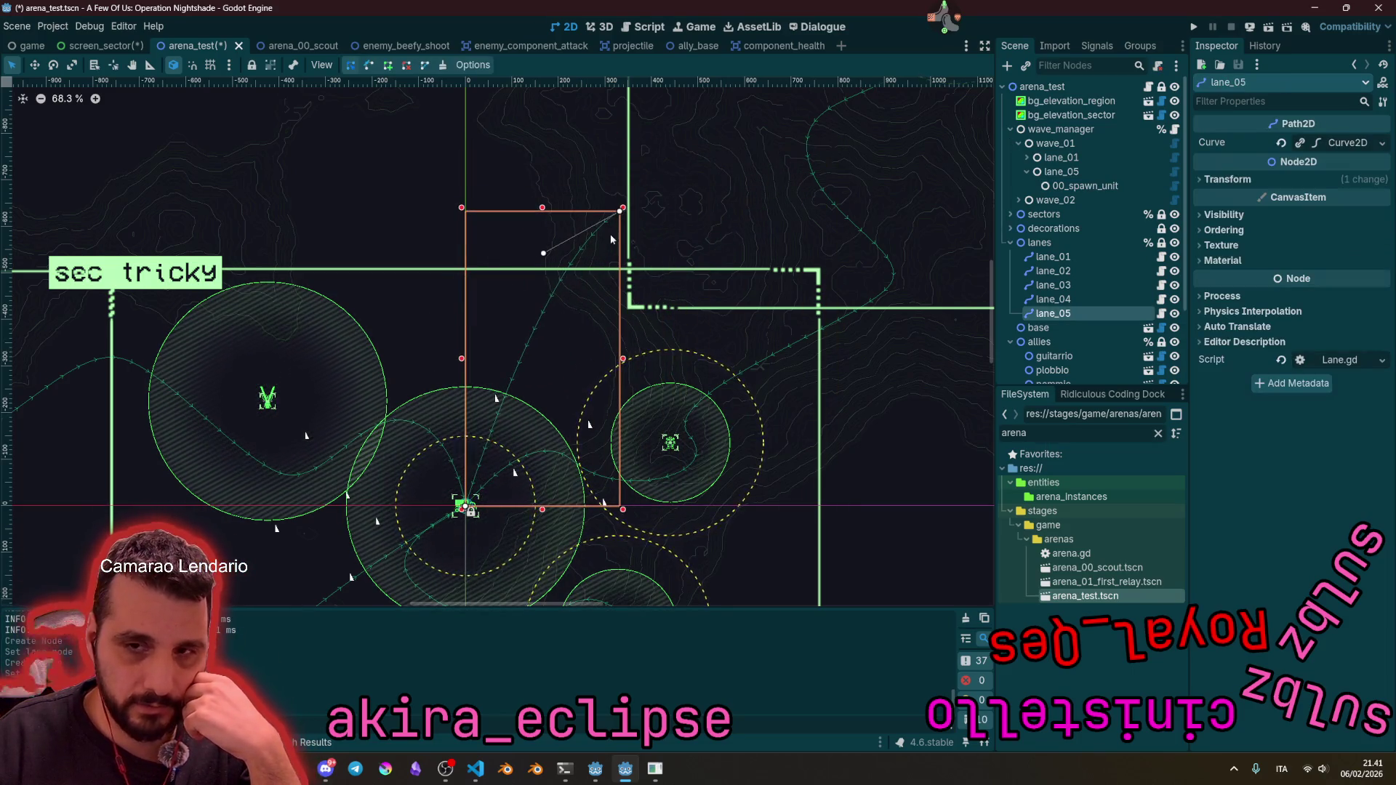
pyautogui.scroll(5, 462, 506)
pyautogui.scroll(-5, 493, 468)
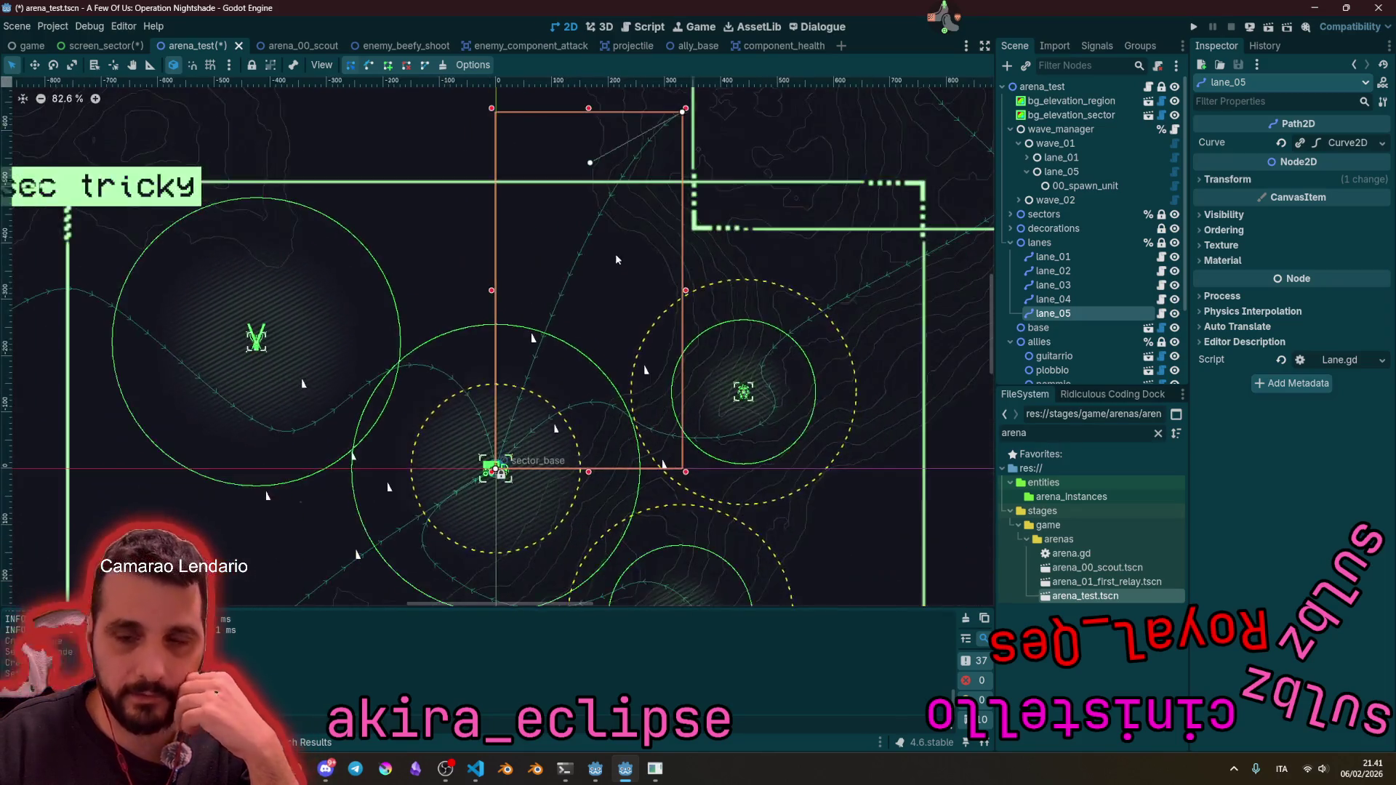
pyautogui.scroll(1, 556, 317)
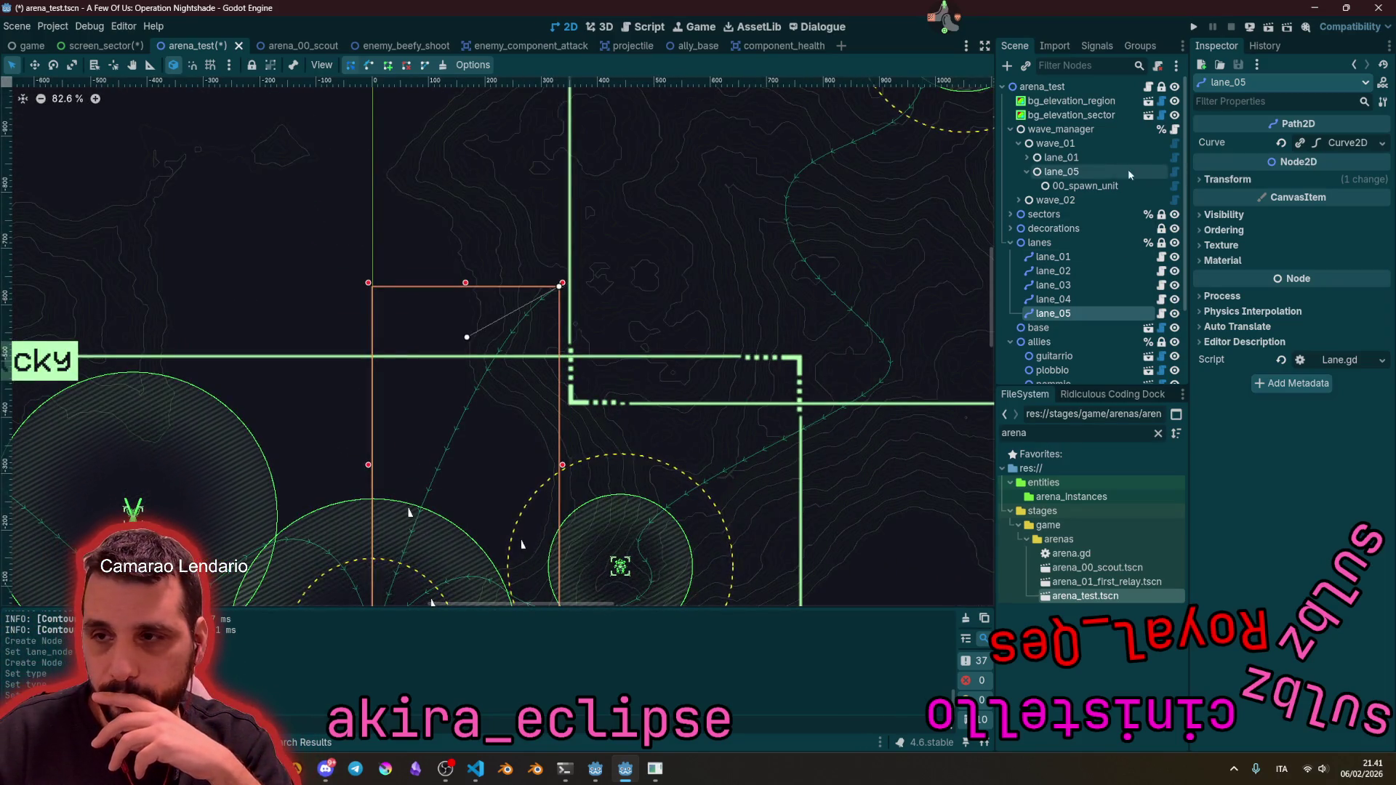
pyautogui.click(1085, 187)
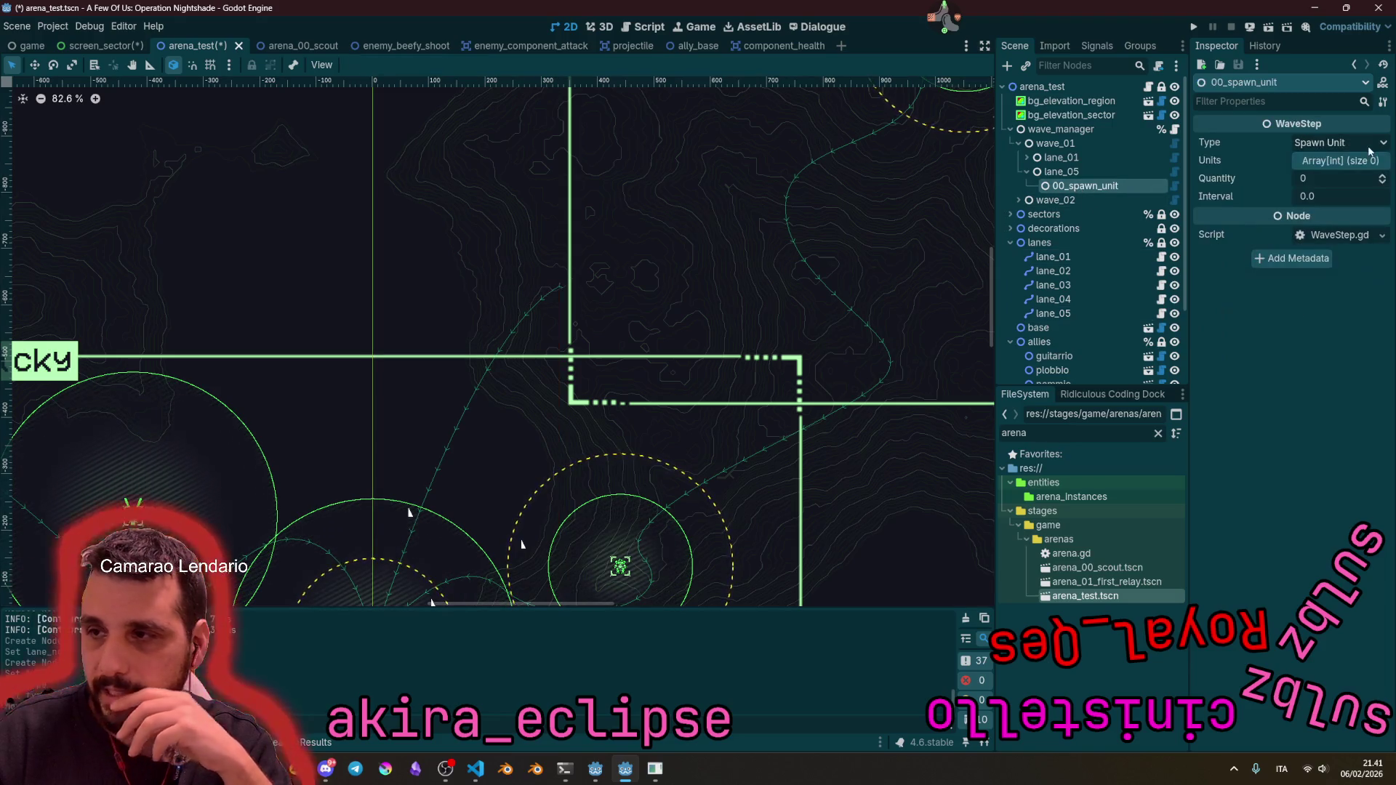
# Step: Set lane_05's 00_spawn_unit to one Kamikaze Speedy entry with quantity 1
pyautogui.click(1334, 163)
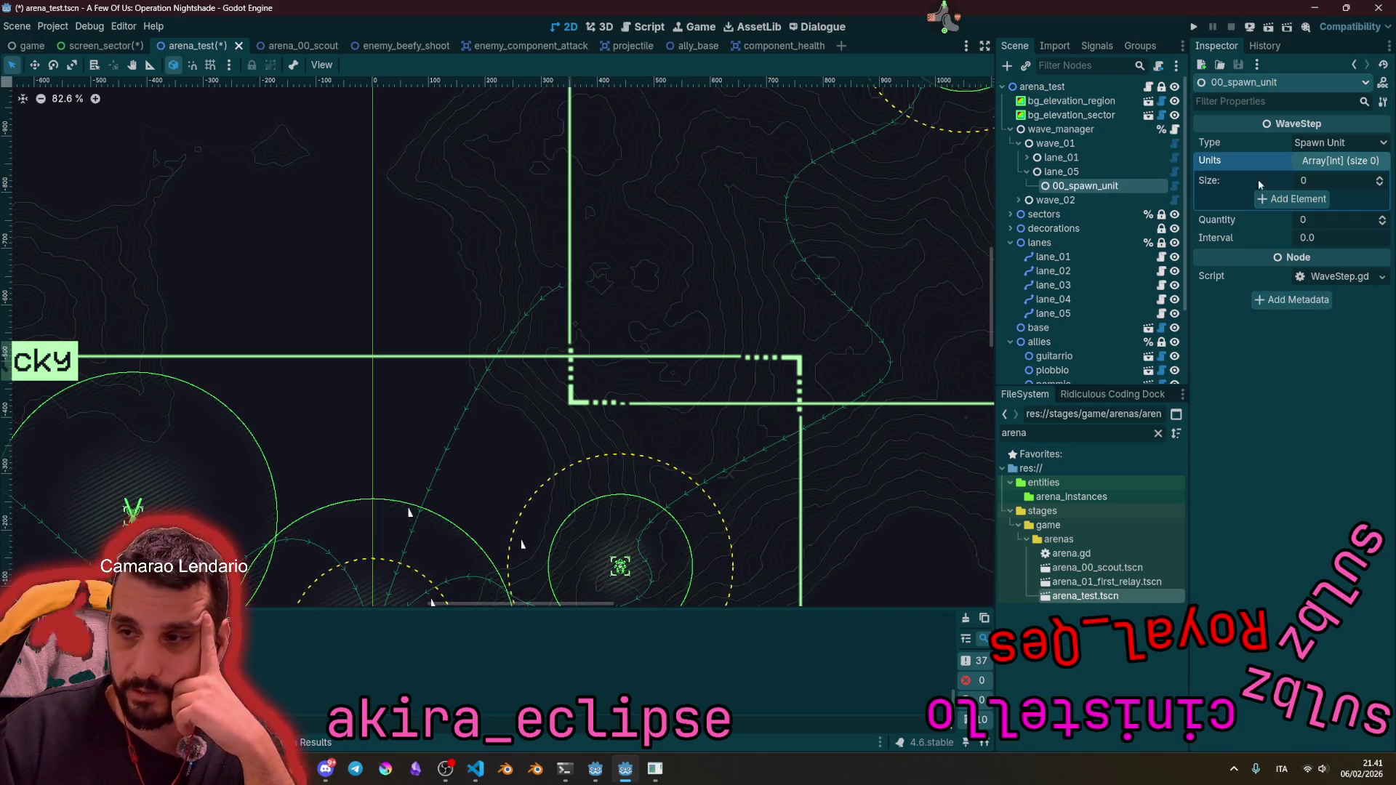
pyautogui.click(1315, 185)
pyautogui.write('1')
pyautogui.press('Return')
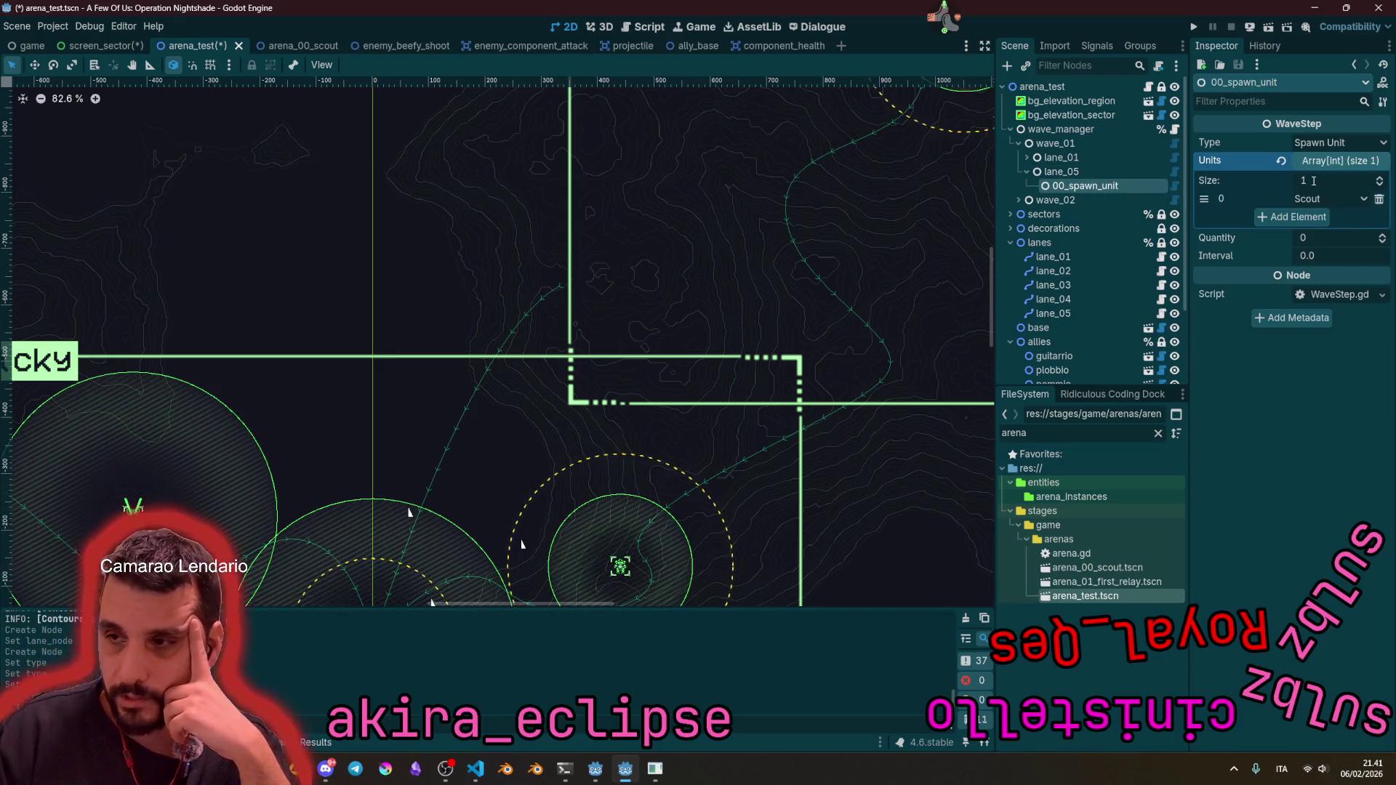
pyautogui.click(1324, 201)
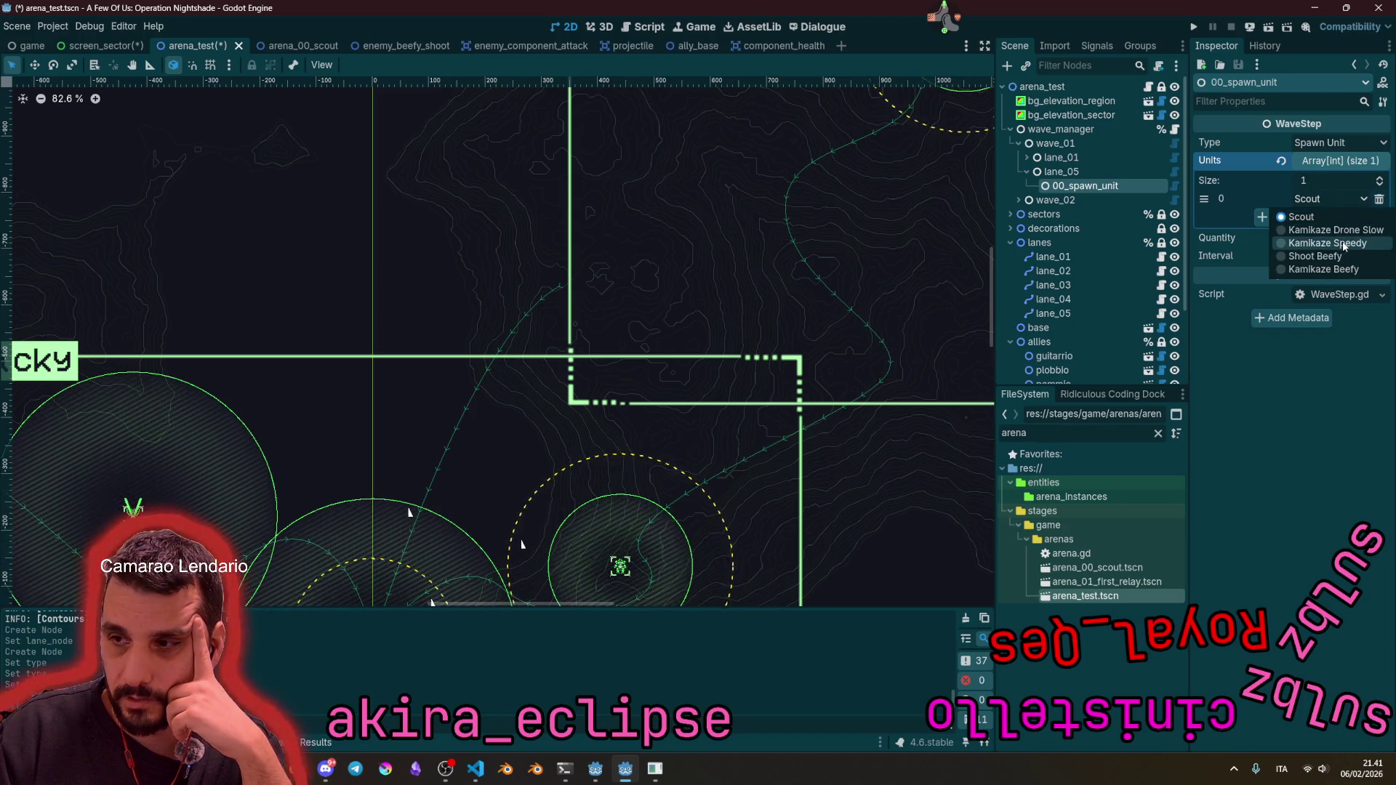
pyautogui.click(1345, 244)
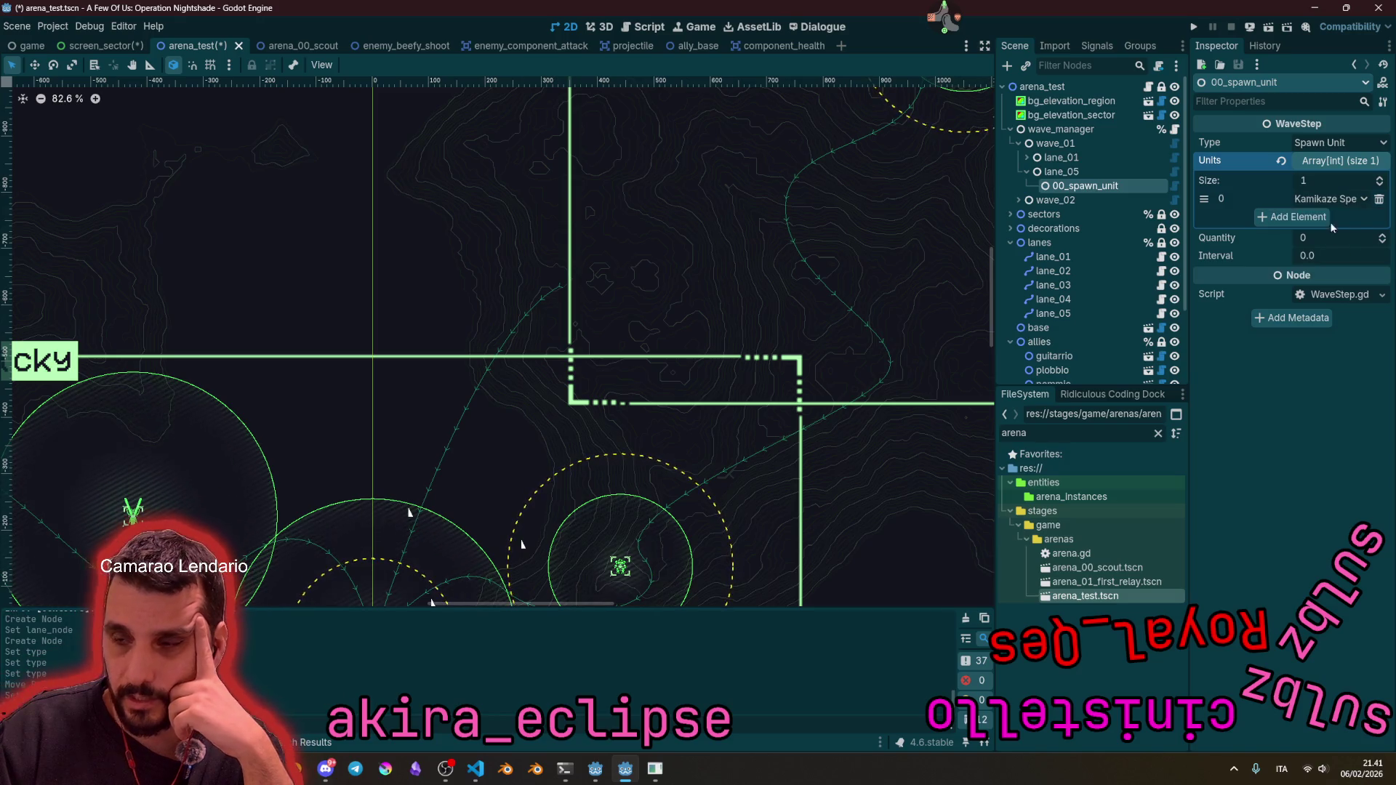
pyautogui.click(1319, 238)
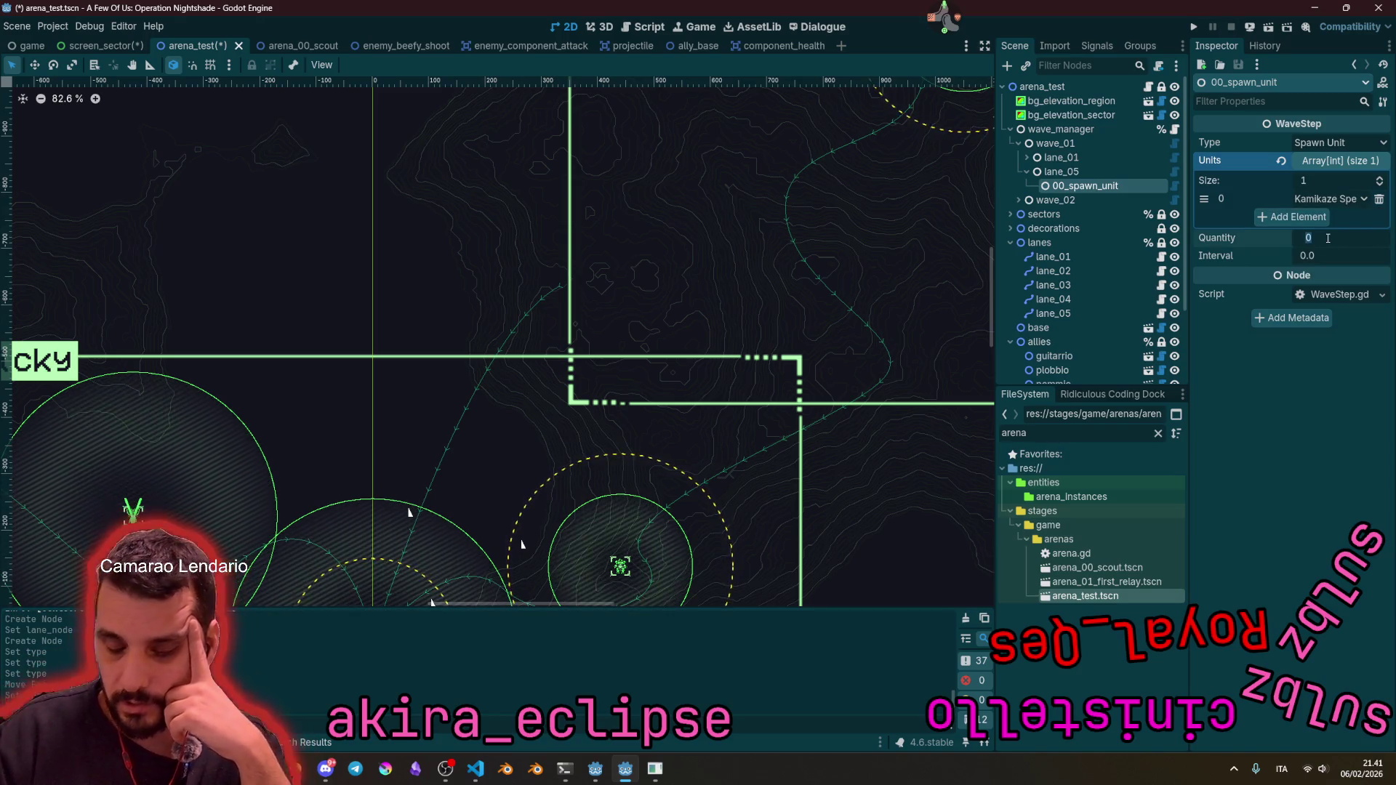
pyautogui.write('1')
pyautogui.click(1314, 256)
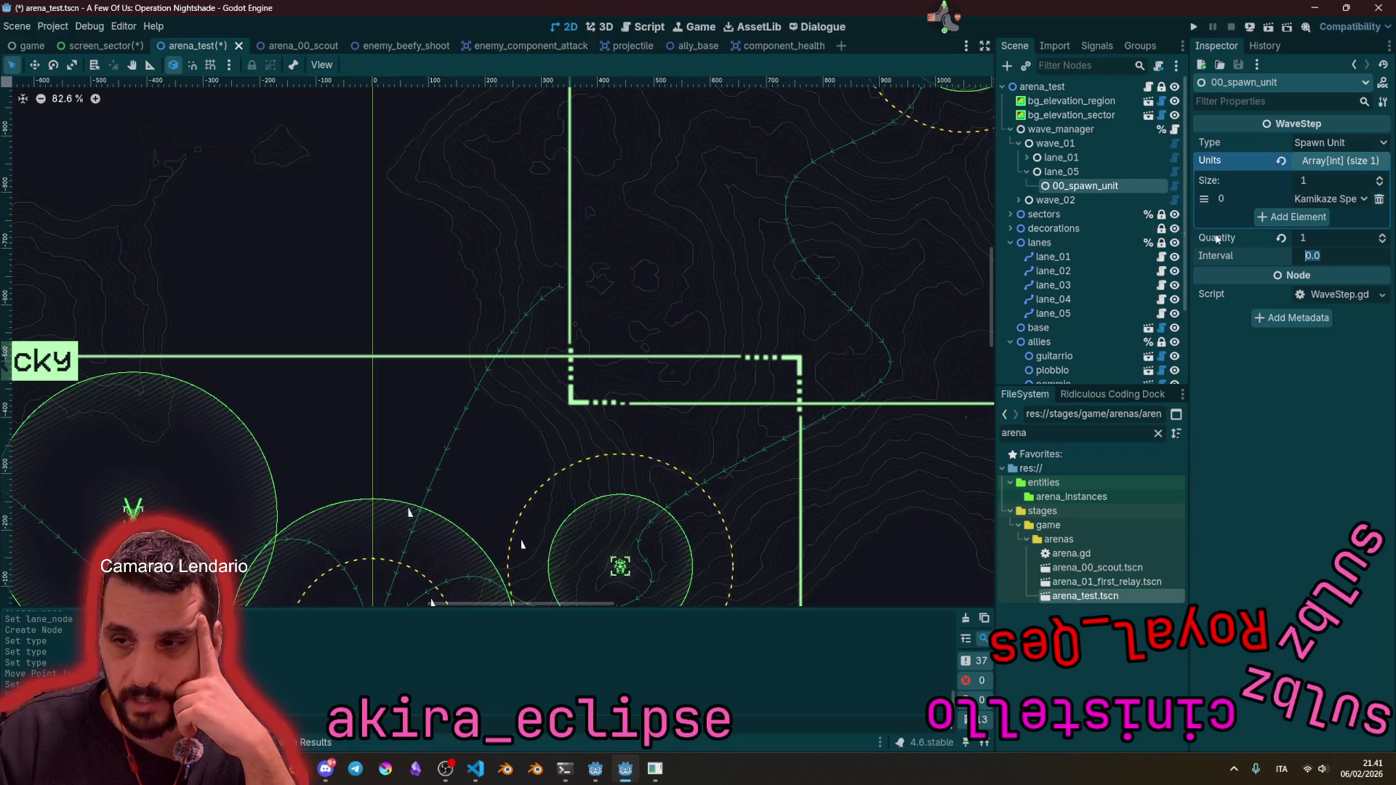
pyautogui.click(1076, 178)
pyautogui.hotkey('ctrl', 'a')
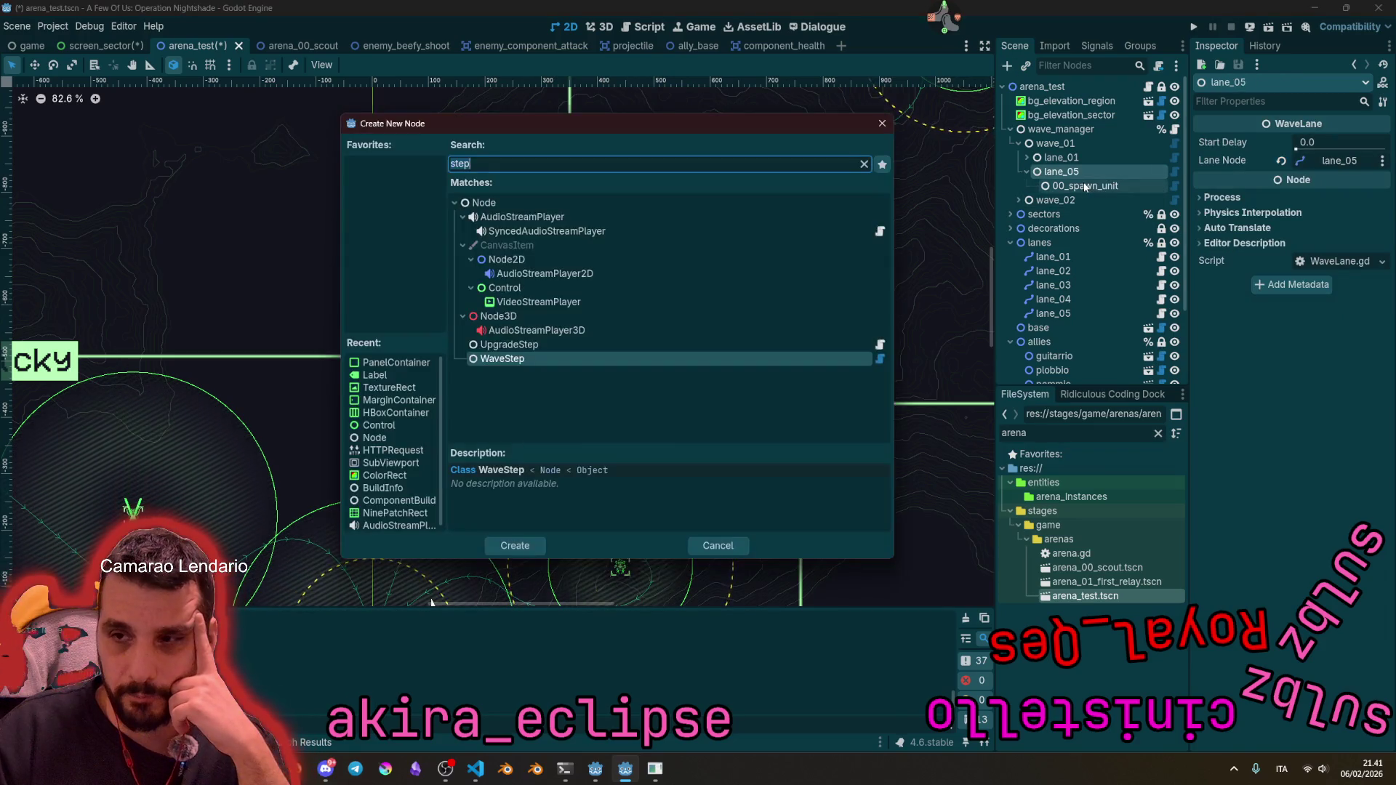
# Step: Add a new WaveStep under lane_05 as the 01_spawn_gap Spawn Gap step
pyautogui.press('Escape')
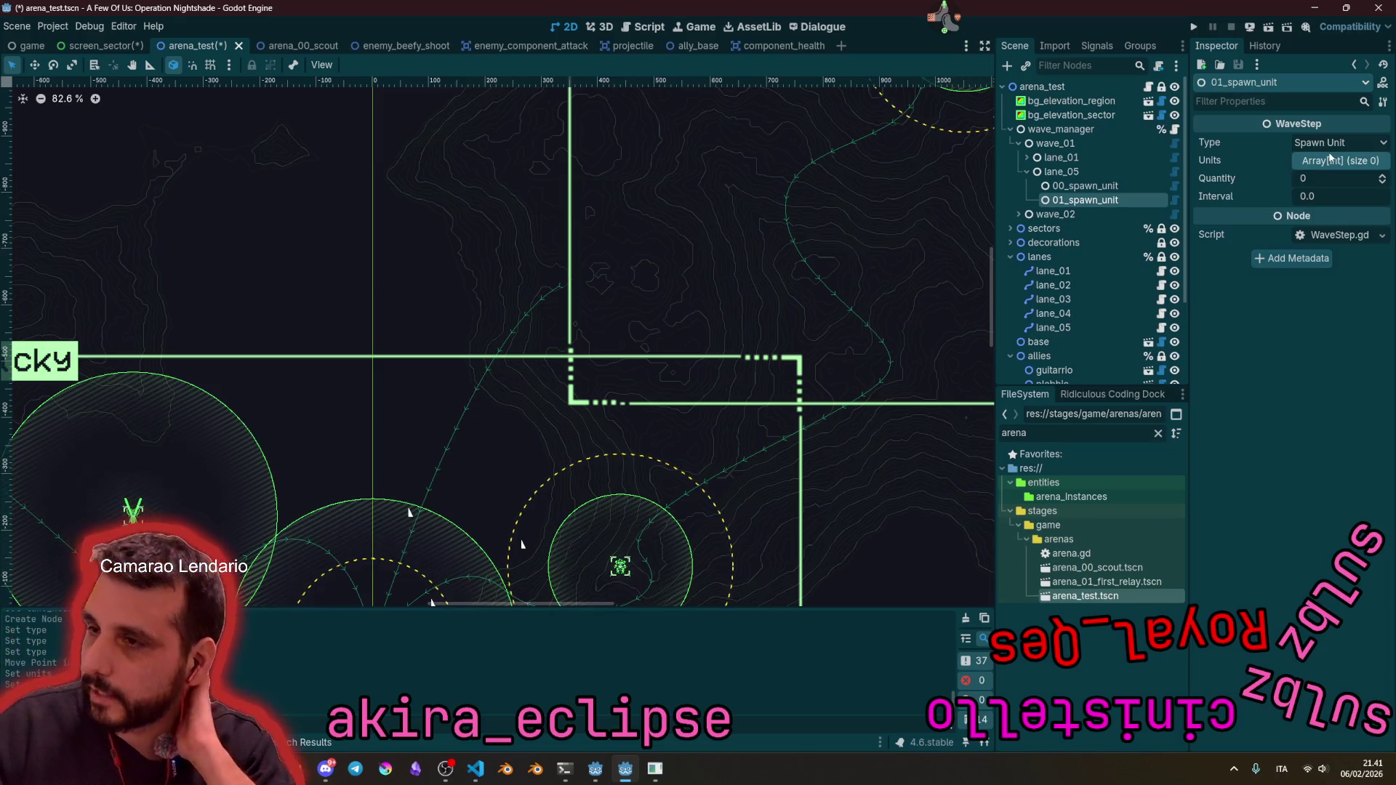
pyautogui.click(1338, 143)
pyautogui.click(1337, 160)
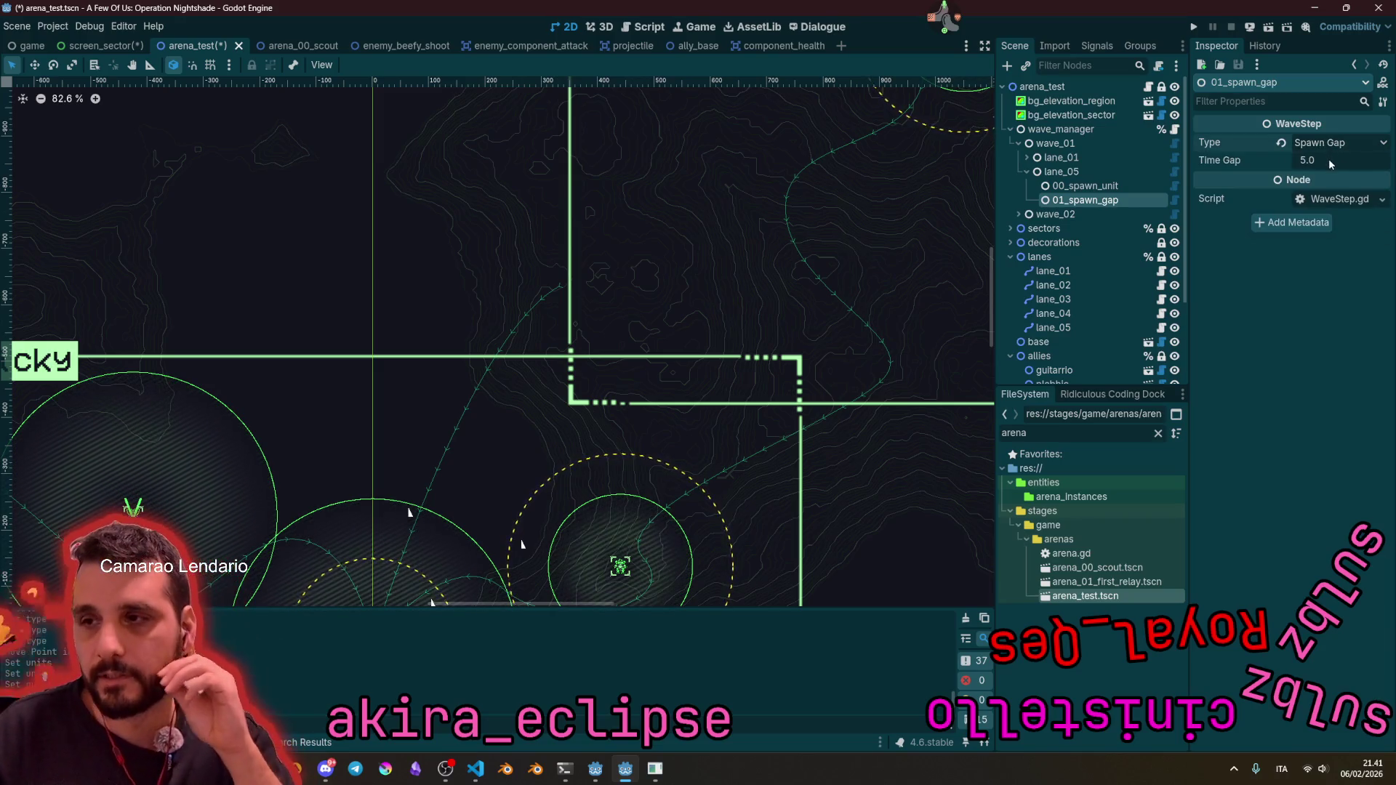
# Step: Duplicate 00_spawn_unit after the gap as 02_spawn_unit: 5 Shoot Beefy at 6.0 interval
pyautogui.click(1084, 186)
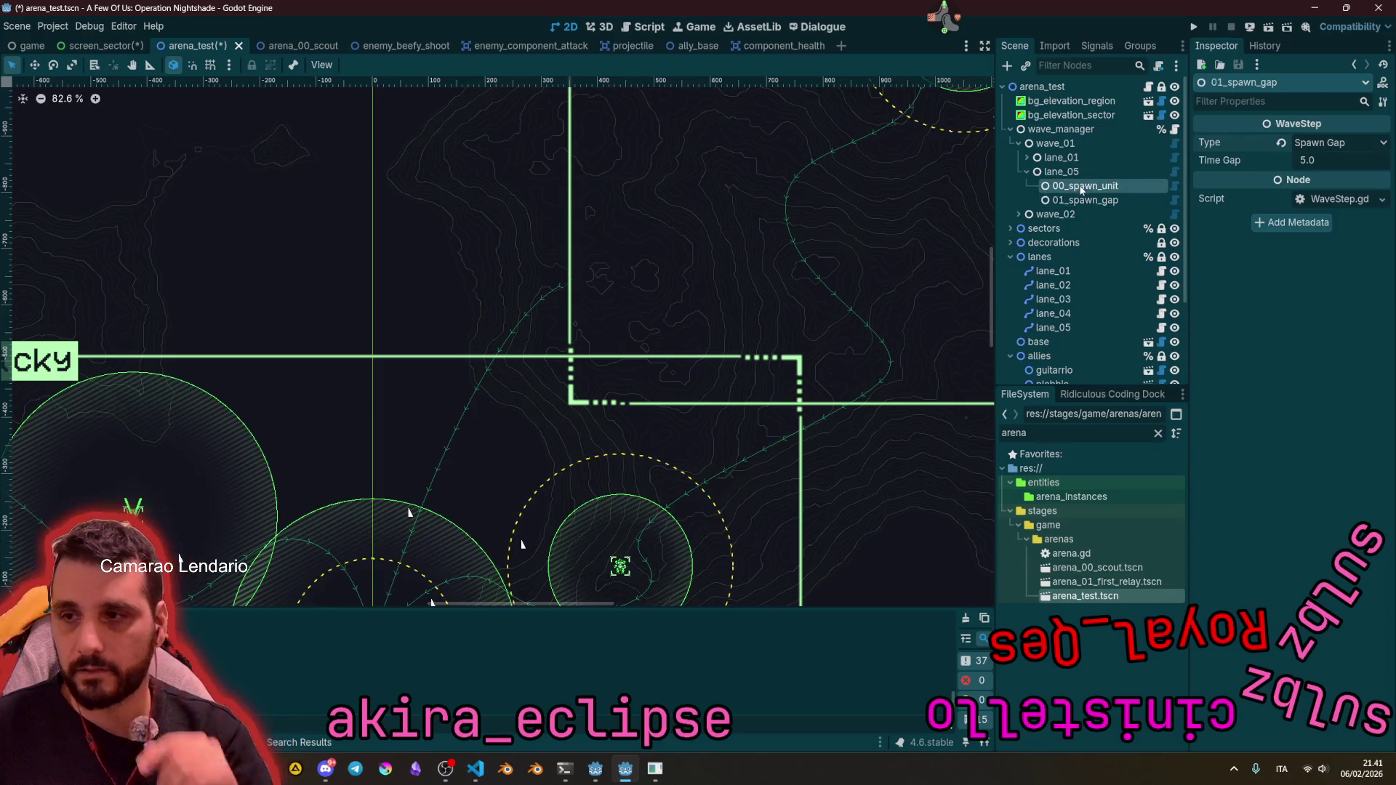
pyautogui.hotkey('ctrl', 'd')
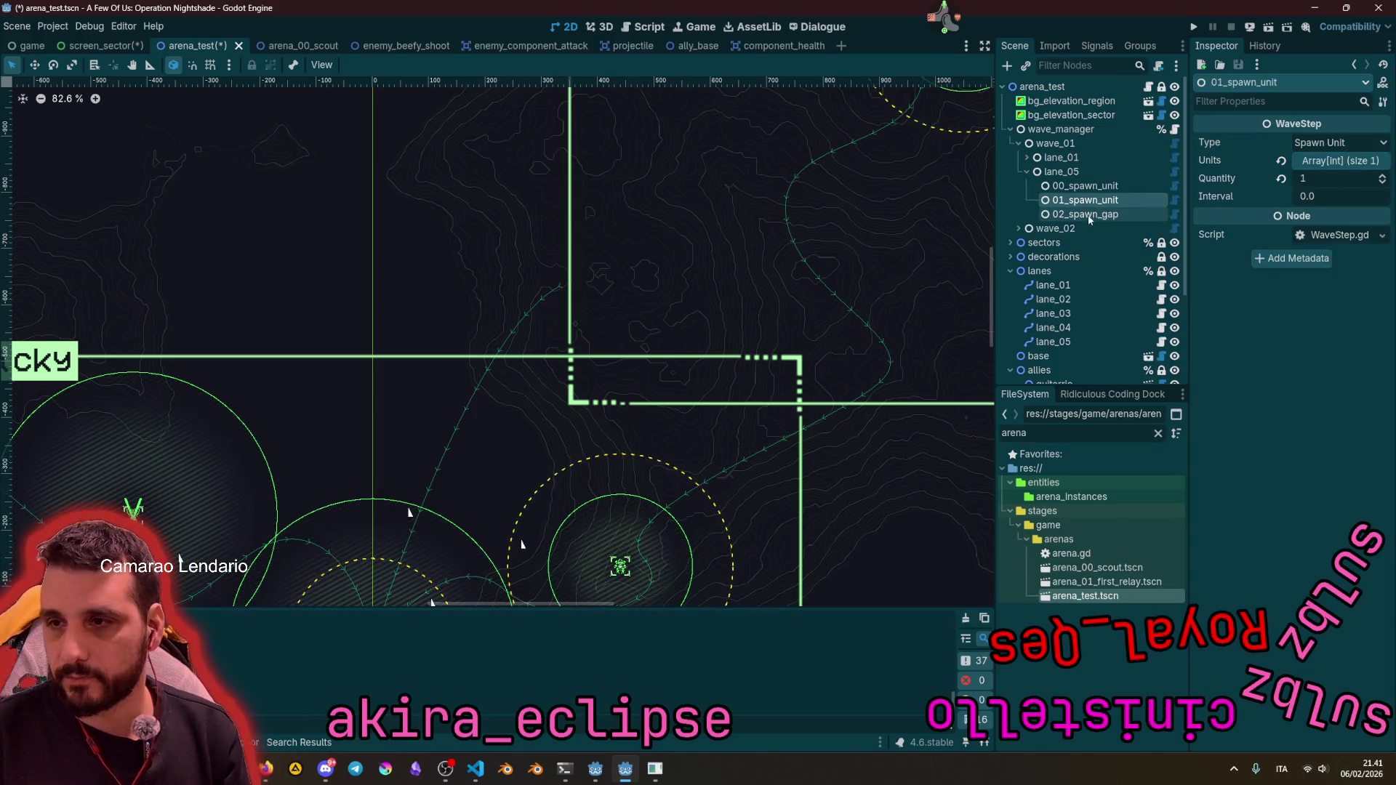
pyautogui.moveTo(1095, 217); pyautogui.dragTo(1099, 215)
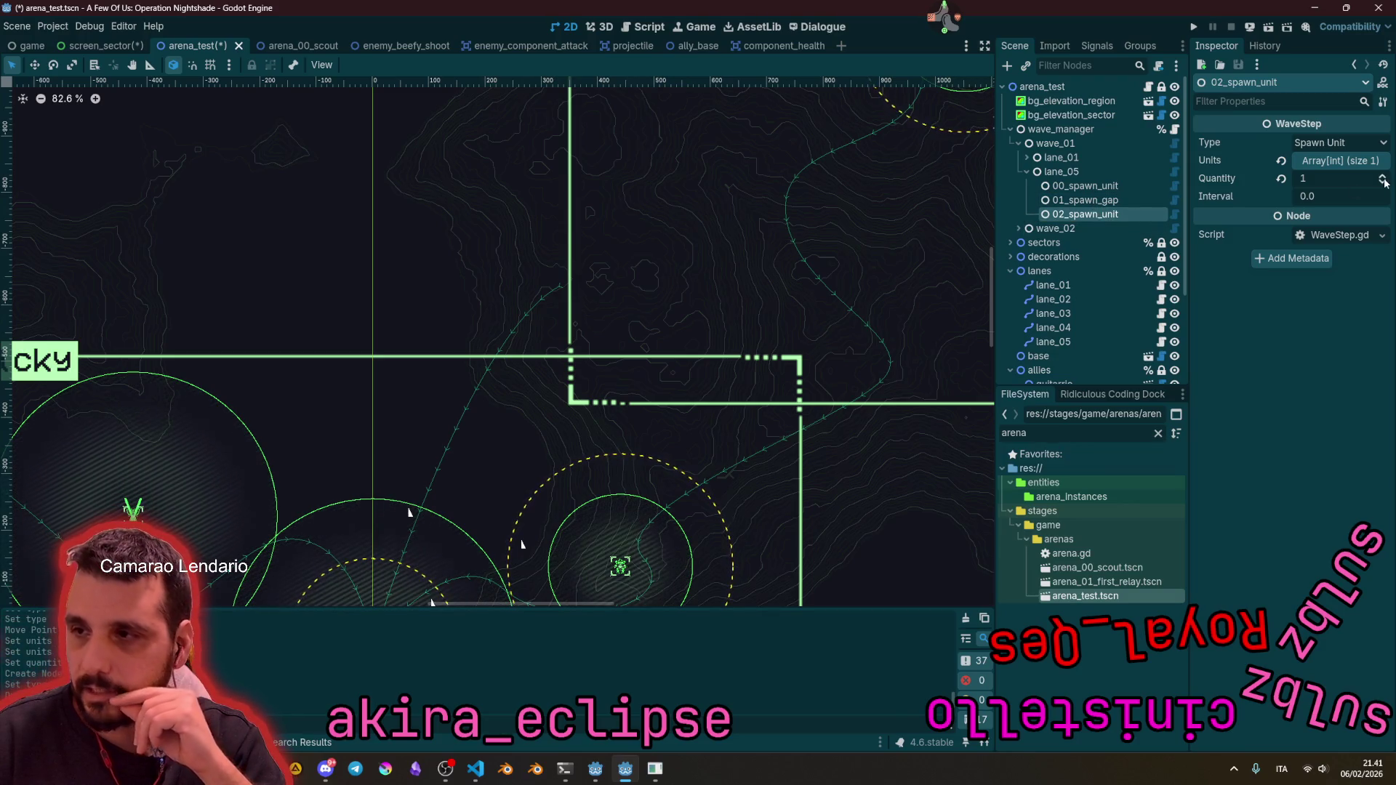
pyautogui.click(1335, 167)
pyautogui.click(1340, 198)
pyautogui.click(1346, 258)
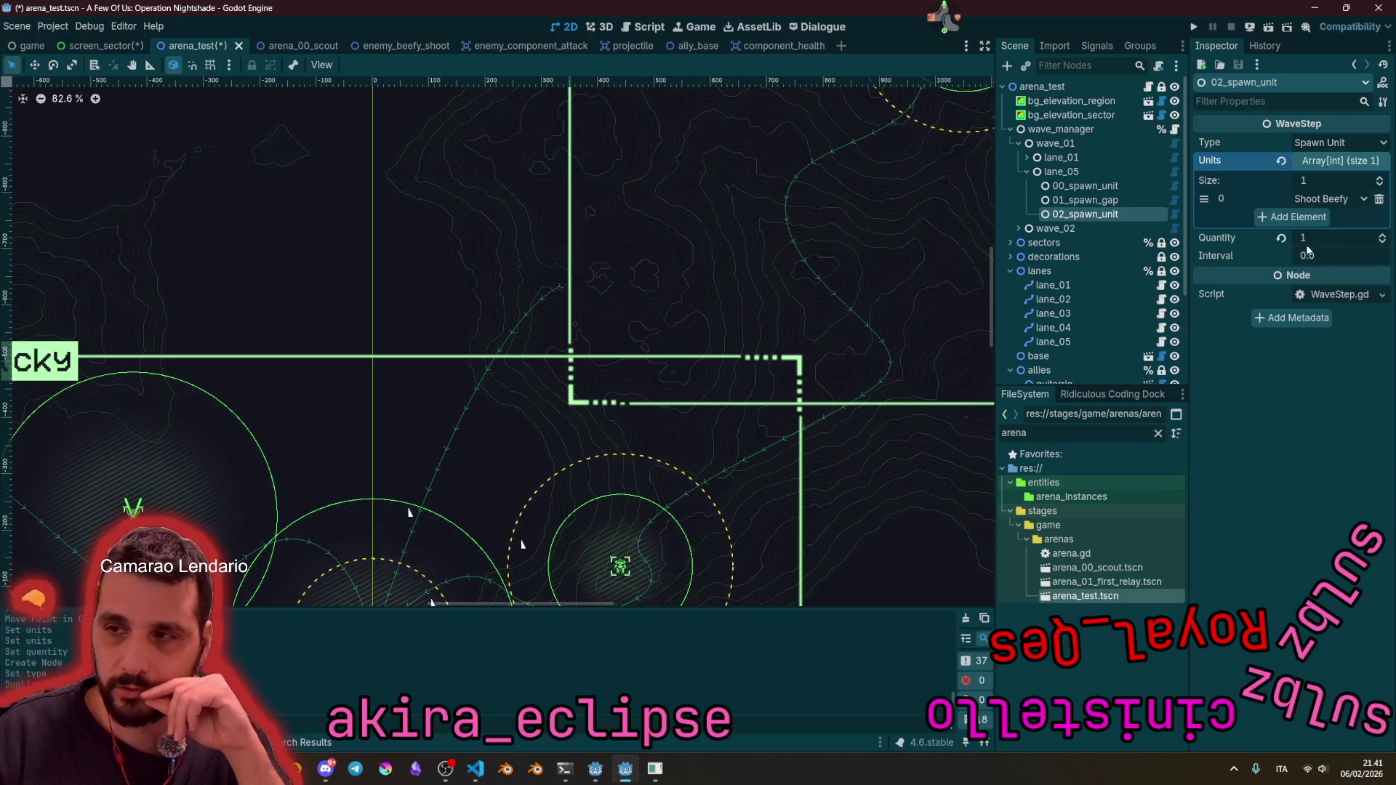
pyautogui.click(1324, 161)
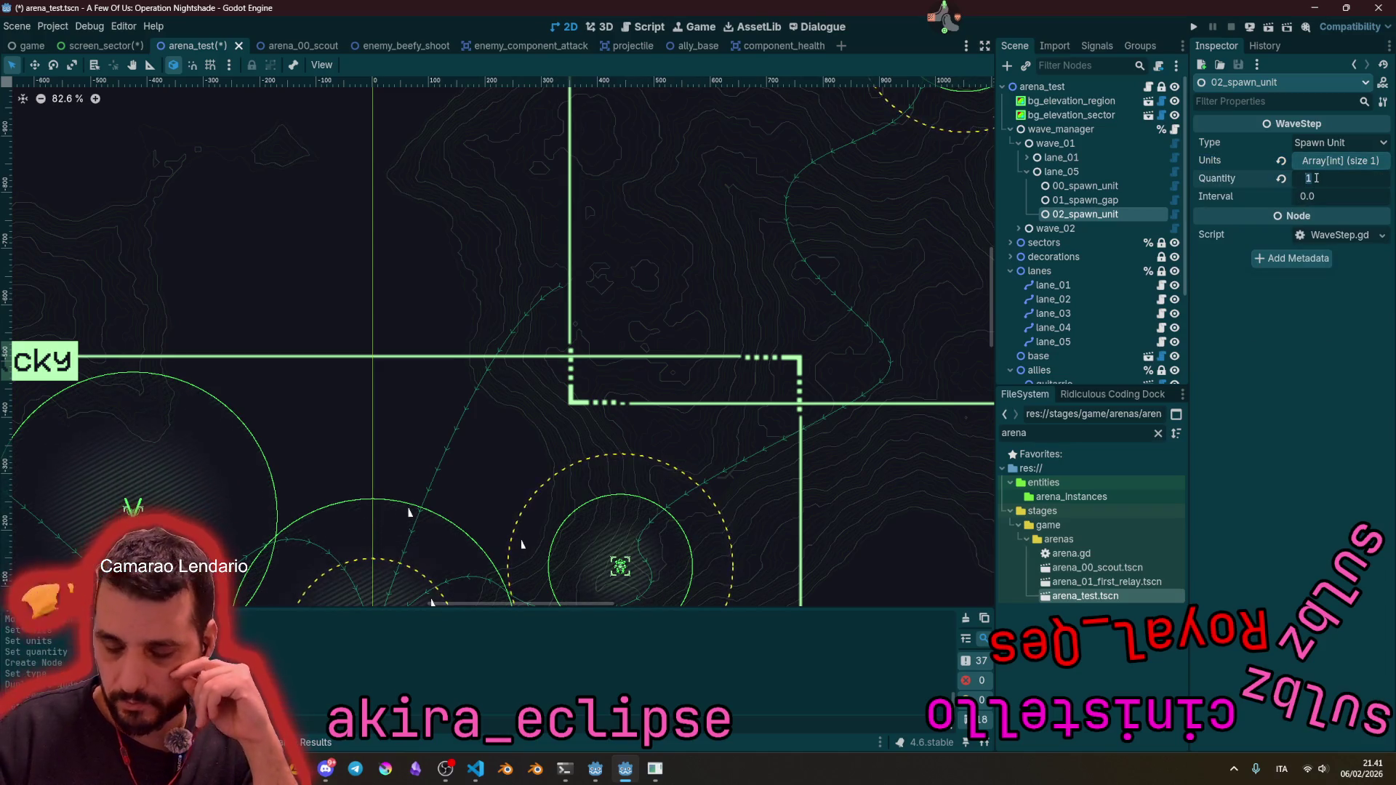
pyautogui.write('5')
pyautogui.click(1313, 196)
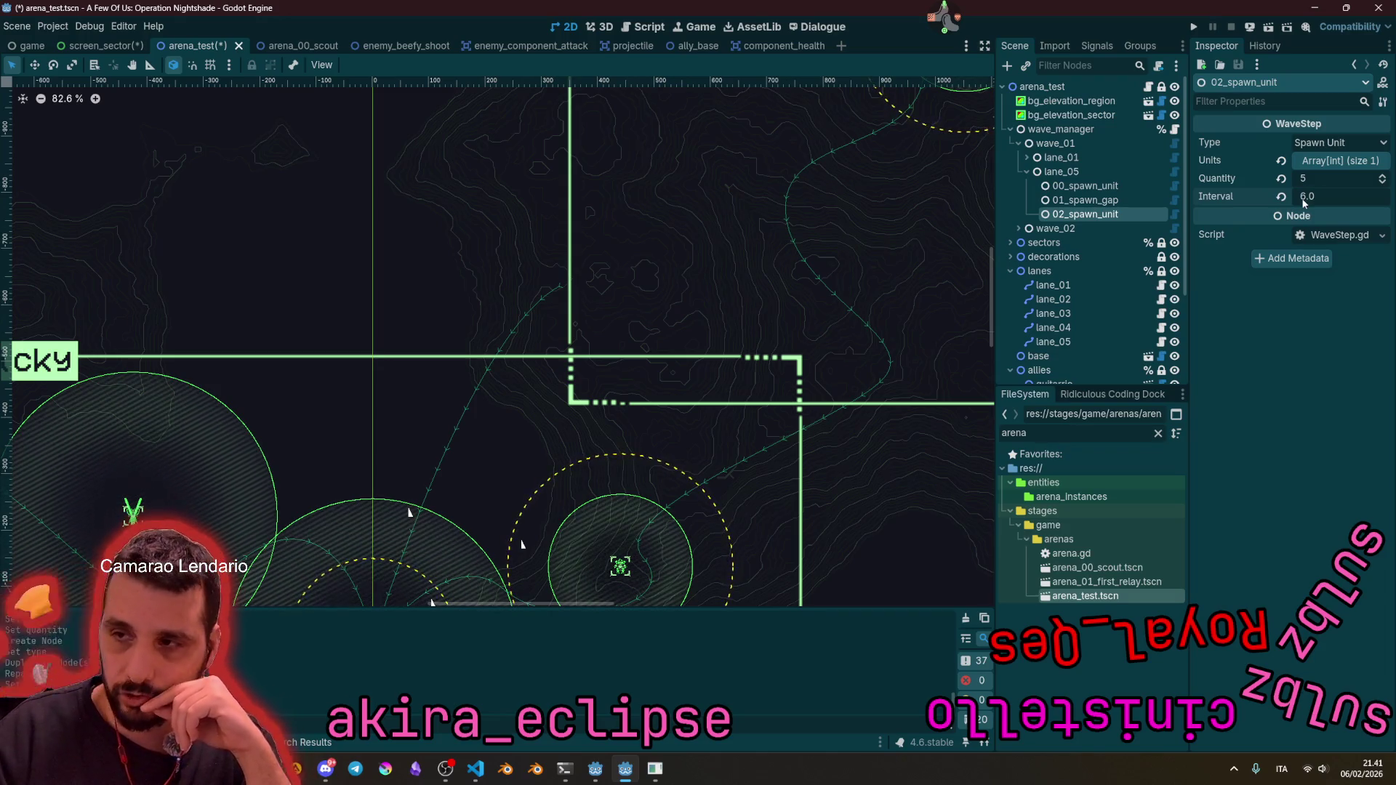
pyautogui.press('Up')
pyautogui.press('Up')
pyautogui.press('Up')
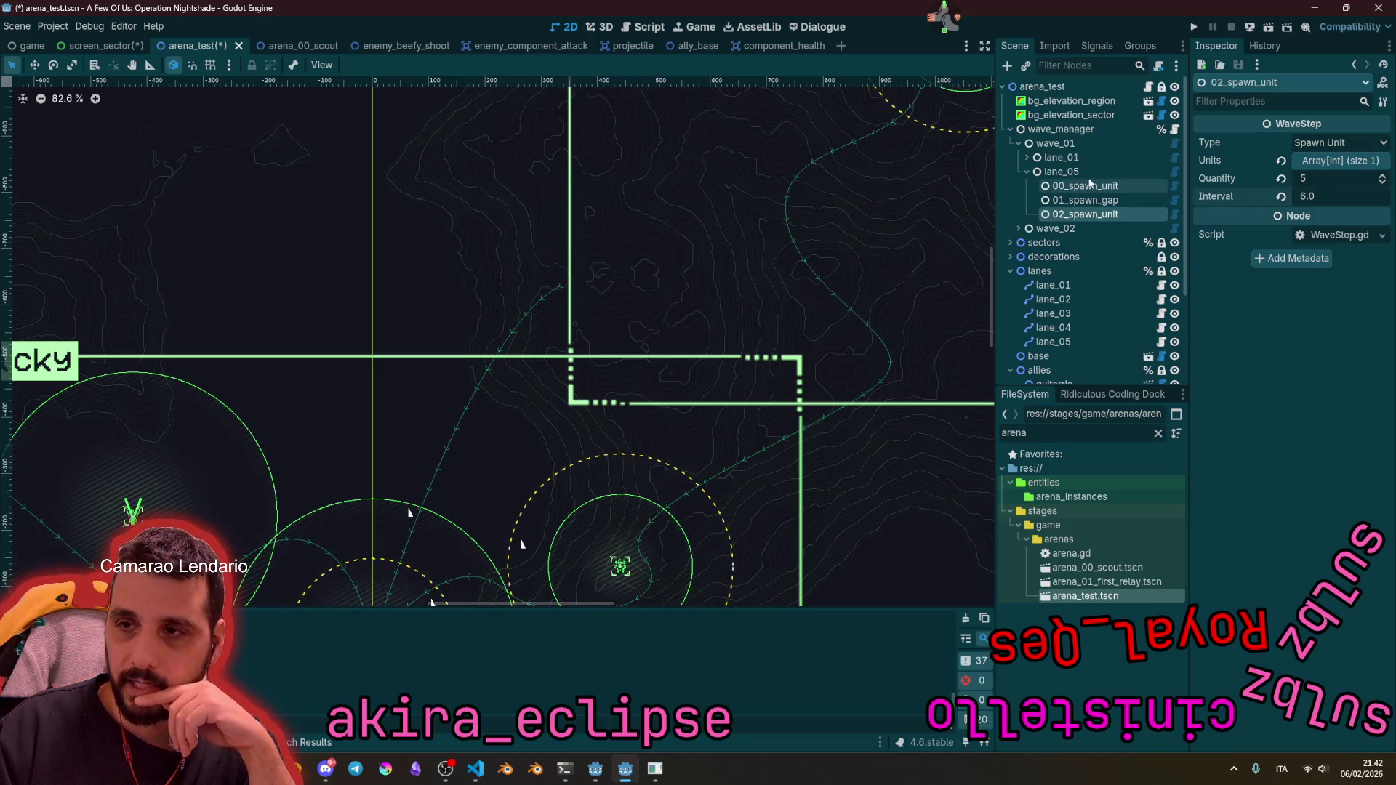
pyautogui.press('F6')
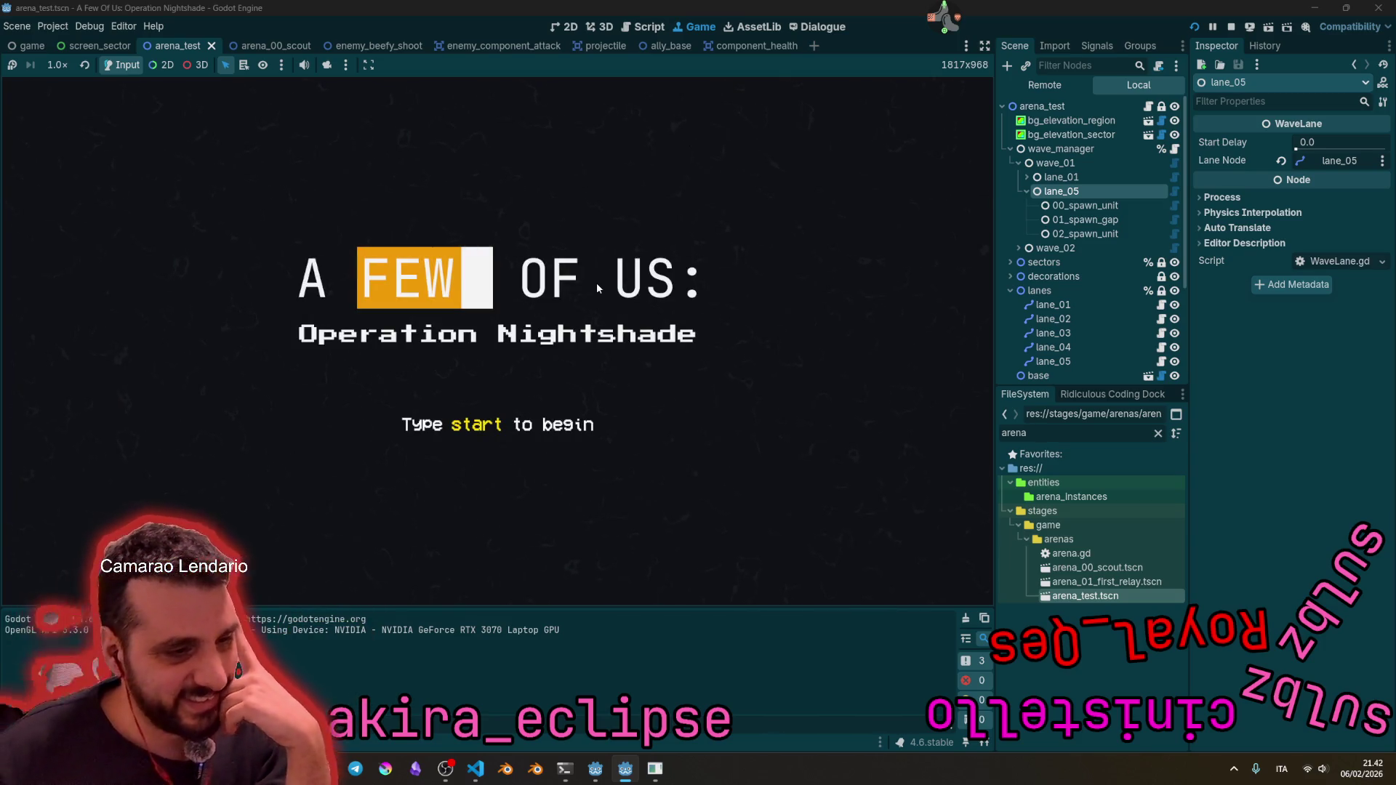
# Step: Type start in the running game, glance at the right monitor and back, then stop the playtest
pyautogui.write('s')
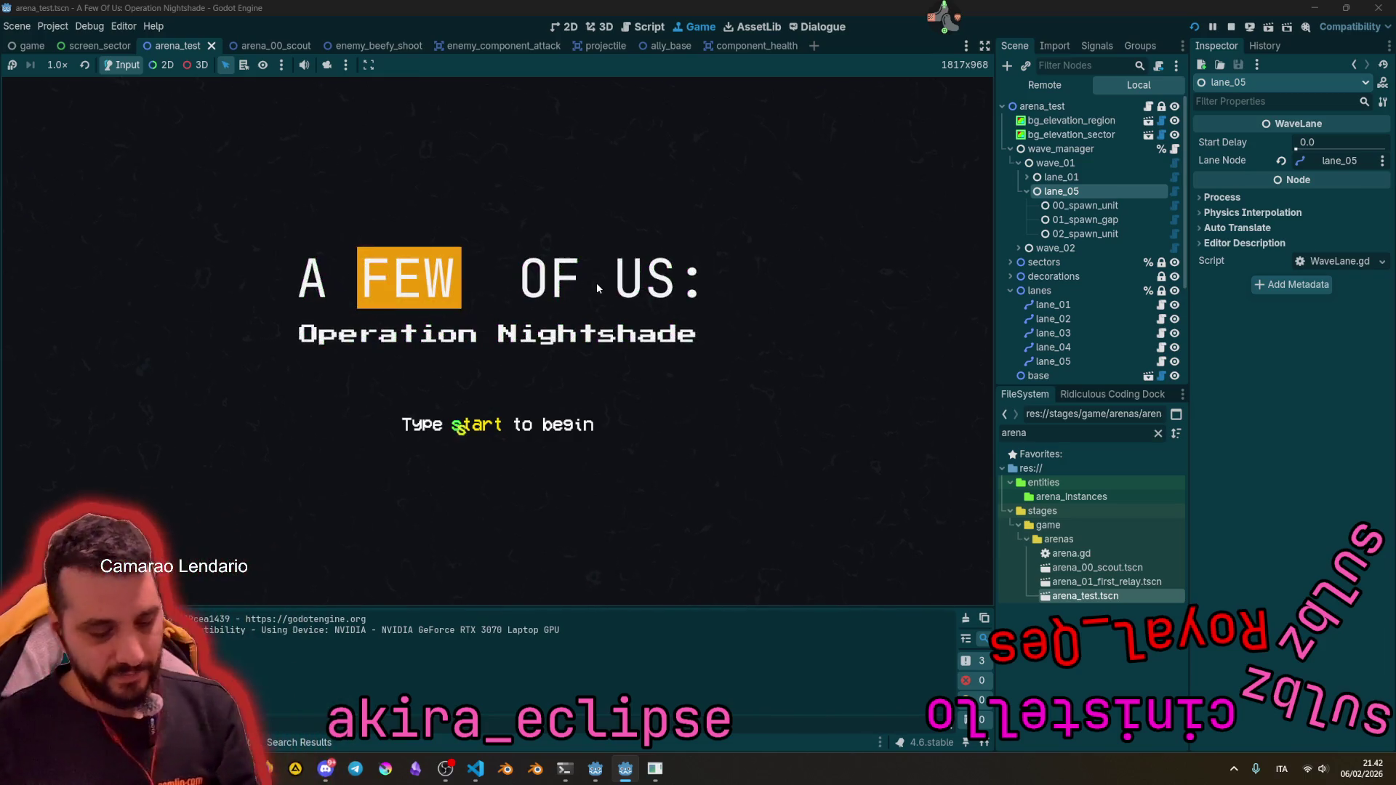
pyautogui.write('tart')
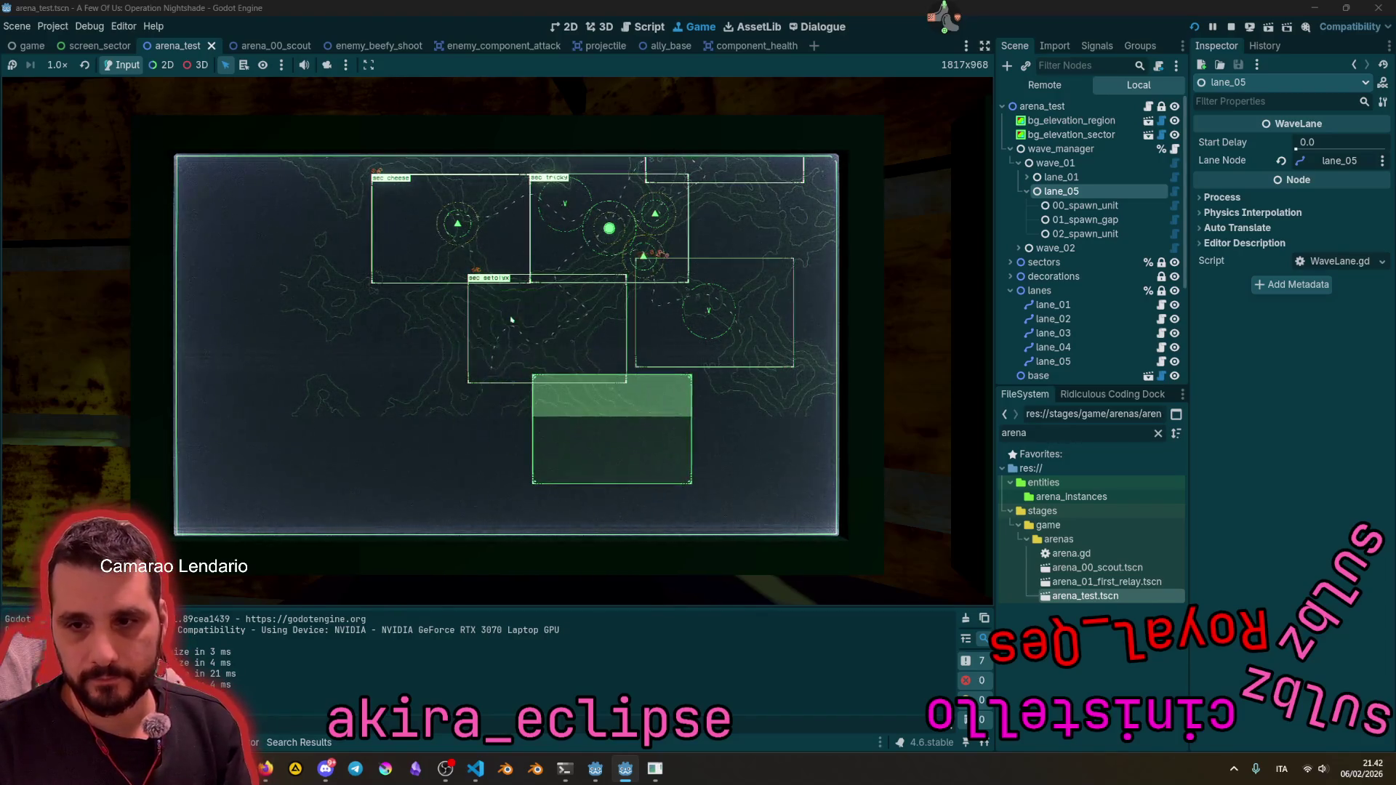
pyautogui.hotkey('alt', 'Right')
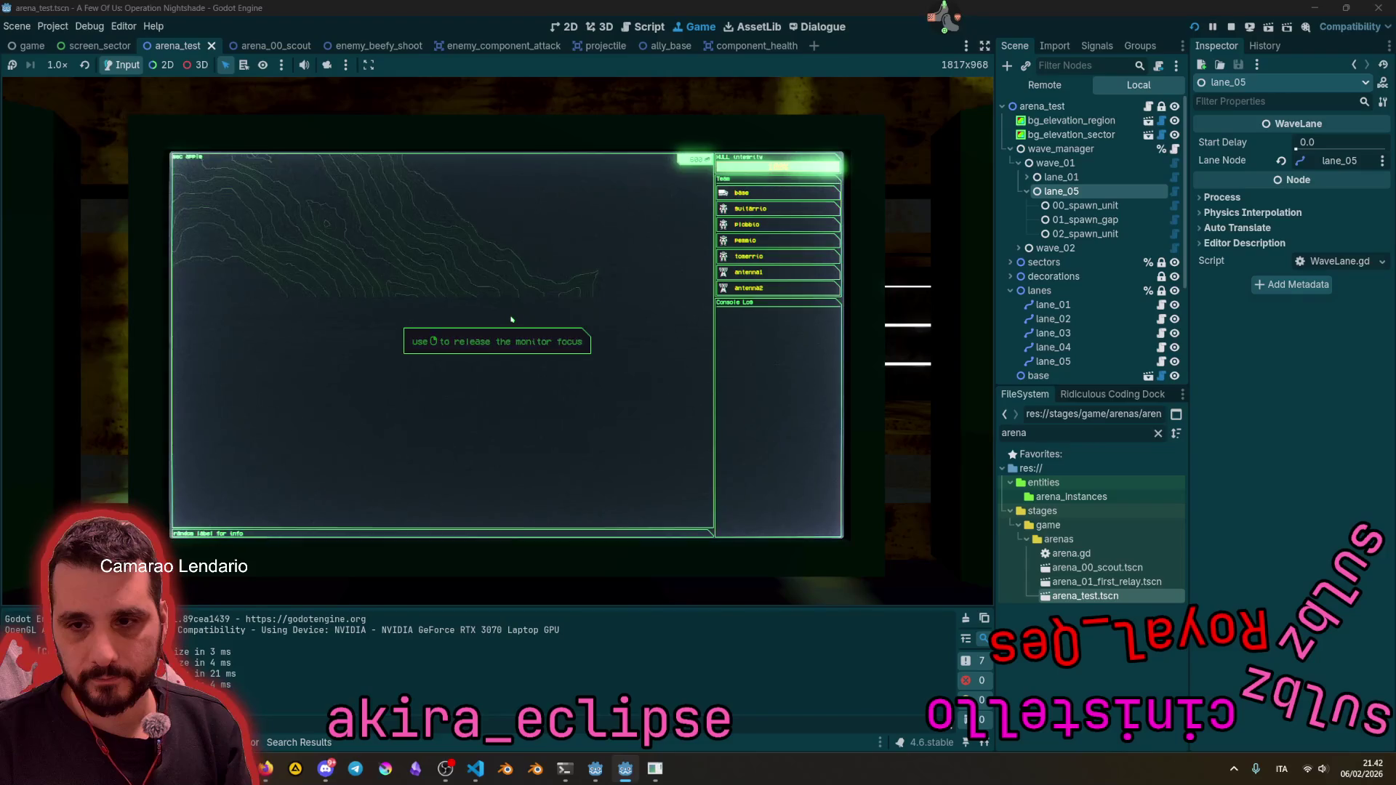
pyautogui.hotkey('alt', 'Left')
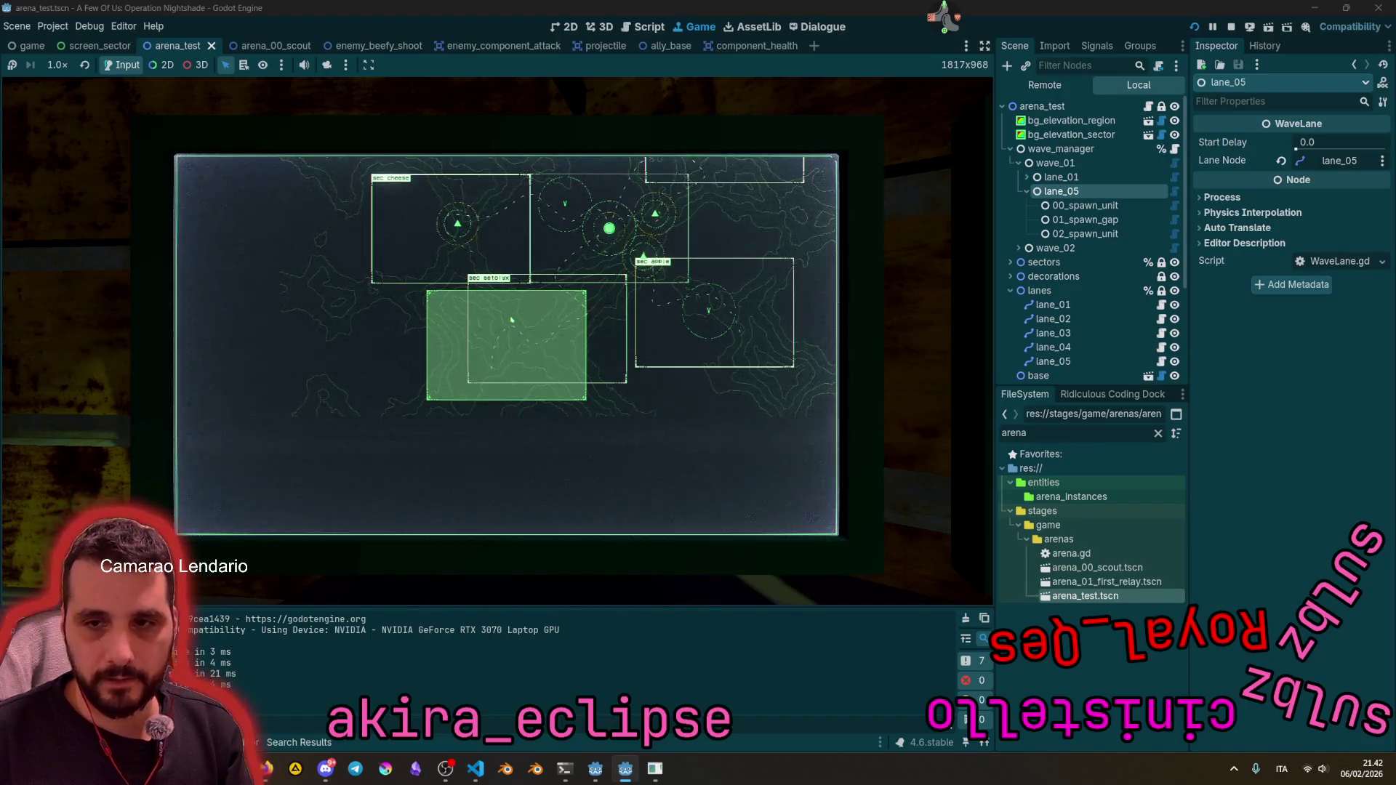
pyautogui.press('F8')
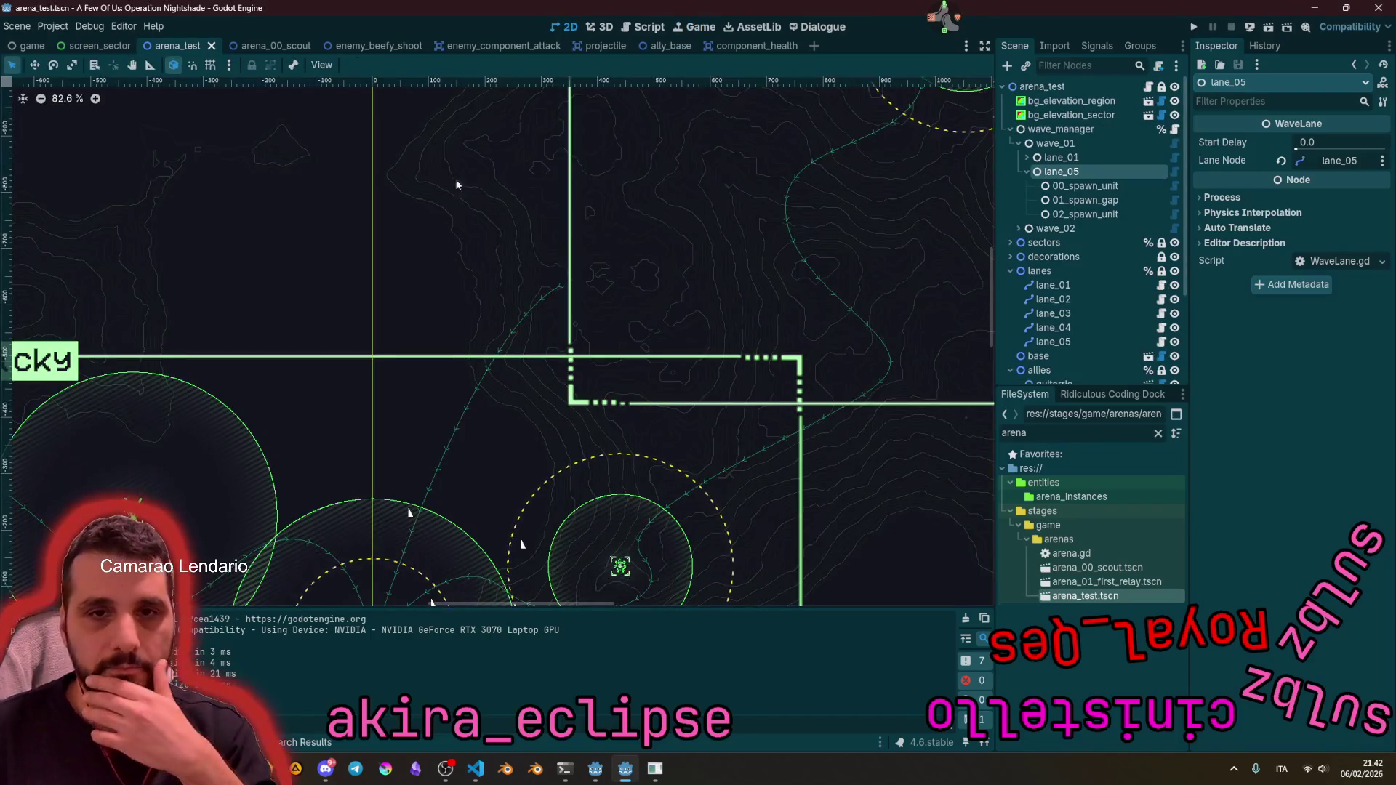
# Step: Reset the arena_test2 instance in screen_sector to position (0, 0), then save and run with F5
pyautogui.click(1042, 87)
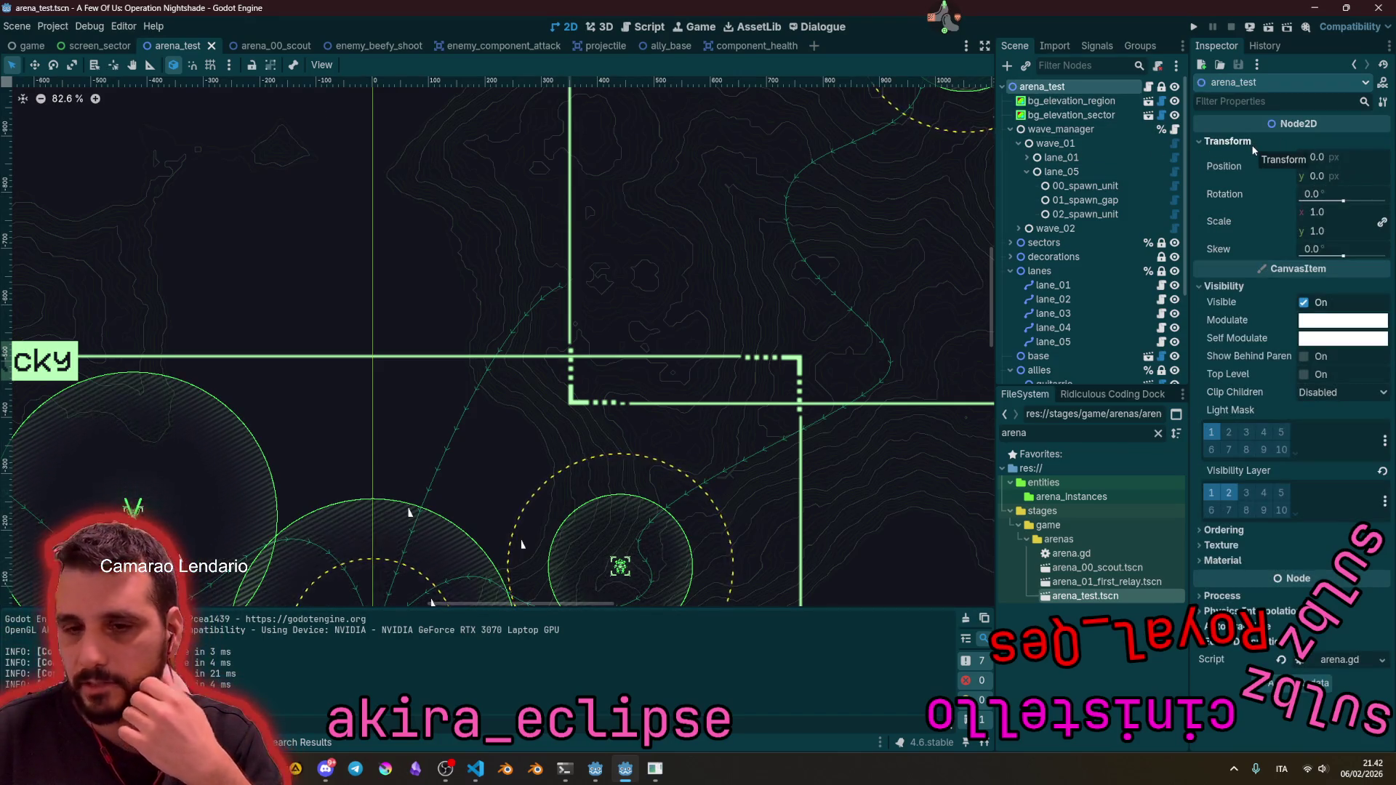
pyautogui.press('f')
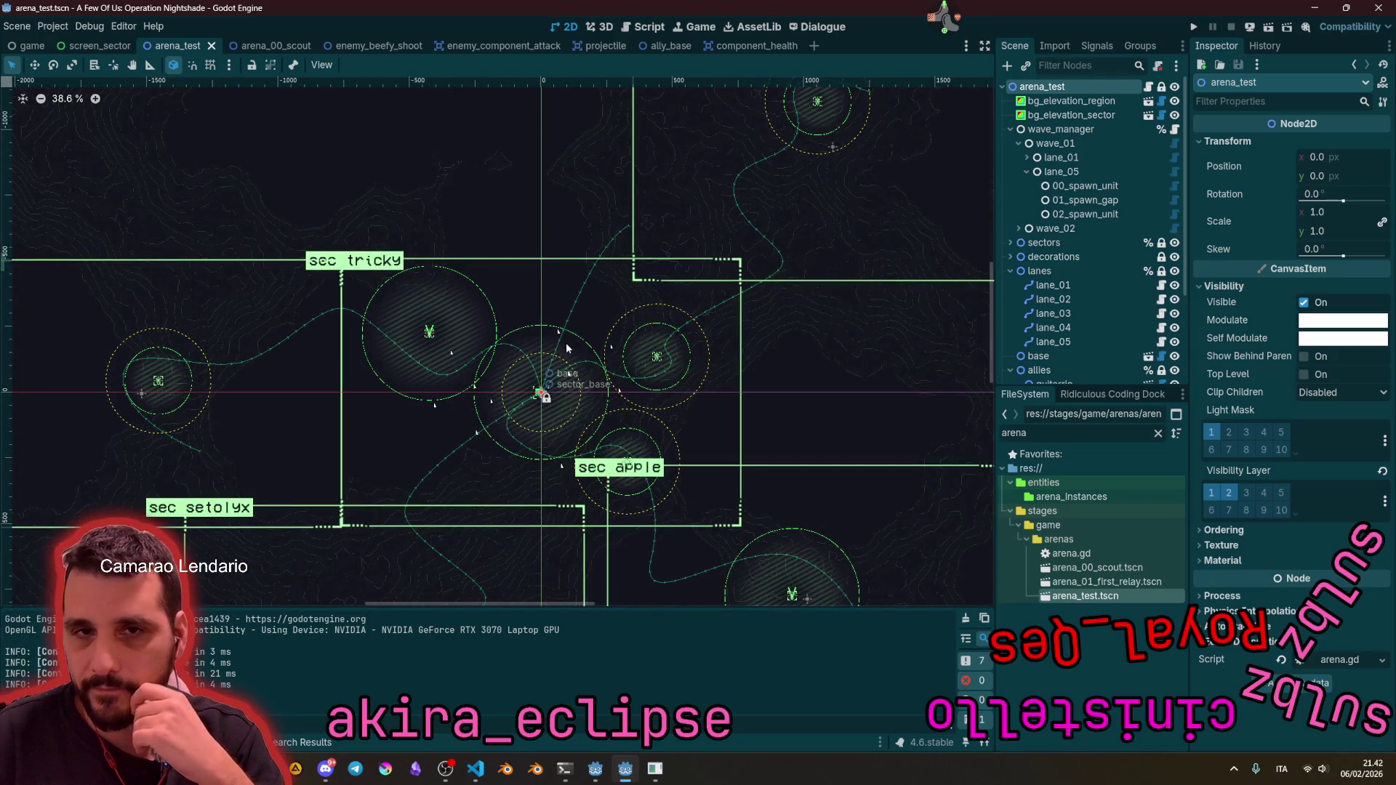
pyautogui.click(100, 49)
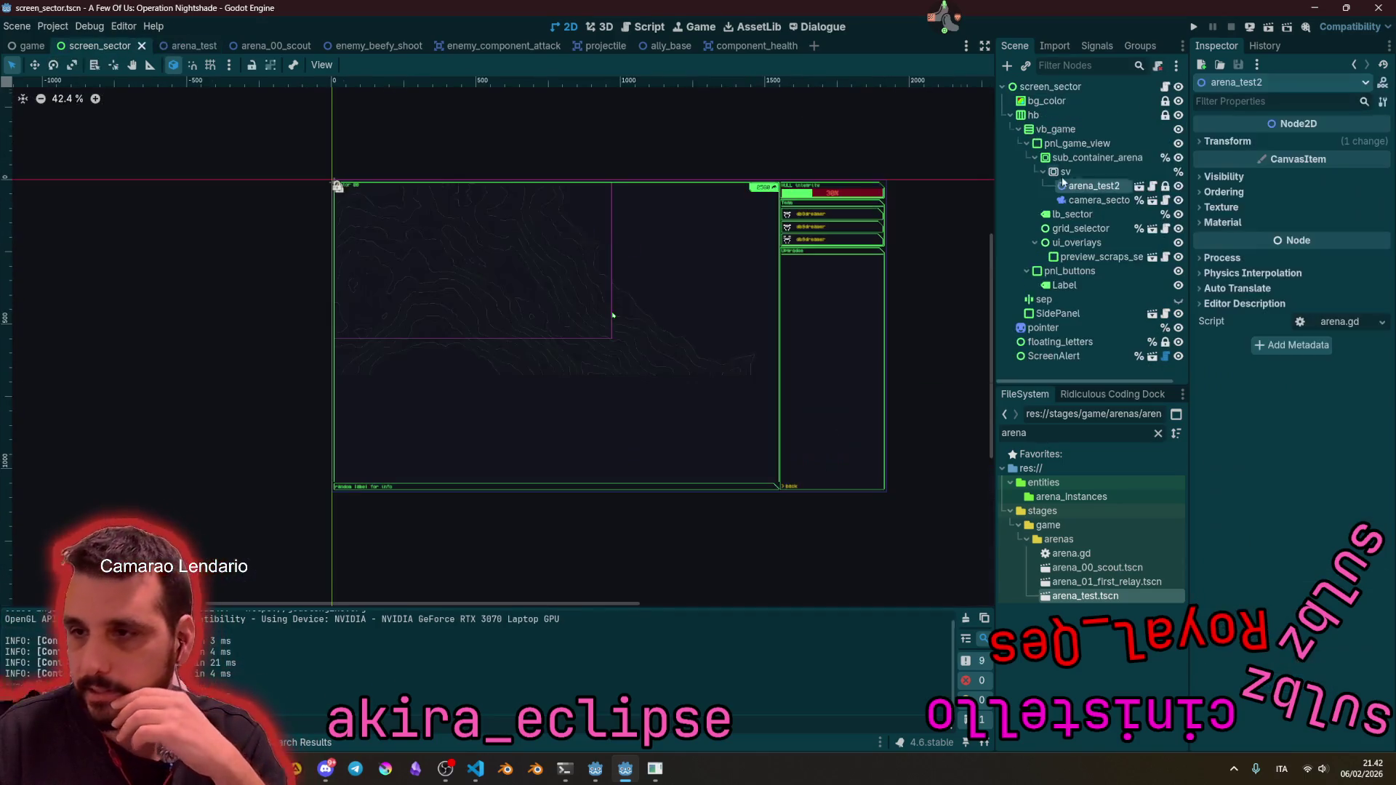
pyautogui.click(1357, 142)
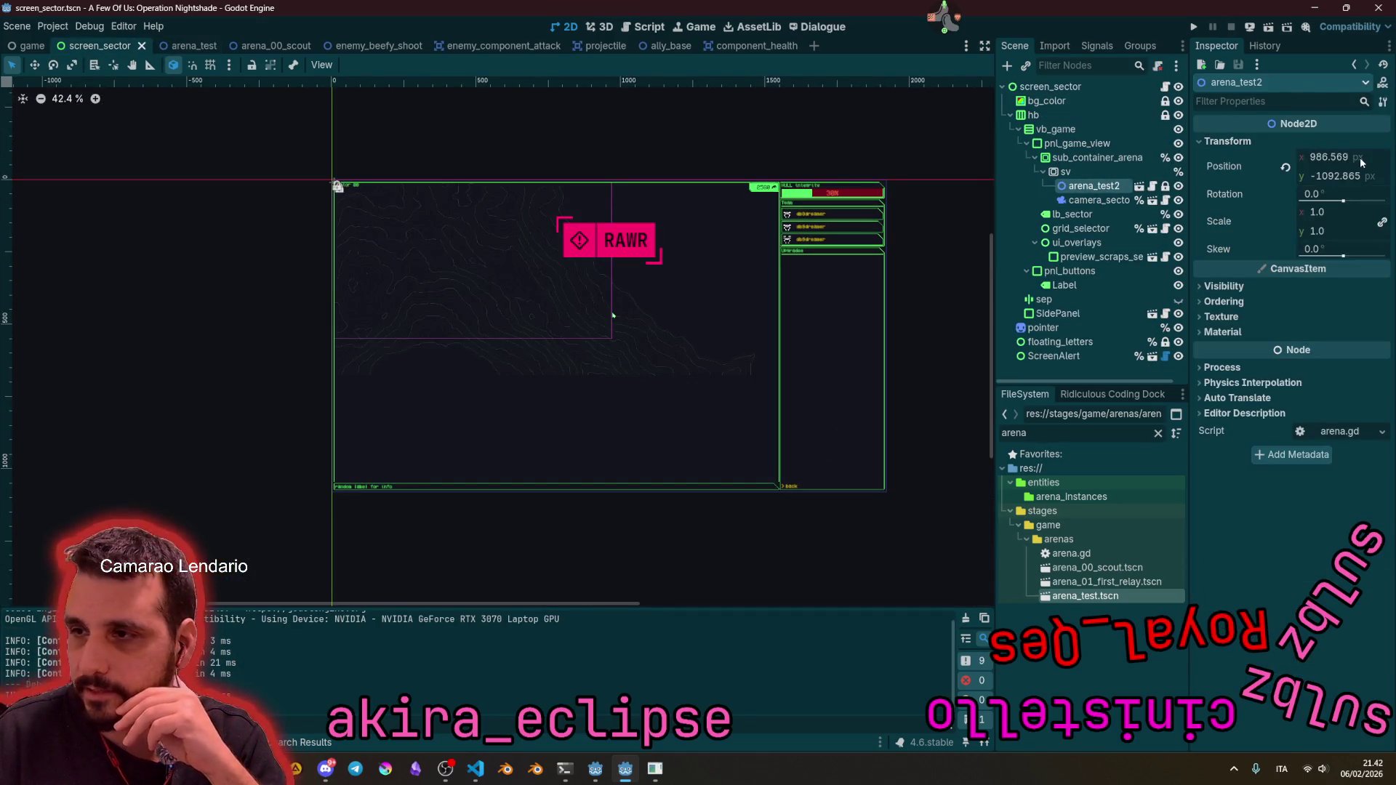
pyautogui.click(1286, 168)
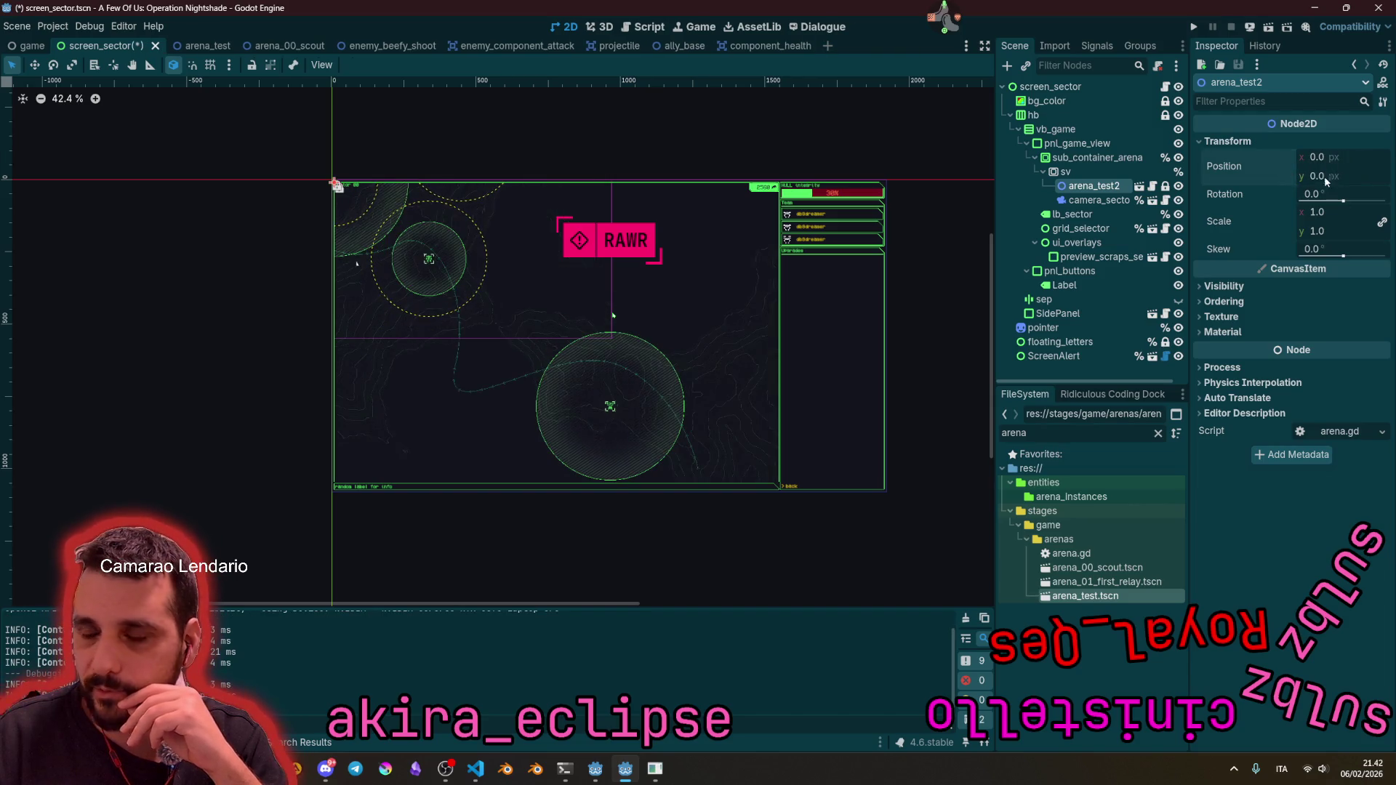
pyautogui.scroll(2, 753, 331)
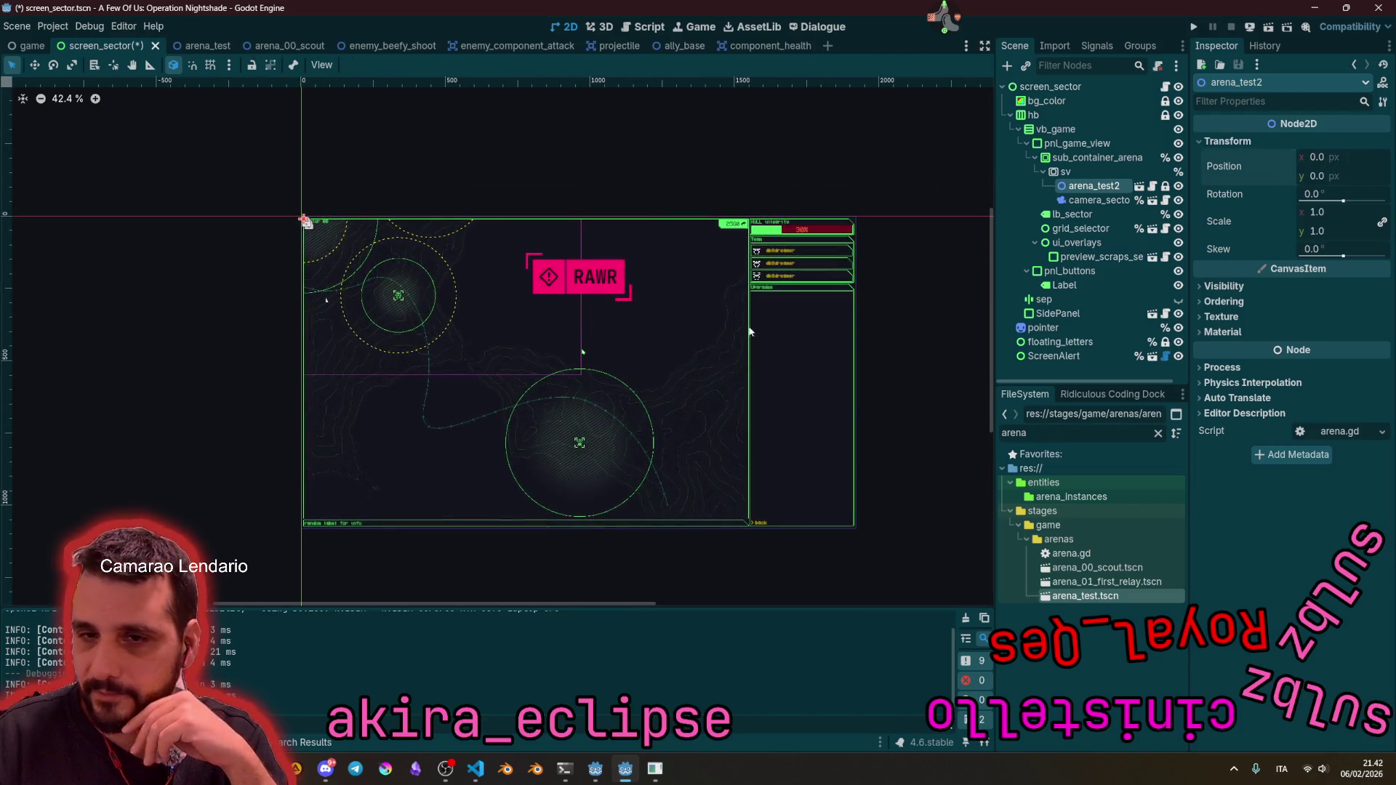
pyautogui.press('F5')
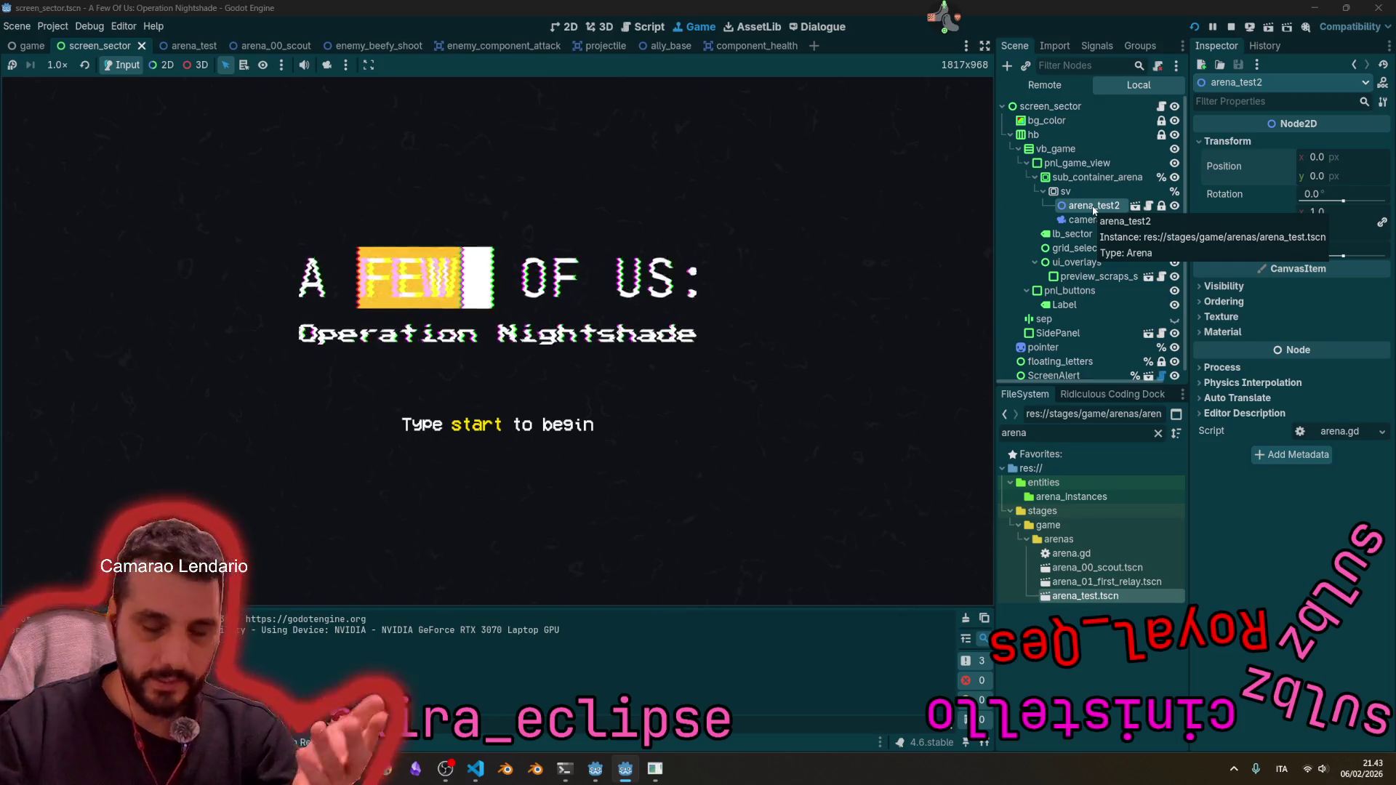
# Step: Type start, cycle through the room's monitors, and zoom into the central sector's battle view
pyautogui.write('start')
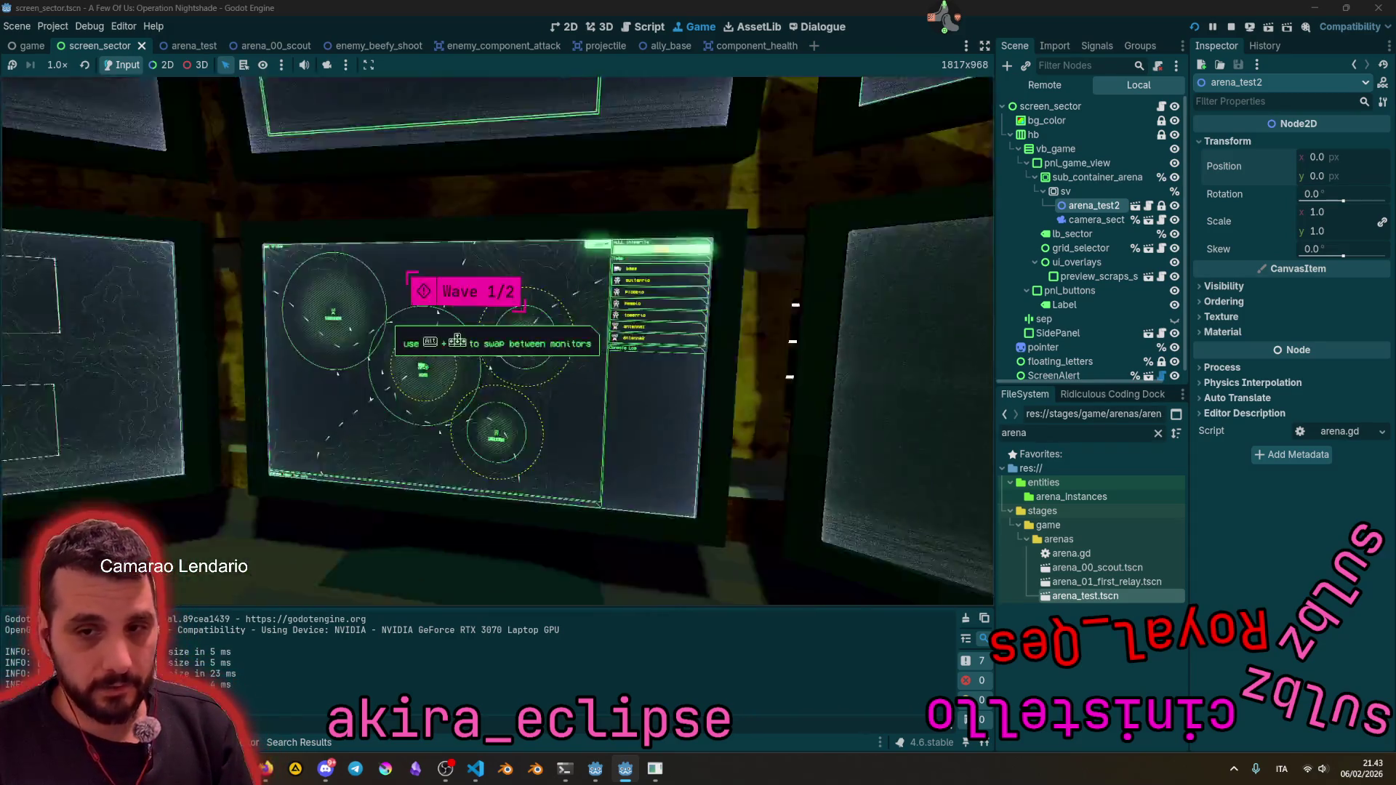
pyautogui.hotkey('alt', 'Left')
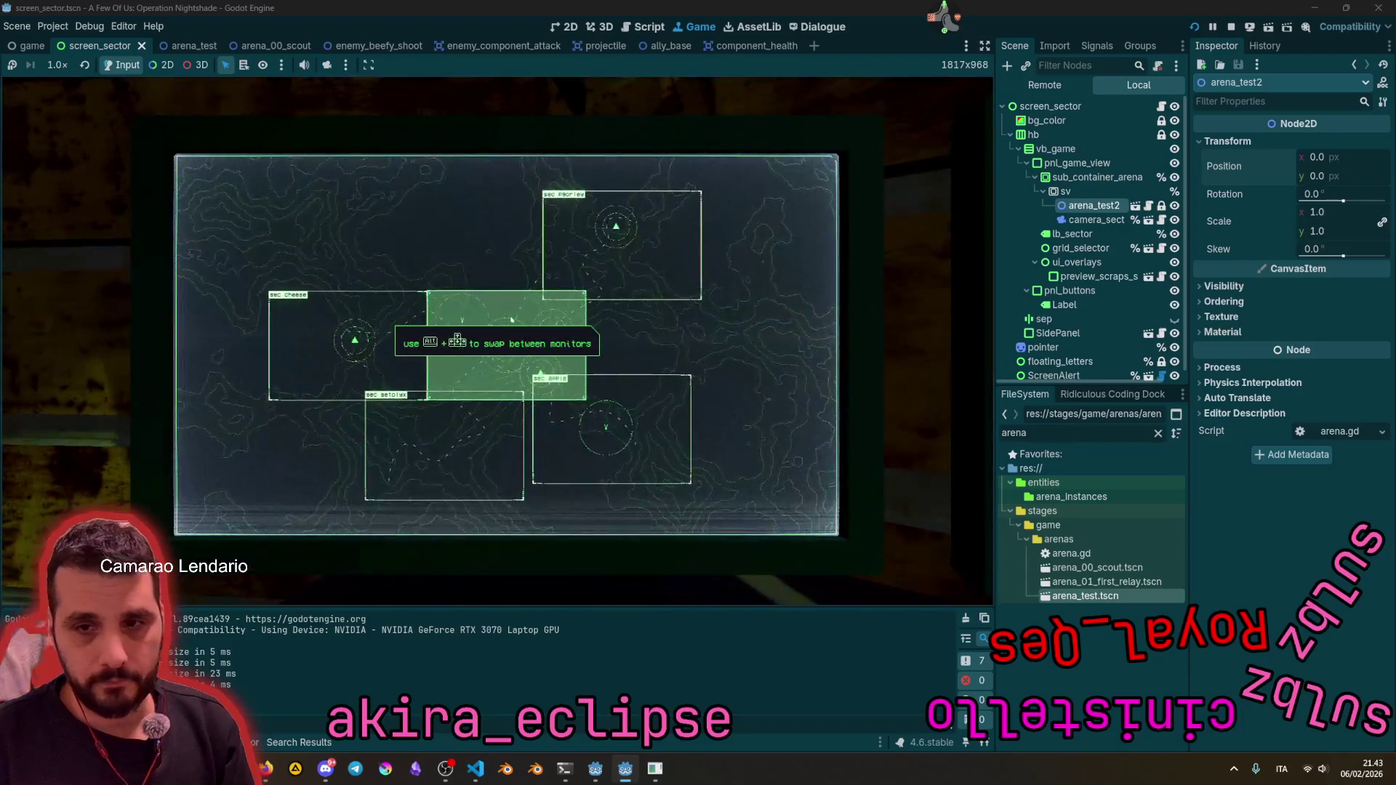
pyautogui.click(512, 319)
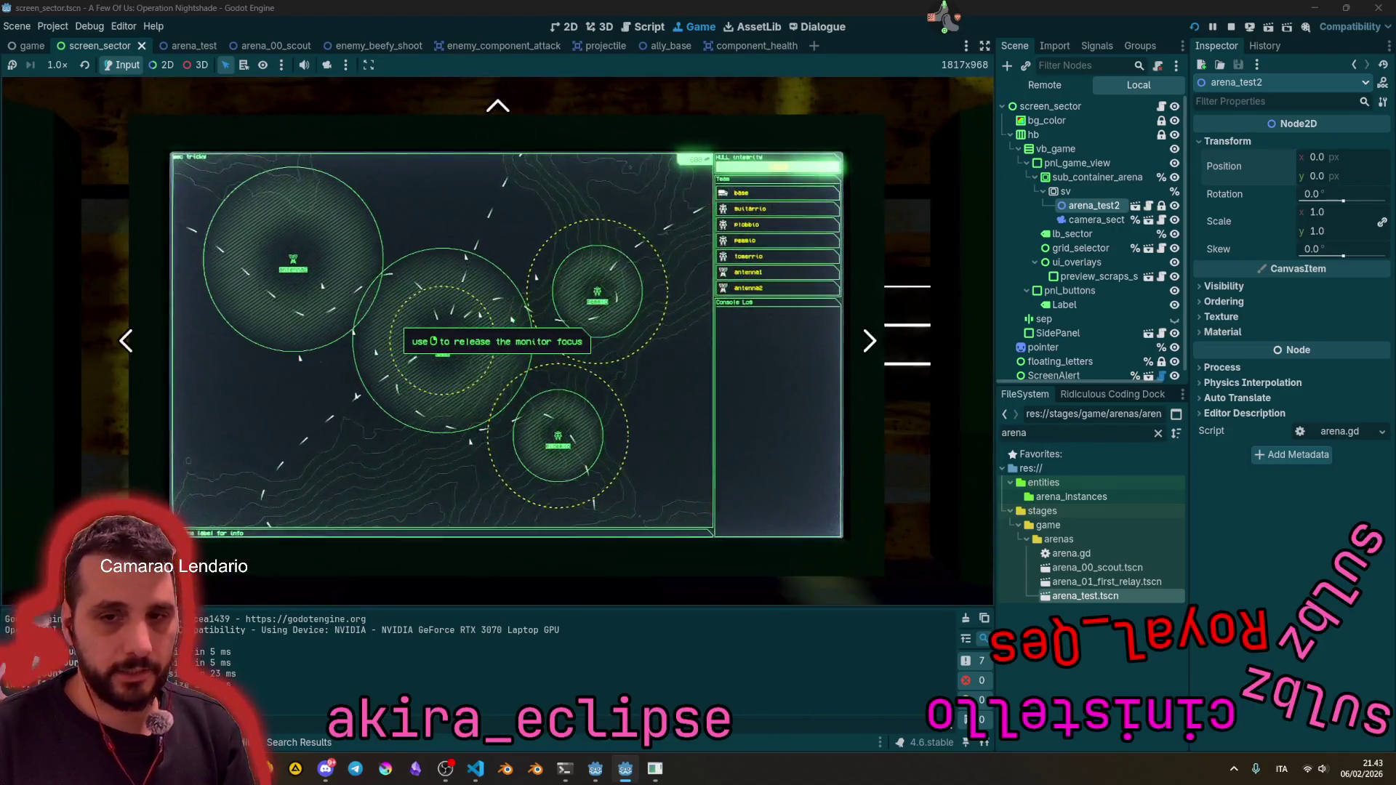
pyautogui.rightClick(512, 320)
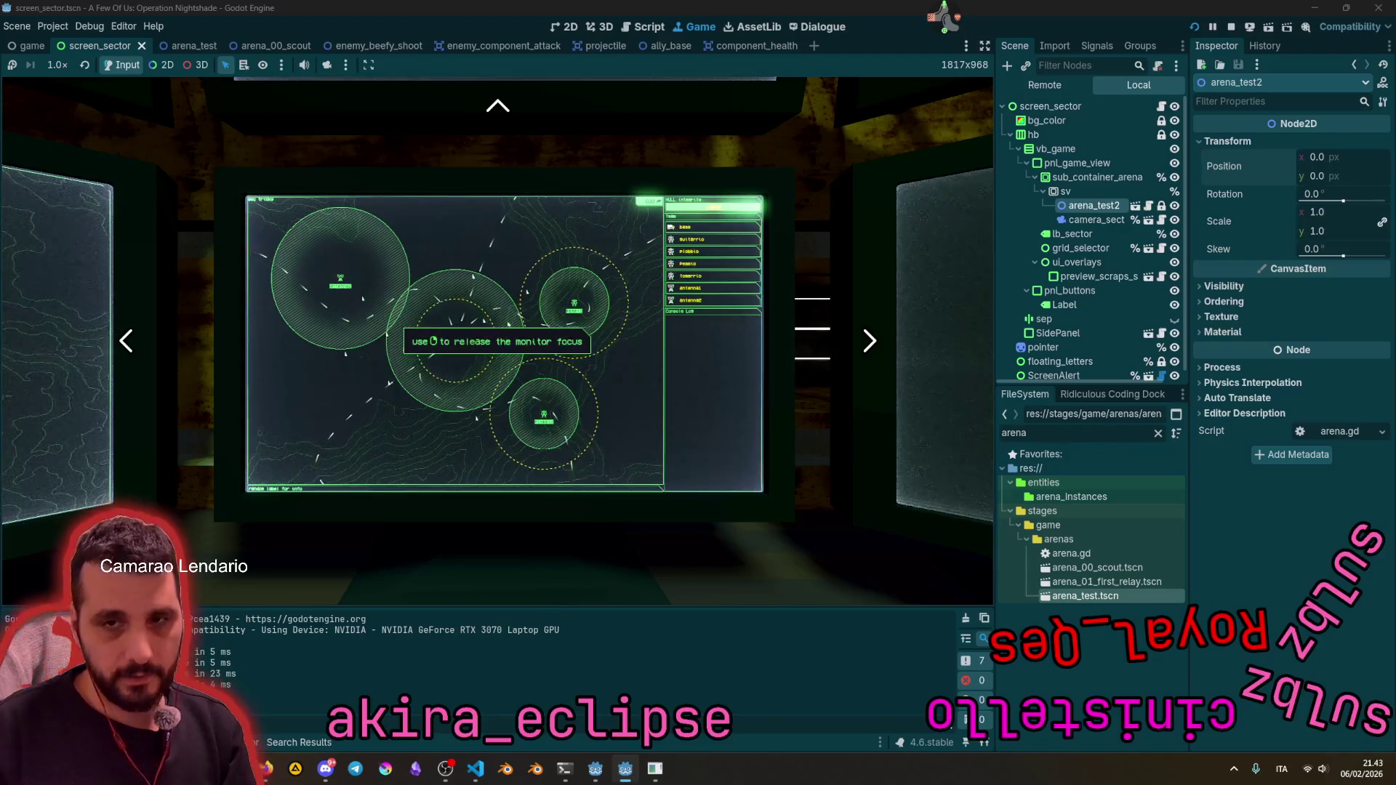
pyautogui.hotkey('alt', 'Left')
pyautogui.hotkey('alt', 'Left')
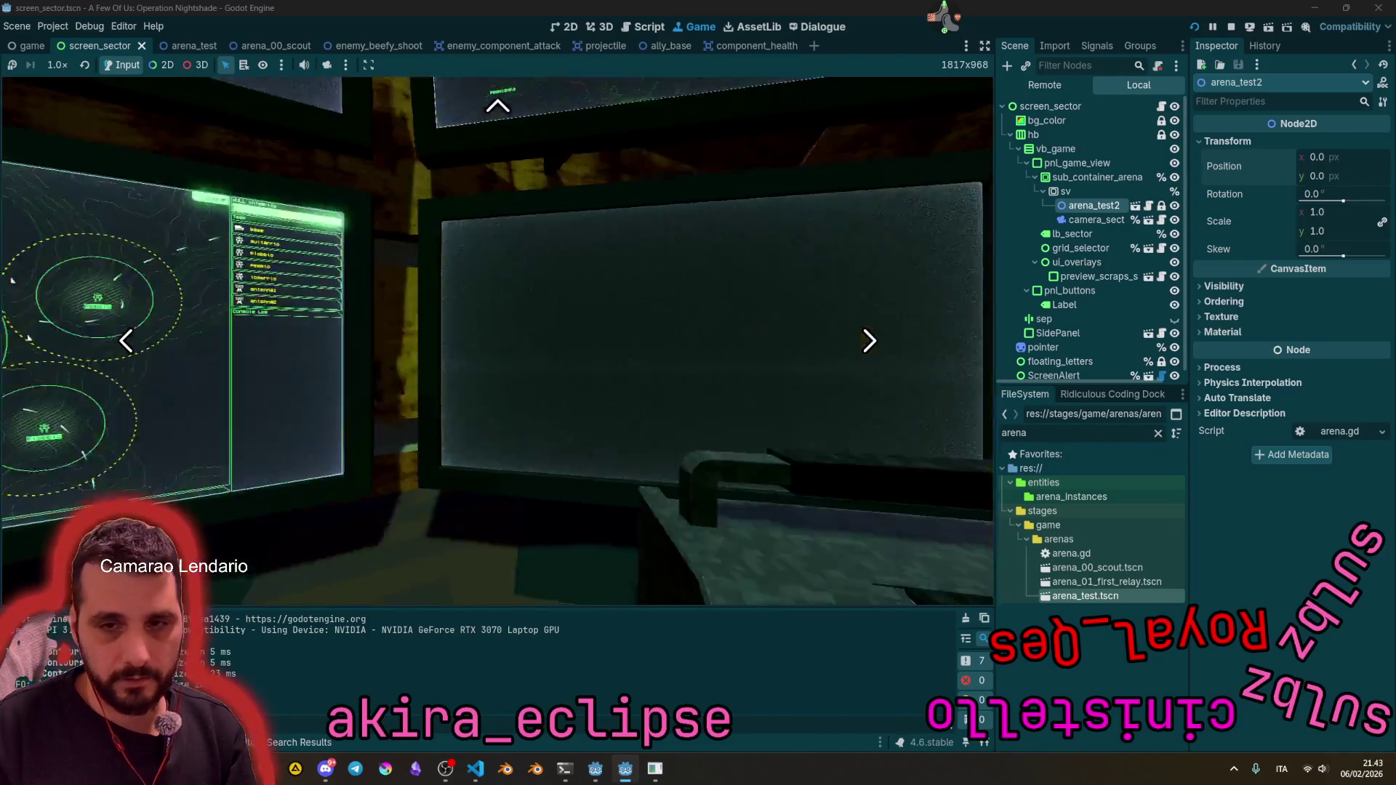
pyautogui.hotkey('alt', 'Right')
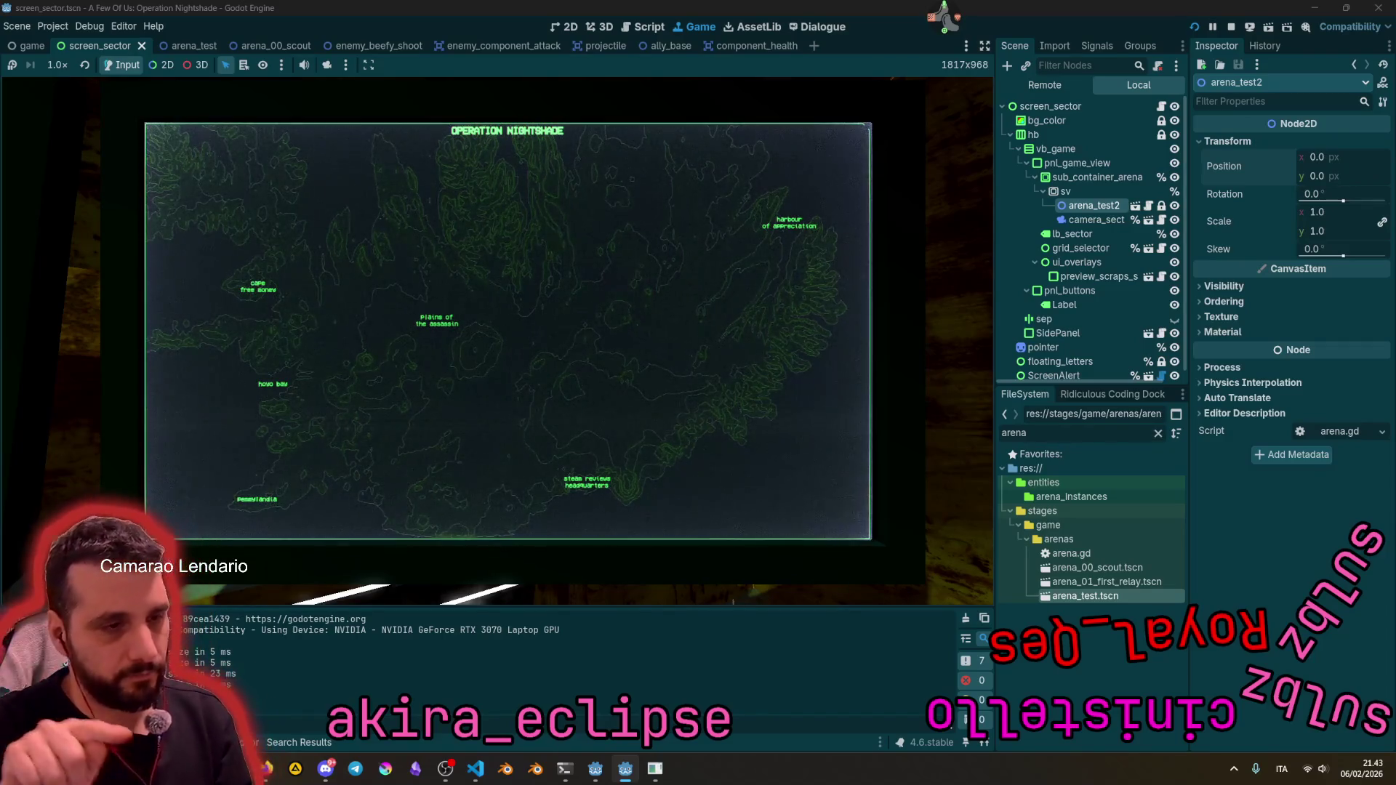
pyautogui.hotkey('alt', 'Left')
pyautogui.hotkey('alt', 'Left')
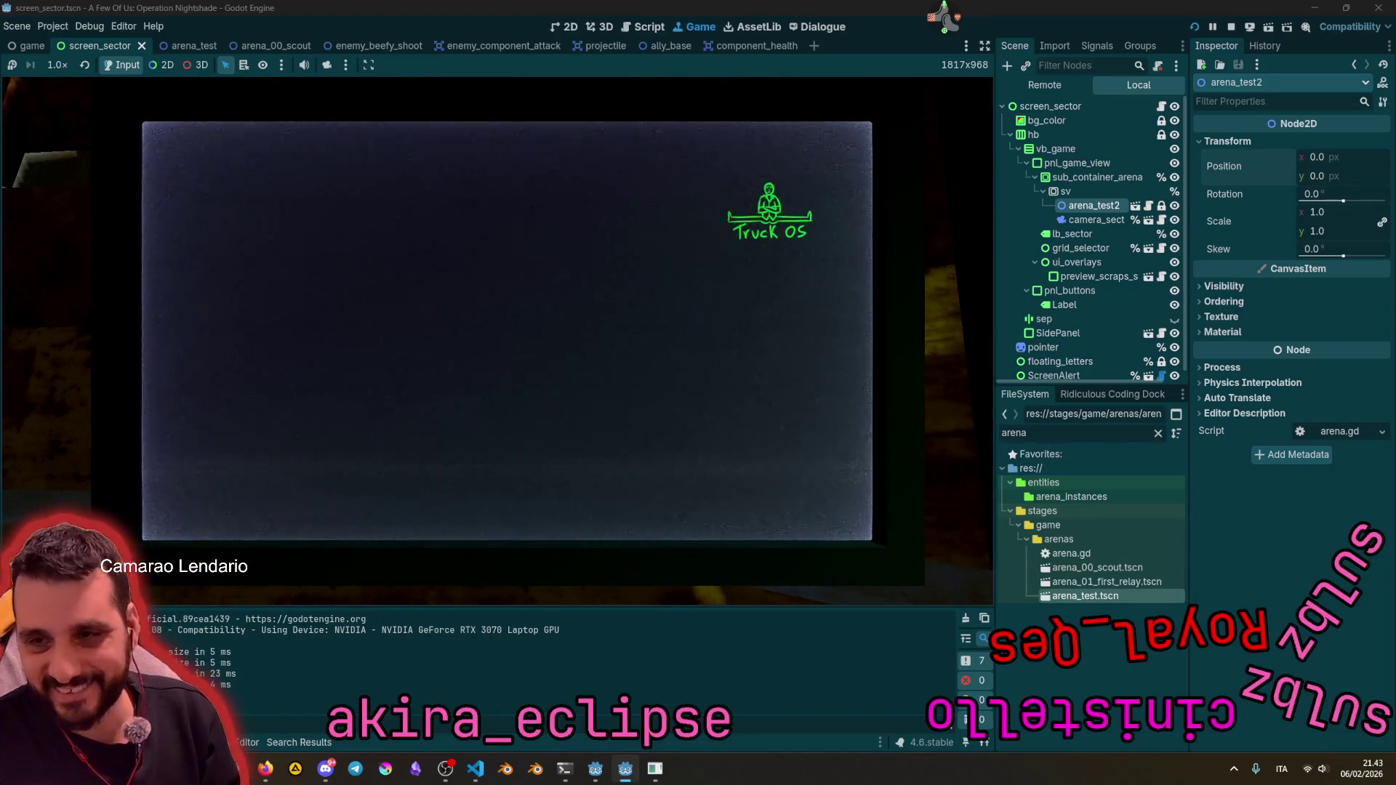
pyautogui.hotkey('alt', 'Left')
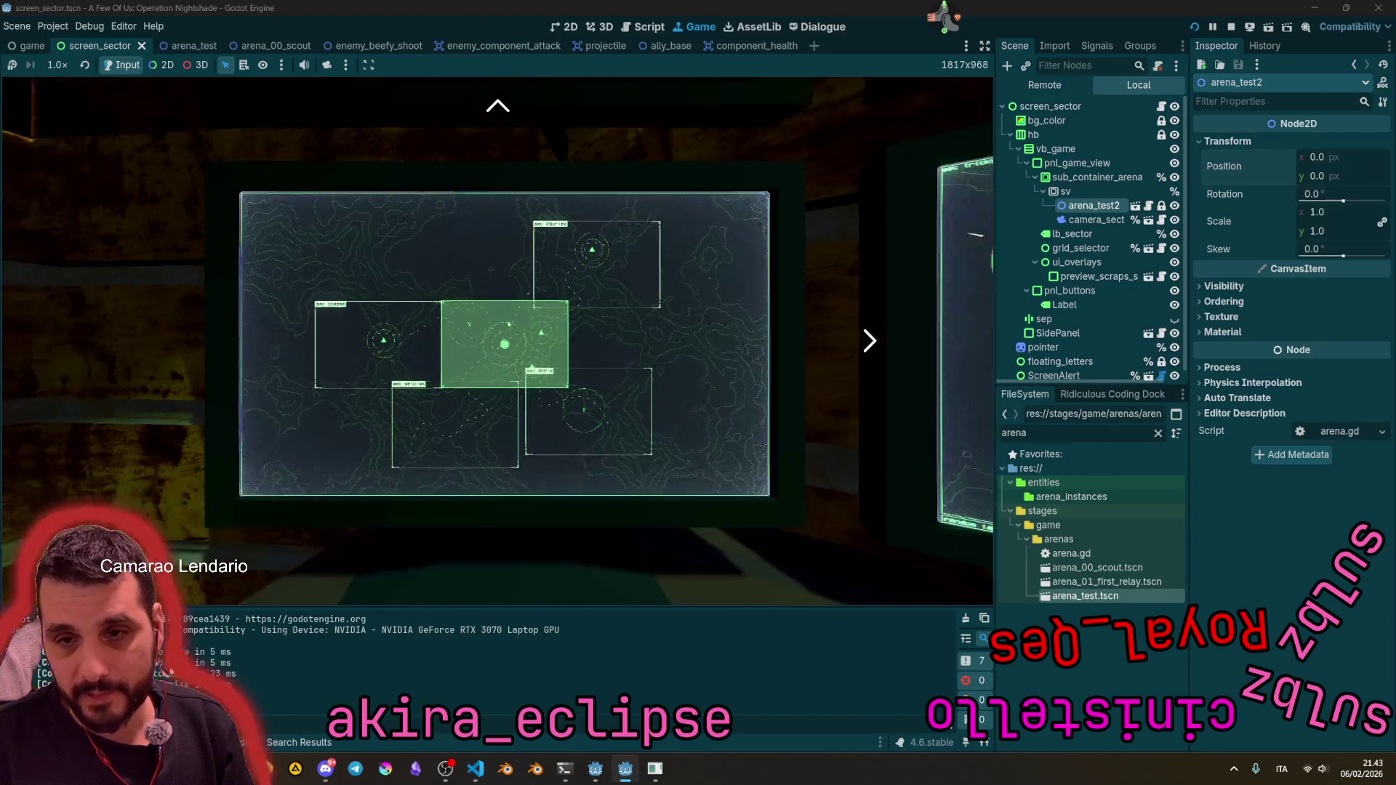
pyautogui.click(512, 320)
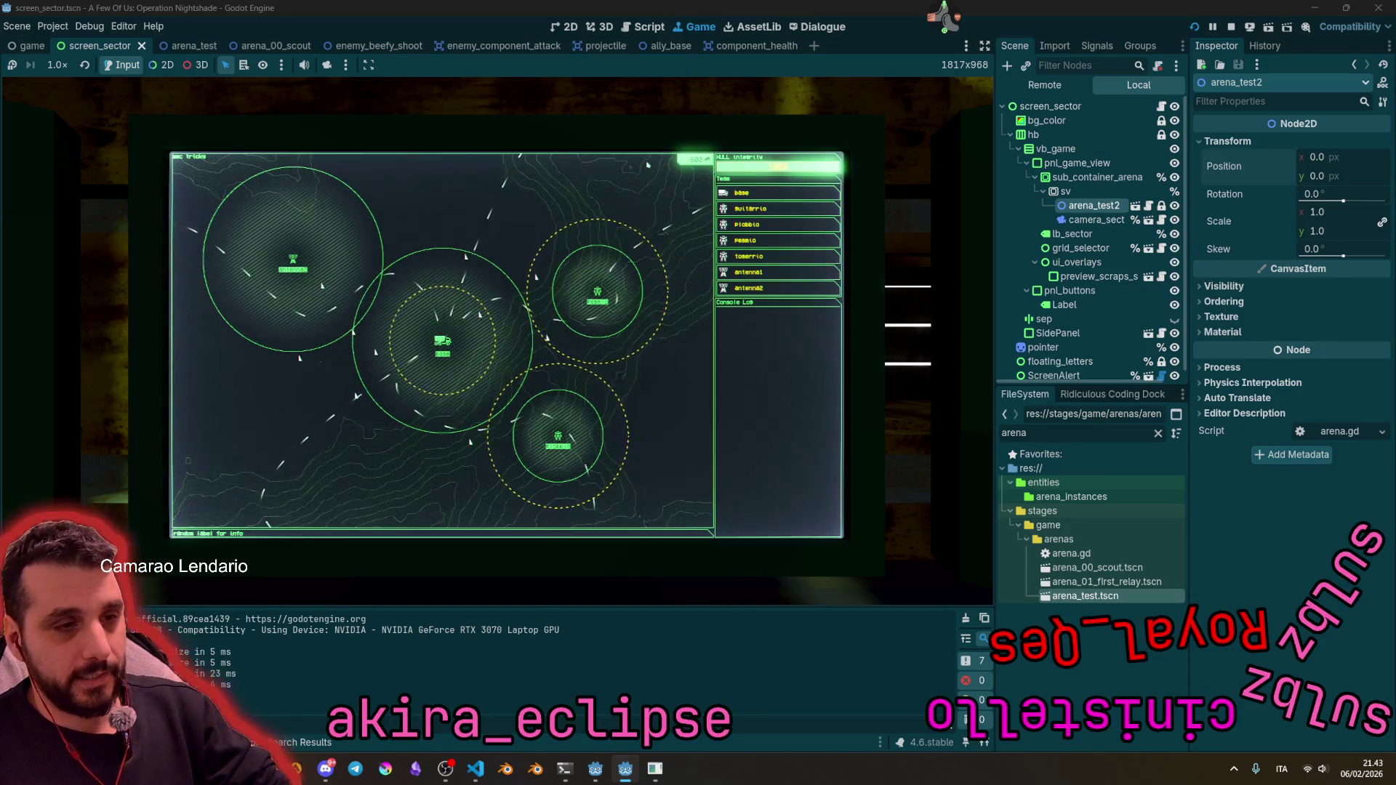
# Step: In the arena_test scene, inspect wave_01 and the wave_manager's Mode options without changing them
pyautogui.click(176, 51)
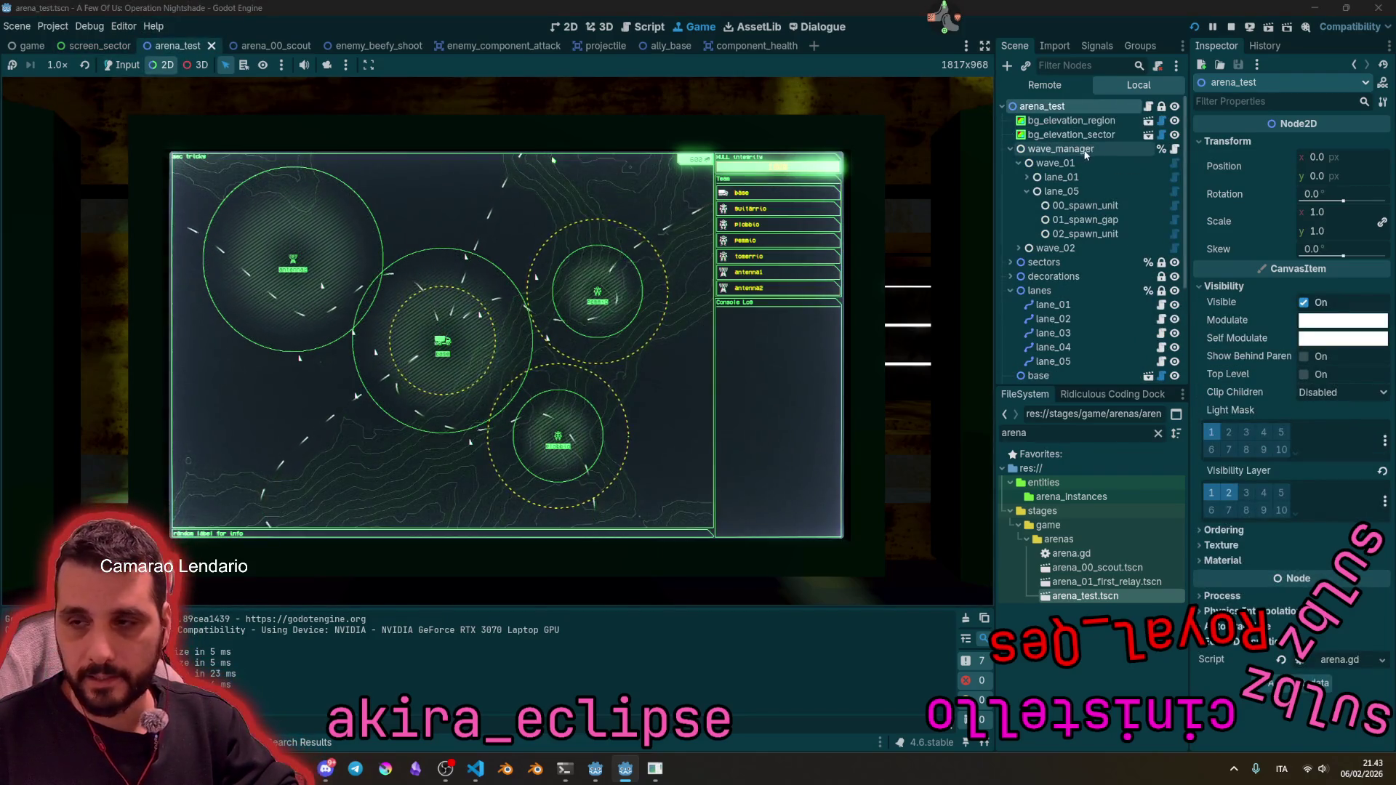
pyautogui.click(1081, 162)
pyautogui.click(1019, 163)
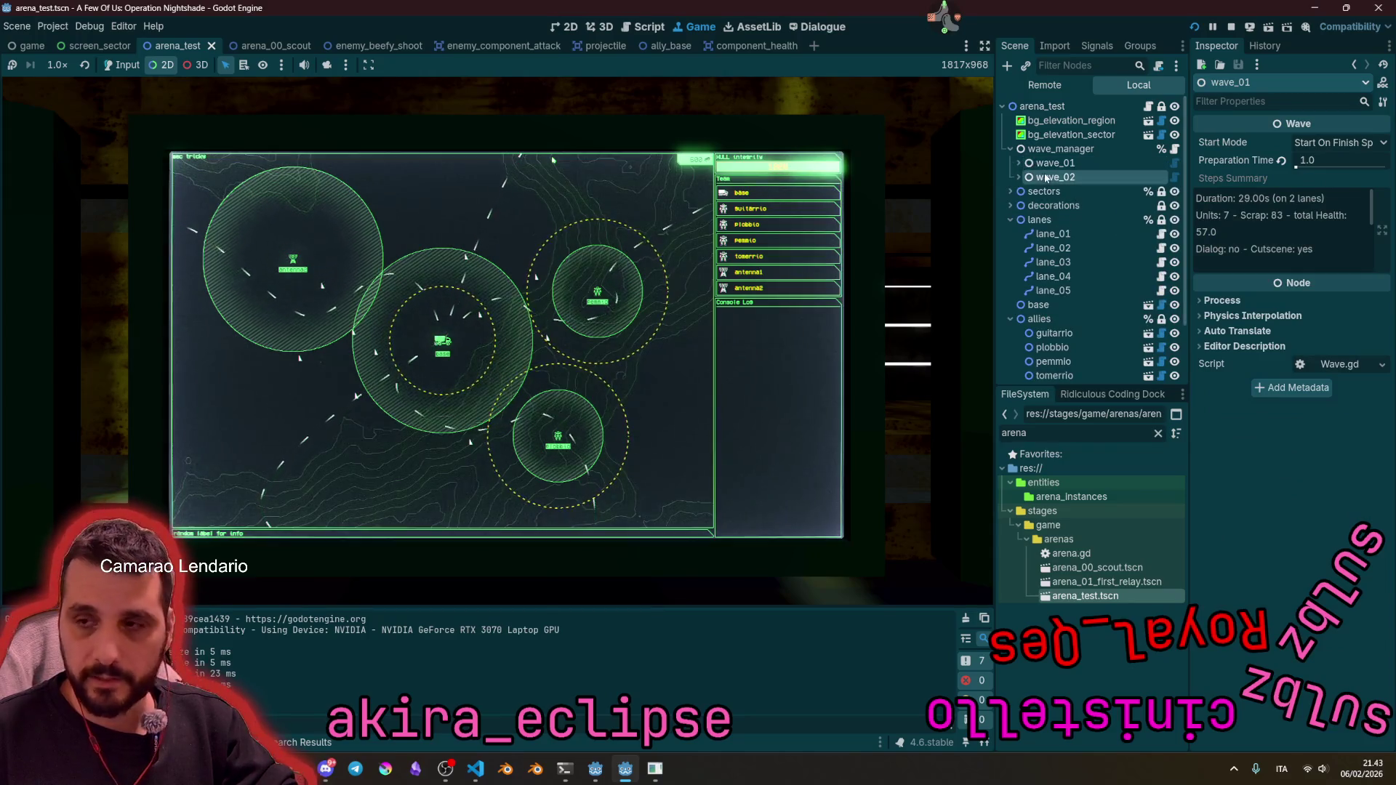
pyautogui.click(1093, 149)
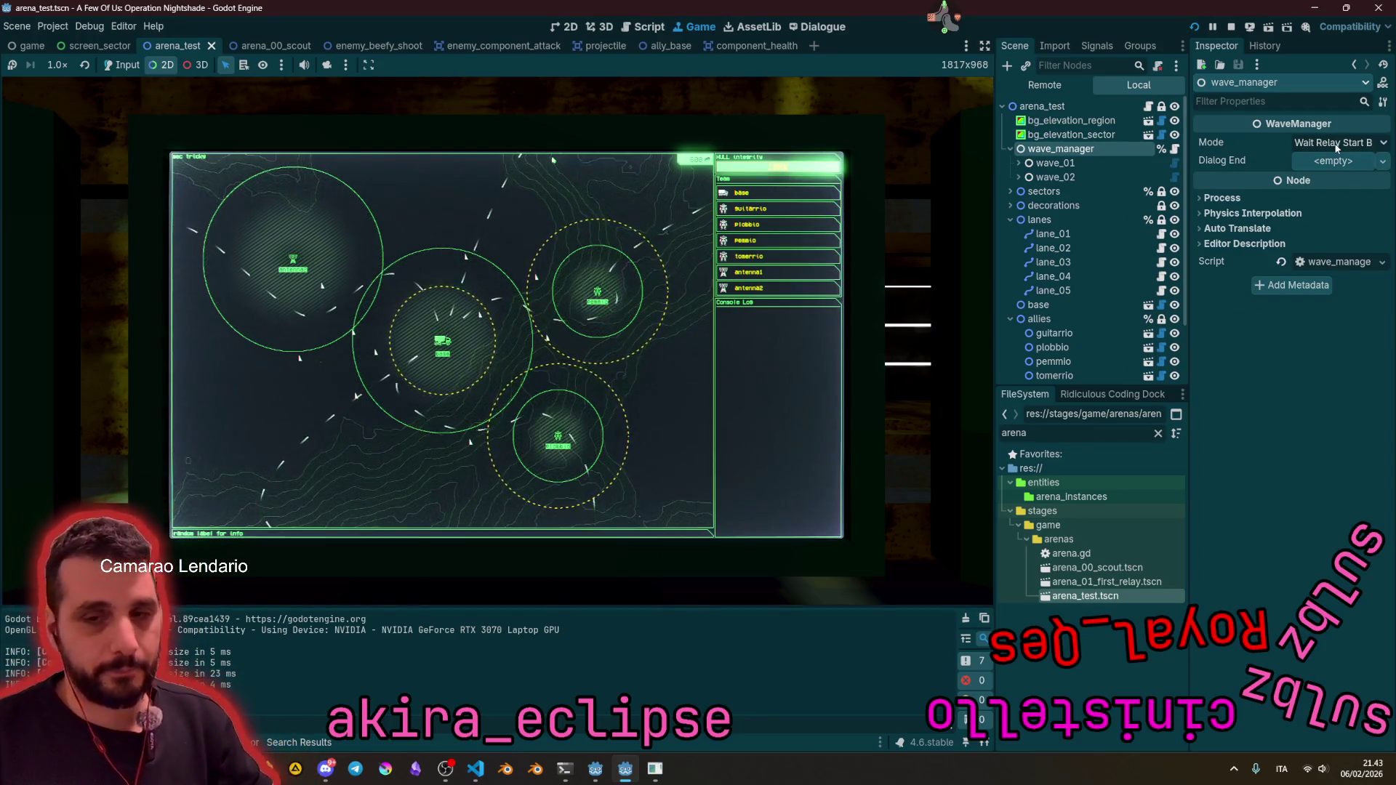
pyautogui.click(1337, 145)
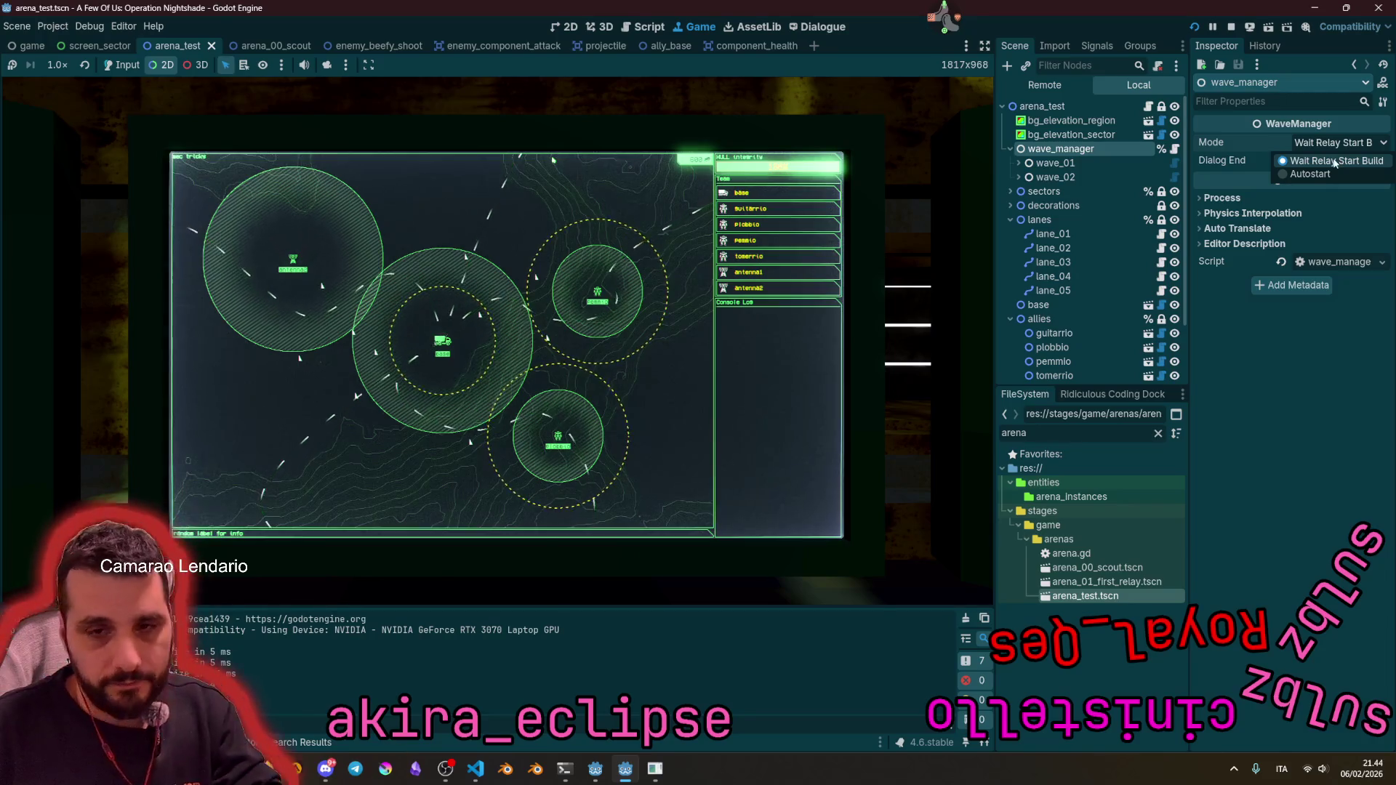
pyautogui.click(429, 342)
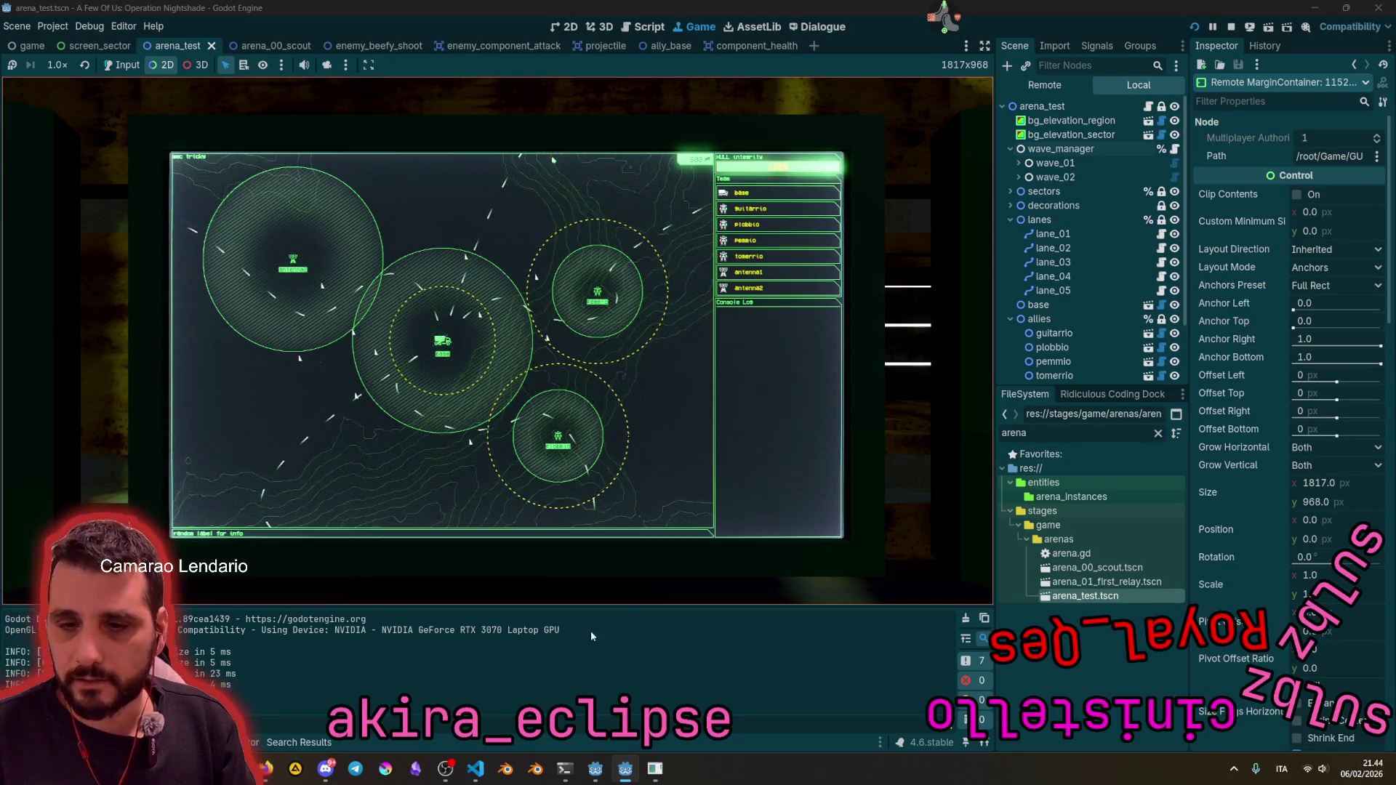
# Step: Return focus to the running game and pull the camera back from the monitor
pyautogui.click(716, 589)
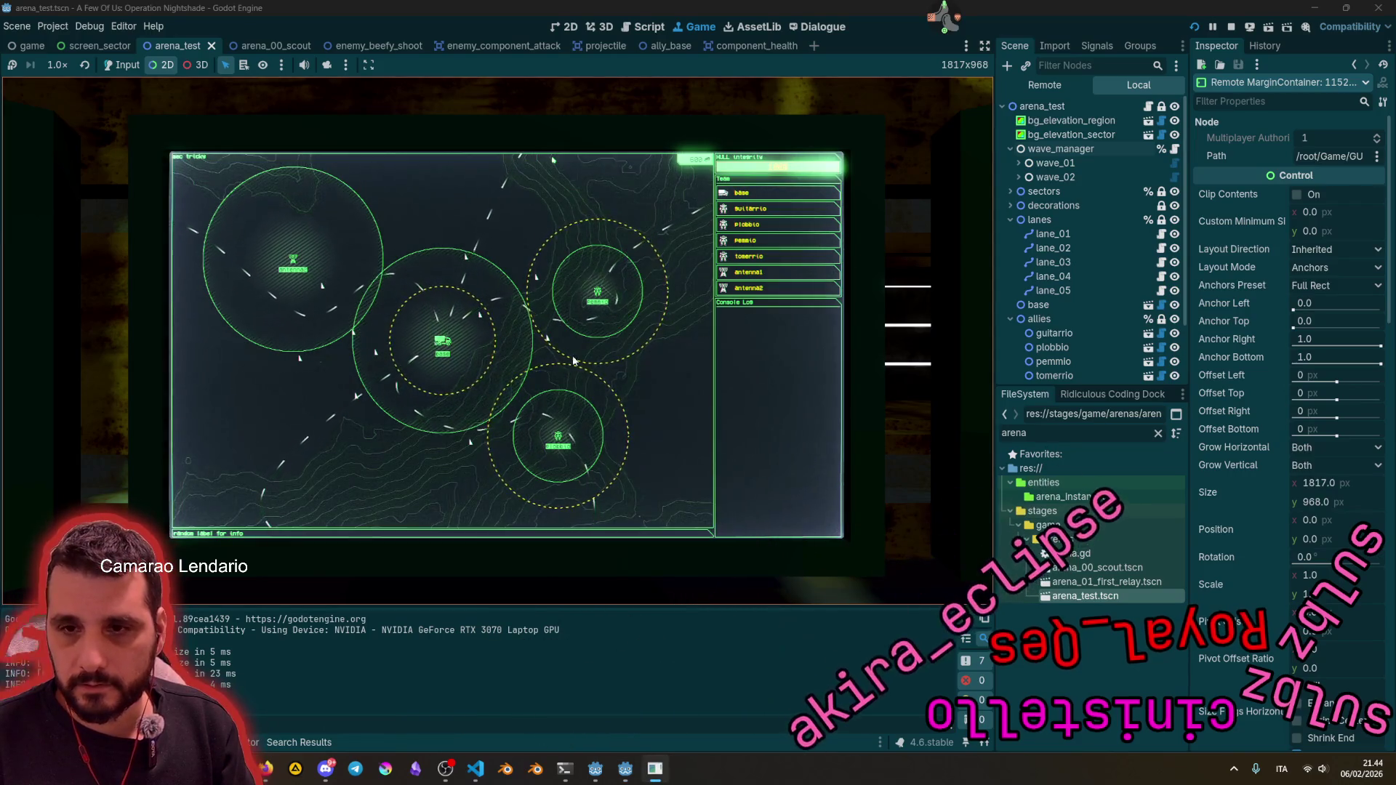
pyautogui.press('Down')
pyautogui.press('Down')
pyautogui.press('Down')
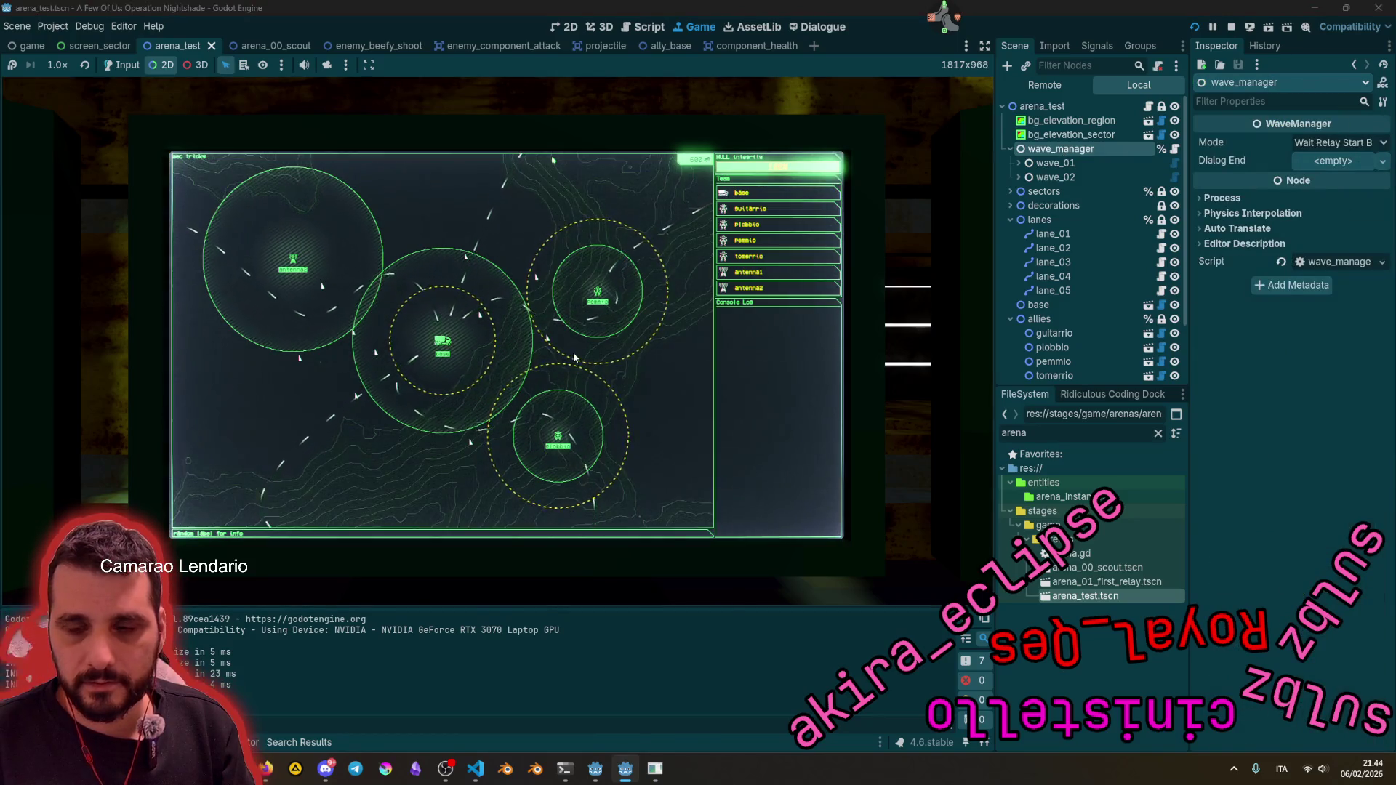
pyautogui.click(481, 320)
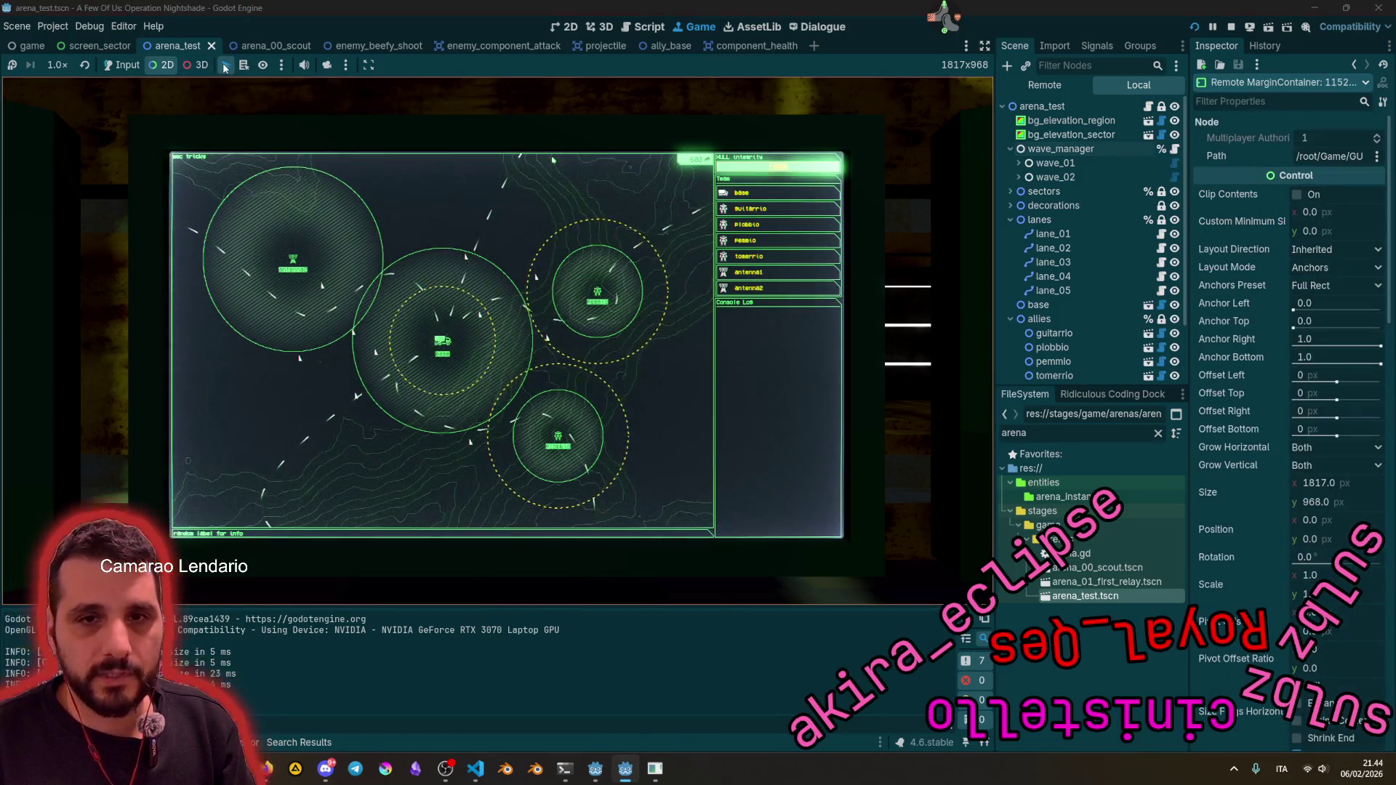
pyautogui.click(123, 65)
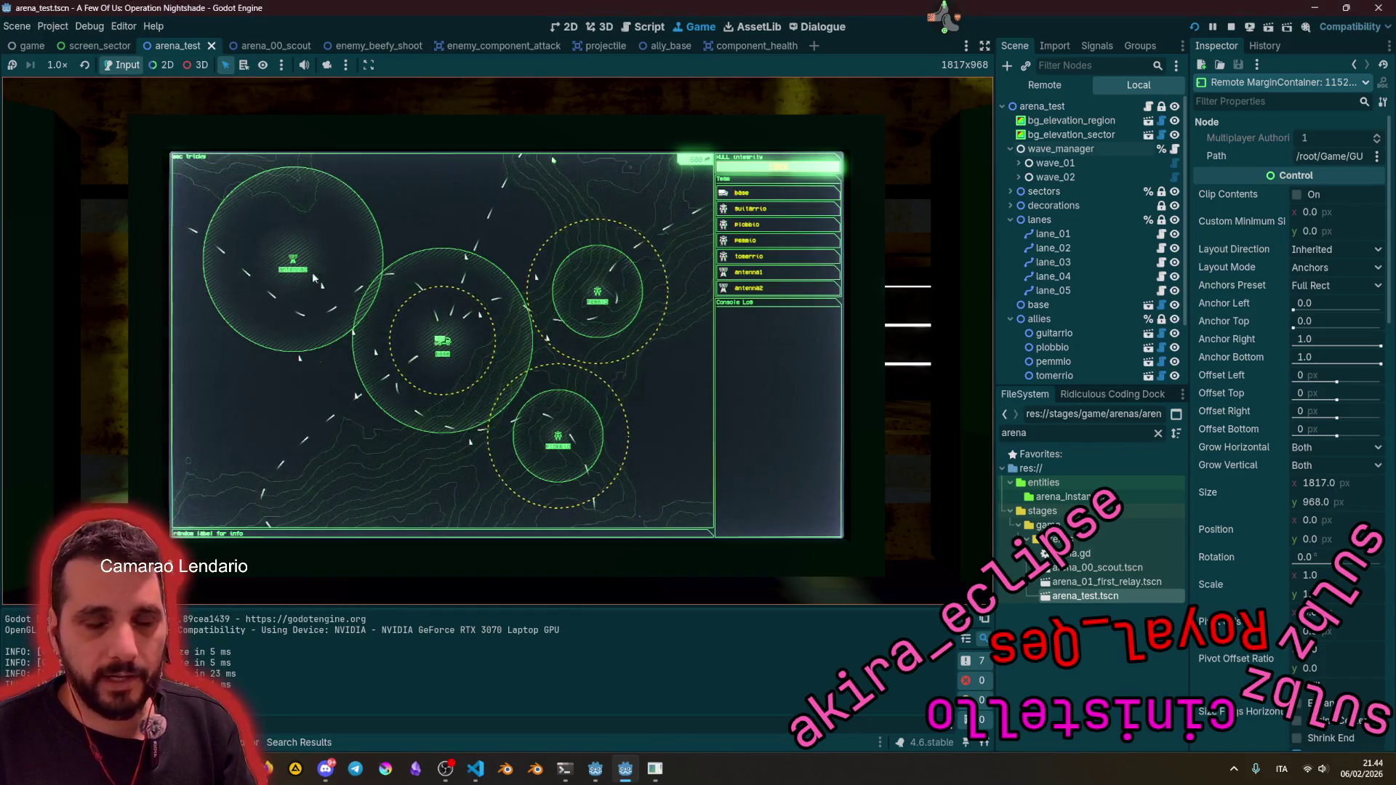
pyautogui.press('Escape')
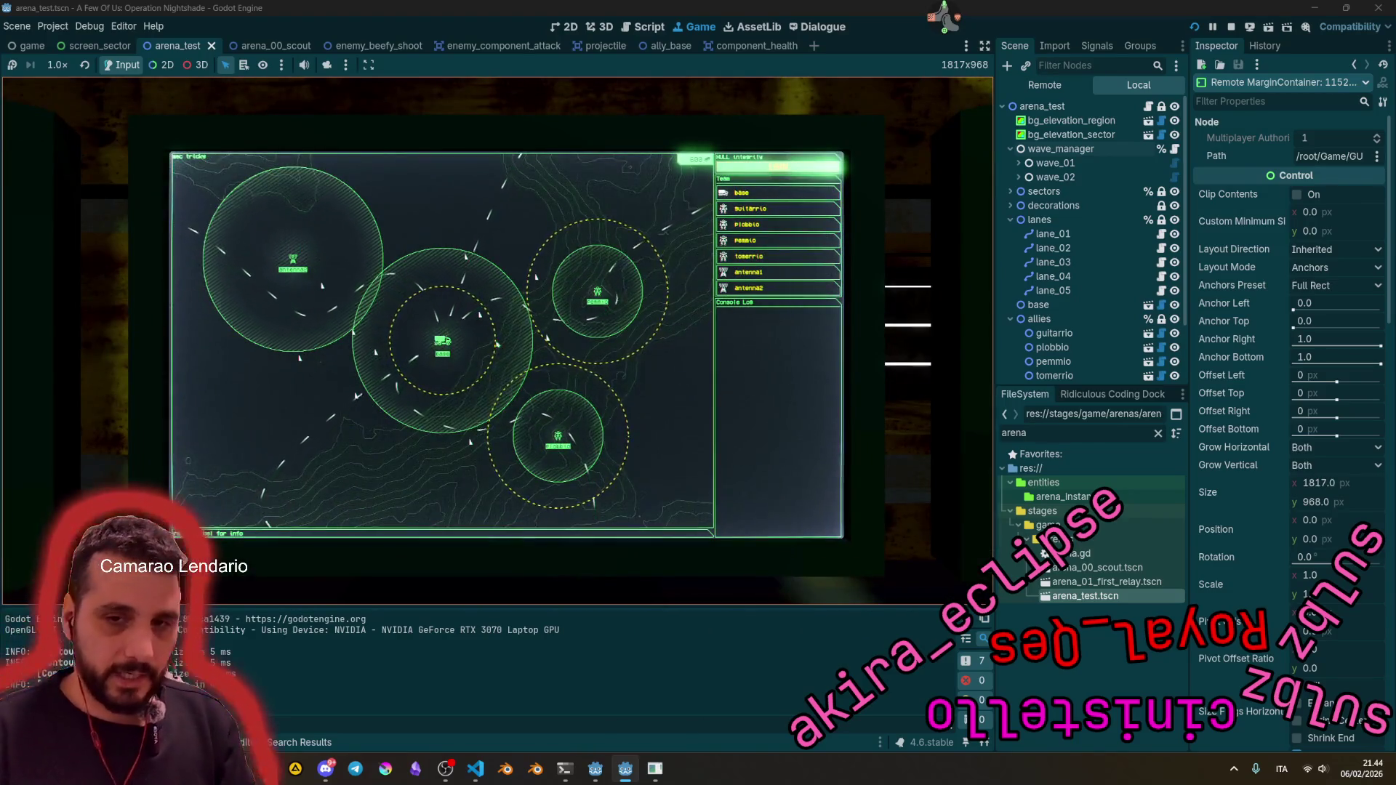
pyautogui.press('Escape')
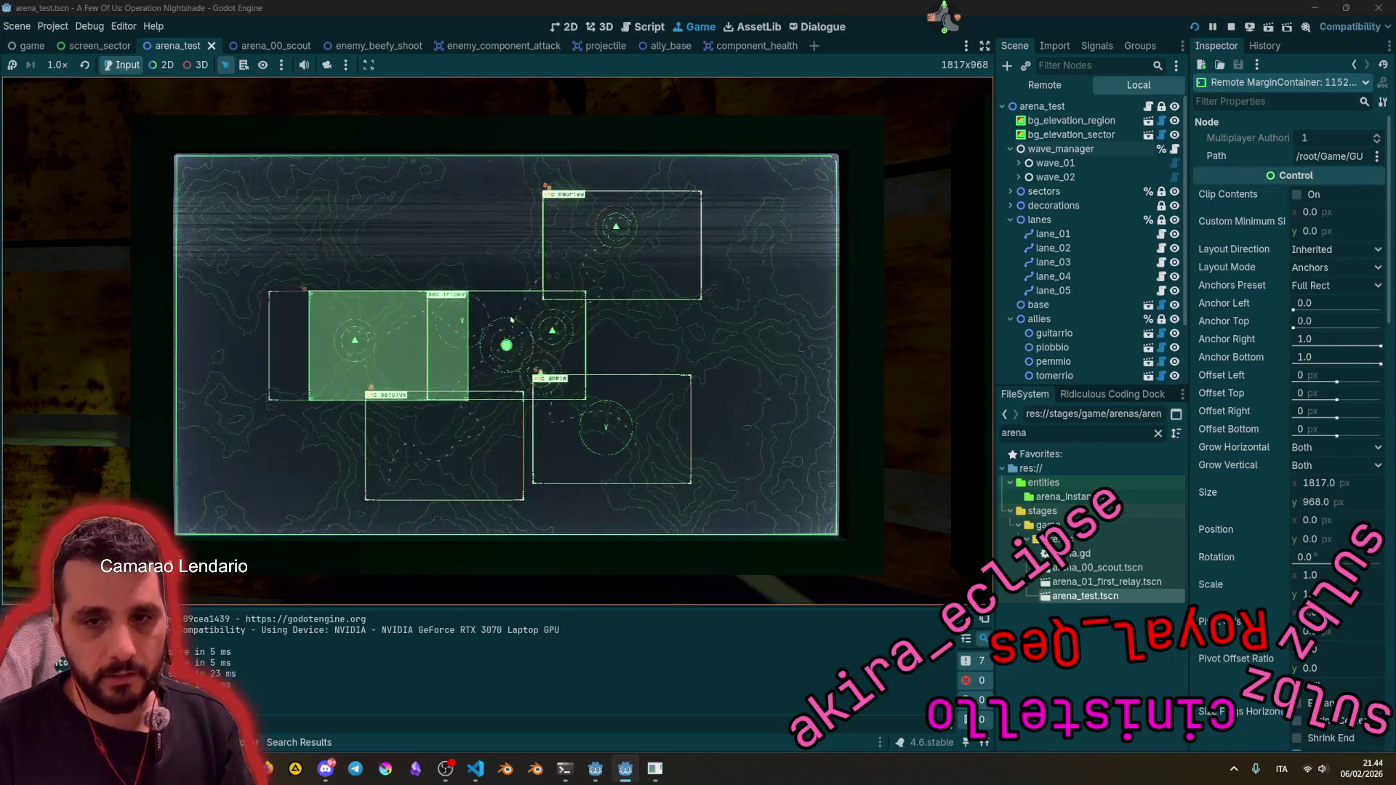
# Step: Browse the tomerrio and left sectors' battle views, then open the tricky sector's view
pyautogui.click(512, 318)
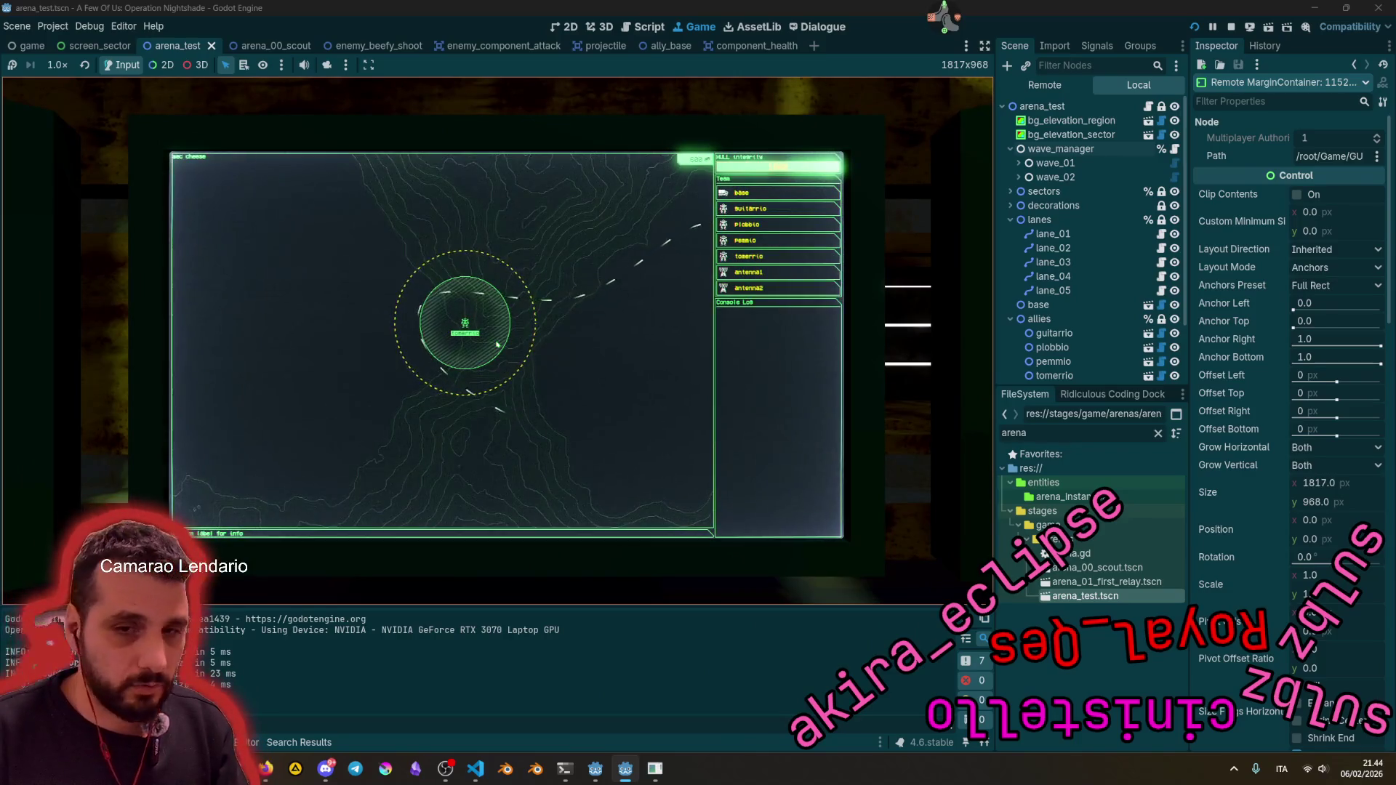
pyautogui.rightClick(512, 319)
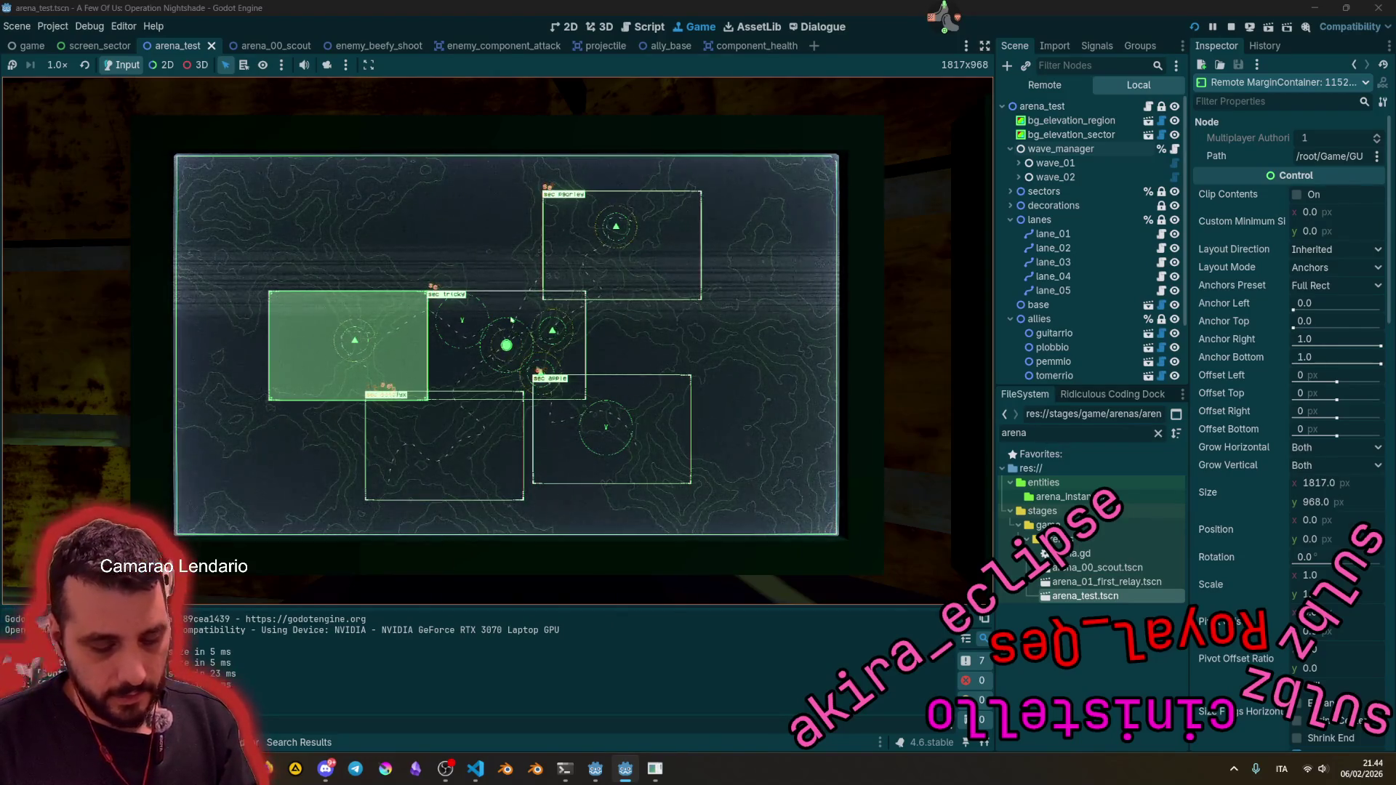
pyautogui.click(512, 320)
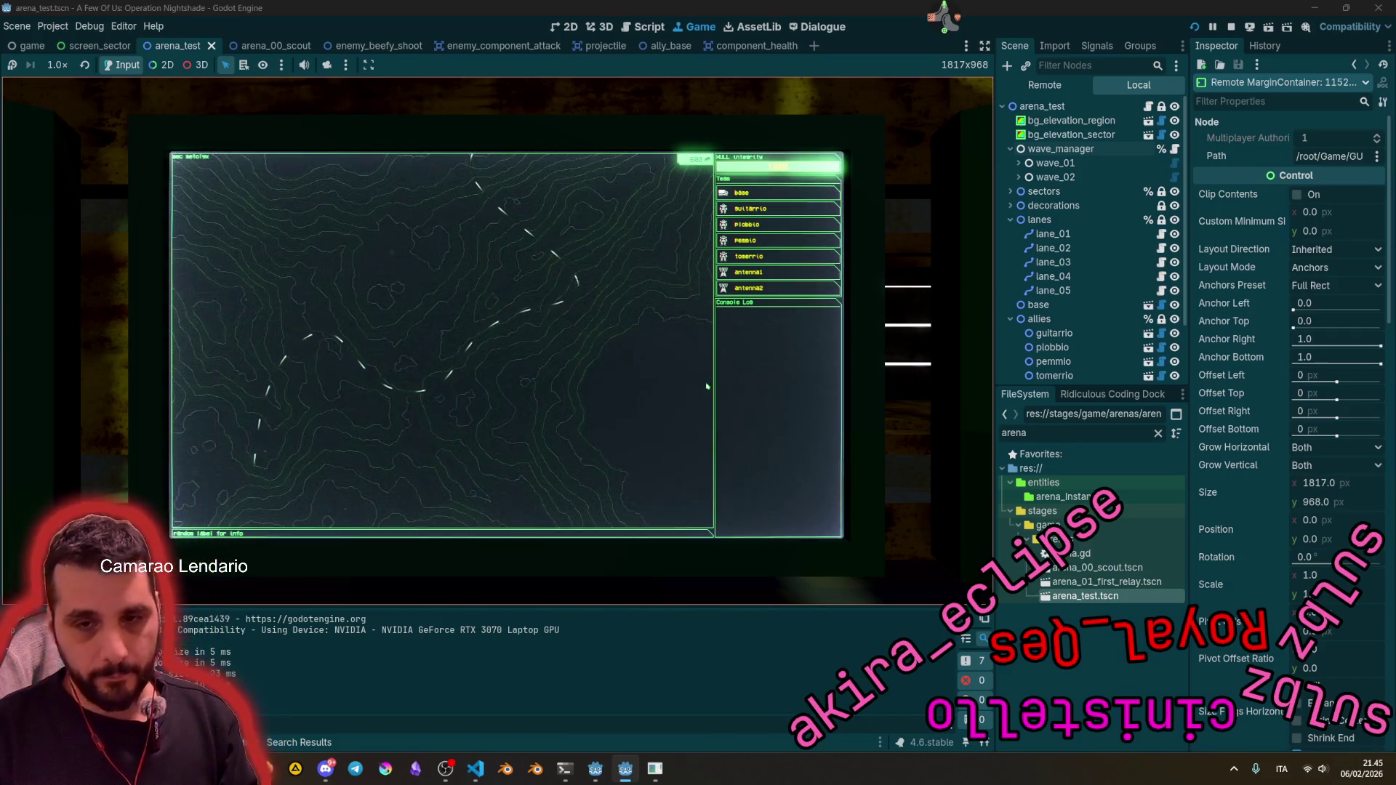
pyautogui.press('Right')
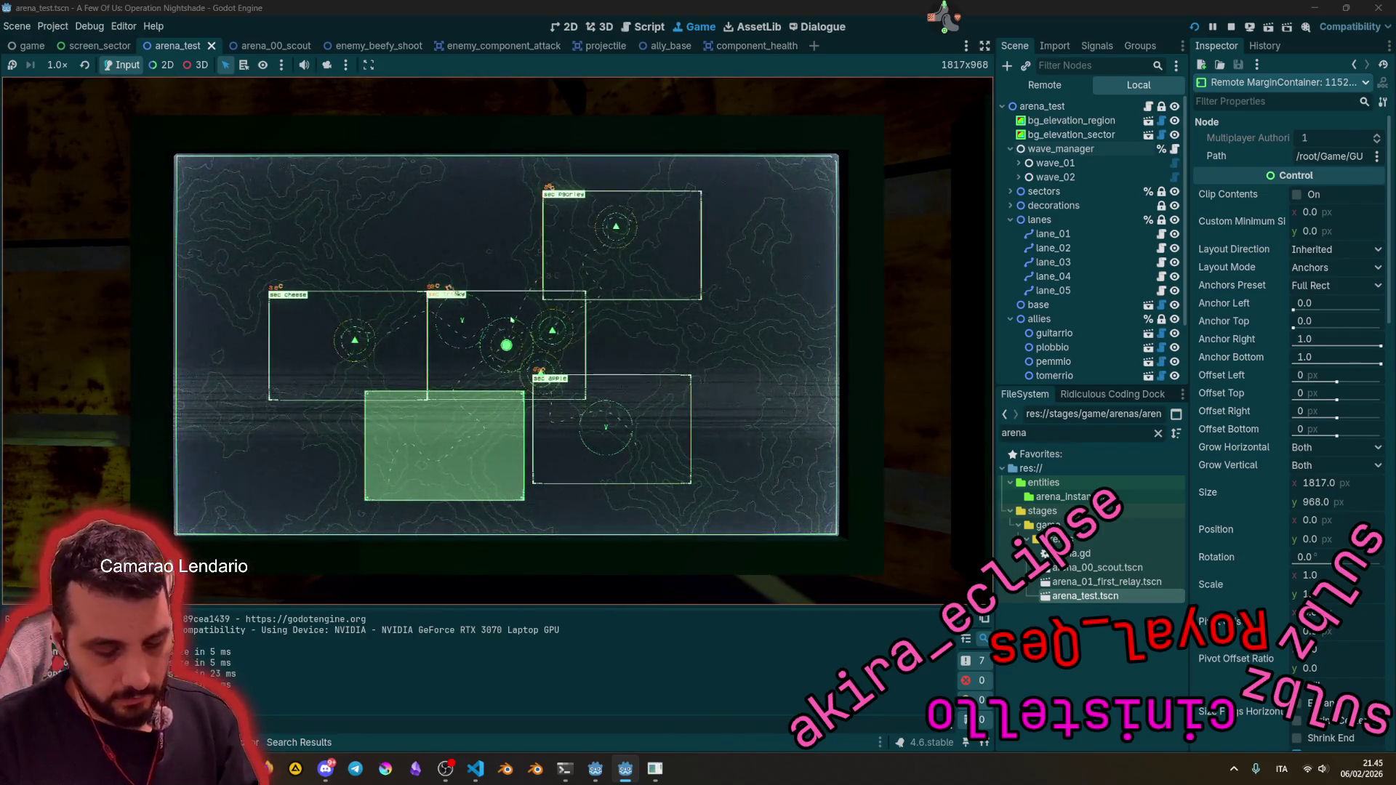
pyautogui.click(513, 318)
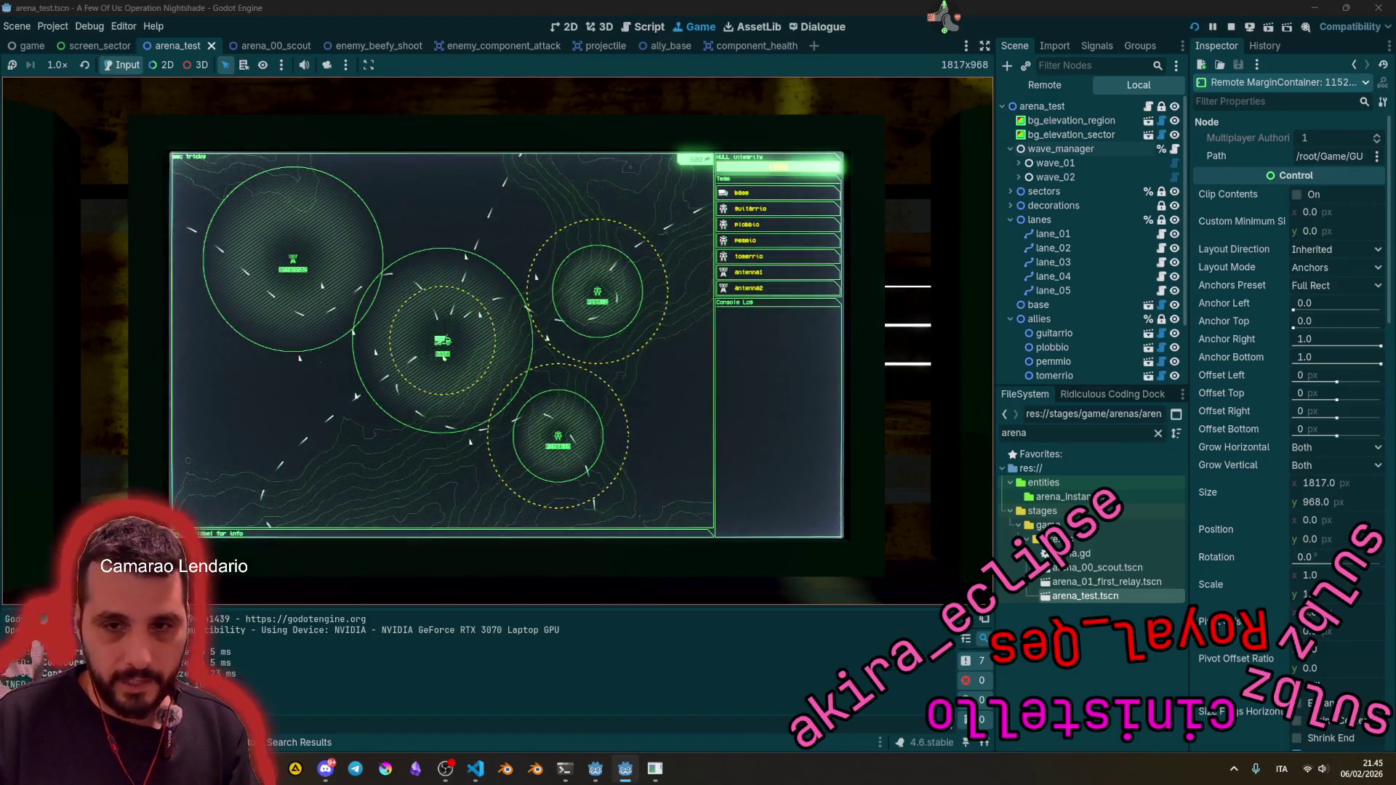
# Step: From the base's Buildings list, pick the antenna tower in the setolix sector to enter placement
pyautogui.click(740, 190)
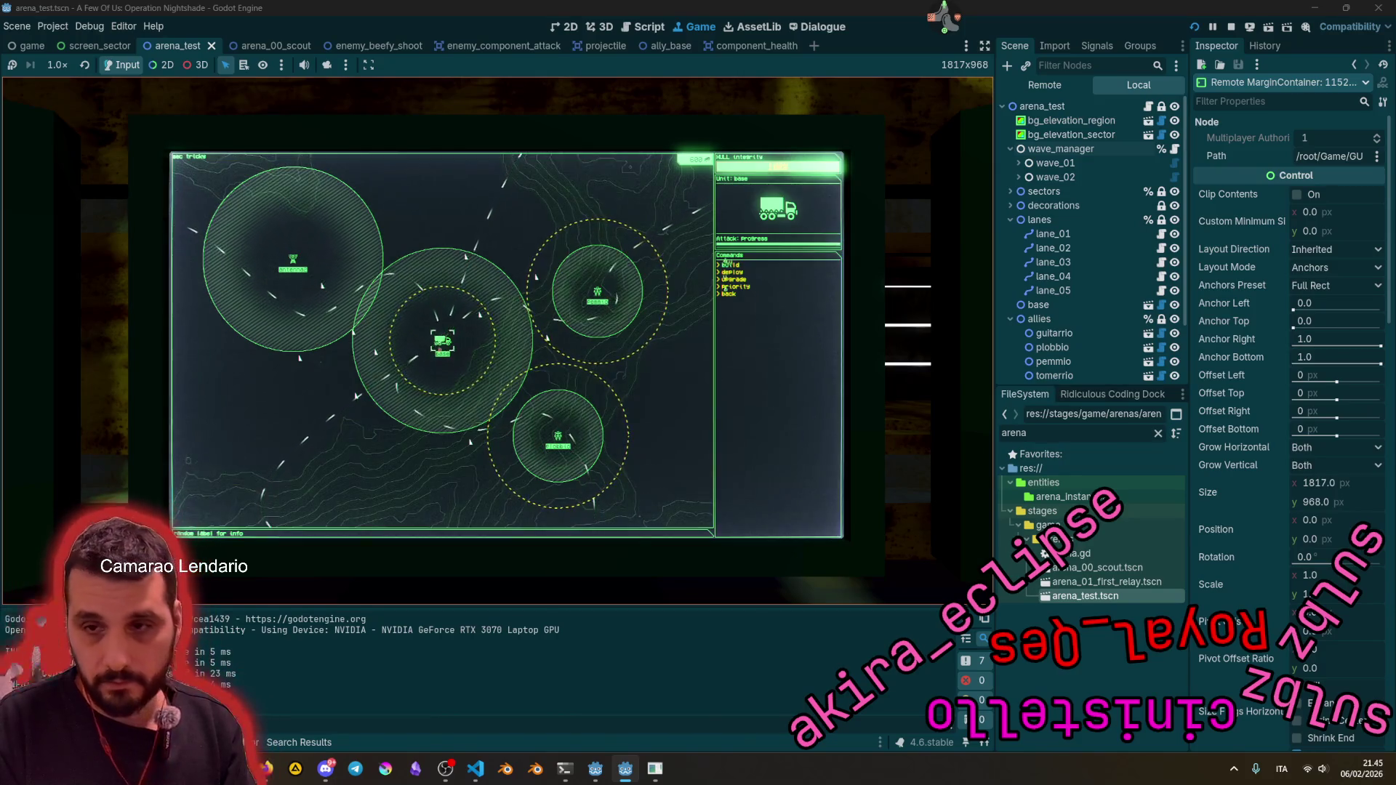
pyautogui.click(729, 265)
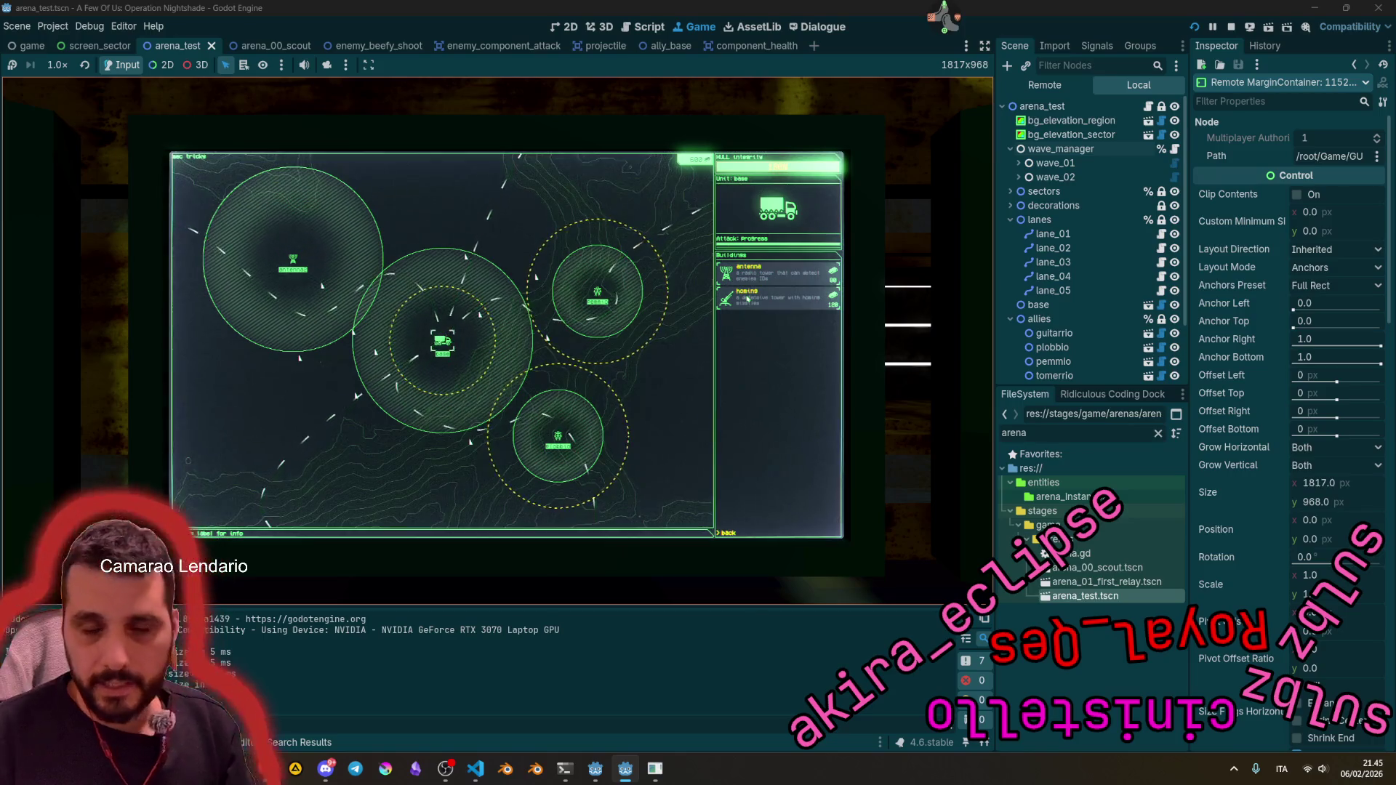
pyautogui.press('Escape')
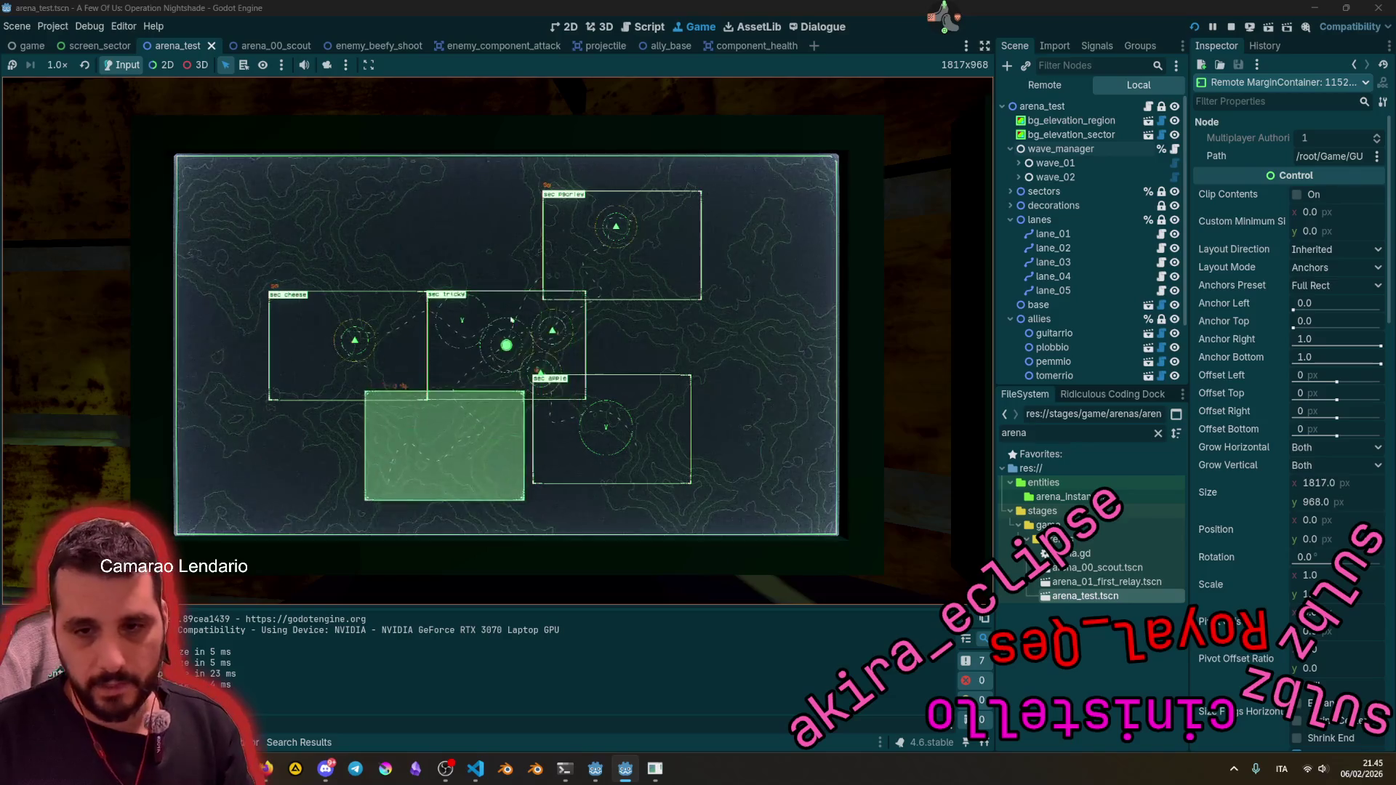
pyautogui.click(444, 447)
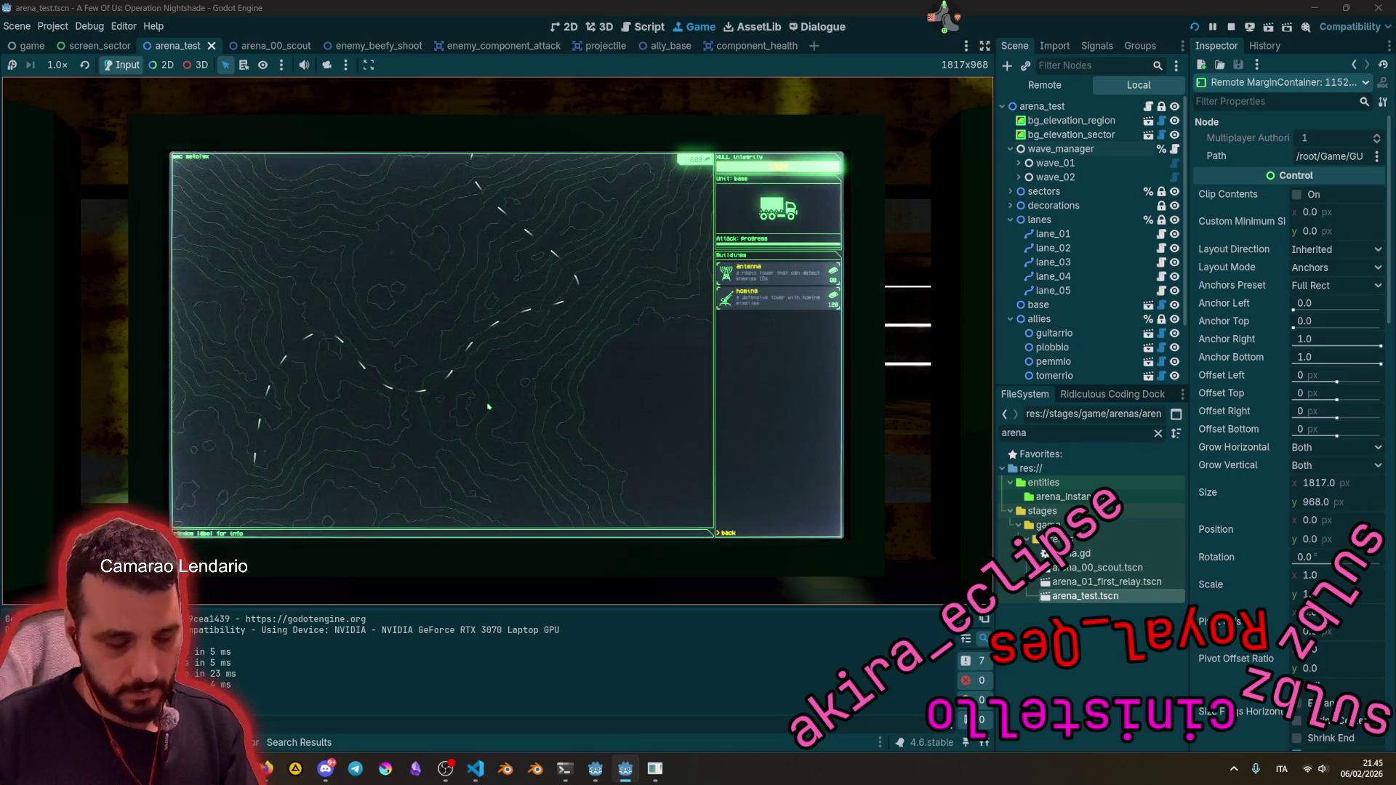
pyautogui.click(720, 269)
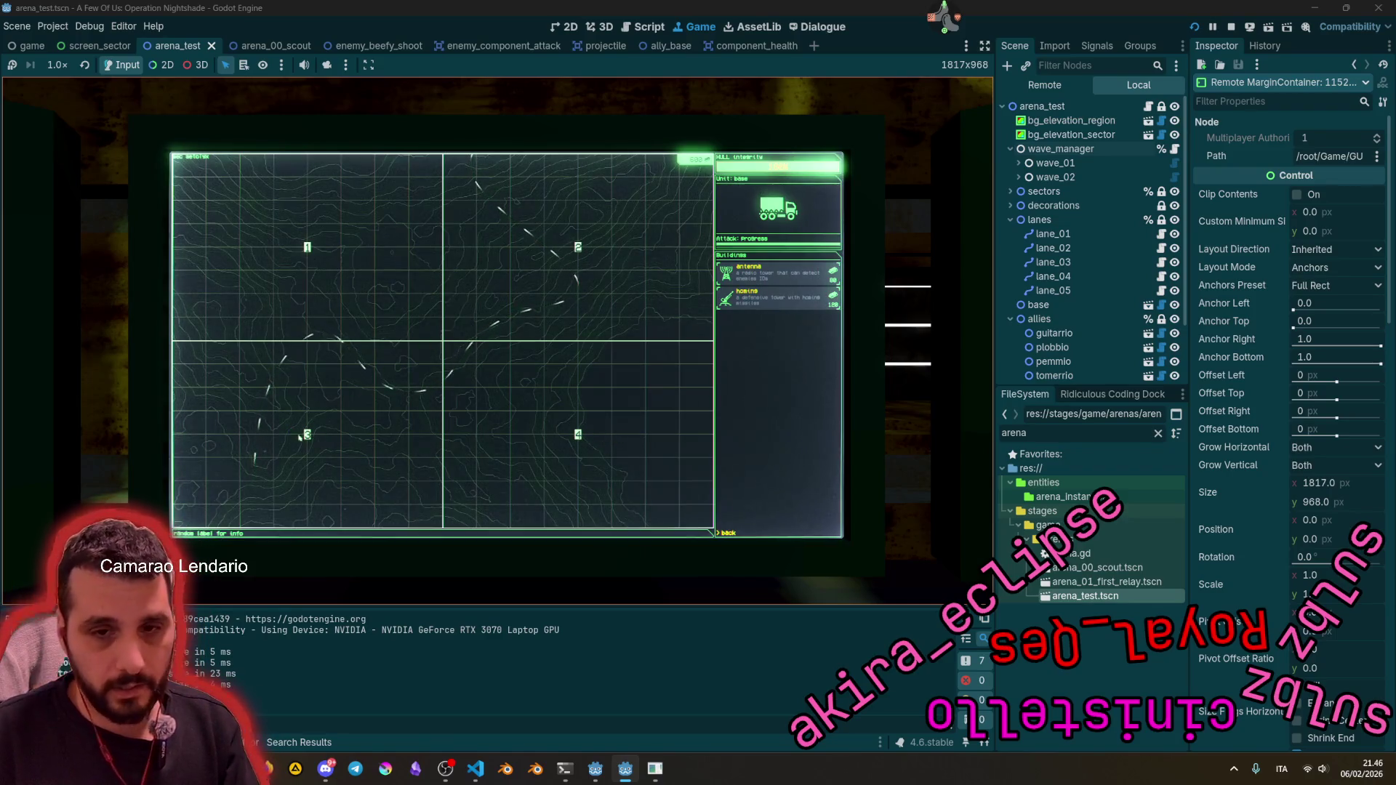
# Step: Place the antenna tower in a lower-left sub-sector and select it
pyautogui.click(305, 434)
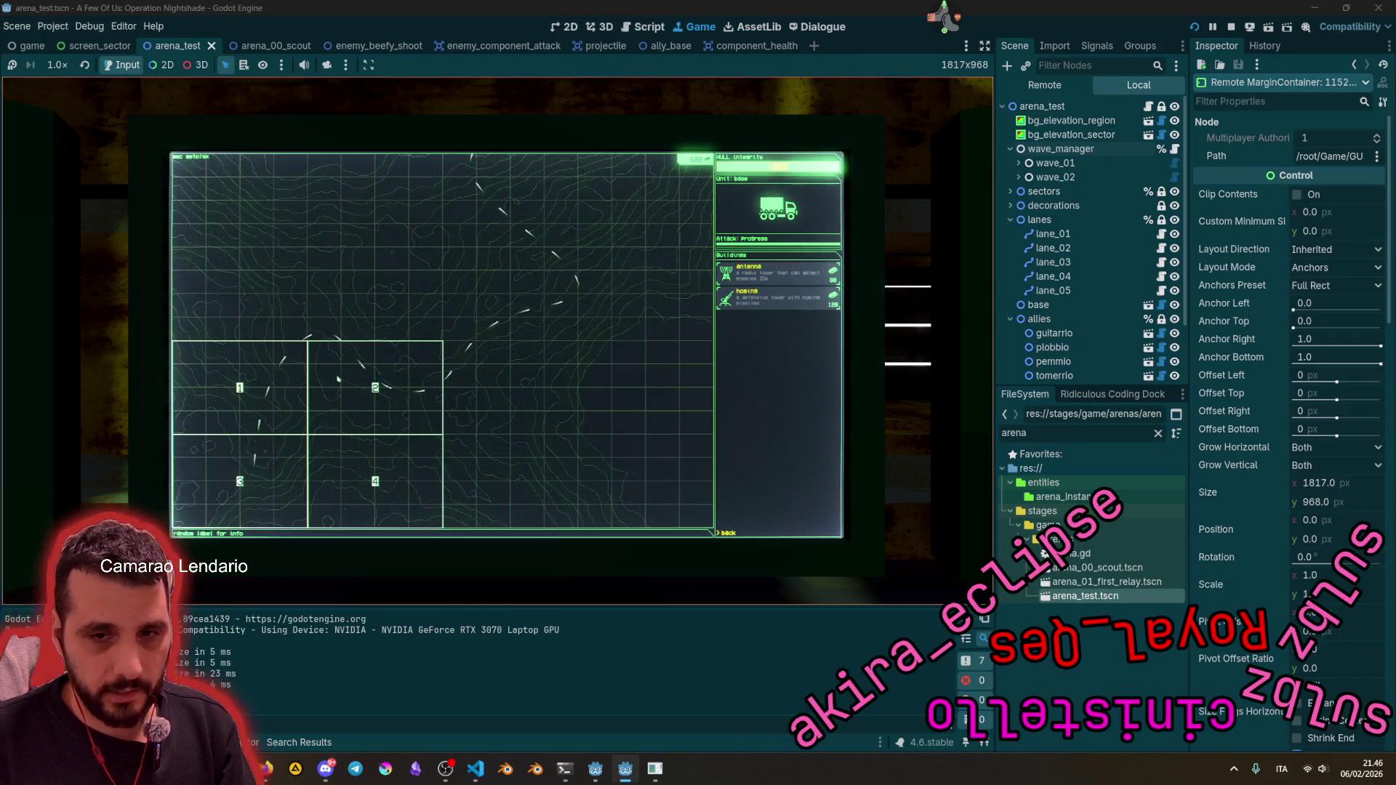
pyautogui.click(328, 376)
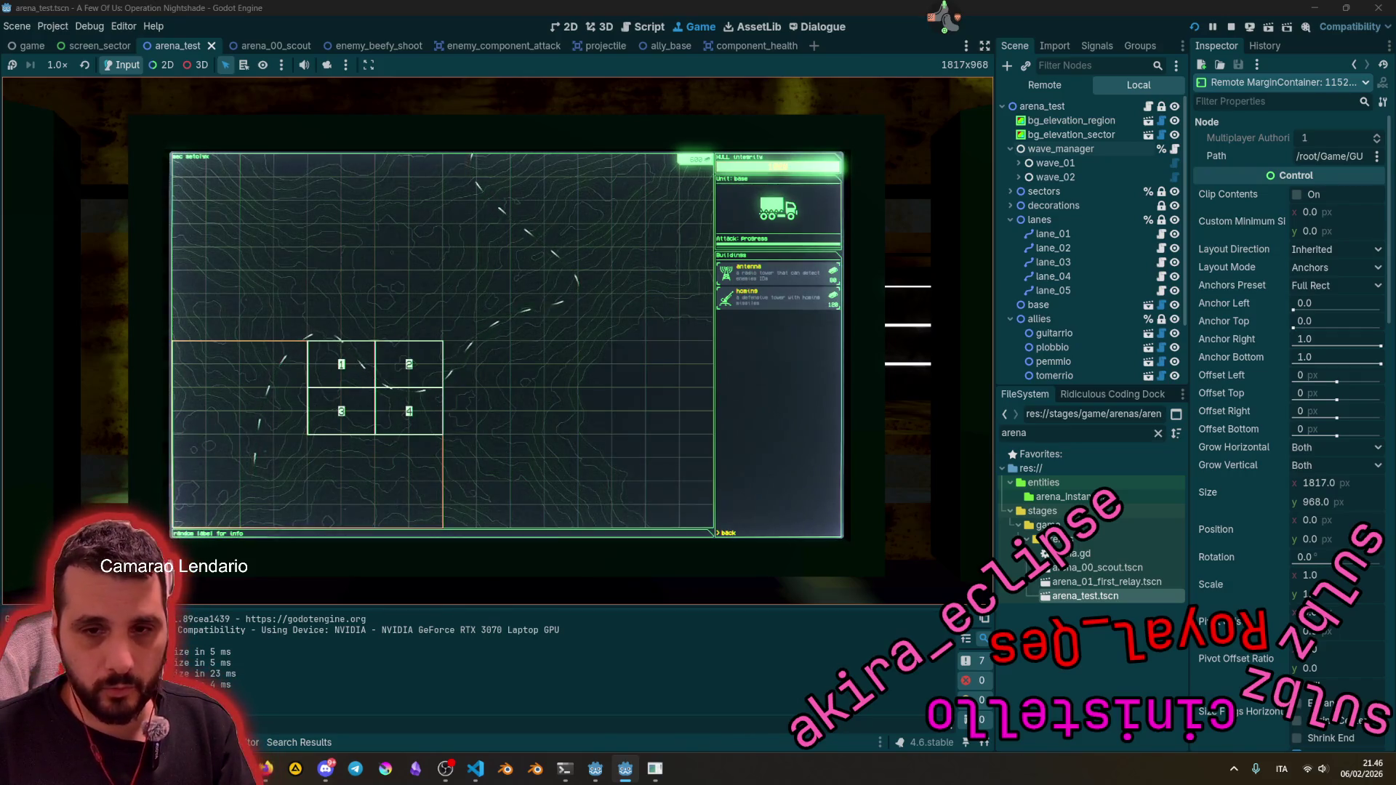
pyautogui.click(328, 376)
pyautogui.press('3')
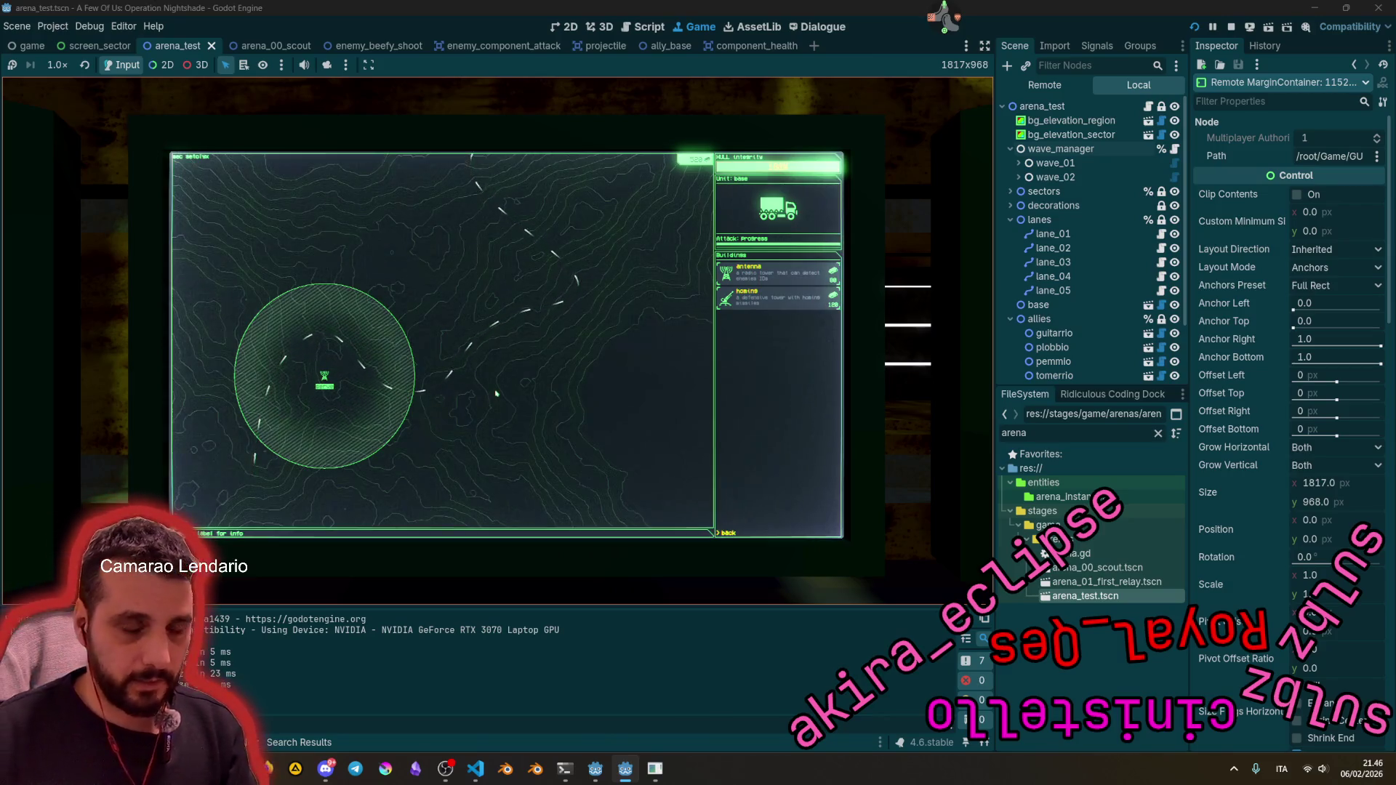
pyautogui.click(325, 378)
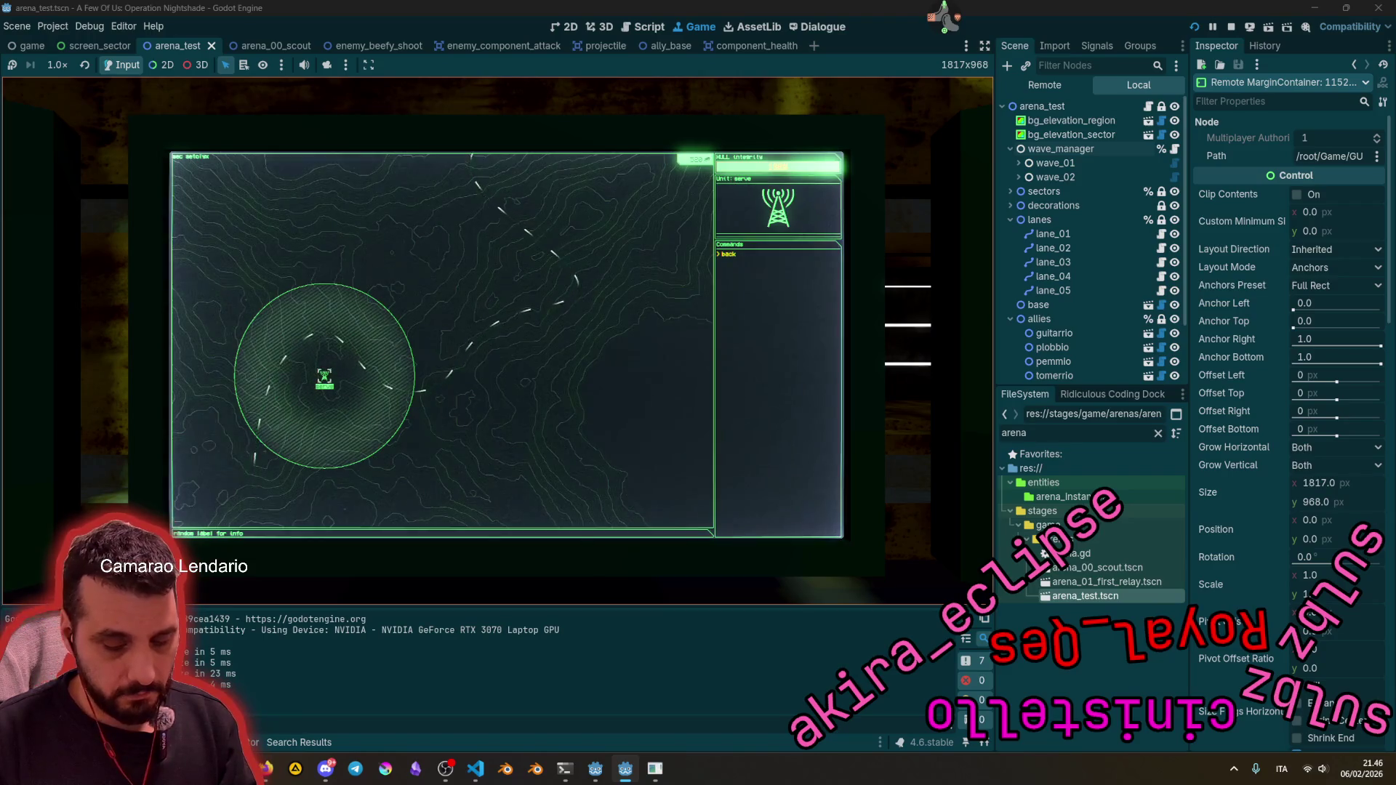
# Step: Build a homing tower in sub-sector 4 of the upper-left sector and select it
pyautogui.press('Return')
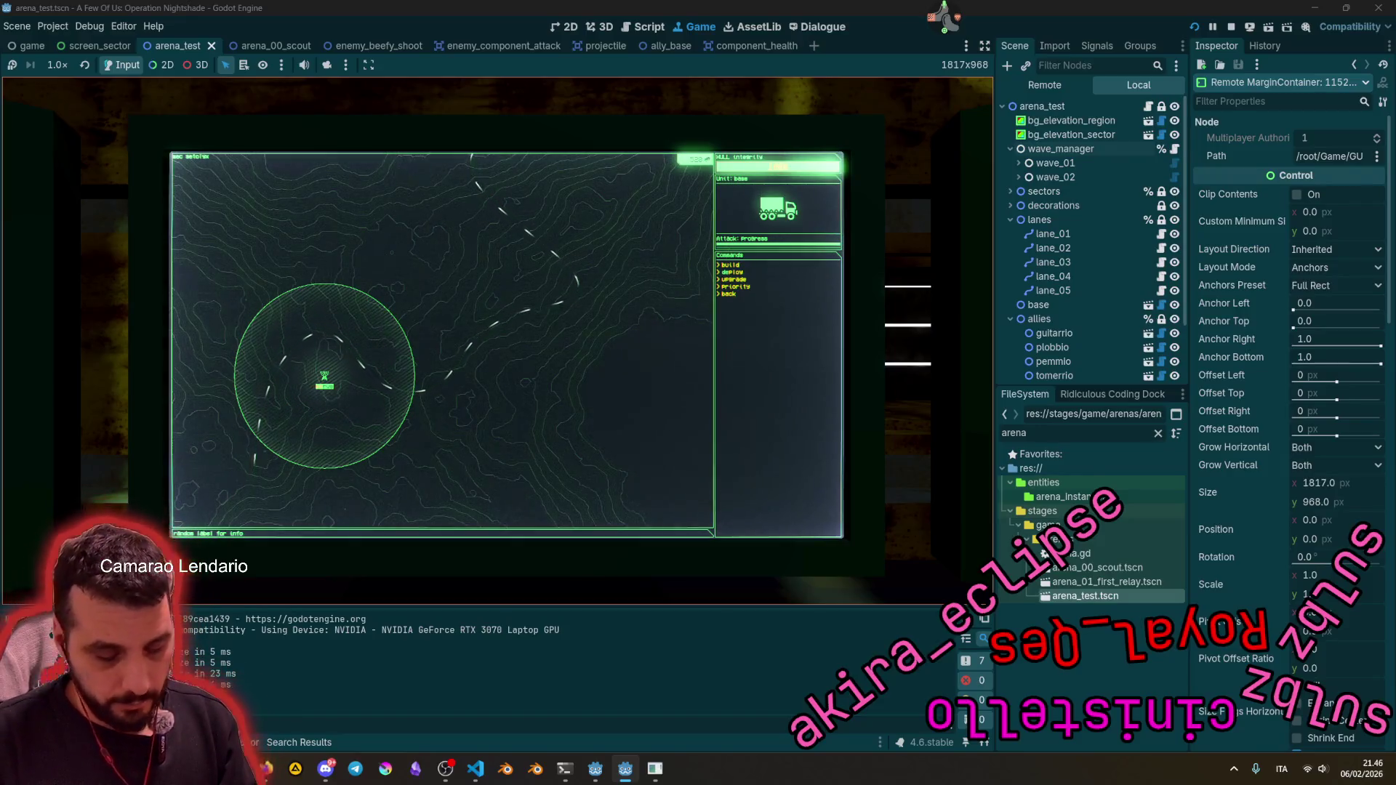
pyautogui.press('Return')
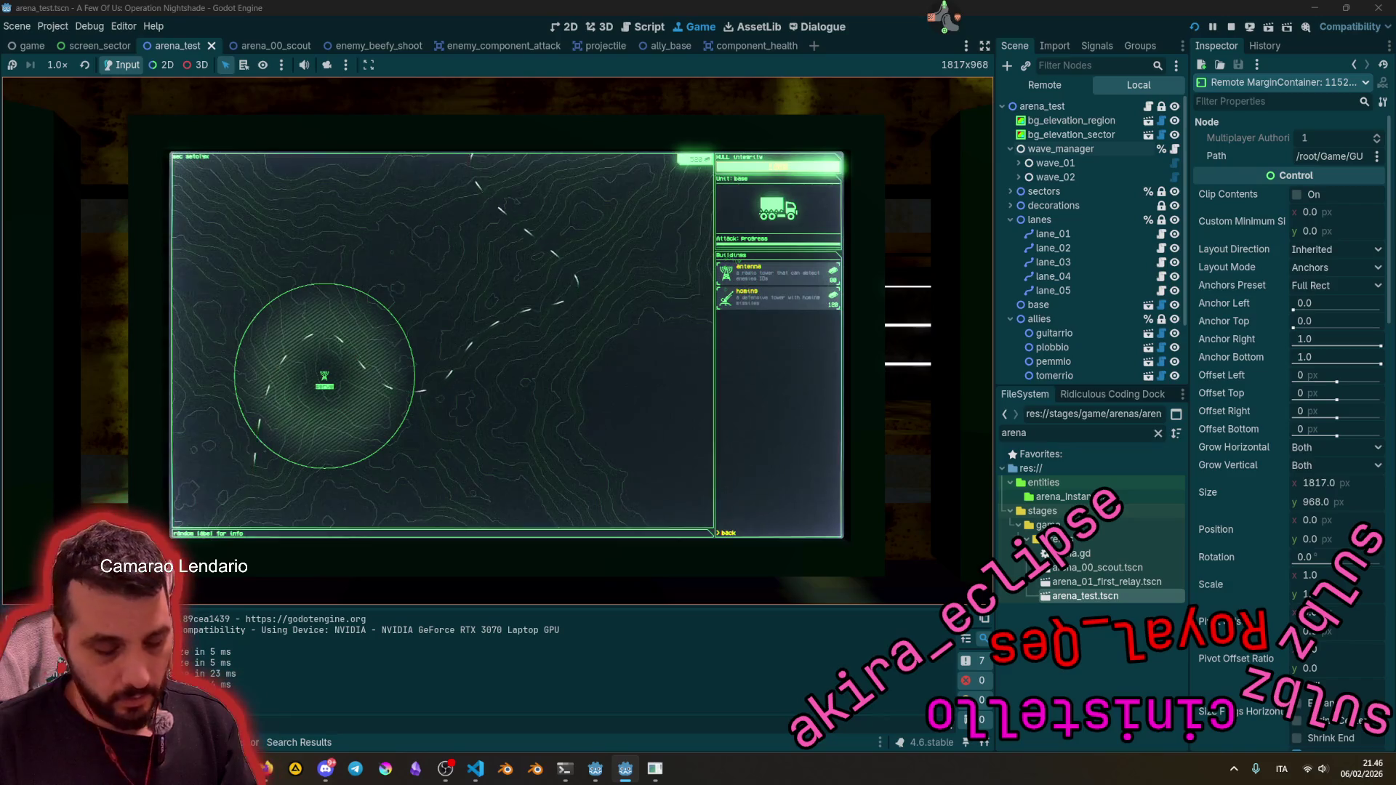
pyautogui.press('Return')
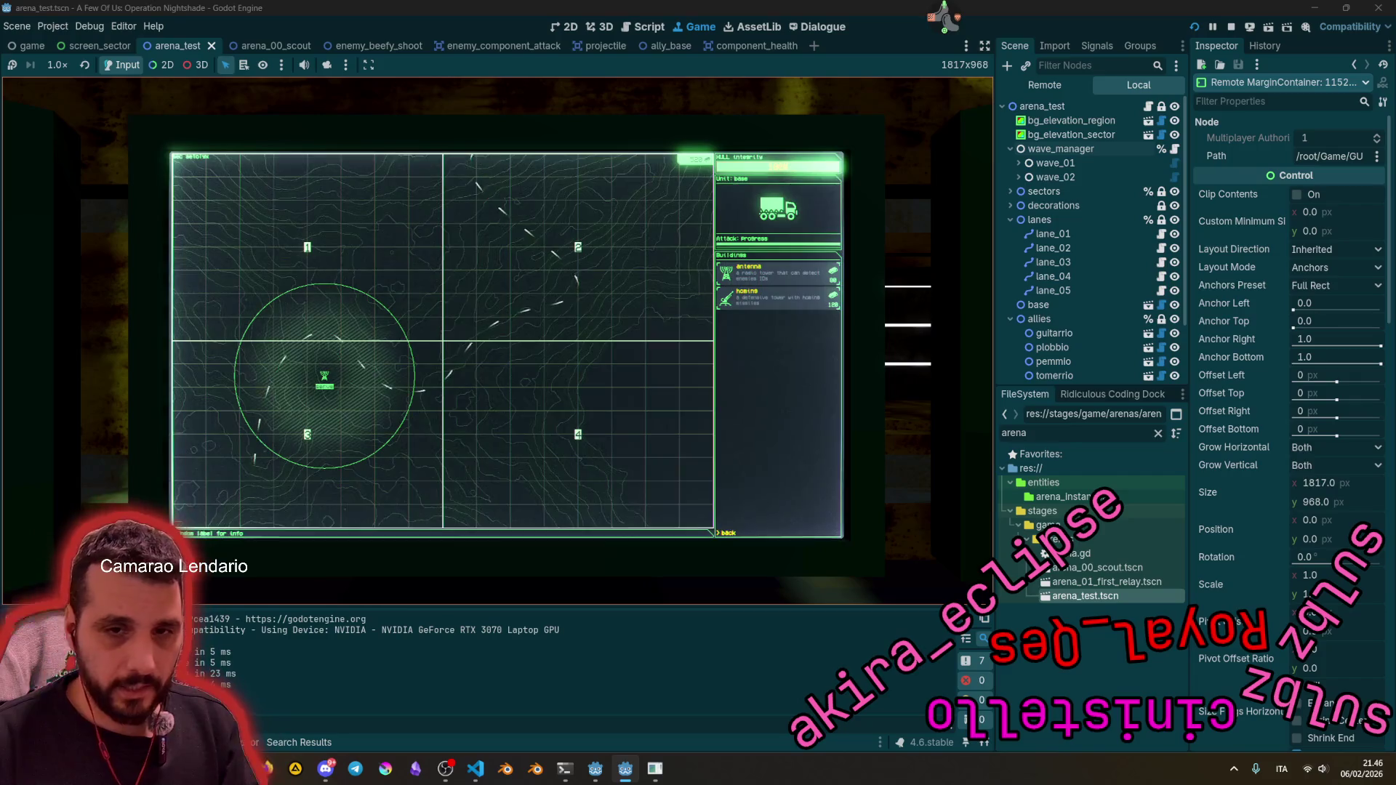
pyautogui.press('1')
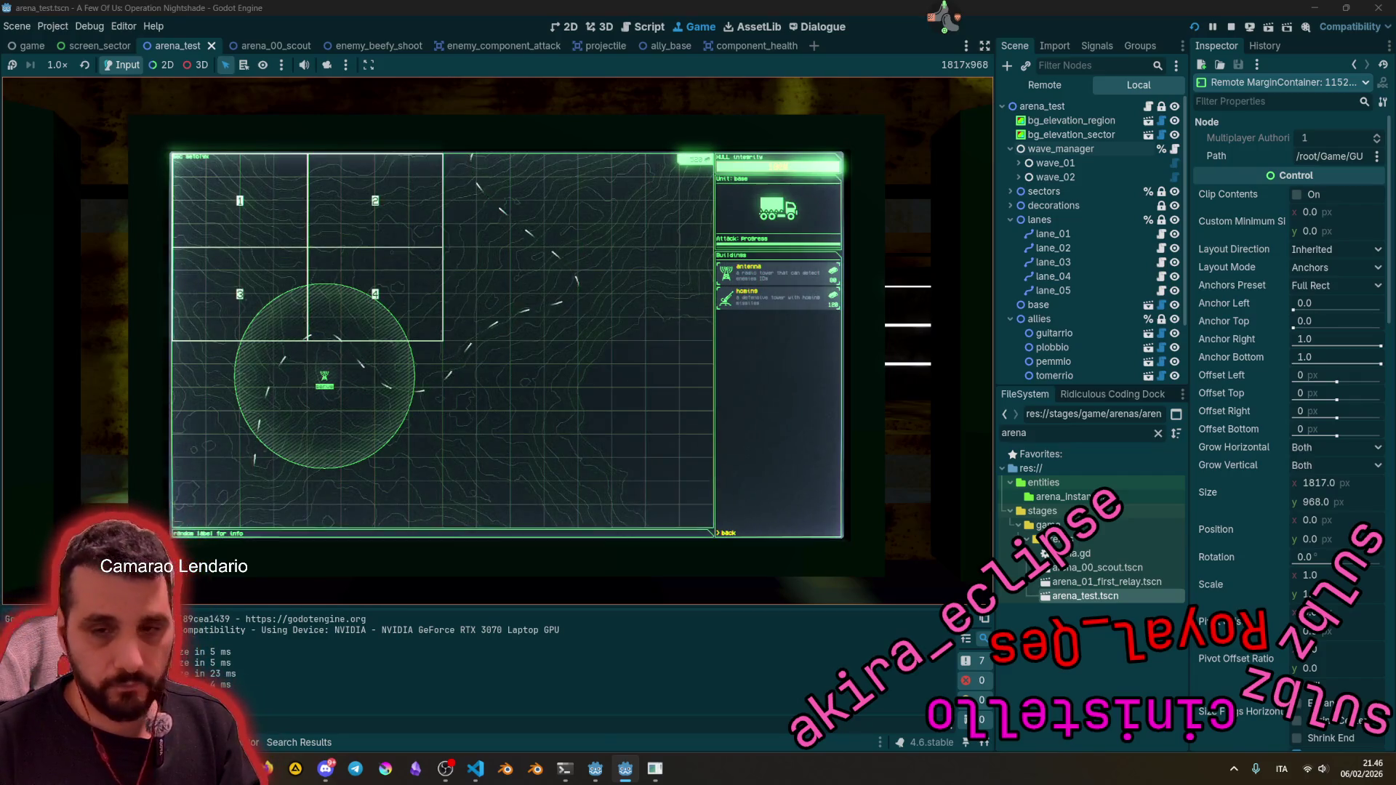
pyautogui.press('4')
pyautogui.press('4')
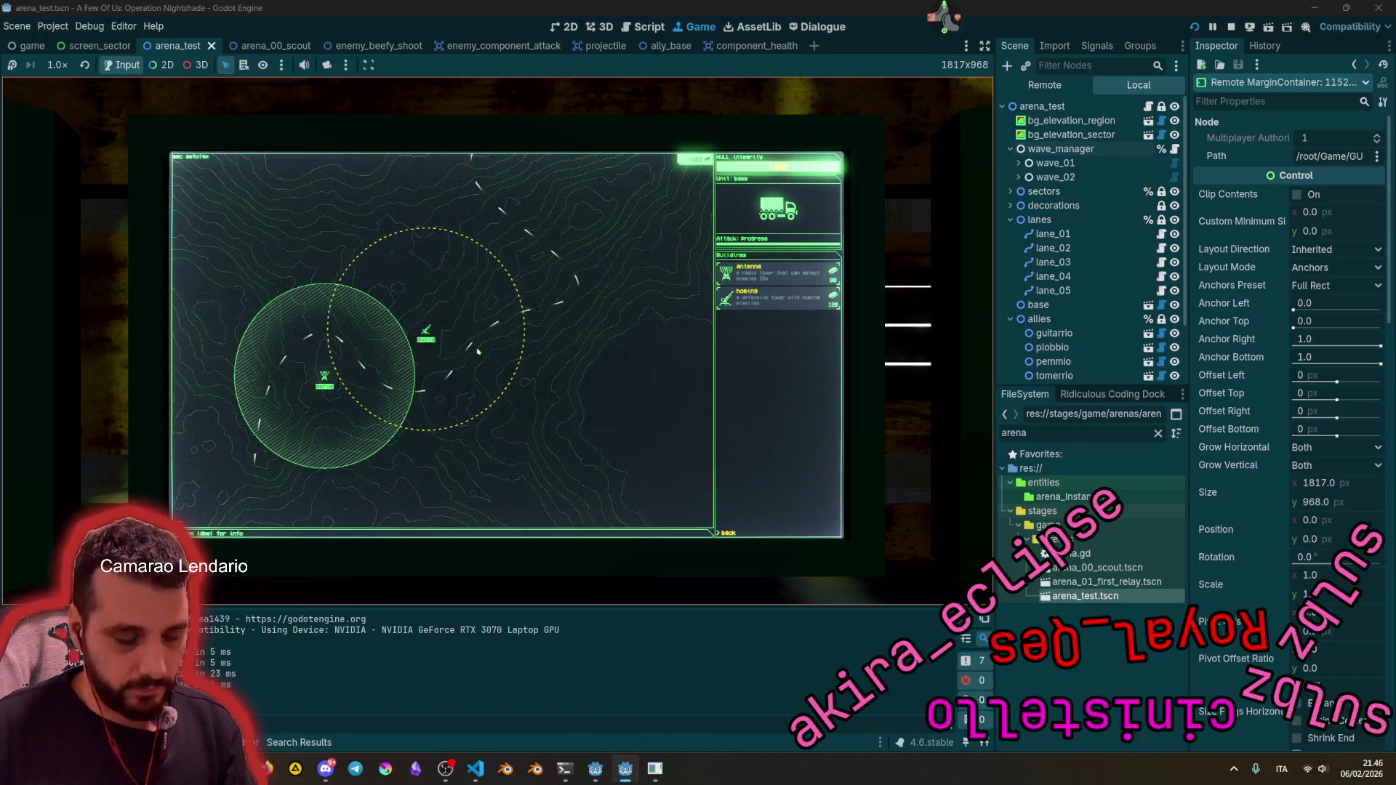
pyautogui.press('Tab')
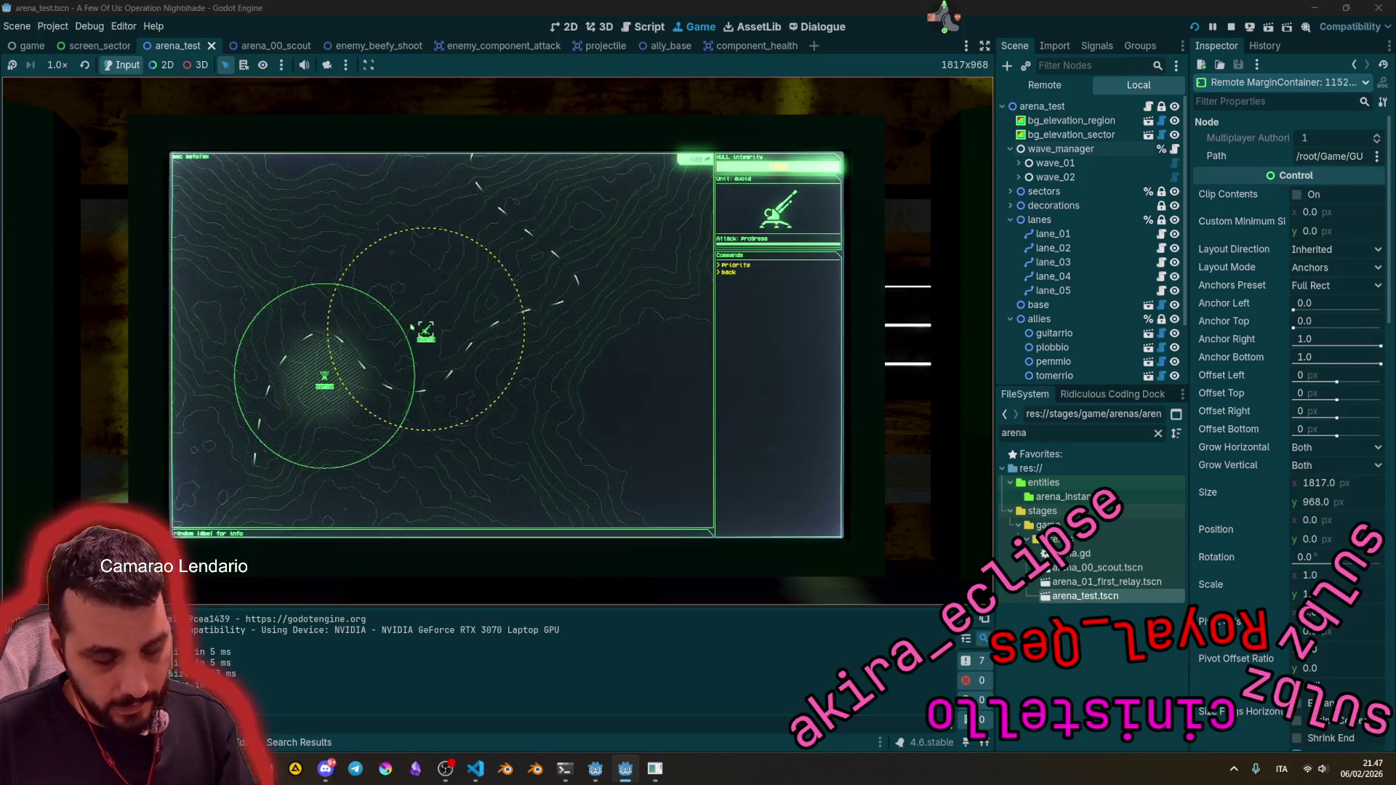
# Step: Reselect the base, zoom out to the sector overview, and zoom into the centre sector
pyautogui.click(727, 271)
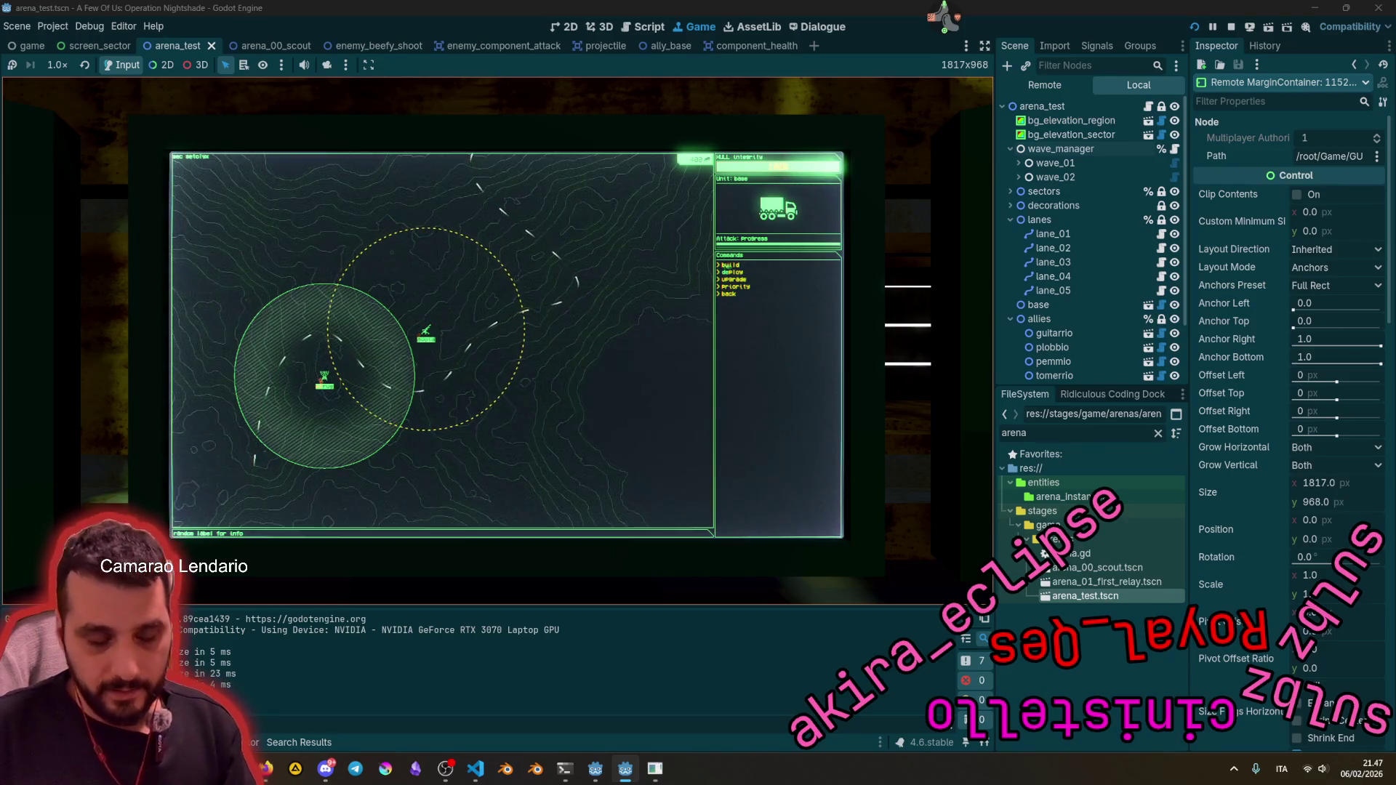
pyautogui.press('Escape')
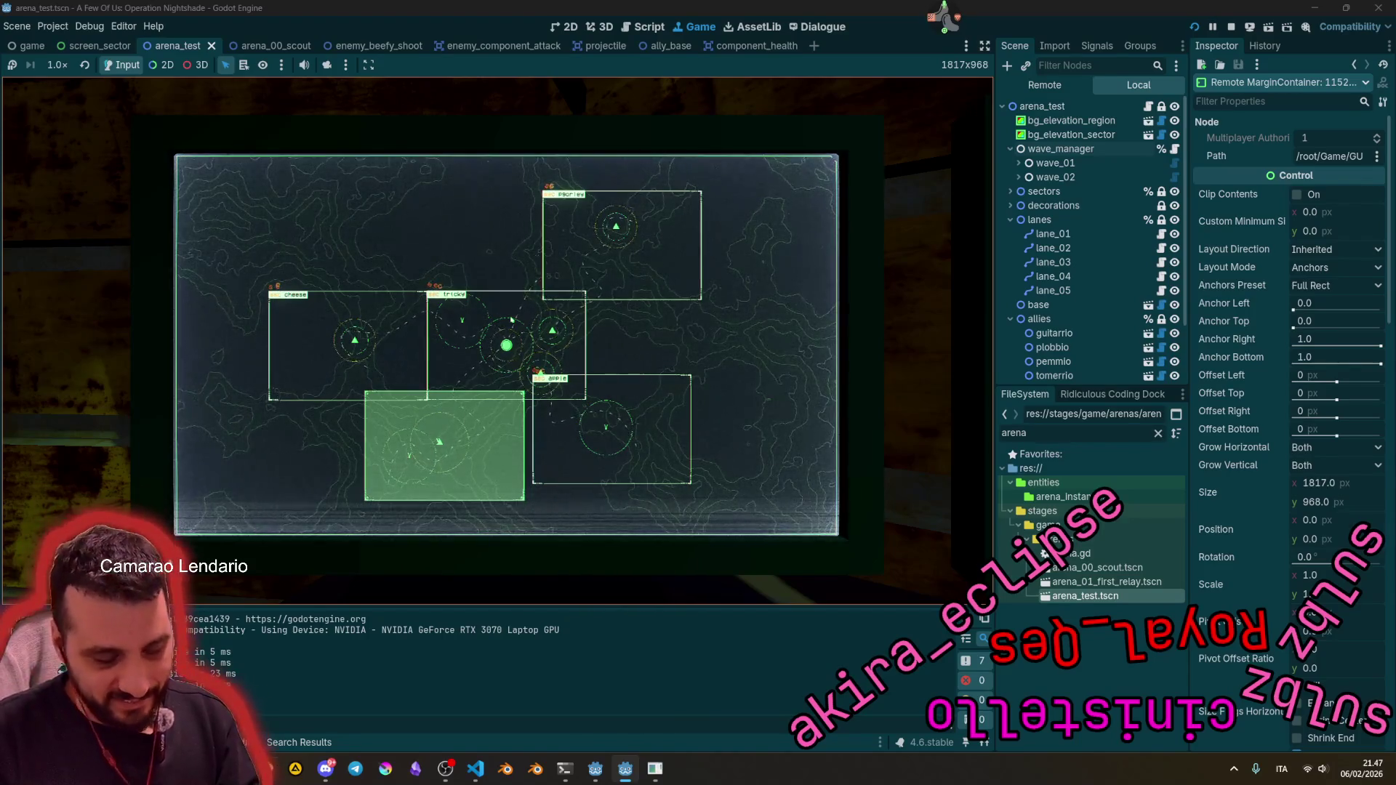
pyautogui.click(512, 320)
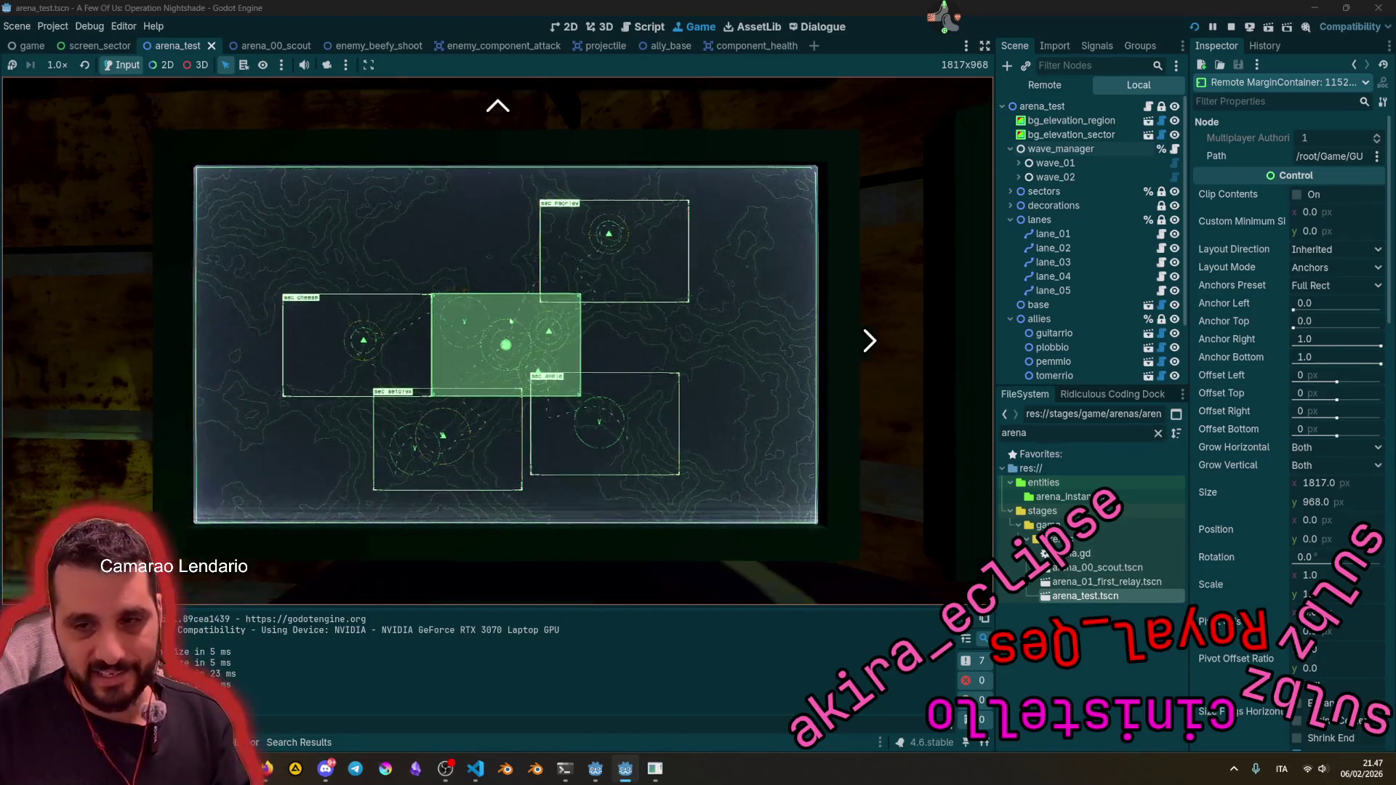
pyautogui.click(513, 320)
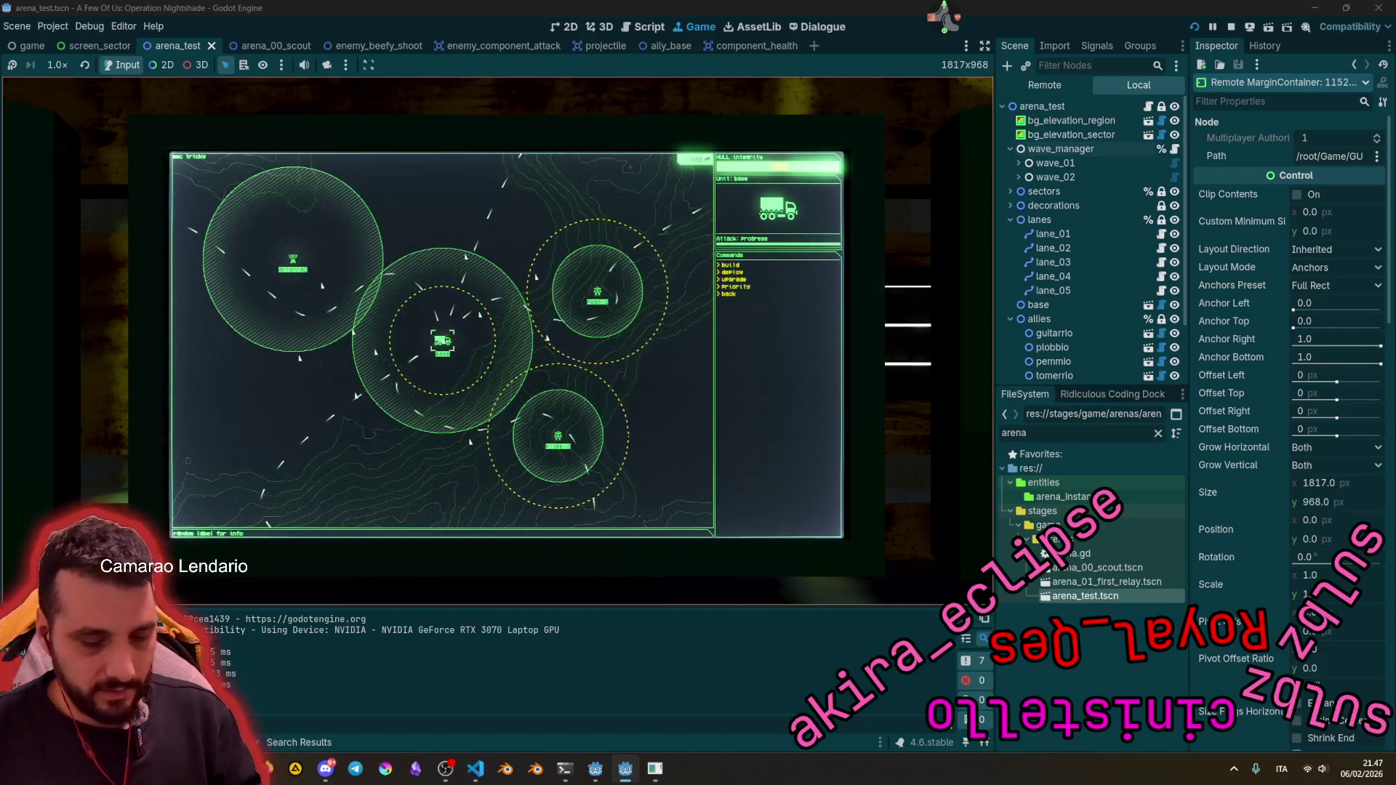
# Step: Stop the game, set wave_manager's Mode to Autostart, then save and relaunch with F6
pyautogui.press('F8')
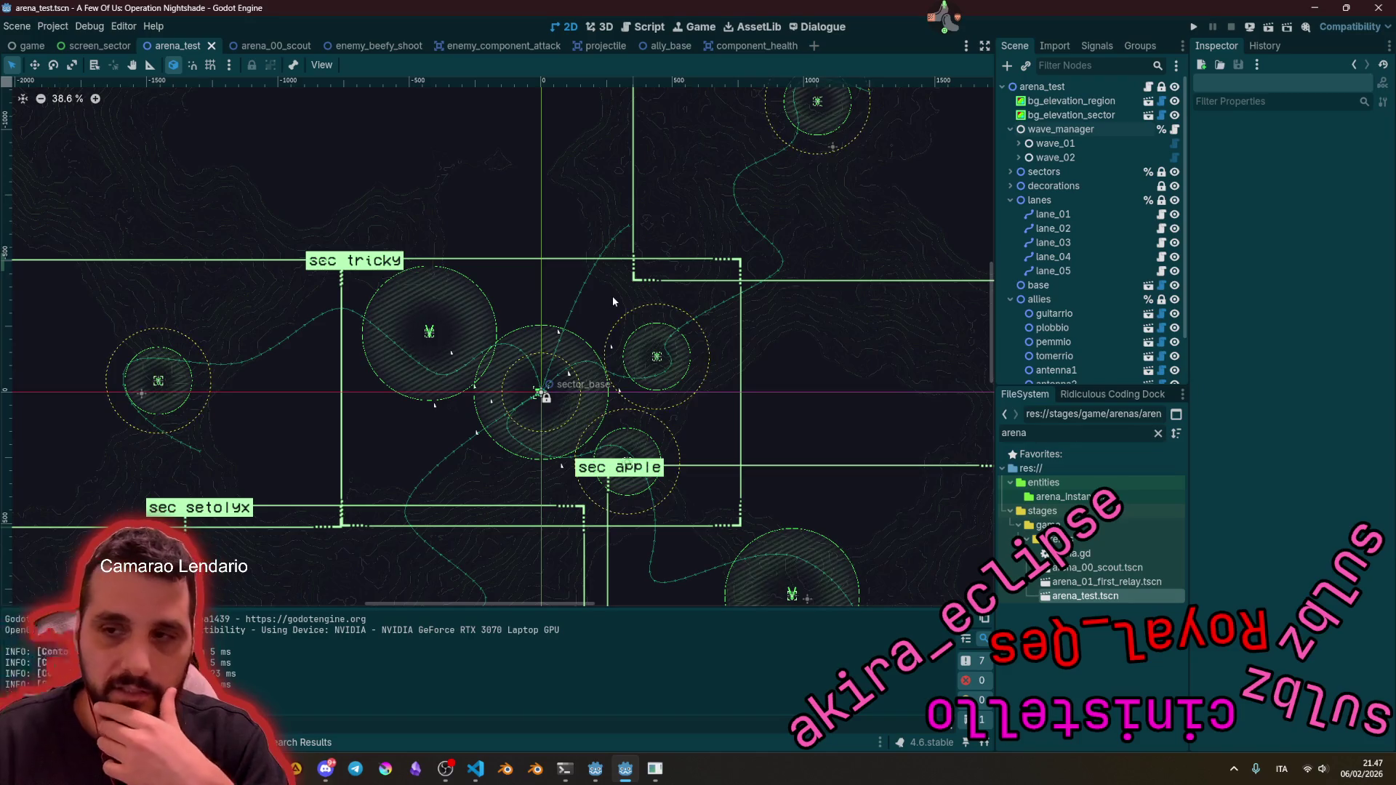
pyautogui.click(1062, 128)
pyautogui.click(1338, 143)
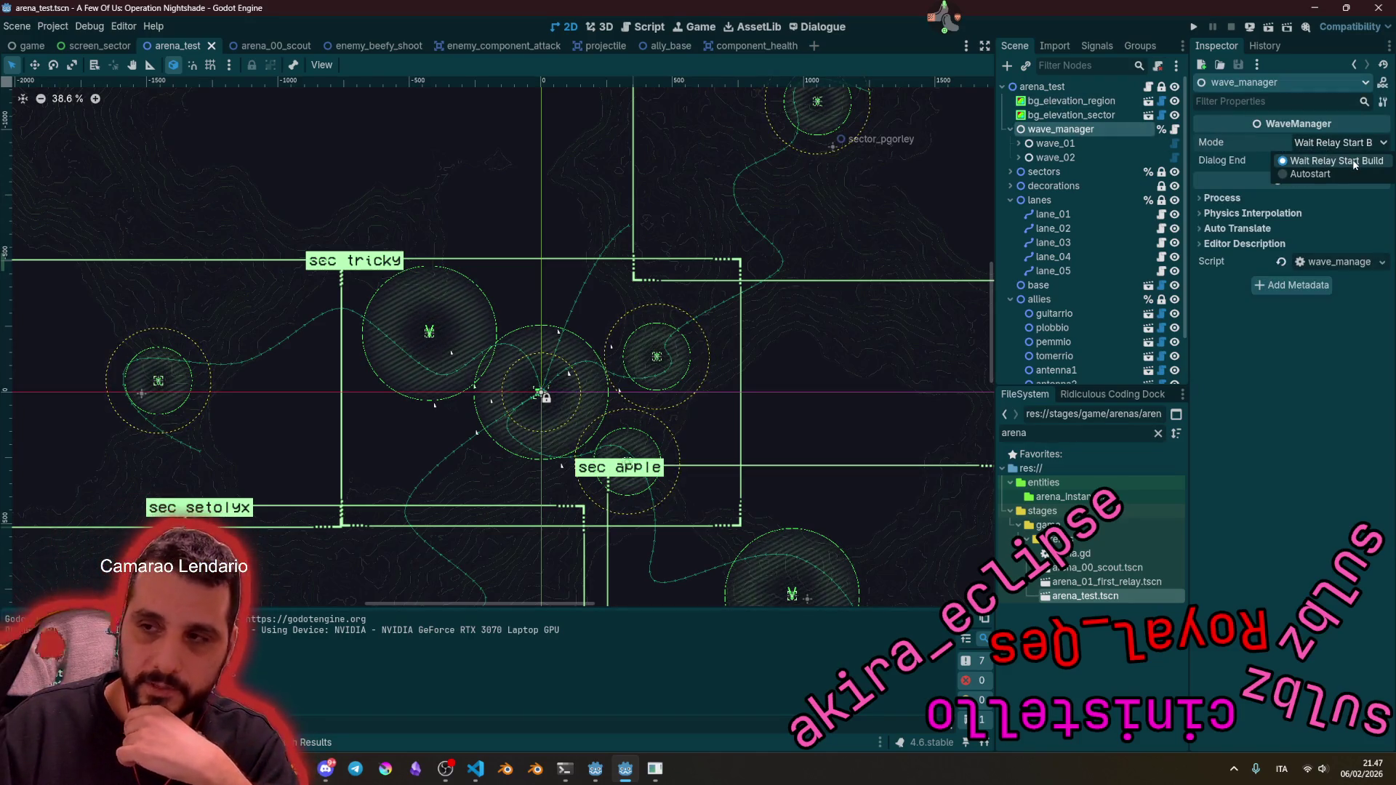
pyautogui.click(1310, 174)
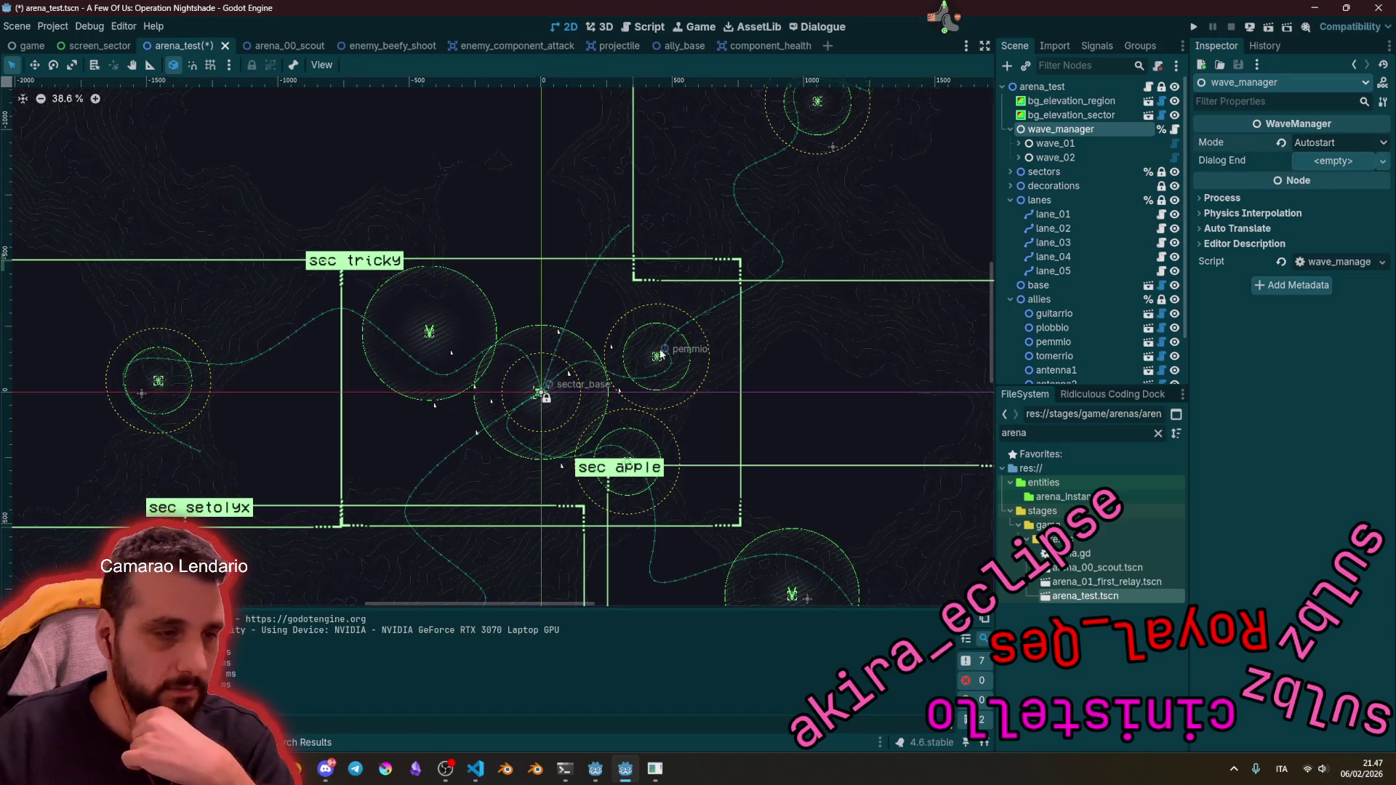
pyautogui.press('F6')
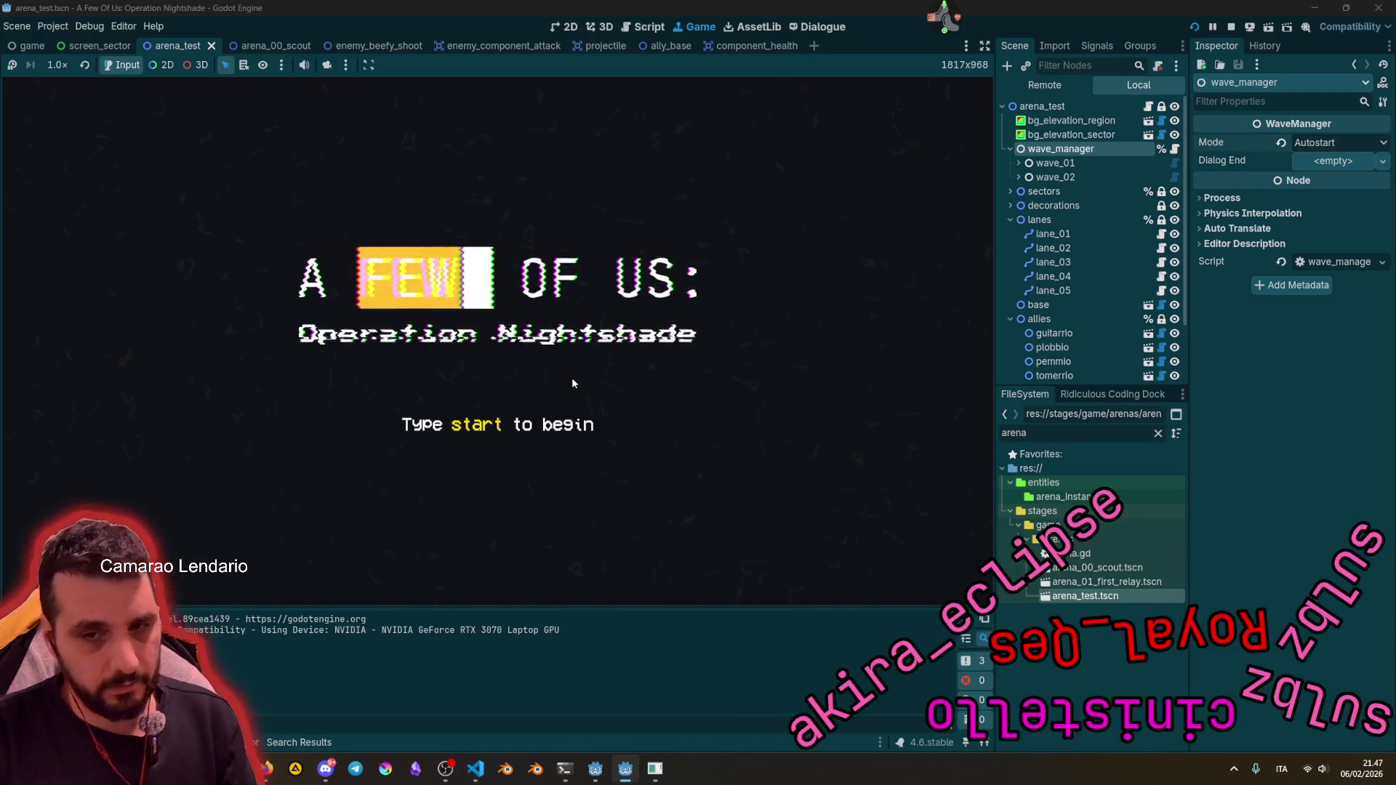
# Step: Type start, advance through the opening dialogue, and move to the sec tricky radar monitor
pyautogui.write('start')
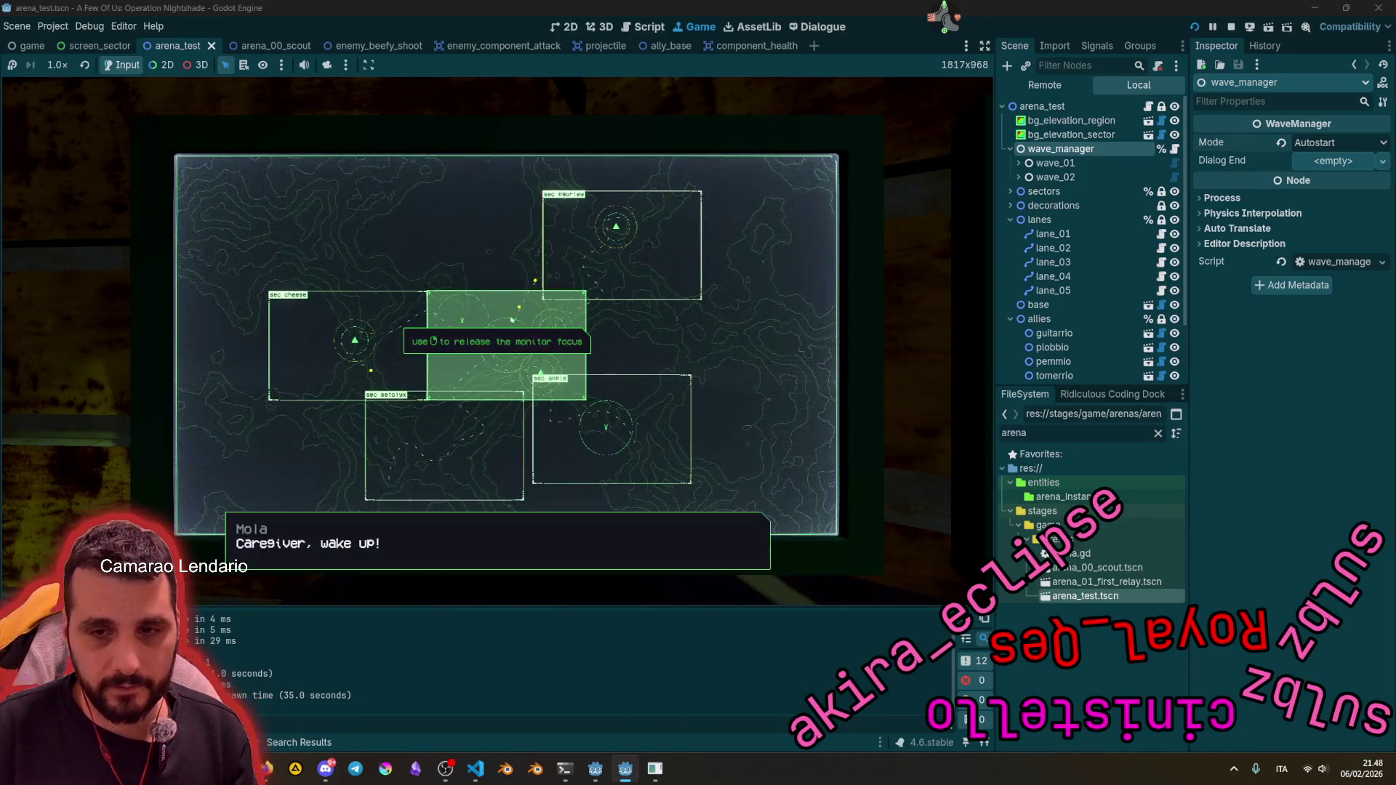
pyautogui.press('Return')
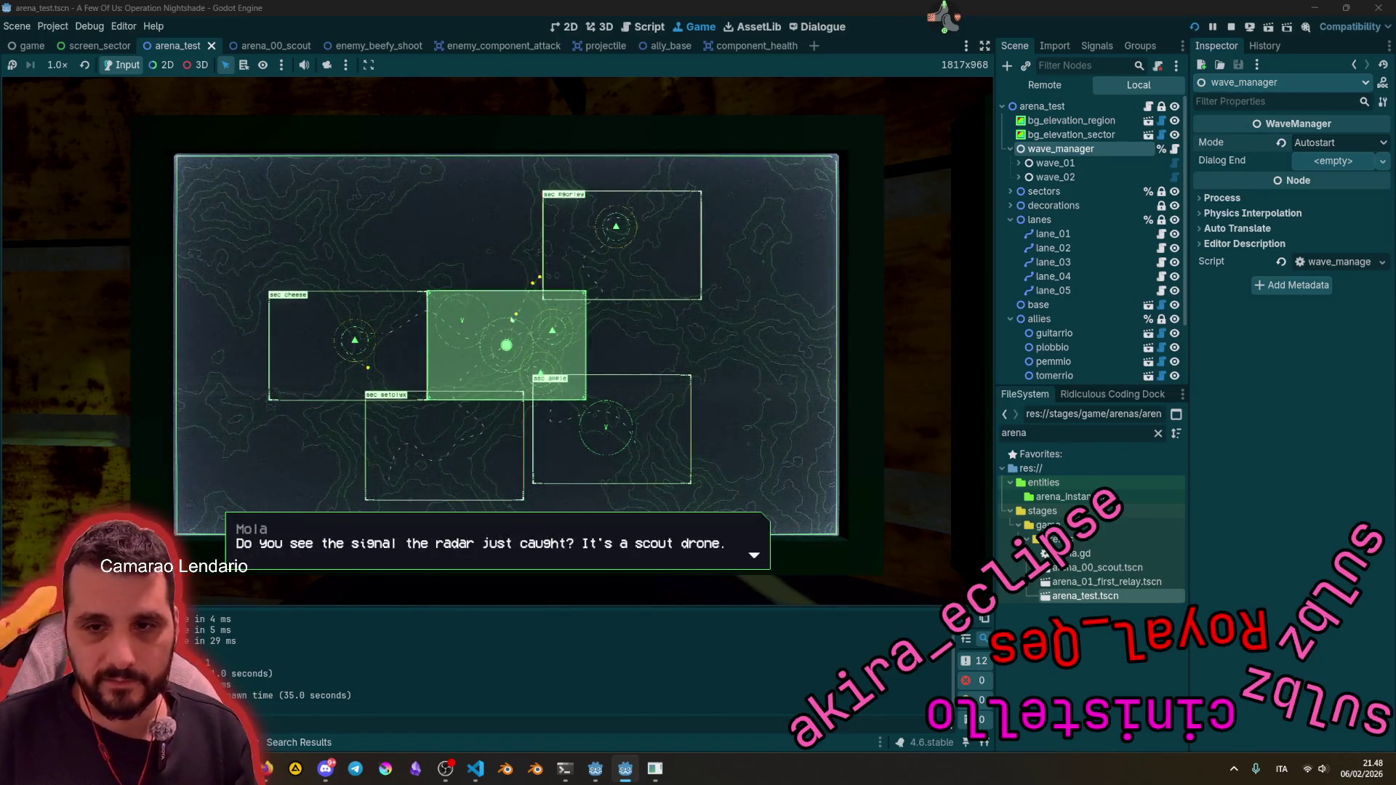
pyautogui.press('Return')
pyautogui.press('Return')
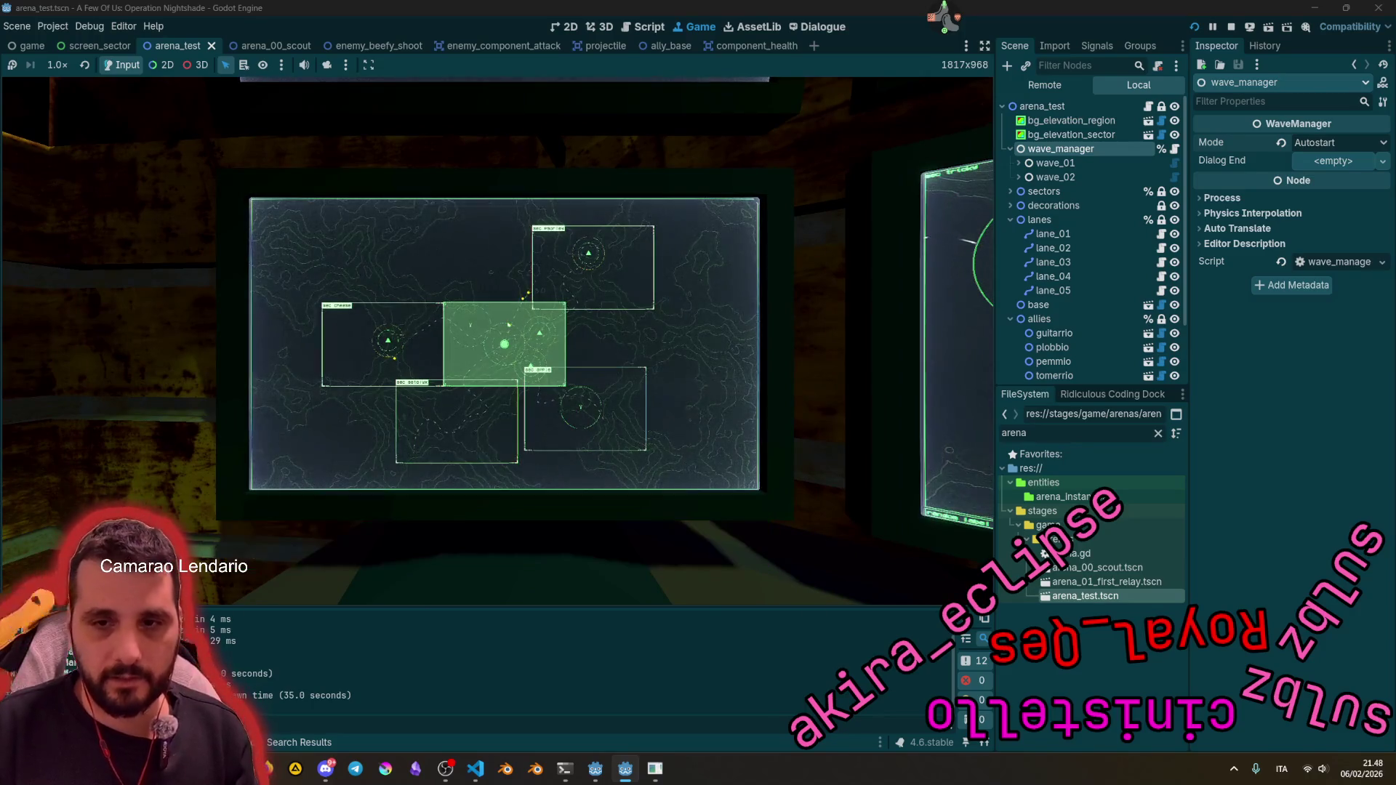
pyautogui.press('Right')
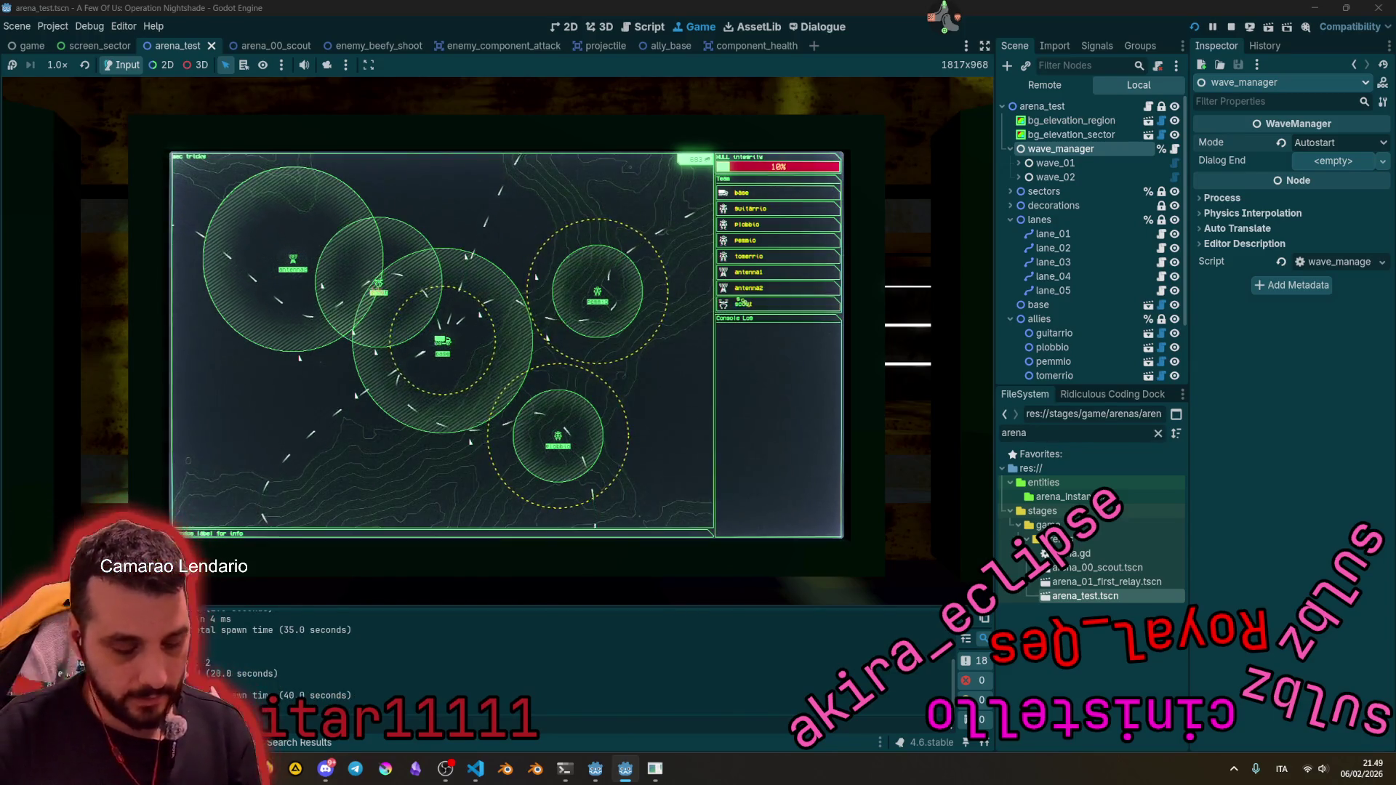
# Step: Order the scout drone to move to sub-cell 2 of the lower-left quadrant
pyautogui.click(743, 303)
pyautogui.click(728, 254)
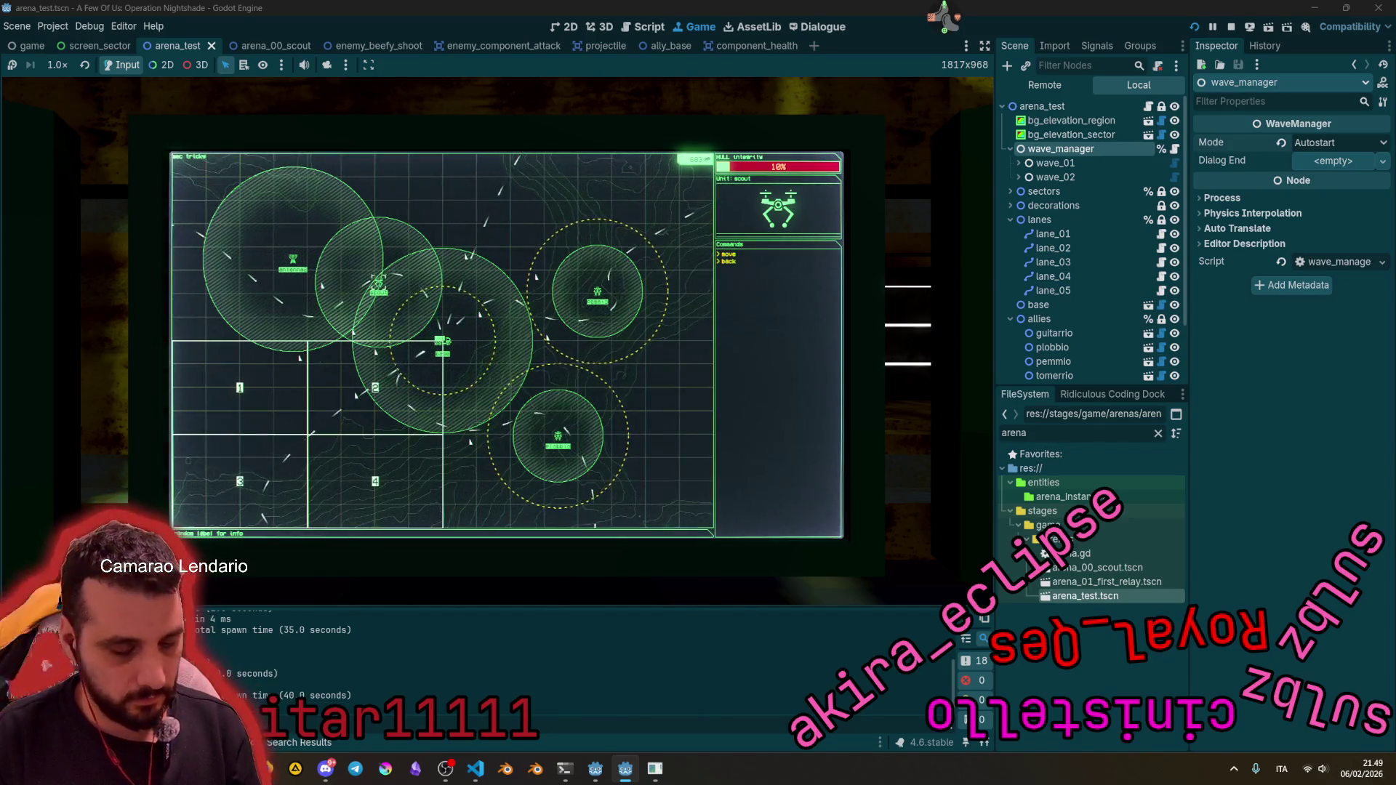
pyautogui.press('3')
pyautogui.press('2')
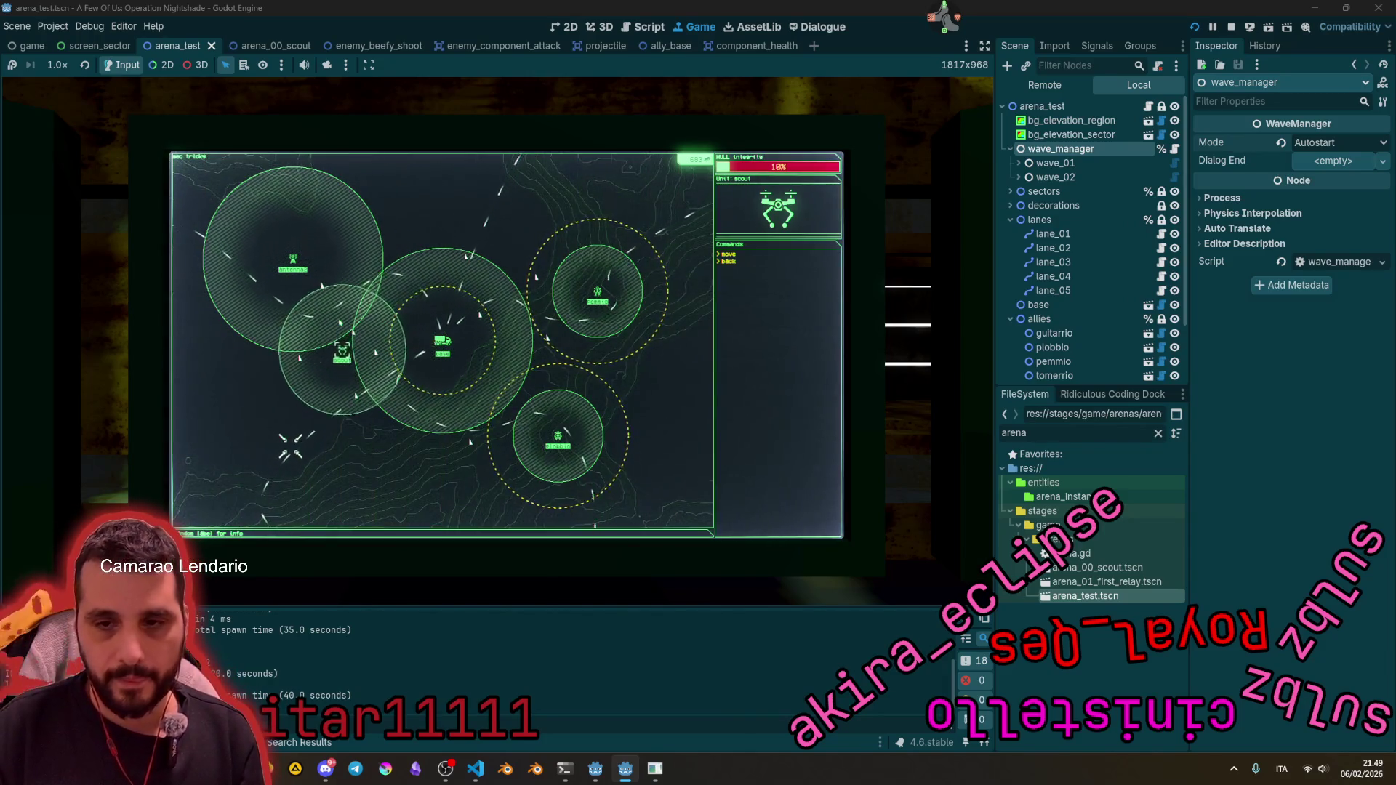
# Step: Browse the top-right sector, then return to the overview of all sectors
pyautogui.press('Escape')
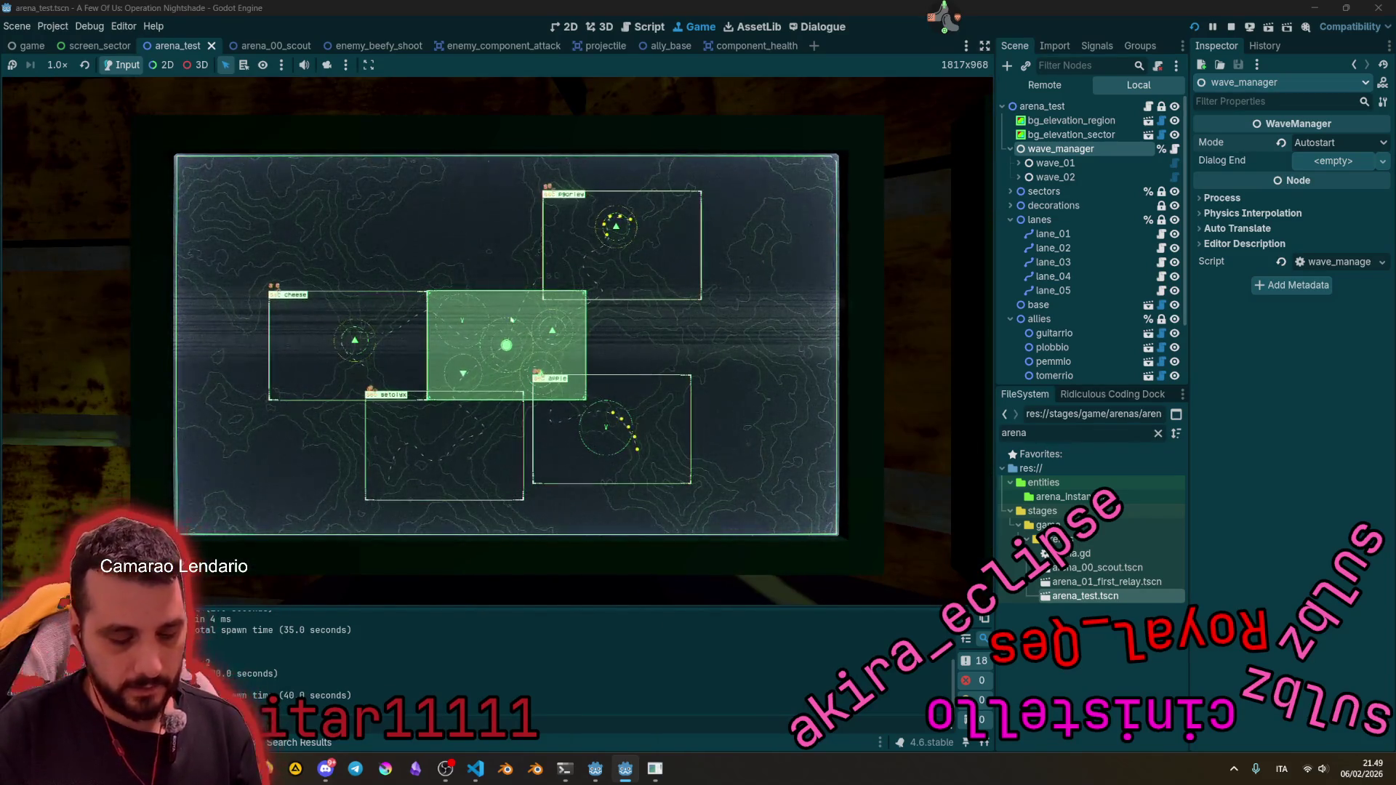
pyautogui.click(556, 287)
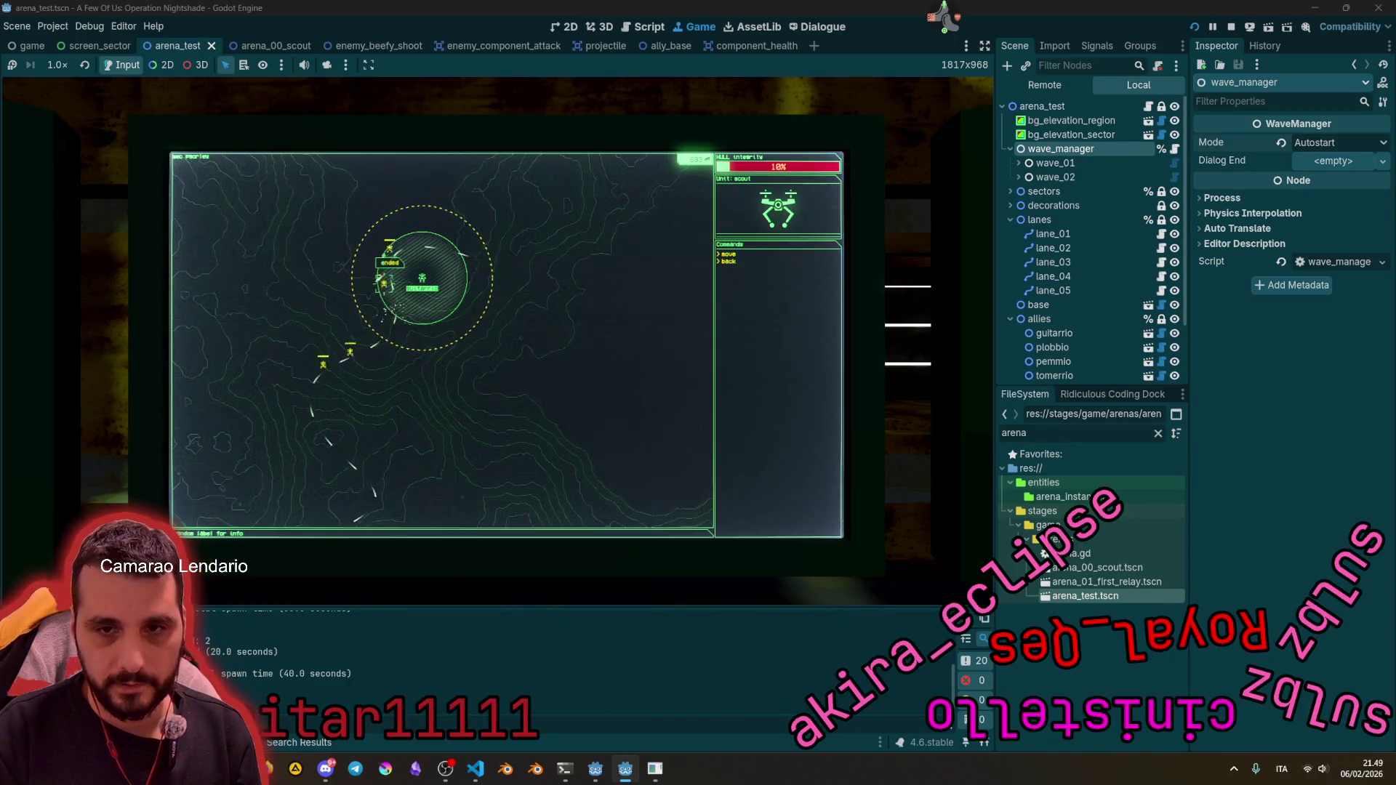
pyautogui.press('Escape')
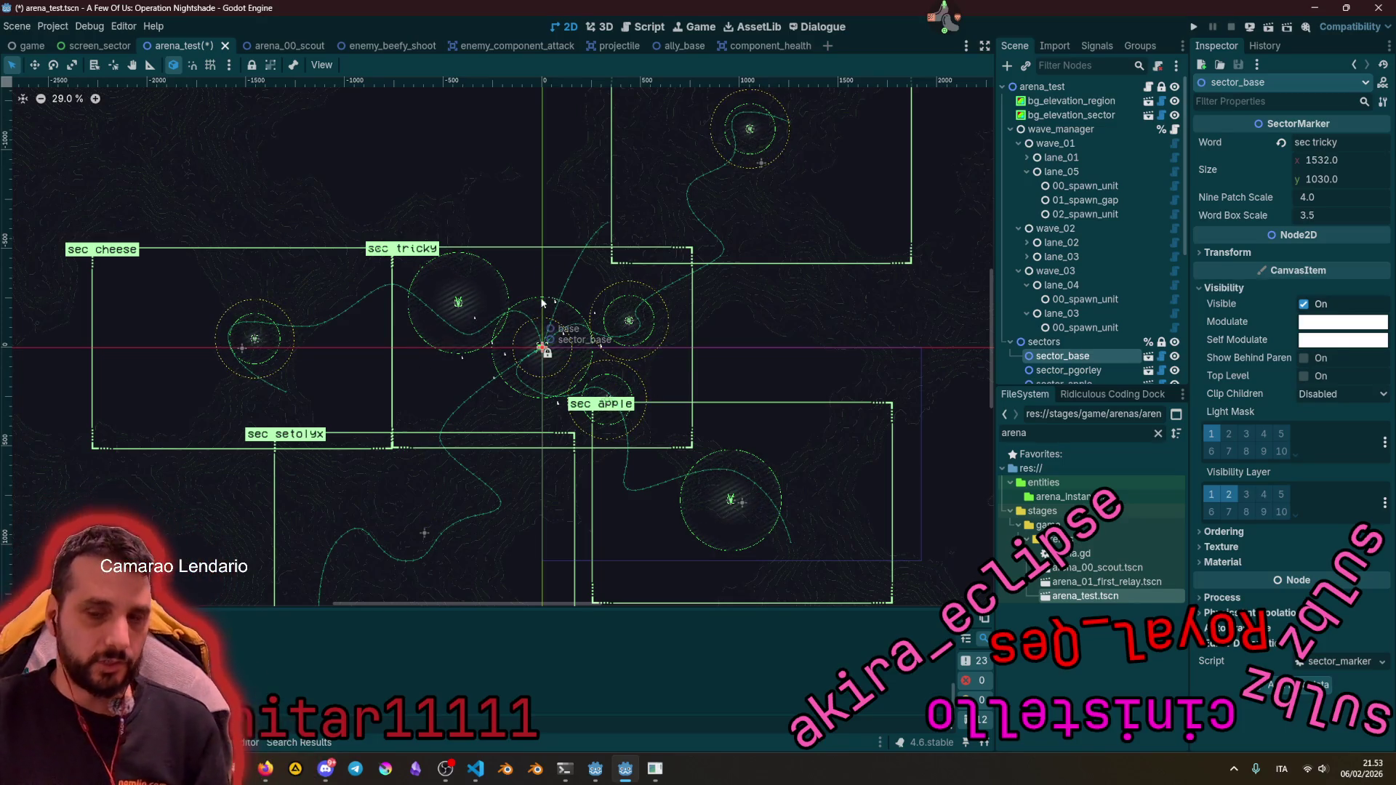
pyautogui.scroll(5, 542, 350)
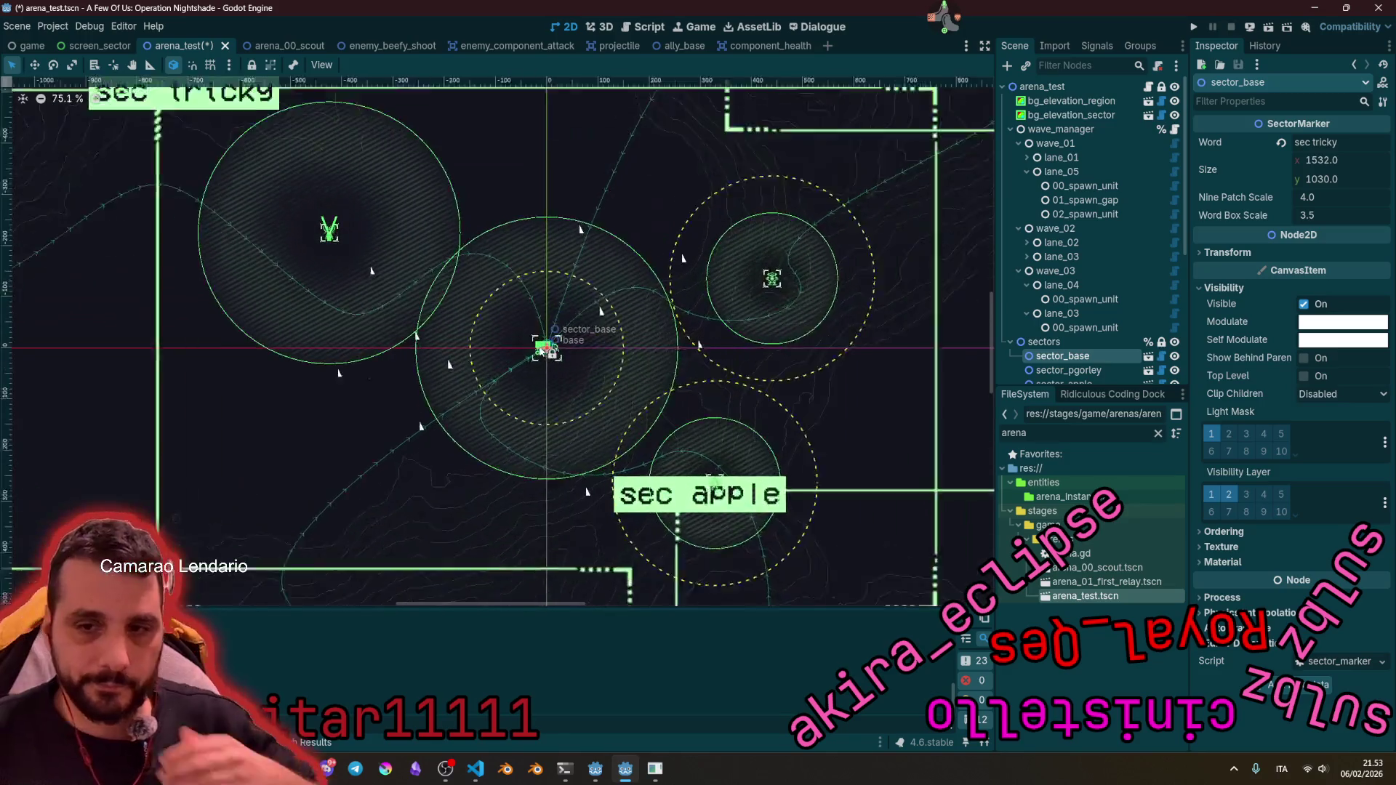
# Step: Expand wave_03's lanes and inspect lane_04's 00_spawn_unit settings
pyautogui.scroll(-5, 723, 269)
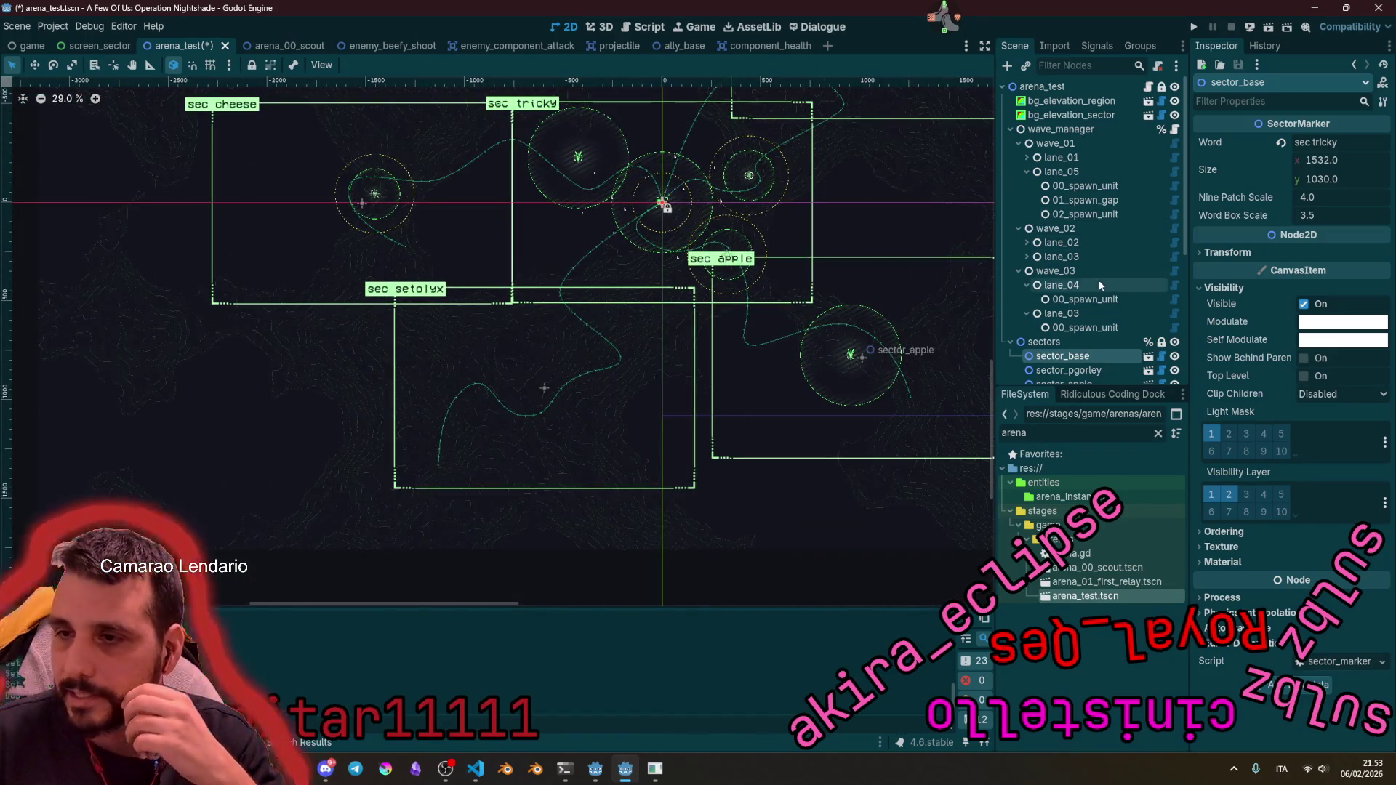
pyautogui.click(1026, 286)
pyautogui.click(1025, 300)
pyautogui.click(1061, 286)
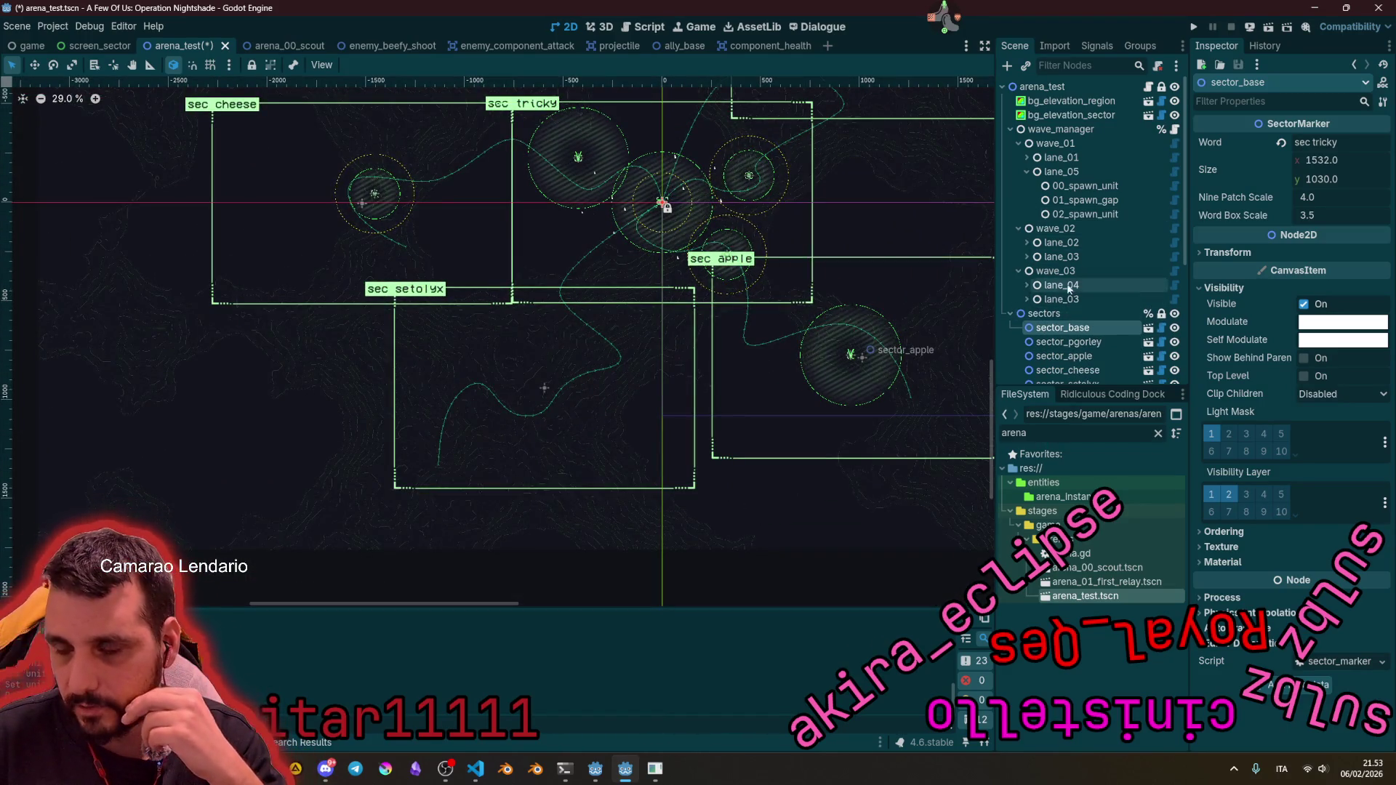
pyautogui.click(1065, 300)
pyautogui.press('Up')
pyautogui.press('Right')
pyautogui.press('Down')
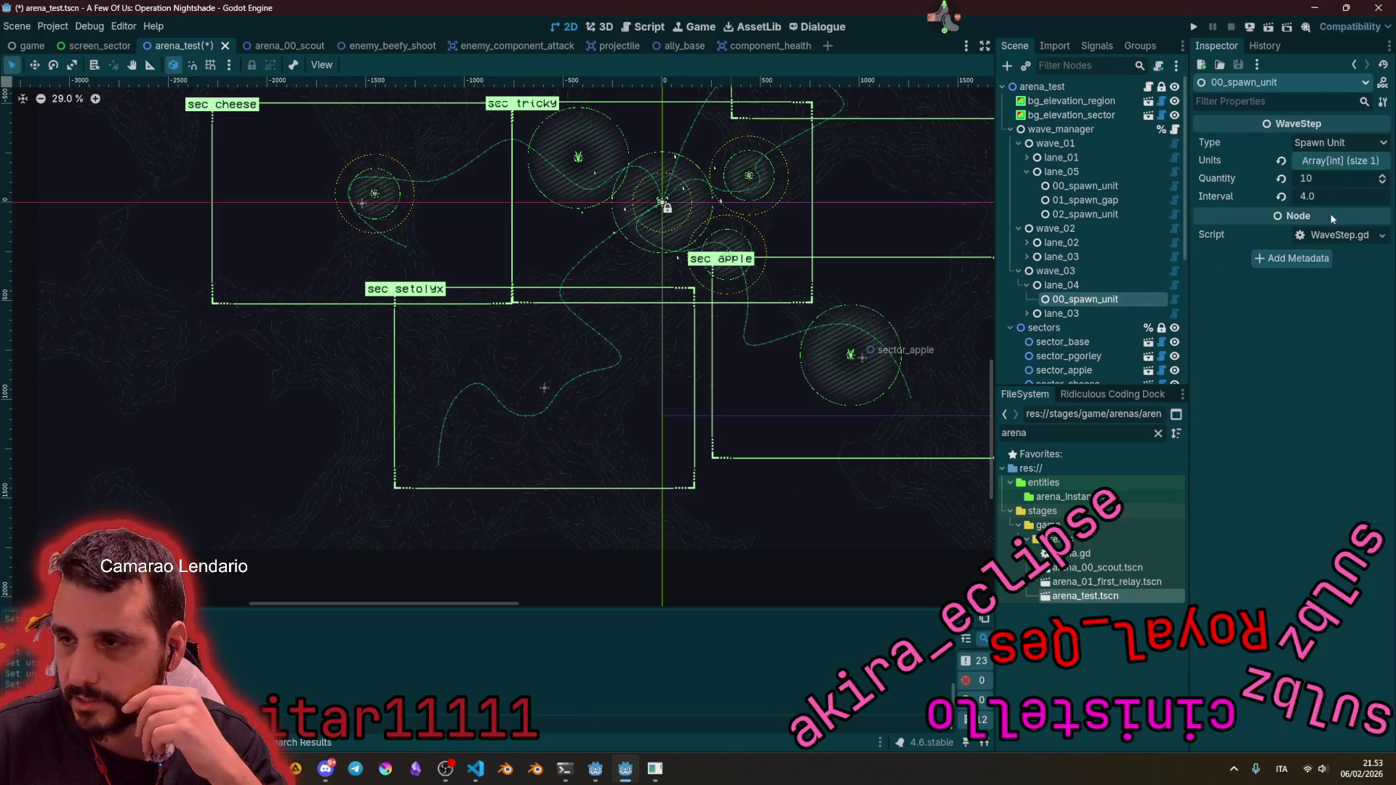
pyautogui.click(1028, 285)
# Step: Set lane_03's 00_spawn_unit step to spawn Kamikaze Speedy
pyautogui.click(1052, 300)
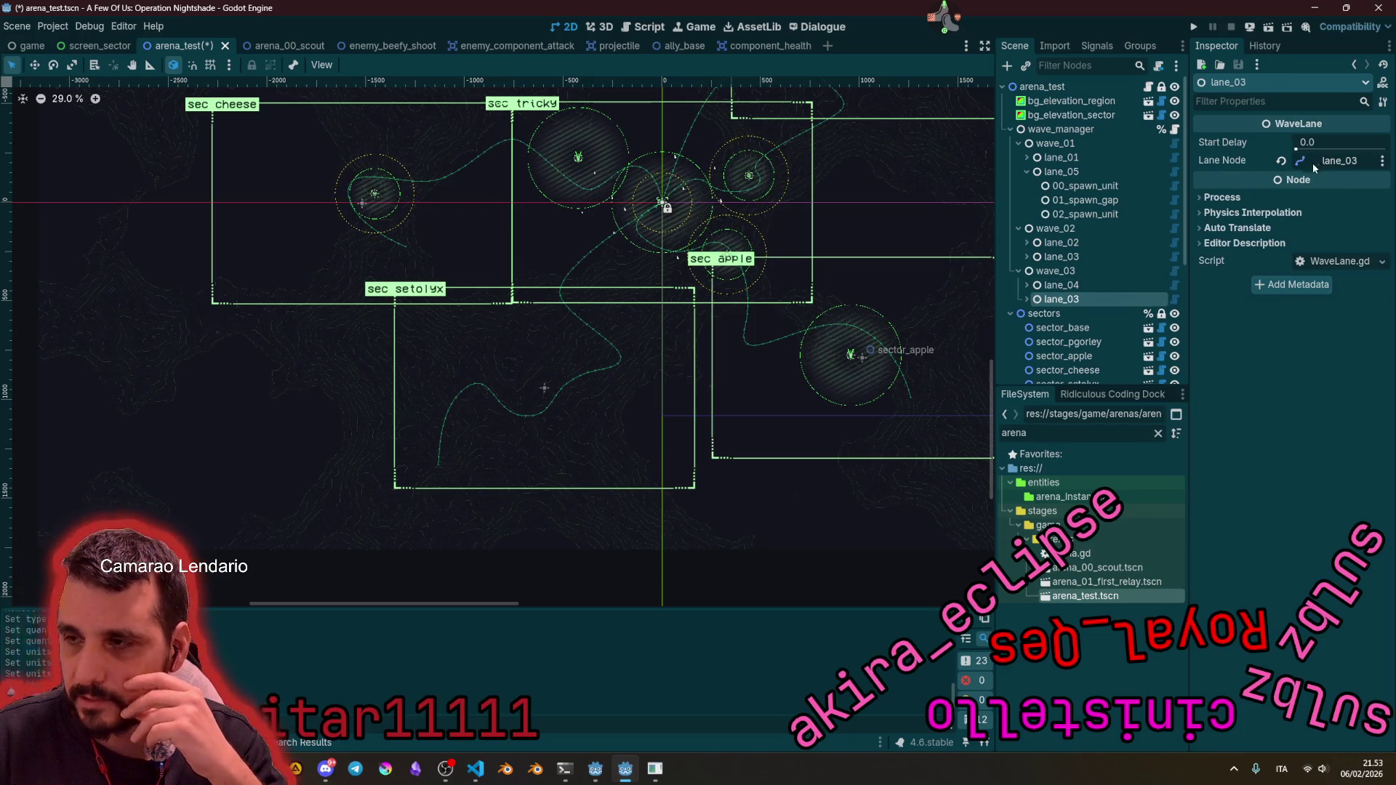
pyautogui.click(1028, 299)
pyautogui.click(1083, 313)
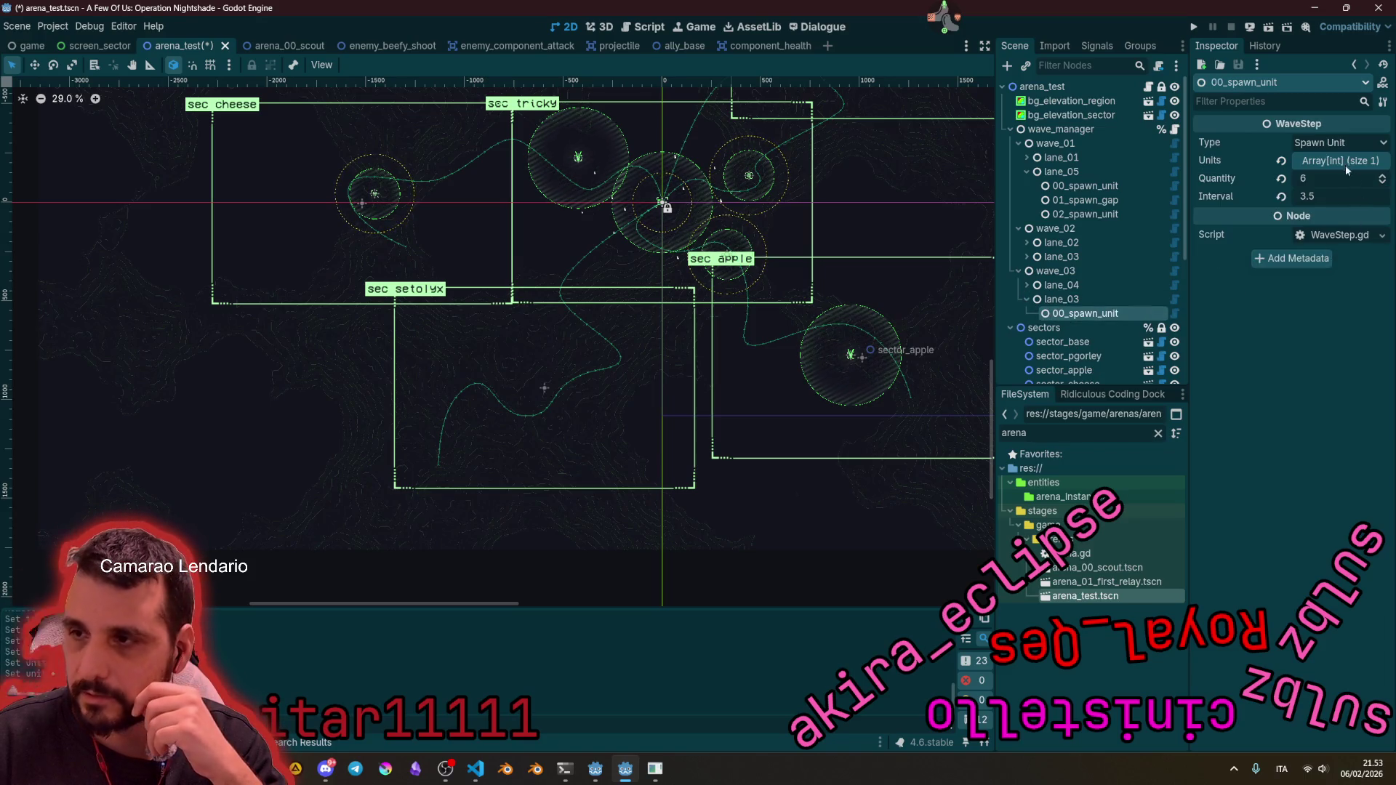
pyautogui.click(1322, 163)
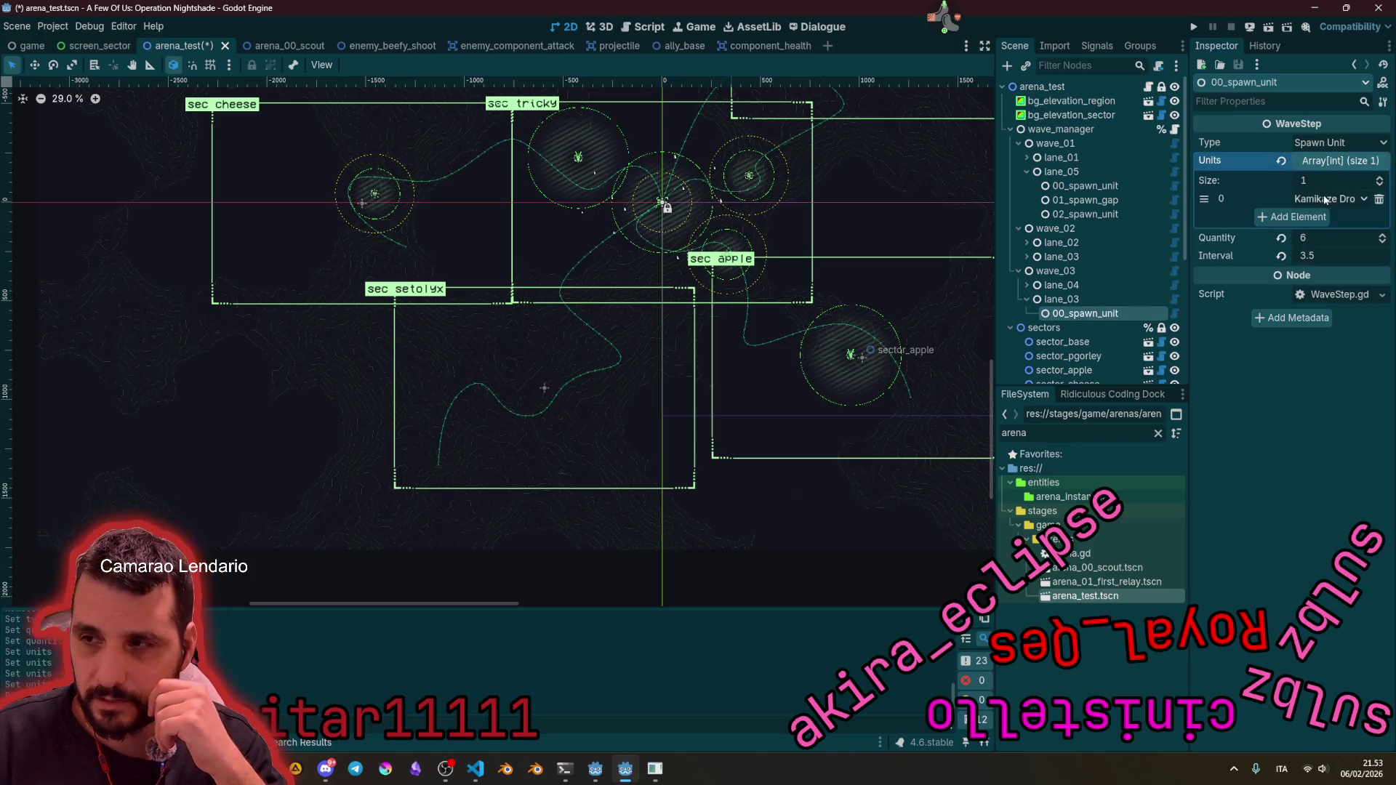
pyautogui.click(1325, 199)
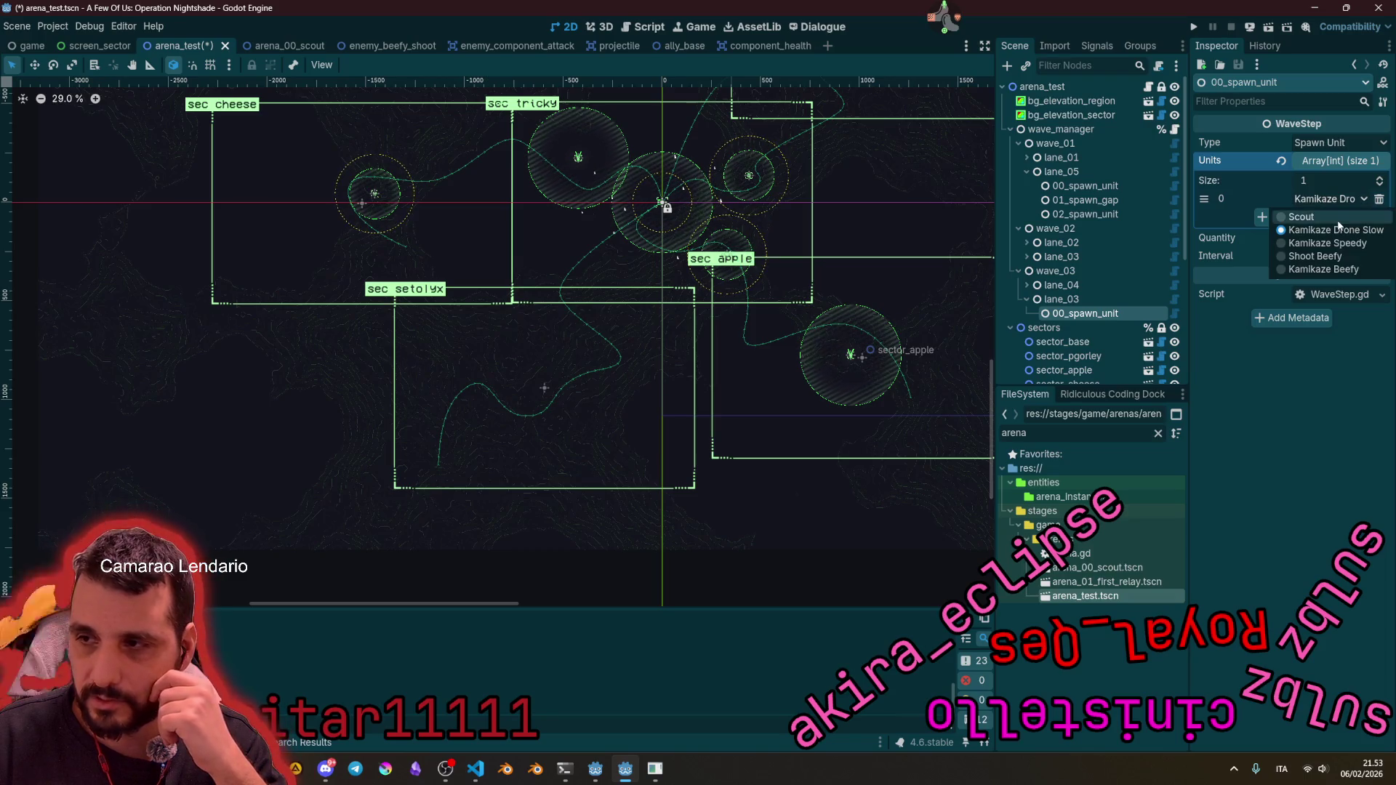
pyautogui.click(1330, 245)
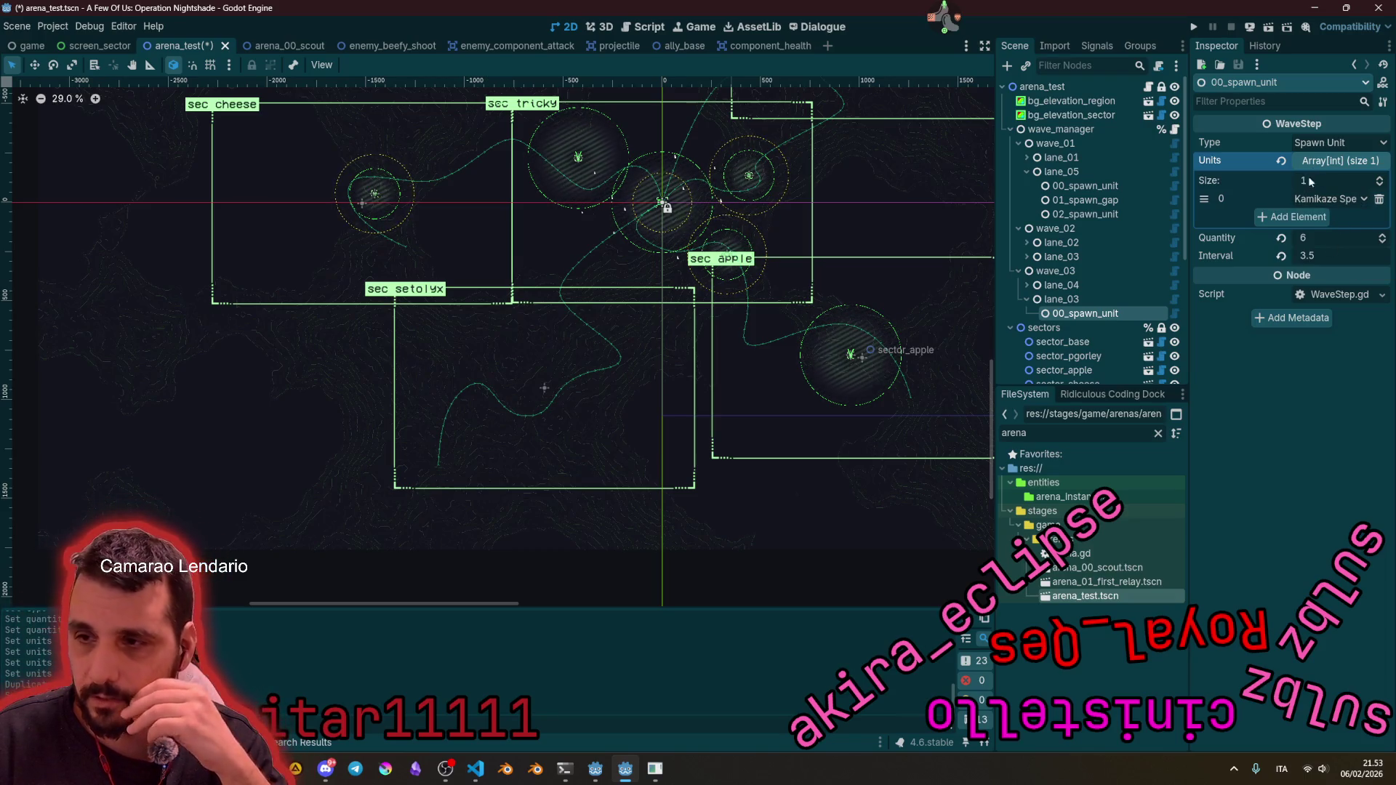
pyautogui.click(1097, 314)
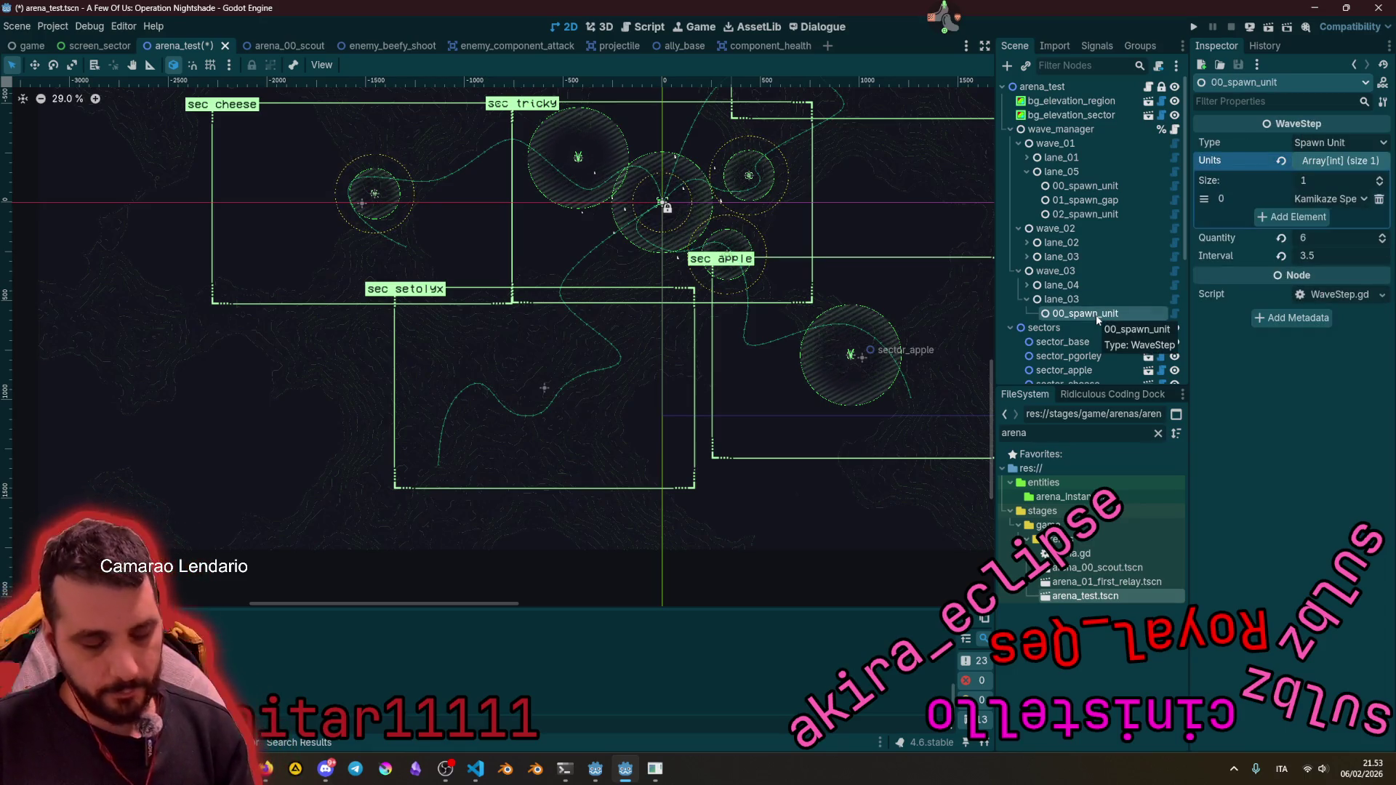
# Step: Duplicate the spawn step and turn the copy into a 15-second Spawn Gap
pyautogui.hotkey('ctrl', 'd')
pyautogui.click(1337, 142)
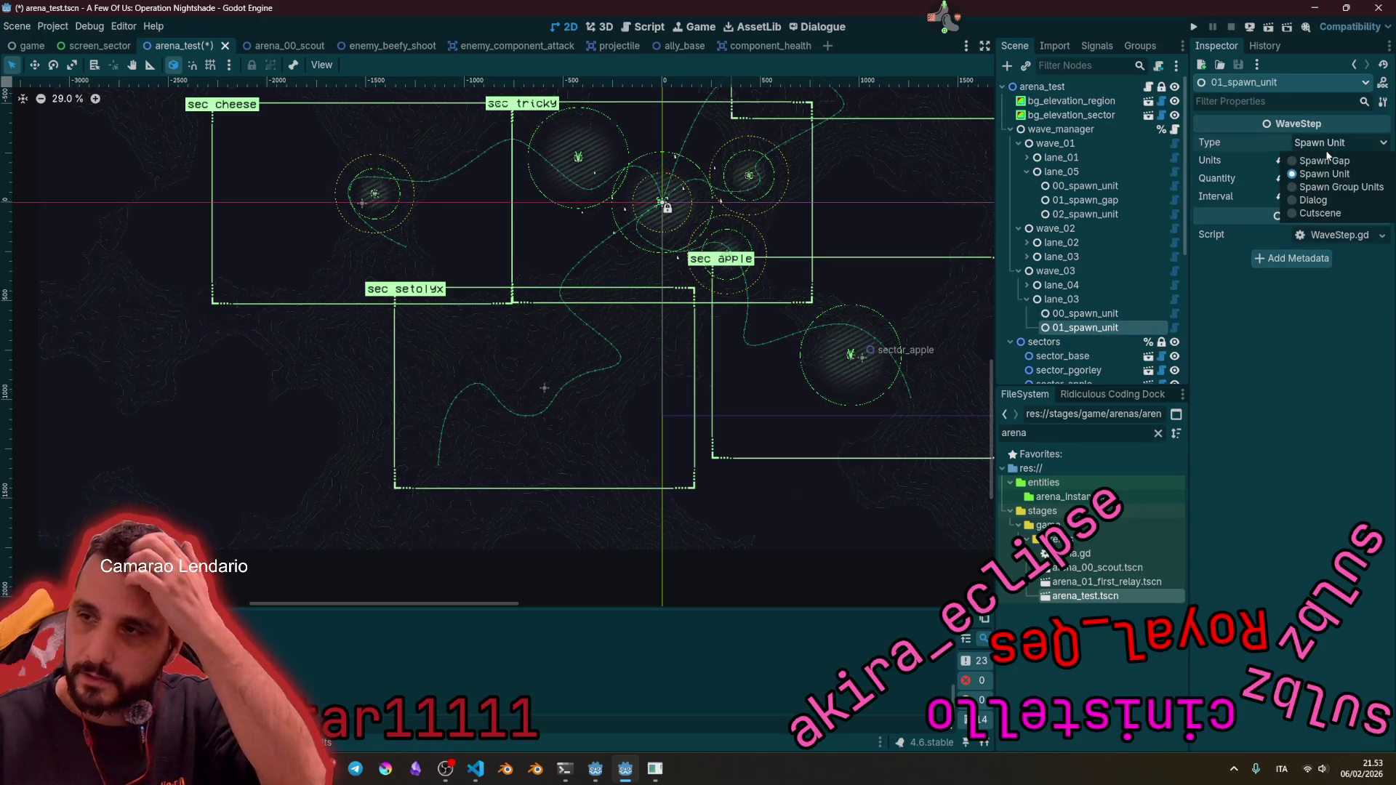
pyautogui.click(1316, 166)
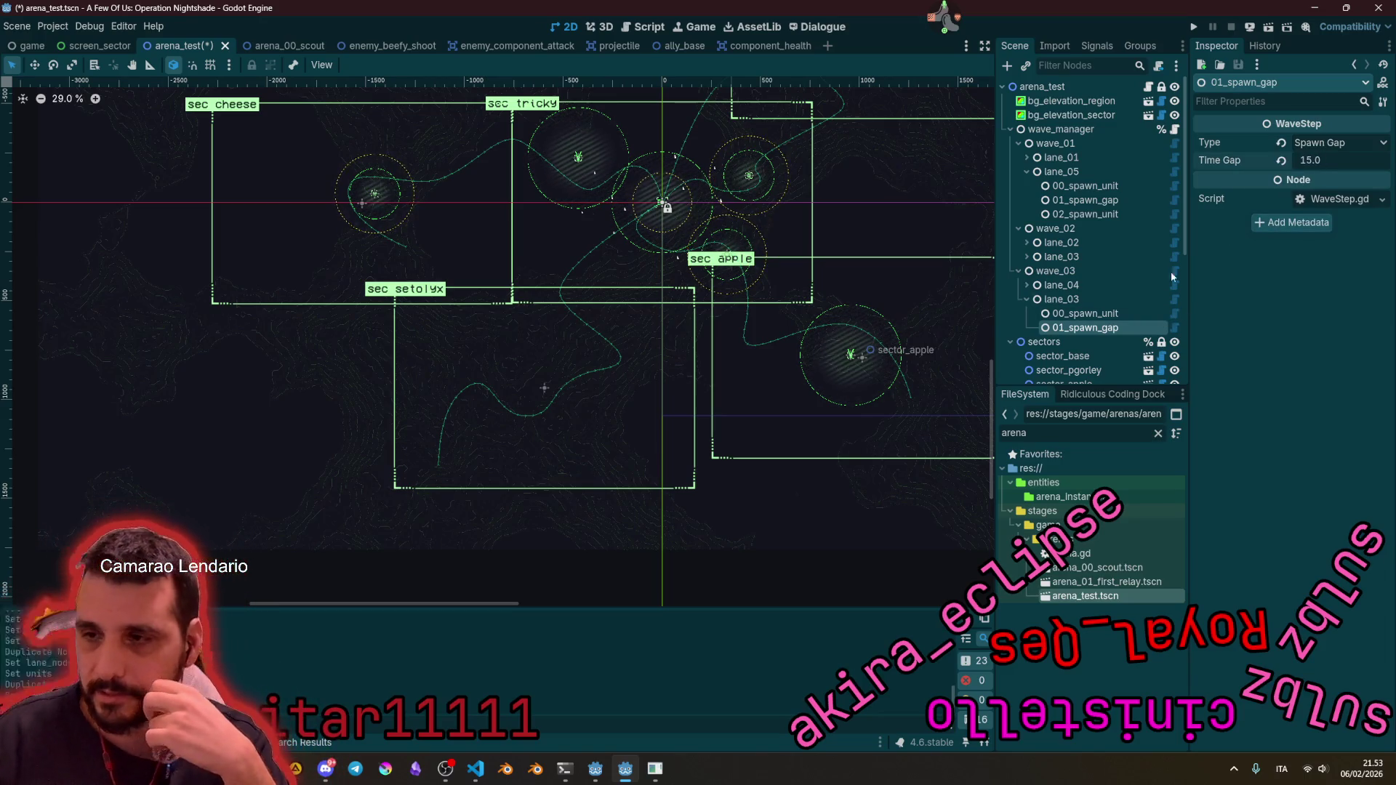
# Step: Add a third step spawning 25 Kamikaze Drone Slow units at a 2.8 interval
pyautogui.hotkey('ctrl', 'd')
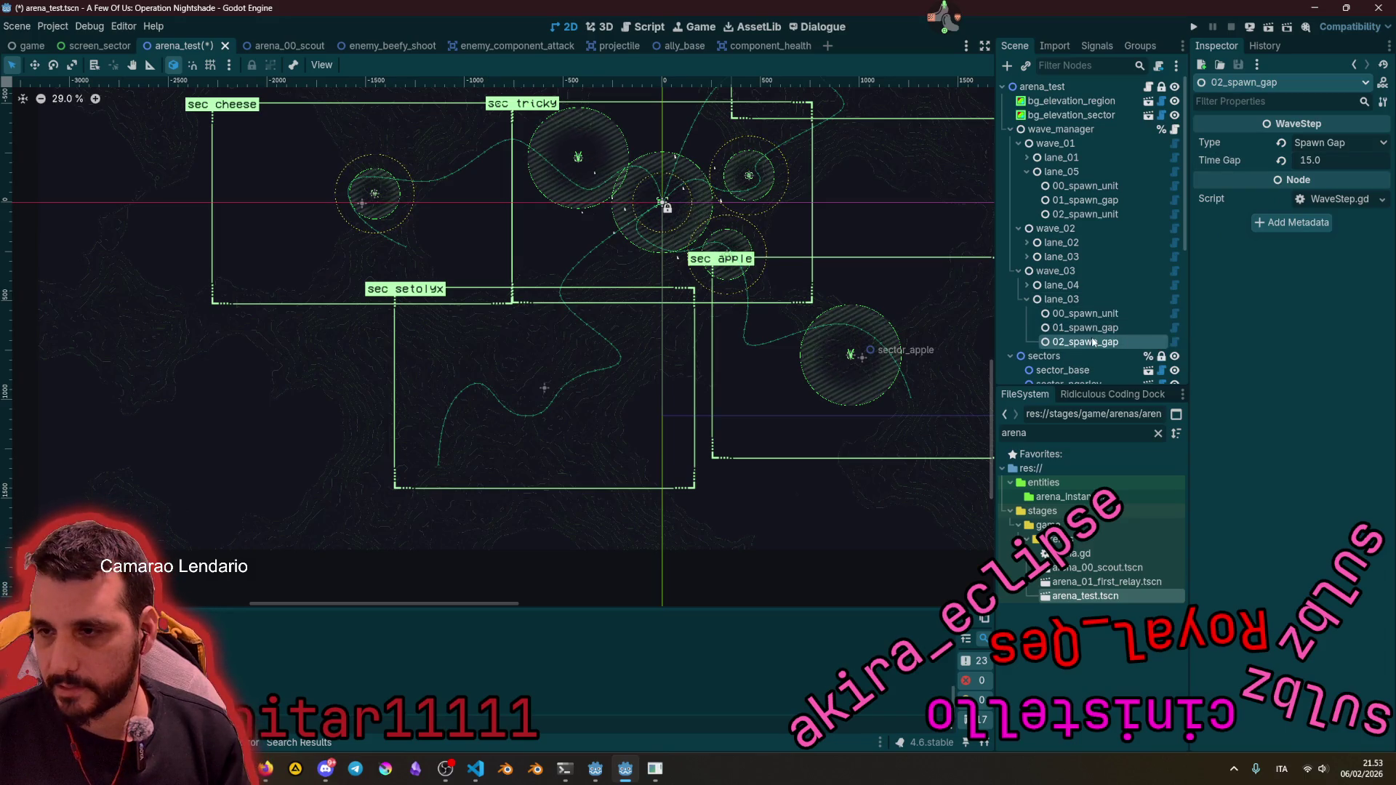
pyautogui.click(1320, 143)
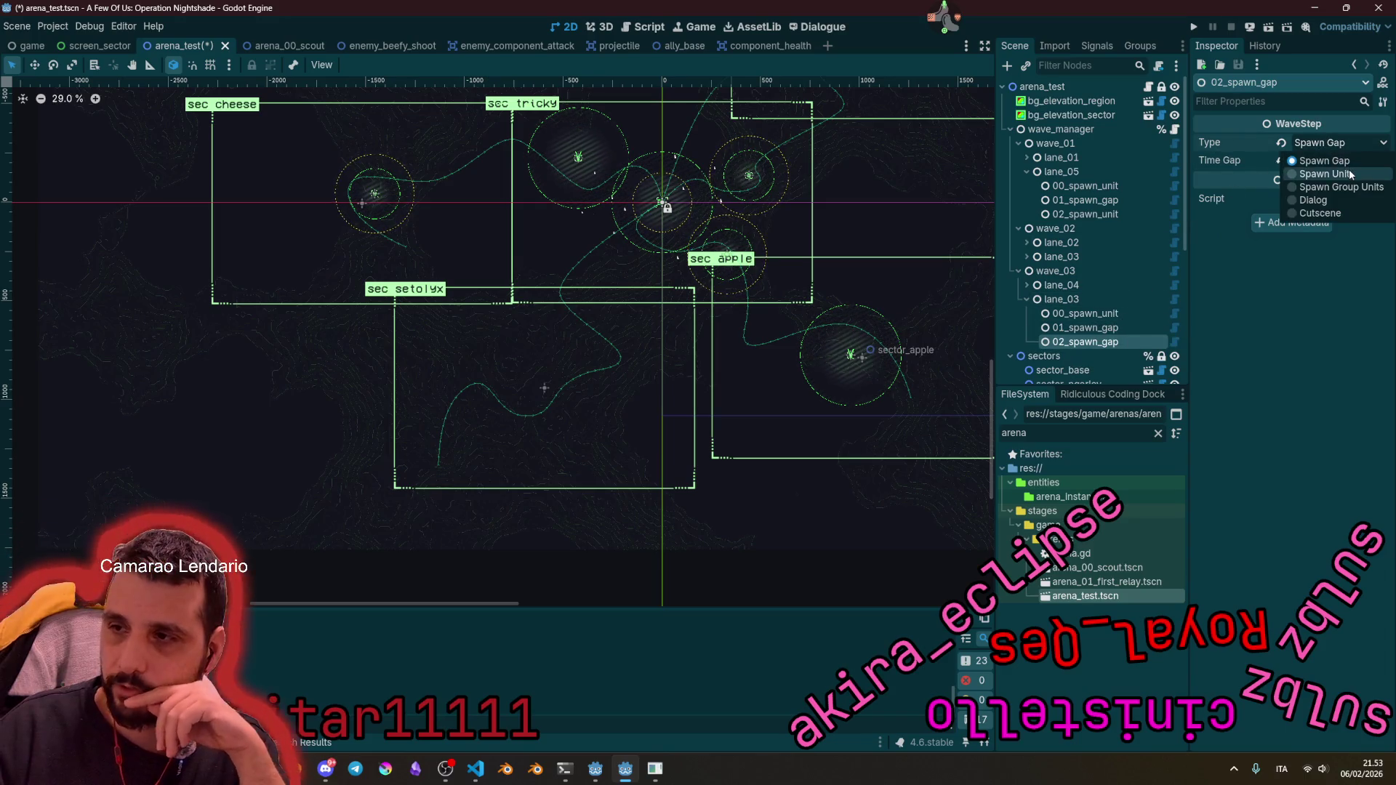
pyautogui.click(1320, 158)
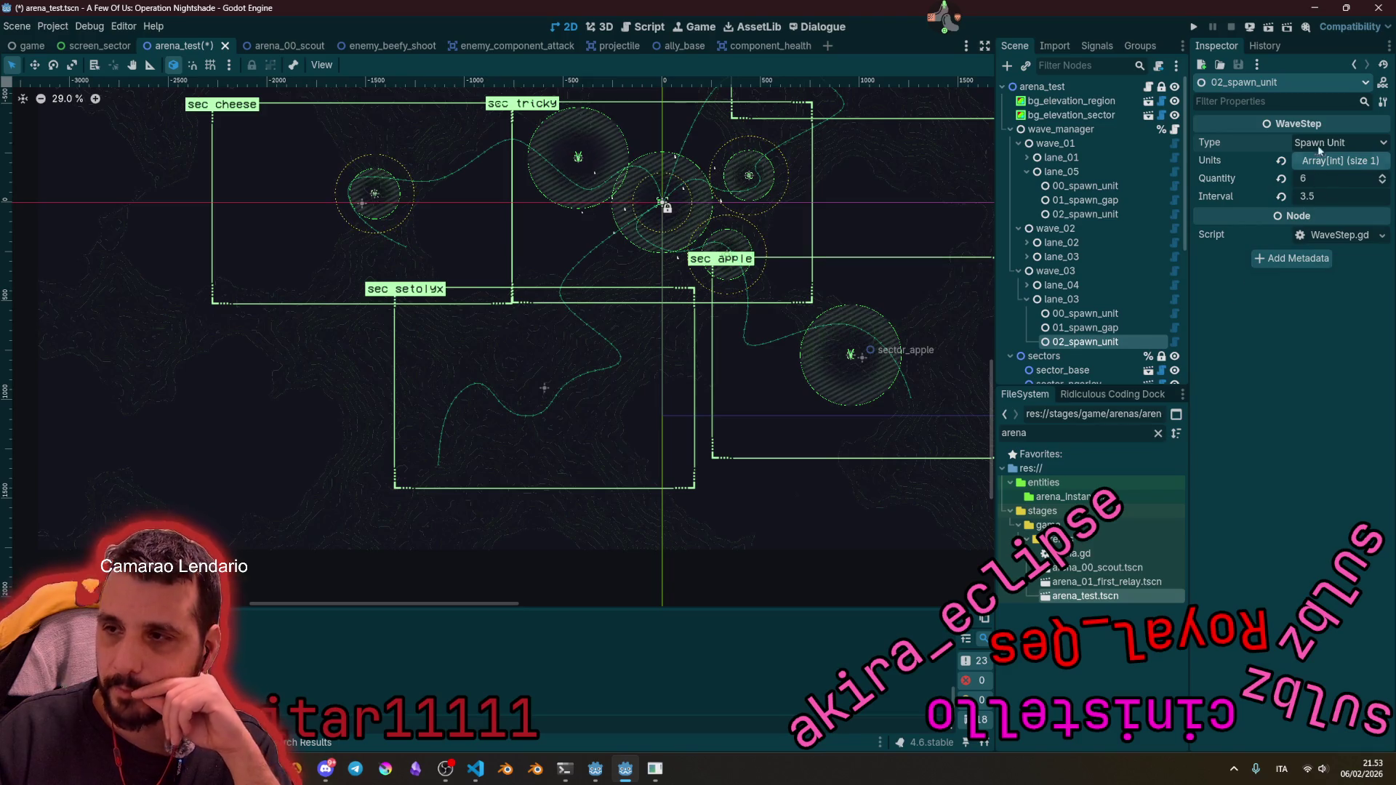
pyautogui.click(1326, 183)
pyautogui.write('25')
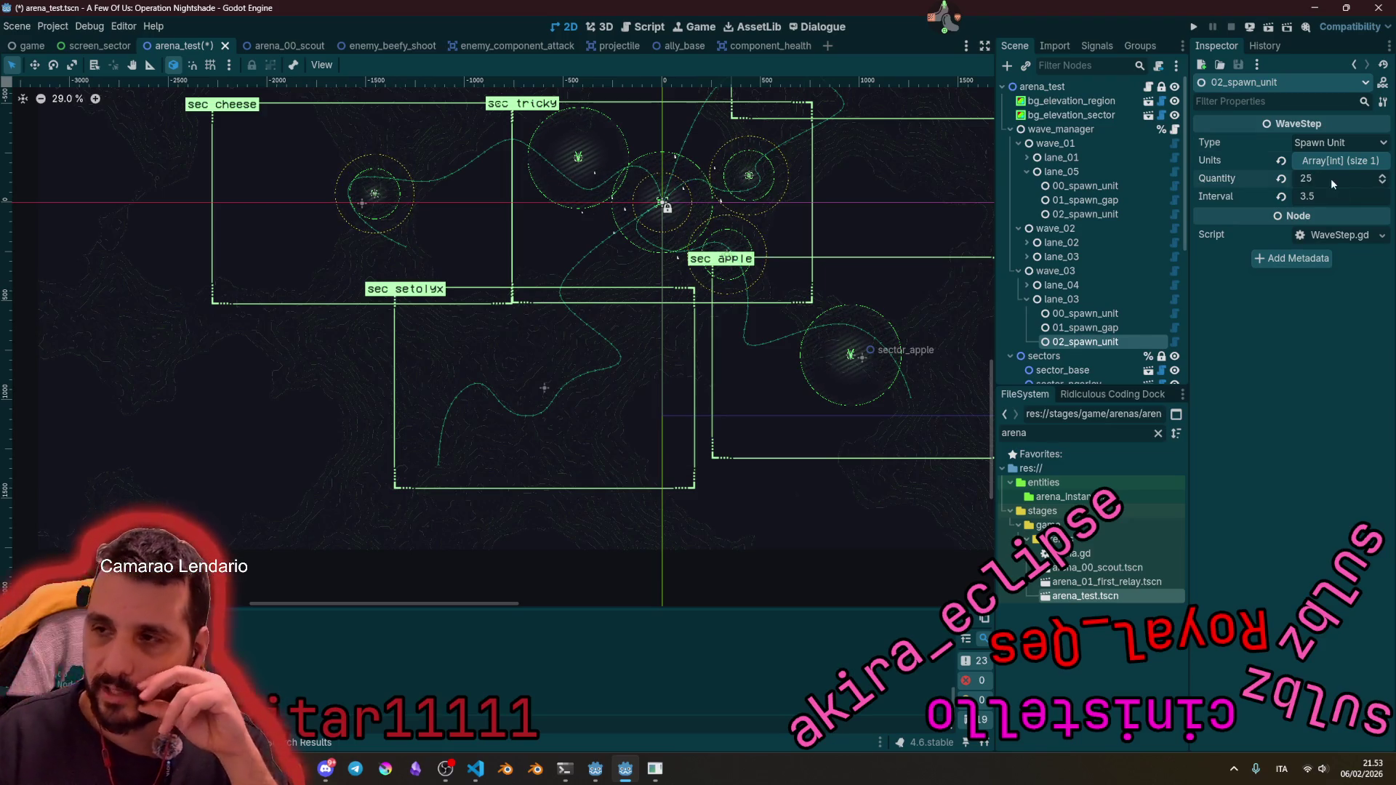
pyautogui.click(1341, 163)
pyautogui.click(1341, 198)
pyautogui.click(1339, 227)
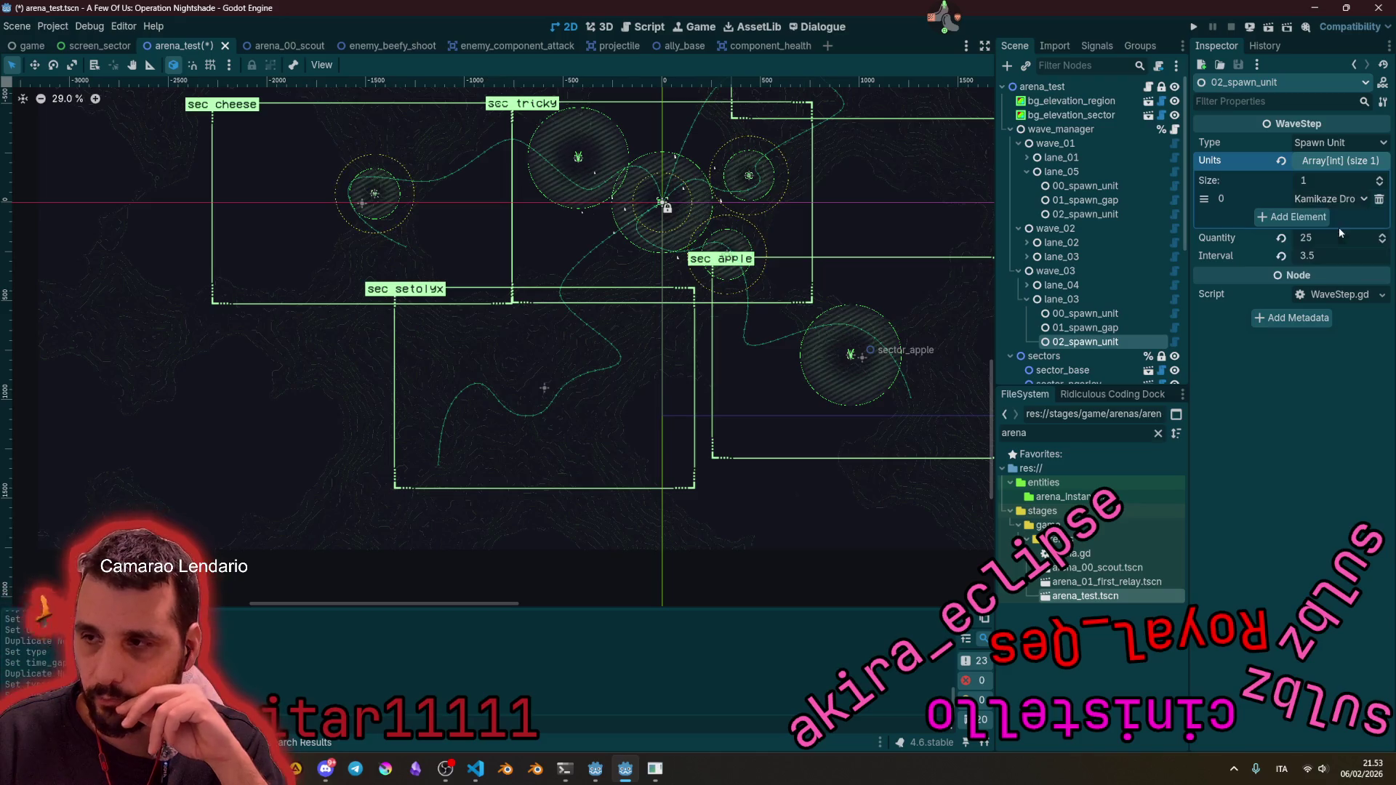
pyautogui.click(1322, 168)
pyautogui.click(1338, 194)
pyautogui.write('2.8')
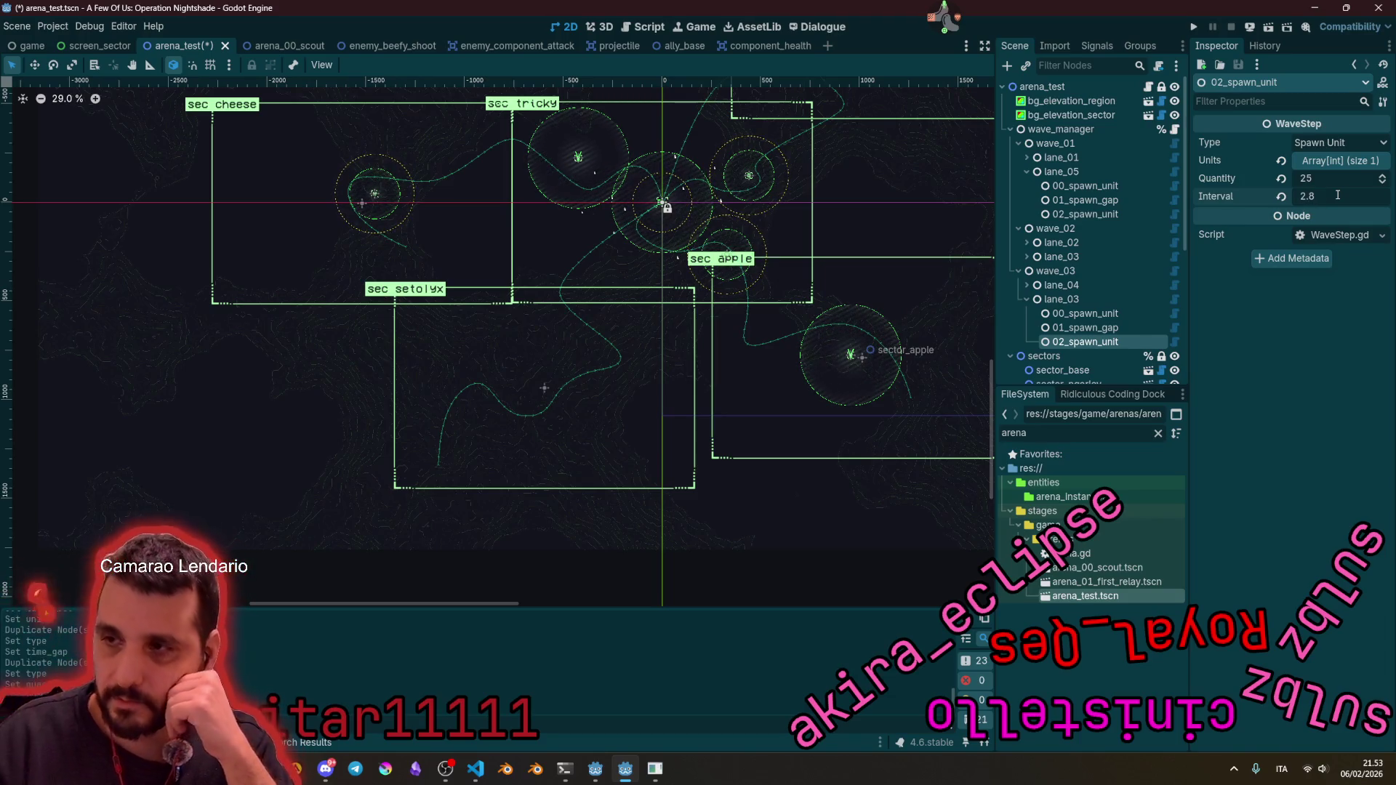
pyautogui.click(1056, 285)
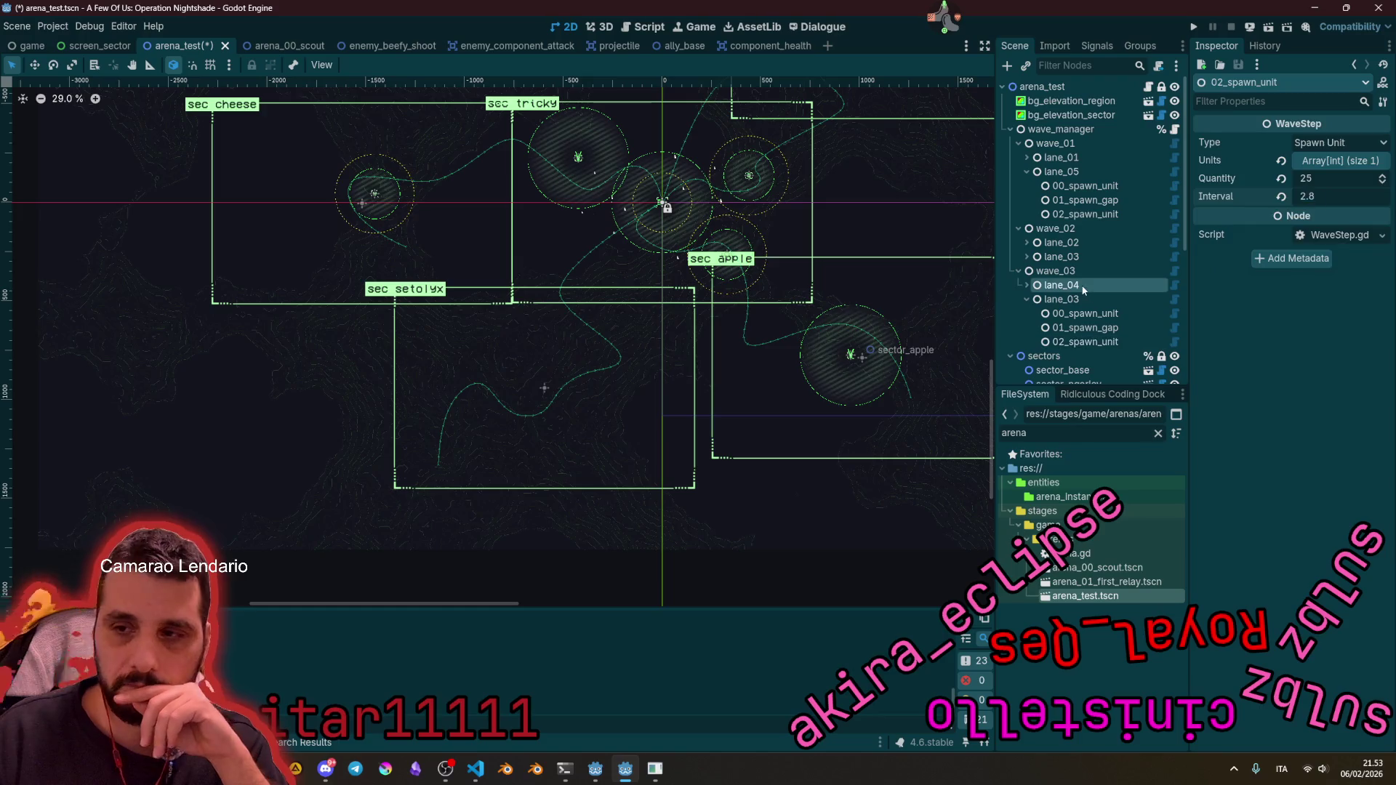
# Step: Duplicate lane_03 as lane_05 and move its spawn gap to the start
pyautogui.click(1028, 299)
pyautogui.click(1066, 228)
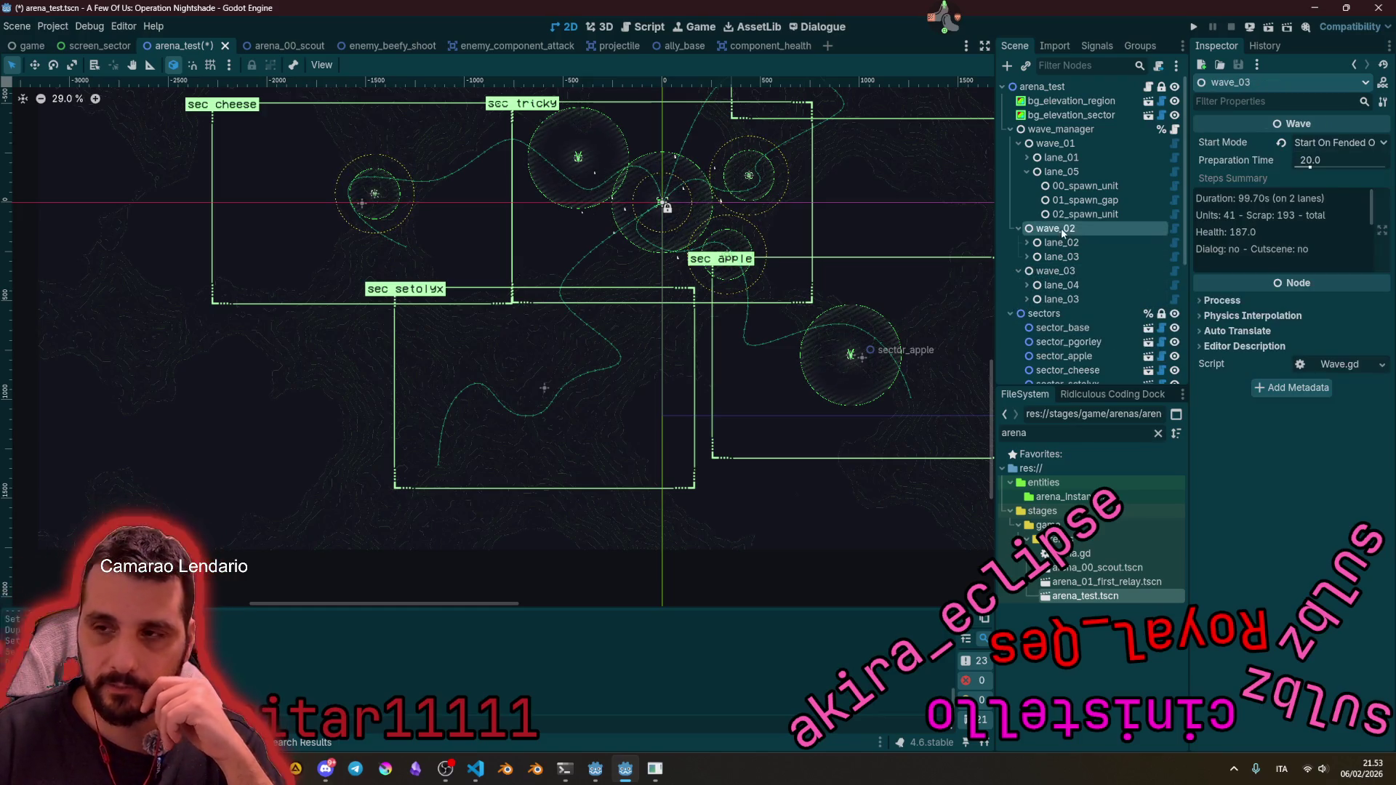
pyautogui.click(1059, 270)
pyautogui.click(1064, 299)
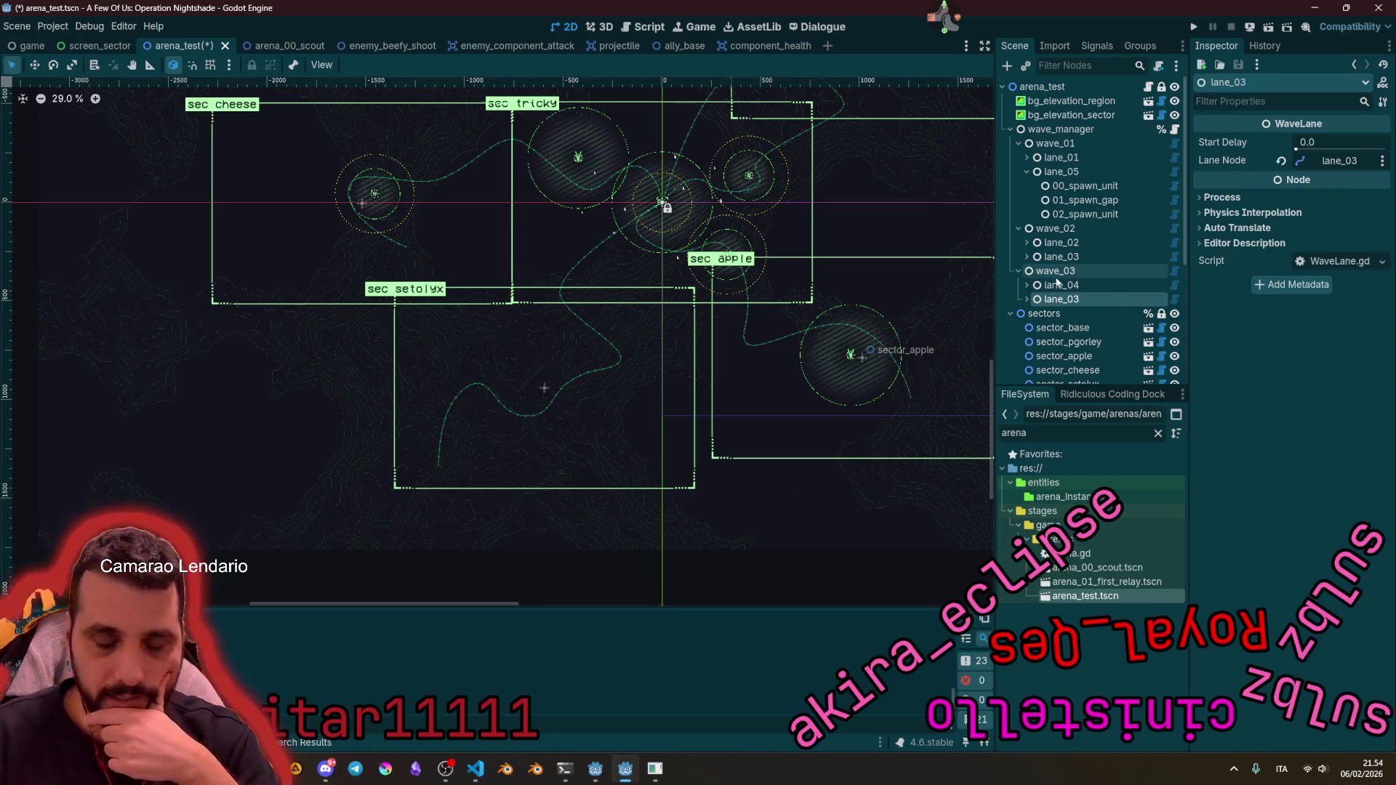
pyautogui.hotkey('ctrl', 'd')
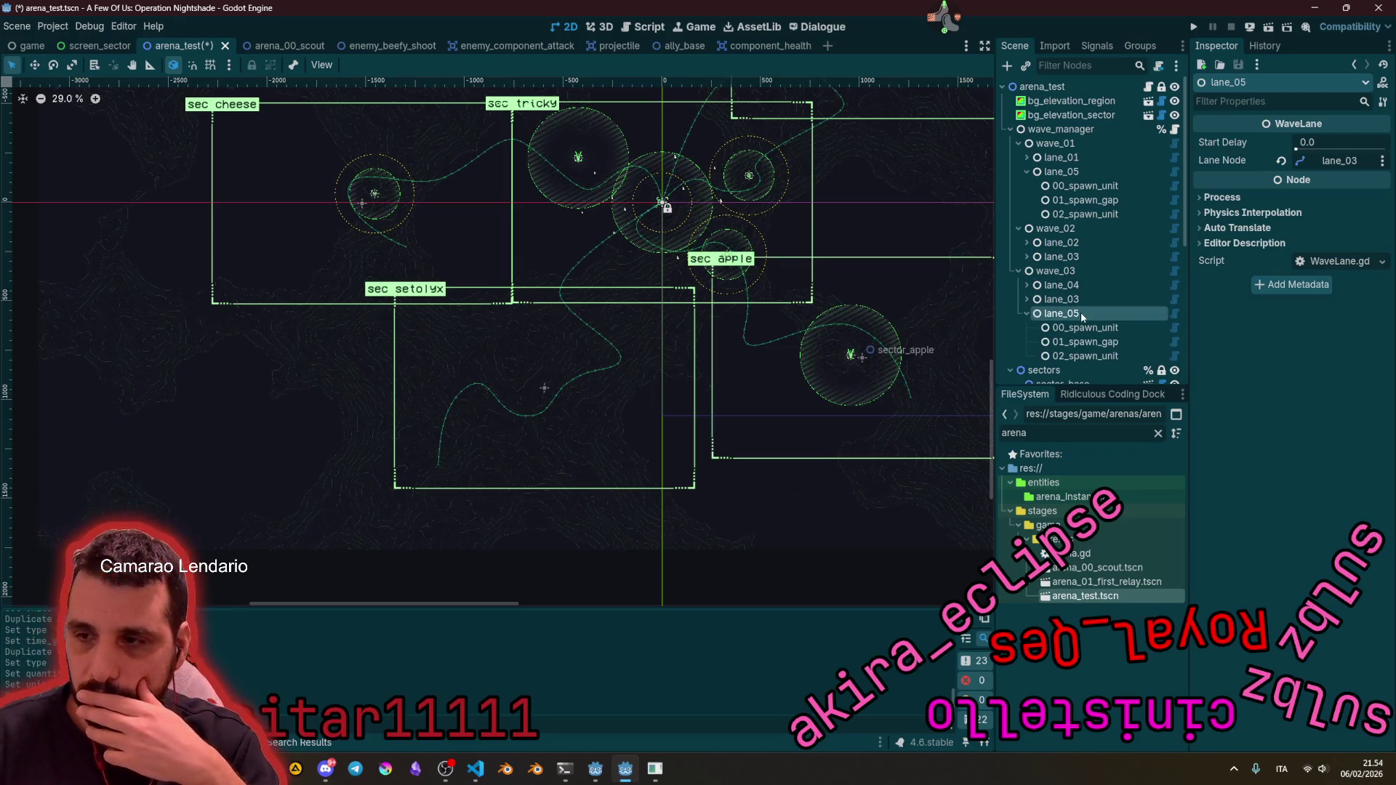
pyautogui.click(1092, 329)
pyautogui.moveTo(1090, 342); pyautogui.dragTo(1095, 325)
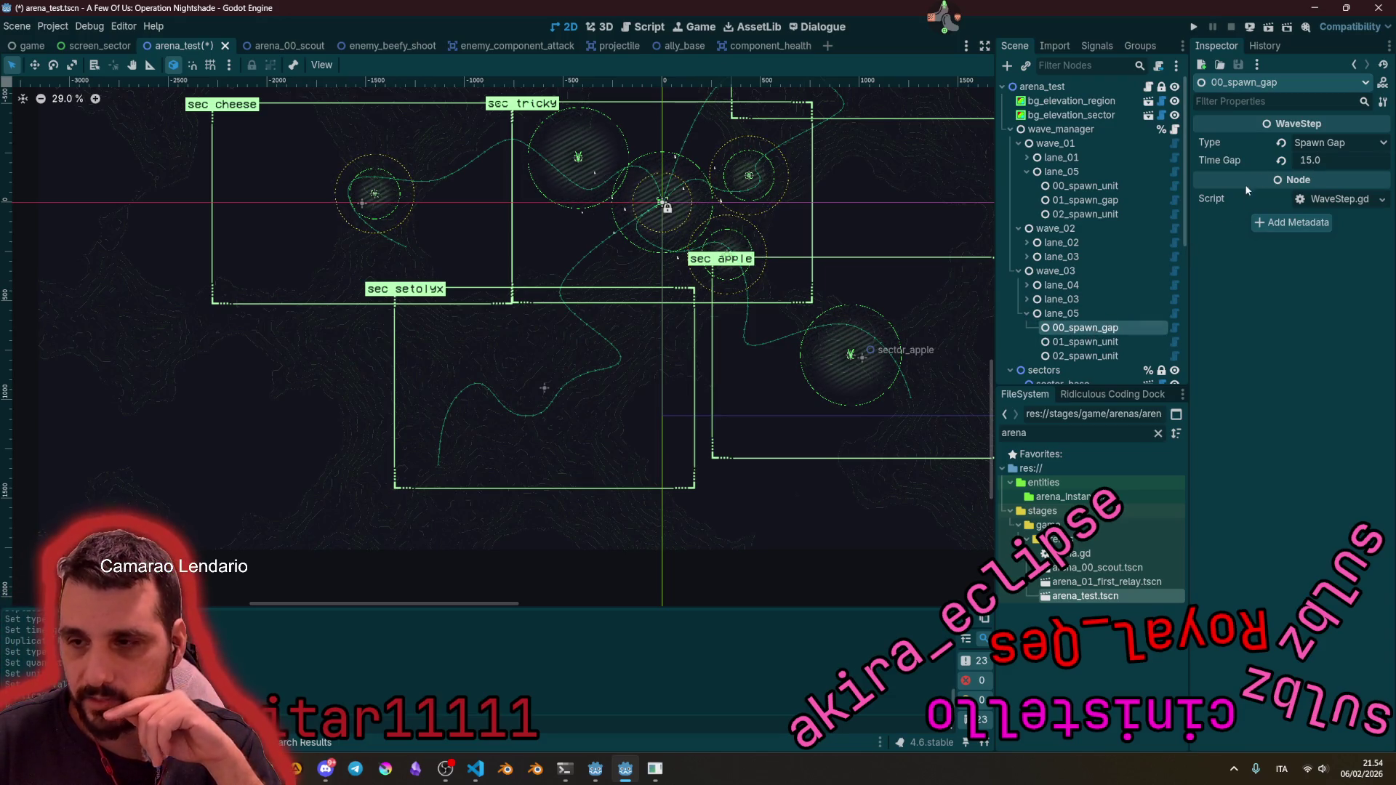
# Step: Set lane_05's first spawn unit step to 5 Kamikaze Beefy units
pyautogui.click(1084, 347)
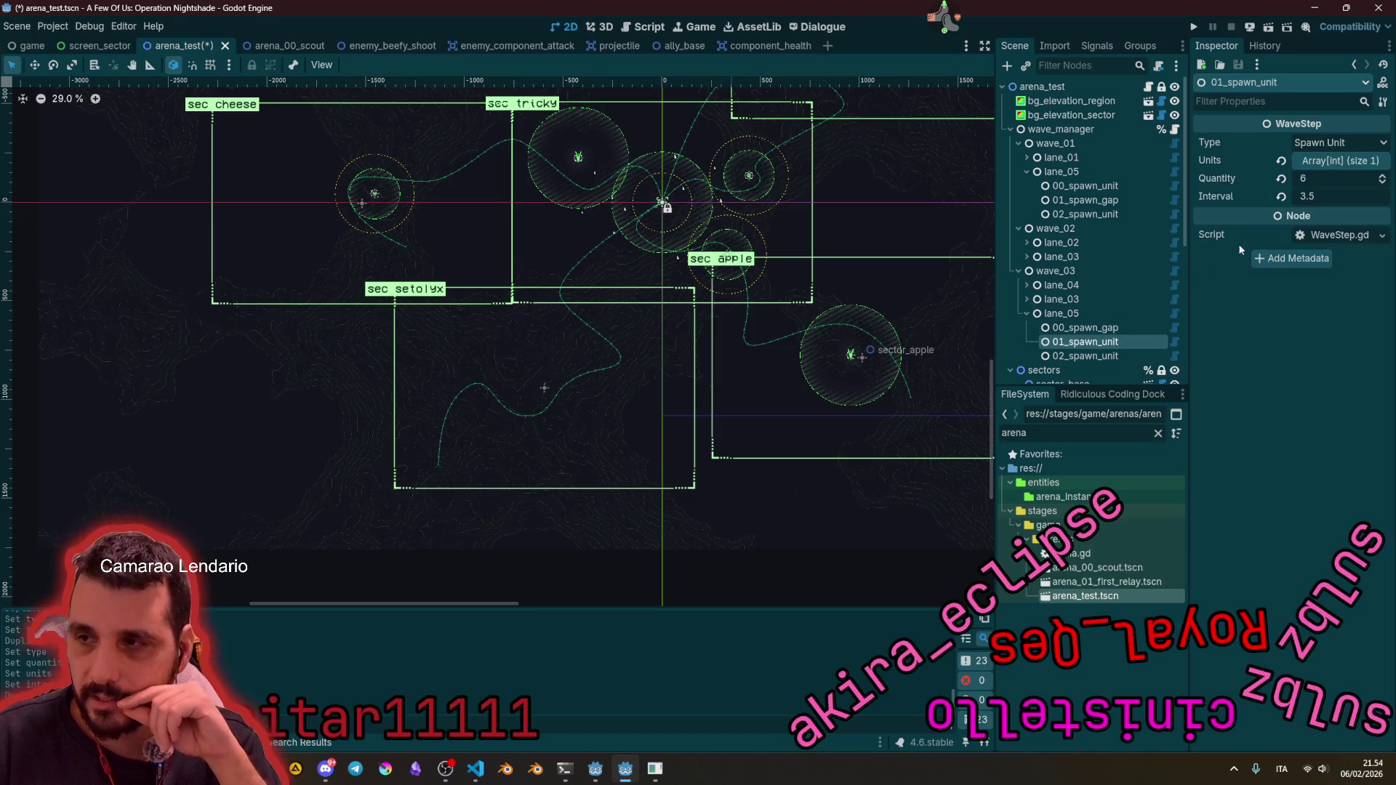
pyautogui.click(1333, 169)
pyautogui.click(1332, 200)
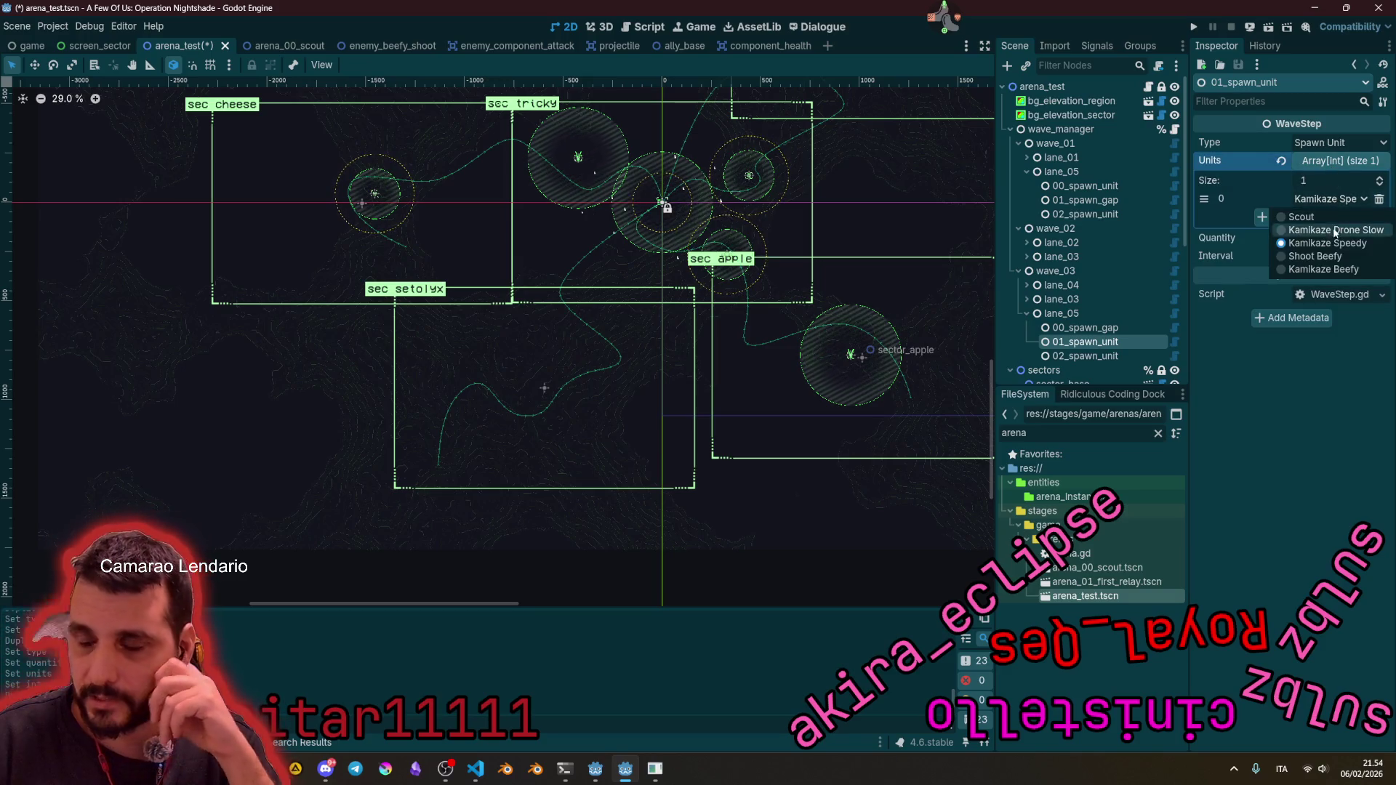
pyautogui.click(1325, 270)
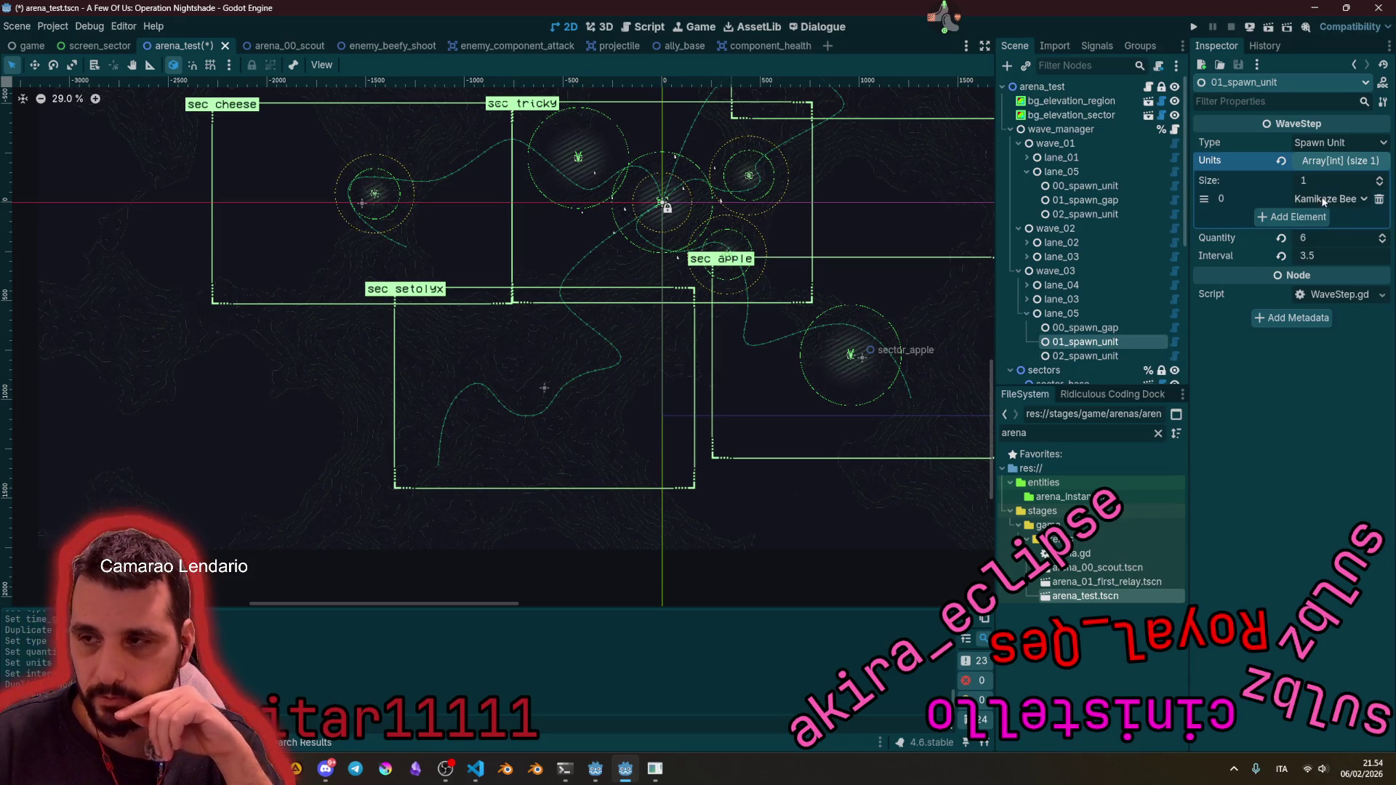
pyautogui.click(1333, 162)
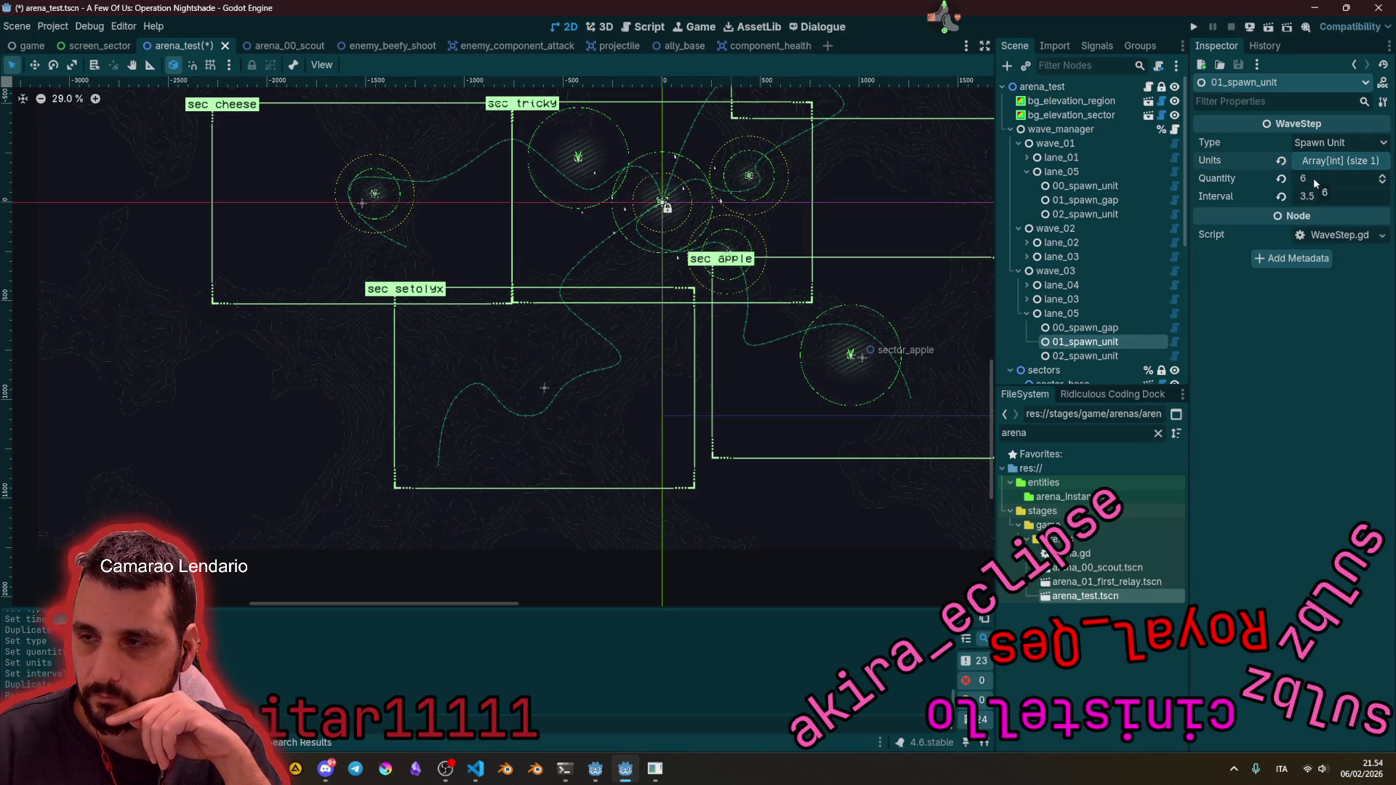
pyautogui.click(1315, 180)
pyautogui.write('5')
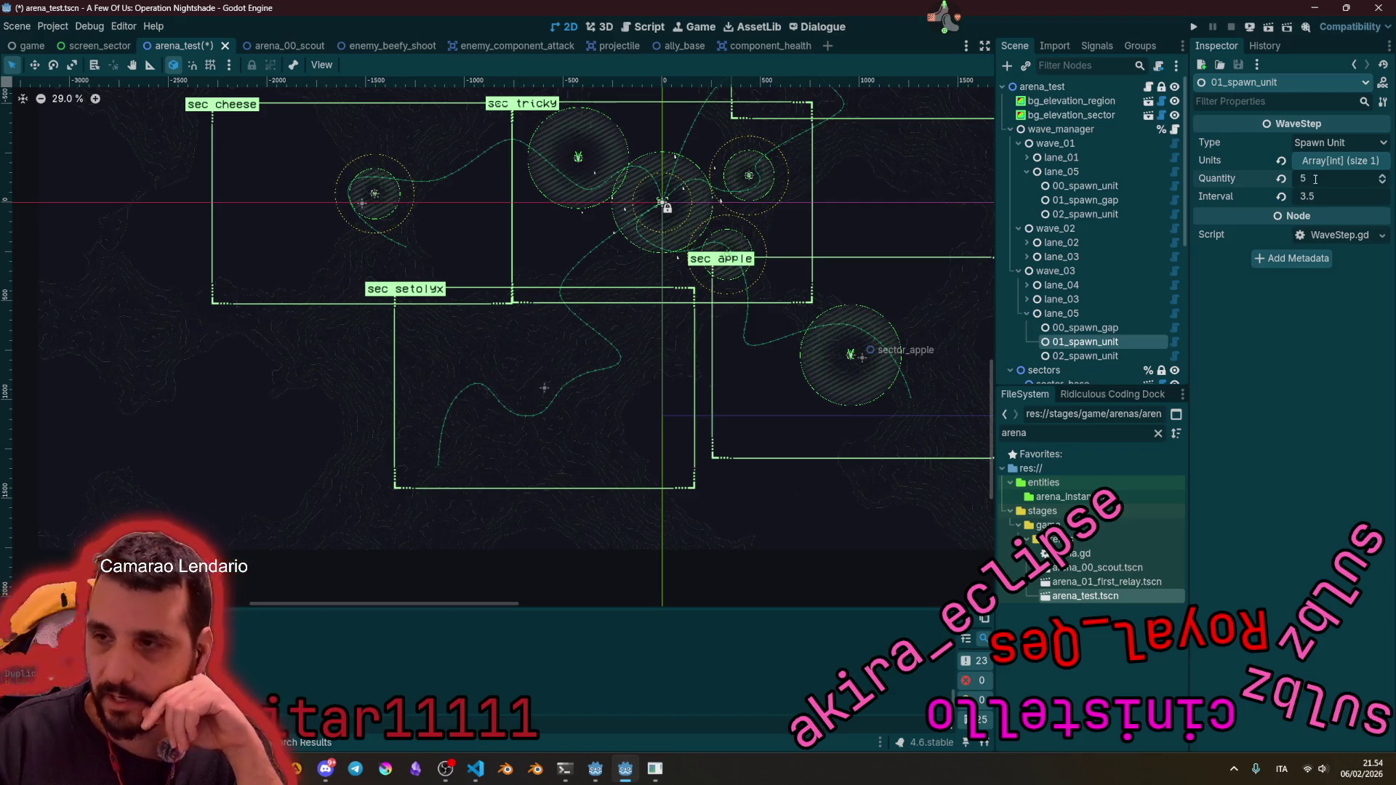
pyautogui.press('Return')
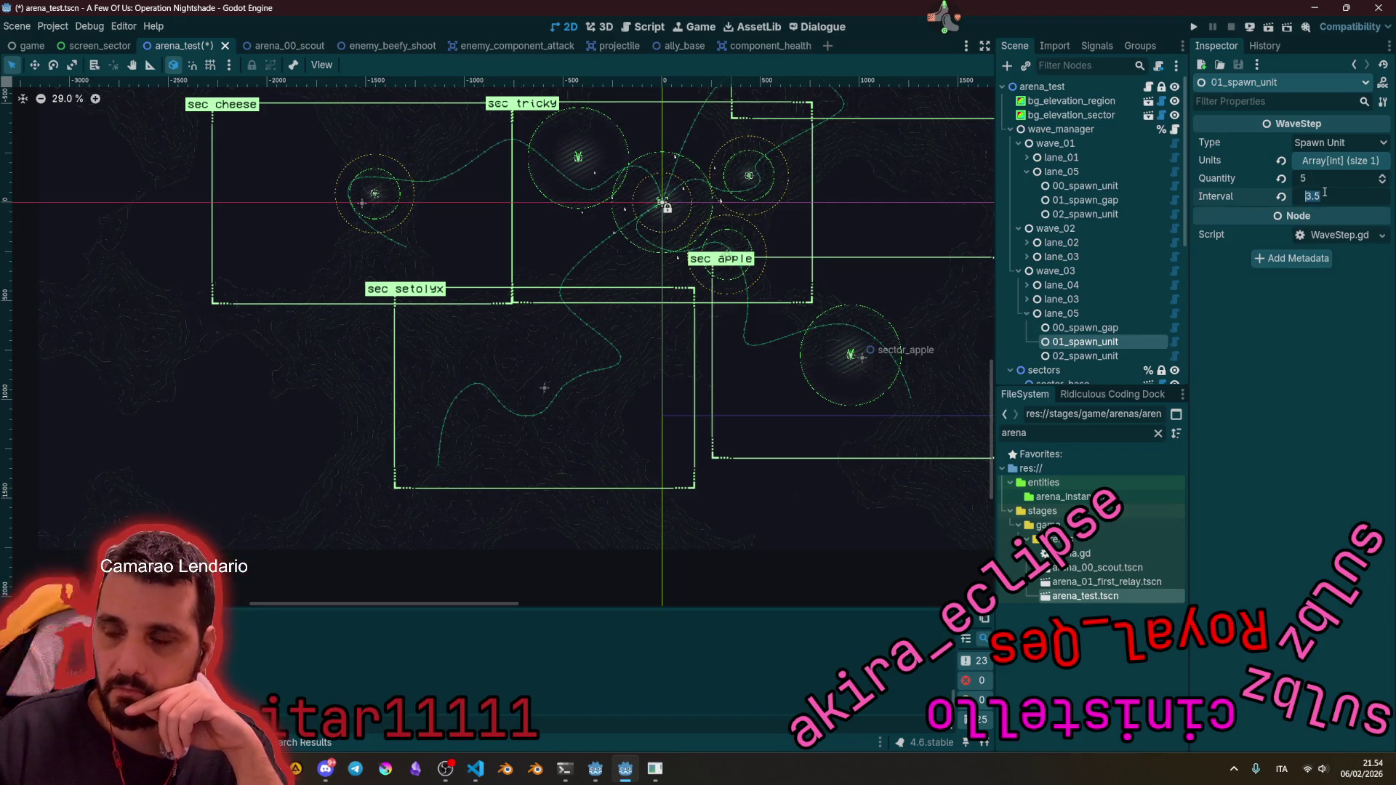
# Step: Keep Kamikaze Drone Slow as the unit for lane_05's final spawn step
pyautogui.click(1076, 355)
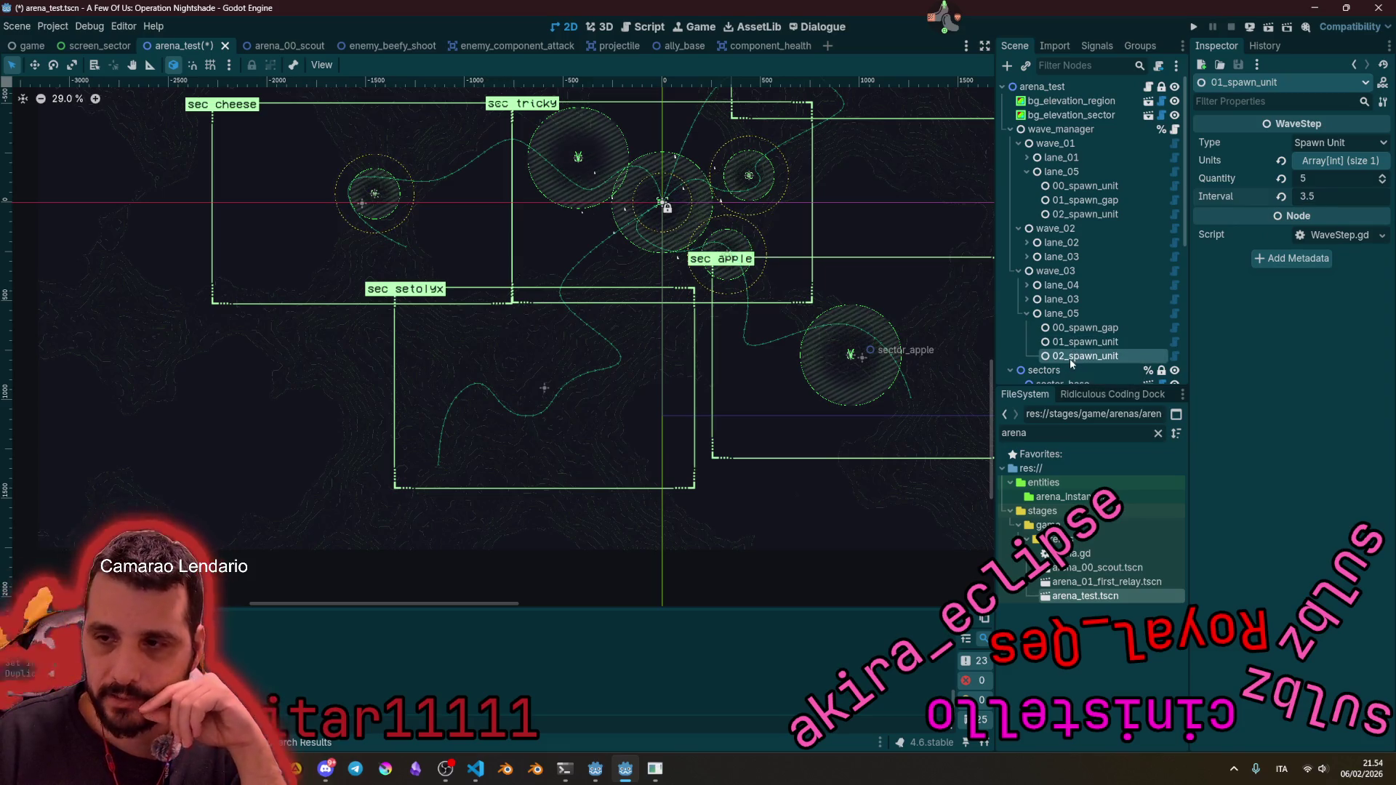
pyautogui.click(1339, 160)
pyautogui.click(1340, 198)
pyautogui.click(1336, 179)
pyautogui.click(1338, 161)
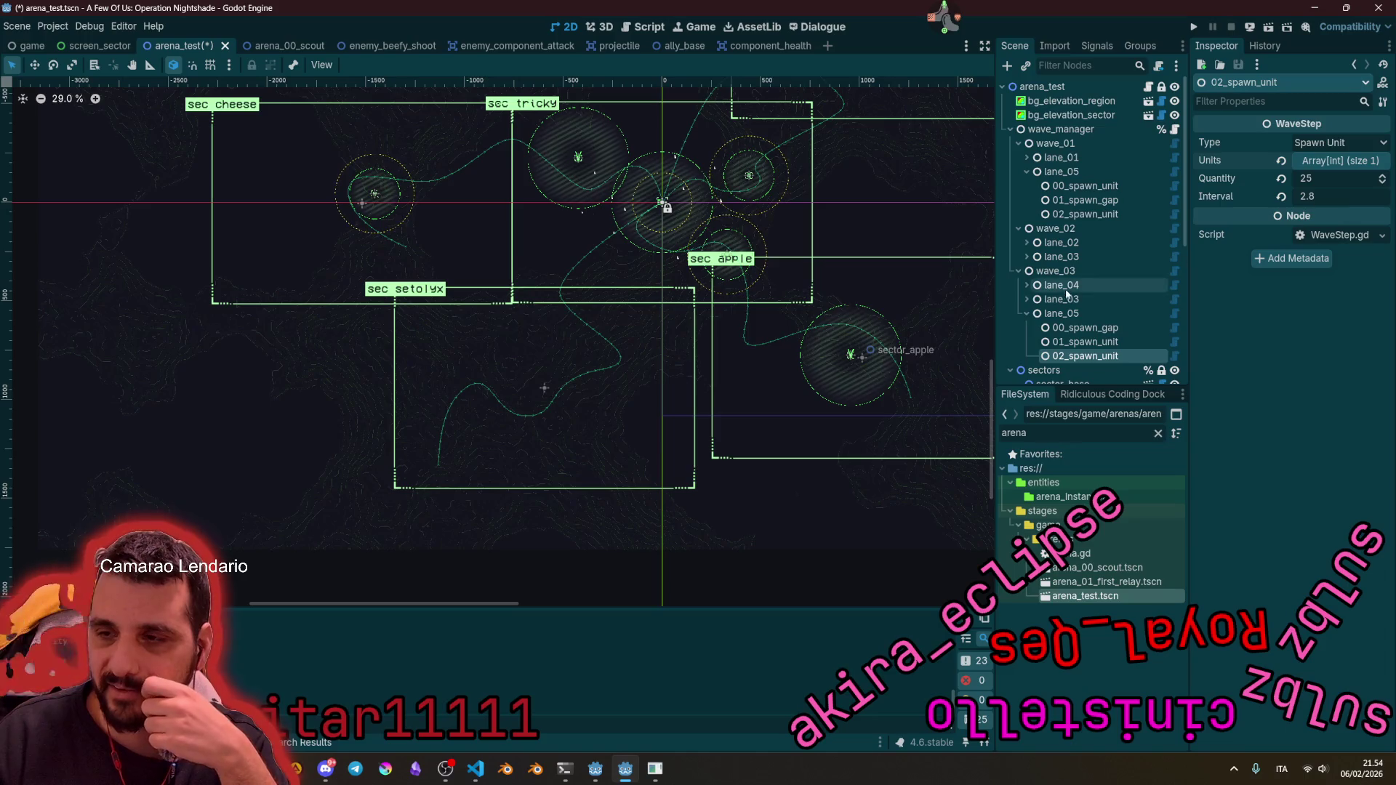
# Step: Point the new wave lane's Lane Node at the lane_01 path
pyautogui.click(1067, 314)
pyautogui.click(1341, 162)
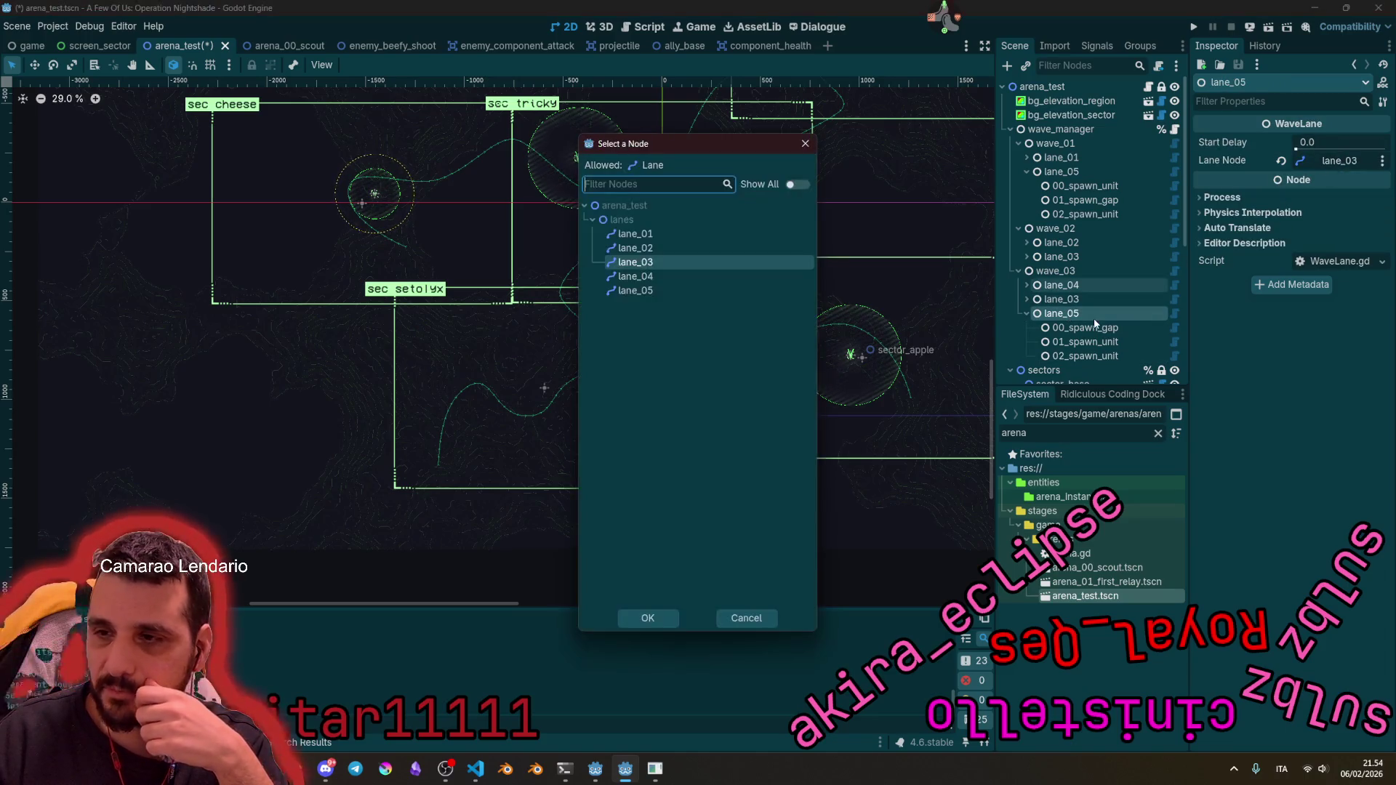
pyautogui.click(633, 293)
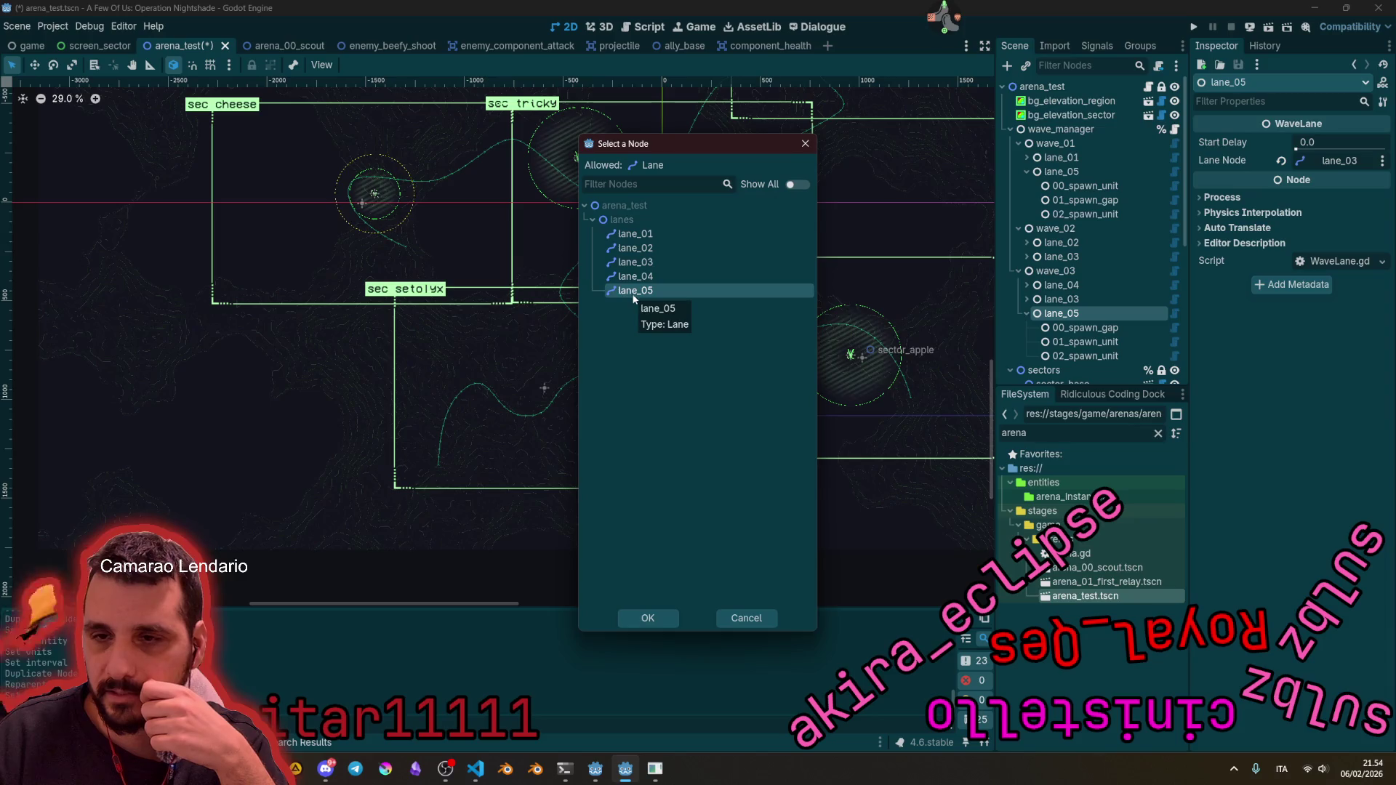
pyautogui.doubleClick(633, 292)
pyautogui.scroll(3, 727, 265)
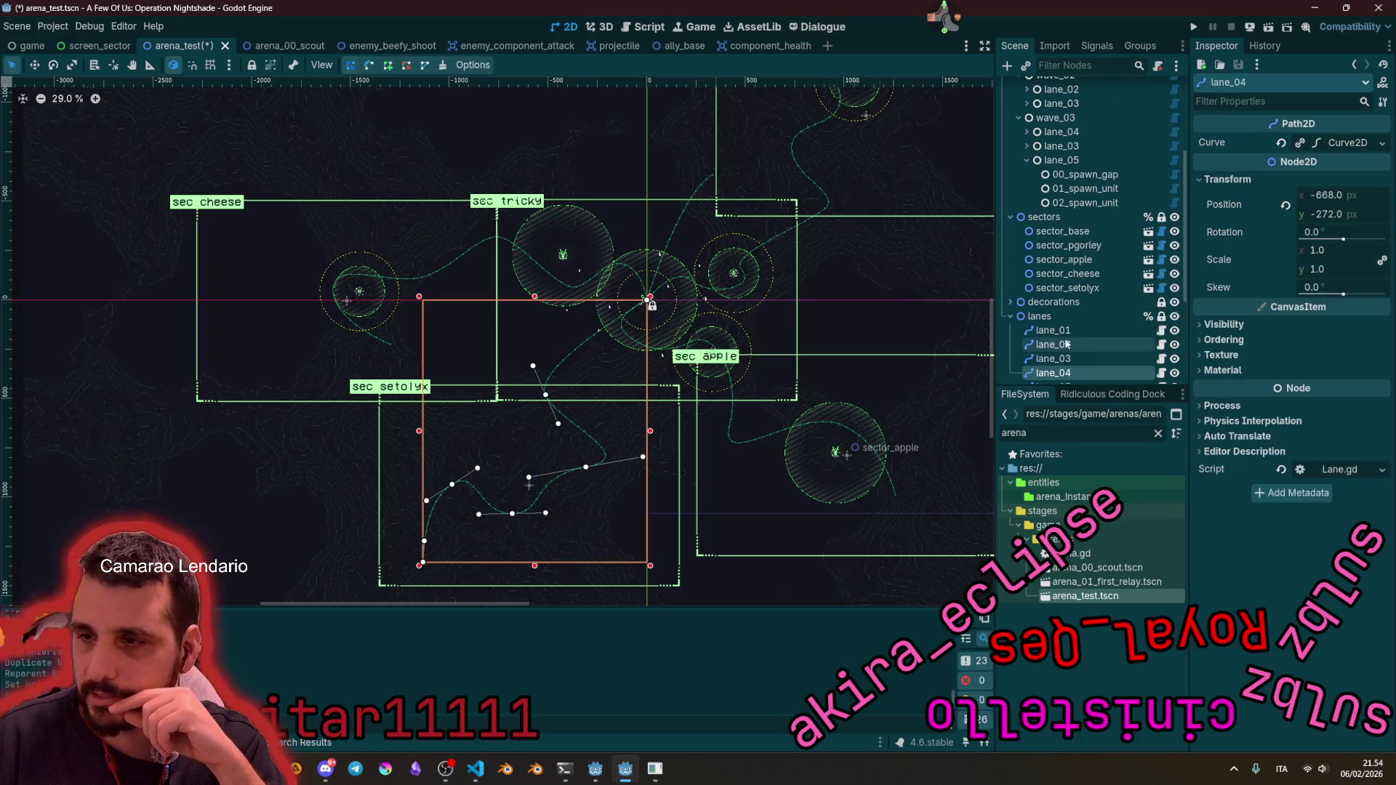
pyautogui.click(1059, 331)
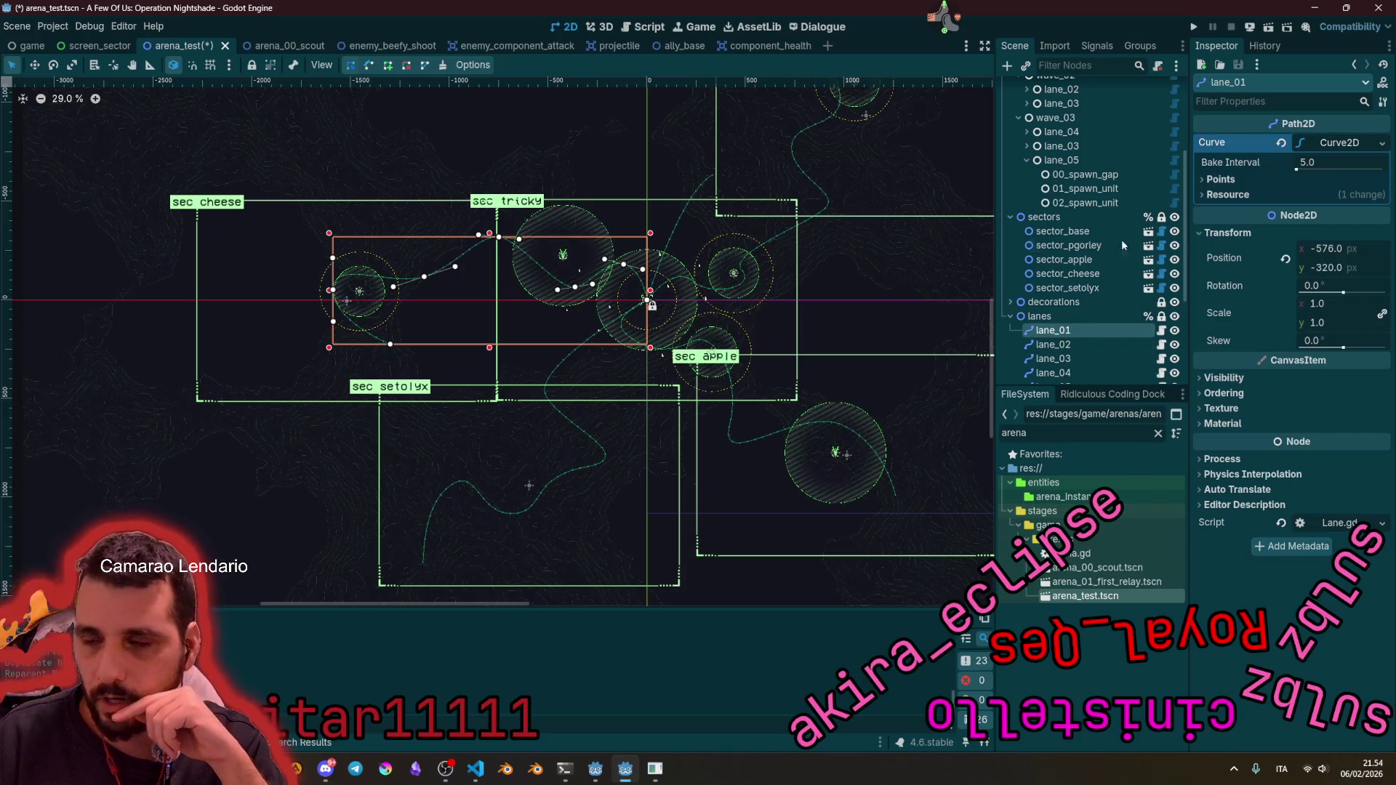
pyautogui.click(1091, 160)
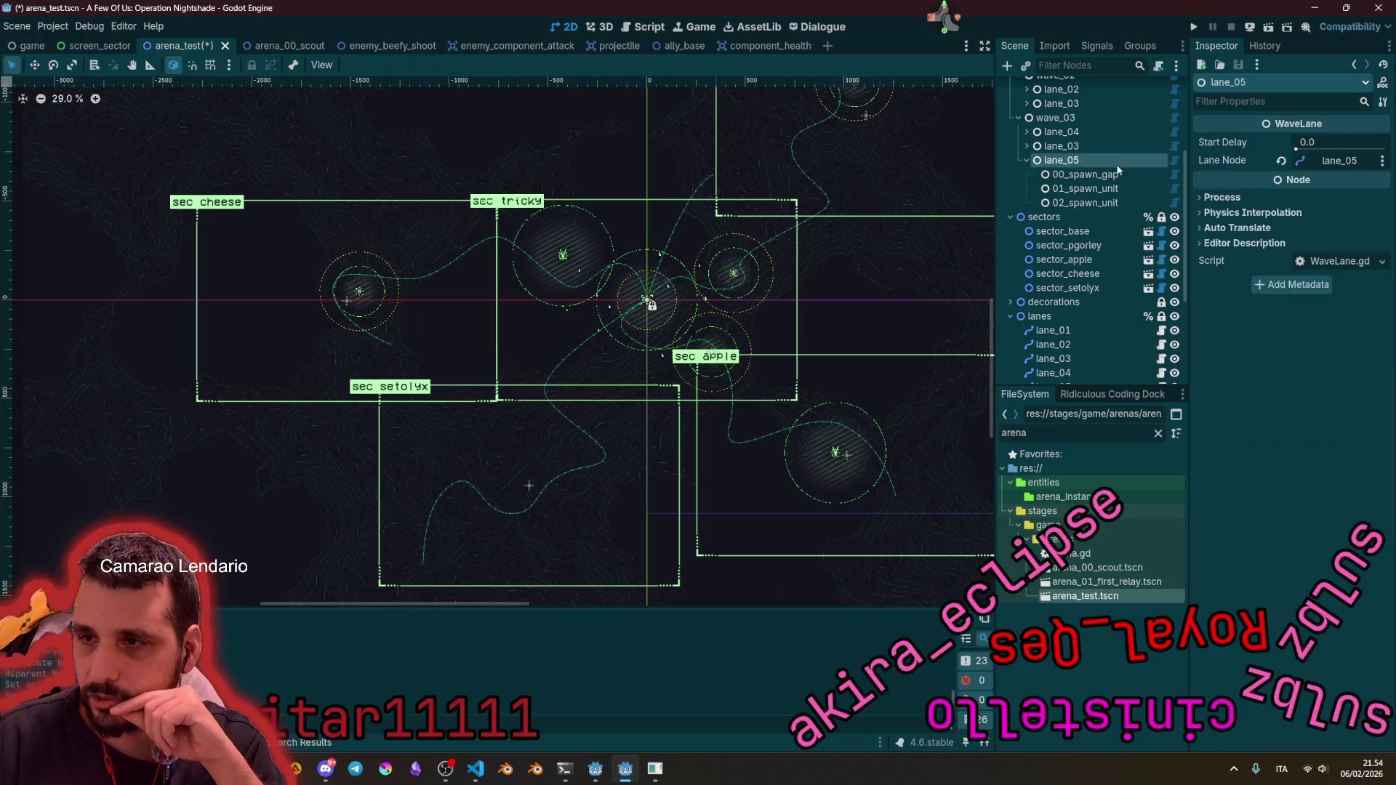
pyautogui.click(1340, 161)
pyautogui.doubleClick(635, 232)
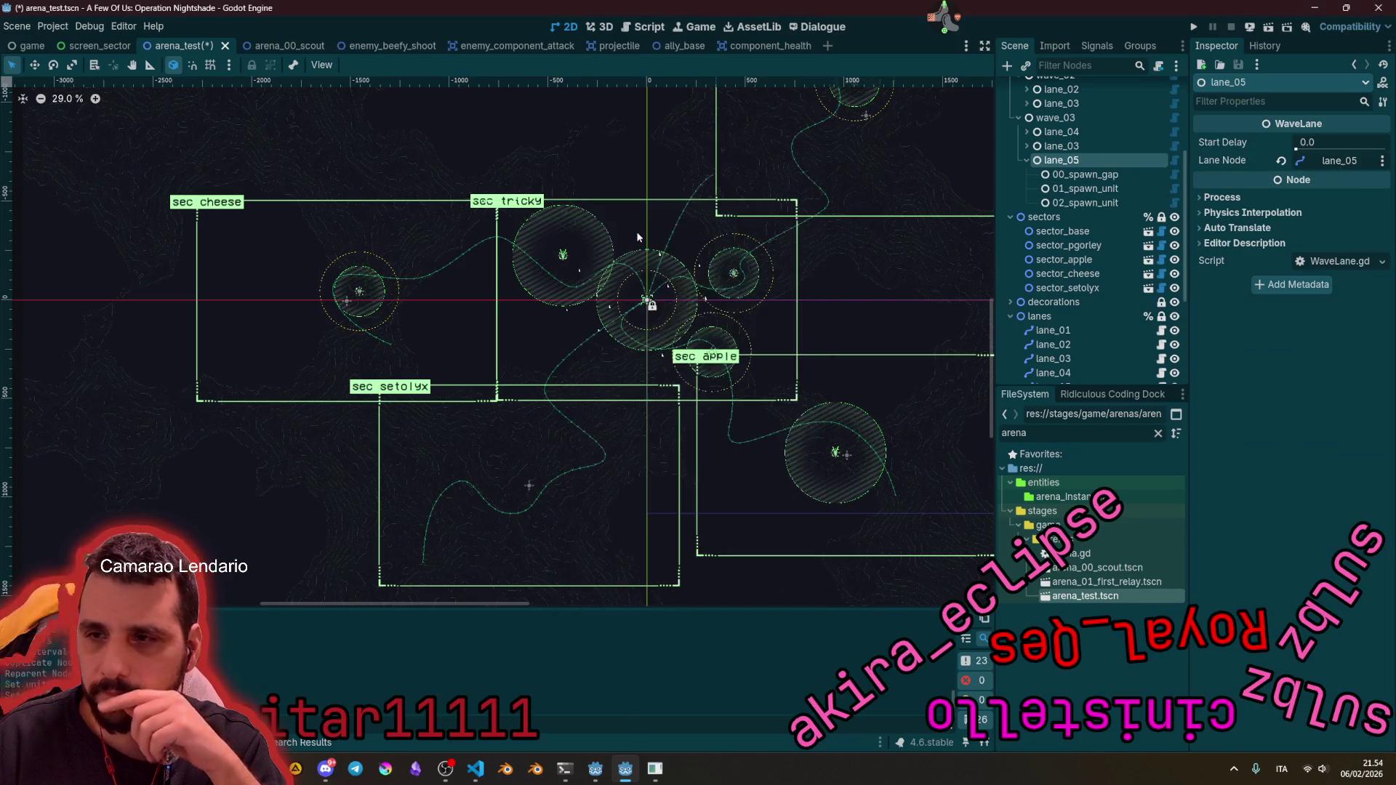
# Step: Reorder wave_03's lanes to lane_01, lane_03, lane_04, then run the project with F5
pyautogui.click(1026, 160)
pyautogui.moveTo(1060, 160); pyautogui.dragTo(1084, 140)
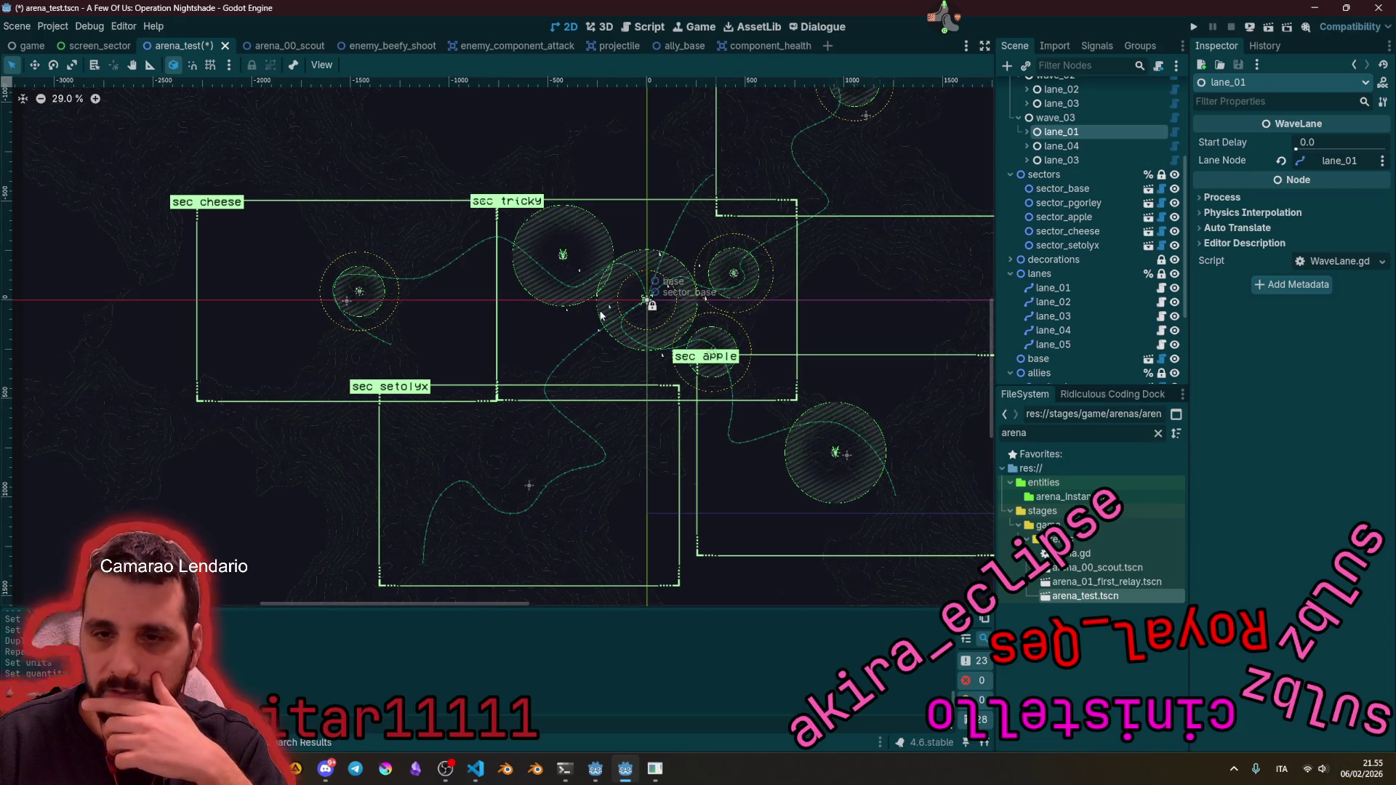
pyautogui.scroll(3, 695, 378)
pyautogui.hscroll(2, 694, 378)
pyautogui.scroll(-1, 695, 378)
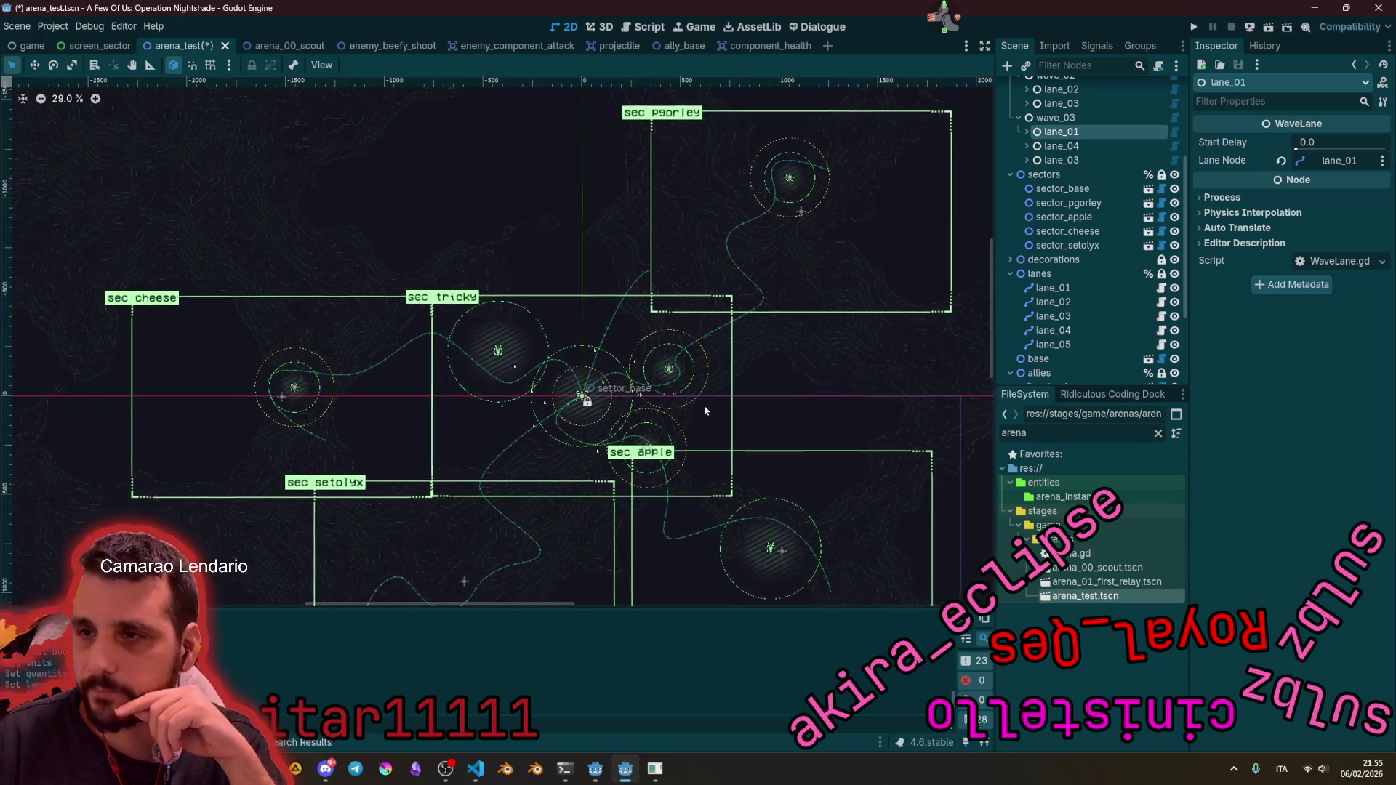
pyautogui.click(1062, 160)
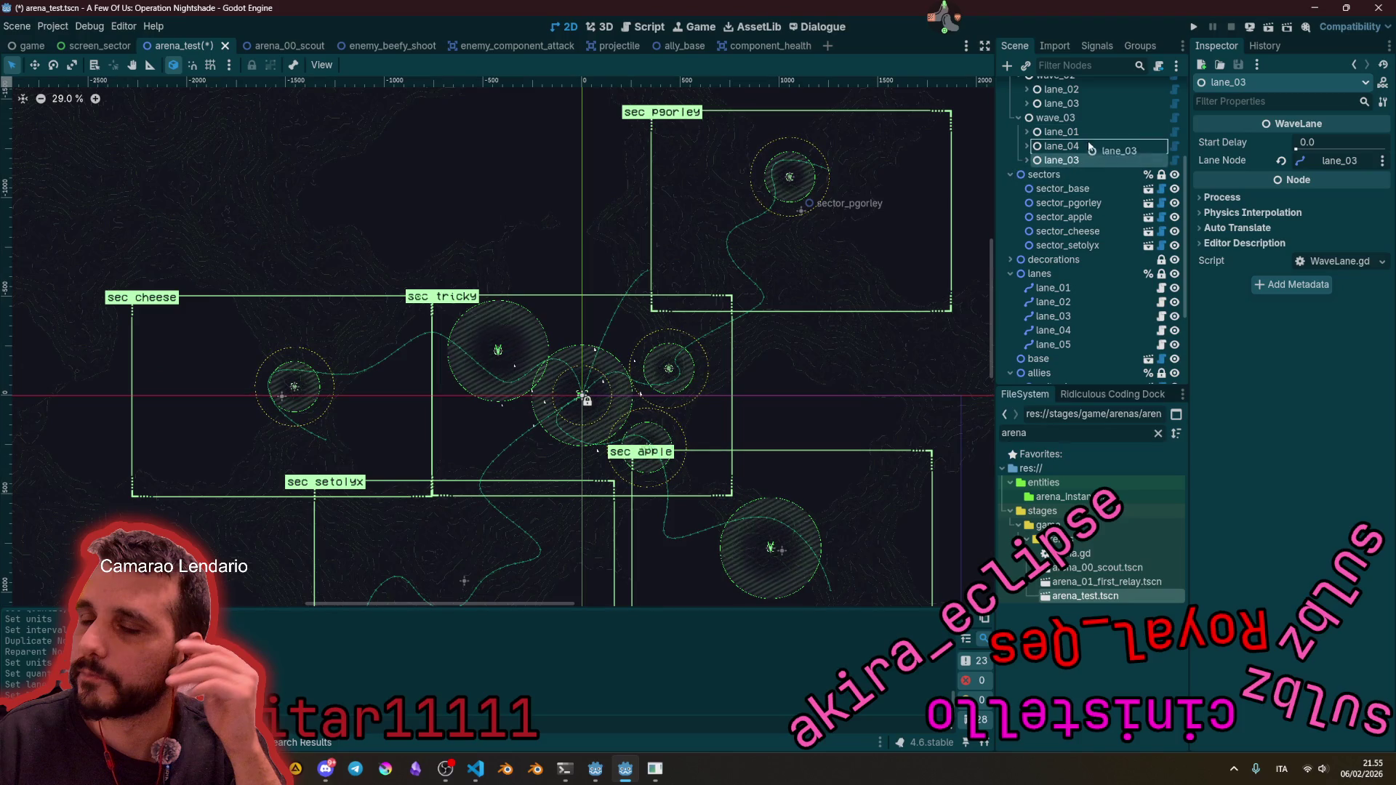
pyautogui.moveTo(1066, 146); pyautogui.dragTo(1069, 165)
pyautogui.click(1062, 132)
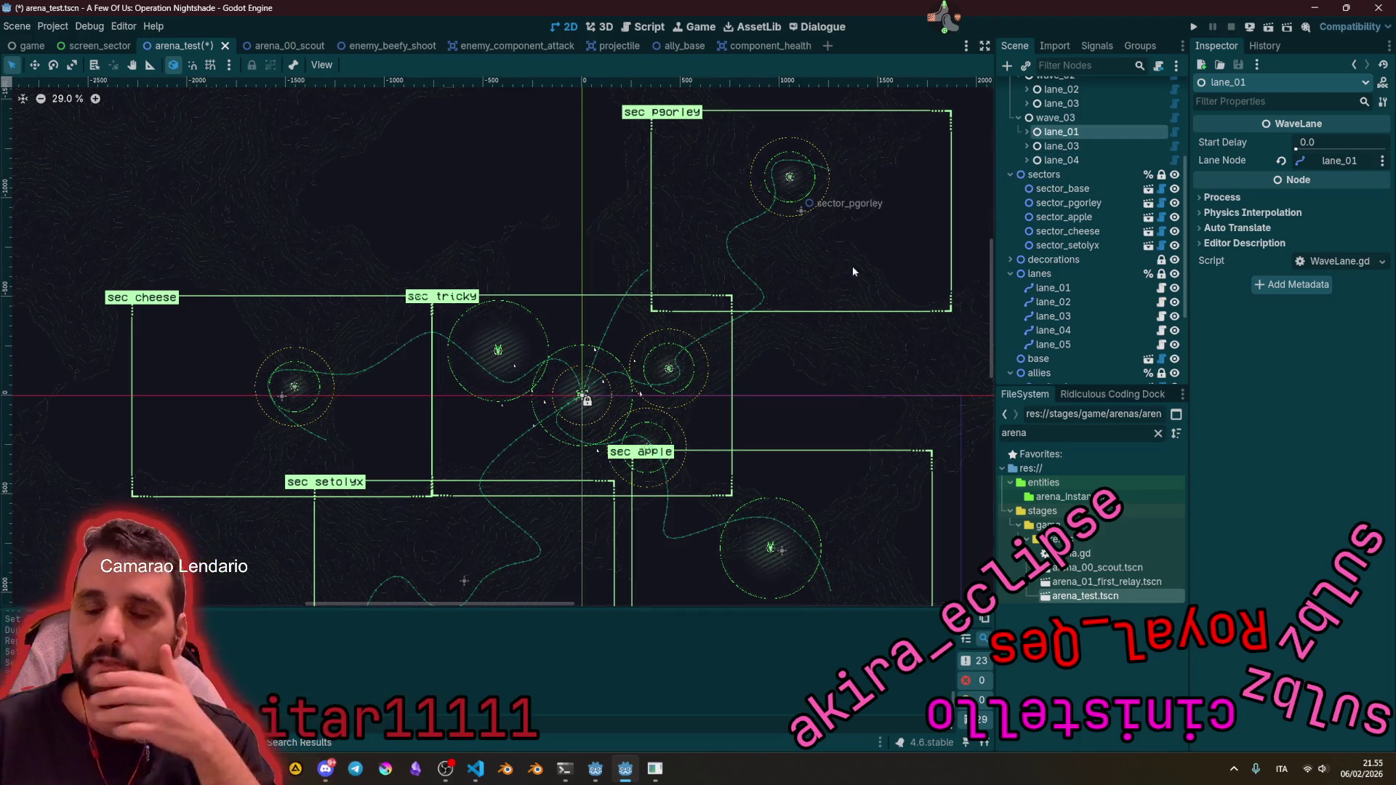
pyautogui.scroll(-3, 665, 377)
pyautogui.press('F5')
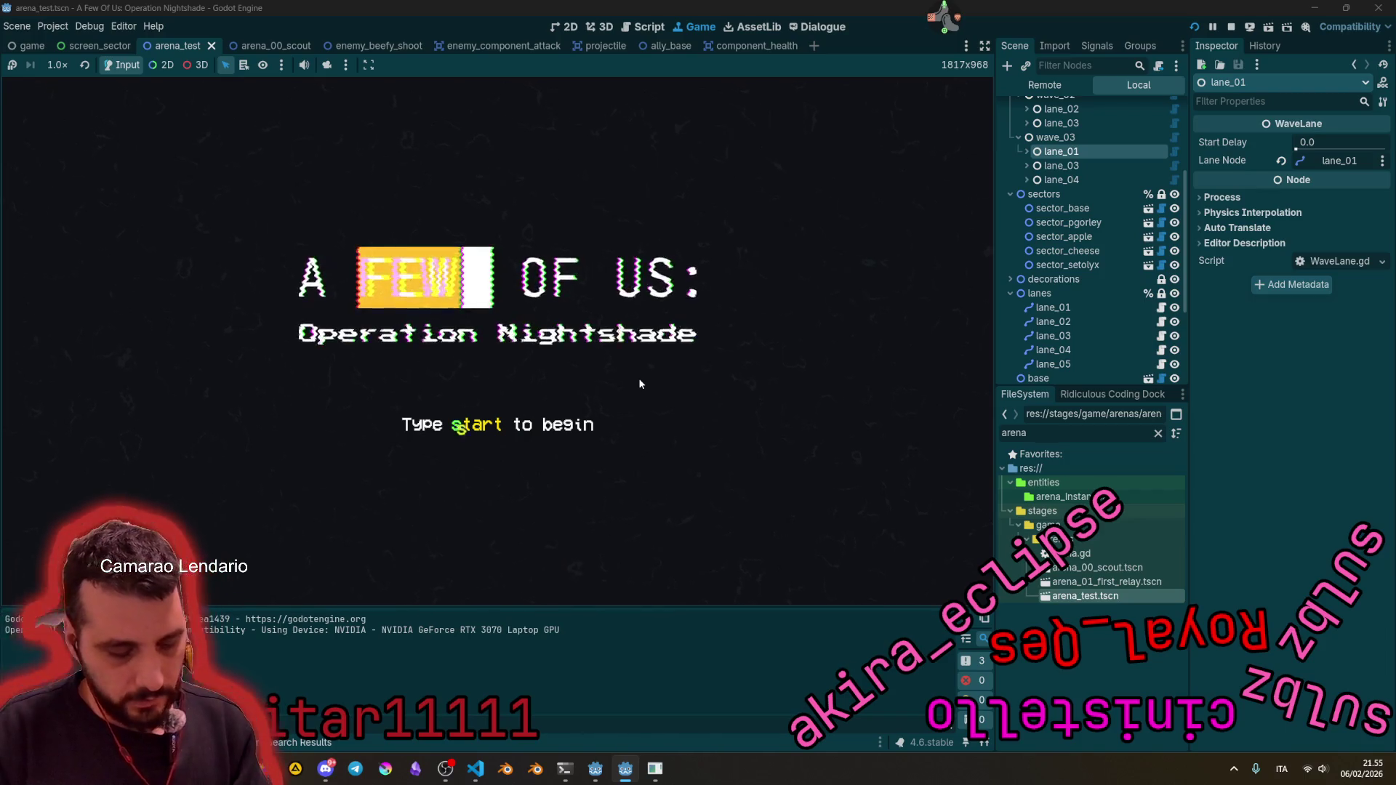
# Step: Start the game and toggle fullscreen on, then off, in the video options
pyautogui.write('tart')
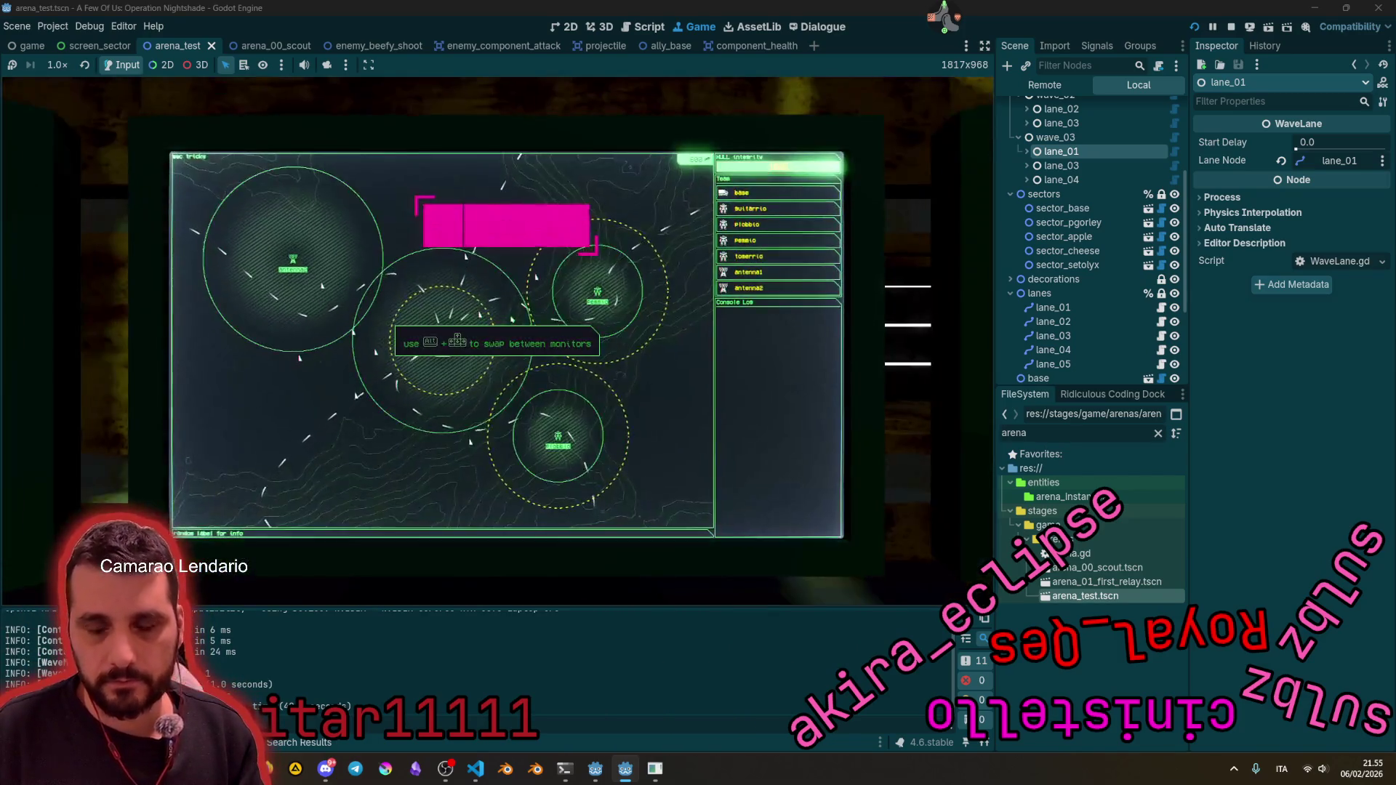
pyautogui.hotkey('alt', 'Right')
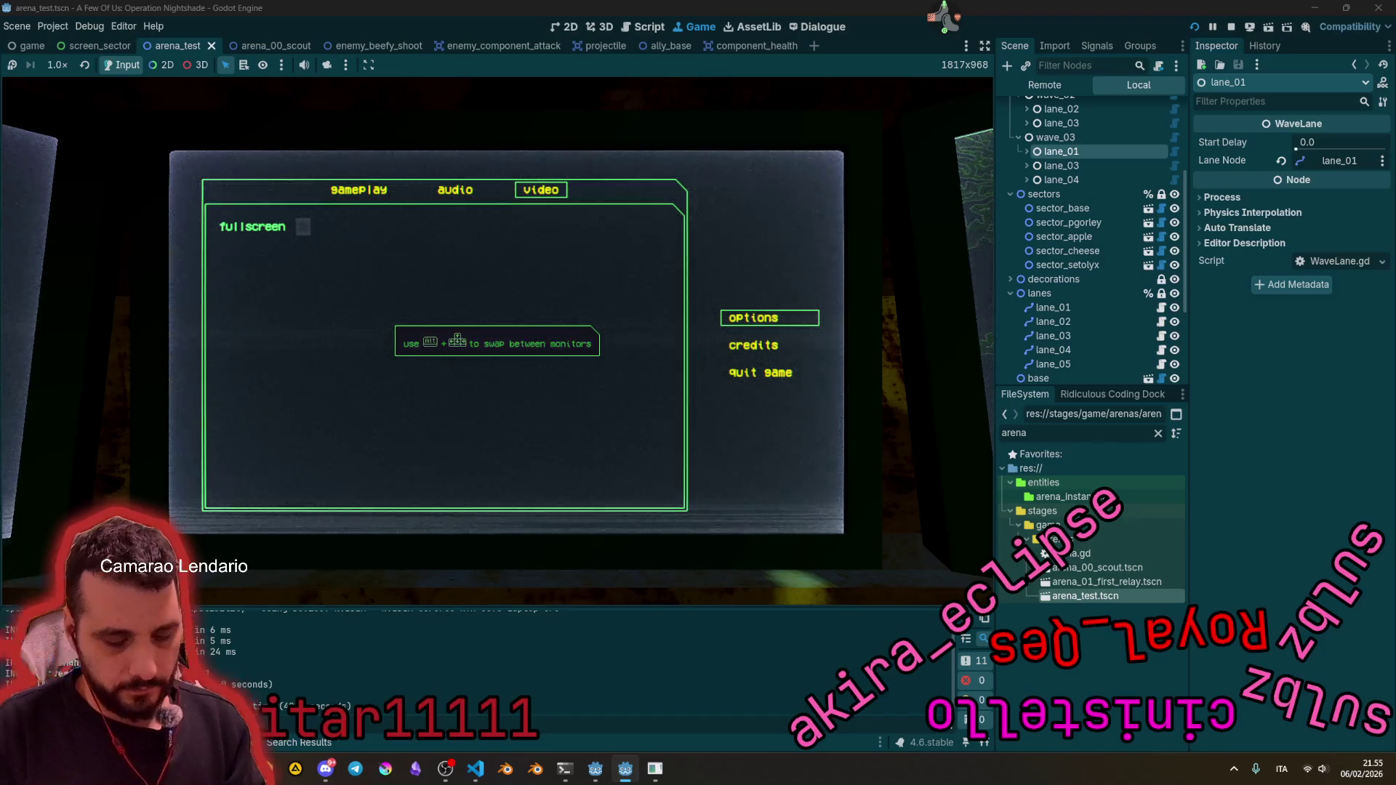
pyautogui.press('Right')
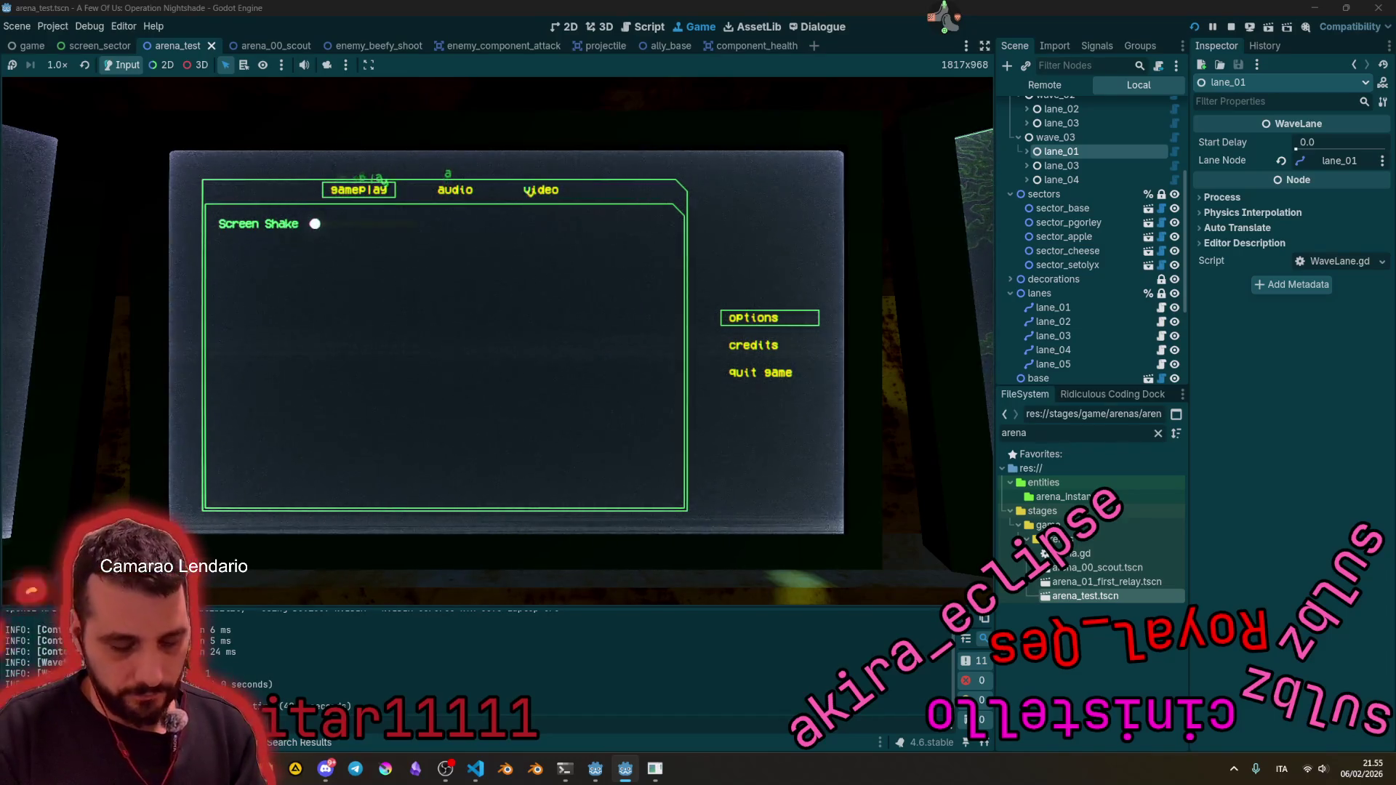
pyautogui.press('Left')
pyautogui.press('Return')
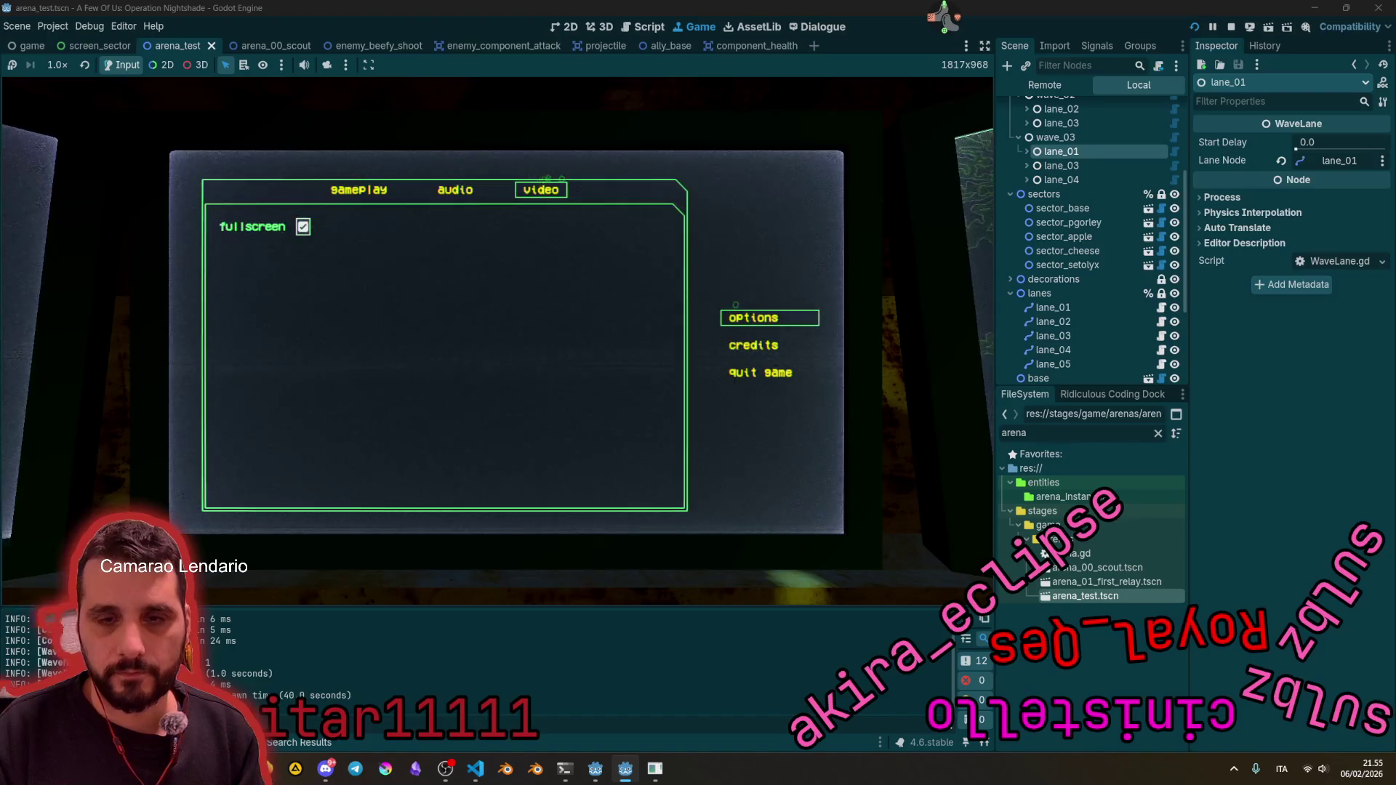
pyautogui.press('Return')
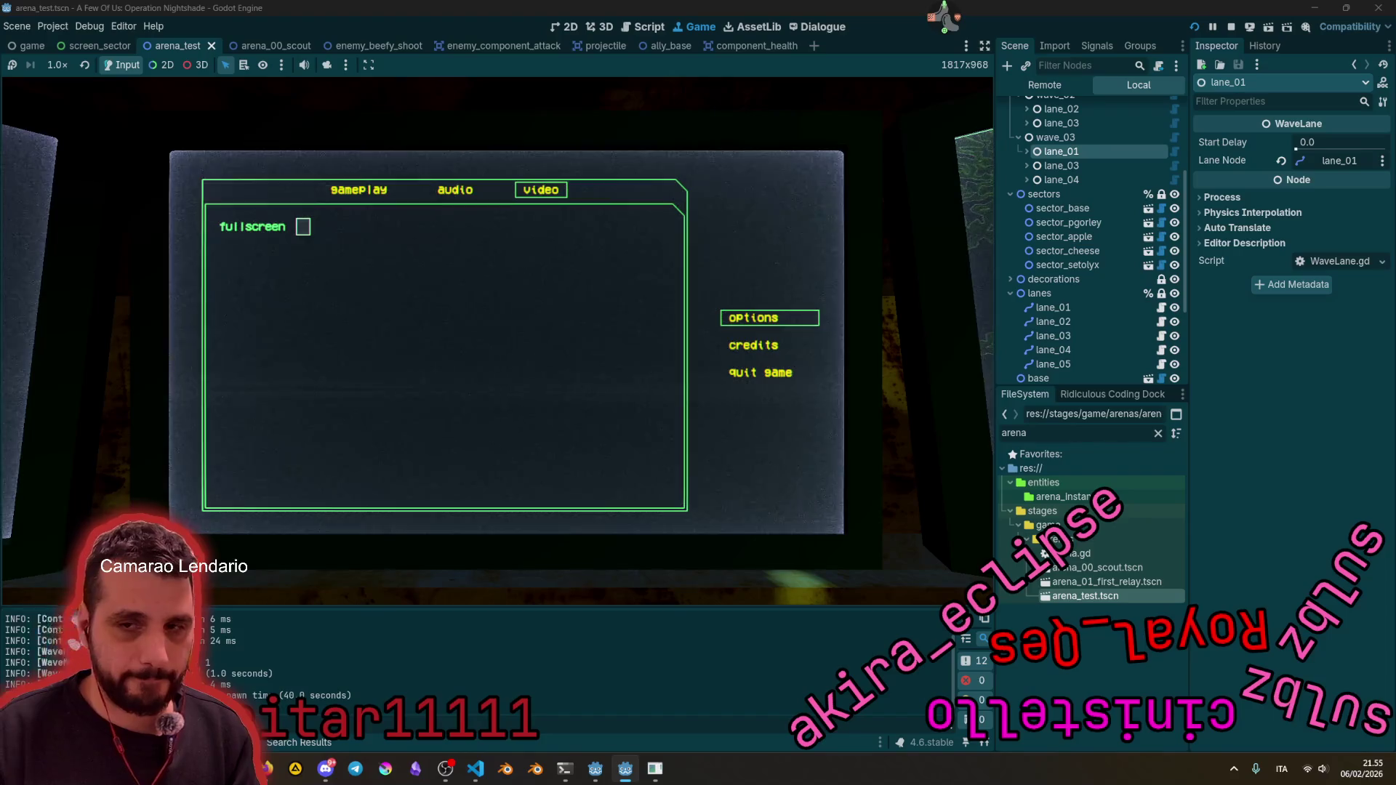
# Step: Leave the options monitor and return to the tactical map's all-sector overview
pyautogui.press('Escape')
pyautogui.press('Left')
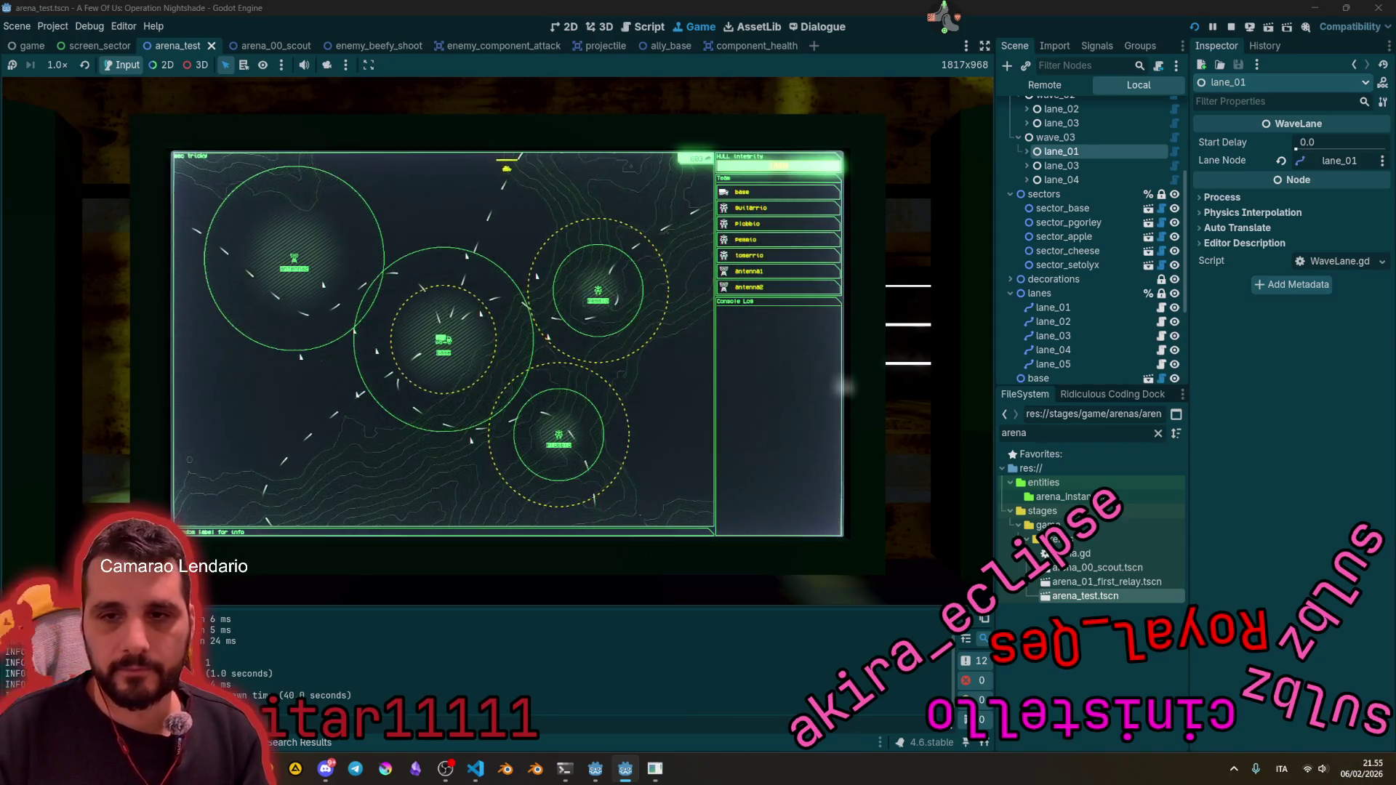
pyautogui.press('Right')
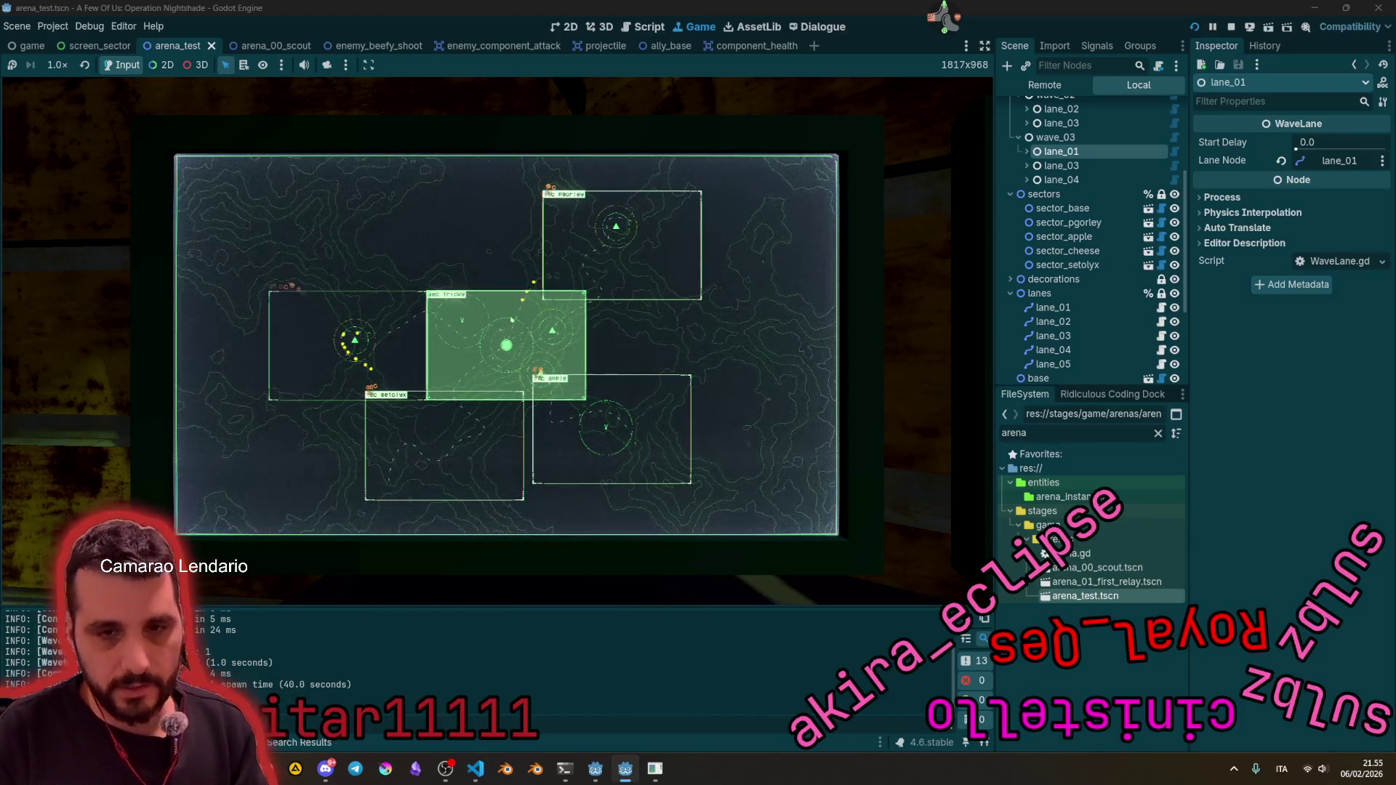
# Step: Visit the cheese, tricky and central base sectors, then show the base unit's details and commands
pyautogui.click(342, 349)
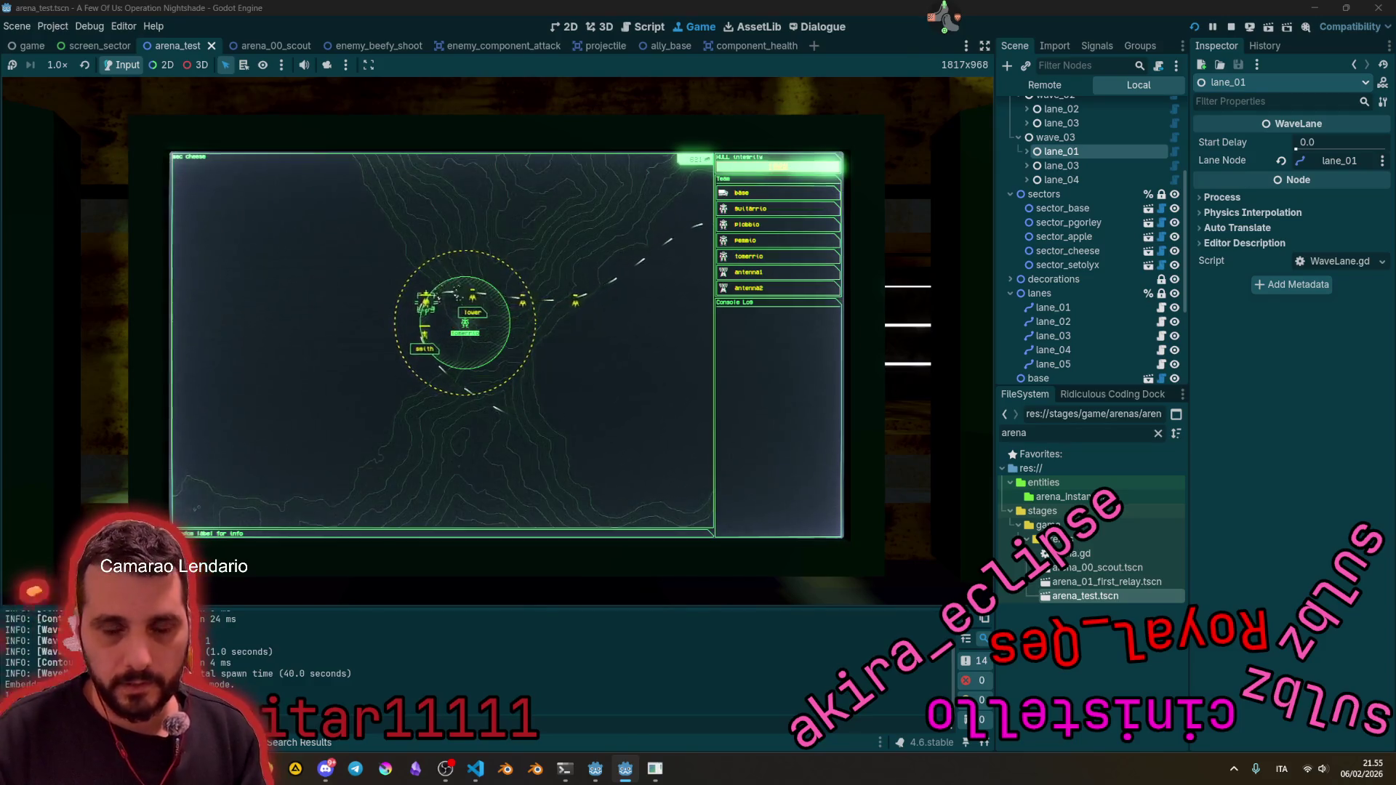
pyautogui.press('Escape')
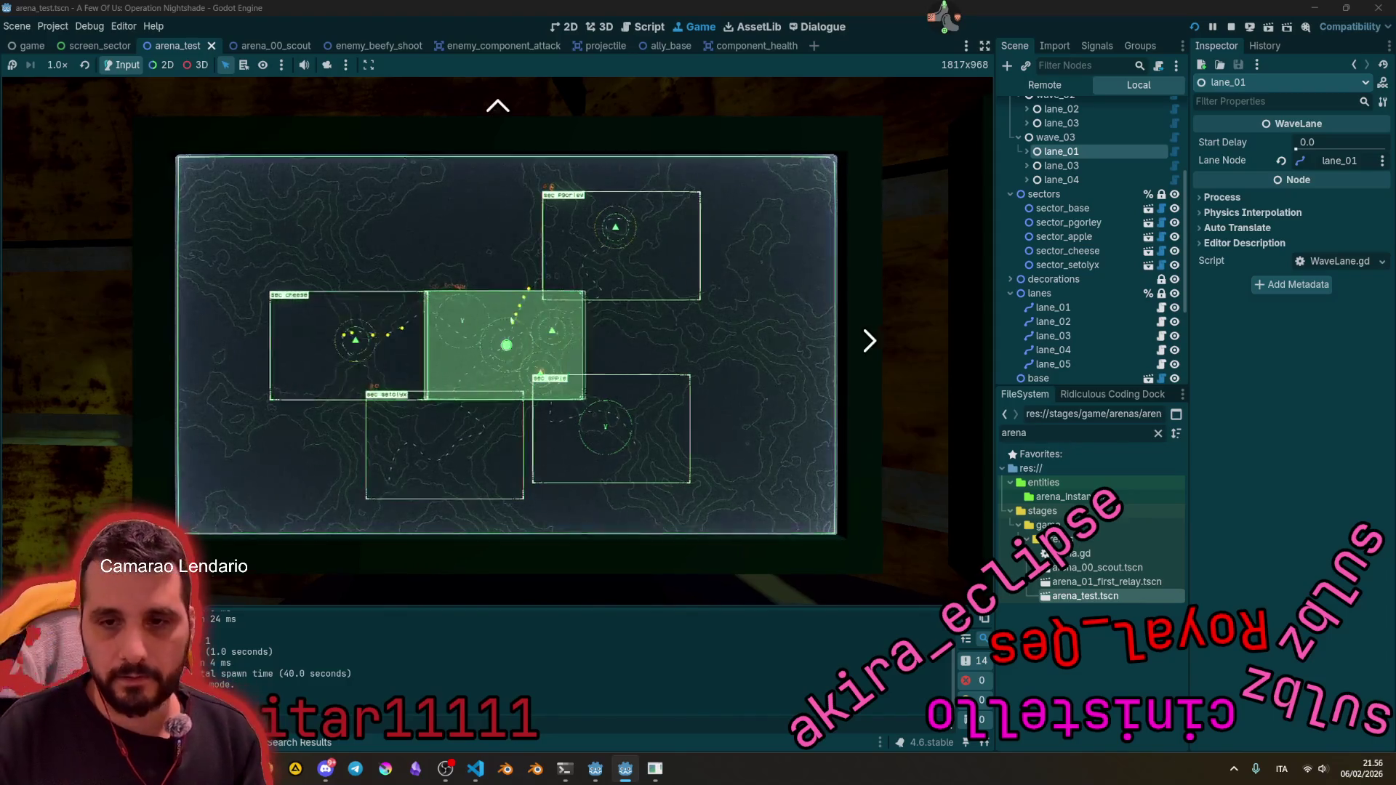
pyautogui.click(512, 320)
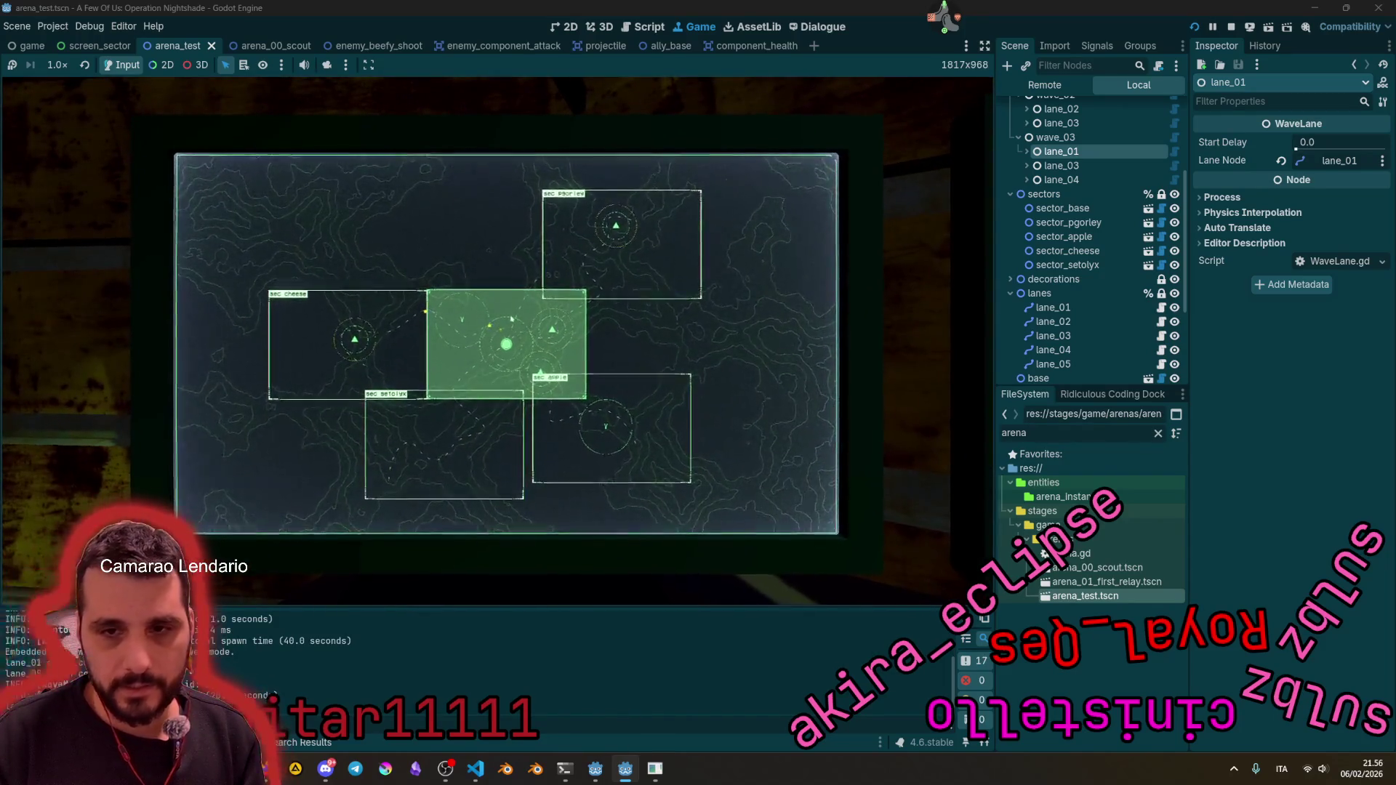
pyautogui.click(511, 318)
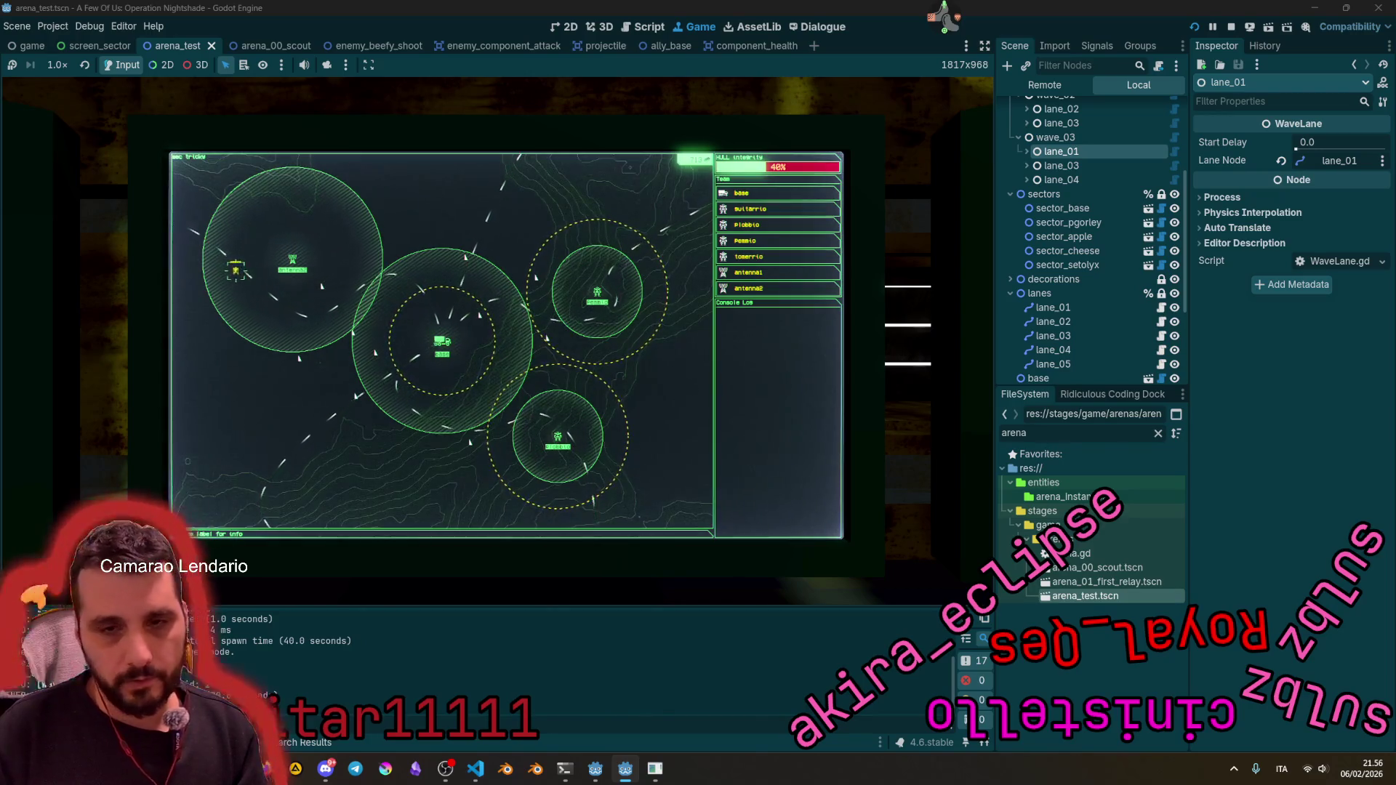
pyautogui.click(736, 192)
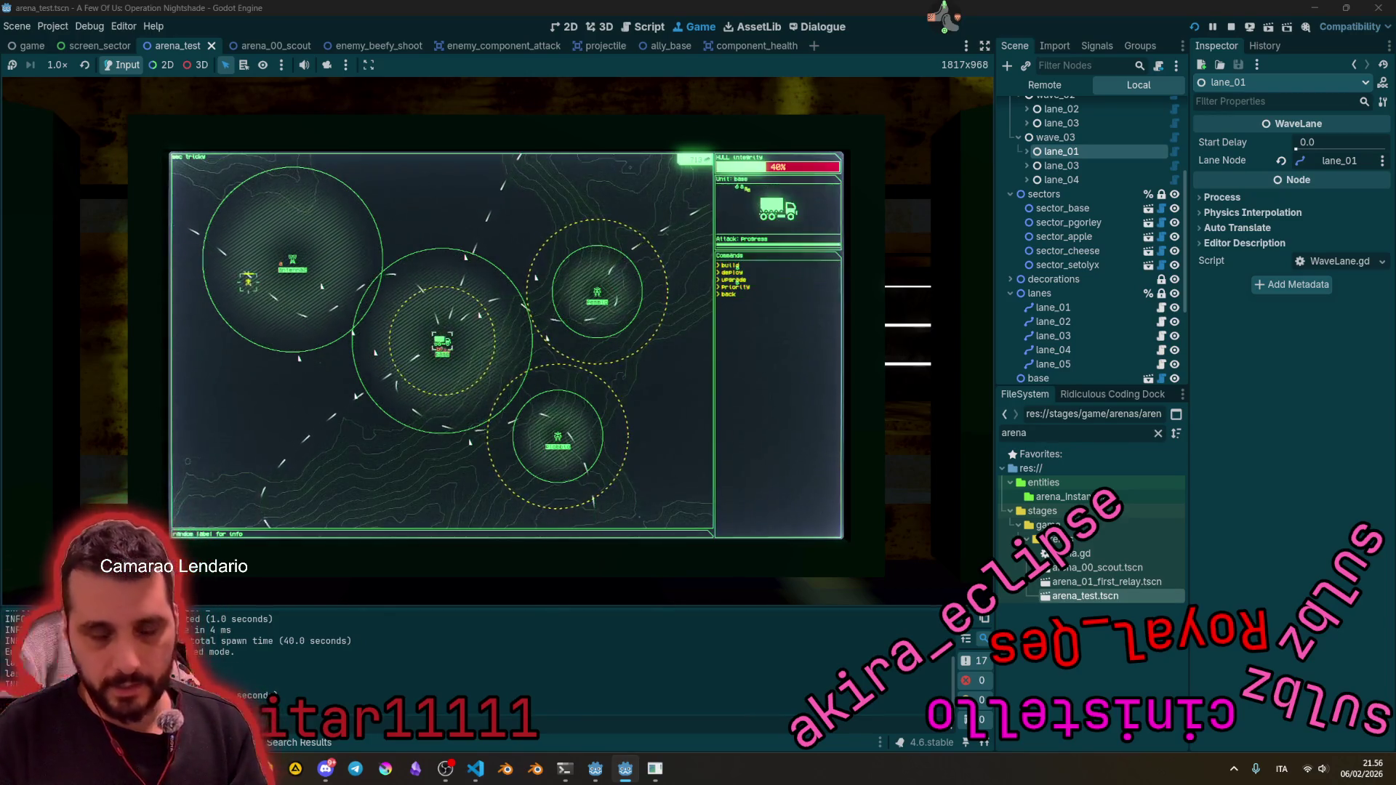
# Step: Build a homing tower in quadrant 3 of the tricky sector and view the sector again
pyautogui.click(731, 266)
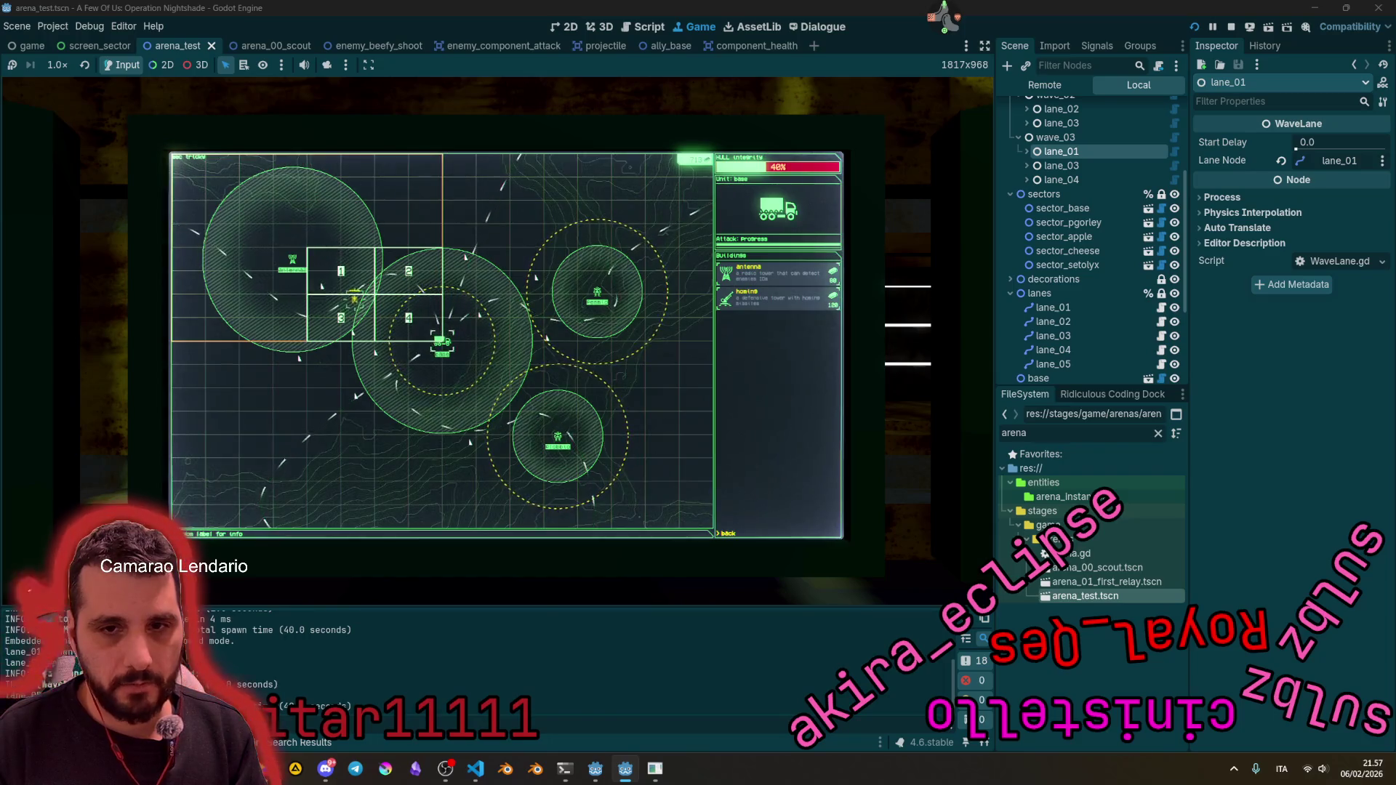
pyautogui.press('3')
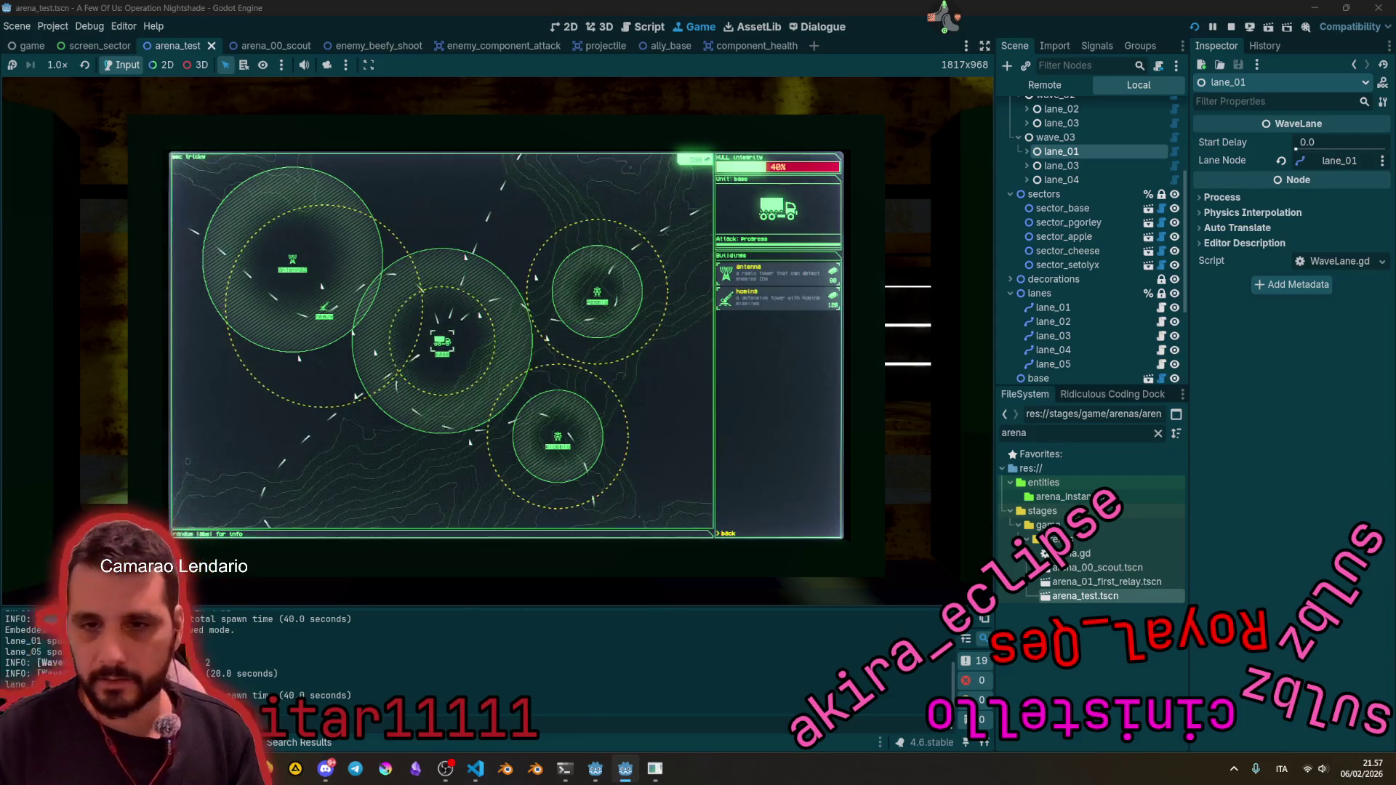
pyautogui.press('Escape')
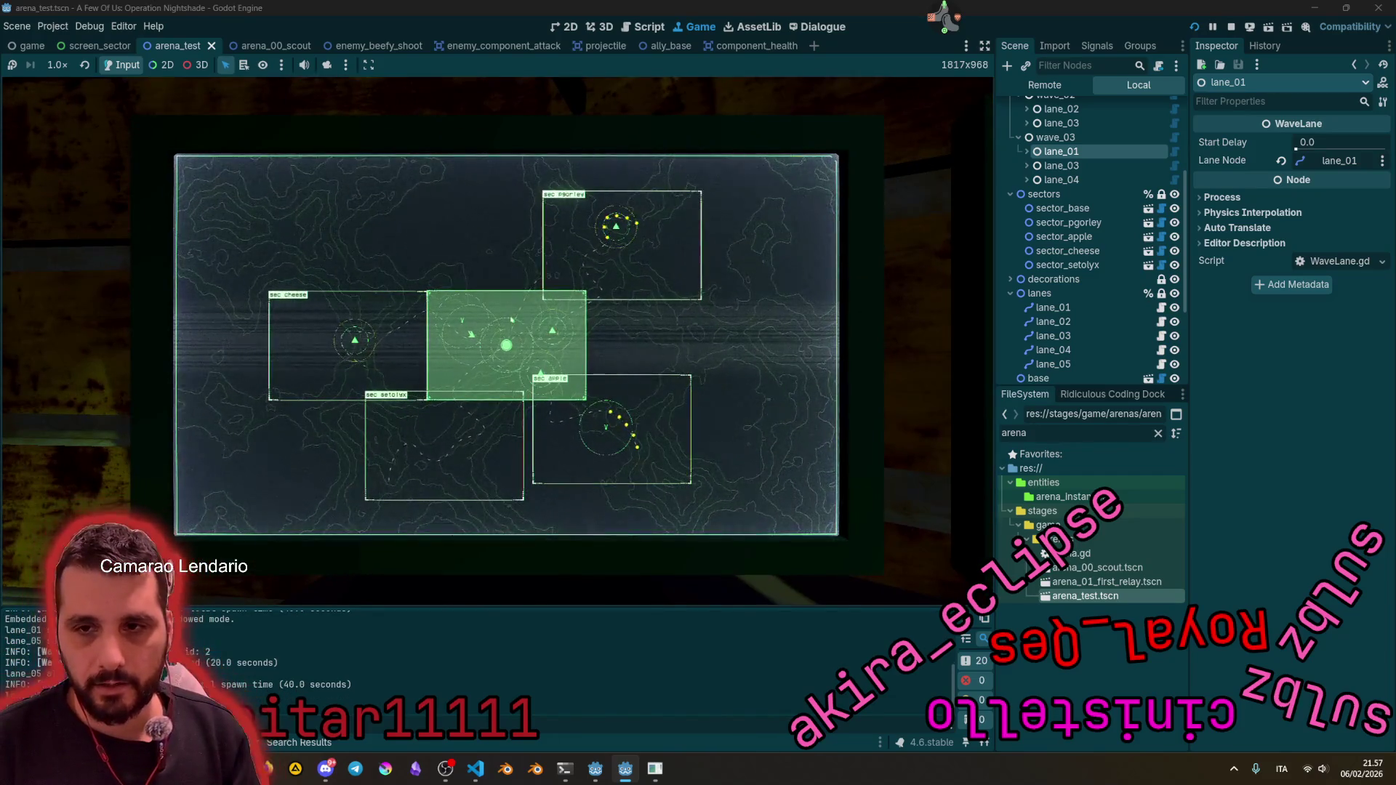
pyautogui.click(512, 320)
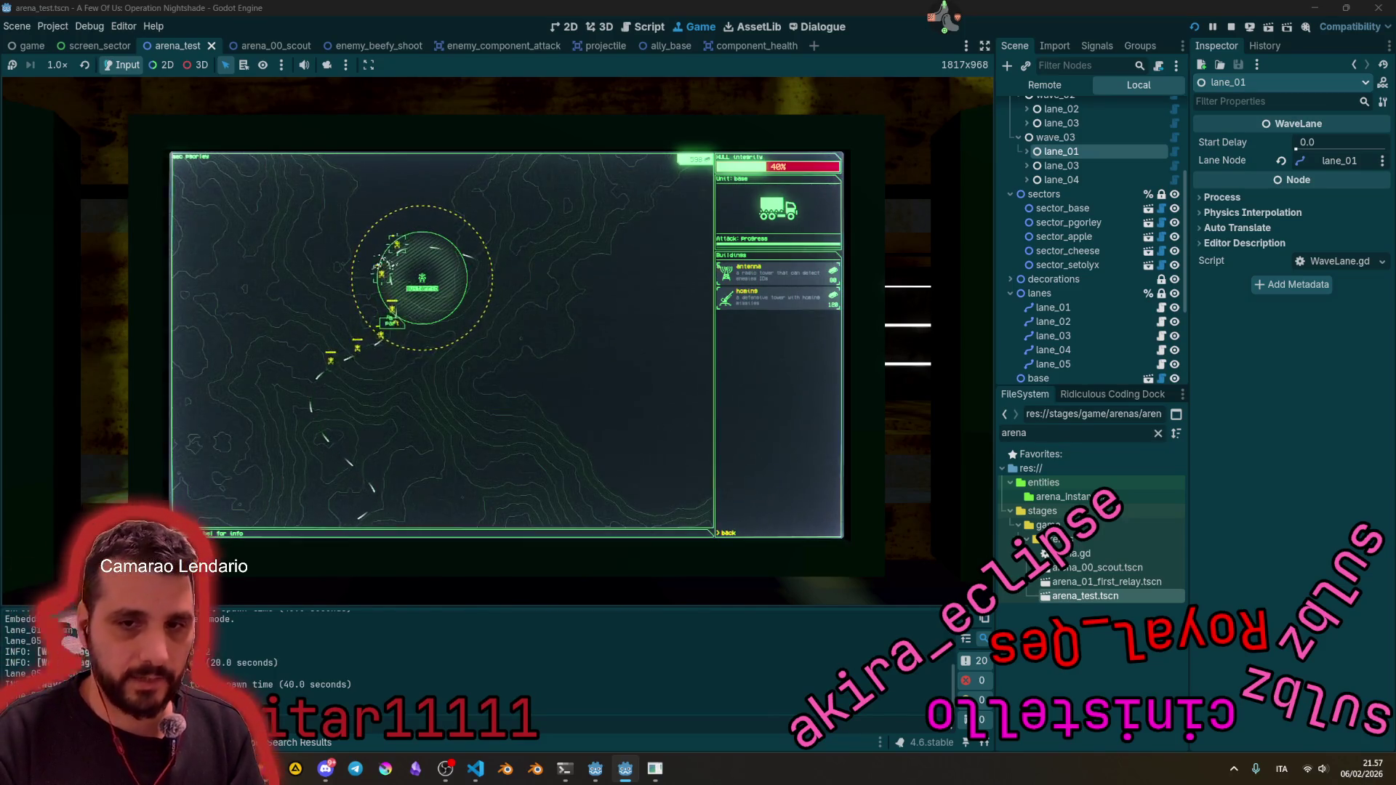
# Step: Inspect the sec apple sector from the overview map and return to the overview
pyautogui.press('Escape')
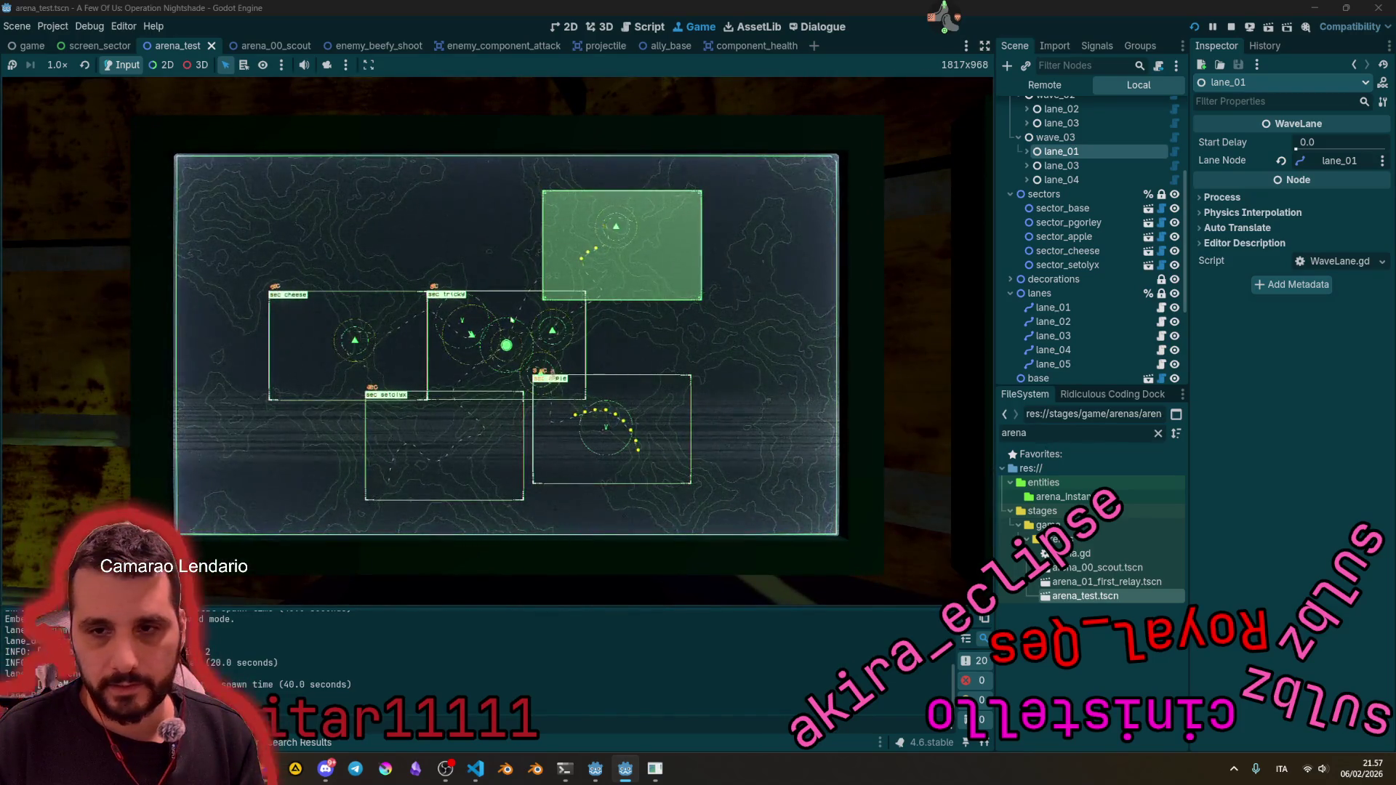
pyautogui.press('Down')
pyautogui.press('Return')
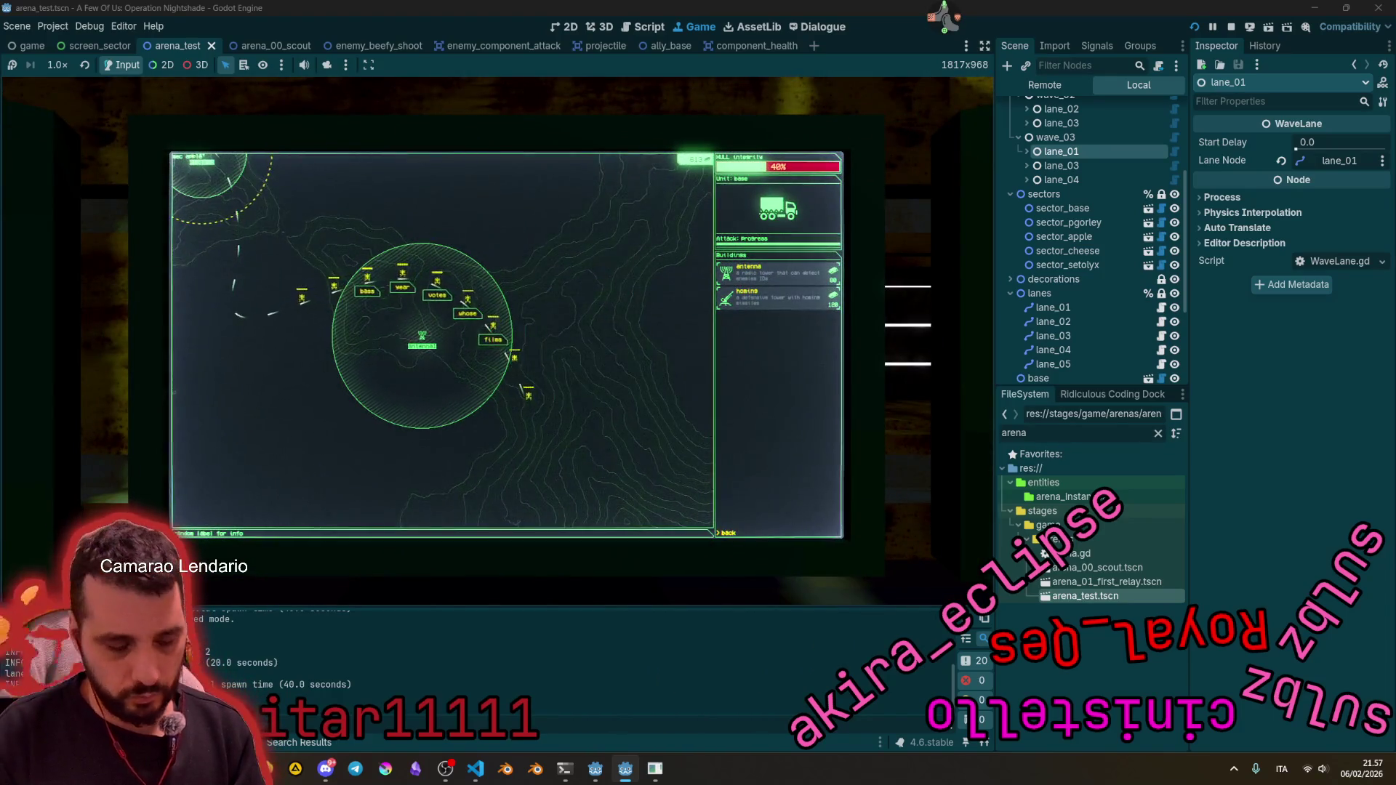
pyautogui.write('be')
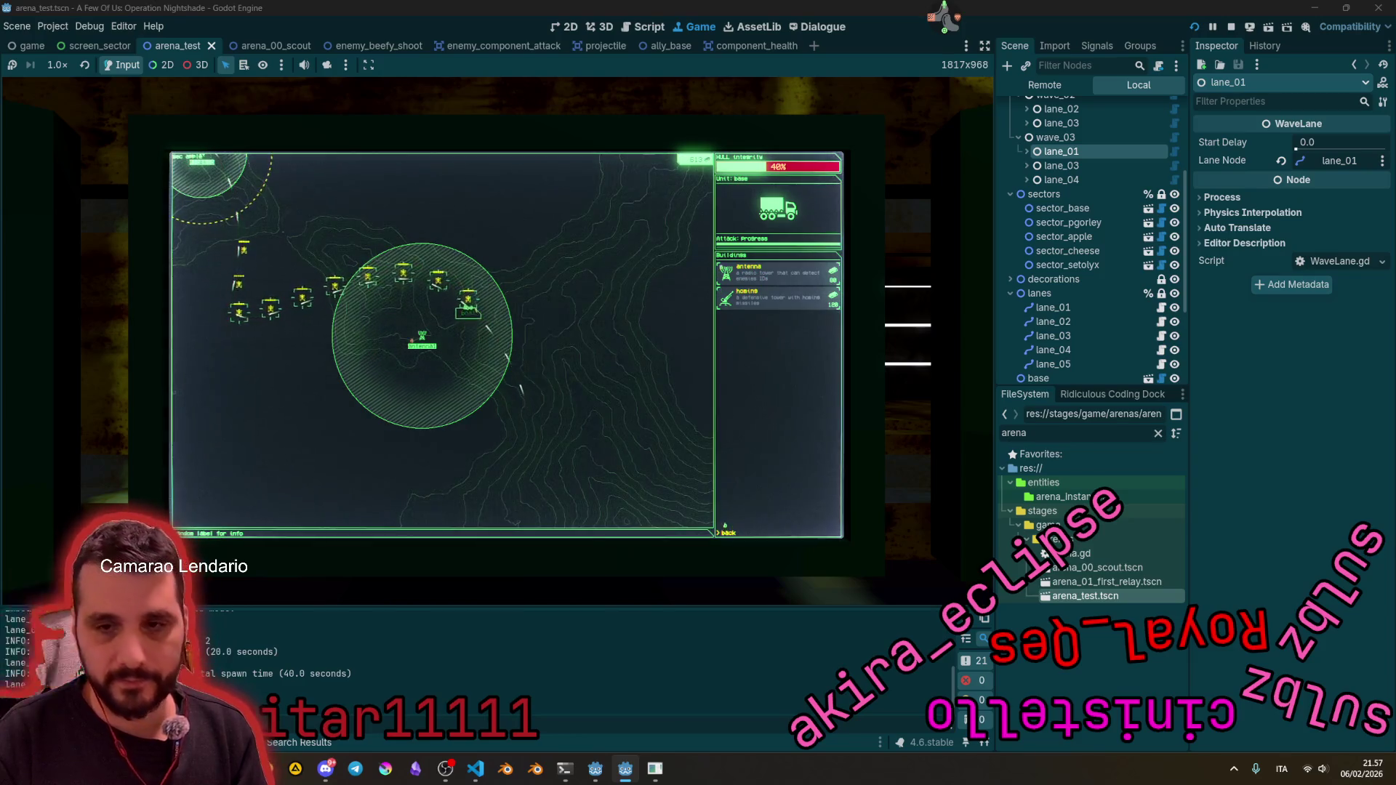
pyautogui.press('Escape')
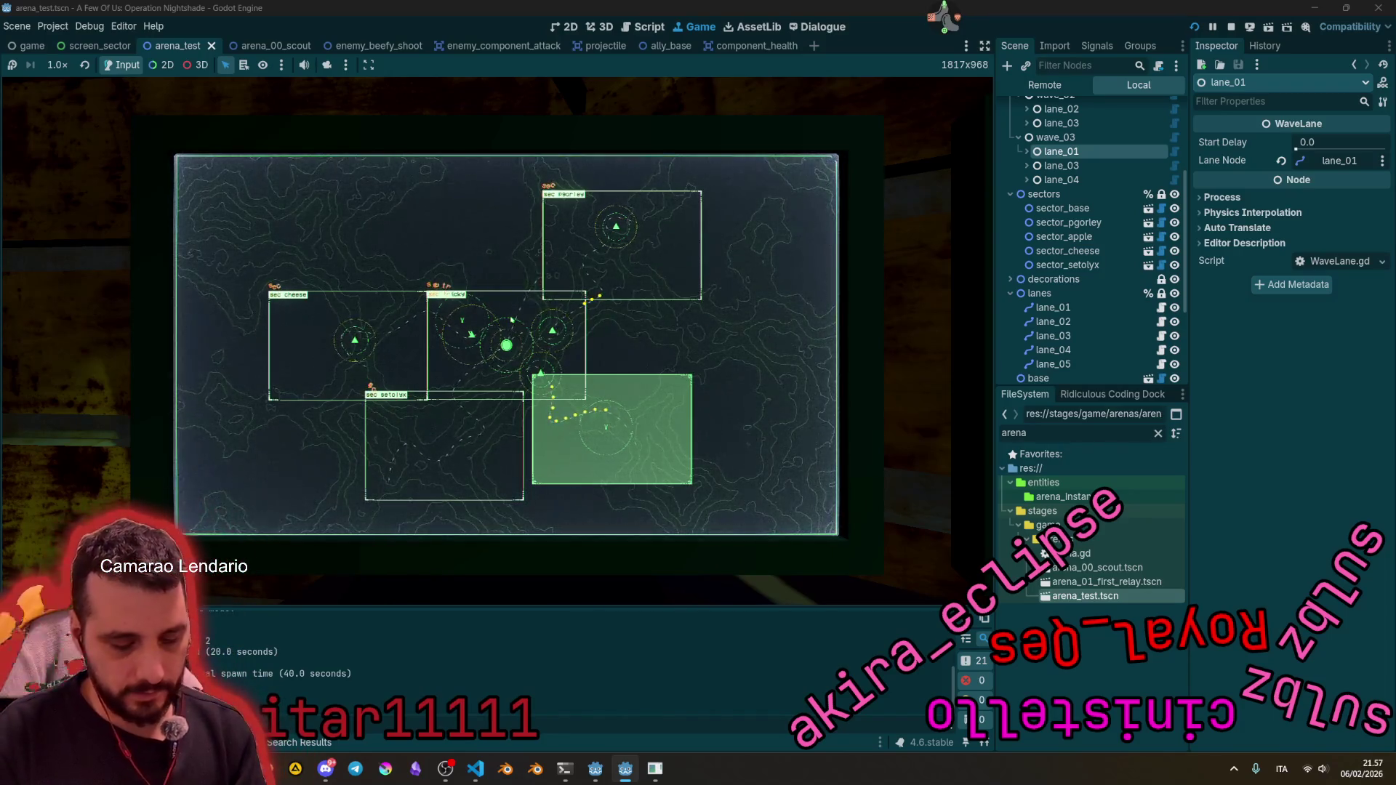
pyautogui.click(610, 428)
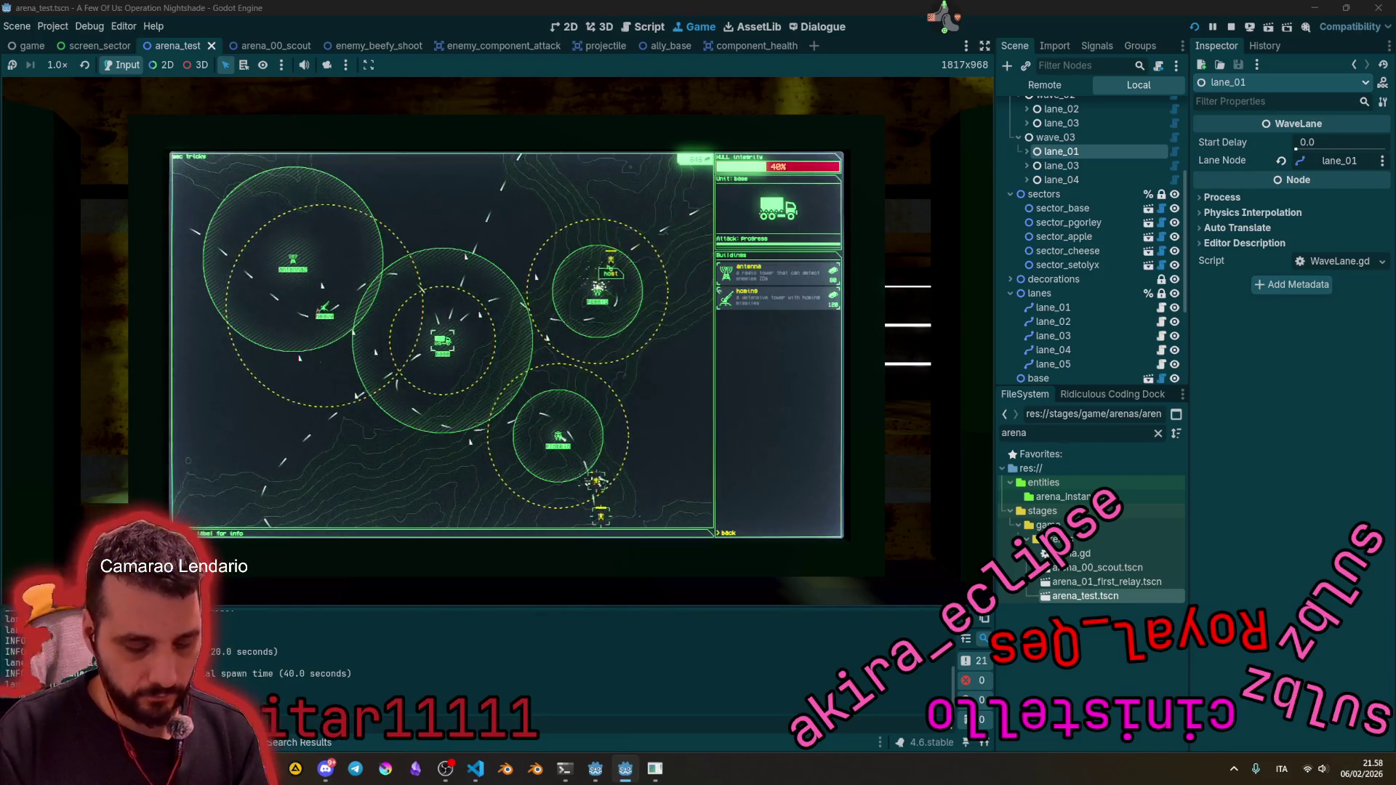
pyautogui.press('Escape')
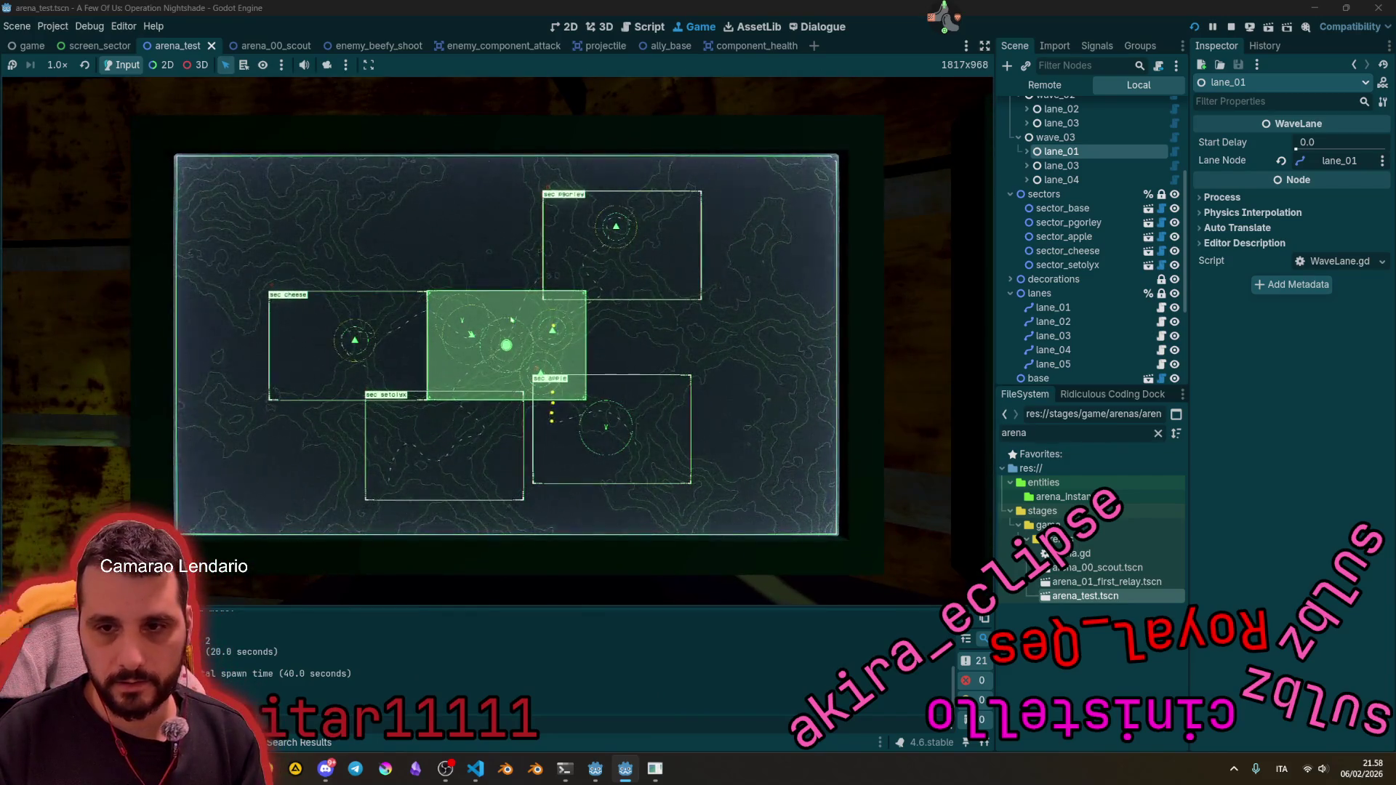
# Step: Zoom in and out of the base sector twice, then open the setolyx sector close-up
pyautogui.click(512, 320)
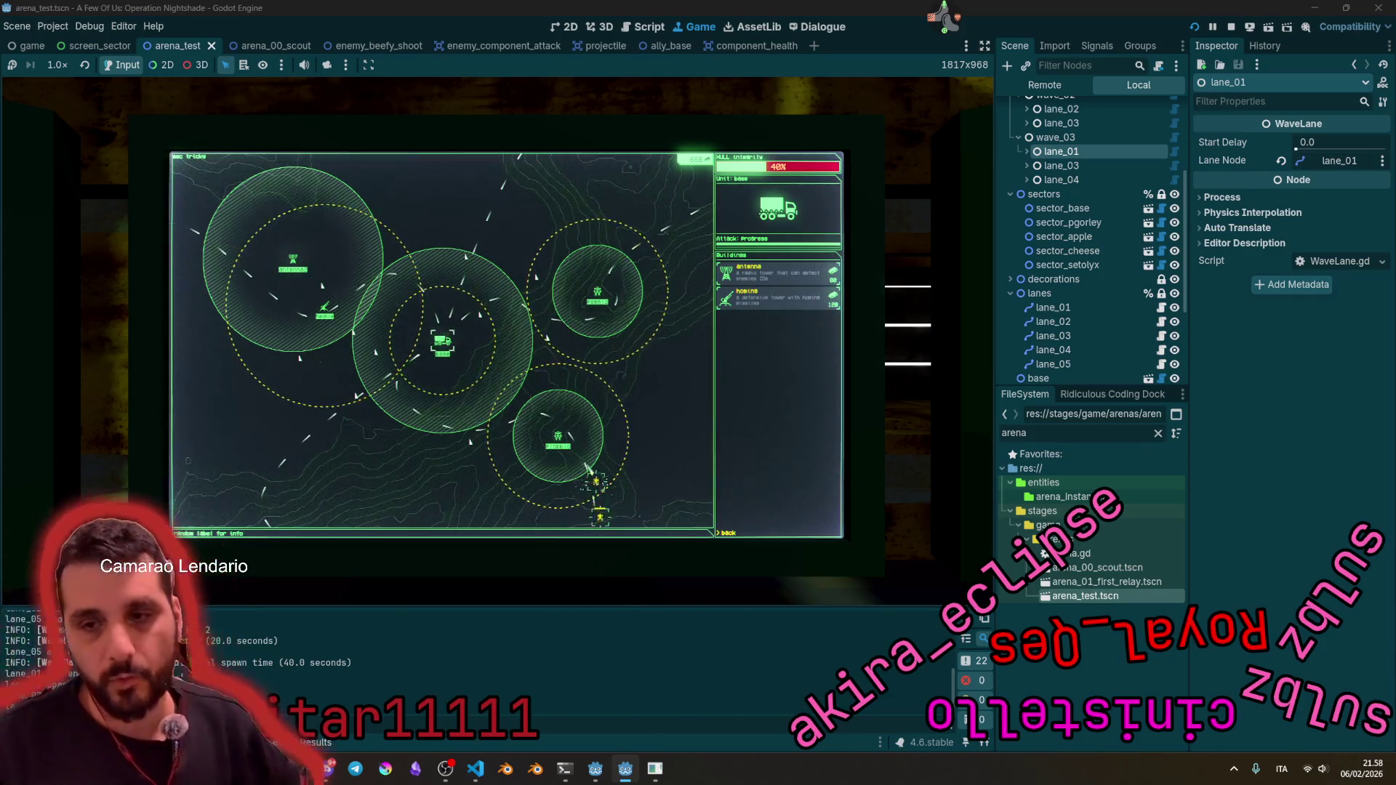
pyautogui.press('Escape')
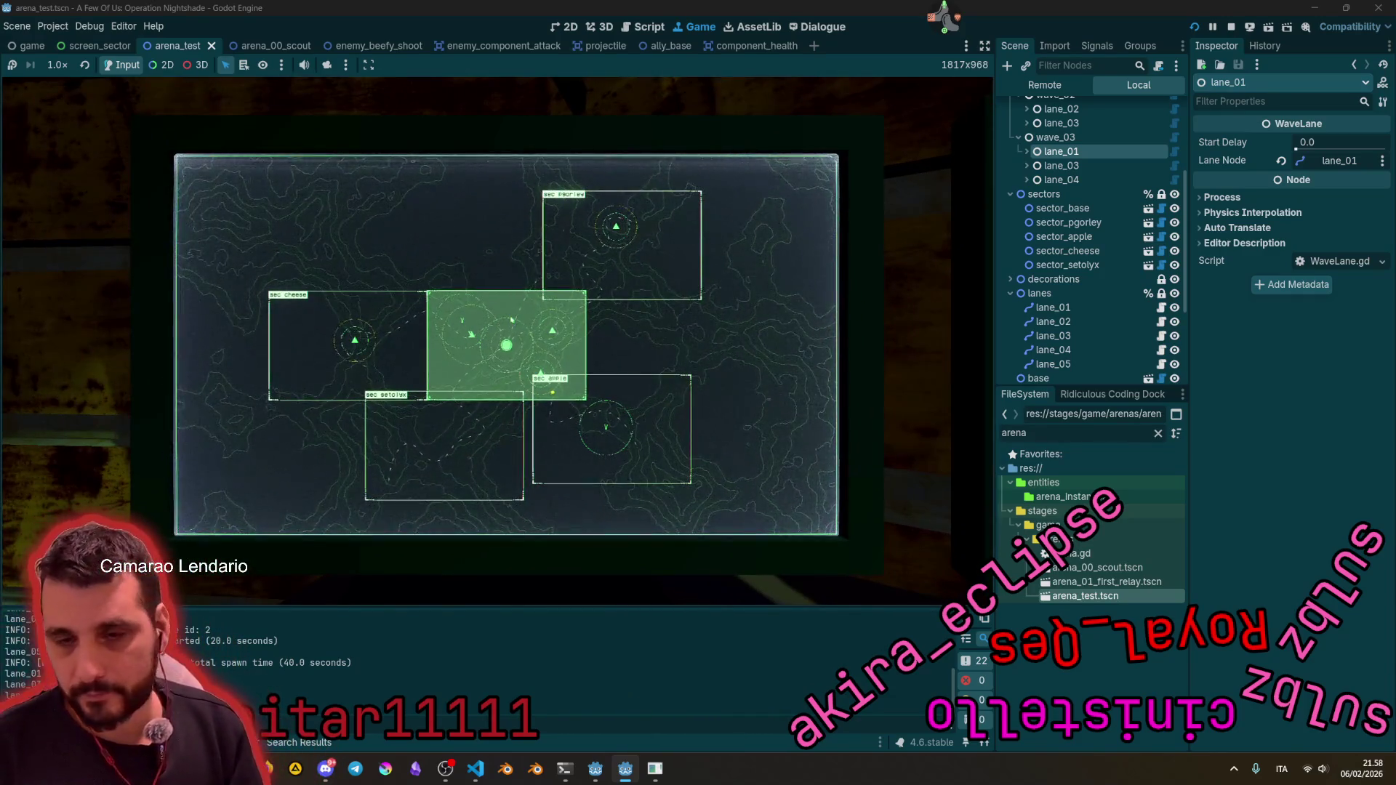
pyautogui.click(513, 319)
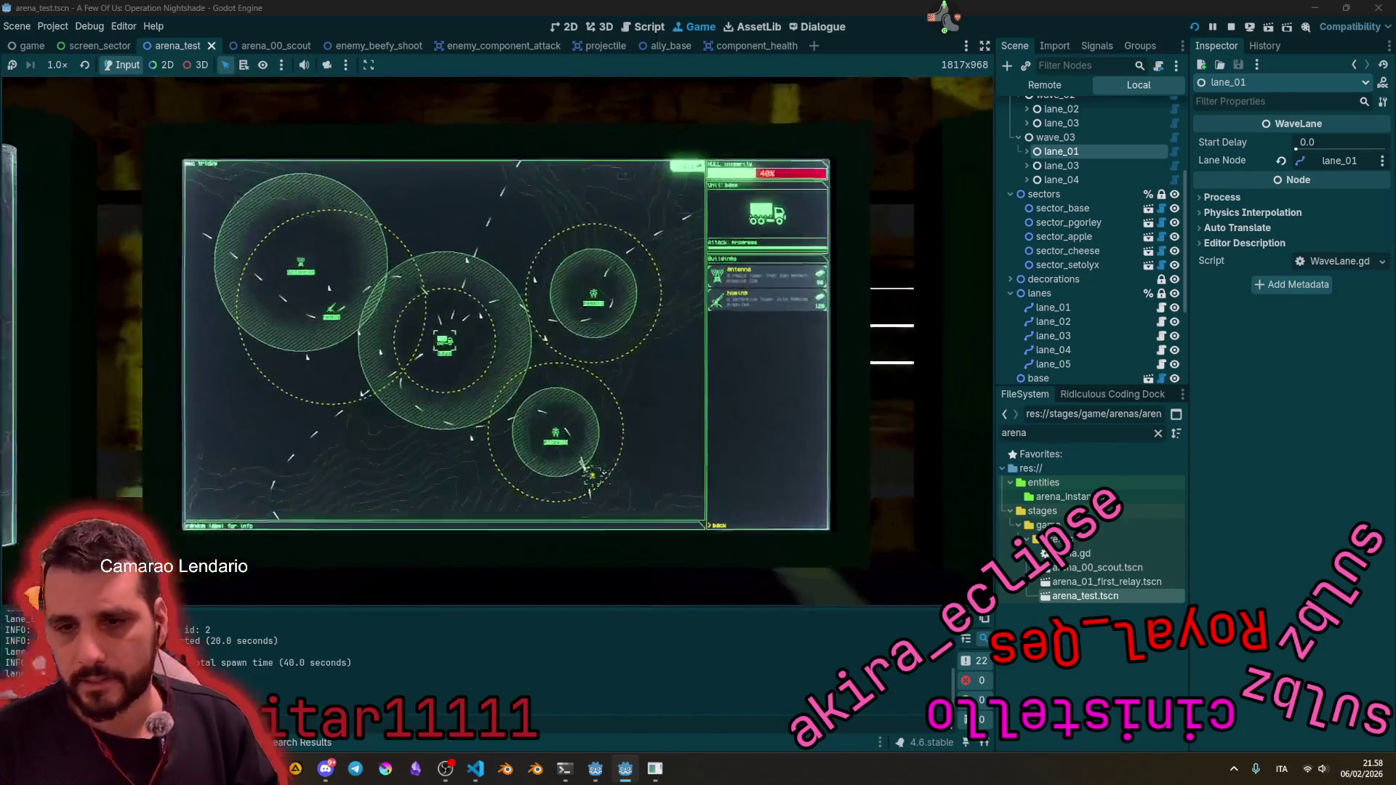
pyautogui.press('Escape')
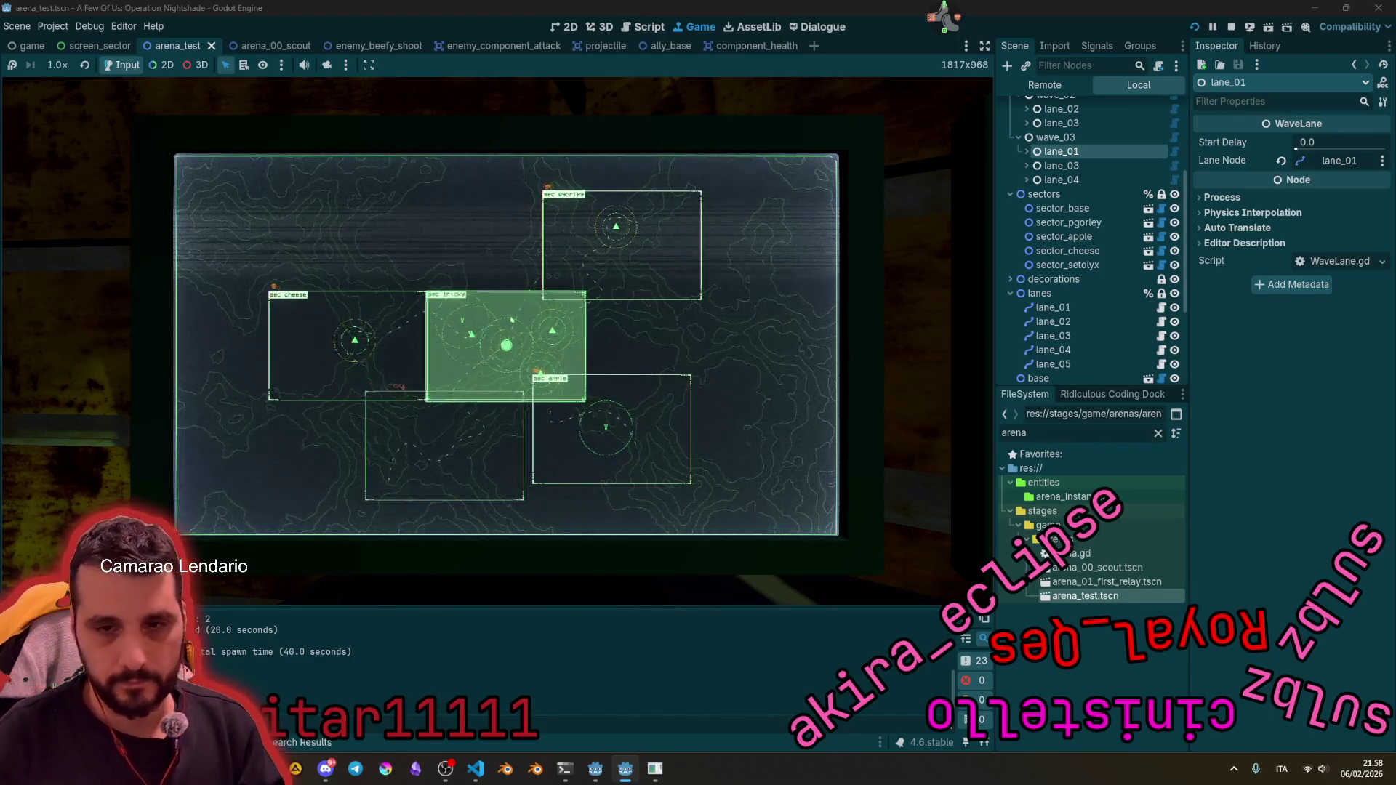
pyautogui.click(502, 473)
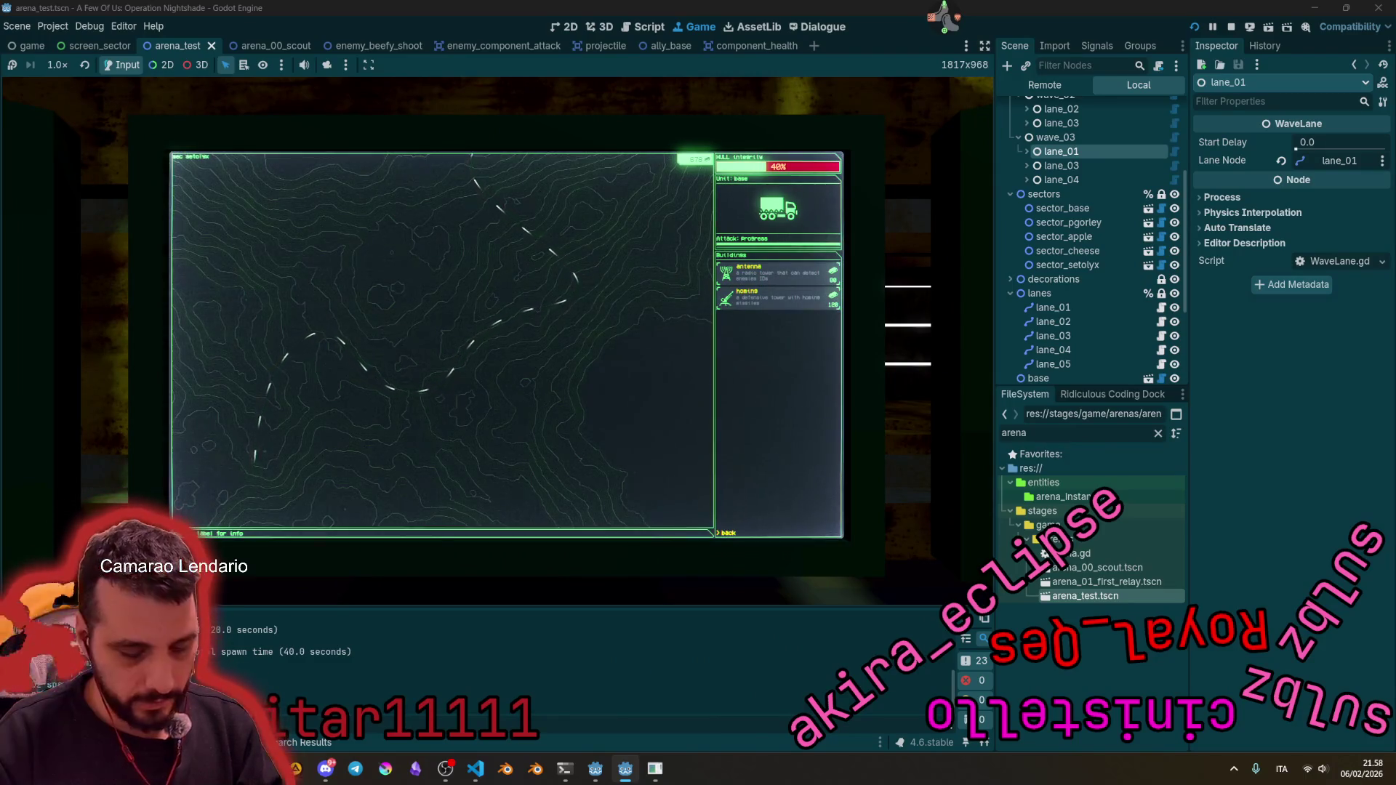
# Step: Place an antenna in setolyx quadrant 3, cell 1, and return to the overview
pyautogui.press('3')
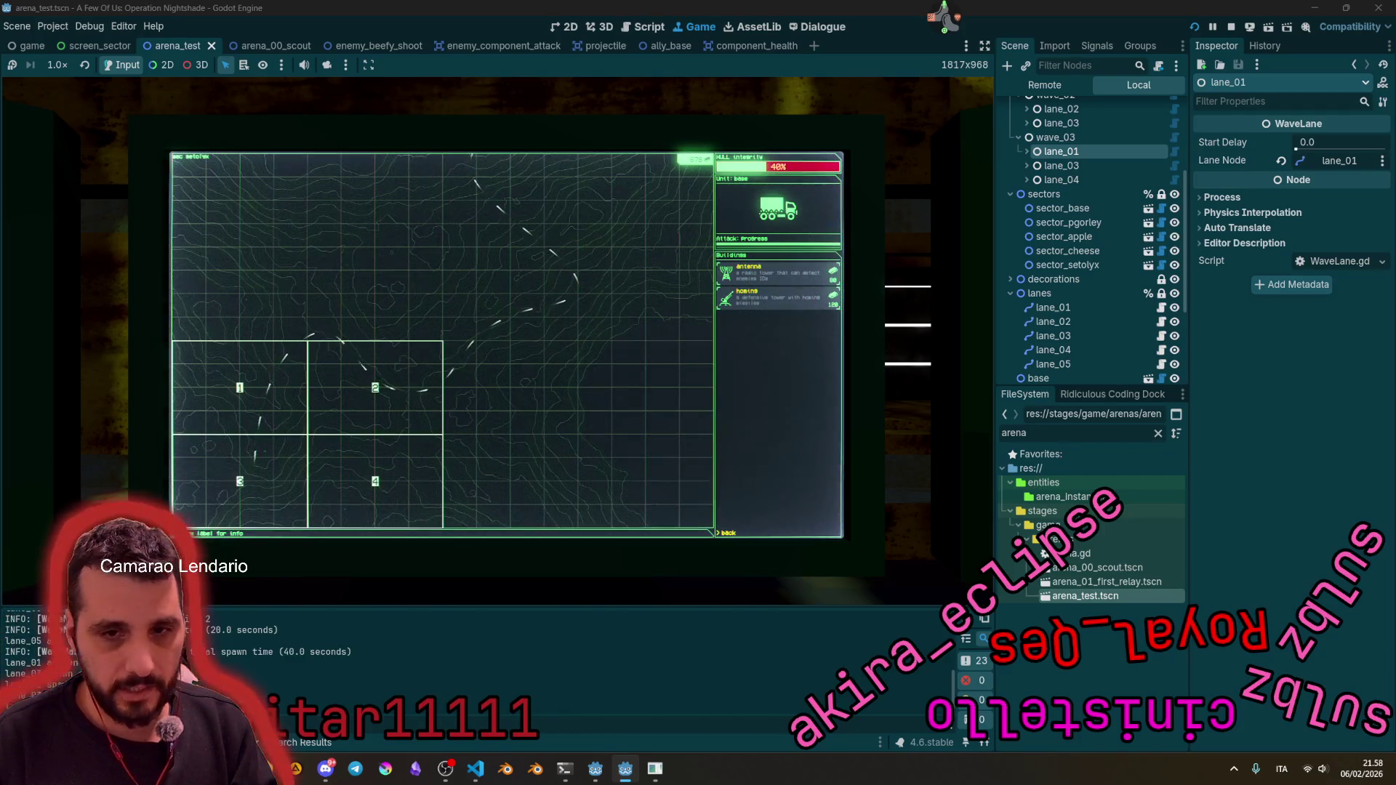
pyautogui.press('1')
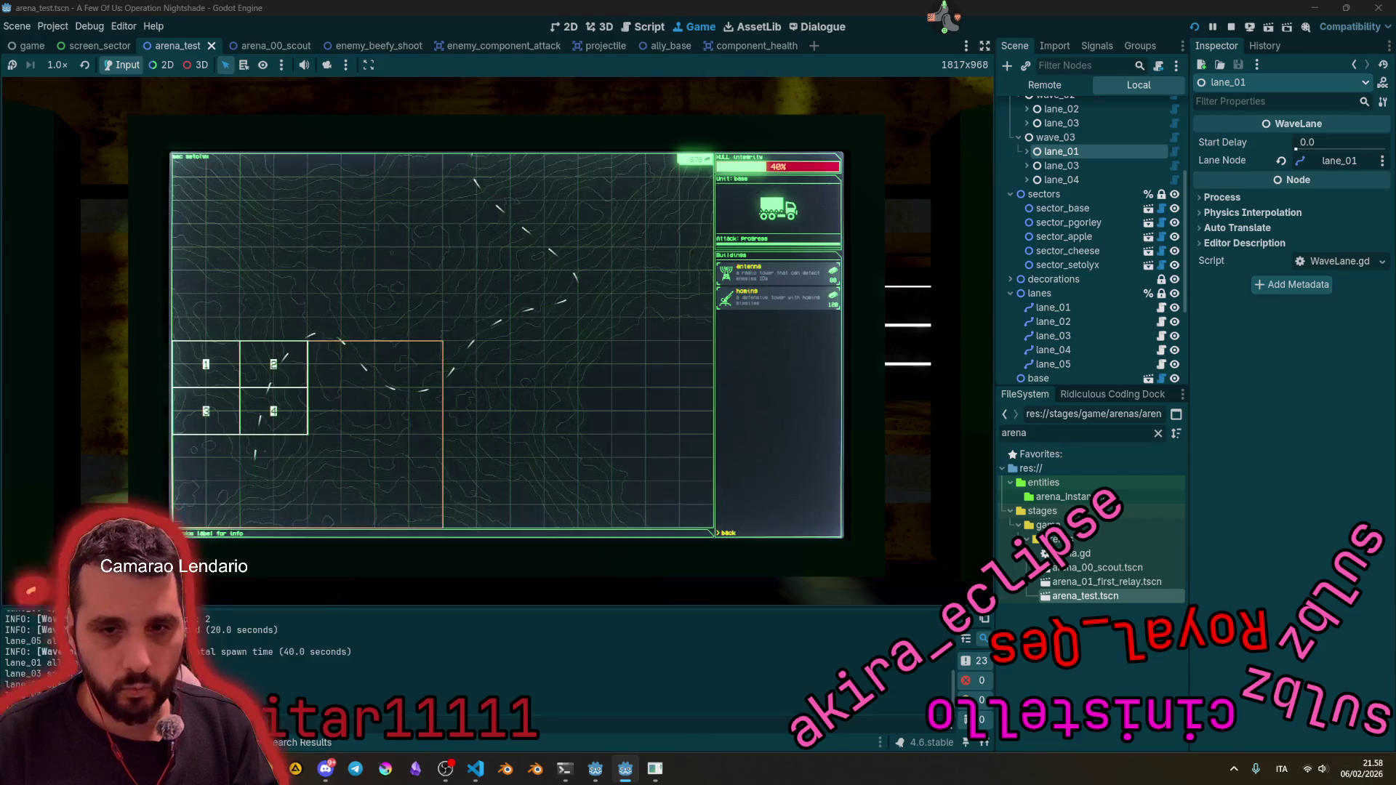
pyautogui.press('2')
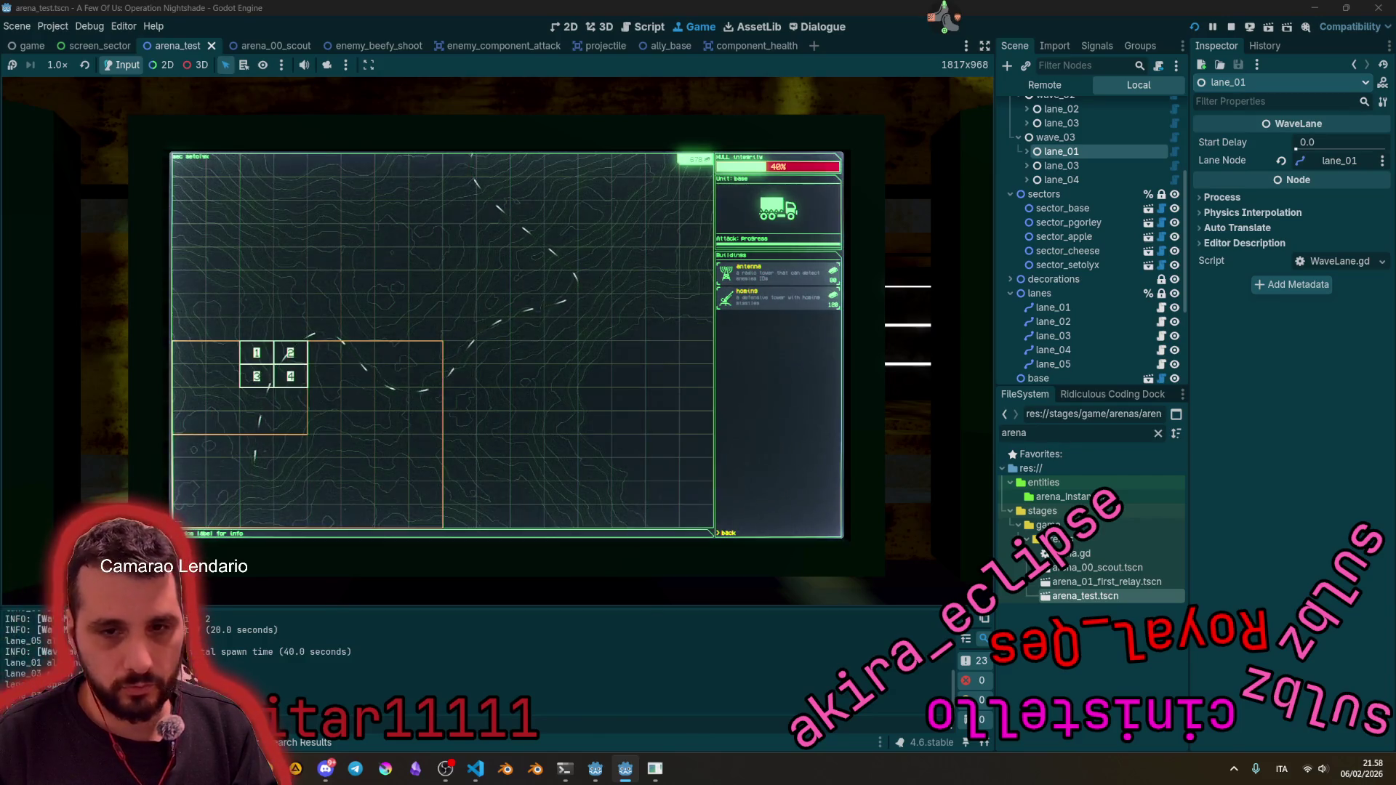
pyautogui.press('4')
pyautogui.press('Escape')
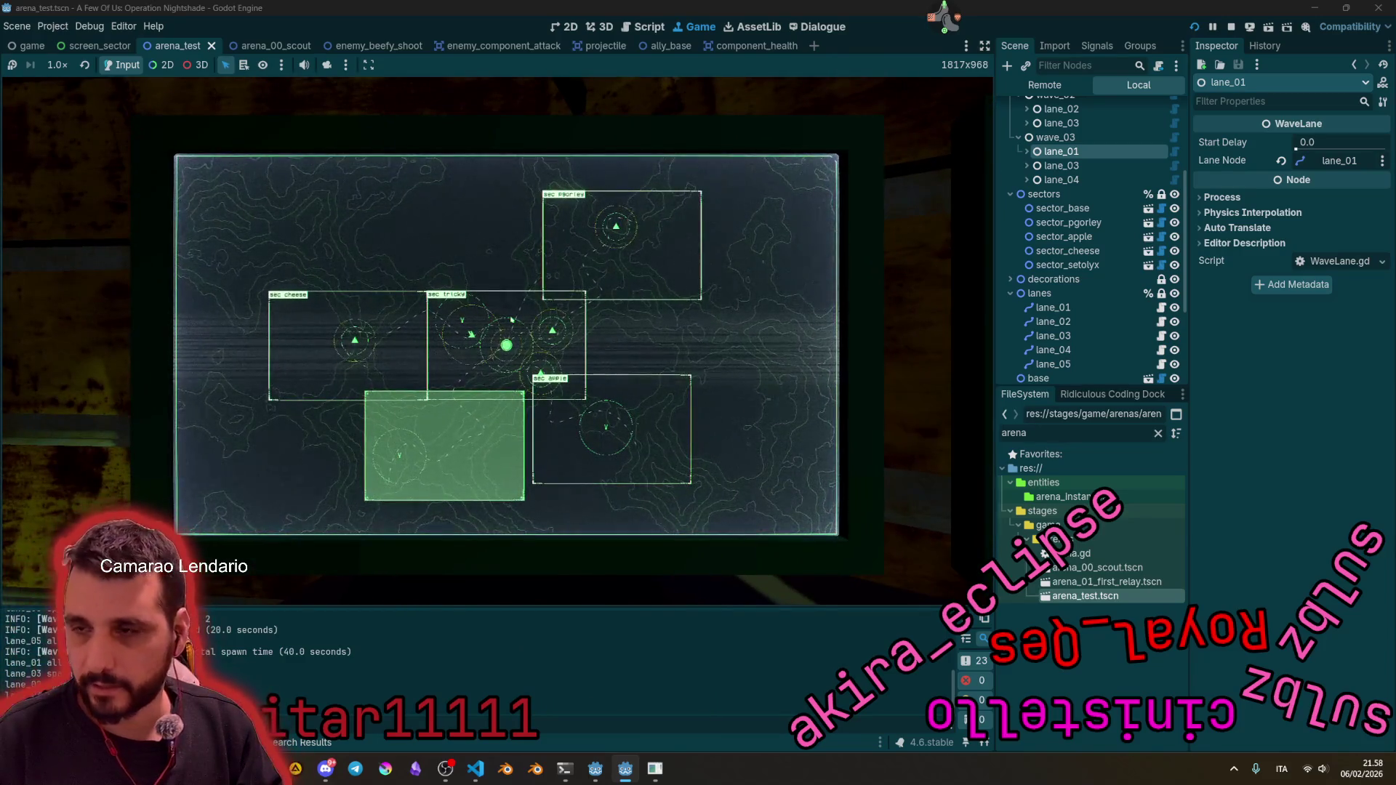
# Step: Place a second tower in quadrant 1, then view wave_03's stats: 99.70s, 3 lanes, 71 units
pyautogui.press('Return')
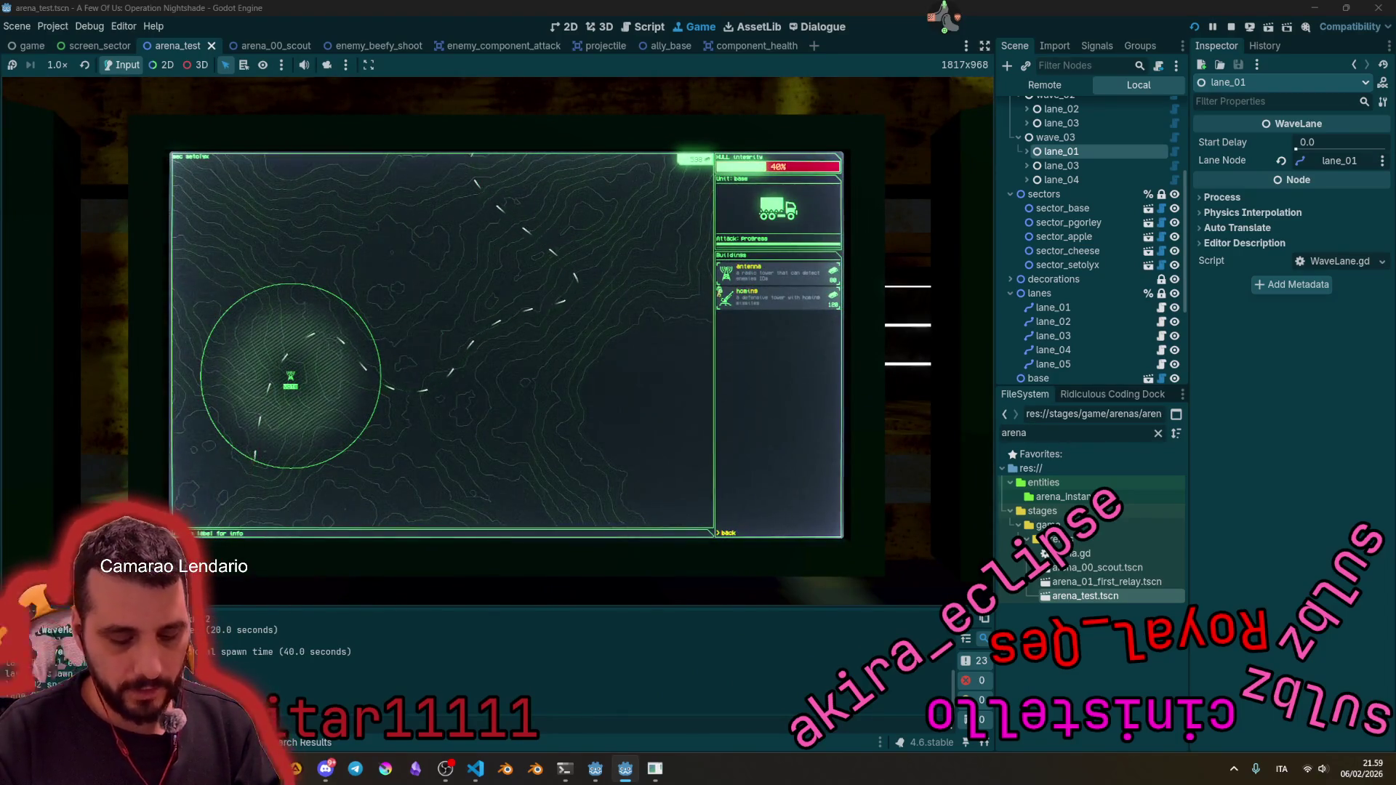
pyautogui.press('Return')
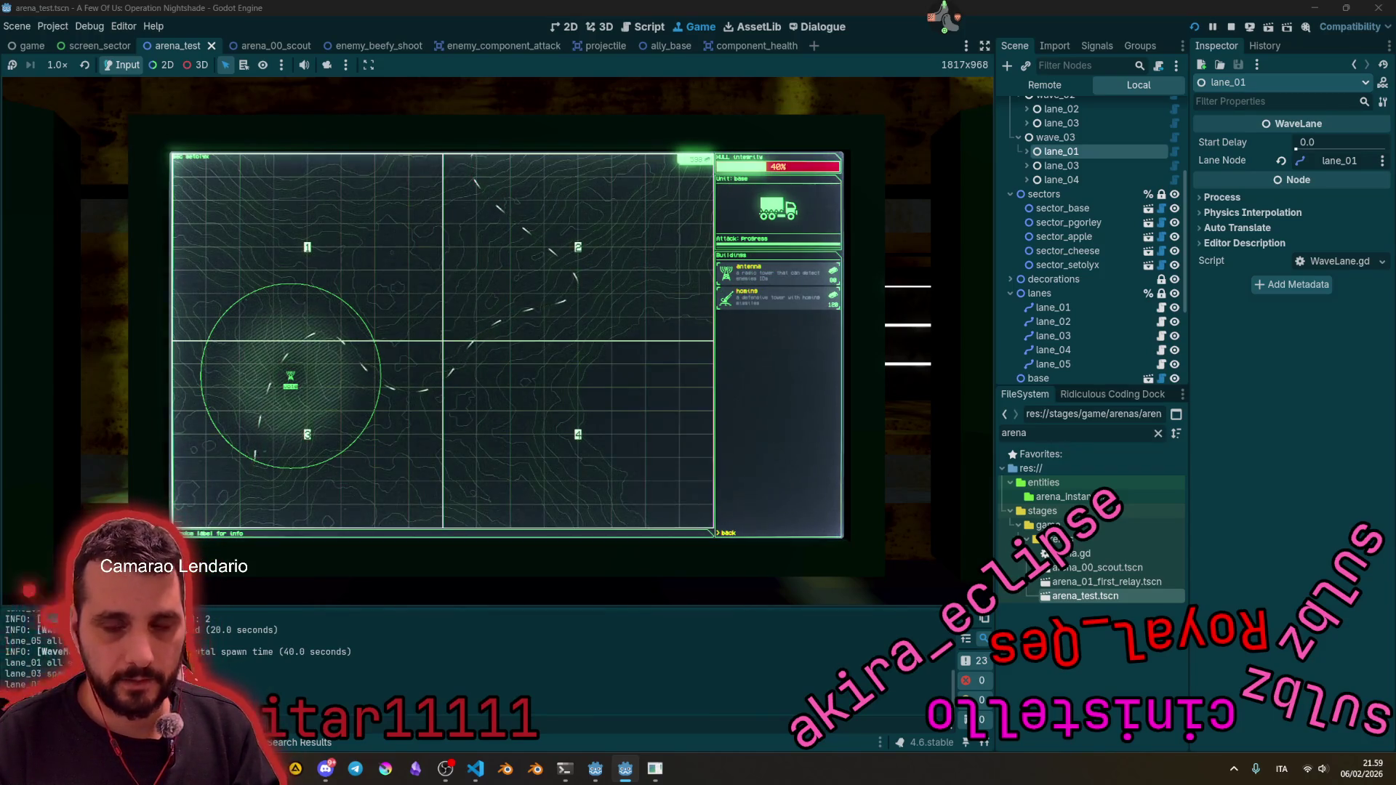
pyautogui.press('1')
pyautogui.press('4')
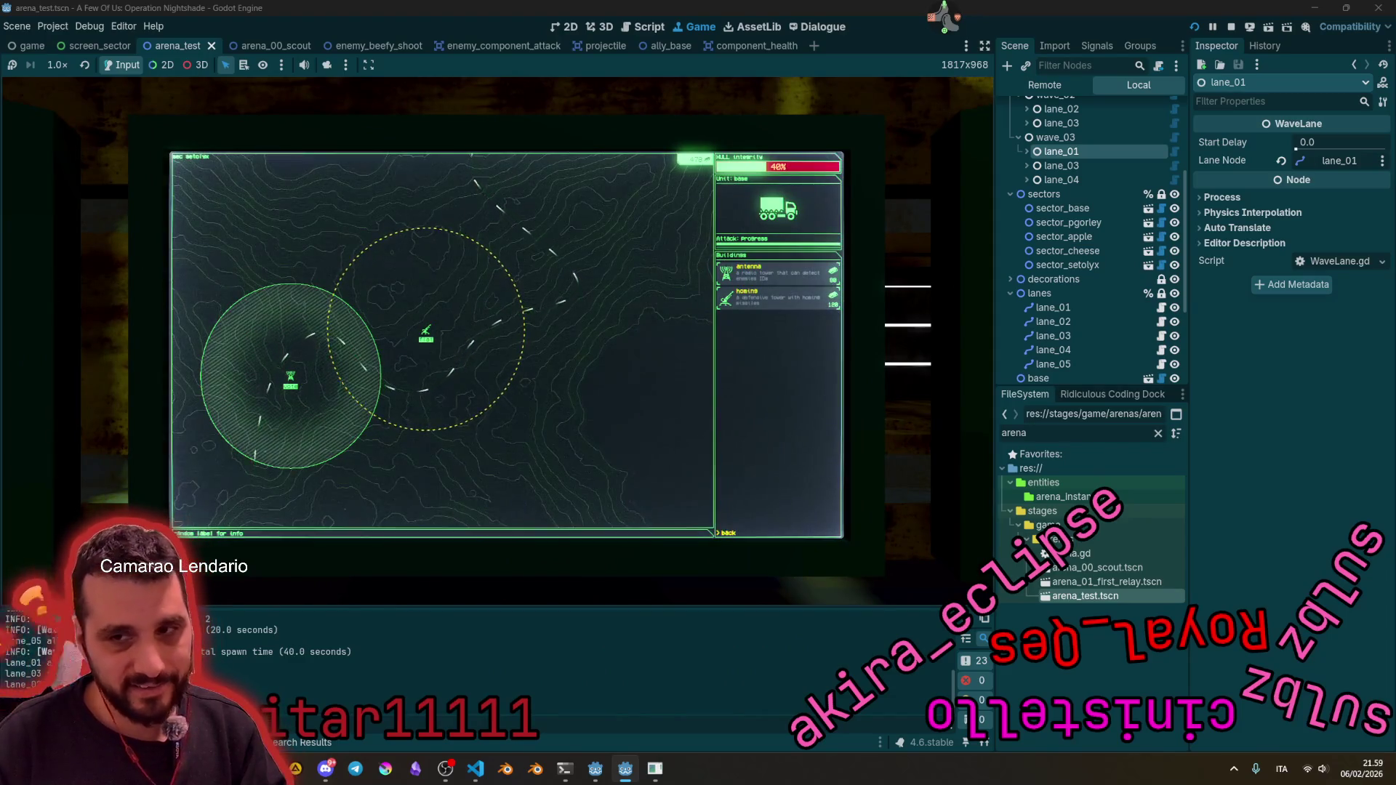
pyautogui.press('Escape')
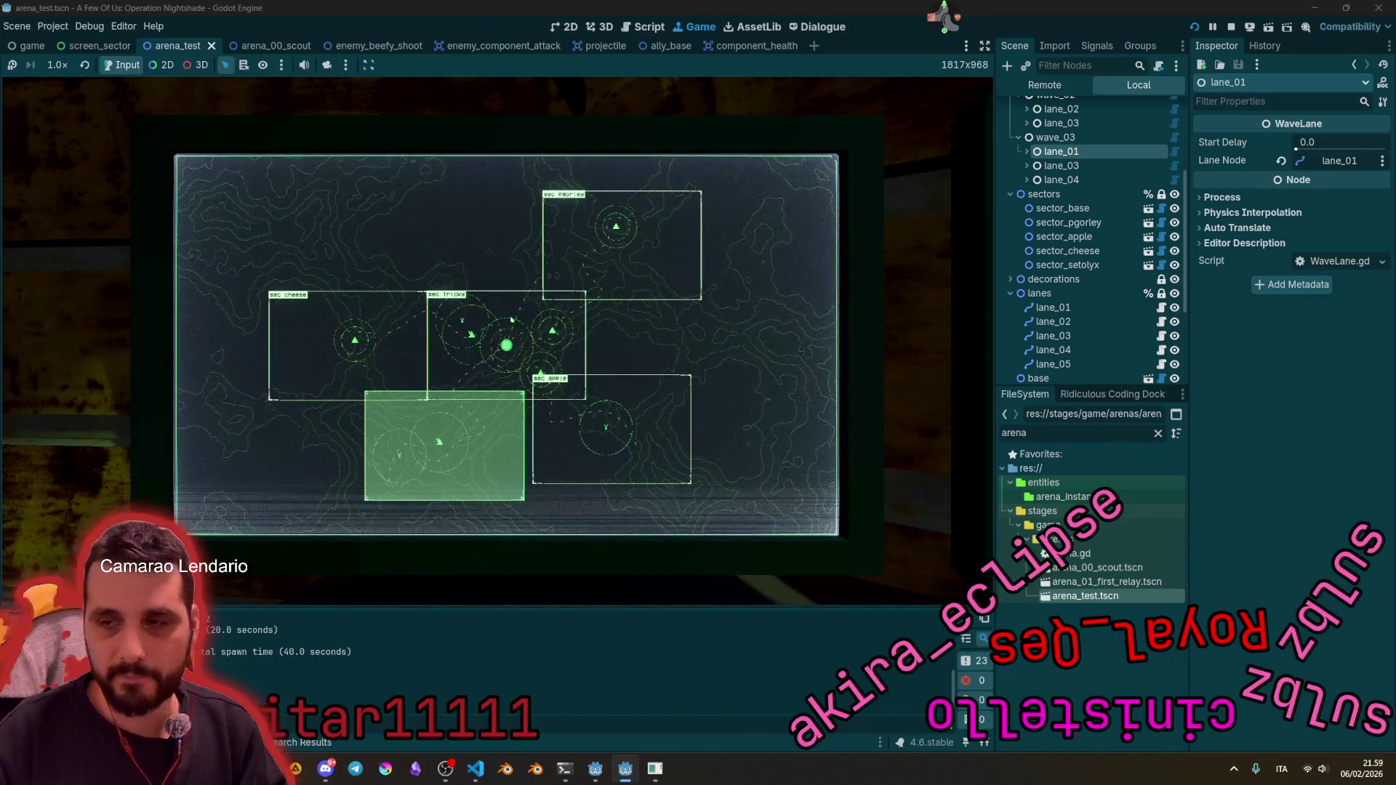
pyautogui.click(1058, 138)
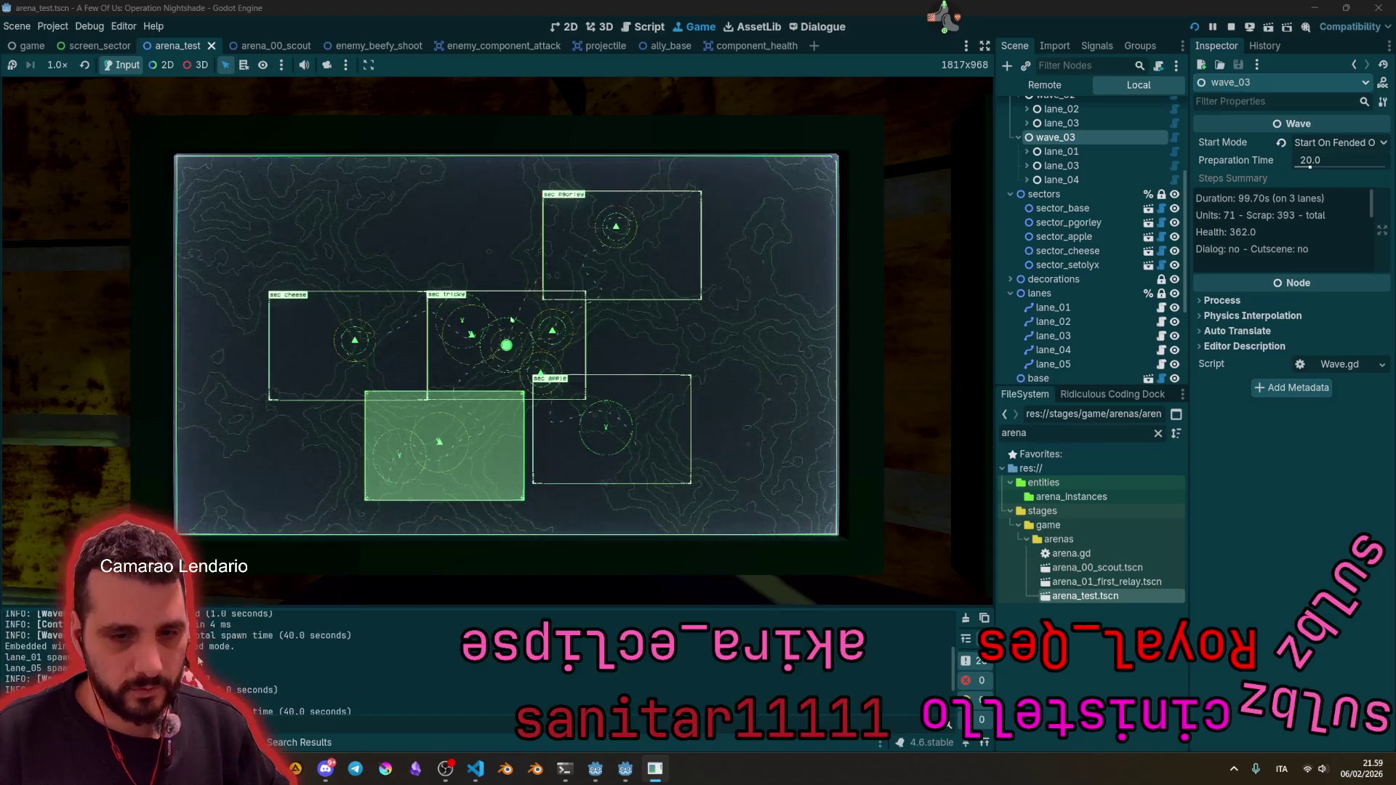
# Step: Scroll the Output log and Scene tree, then compare the wave_02 and wave_03 summaries
pyautogui.scroll(5, 948, 725)
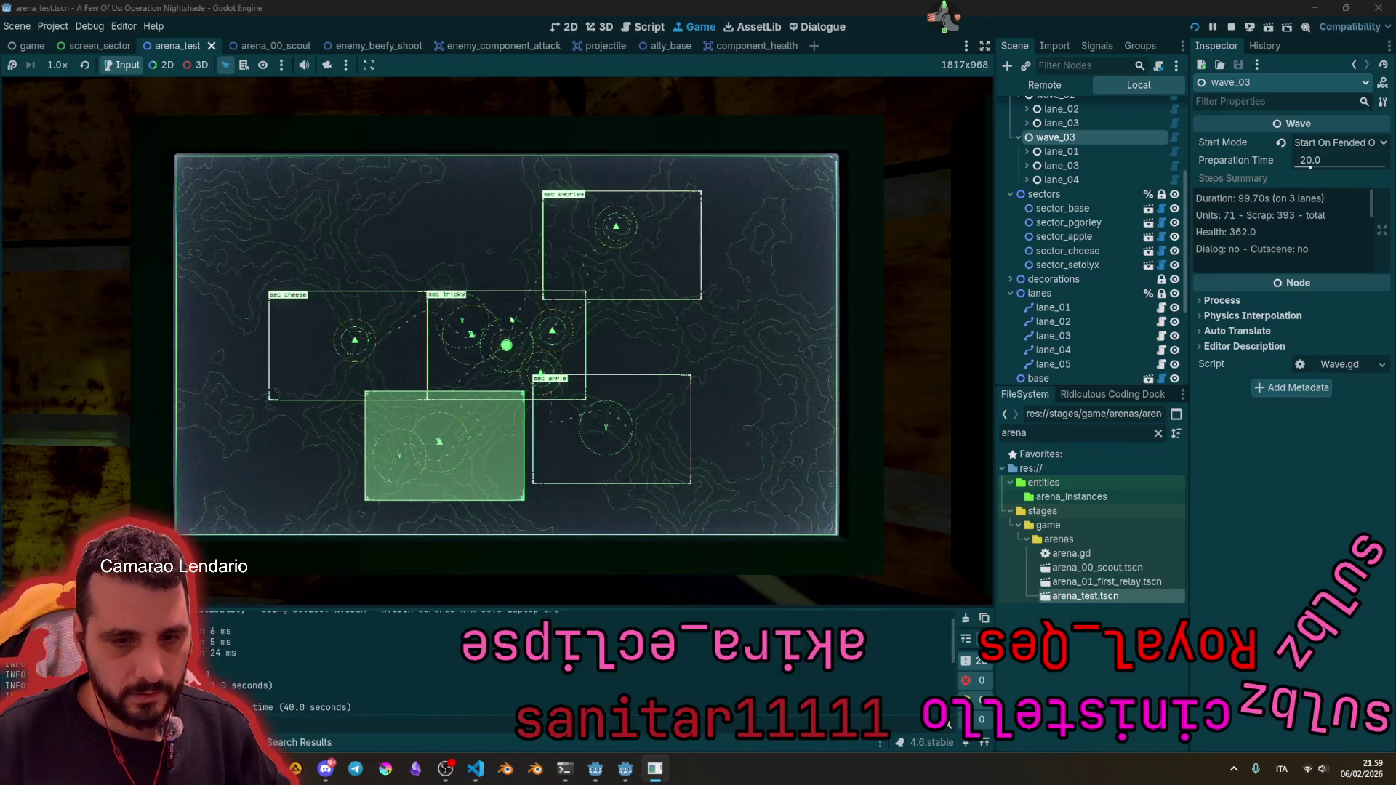
pyautogui.scroll(-5, 214, 638)
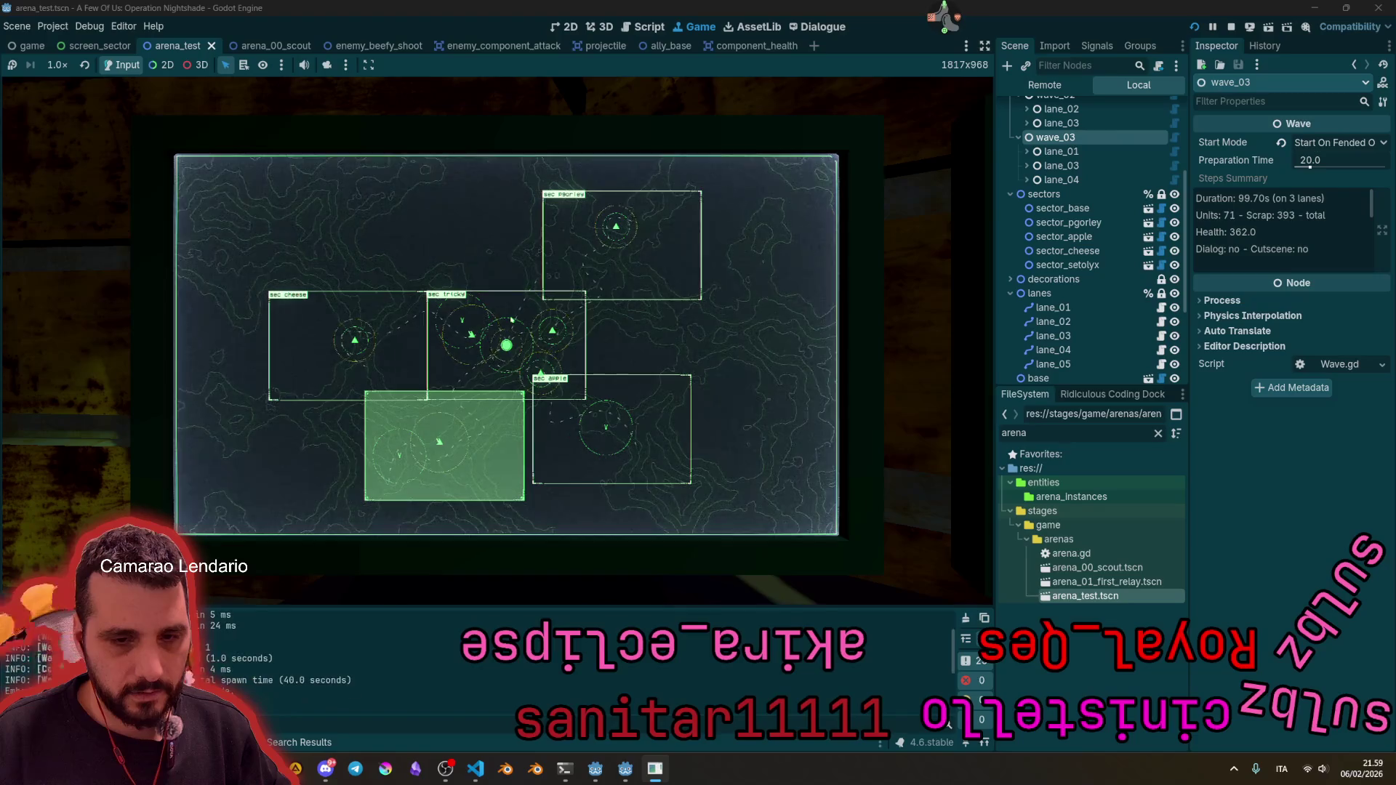
pyautogui.scroll(-3, 214, 638)
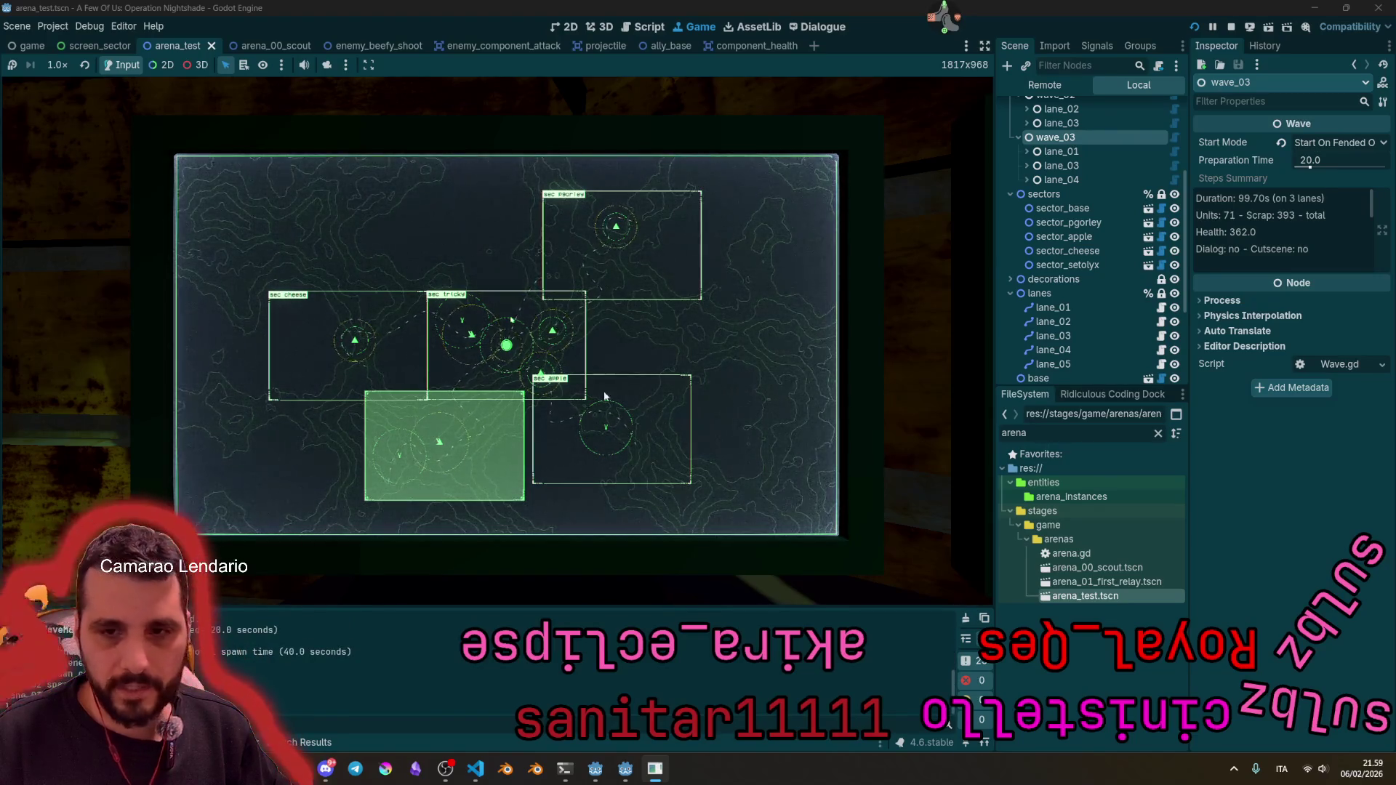
pyautogui.scroll(3, 1087, 142)
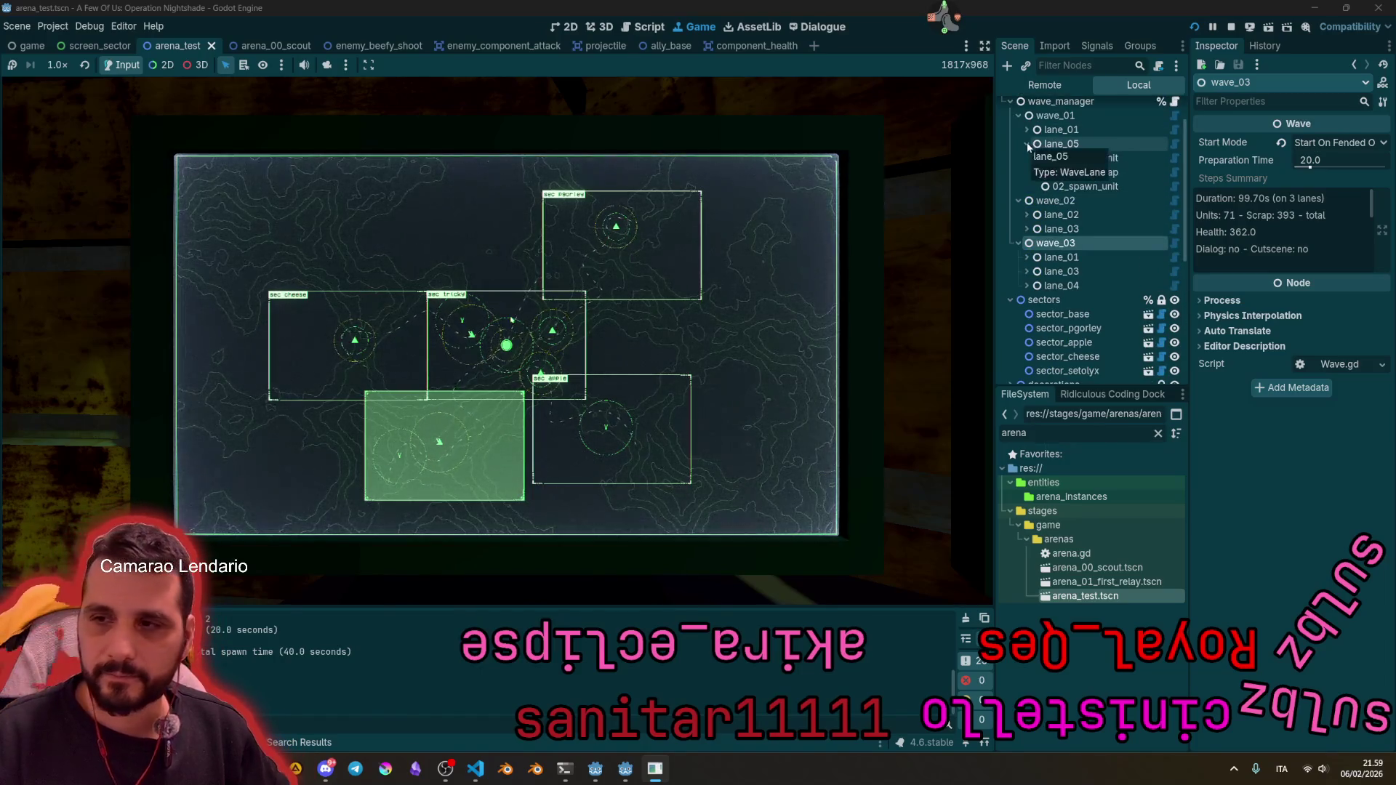
pyautogui.click(1079, 200)
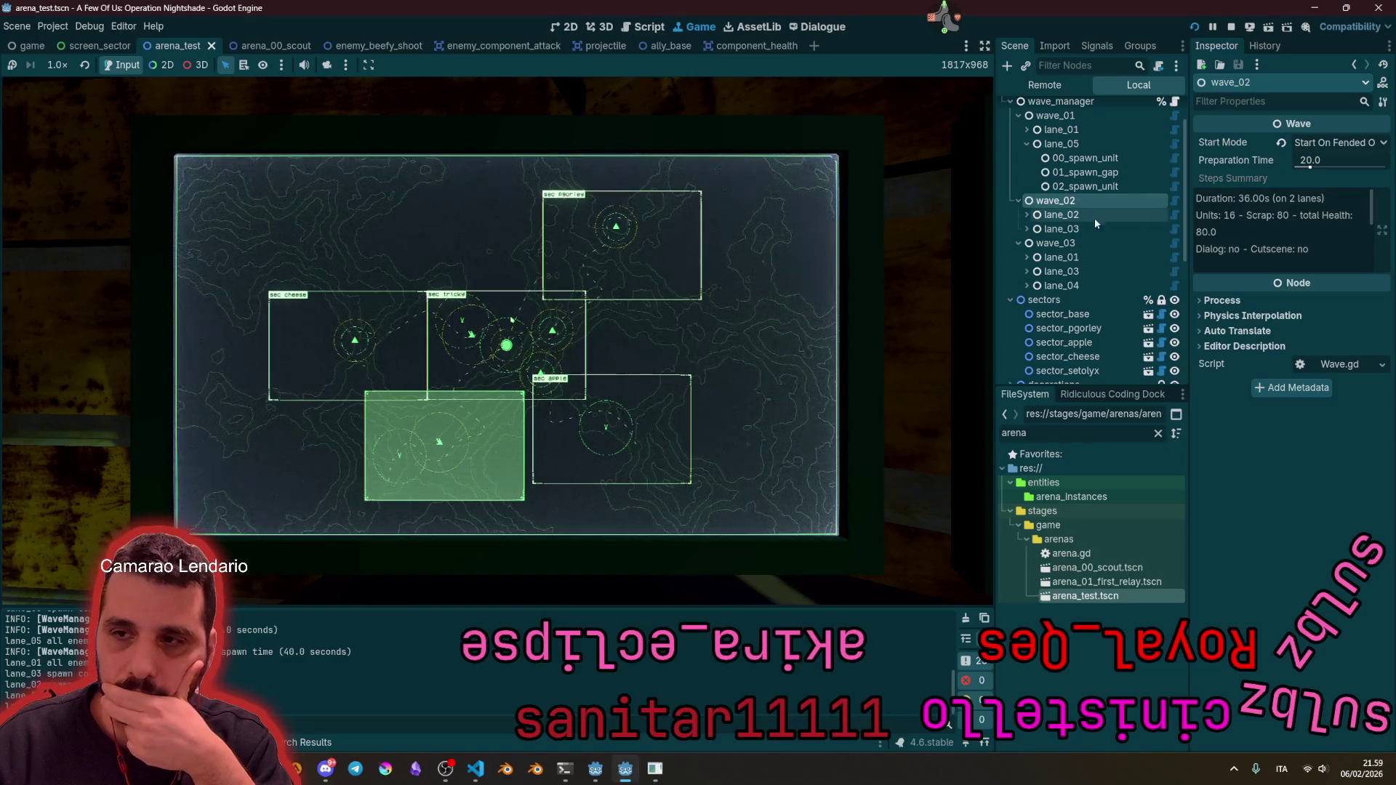
pyautogui.click(1056, 243)
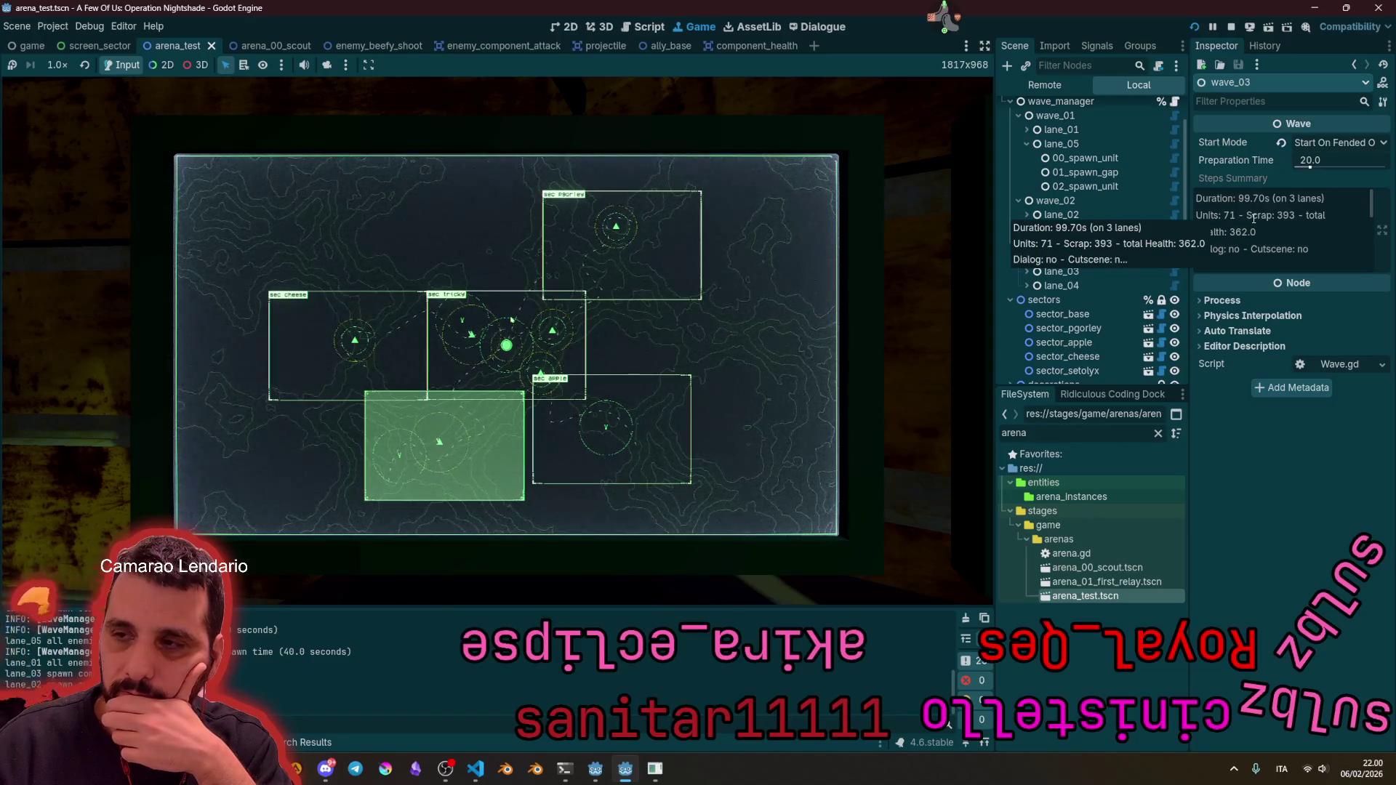
# Step: Settle on wave_02's summary, then briefly enter a game sector and back out to the monitor wall
pyautogui.press('Up')
pyautogui.press('Up')
pyautogui.press('Up')
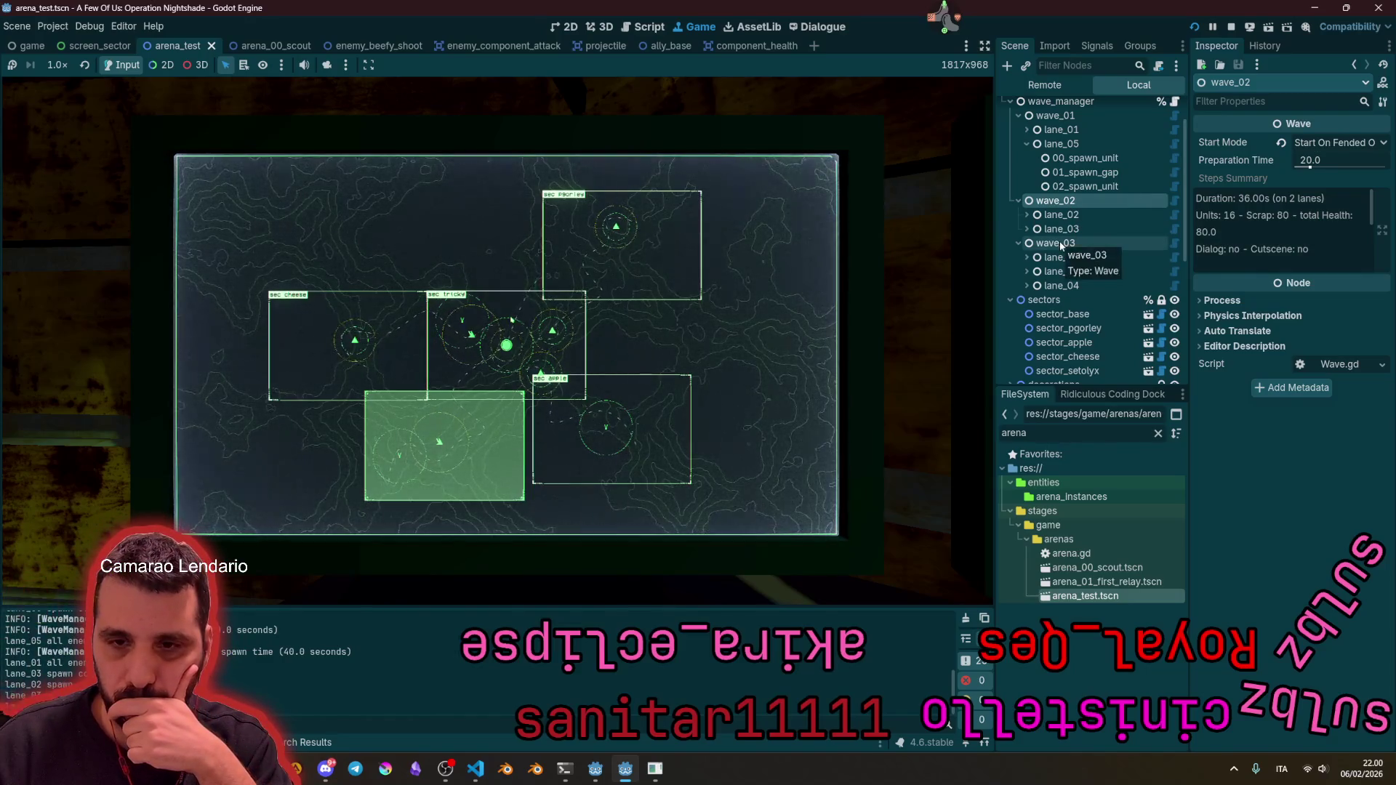
pyautogui.click(491, 359)
pyautogui.press('Escape')
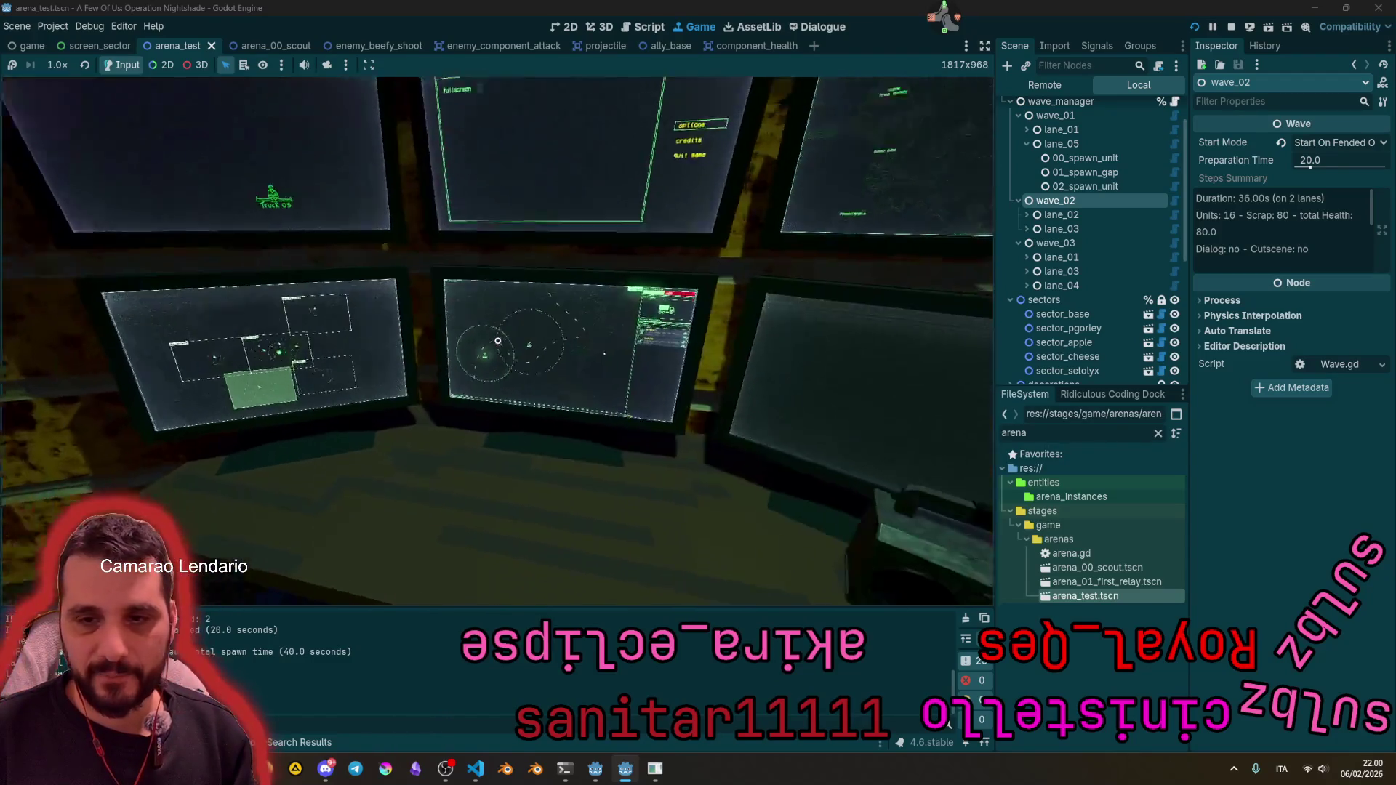
# Step: Return to the sector map monitor and stop the running game with F8
pyautogui.click(498, 341)
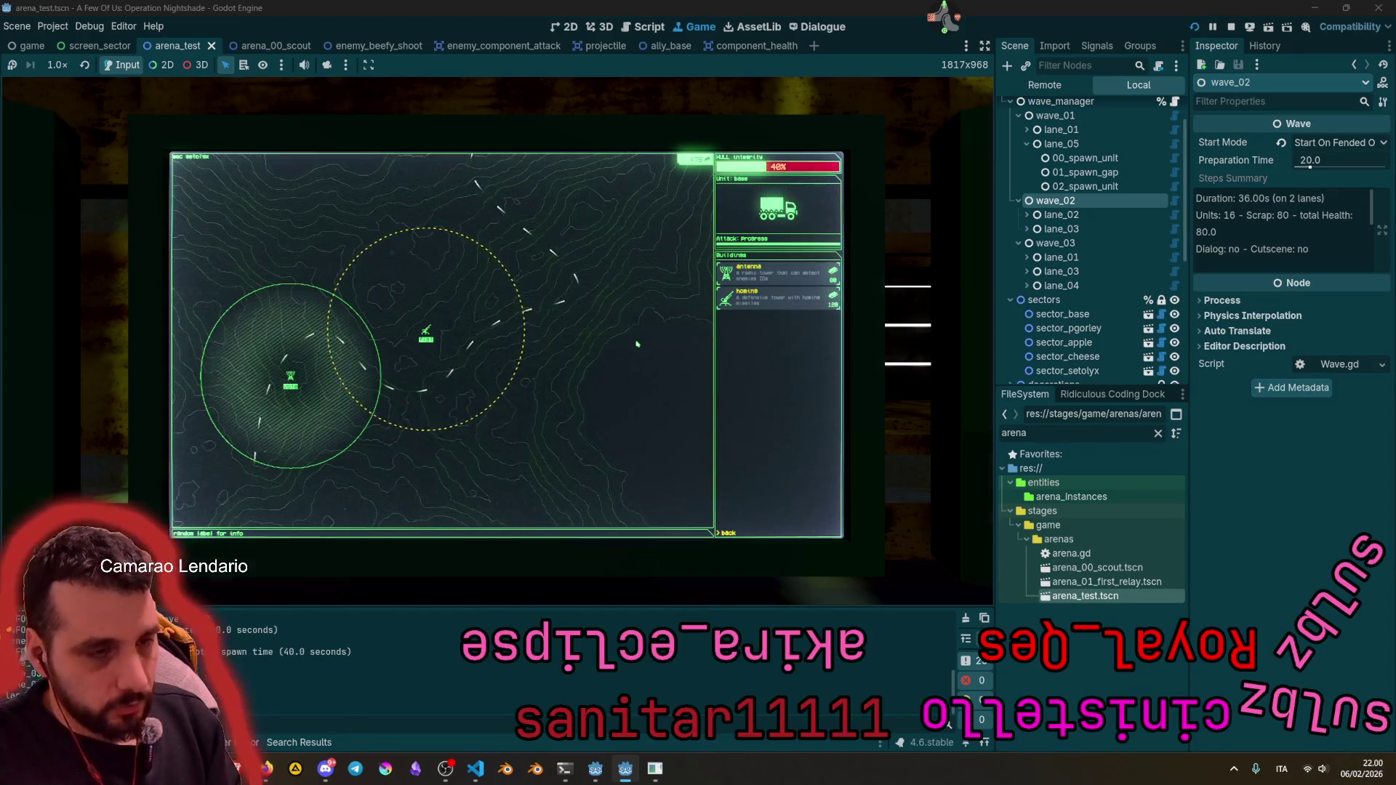
pyautogui.press('F8')
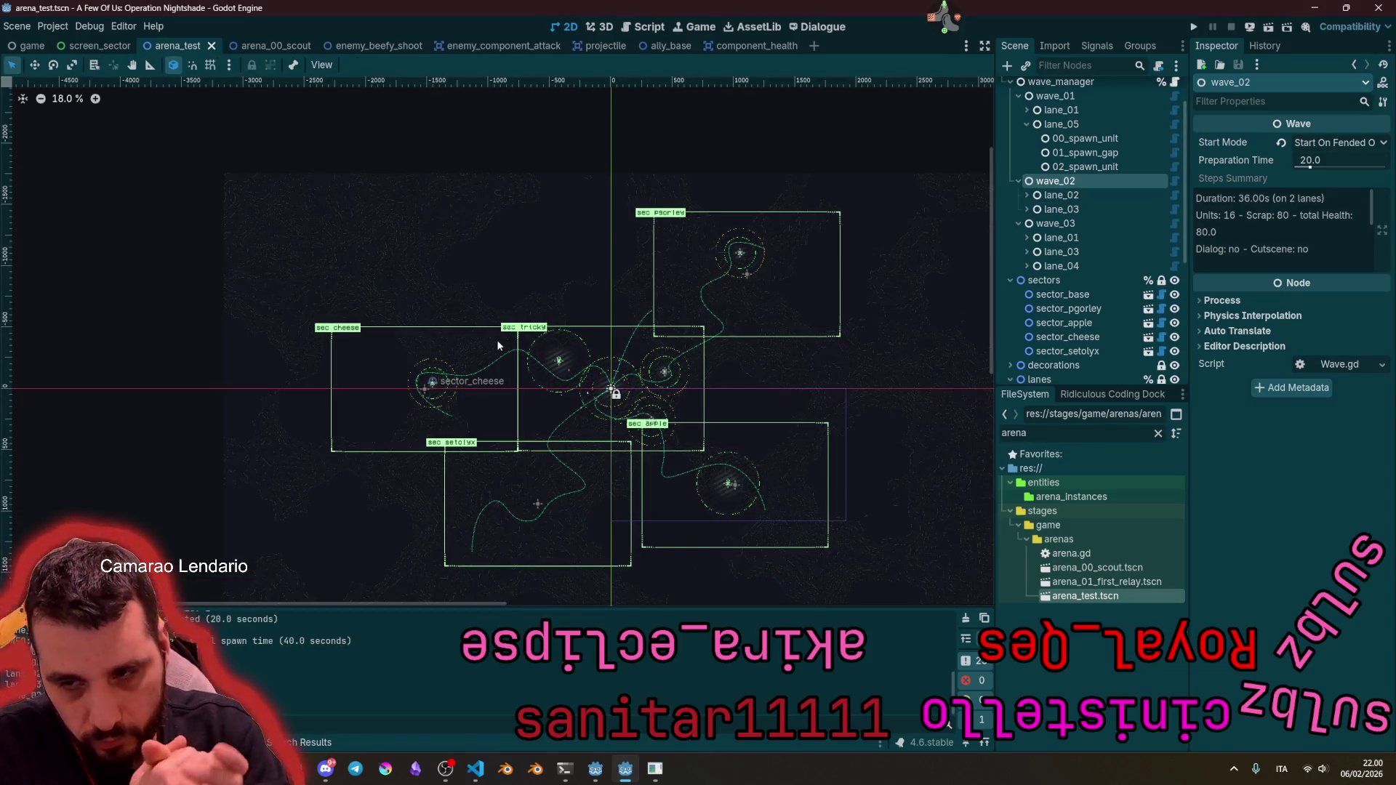
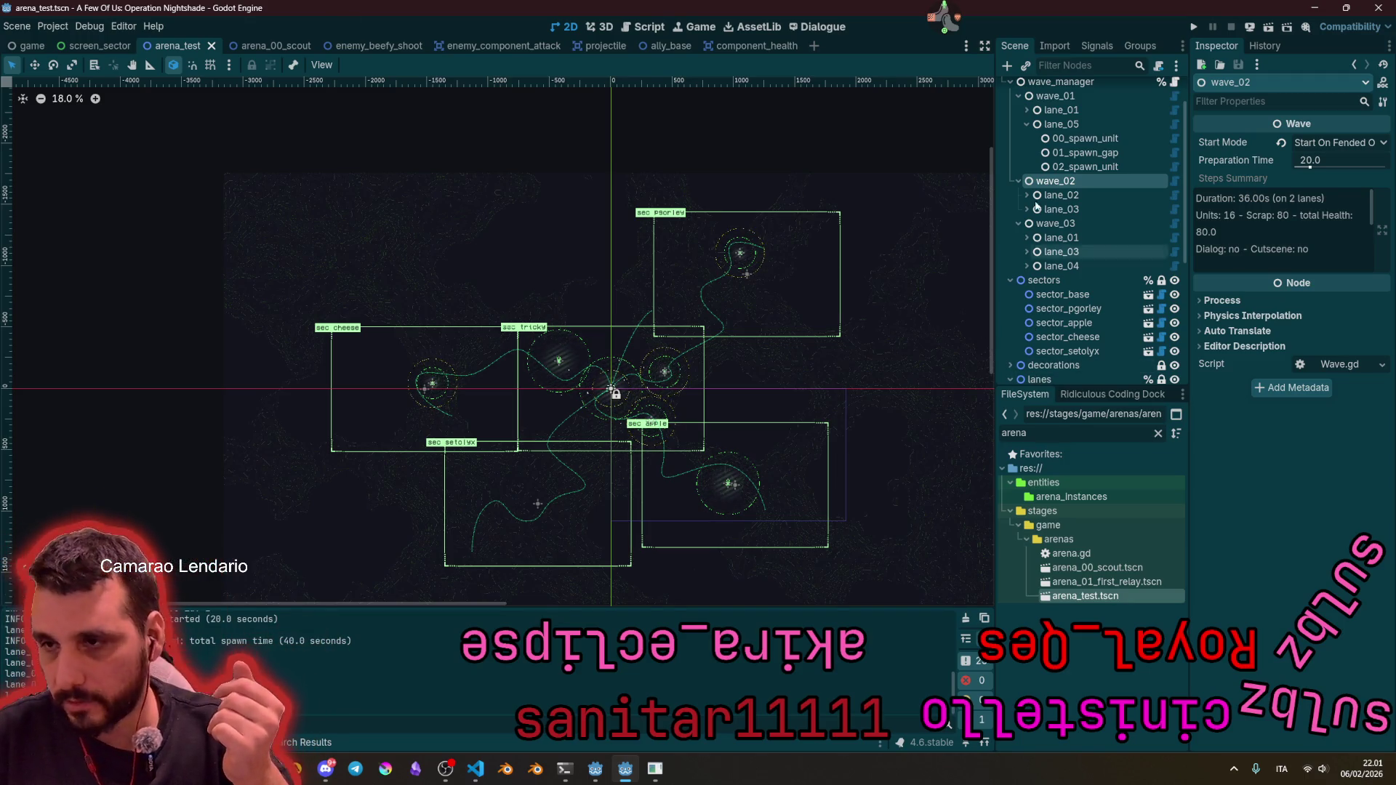
# Step: Collapse the wave_manager branch and filter the FileSystem dock by 'ally' instead of 'arena'
pyautogui.scroll(2, 1039, 222)
pyautogui.click(1010, 129)
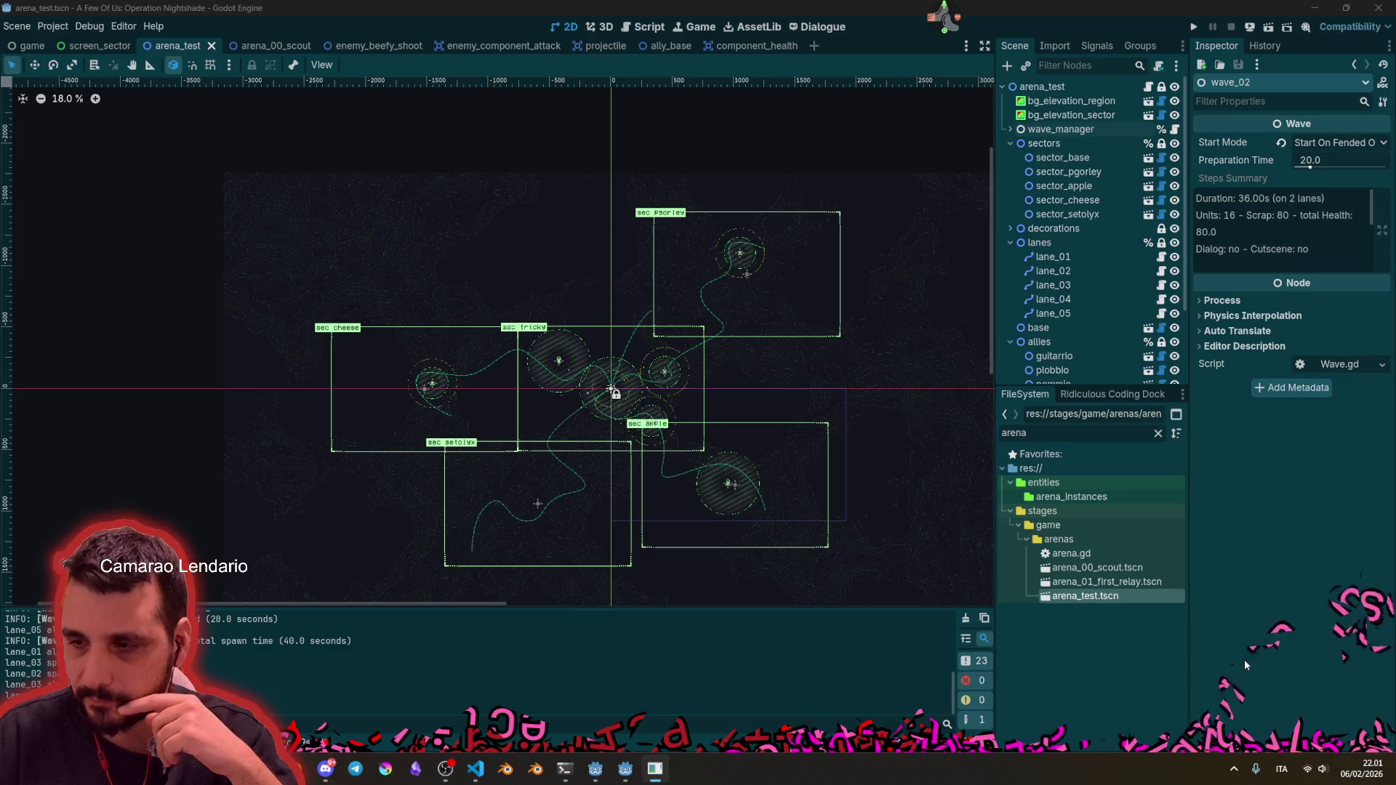
pyautogui.click(1158, 432)
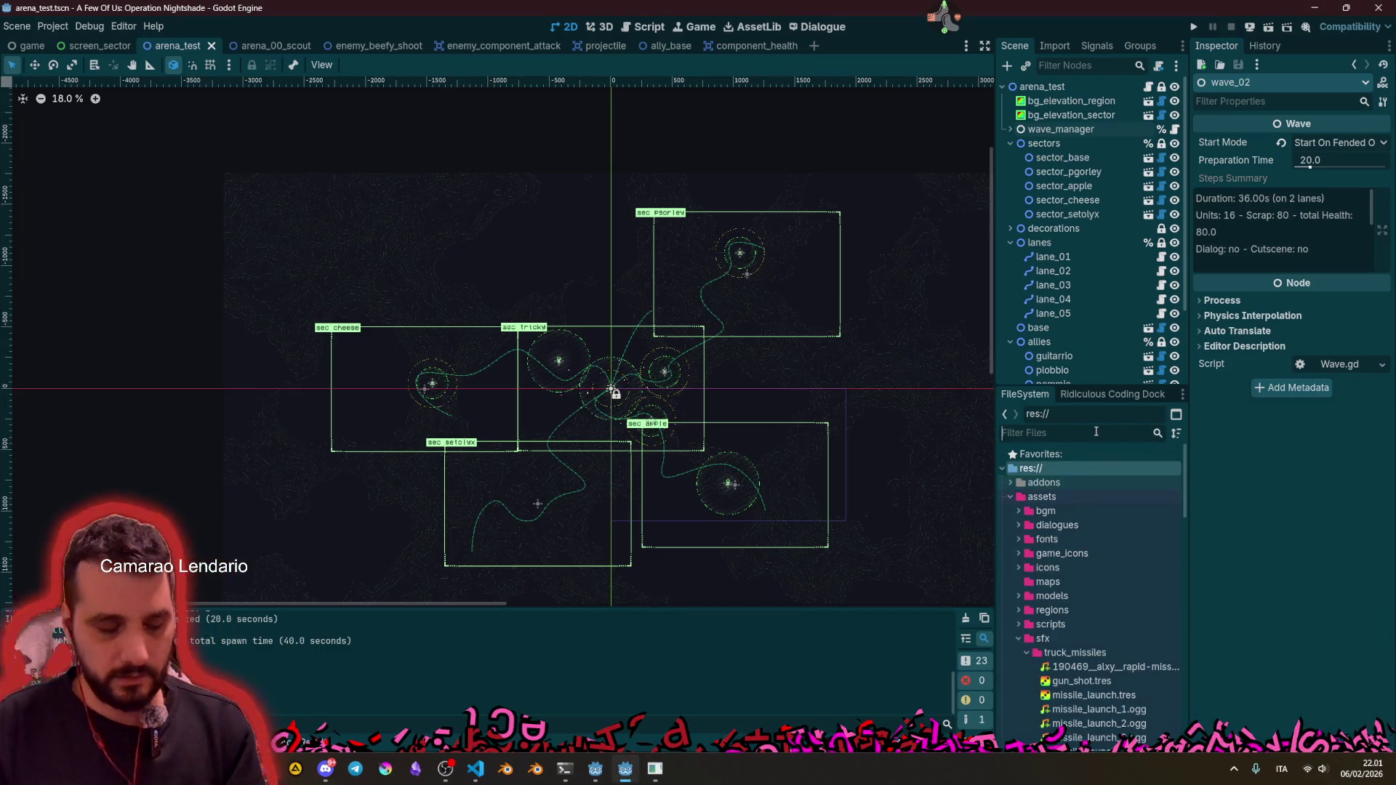
pyautogui.write('ally')
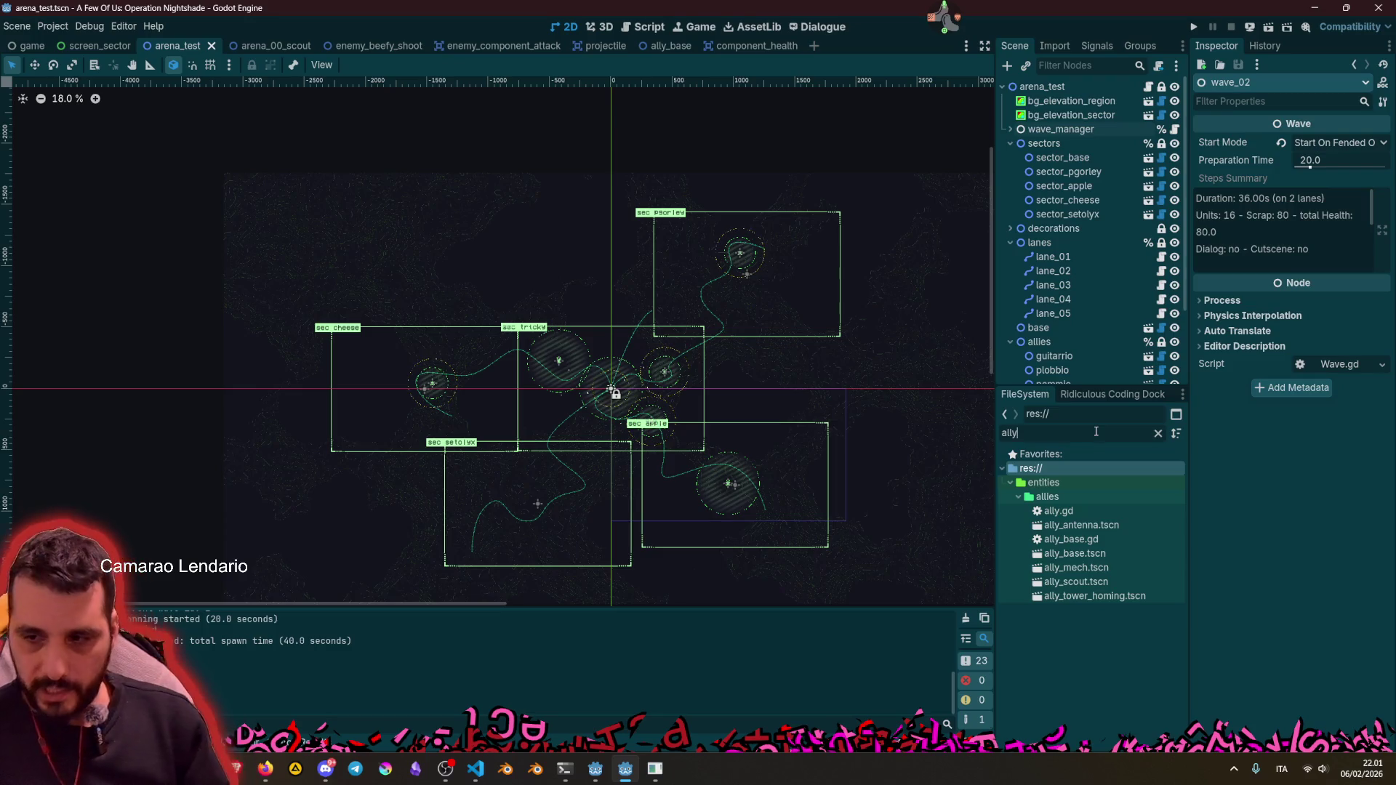
# Step: Duplicate ally_tower_homing.tscn as ally_tower_sniper.tscn and open the new scene
pyautogui.click(1080, 597)
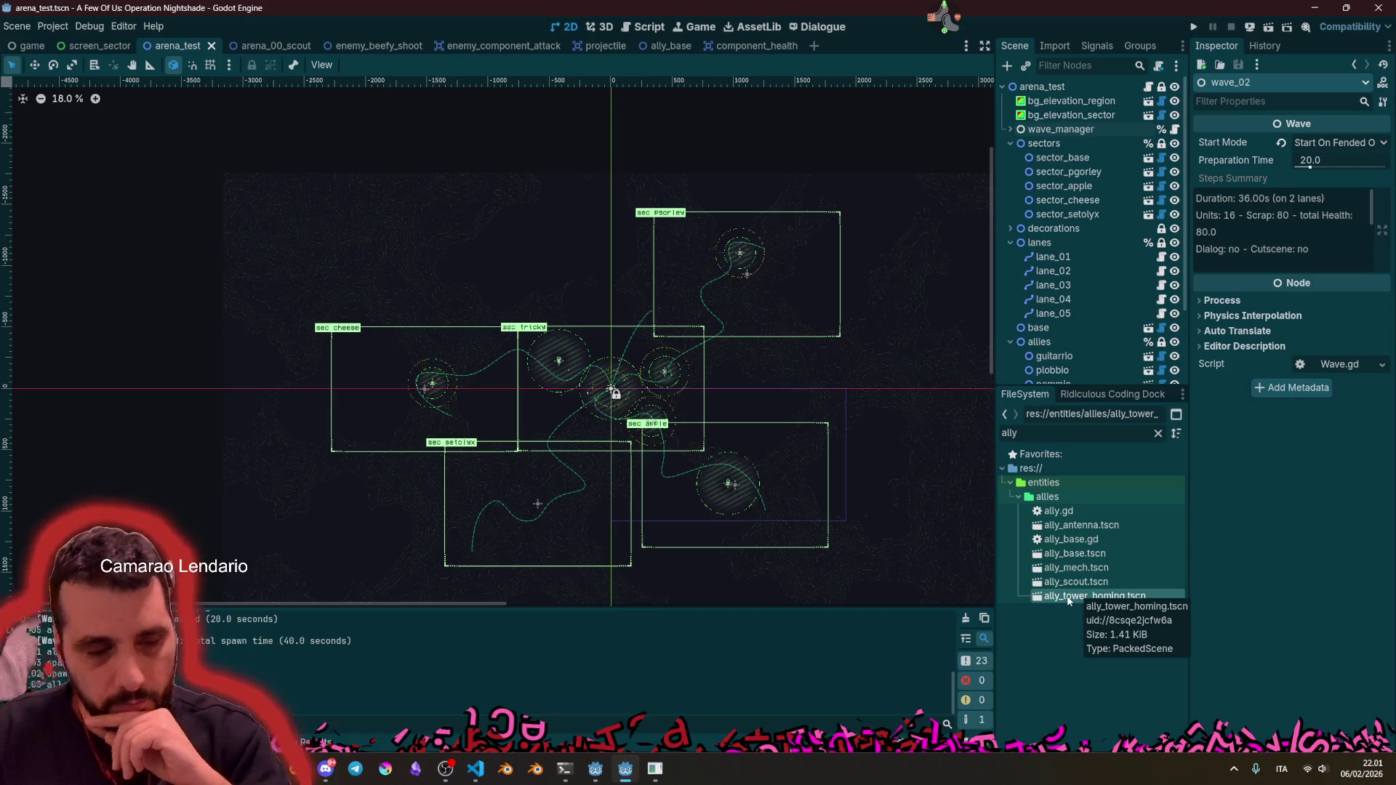
pyautogui.rightClick(1068, 600)
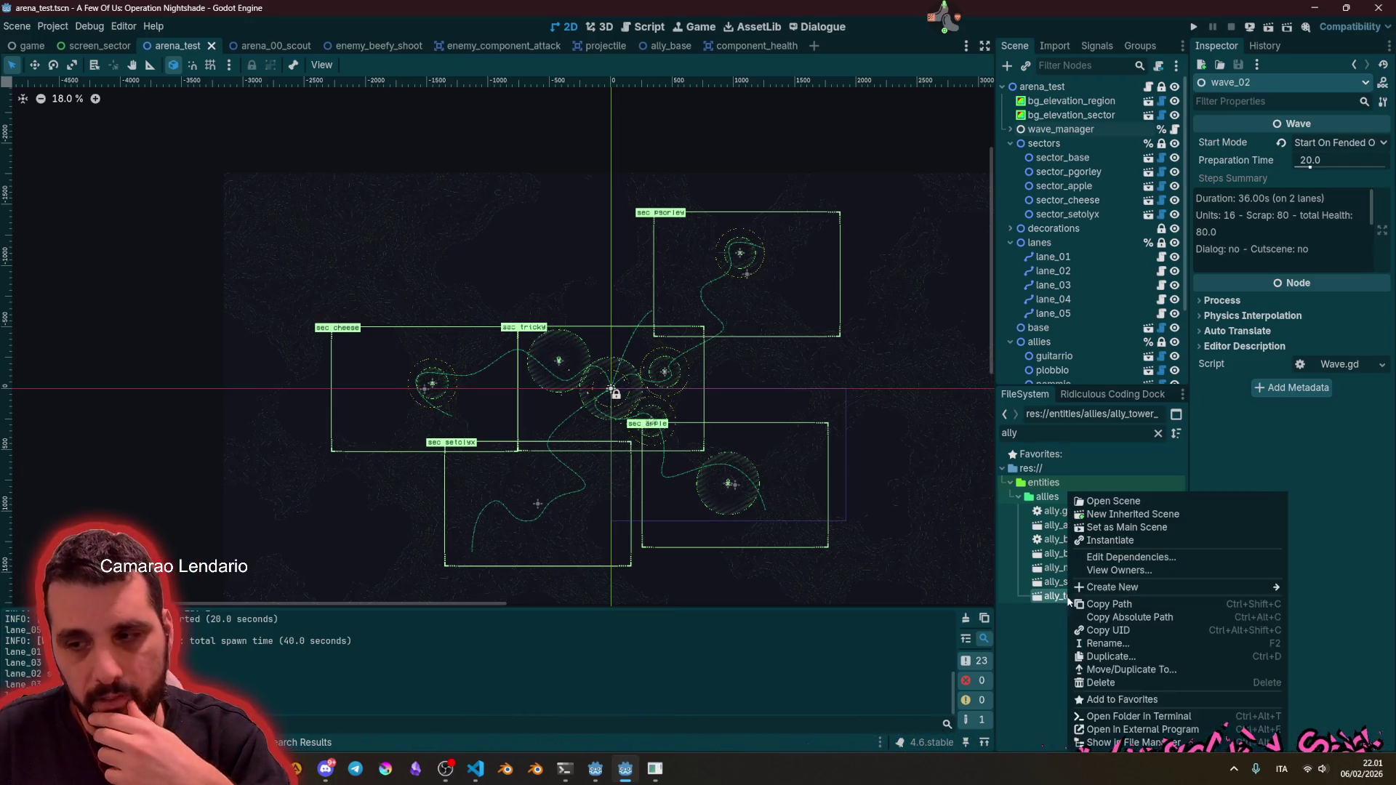
pyautogui.click(1129, 652)
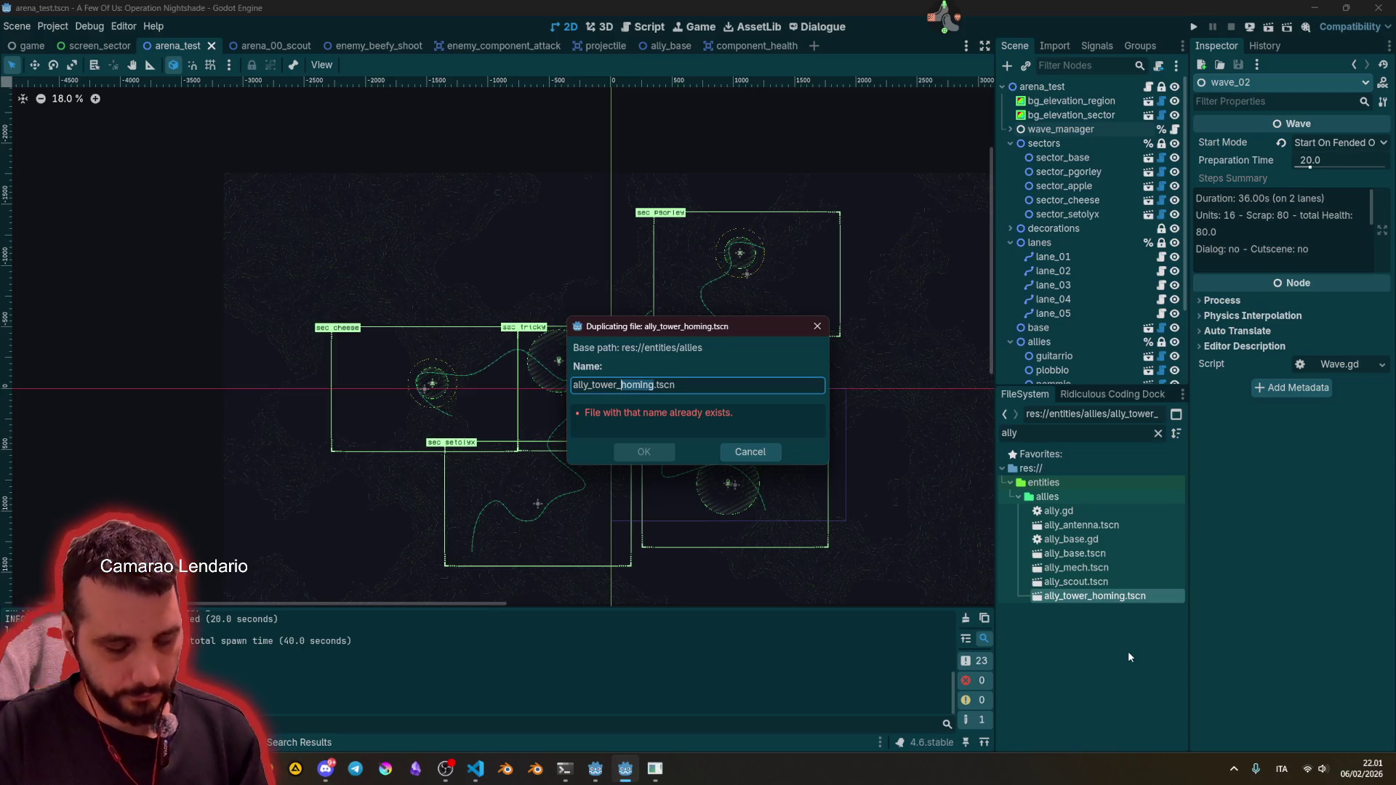
pyautogui.write('sniper')
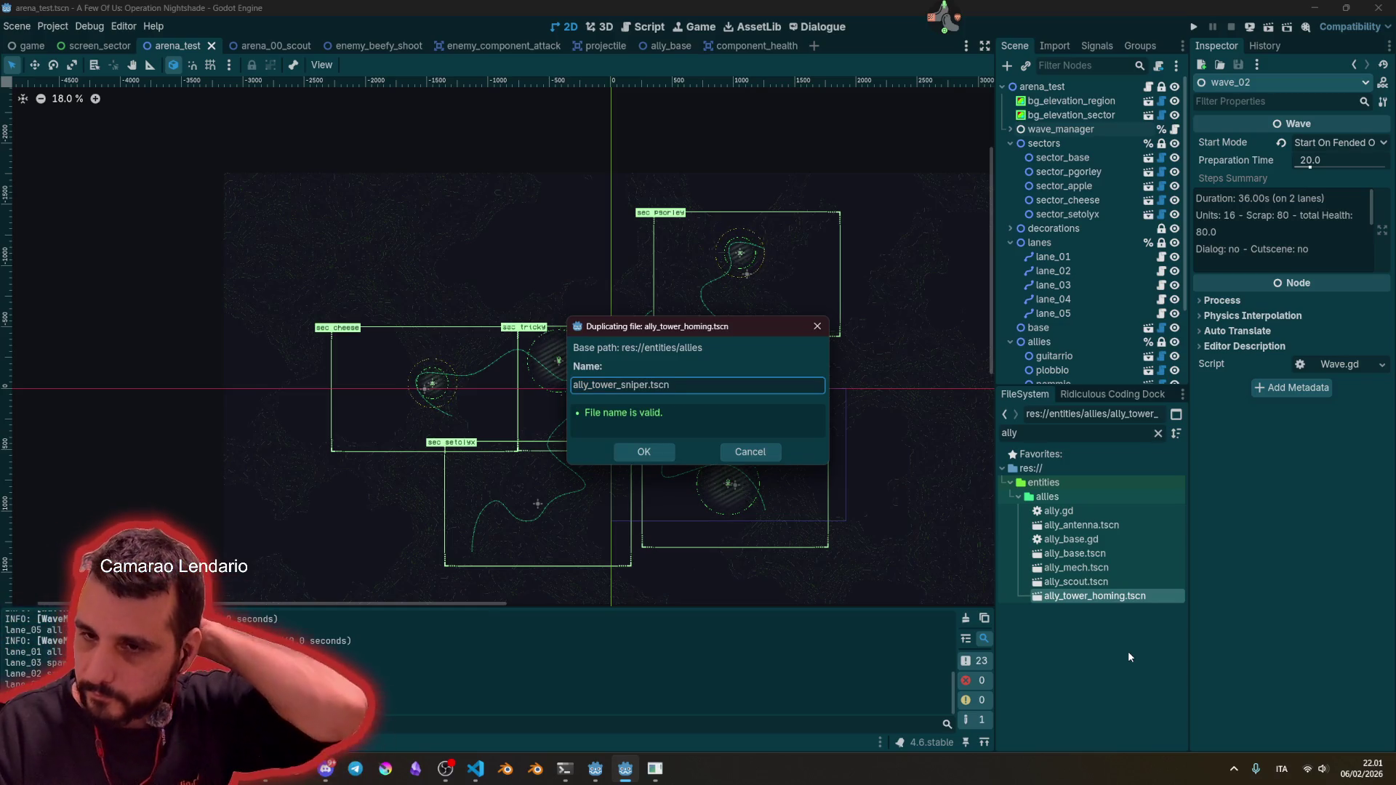
pyautogui.press('Return')
pyautogui.doubleClick(1091, 610)
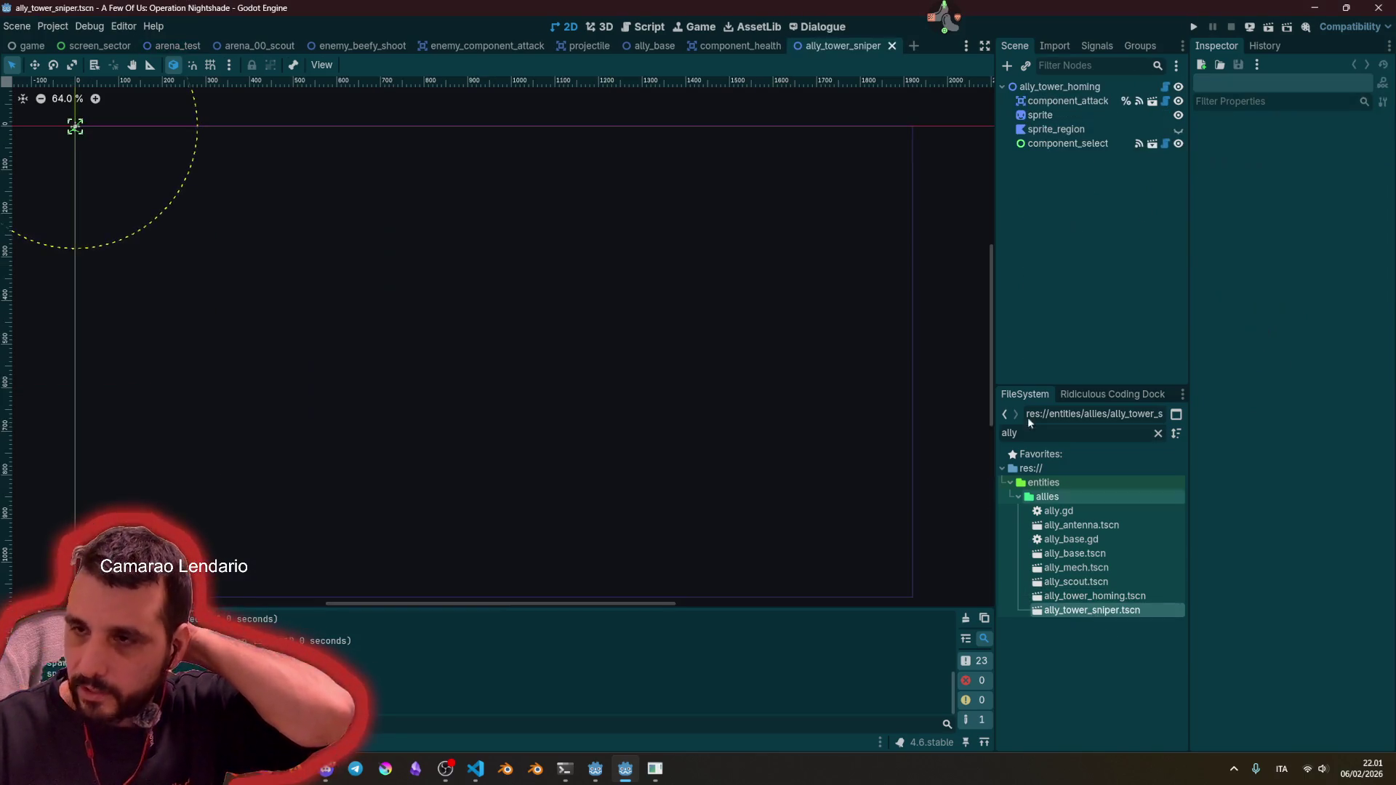
# Step: Copy the ally_tower_sniper file name and rename the scene's root node to ally_tower_sniper
pyautogui.click(1087, 611)
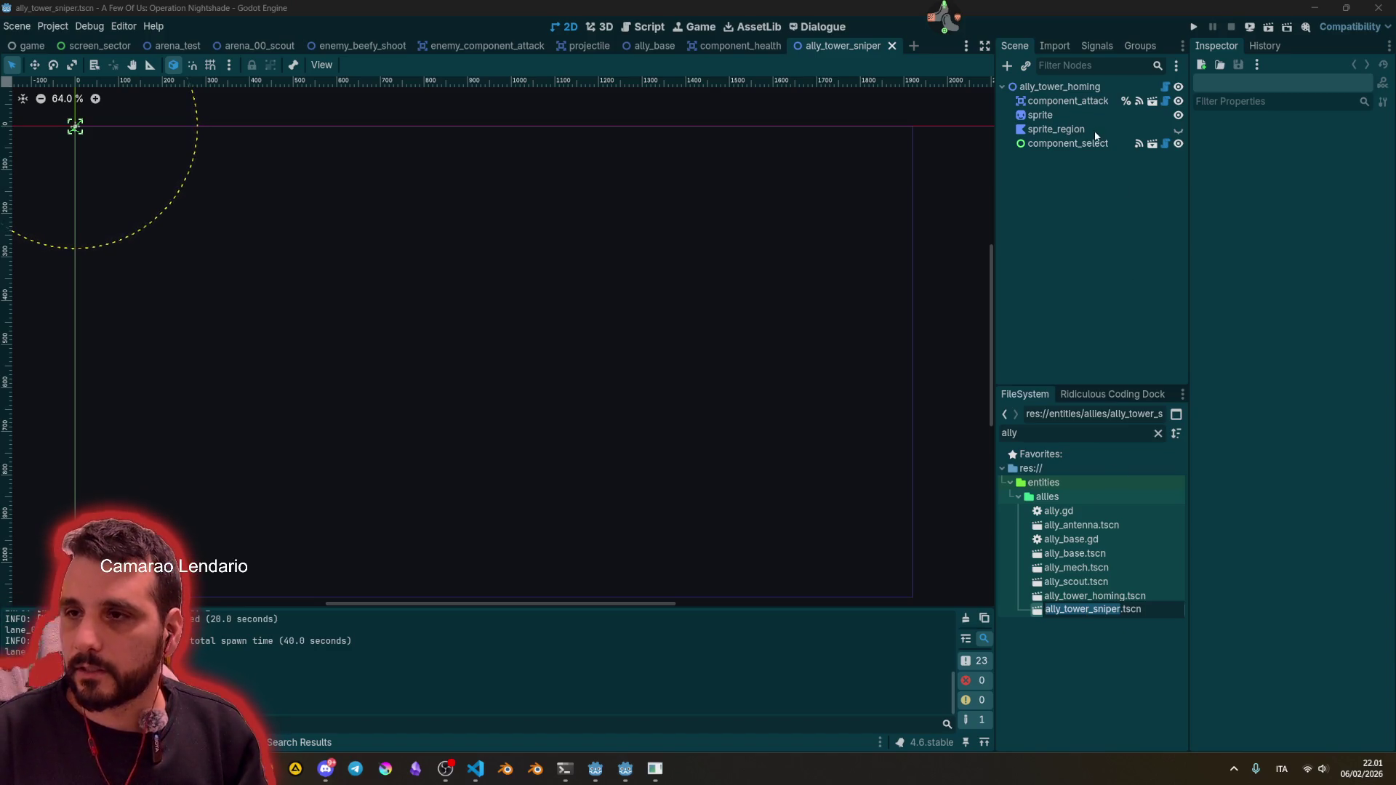
pyautogui.press('Escape')
pyautogui.press('F2')
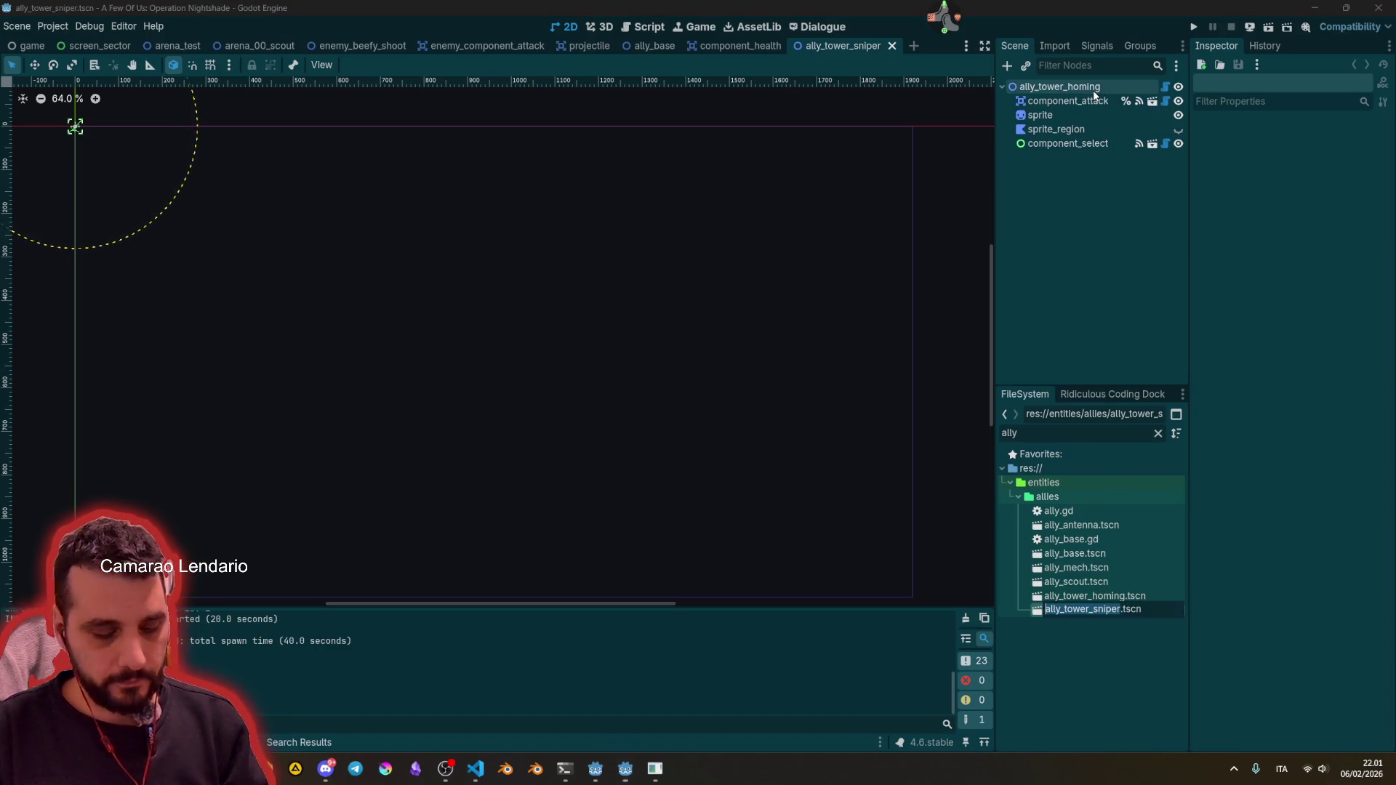
pyautogui.hotkey('ctrl', 'c')
pyautogui.press('Escape')
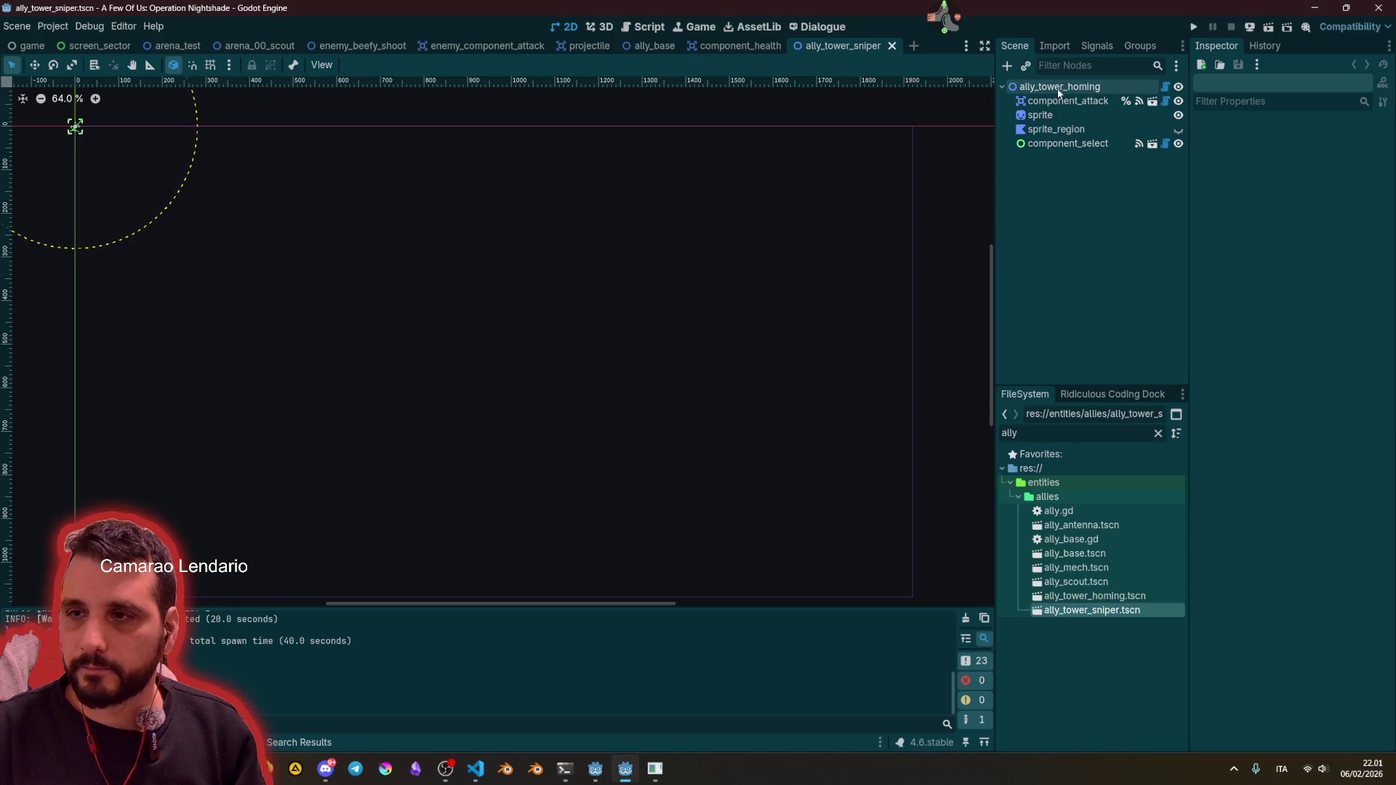
pyautogui.doubleClick(1095, 87)
pyautogui.hotkey('ctrl', 'v')
pyautogui.press('Return')
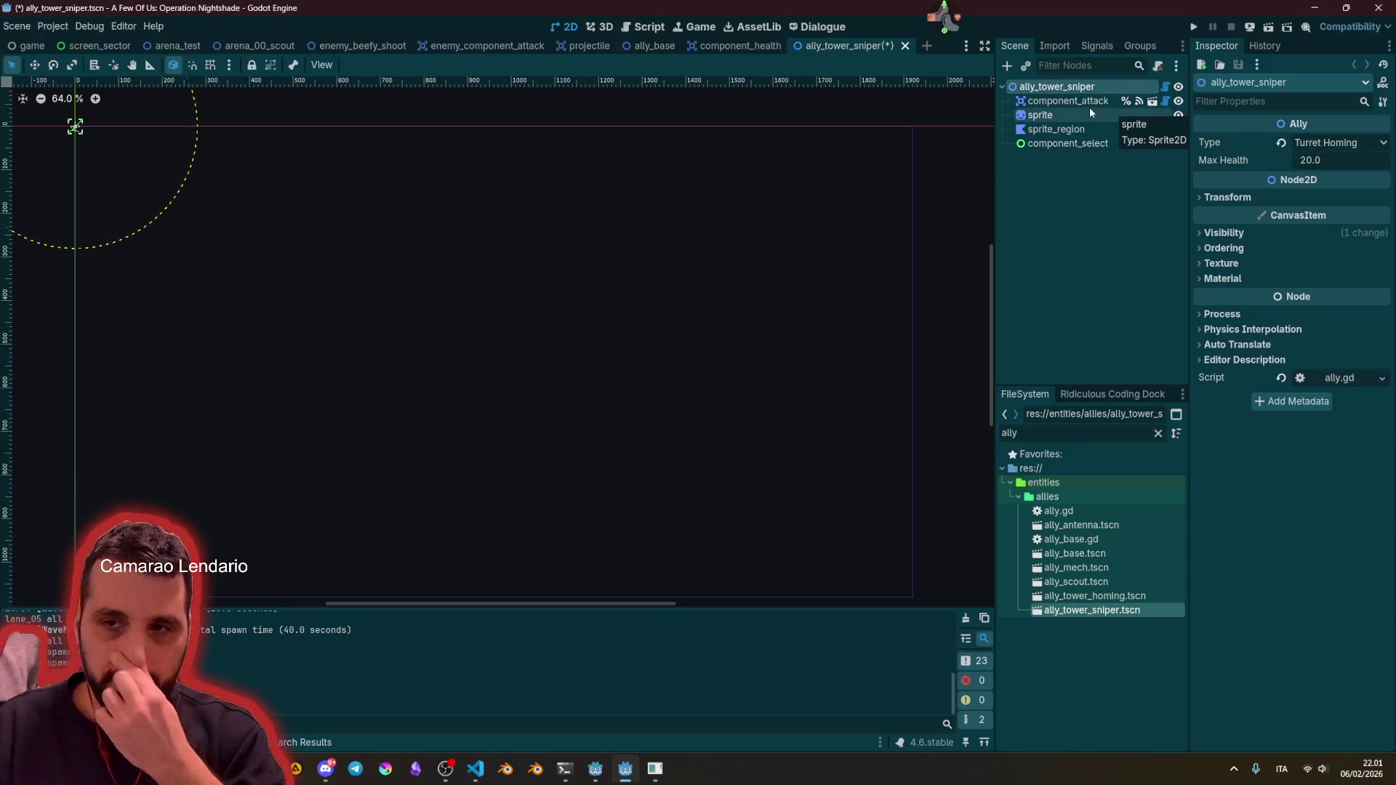
# Step: Centre the view on the root, make sprite_region visible and select it for polygon editing
pyautogui.press('f')
pyautogui.press('f')
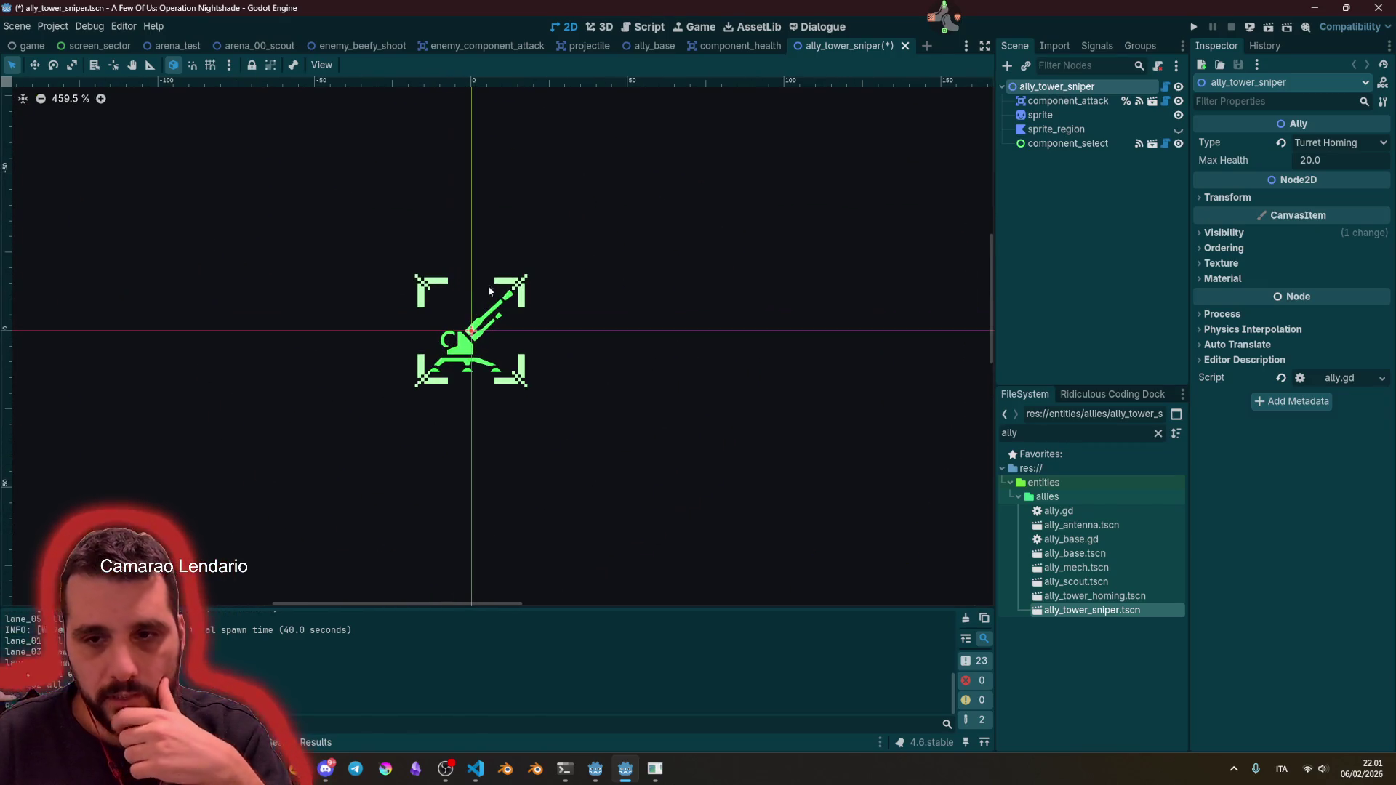
pyautogui.click(1178, 129)
pyautogui.scroll(2, 426, 240)
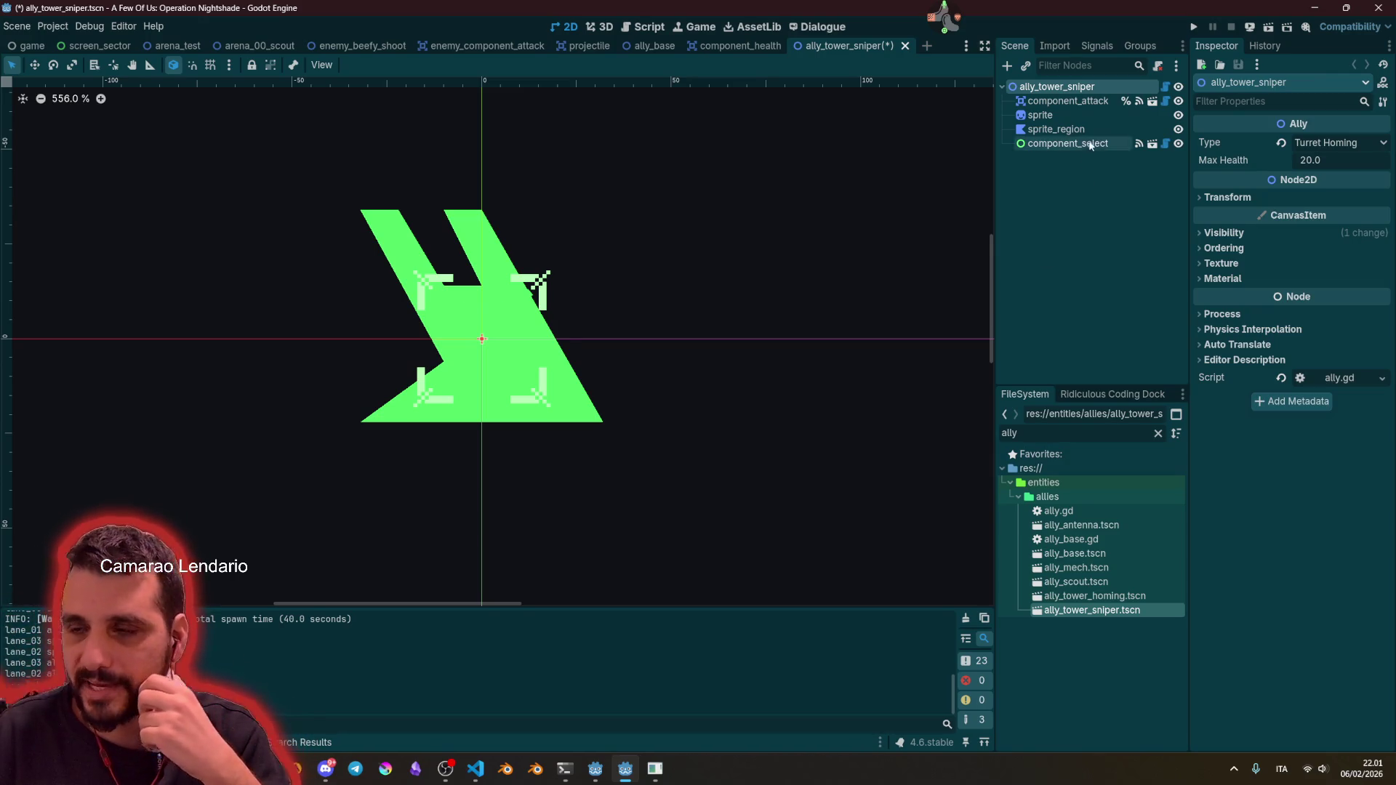
pyautogui.click(1058, 130)
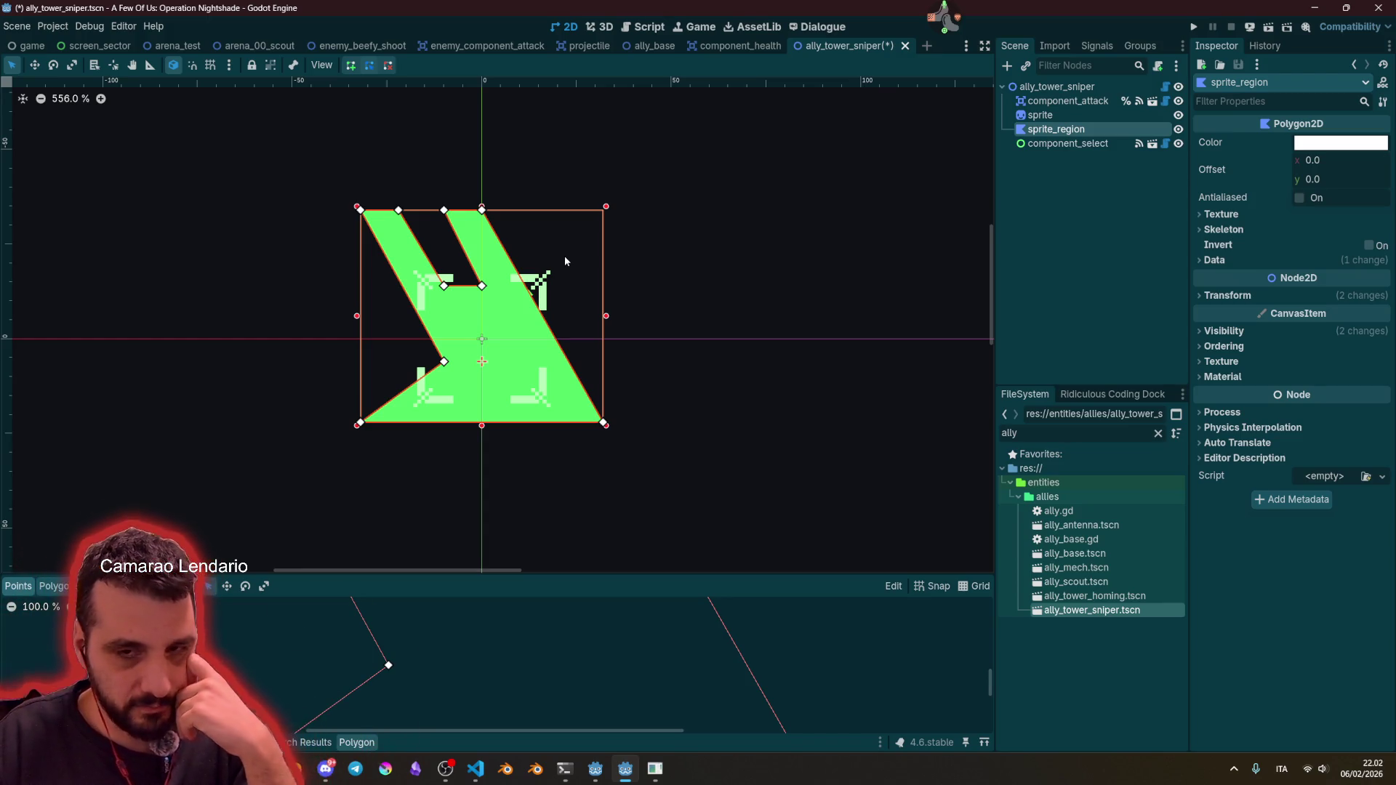
# Step: Hide the polygon point editor, turn on grid snapping, and move a top-edge point onto the right edge
pyautogui.scroll(-1, 564, 255)
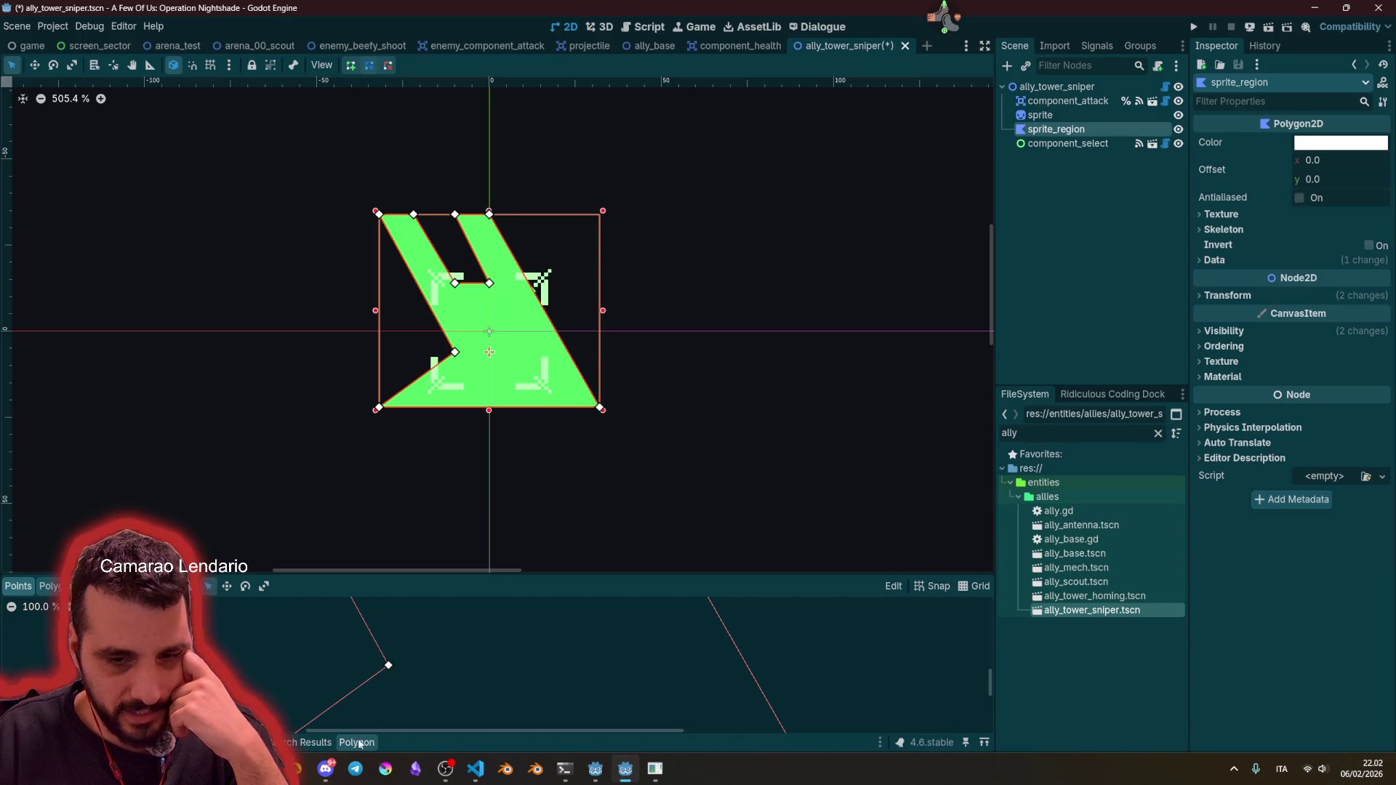
pyautogui.click(359, 743)
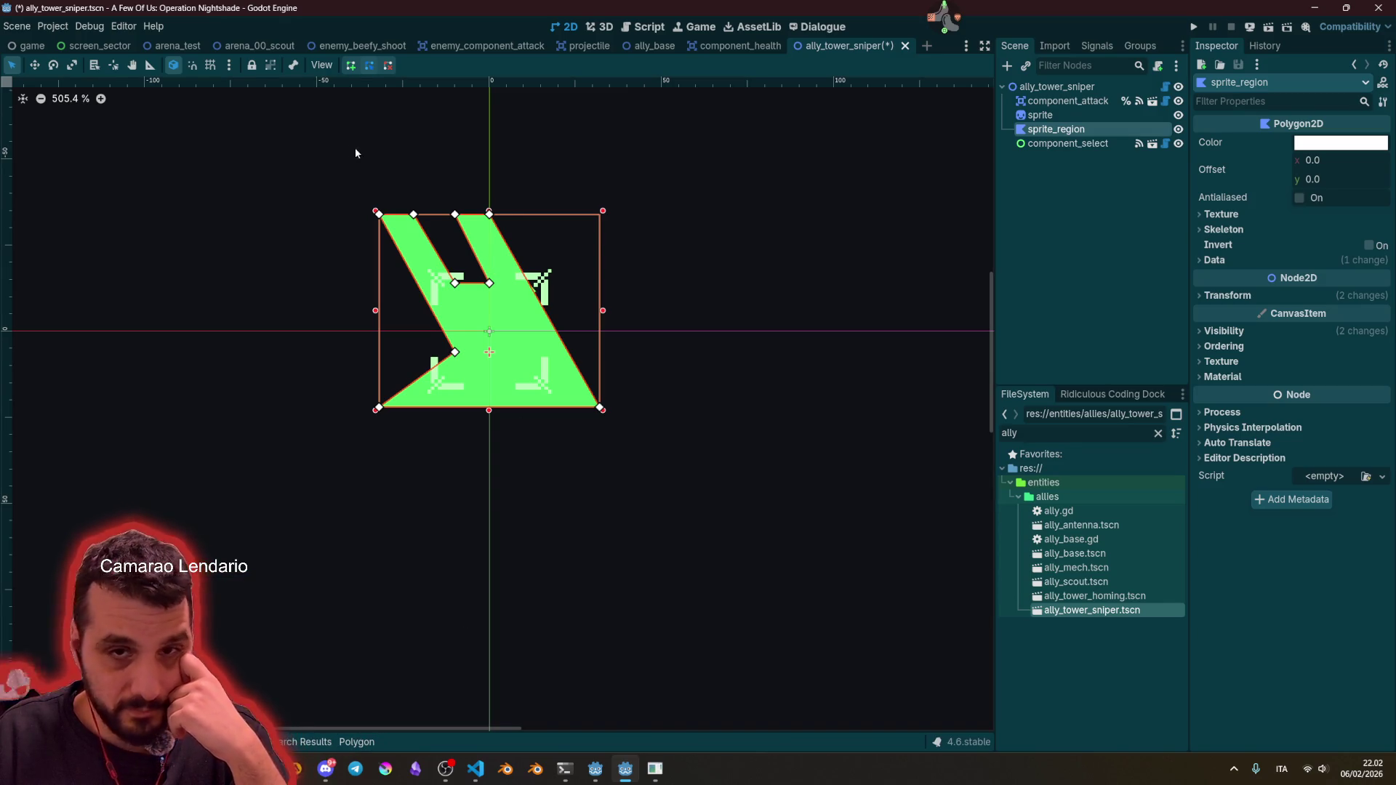
pyautogui.click(211, 64)
pyautogui.scroll(6, 505, 255)
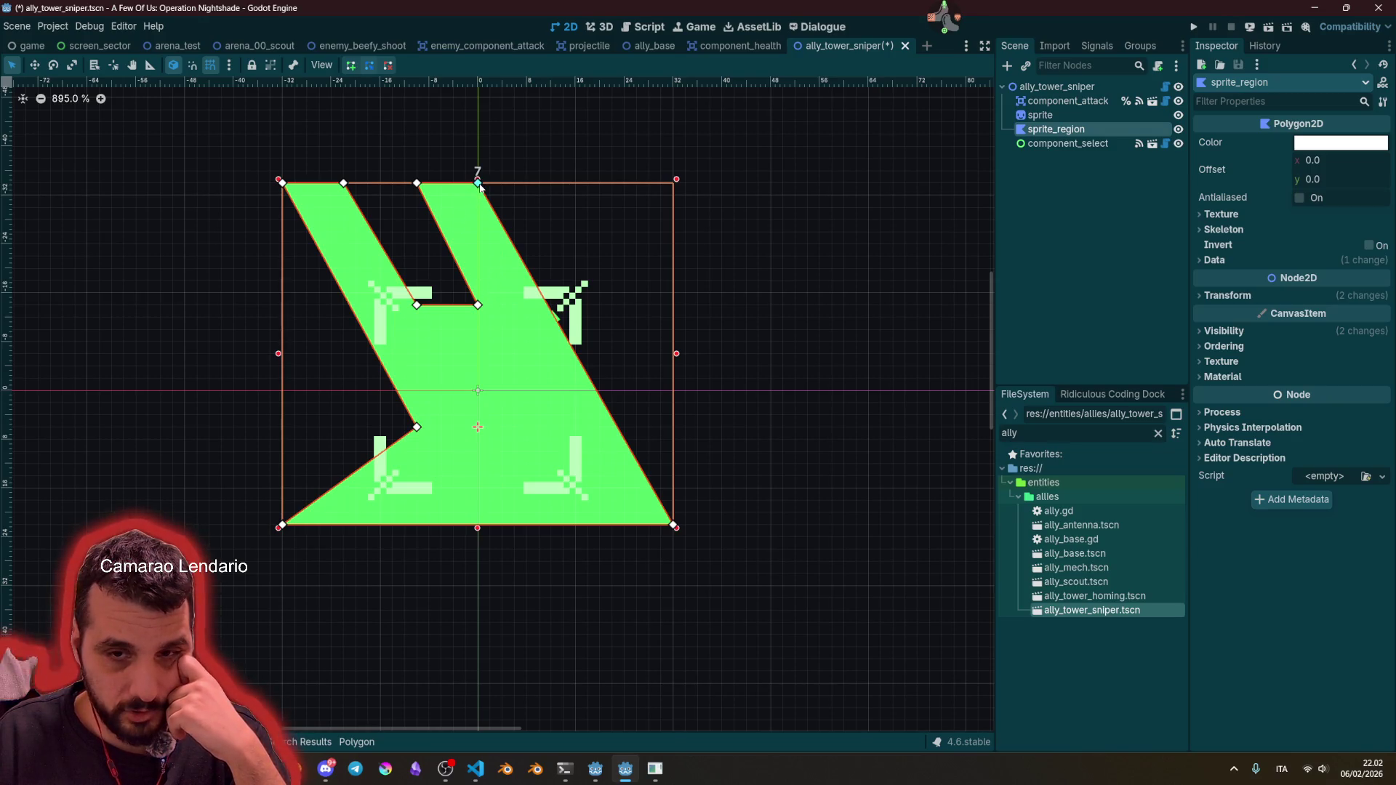
pyautogui.moveTo(478, 184)
pyautogui.mouseDown()
pyautogui.moveTo(639, 274)
pyautogui.moveTo(673, 269)
pyautogui.mouseUp()
pyautogui.moveTo(420, 191)
pyautogui.mouseDown()
pyautogui.moveTo(611, 295)
pyautogui.moveTo(432, 204)
pyautogui.moveTo(570, 291)
pyautogui.moveTo(561, 348)
pyautogui.mouseUp()
pyautogui.click(431, 193)
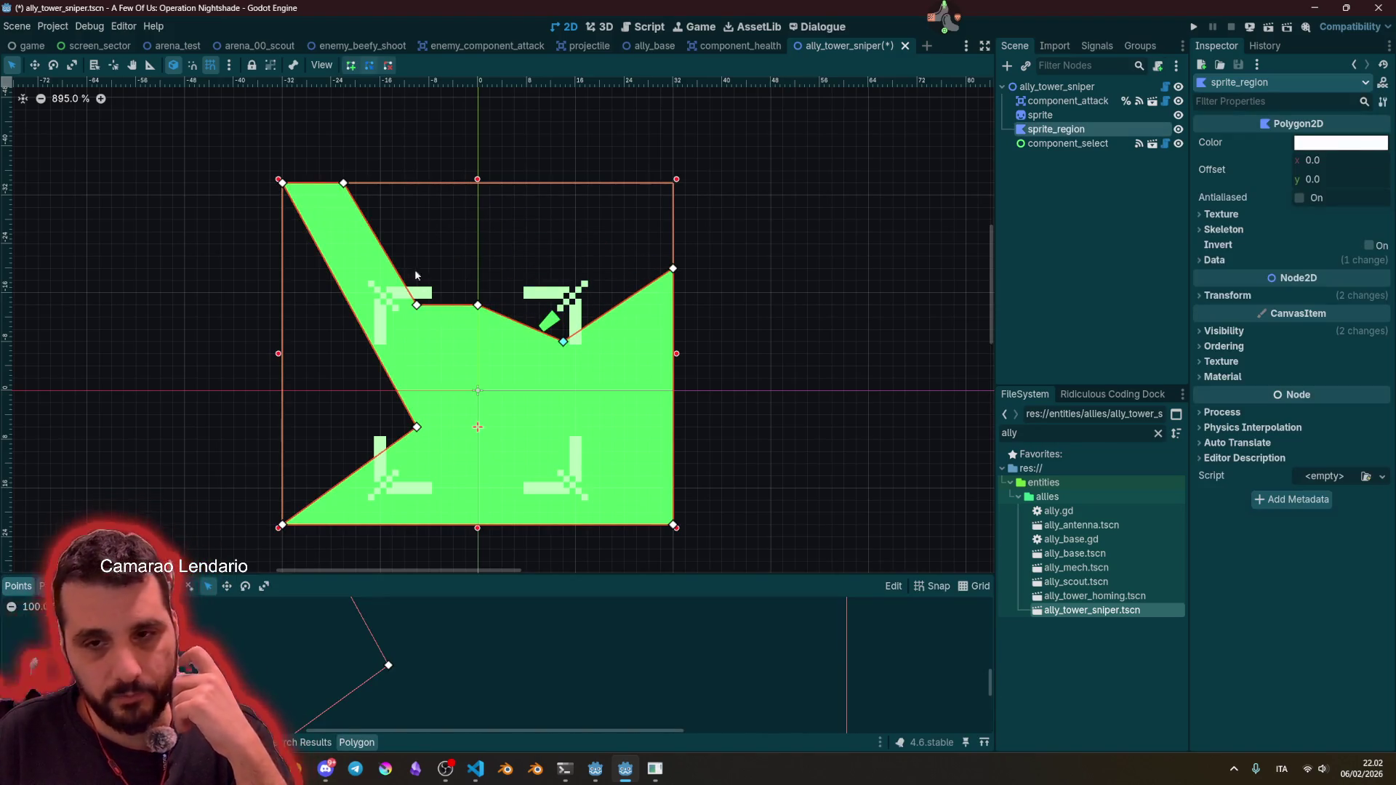
# Step: Delete the top-edge and top-left corner points, then pull one point down and raise the centre point
pyautogui.rightClick(343, 183)
pyautogui.rightClick(286, 185)
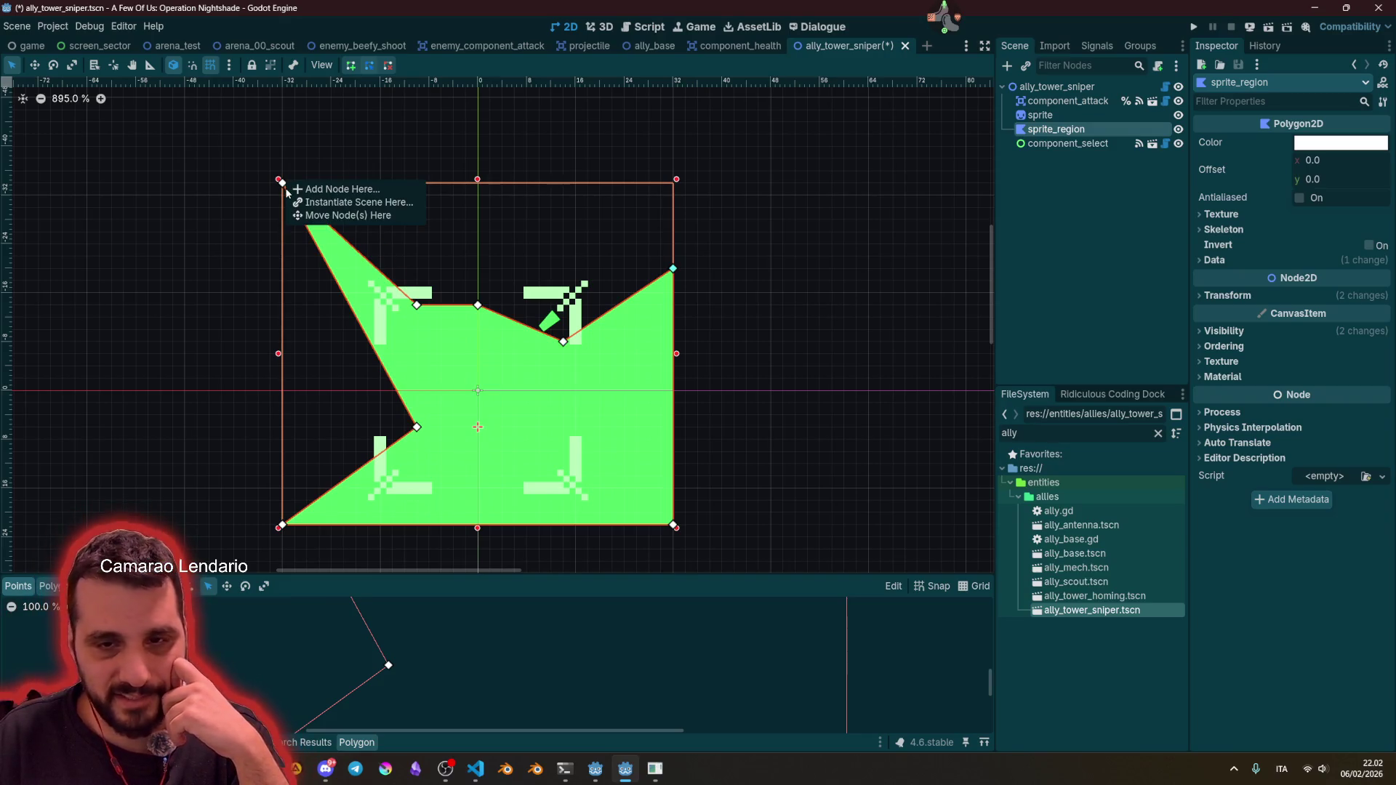
pyautogui.rightClick(281, 181)
pyautogui.rightClick(281, 181)
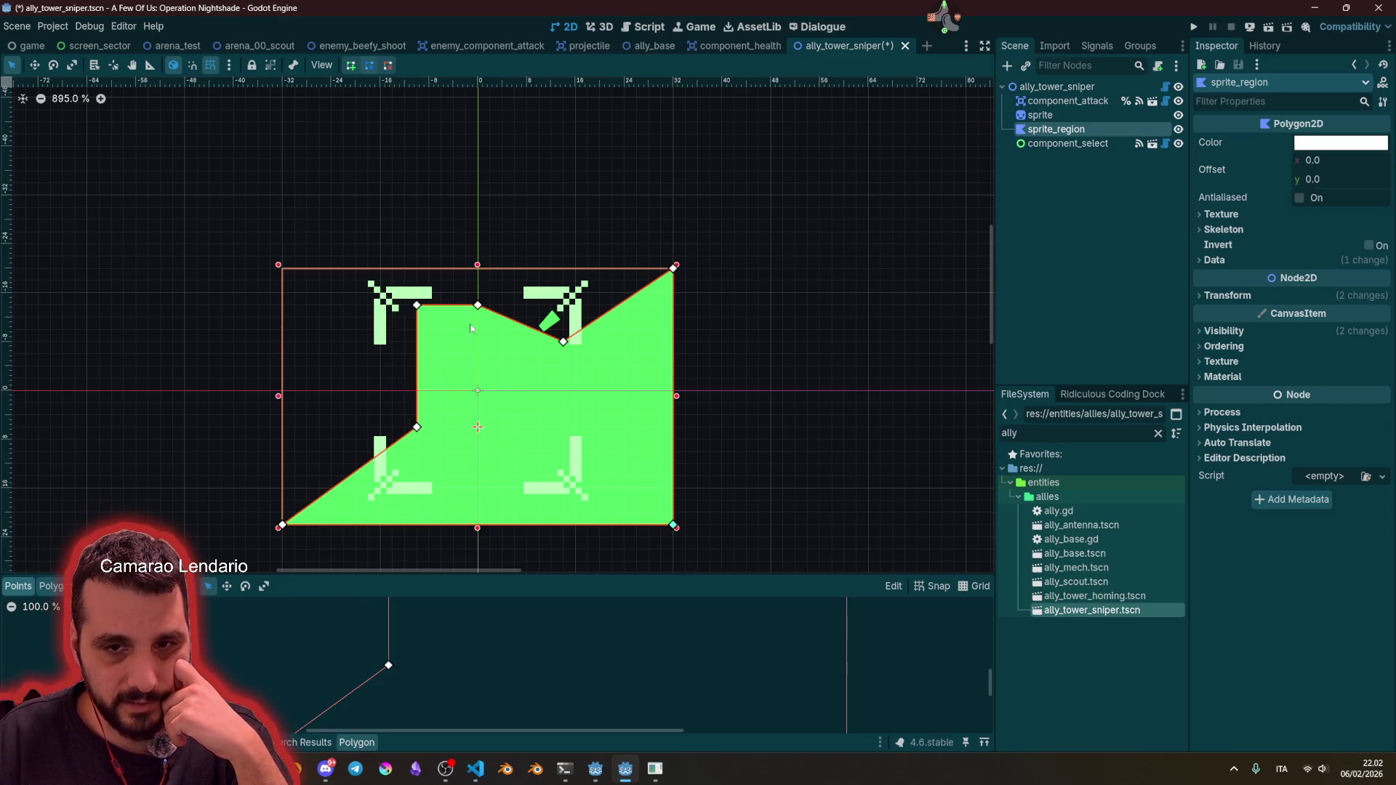
pyautogui.moveTo(419, 309)
pyautogui.mouseDown()
pyautogui.moveTo(601, 414)
pyautogui.moveTo(509, 429)
pyautogui.moveTo(478, 475)
pyautogui.mouseUp()
pyautogui.moveTo(478, 306); pyautogui.dragTo(478, 268)
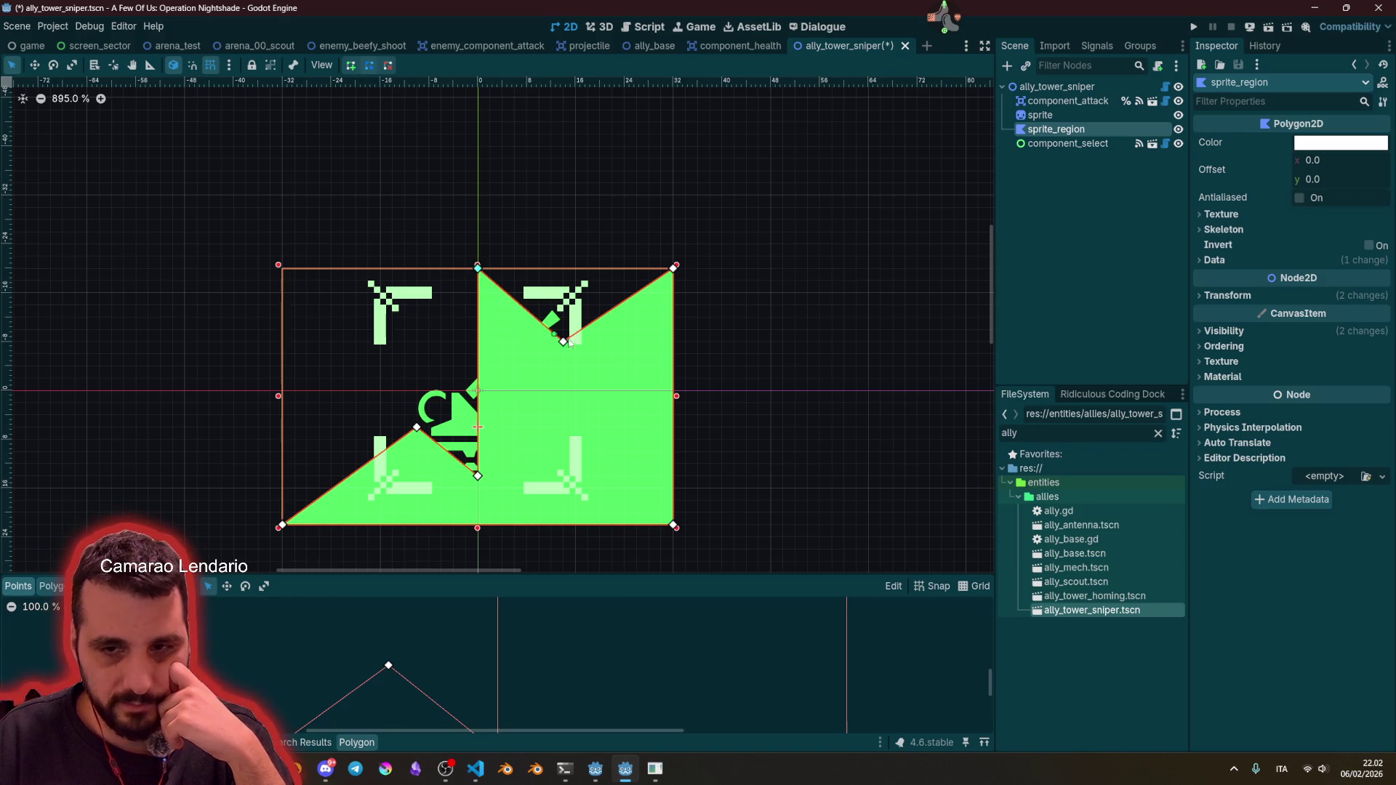
pyautogui.click(693, 354)
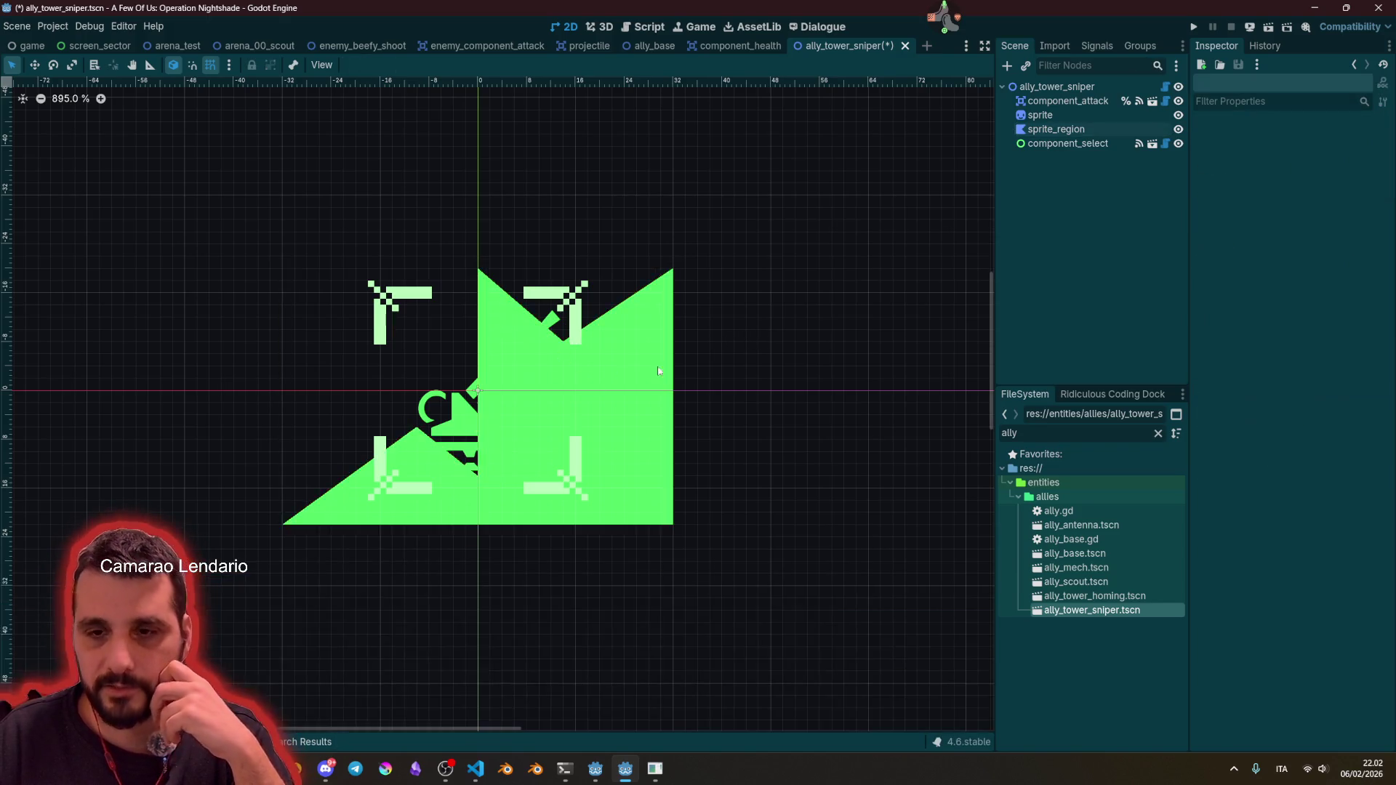
pyautogui.scroll(-3, 593, 385)
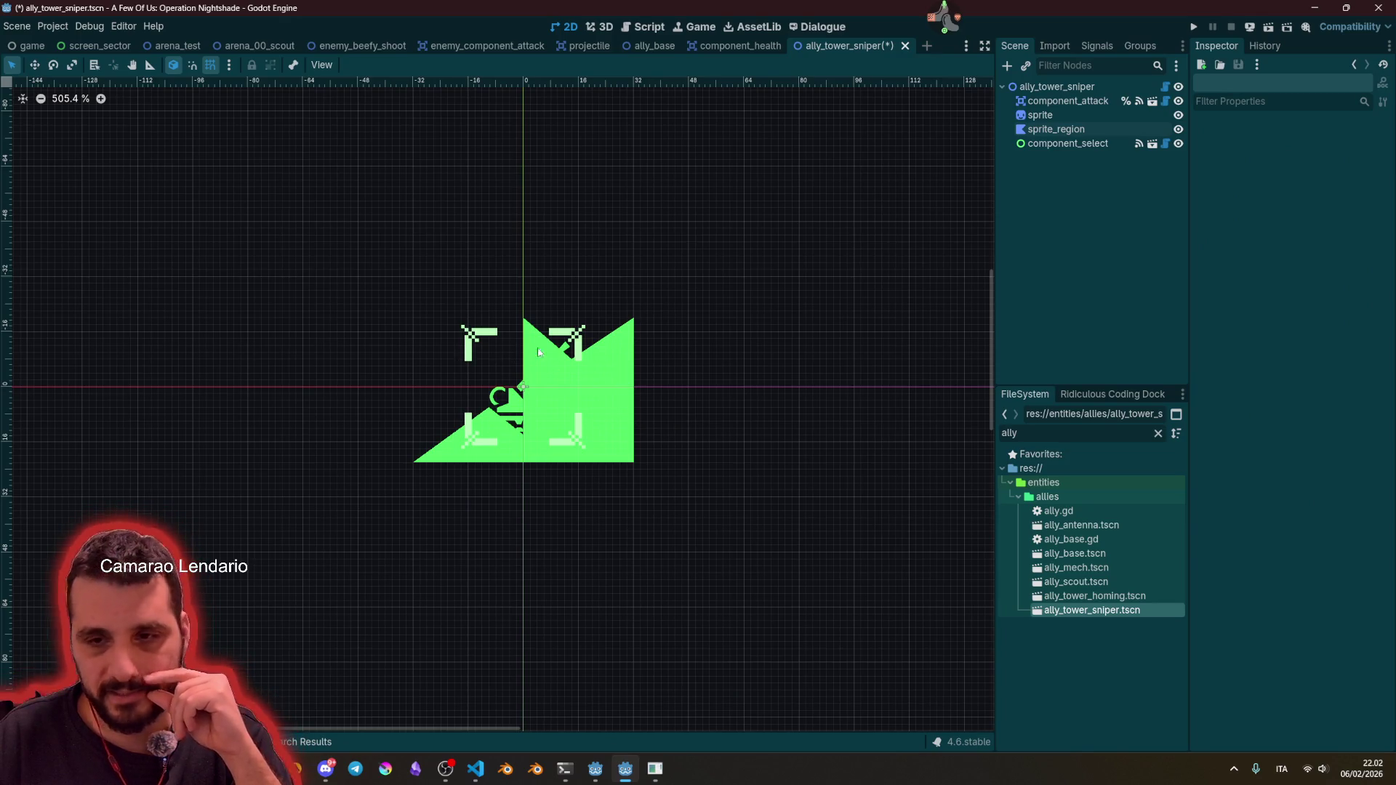
# Step: Add a right-edge point pulled inward and stretch the lower-left point out to the left
pyautogui.click(621, 366)
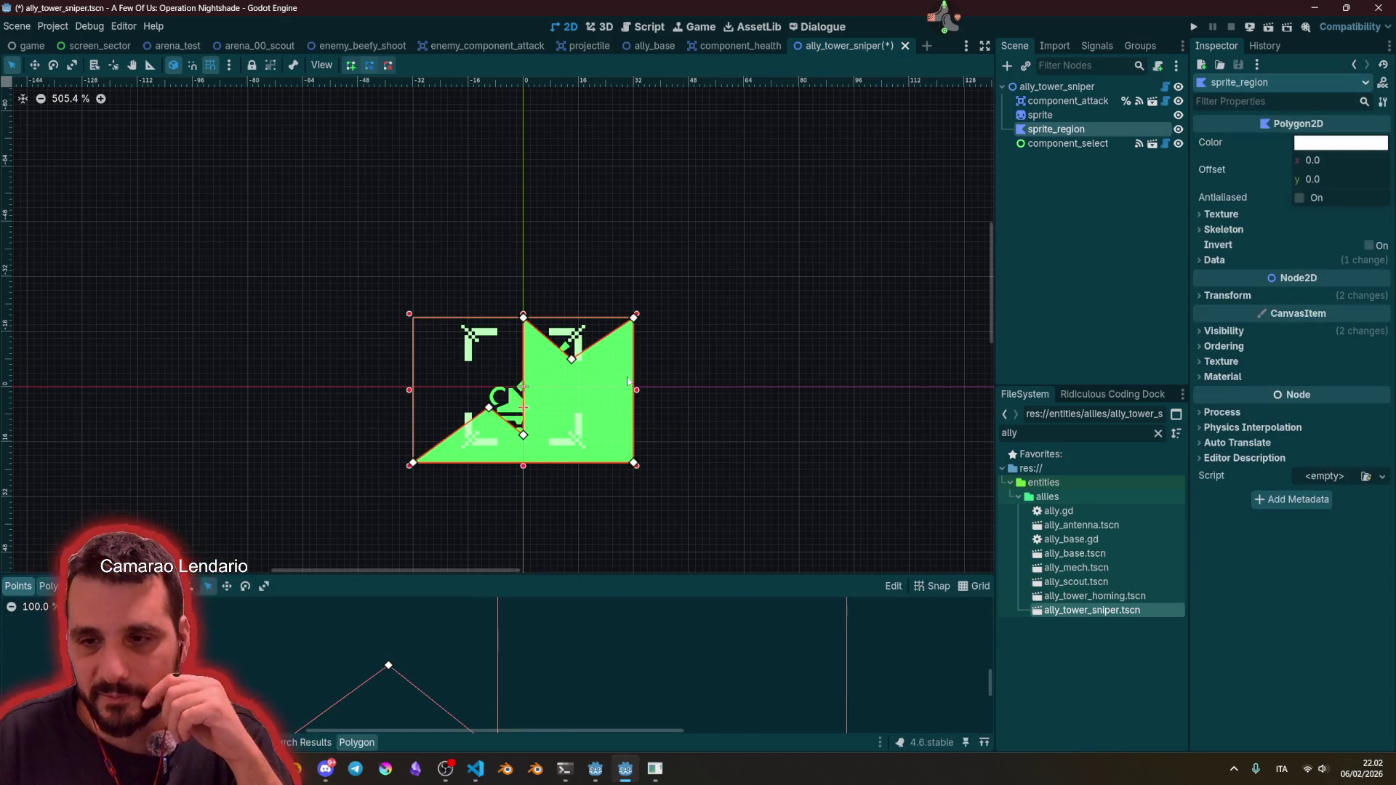
pyautogui.click(633, 352)
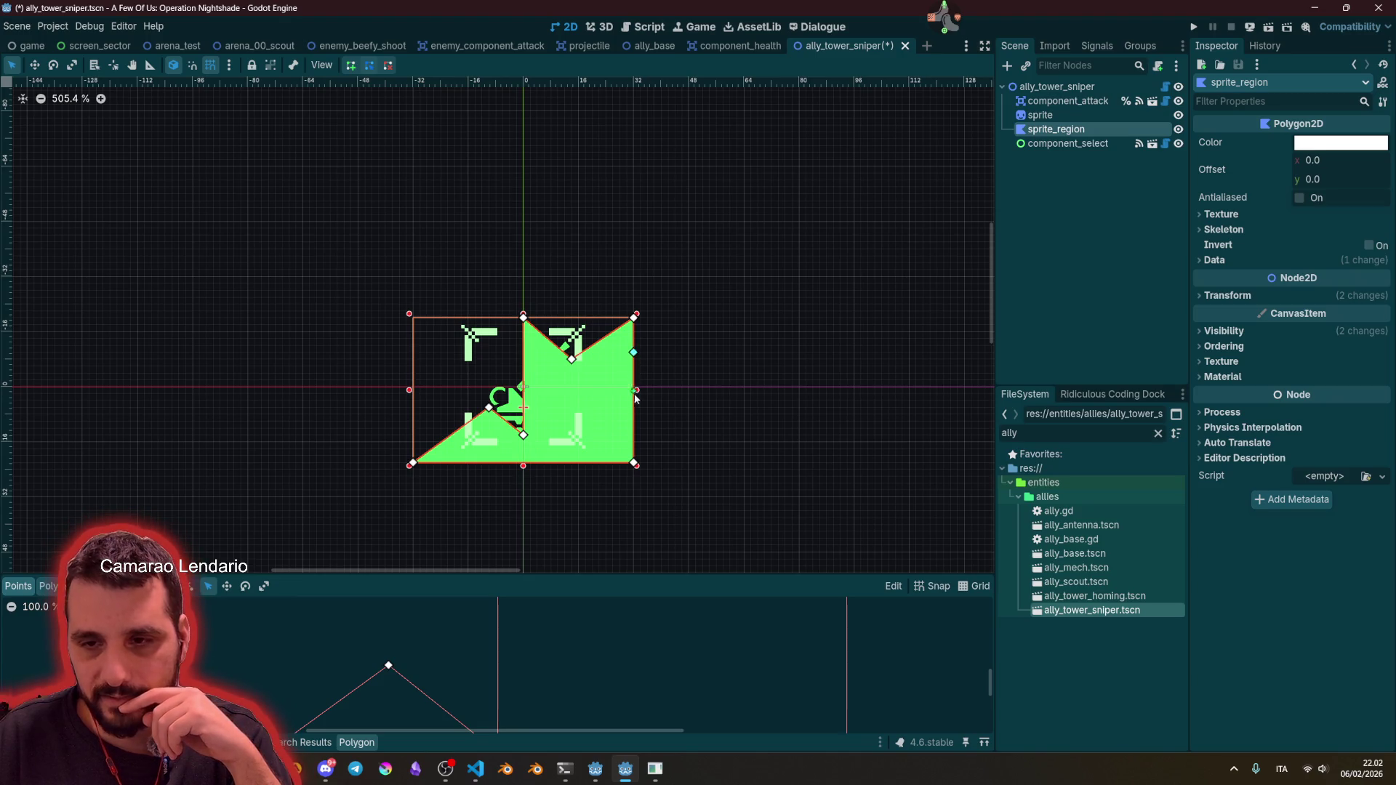
pyautogui.moveTo(634, 400)
pyautogui.mouseDown()
pyautogui.moveTo(550, 416)
pyautogui.moveTo(633, 441)
pyautogui.mouseUp()
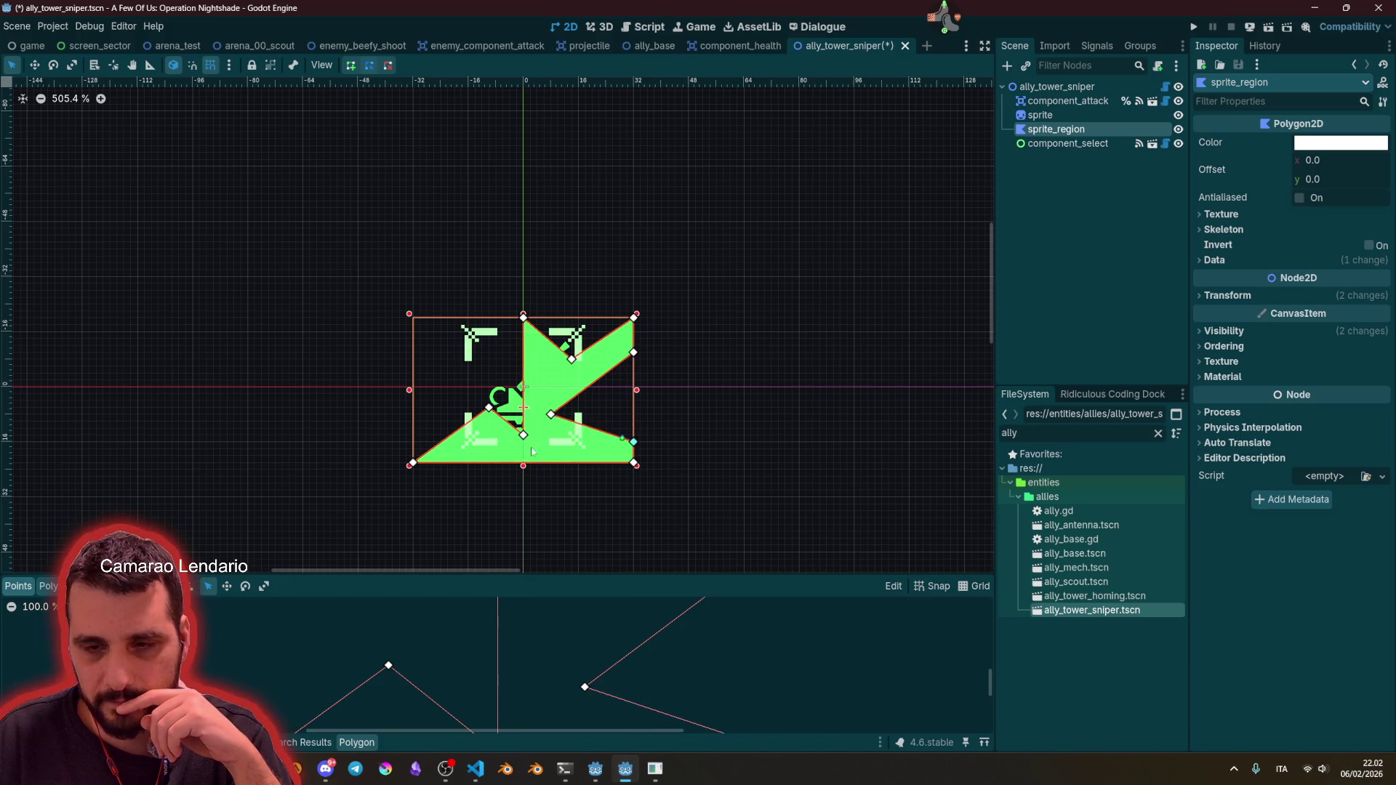
pyautogui.moveTo(446, 441); pyautogui.dragTo(413, 435)
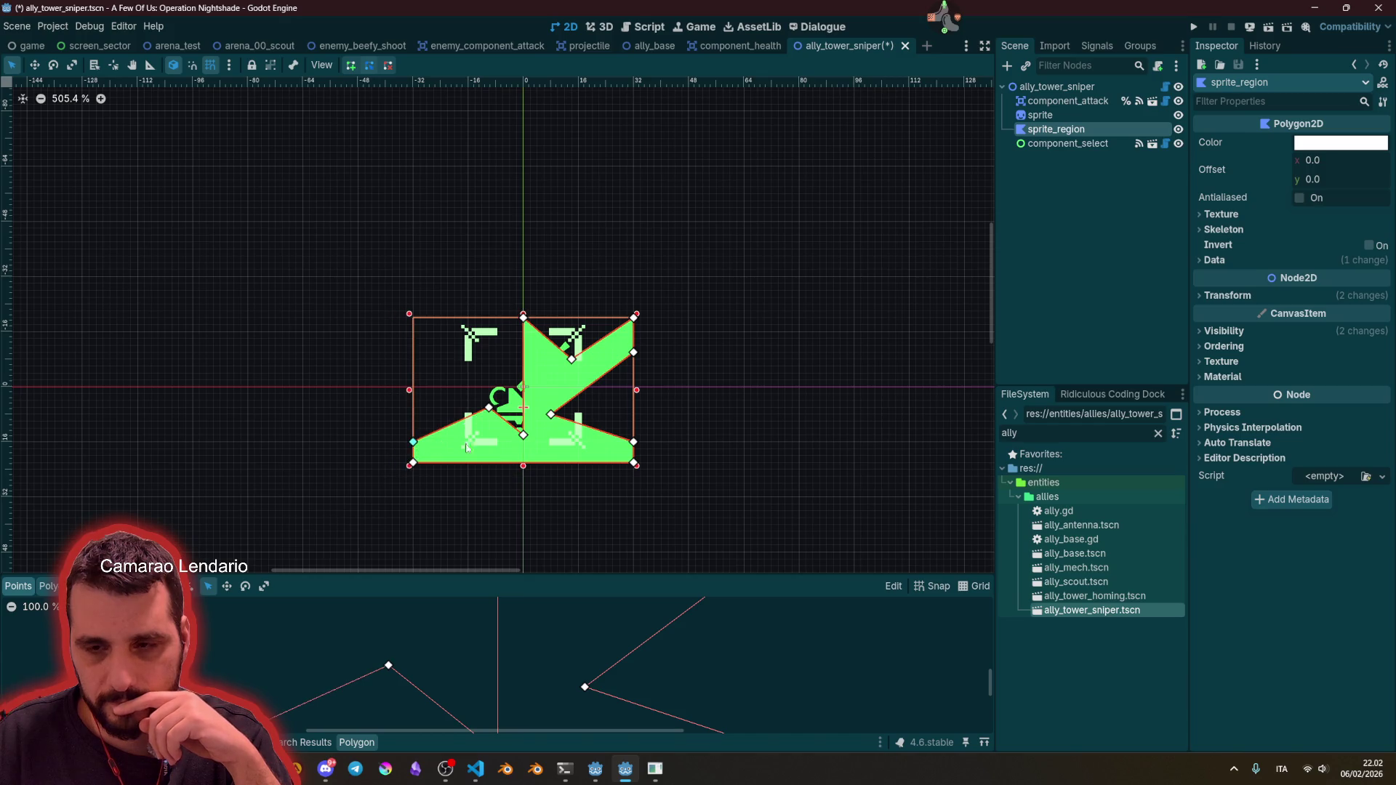
pyautogui.click(694, 398)
pyautogui.scroll(5, 591, 430)
# Step: Hide the component_select brackets and the pixel-art sprite, leaving only the polygon visible
pyautogui.click(483, 456)
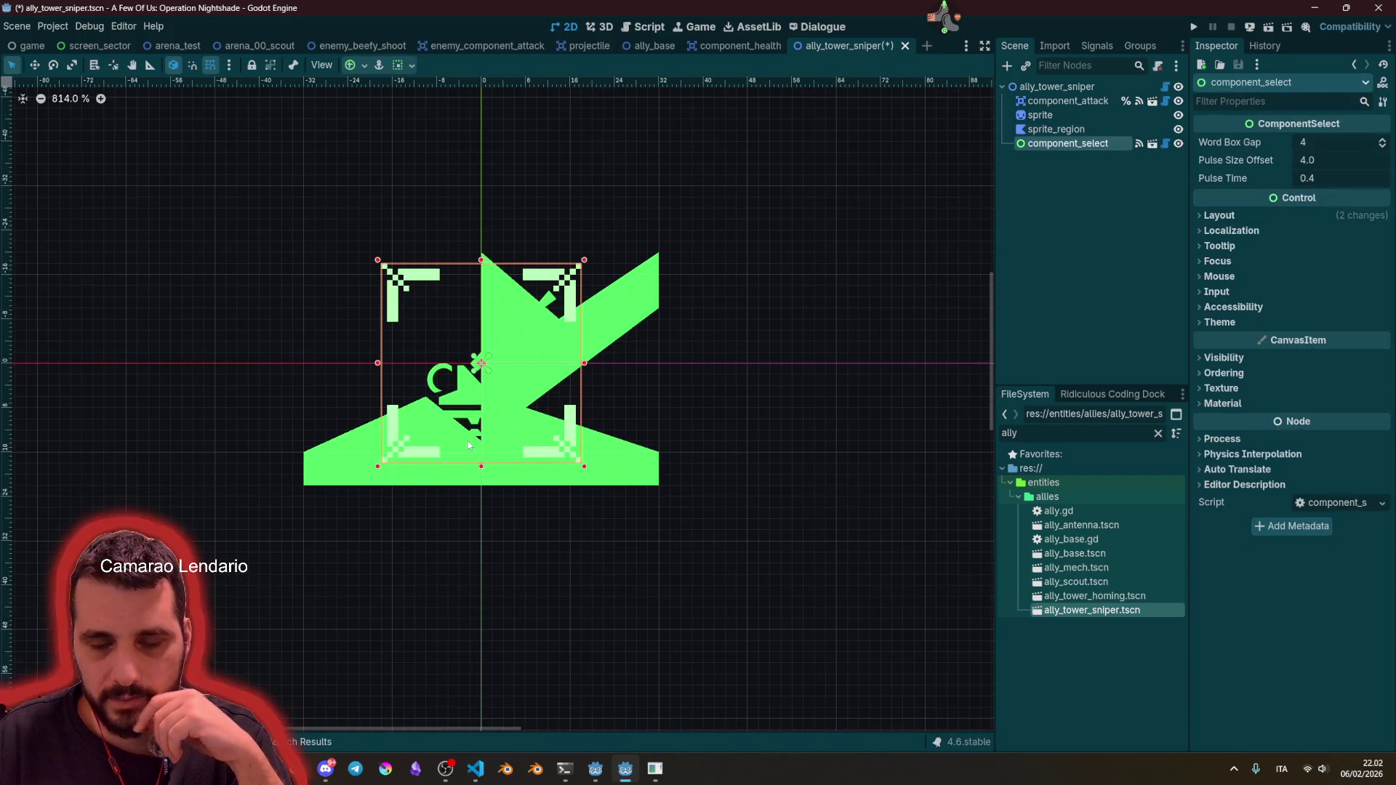
pyautogui.click(1056, 129)
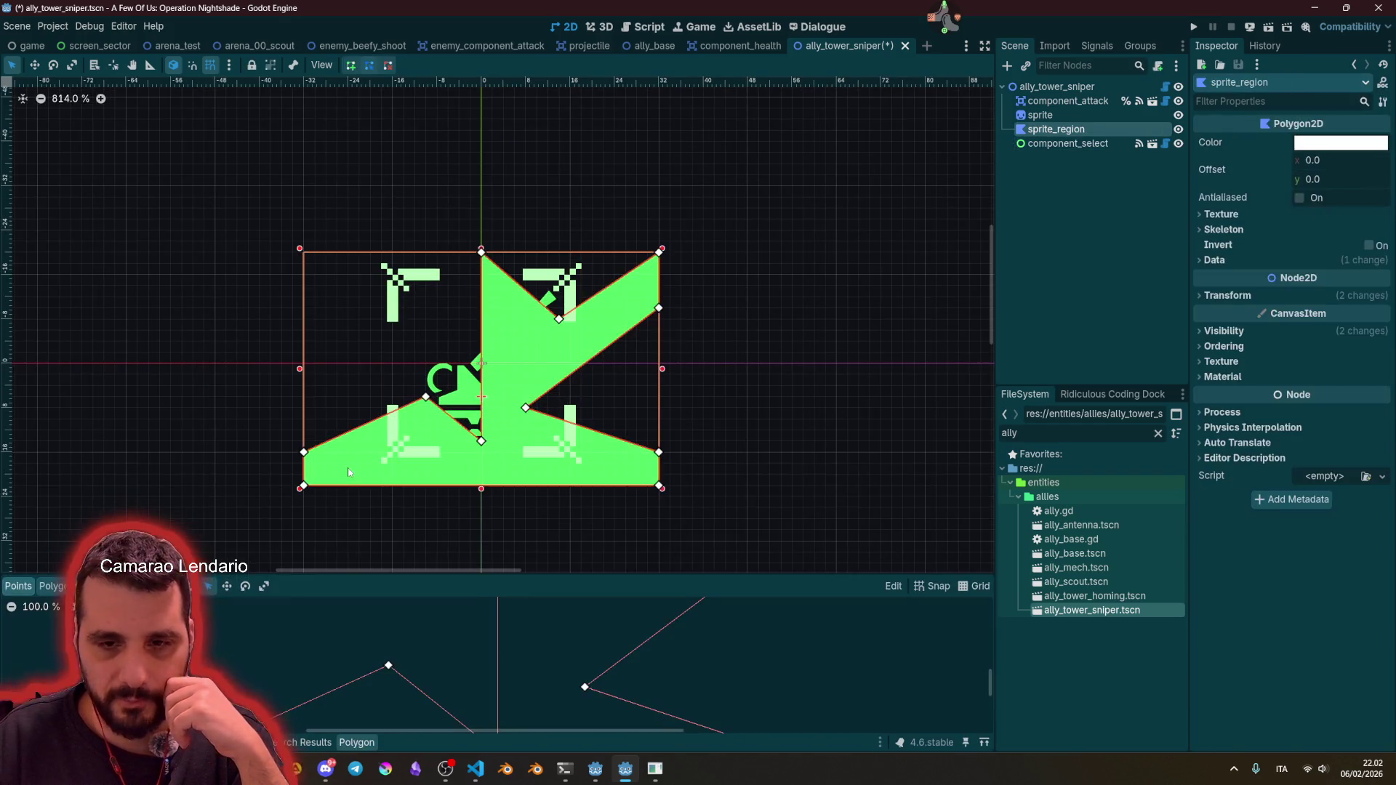
pyautogui.click(1179, 143)
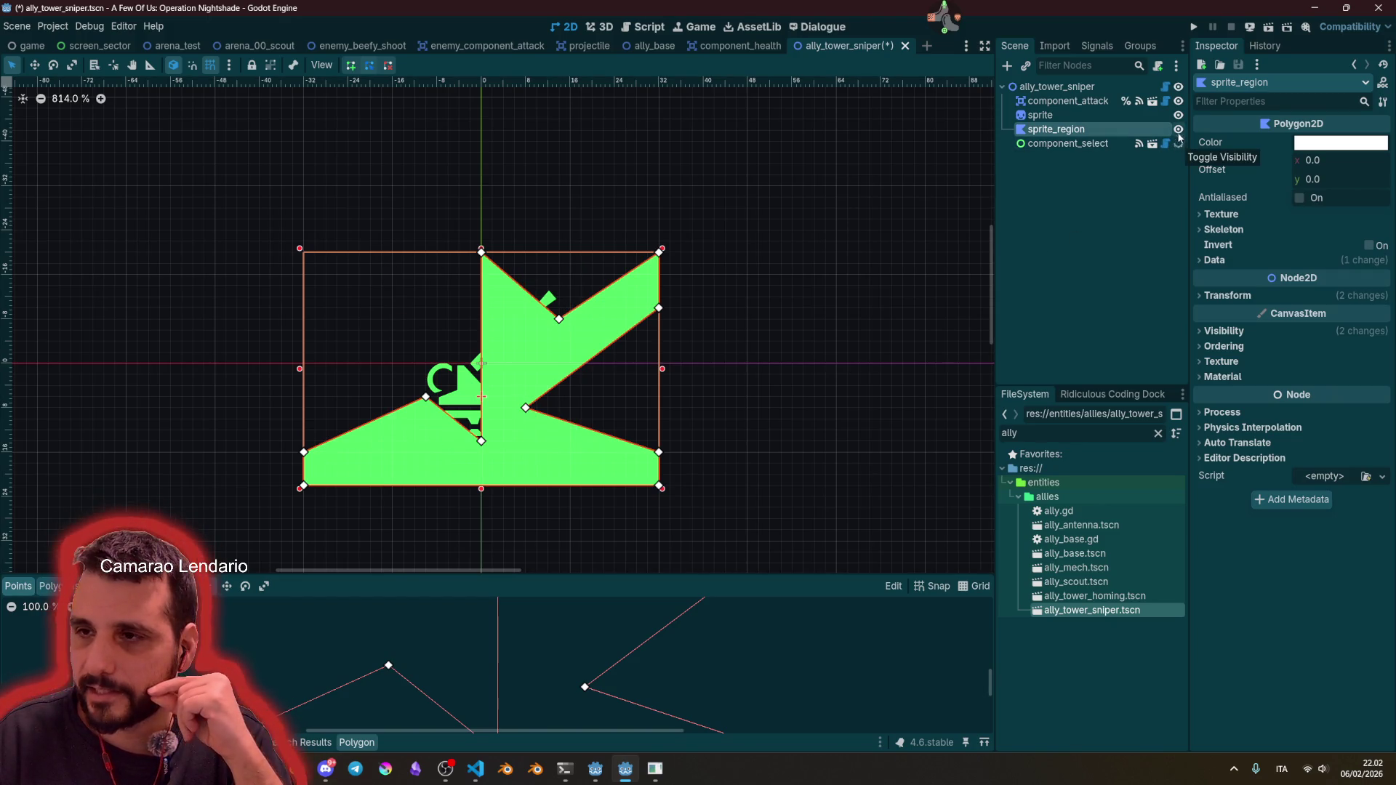
pyautogui.click(1179, 115)
pyautogui.click(605, 368)
pyautogui.scroll(2, 605, 369)
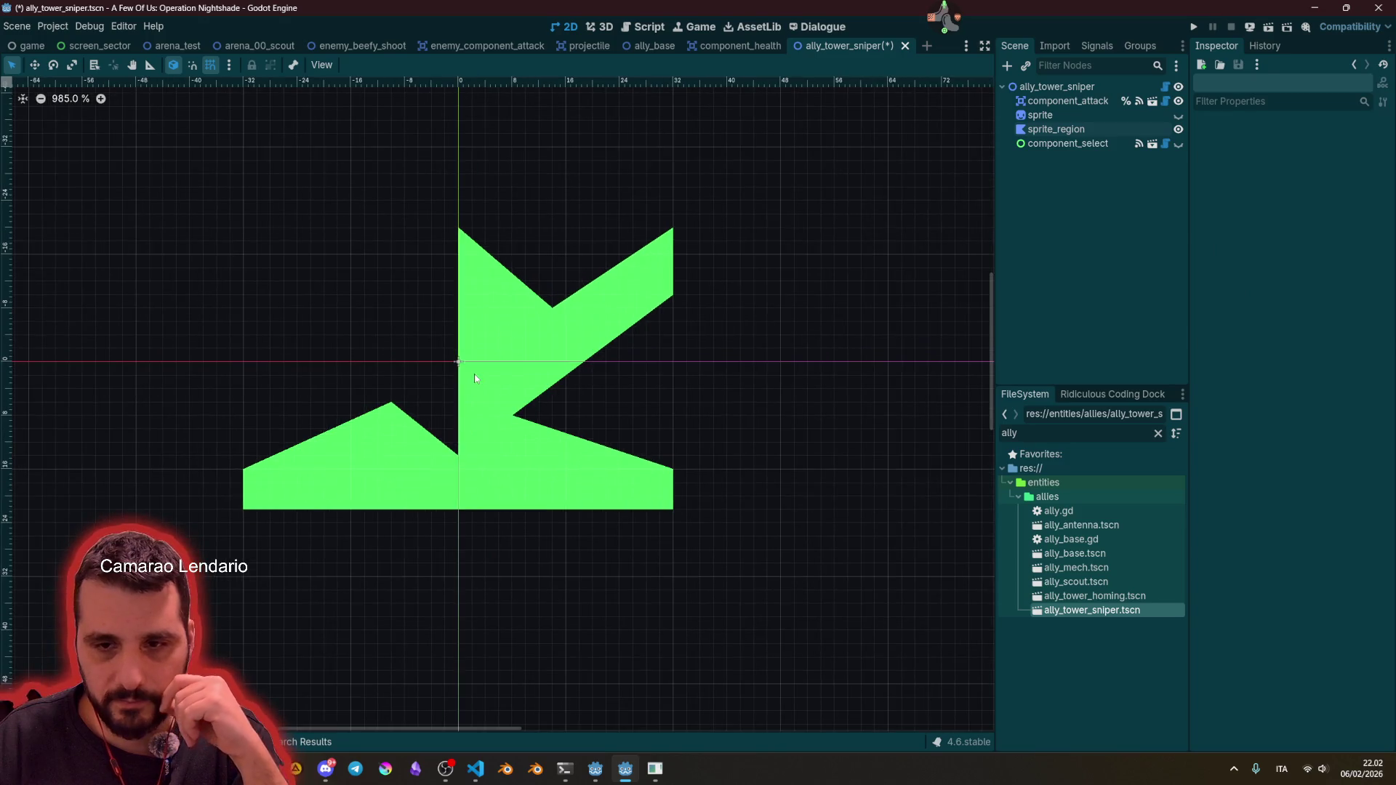
# Step: Drag the notch, top and left vertices of sprite_region to form the boxy turret head
pyautogui.click(458, 451)
pyautogui.moveTo(458, 454)
pyautogui.mouseDown()
pyautogui.moveTo(398, 336)
pyautogui.moveTo(349, 327)
pyautogui.moveTo(336, 293)
pyautogui.moveTo(325, 294)
pyautogui.mouseUp()
pyautogui.moveTo(555, 306)
pyautogui.mouseDown()
pyautogui.moveTo(514, 285)
pyautogui.moveTo(511, 241)
pyautogui.moveTo(539, 254)
pyautogui.moveTo(555, 299)
pyautogui.moveTo(537, 304)
pyautogui.mouseUp()
pyautogui.moveTo(544, 391)
pyautogui.mouseDown()
pyautogui.moveTo(539, 375)
pyautogui.moveTo(512, 402)
pyautogui.moveTo(547, 359)
pyautogui.mouseUp()
pyautogui.moveTo(537, 294); pyautogui.dragTo(537, 320)
pyautogui.moveTo(537, 255)
pyautogui.mouseDown()
pyautogui.moveTo(550, 273)
pyautogui.moveTo(544, 259)
pyautogui.mouseUp()
pyautogui.moveTo(461, 234); pyautogui.dragTo(435, 234)
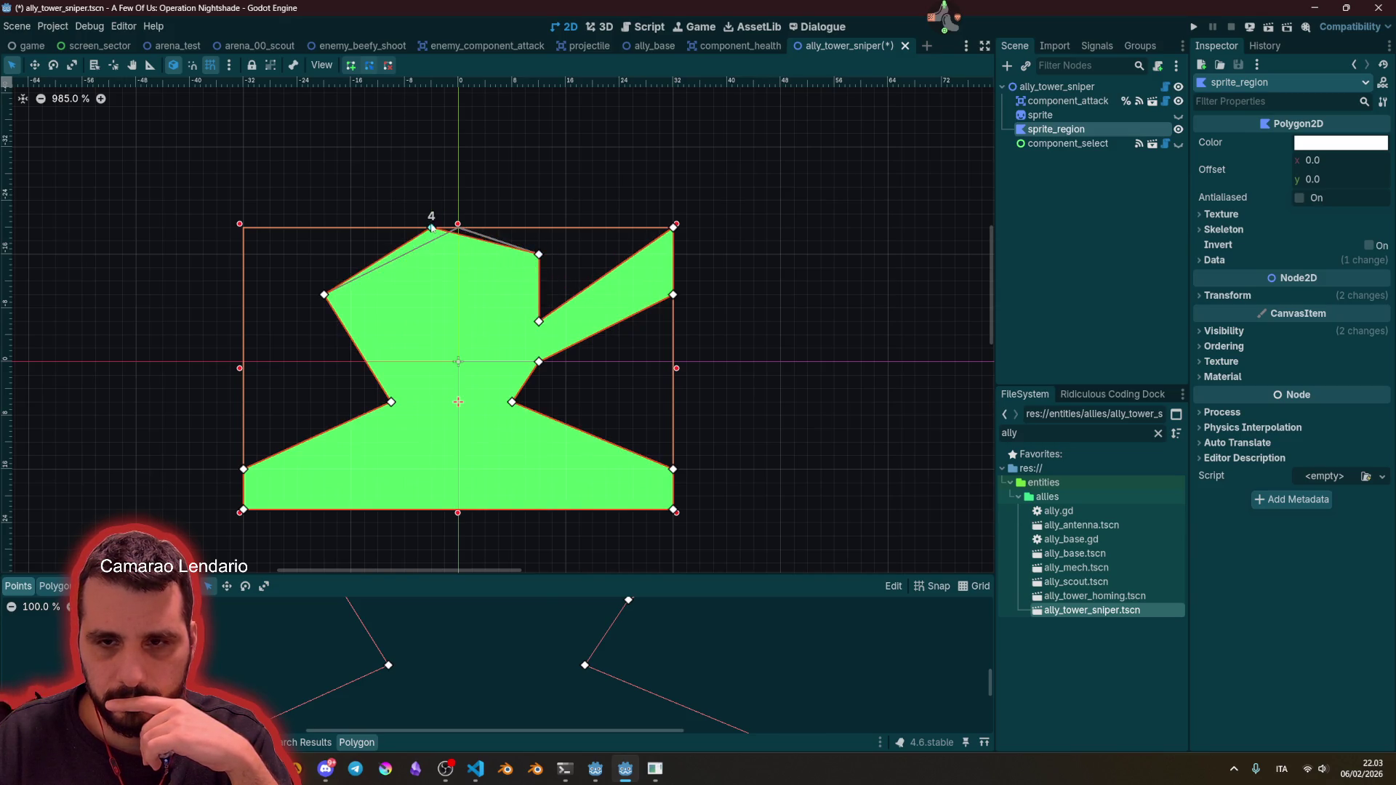
pyautogui.moveTo(539, 256)
pyautogui.mouseDown()
pyautogui.moveTo(539, 218)
pyautogui.moveTo(512, 228)
pyautogui.mouseUp()
pyautogui.moveTo(428, 231); pyautogui.dragTo(414, 230)
pyautogui.moveTo(324, 297)
pyautogui.mouseDown()
pyautogui.moveTo(287, 273)
pyautogui.moveTo(299, 350)
pyautogui.moveTo(286, 362)
pyautogui.mouseUp()
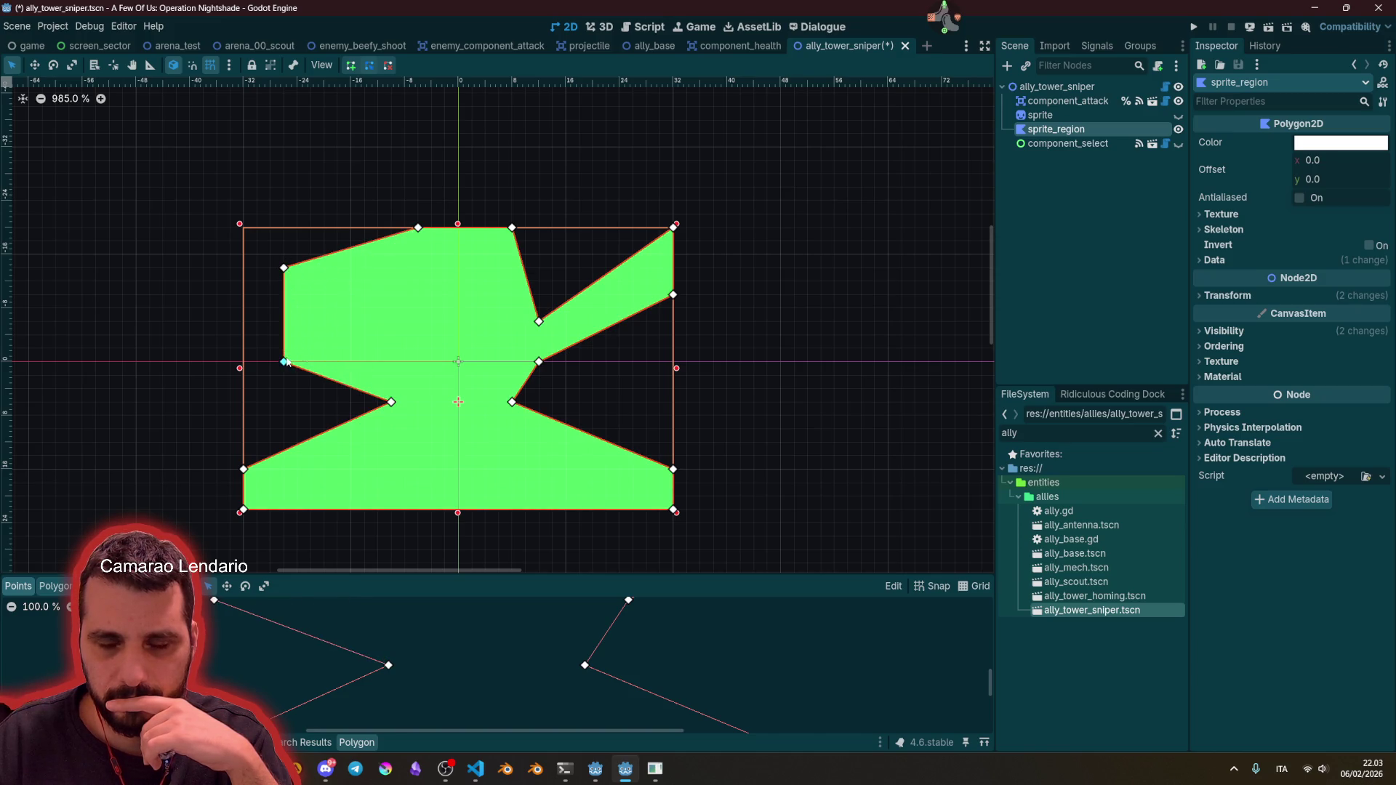
# Step: Lower and narrow the right-pointing barrel tip, then centre the tower in view to check it
pyautogui.moveTo(670, 233)
pyautogui.mouseDown()
pyautogui.moveTo(675, 389)
pyautogui.moveTo(674, 296)
pyautogui.mouseUp()
pyautogui.hotkey('ctrl', 'z')
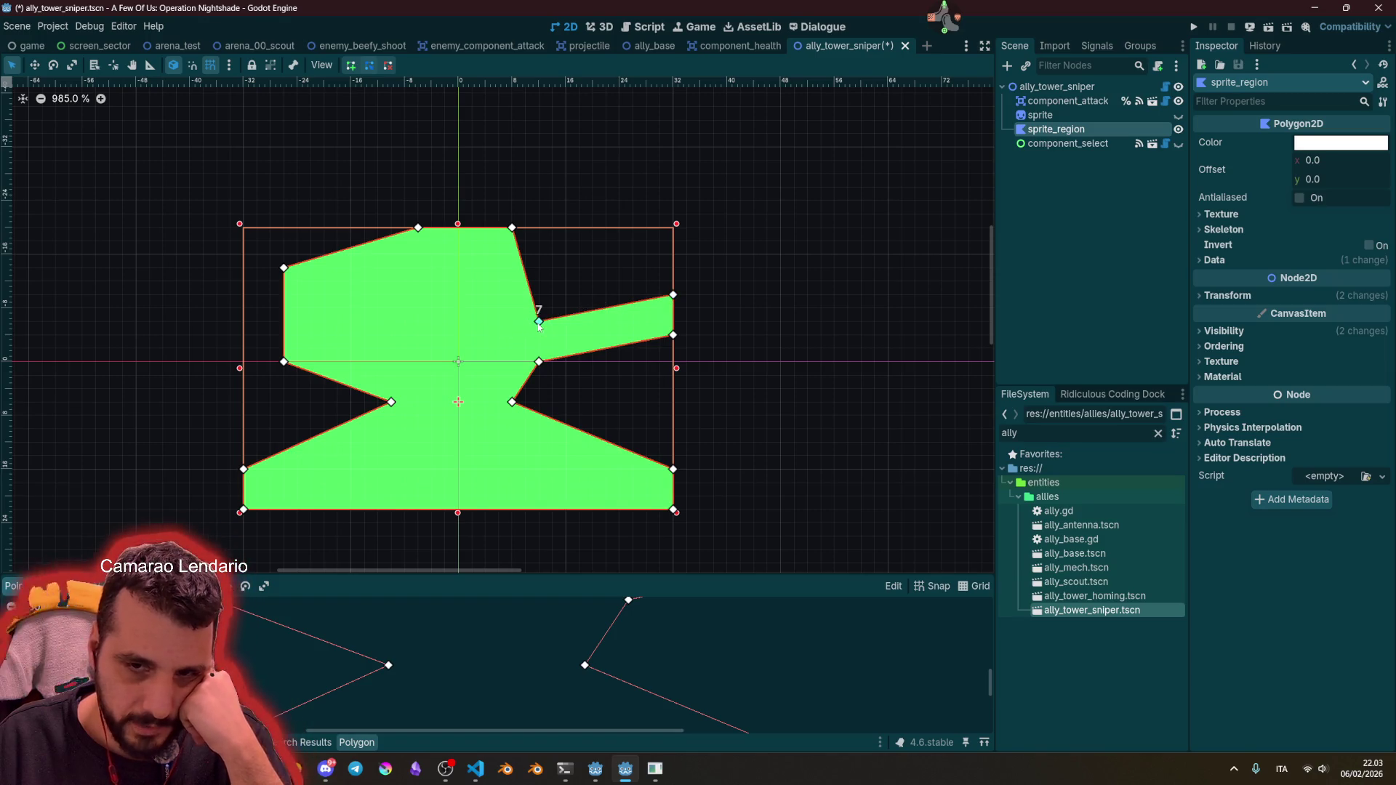
pyautogui.moveTo(539, 322); pyautogui.dragTo(539, 334)
pyautogui.moveTo(673, 296); pyautogui.dragTo(672, 307)
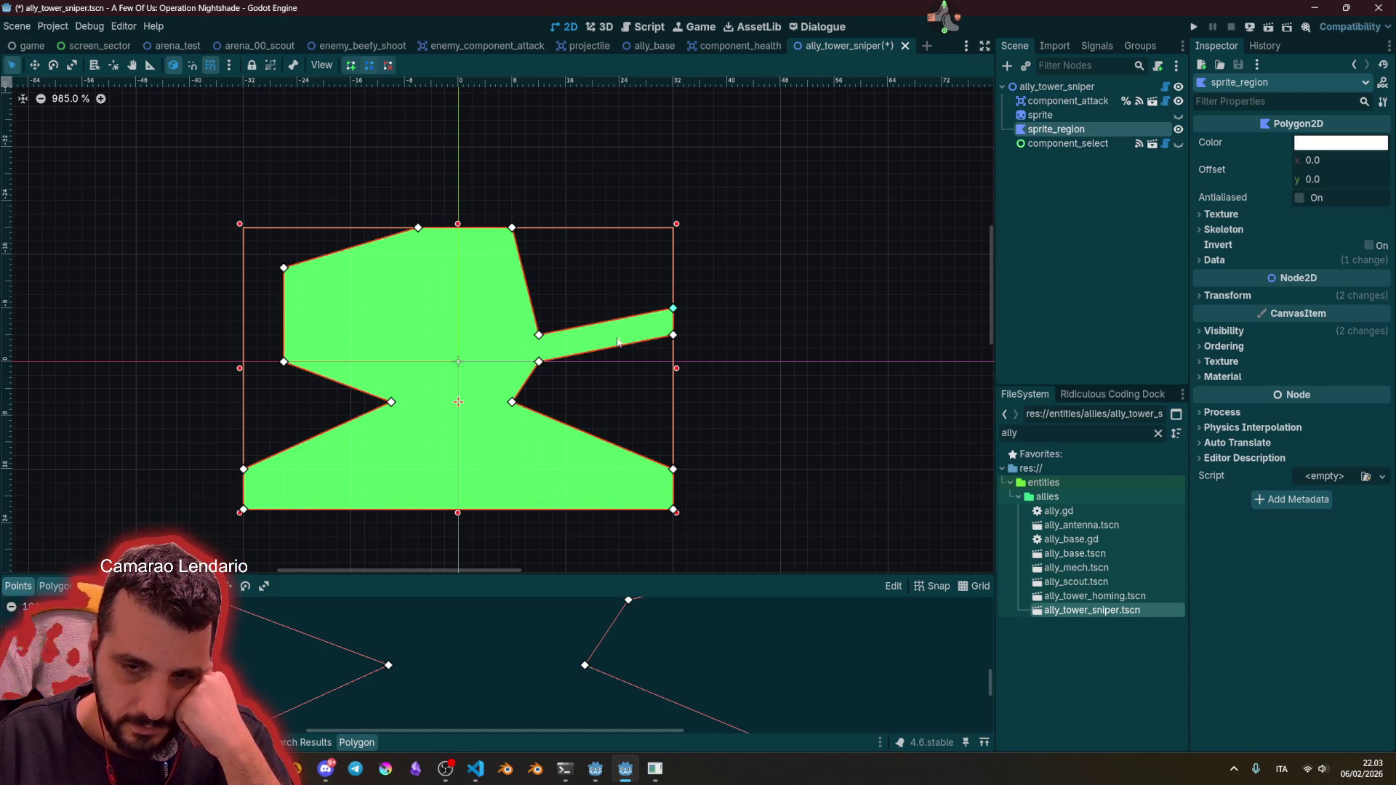
pyautogui.click(713, 286)
pyautogui.scroll(-6, 711, 291)
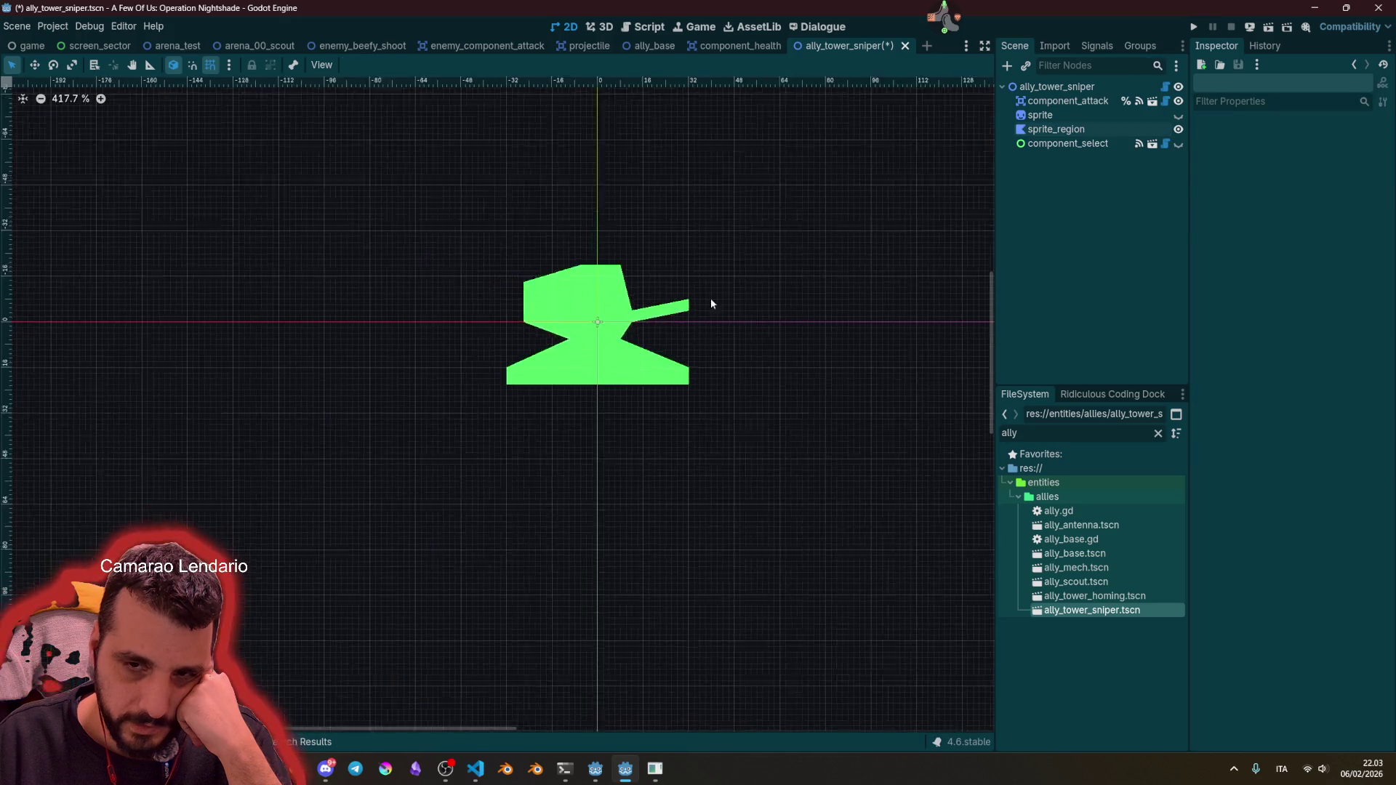
pyautogui.moveTo(745, 303); pyautogui.dragTo(522, 370)
pyautogui.scroll(-3, 522, 375)
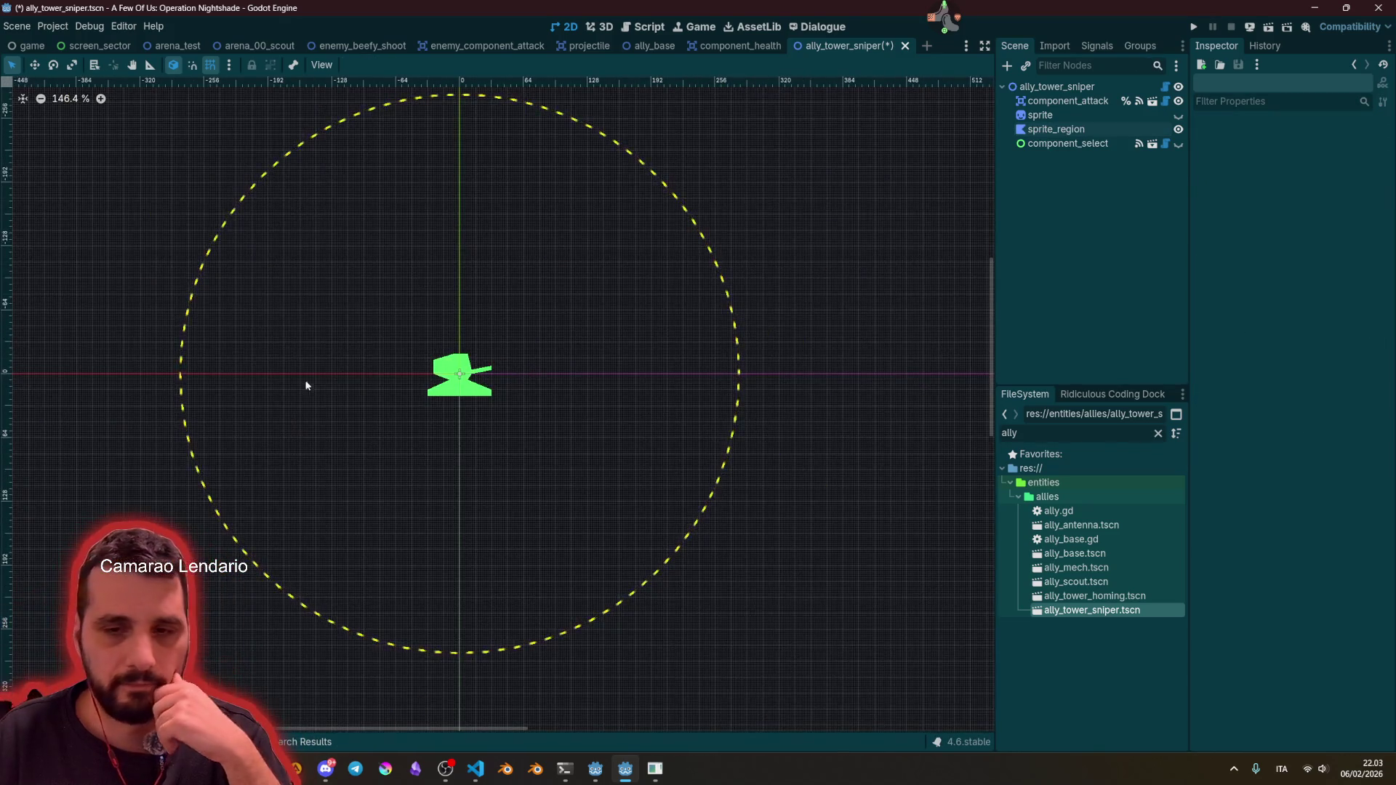
pyautogui.scroll(5, 490, 372)
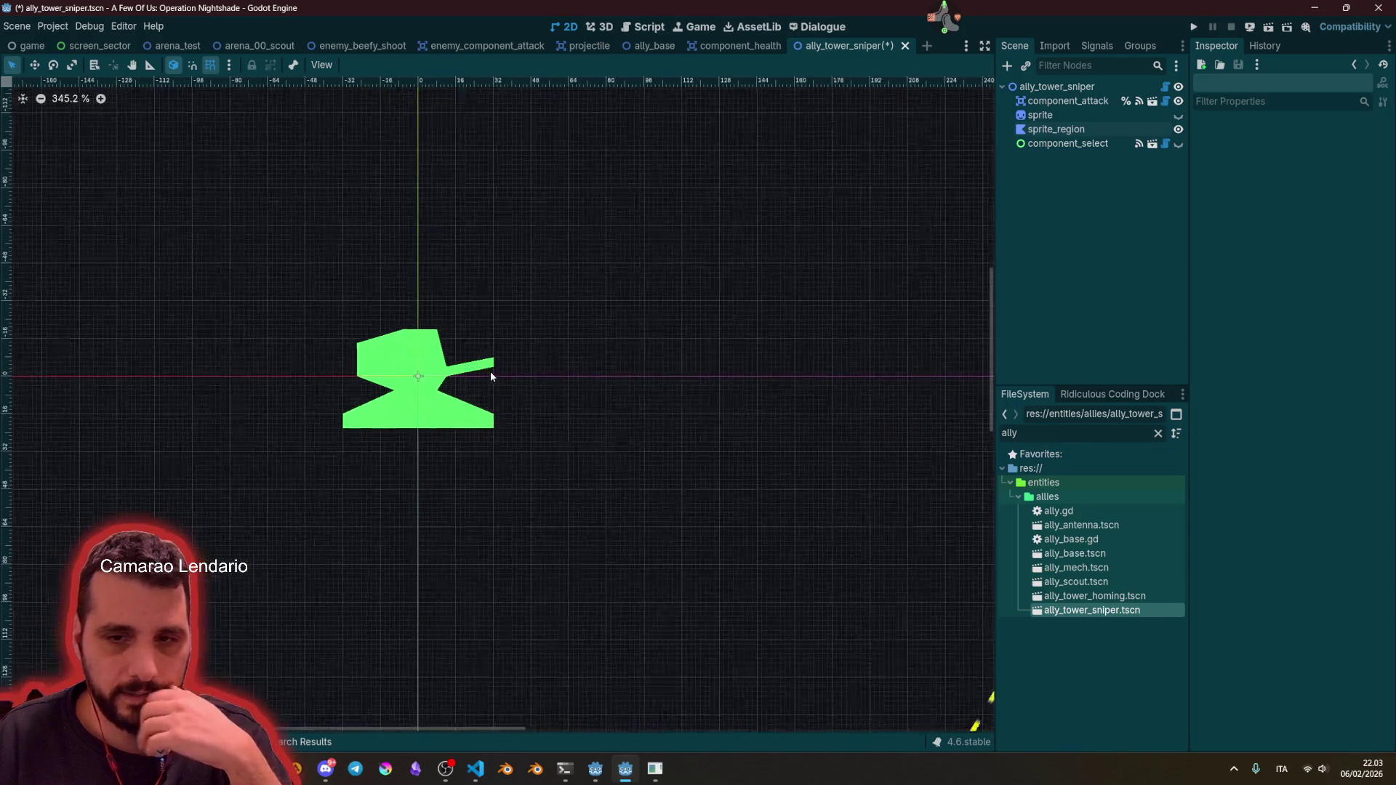
pyautogui.scroll(3, 406, 399)
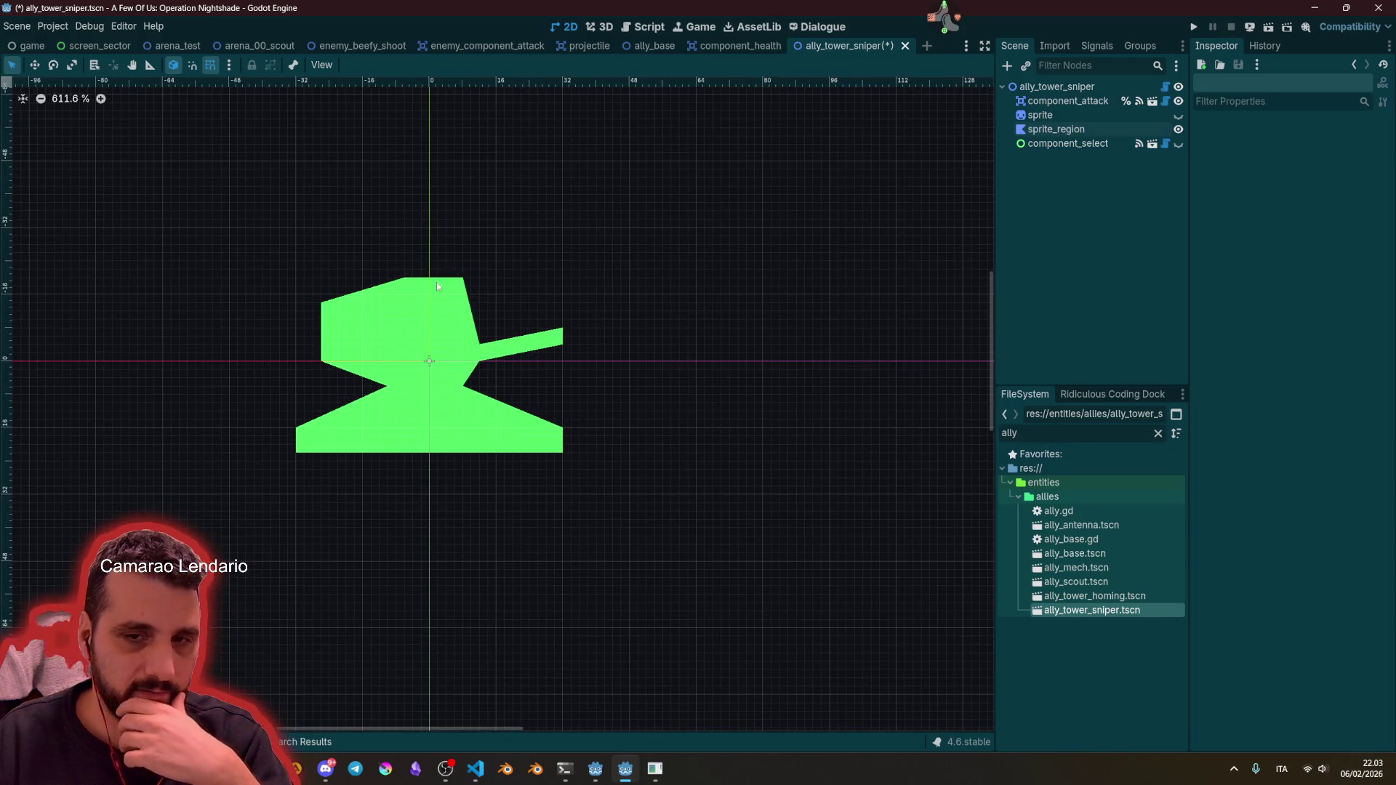
# Step: Add left and right vertices below the head and pull them inward to form a narrow stem
pyautogui.click(442, 400)
pyautogui.scroll(3, 392, 401)
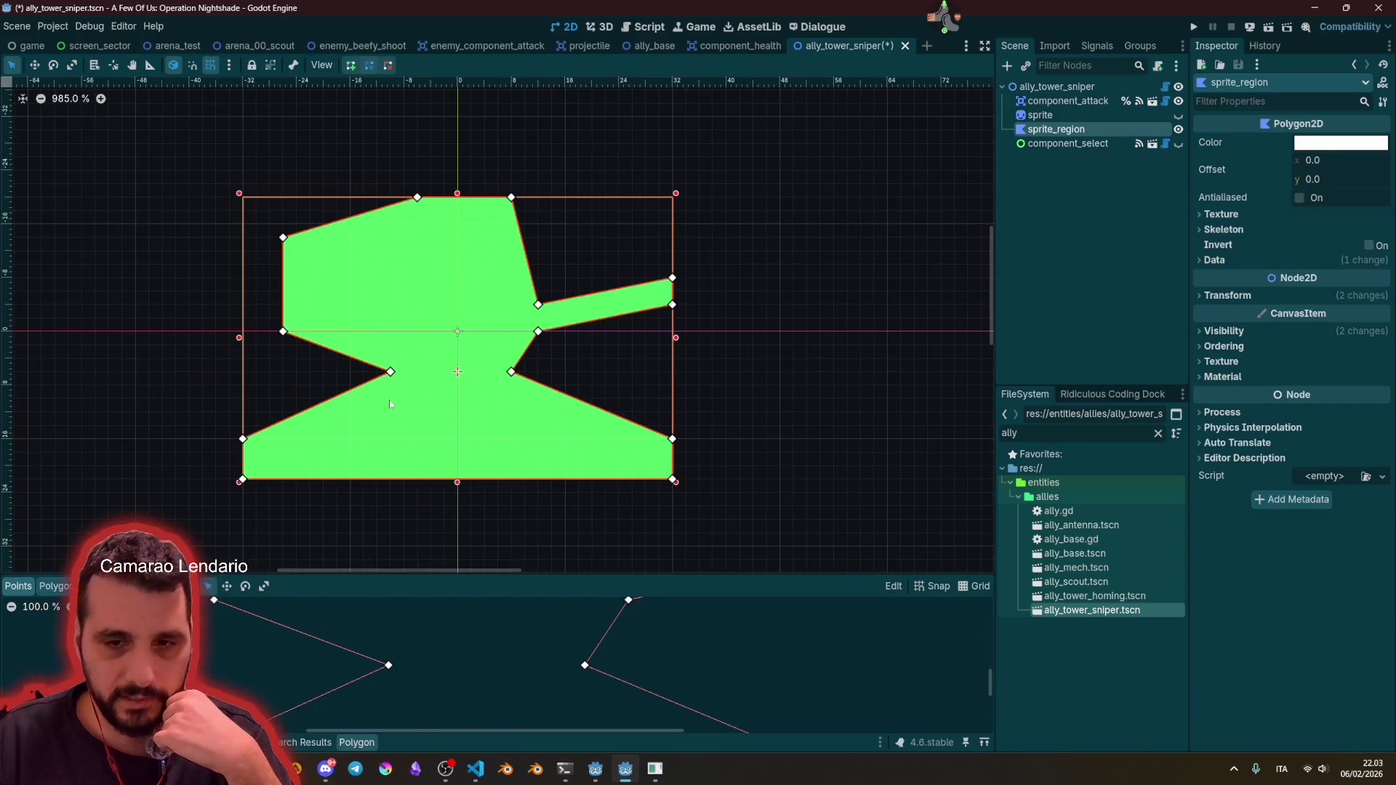
pyautogui.moveTo(361, 386)
pyautogui.mouseDown()
pyautogui.moveTo(374, 418)
pyautogui.moveTo(391, 413)
pyautogui.mouseUp()
pyautogui.moveTo(530, 381)
pyautogui.mouseDown()
pyautogui.moveTo(495, 416)
pyautogui.moveTo(506, 421)
pyautogui.mouseUp()
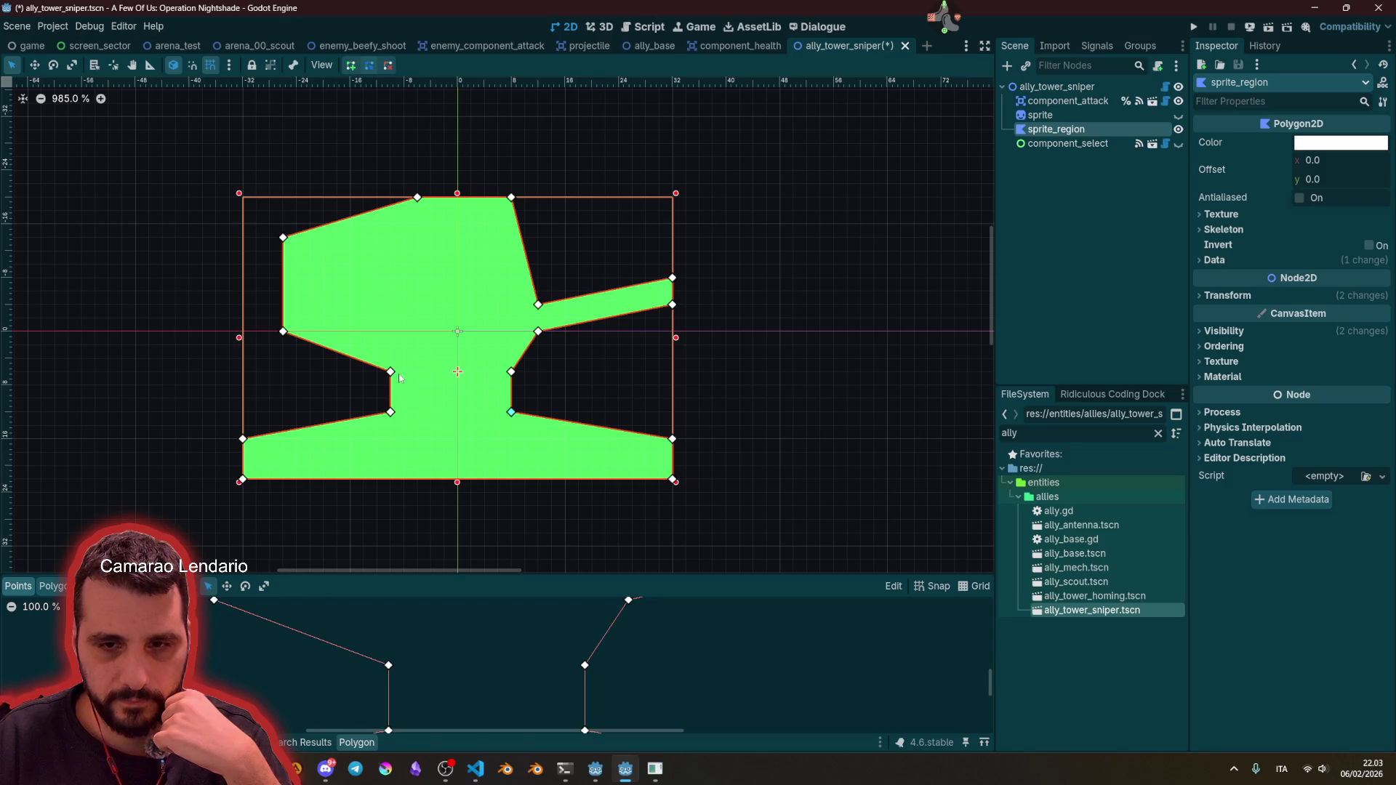
pyautogui.moveTo(390, 372)
pyautogui.mouseDown()
pyautogui.moveTo(418, 372)
pyautogui.moveTo(418, 413)
pyautogui.mouseUp()
pyautogui.moveTo(511, 372); pyautogui.dragTo(497, 371)
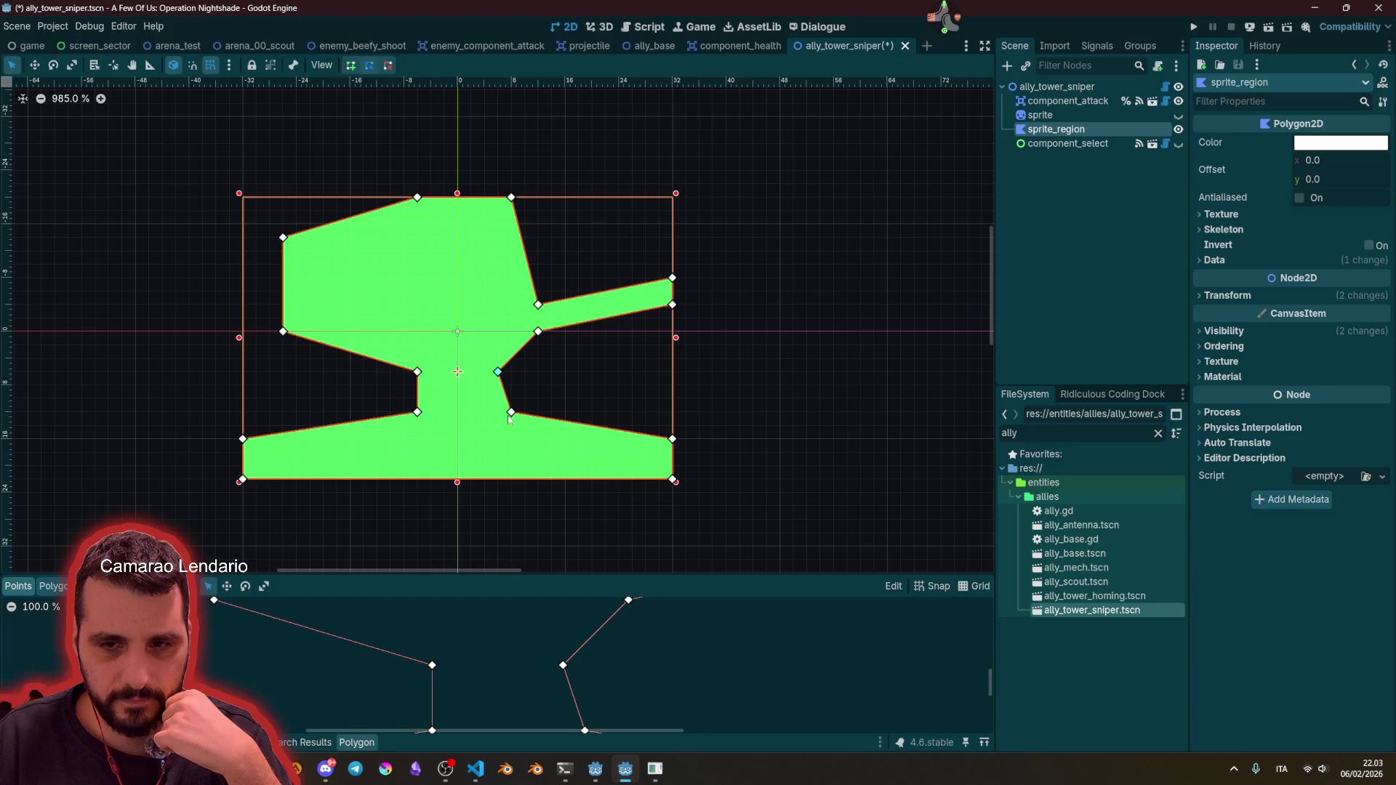
pyautogui.click(655, 371)
pyautogui.scroll(-3, 657, 371)
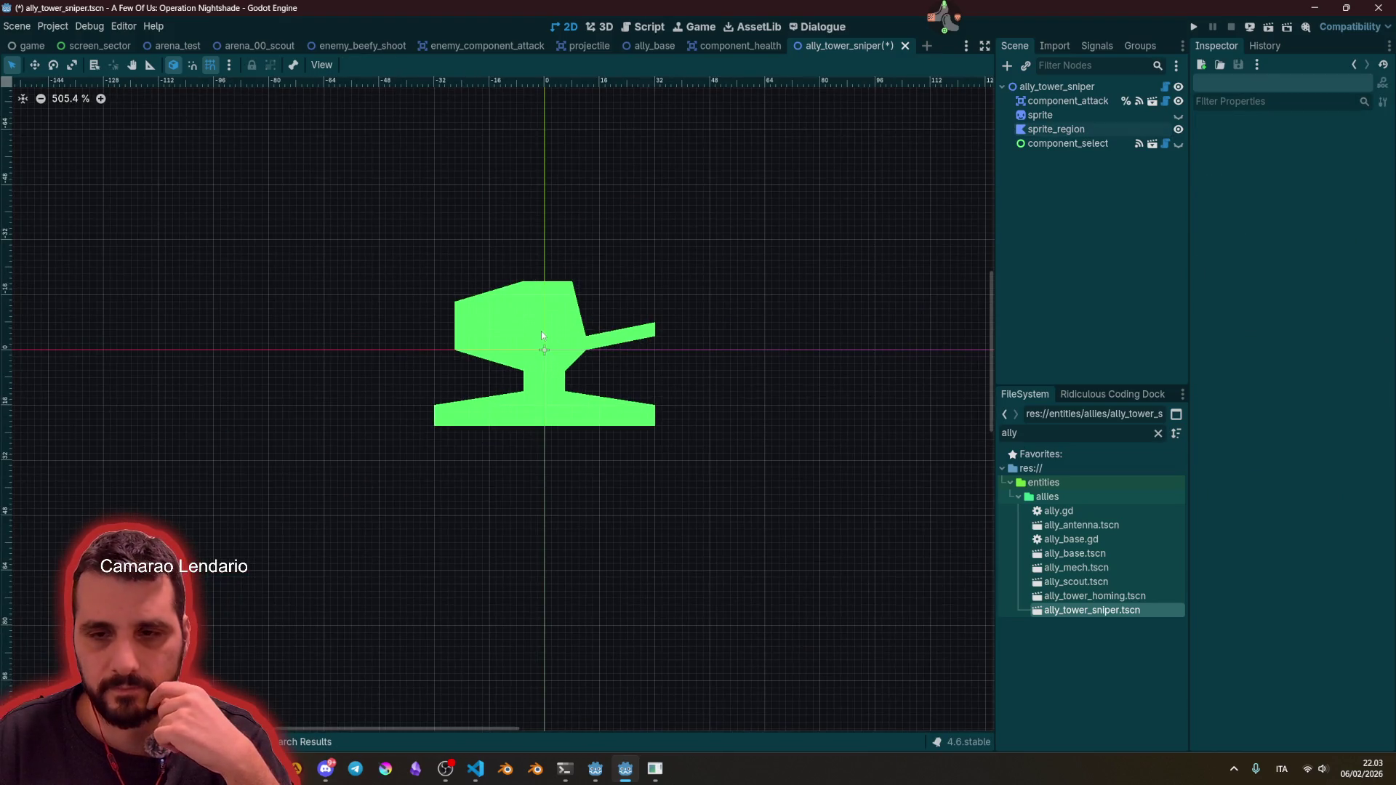
pyautogui.click(541, 333)
pyautogui.scroll(2, 563, 365)
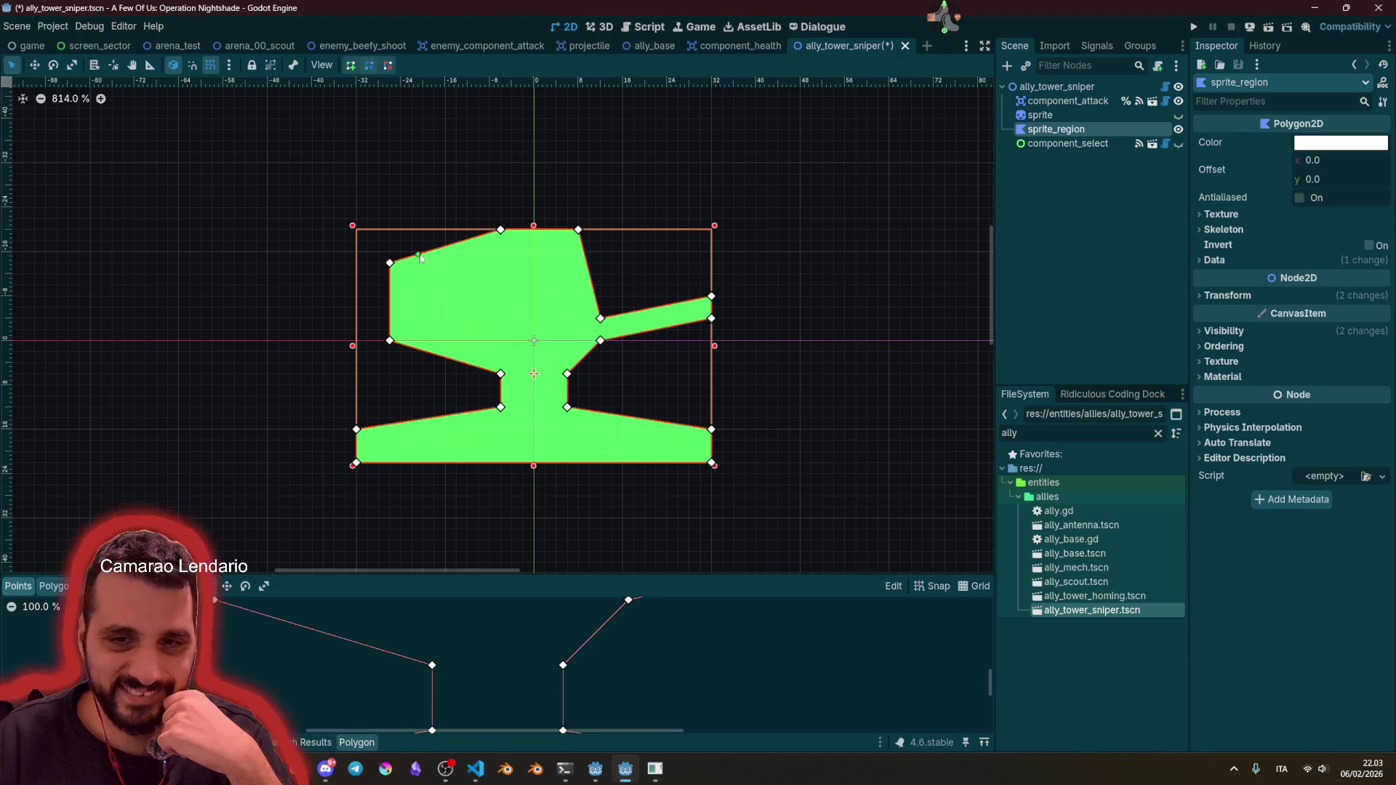
# Step: Insert vertices along the head's left edge to form three leftward spikes
pyautogui.moveTo(391, 284); pyautogui.dragTo(480, 254)
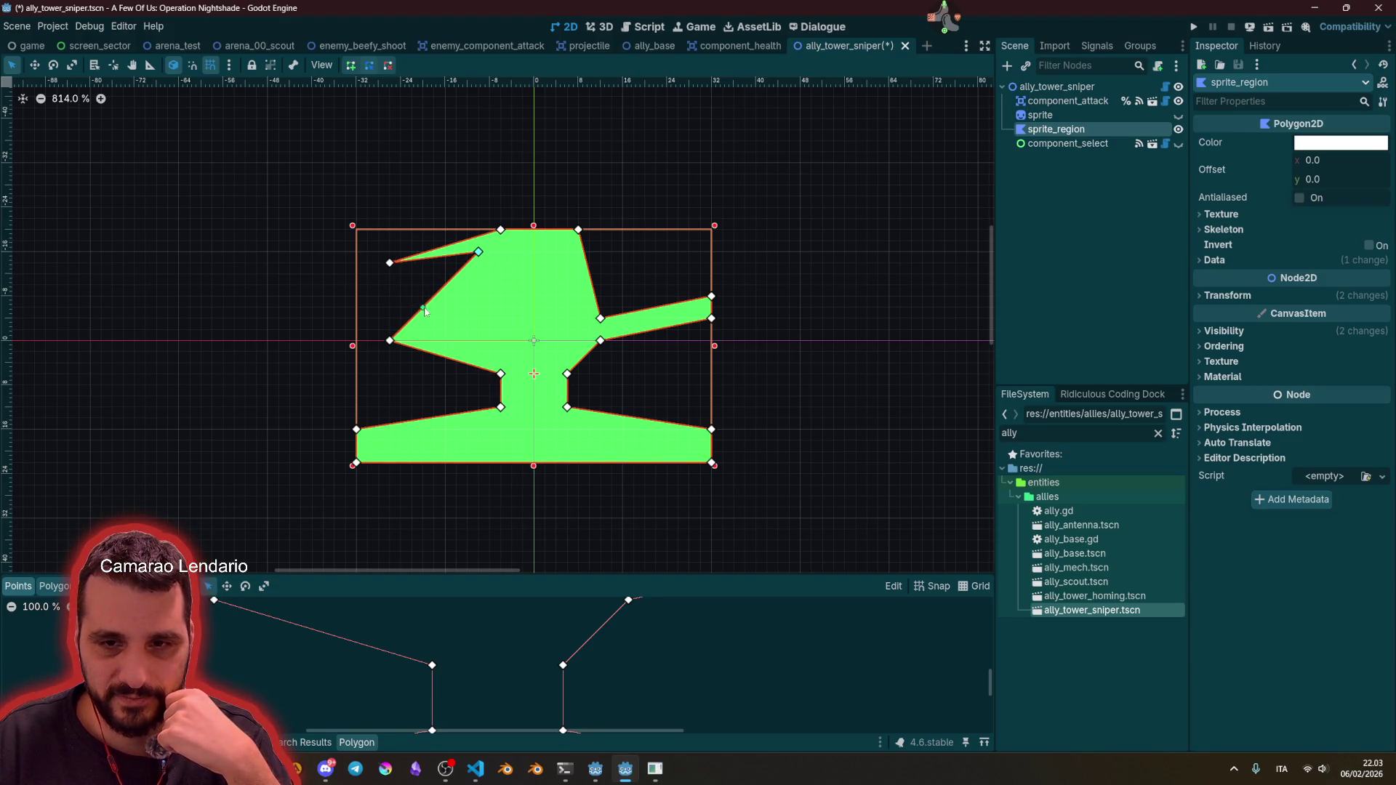
pyautogui.moveTo(424, 307); pyautogui.dragTo(391, 297)
pyautogui.press('Escape')
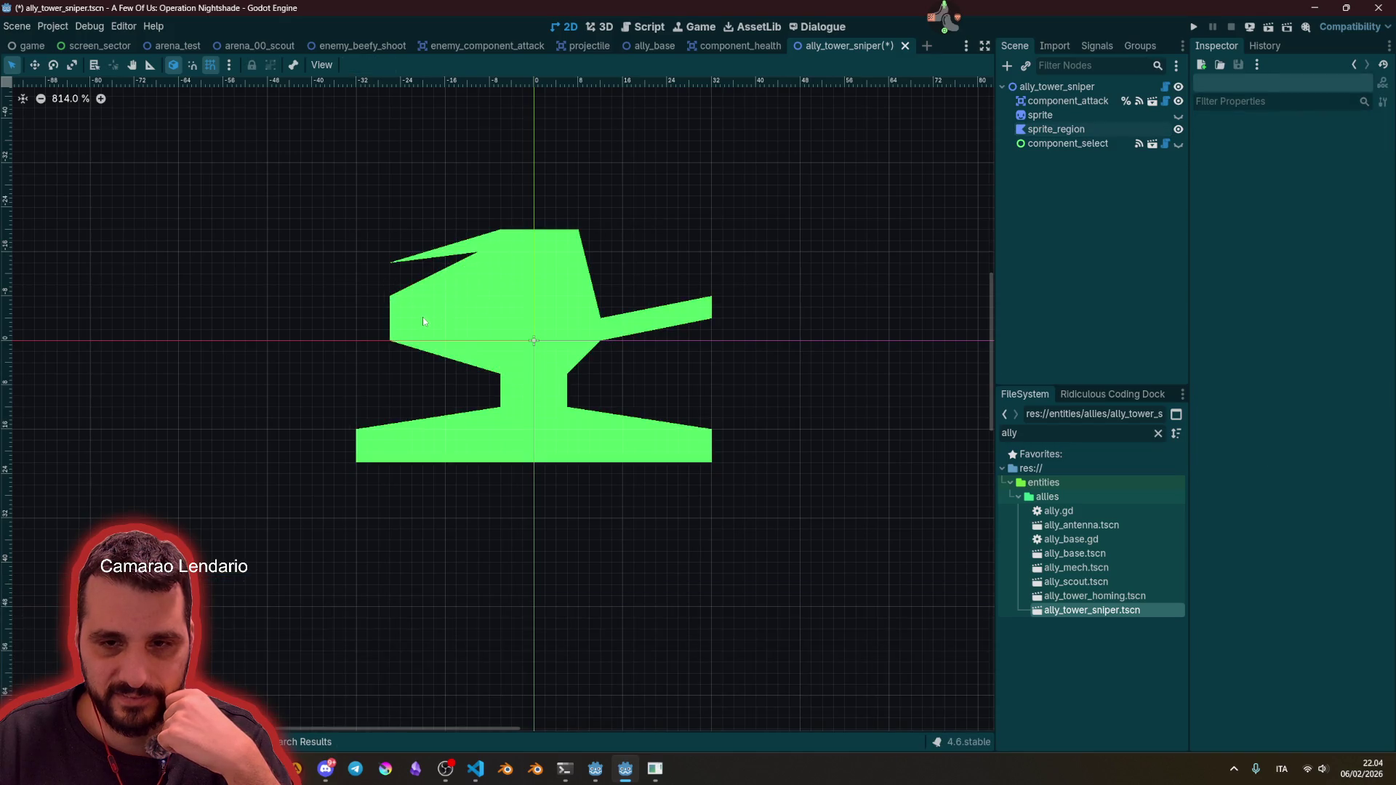
pyautogui.click(427, 320)
pyautogui.moveTo(390, 318)
pyautogui.mouseDown()
pyautogui.moveTo(479, 297)
pyautogui.moveTo(479, 264)
pyautogui.mouseUp()
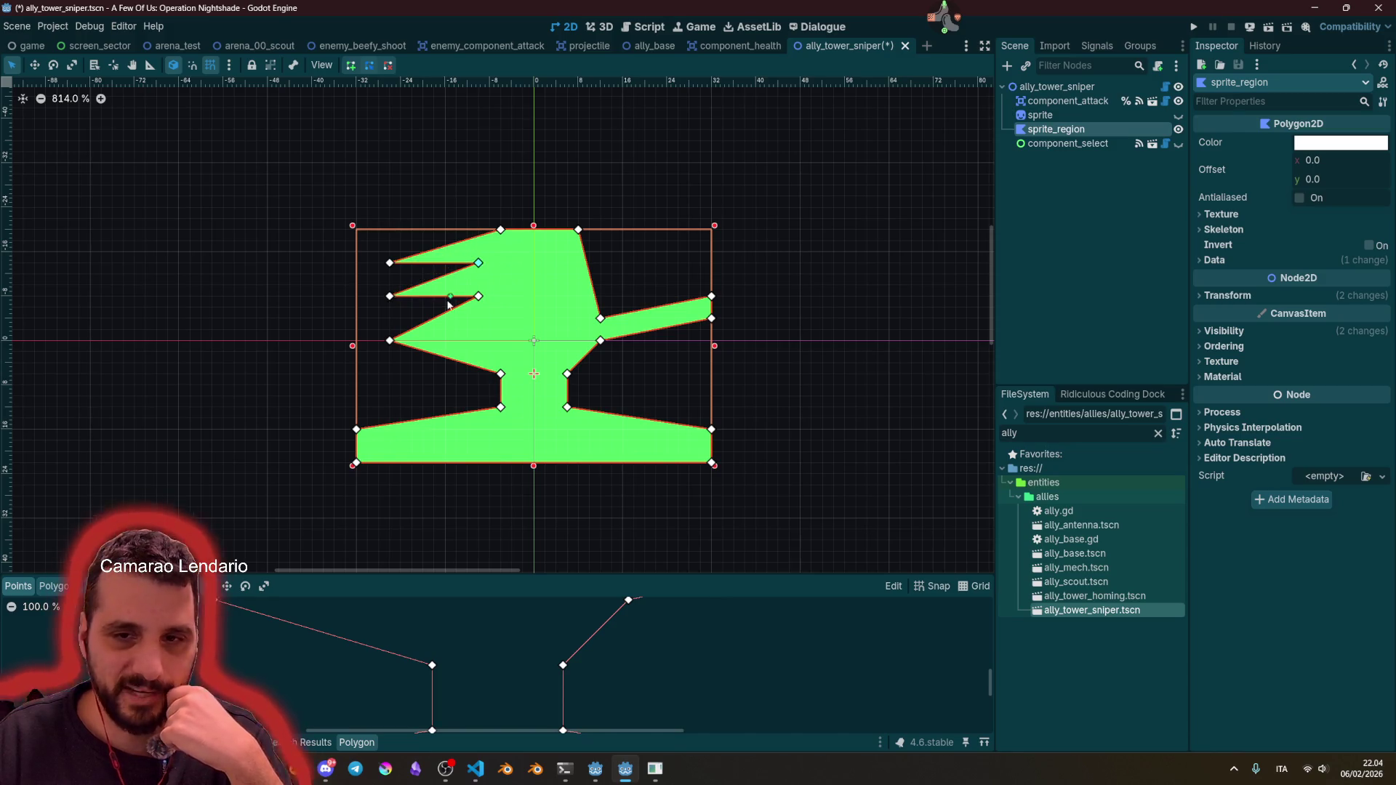
pyautogui.moveTo(434, 320)
pyautogui.mouseDown()
pyautogui.moveTo(391, 318)
pyautogui.moveTo(489, 318)
pyautogui.moveTo(477, 320)
pyautogui.mouseUp()
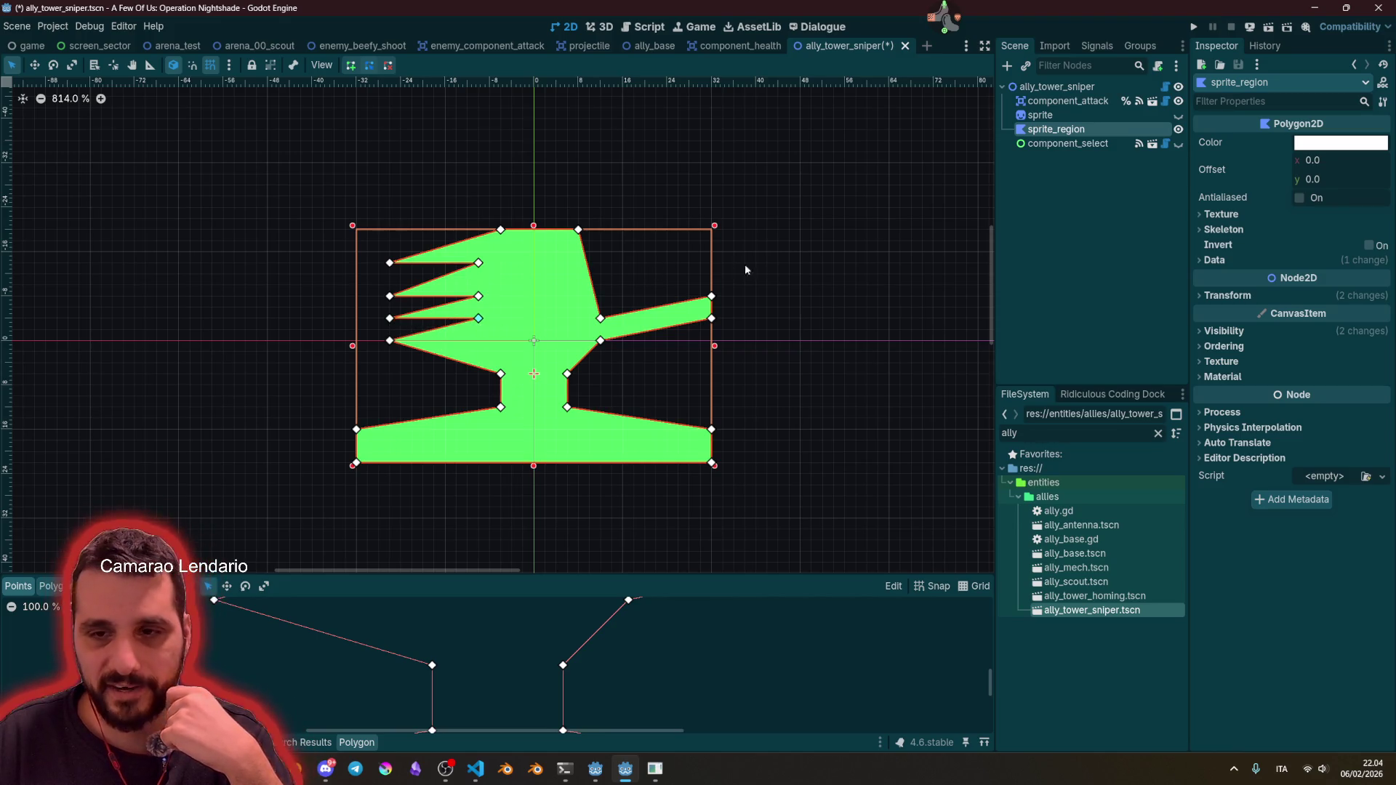
pyautogui.click(736, 269)
pyautogui.scroll(-3, 643, 285)
pyautogui.scroll(3, 563, 316)
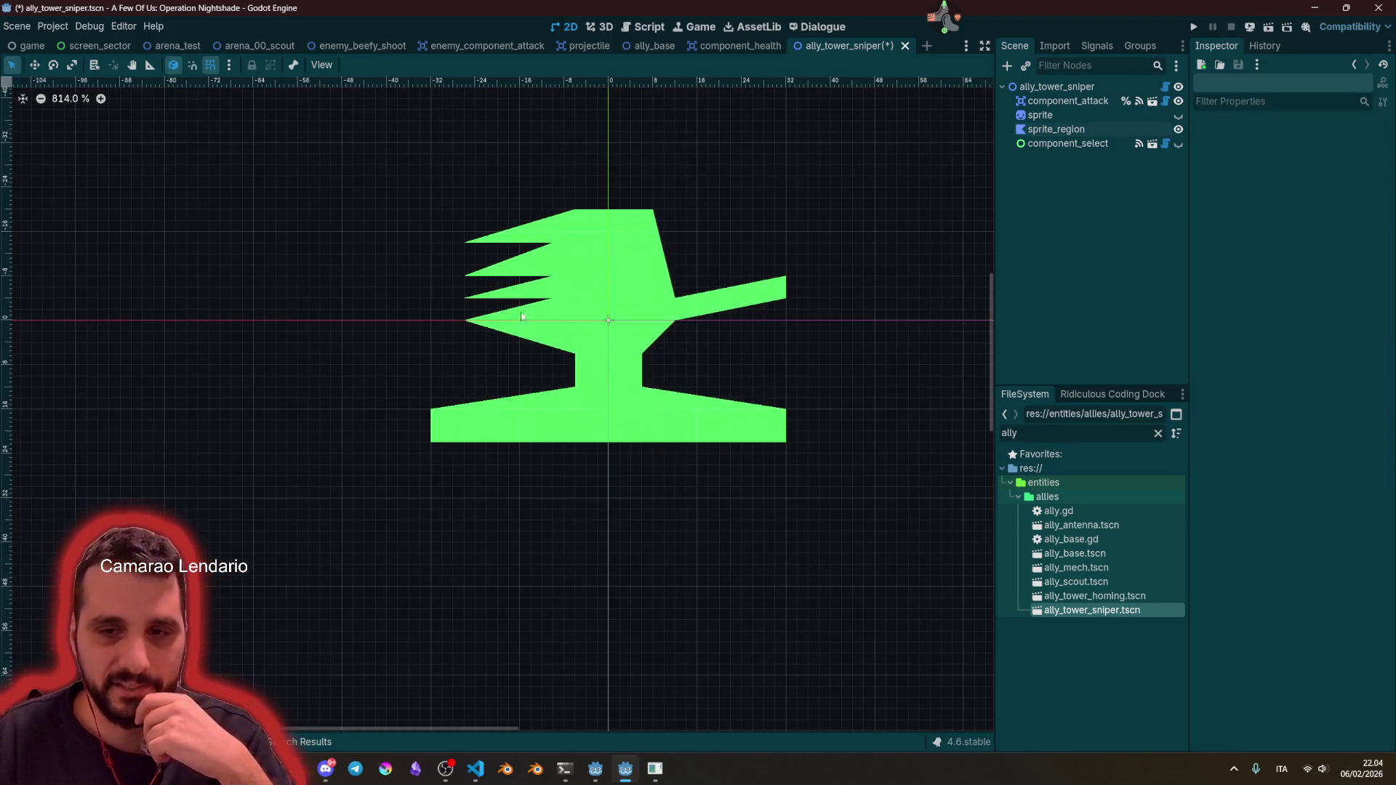
# Step: Raise and lower the spike vertices so the left spikes are evenly spaced
pyautogui.click(489, 329)
pyautogui.moveTo(467, 326); pyautogui.dragTo(467, 315)
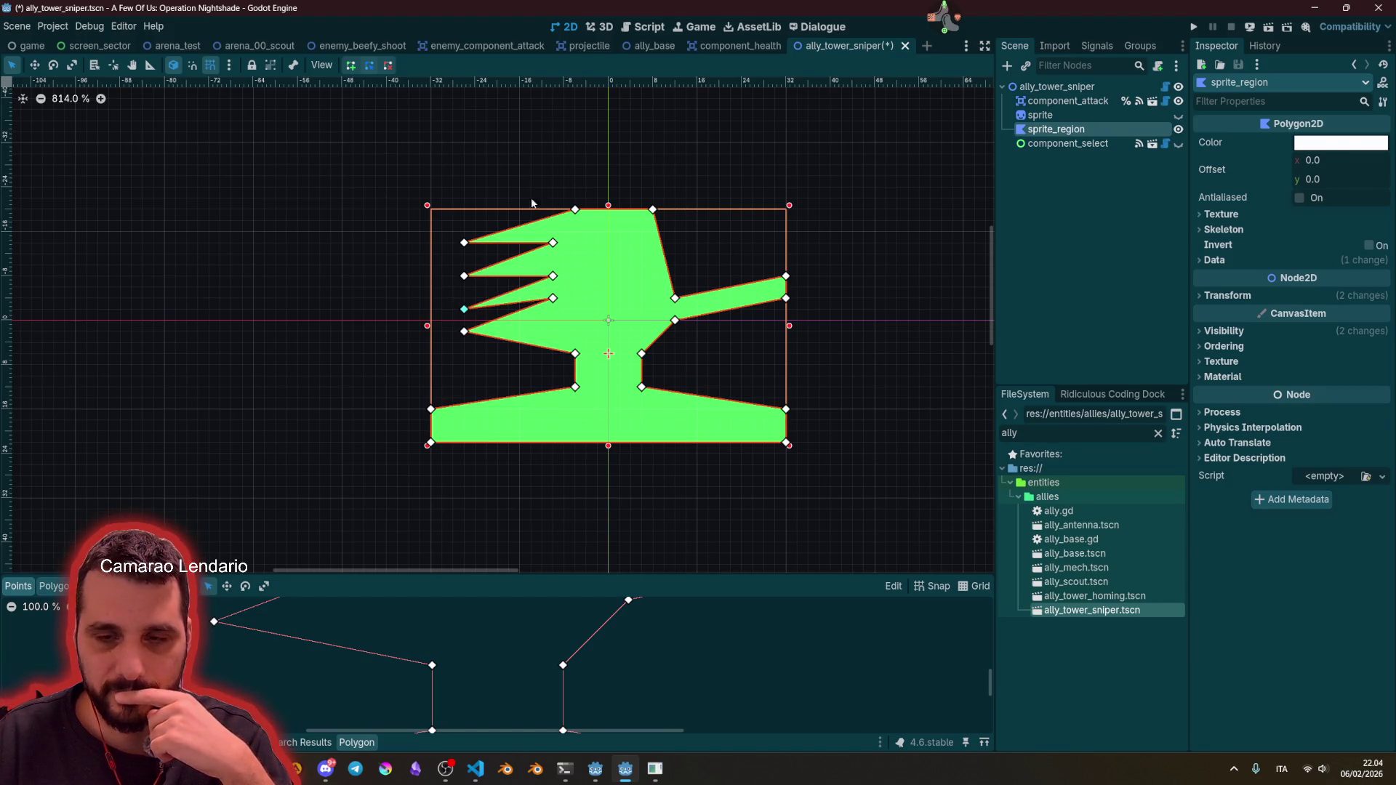
pyautogui.scroll(2, 502, 247)
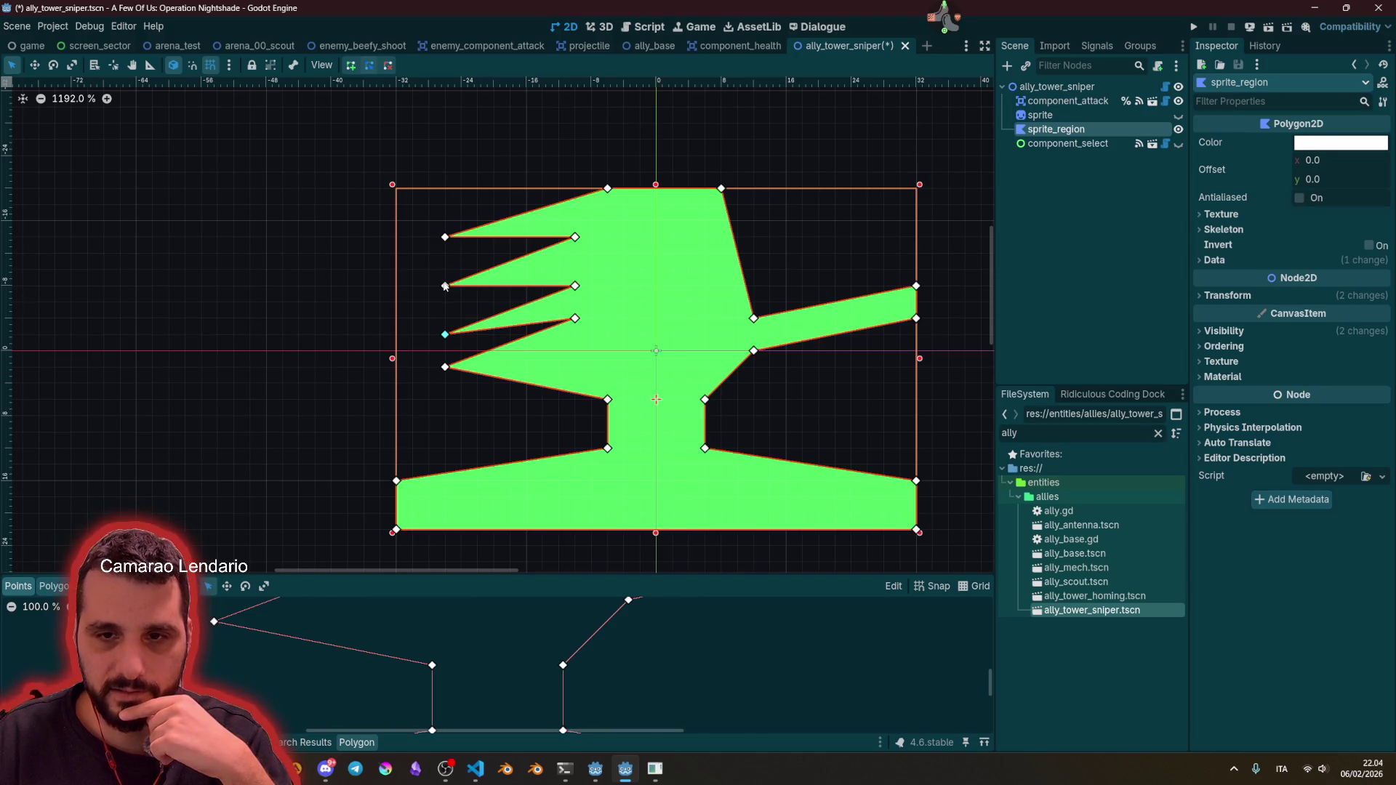
pyautogui.moveTo(445, 285); pyautogui.dragTo(445, 270)
pyautogui.moveTo(575, 285); pyautogui.dragTo(576, 270)
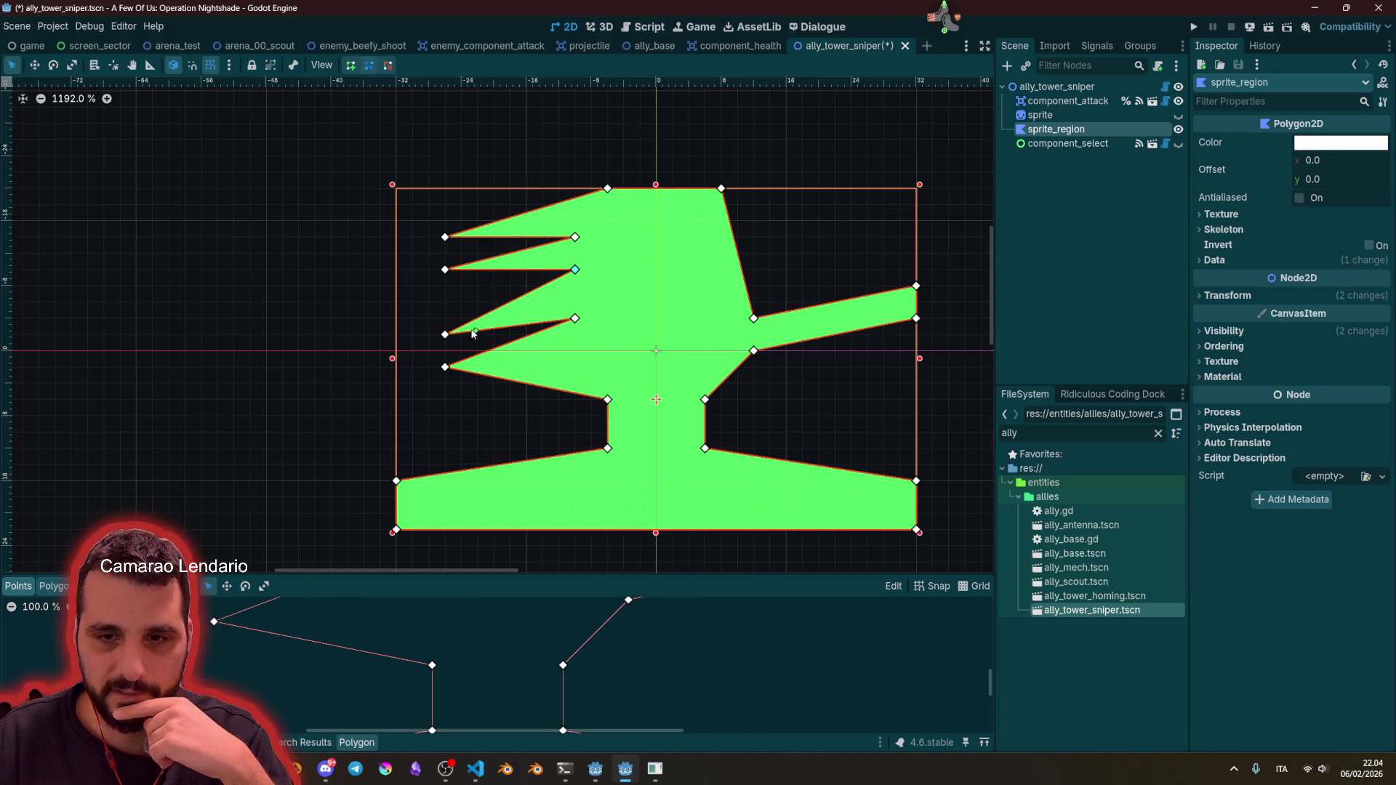
pyautogui.moveTo(445, 334); pyautogui.dragTo(445, 302)
pyautogui.moveTo(575, 317); pyautogui.dragTo(575, 302)
pyautogui.moveTo(445, 367); pyautogui.dragTo(445, 335)
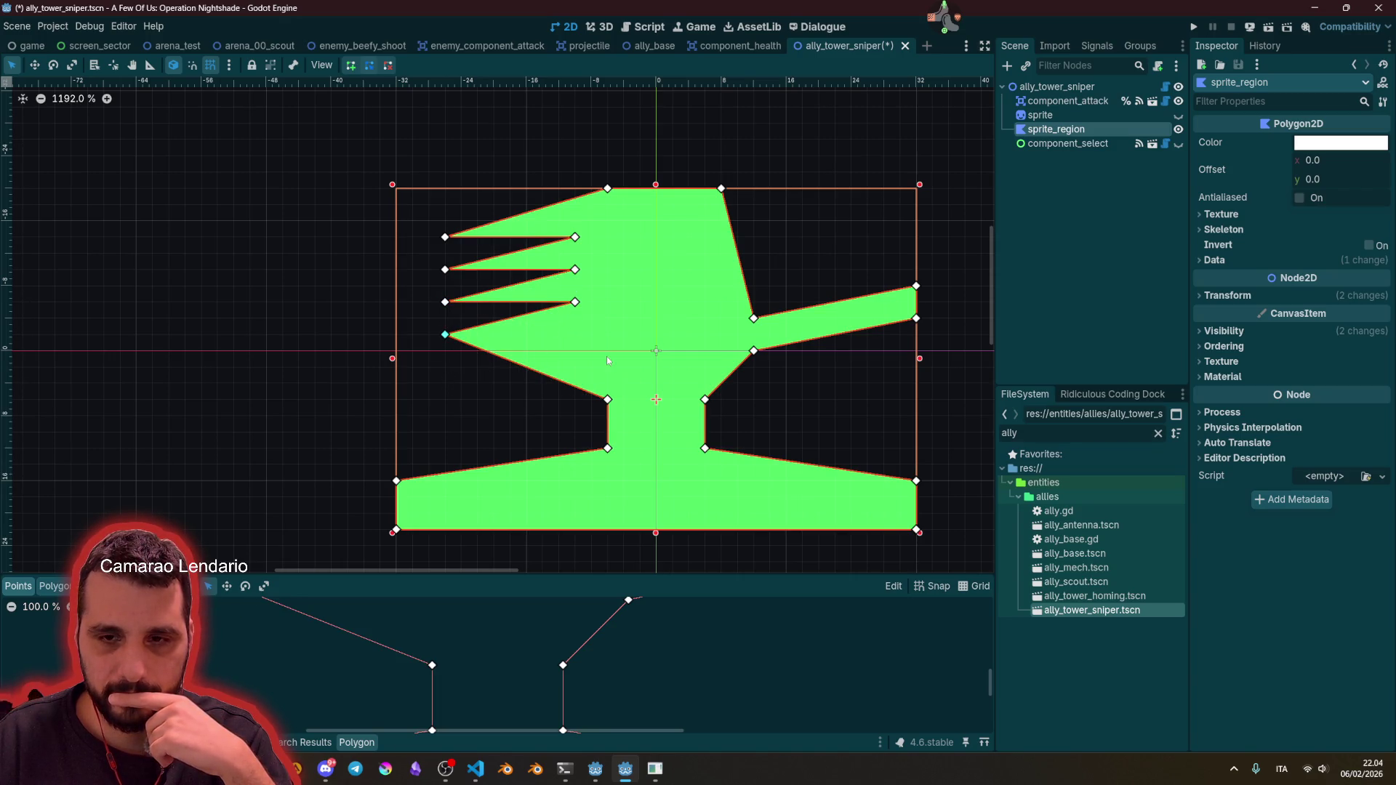
pyautogui.click(642, 143)
pyautogui.scroll(-10, 626, 271)
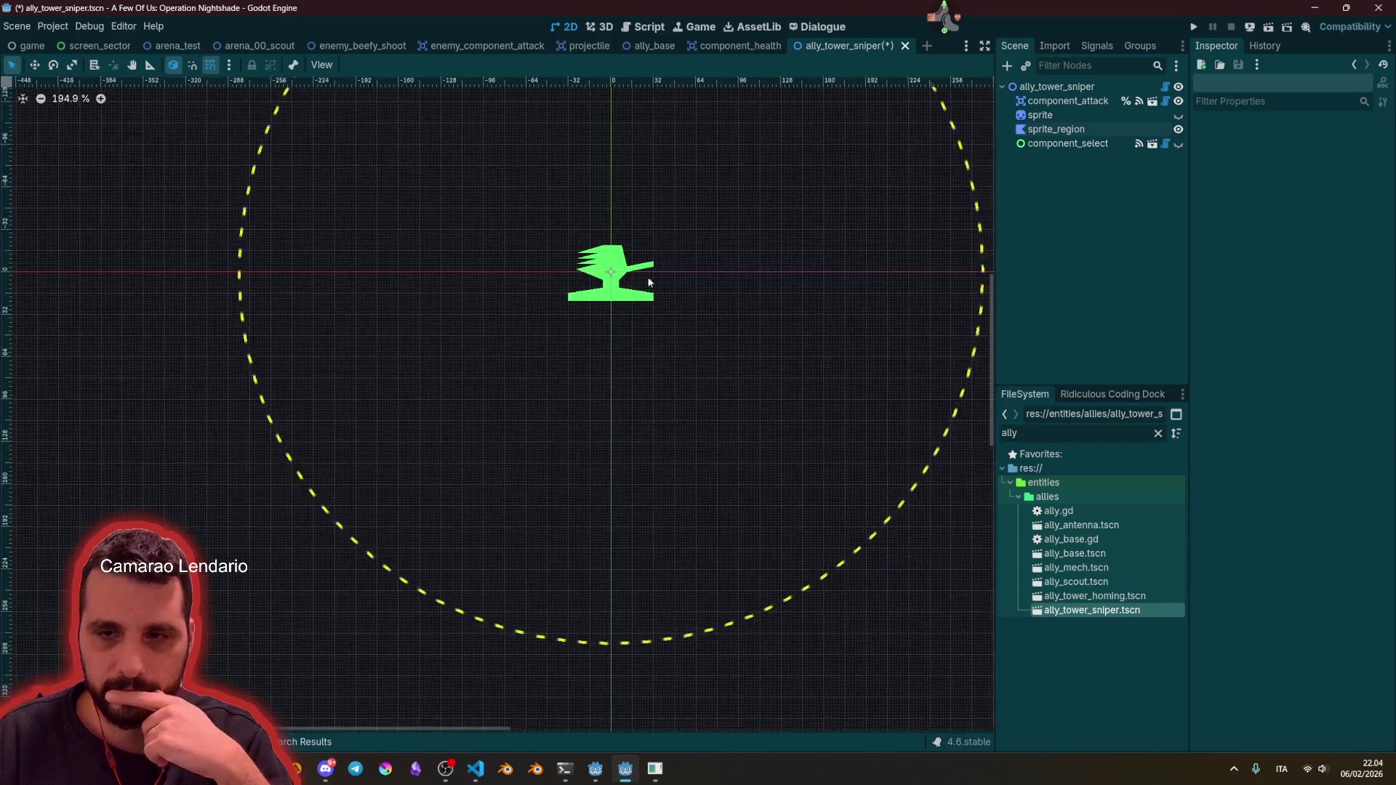
pyautogui.scroll(10, 482, 325)
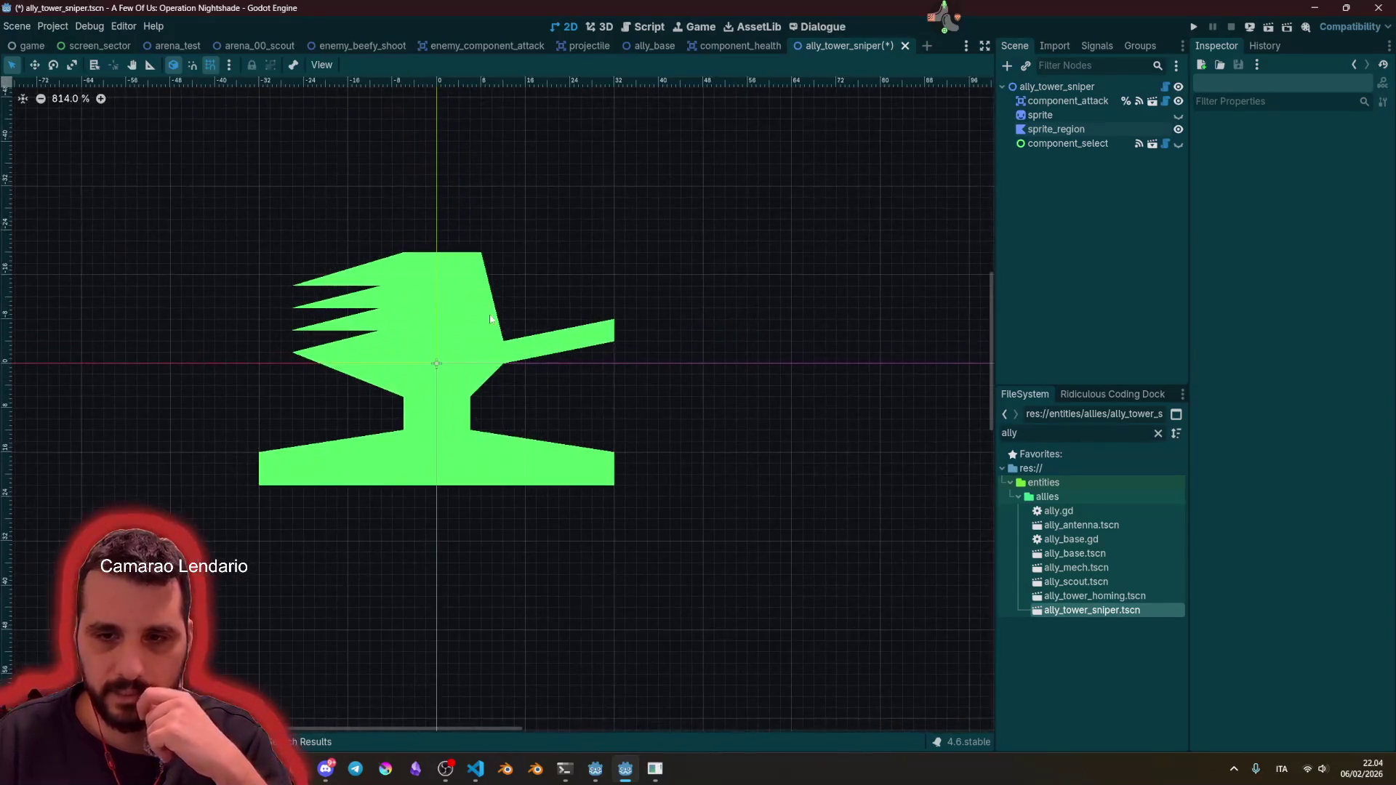
# Step: Slope the head's right side toward the barrel and shift the barrel's upper-left corner right
pyautogui.click(492, 323)
pyautogui.moveTo(505, 342)
pyautogui.mouseDown()
pyautogui.moveTo(496, 321)
pyautogui.moveTo(493, 341)
pyautogui.mouseUp()
pyautogui.click(757, 294)
pyautogui.scroll(-6, 674, 312)
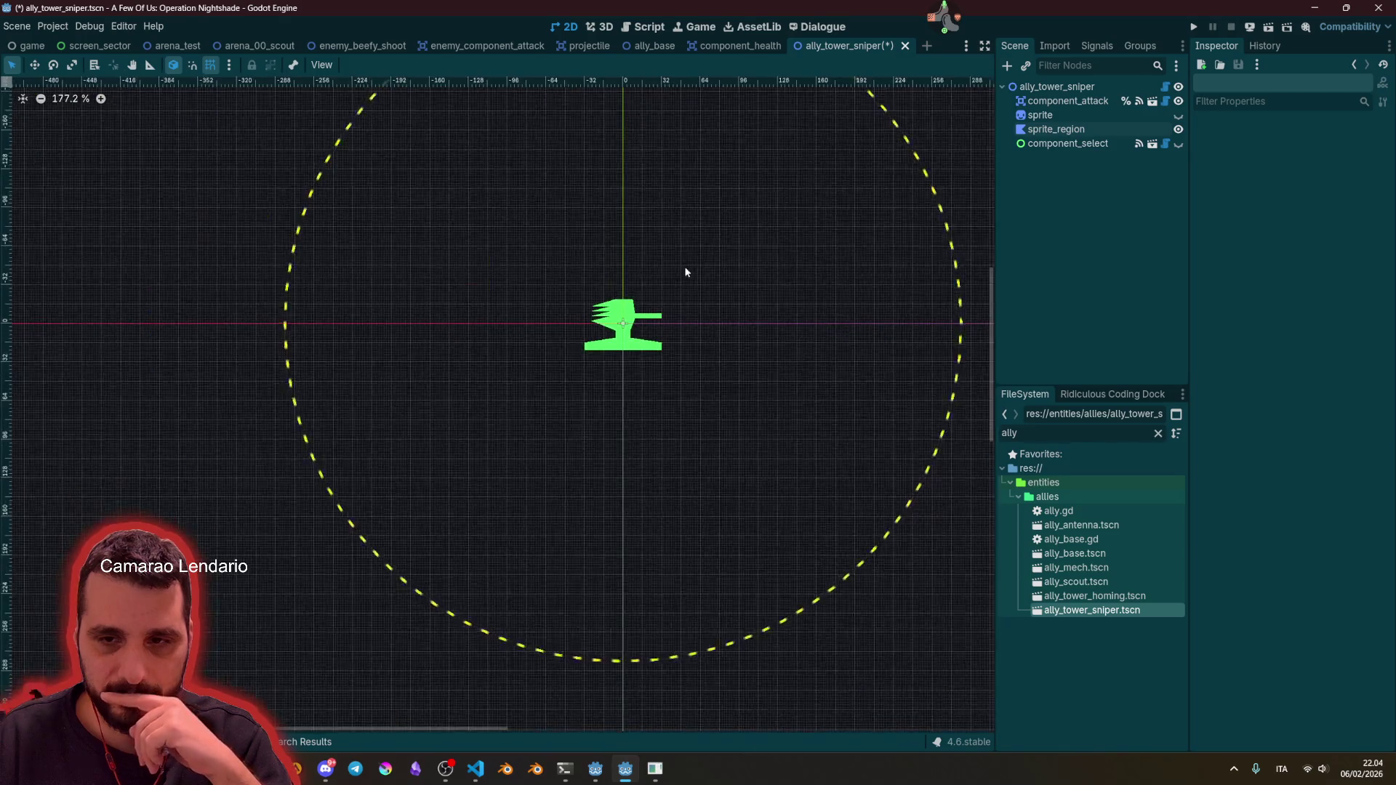
pyautogui.scroll(7, 671, 294)
pyautogui.click(480, 378)
pyautogui.moveTo(490, 401)
pyautogui.mouseDown()
pyautogui.moveTo(517, 400)
pyautogui.moveTo(533, 436)
pyautogui.moveTo(557, 437)
pyautogui.moveTo(512, 435)
pyautogui.moveTo(578, 405)
pyautogui.mouseUp()
pyautogui.click(677, 165)
pyautogui.scroll(-5, 608, 349)
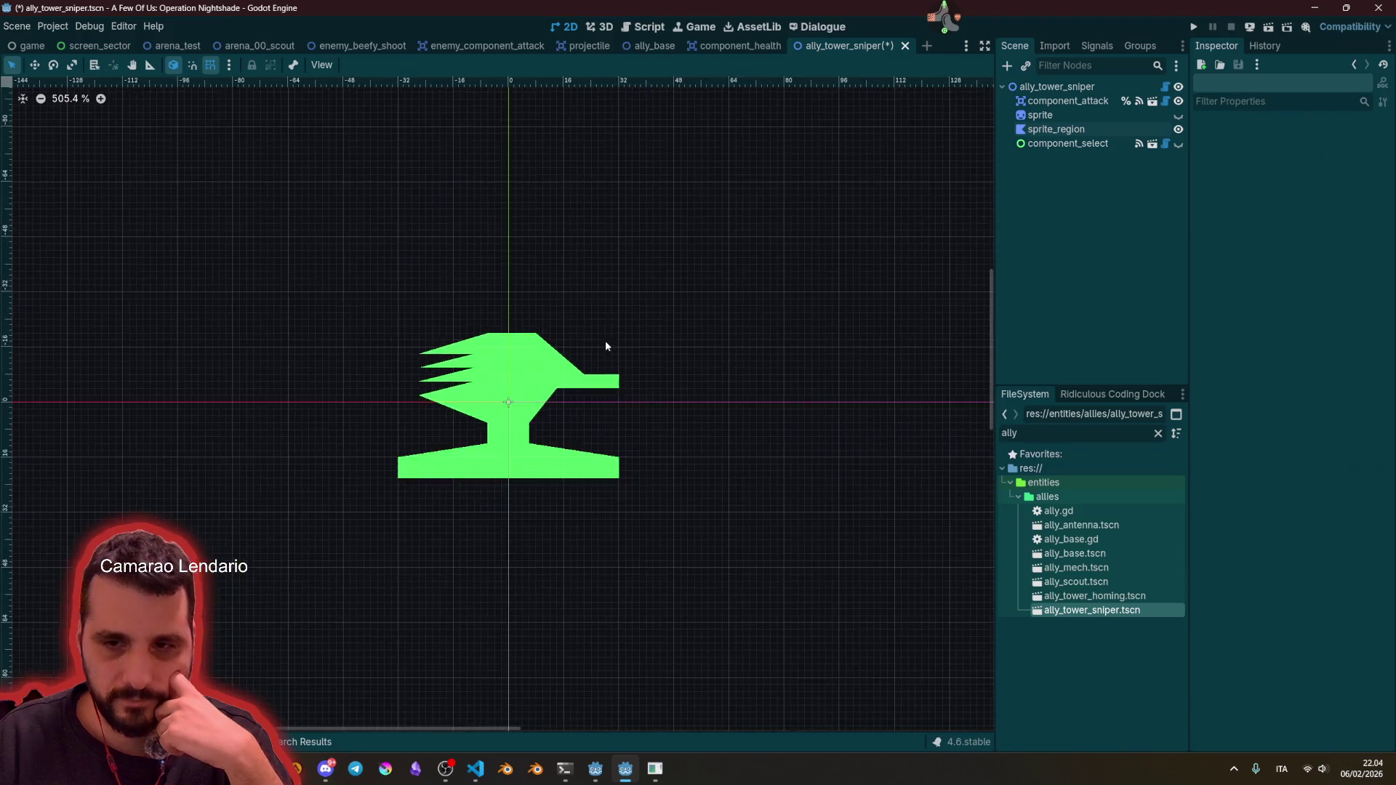
pyautogui.scroll(2, 604, 371)
pyautogui.scroll(3, 552, 368)
# Step: Add a vertex on the barrel's right edge and push it further right to thicken the barrel
pyautogui.click(552, 371)
pyautogui.moveTo(552, 373); pyautogui.dragTo(577, 399)
pyautogui.moveTo(573, 343)
pyautogui.mouseDown()
pyautogui.moveTo(600, 351)
pyautogui.moveTo(585, 357)
pyautogui.mouseUp()
pyautogui.click(704, 335)
pyautogui.scroll(-10, 704, 334)
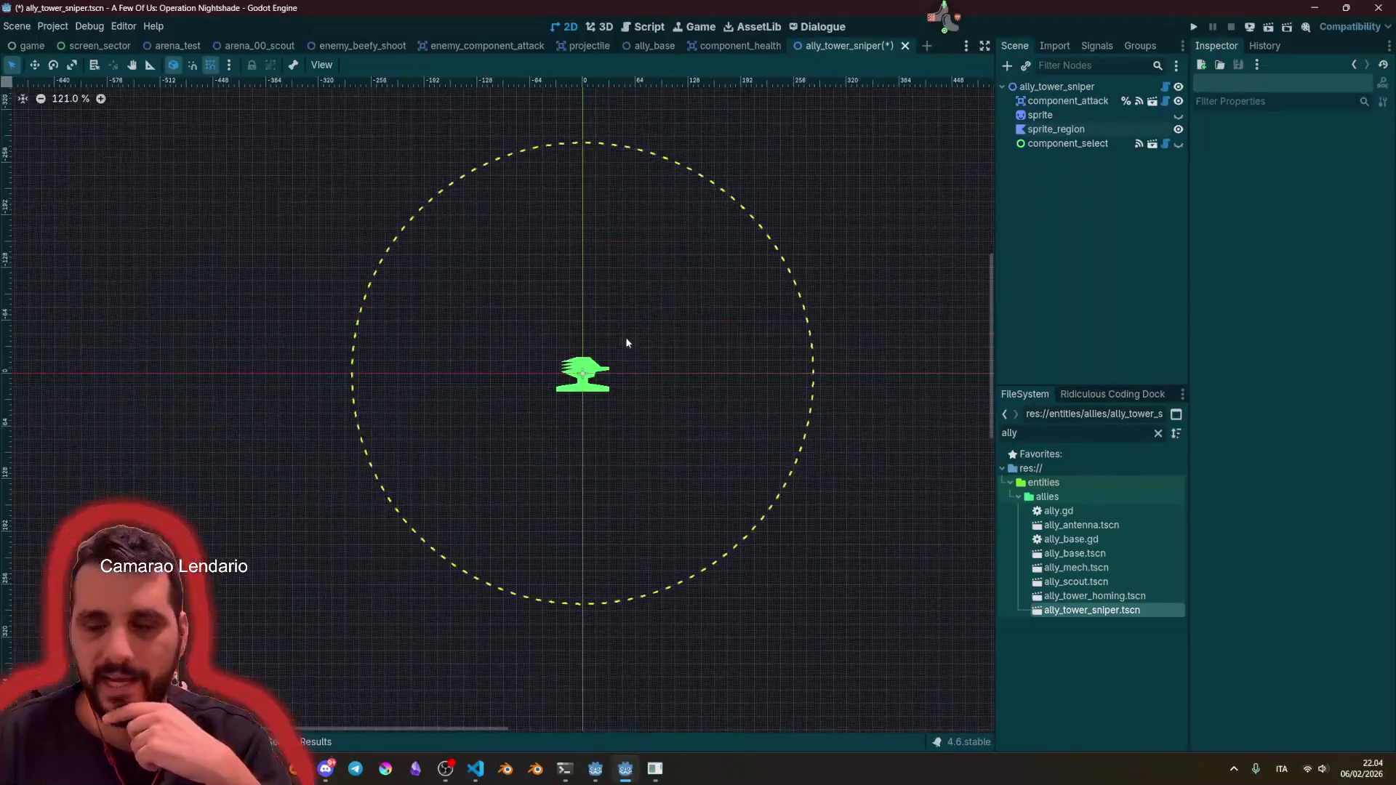
pyautogui.scroll(4, 589, 305)
pyautogui.scroll(1, 560, 393)
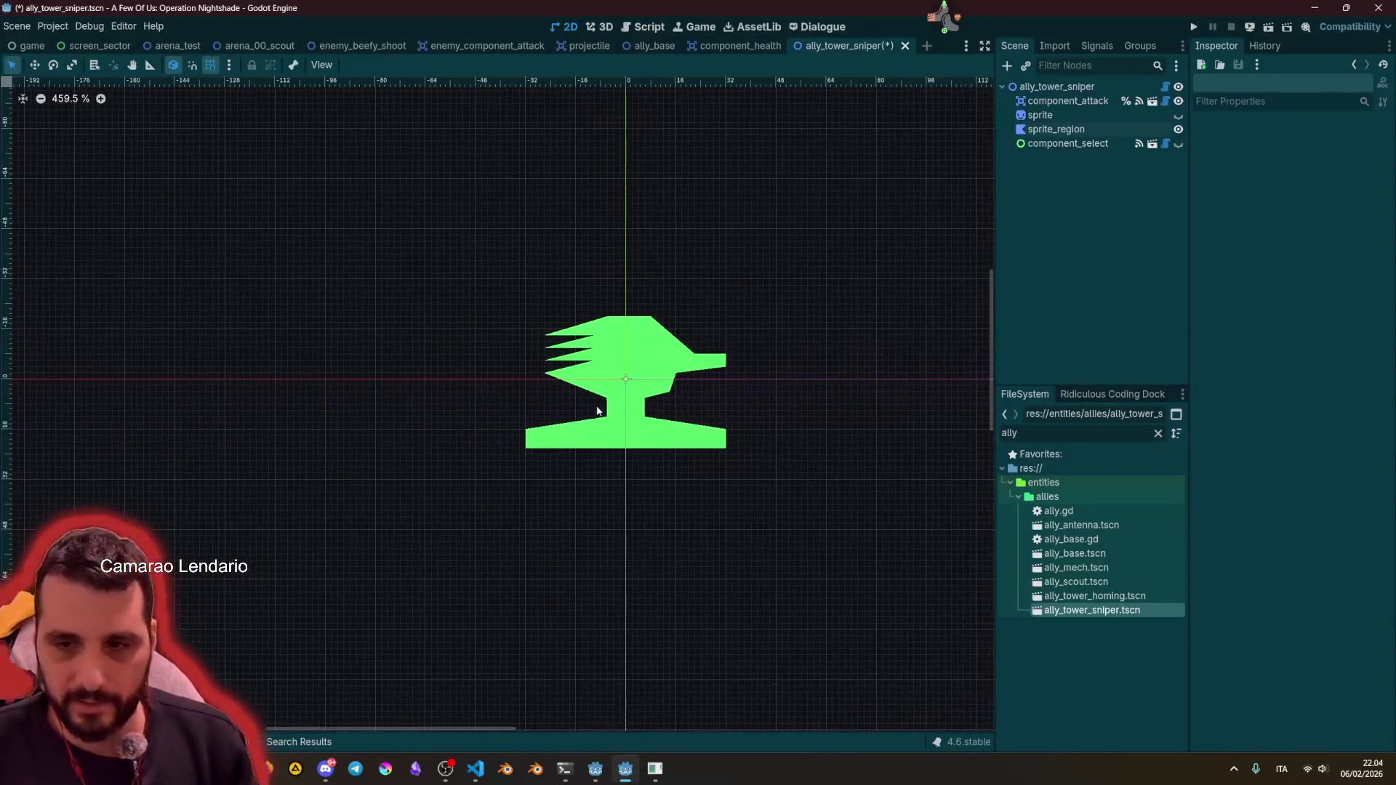
pyautogui.click(560, 411)
pyautogui.scroll(5, 521, 434)
# Step: Pull the base's bottom-left and bottom-right corners inward on the sprite_region polygon
pyautogui.moveTo(509, 421)
pyautogui.mouseDown()
pyautogui.moveTo(542, 421)
pyautogui.moveTo(525, 448)
pyautogui.moveTo(541, 456)
pyautogui.mouseUp()
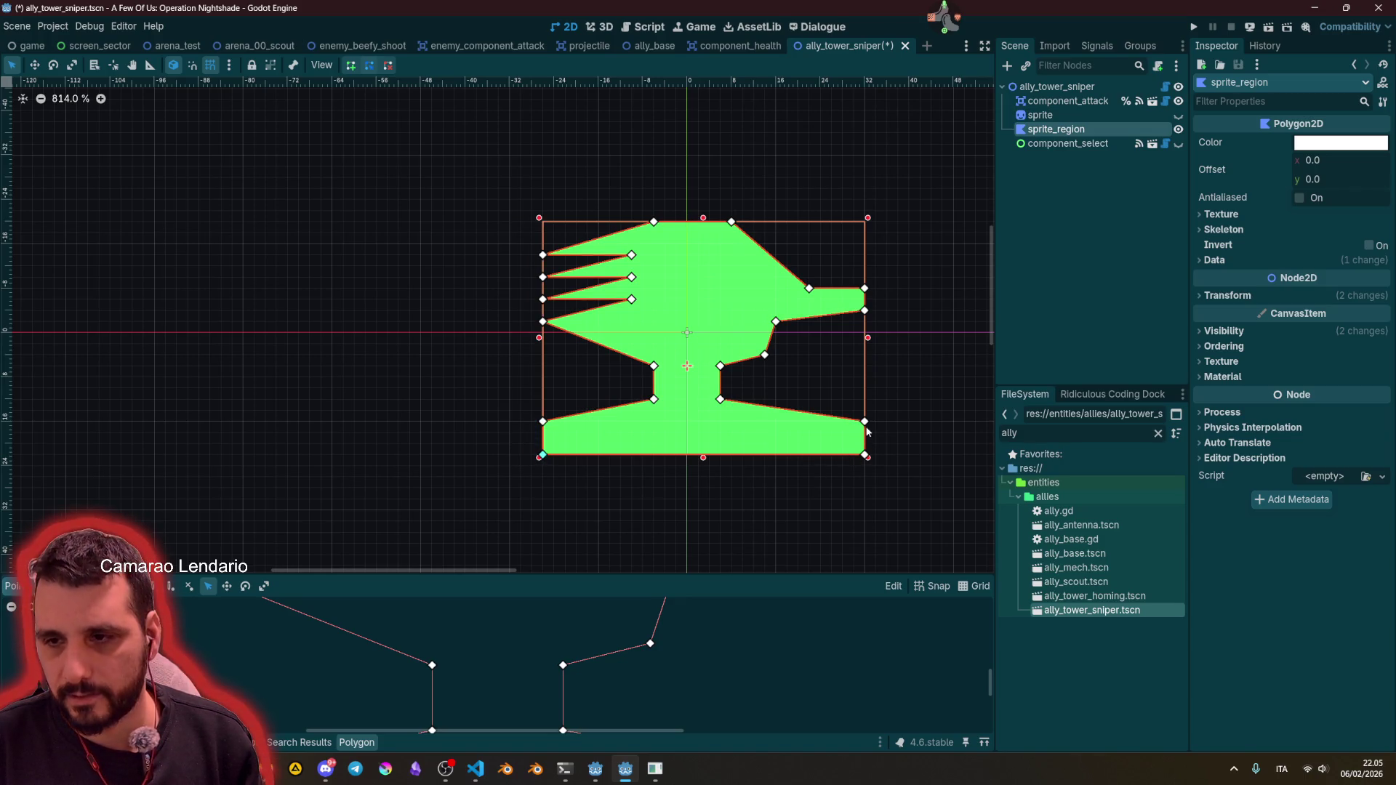
pyautogui.moveTo(856, 429); pyautogui.dragTo(836, 426)
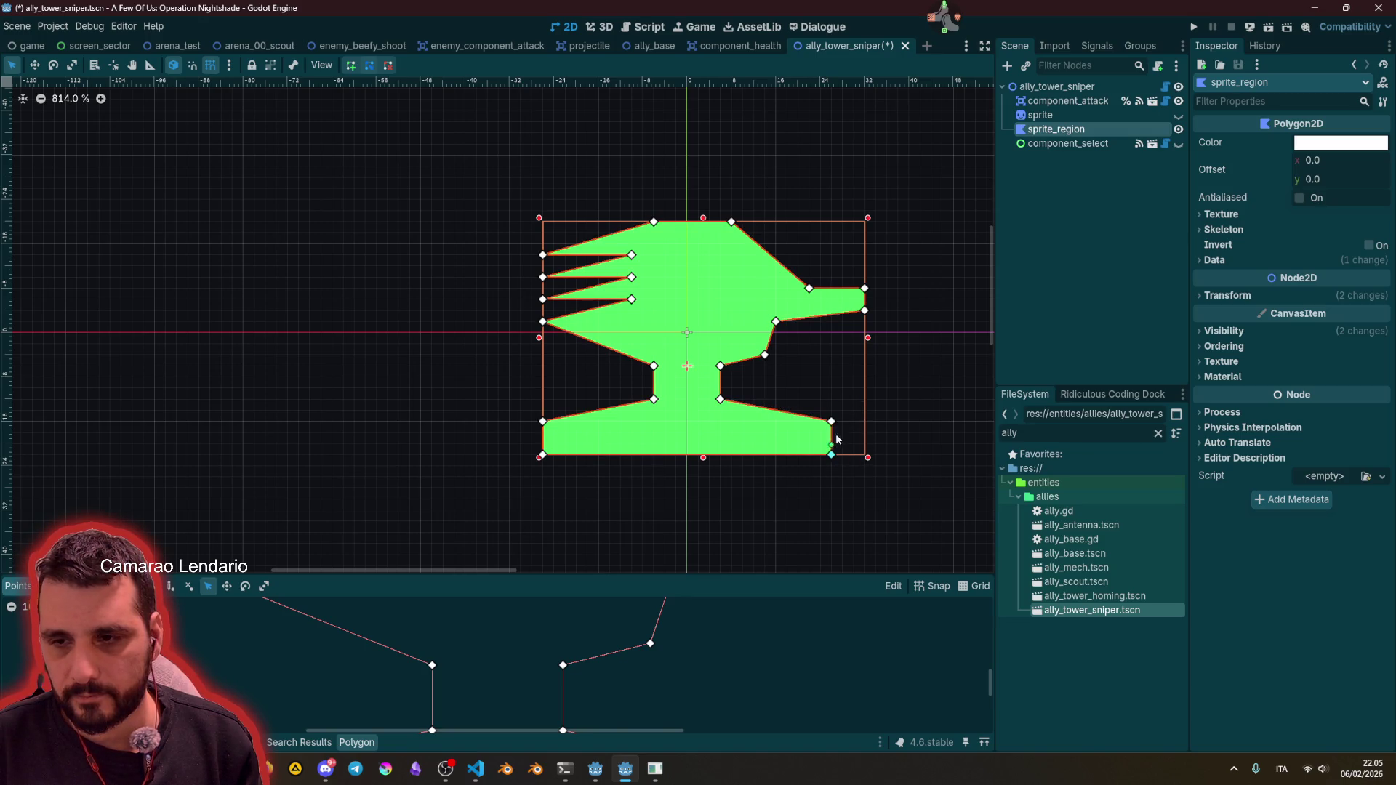
pyautogui.click(862, 406)
pyautogui.scroll(-7, 862, 385)
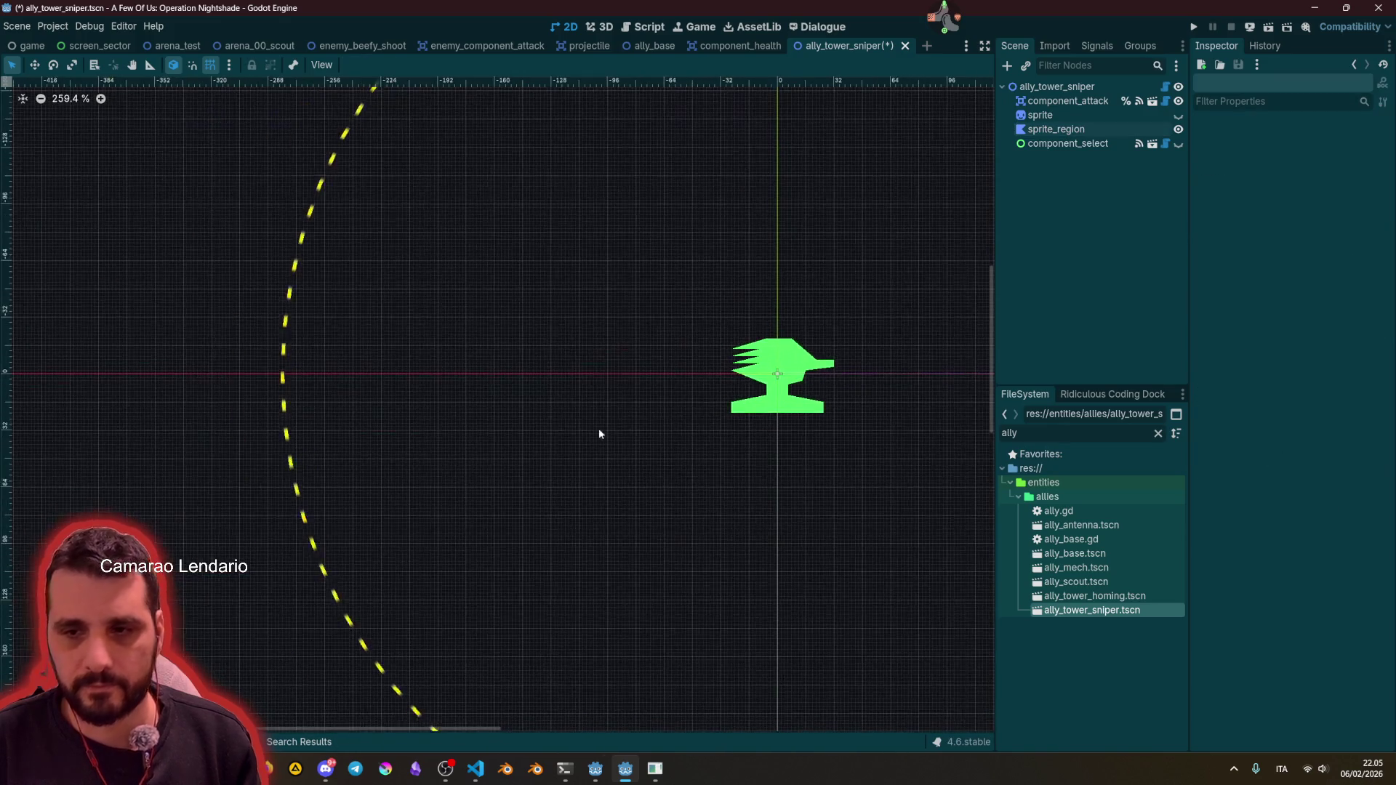
pyautogui.scroll(5, 698, 405)
# Step: Drag the arm vertices to raise its lower edge and slant the barrel tip down
pyautogui.click(681, 416)
pyautogui.scroll(3, 691, 410)
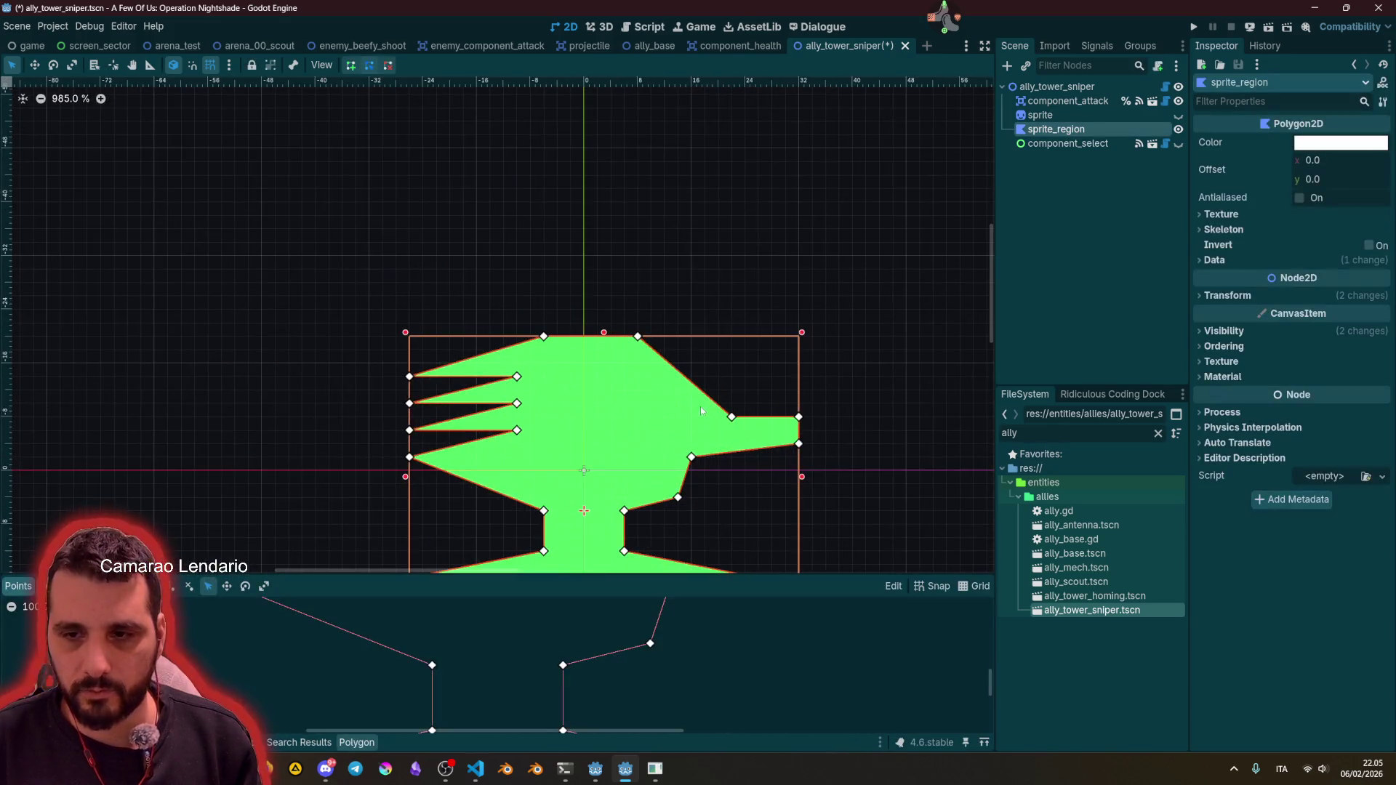
pyautogui.moveTo(734, 418)
pyautogui.mouseDown()
pyautogui.moveTo(691, 418)
pyautogui.moveTo(692, 445)
pyautogui.mouseUp()
pyautogui.click(748, 346)
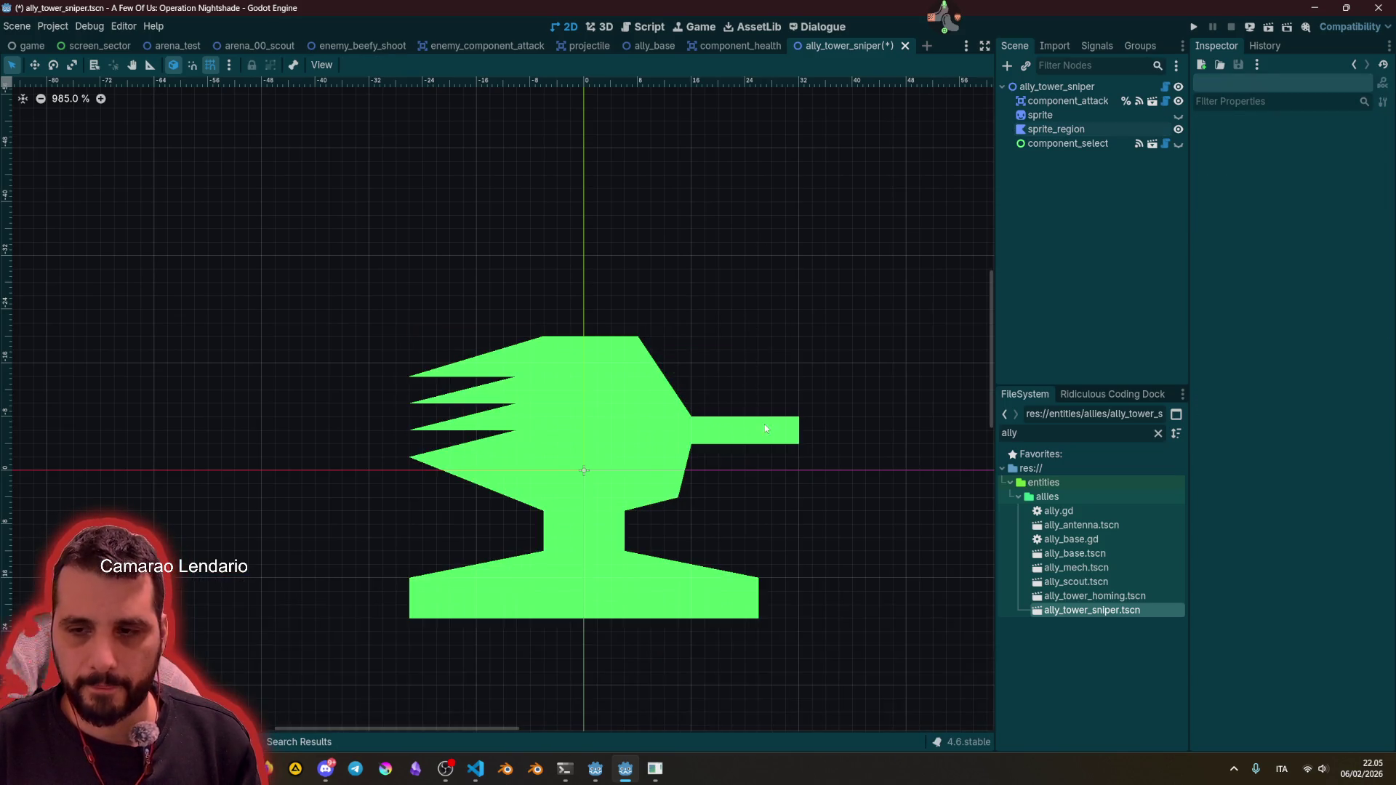
pyautogui.click(790, 426)
pyautogui.moveTo(799, 420); pyautogui.dragTo(800, 433)
pyautogui.click(822, 440)
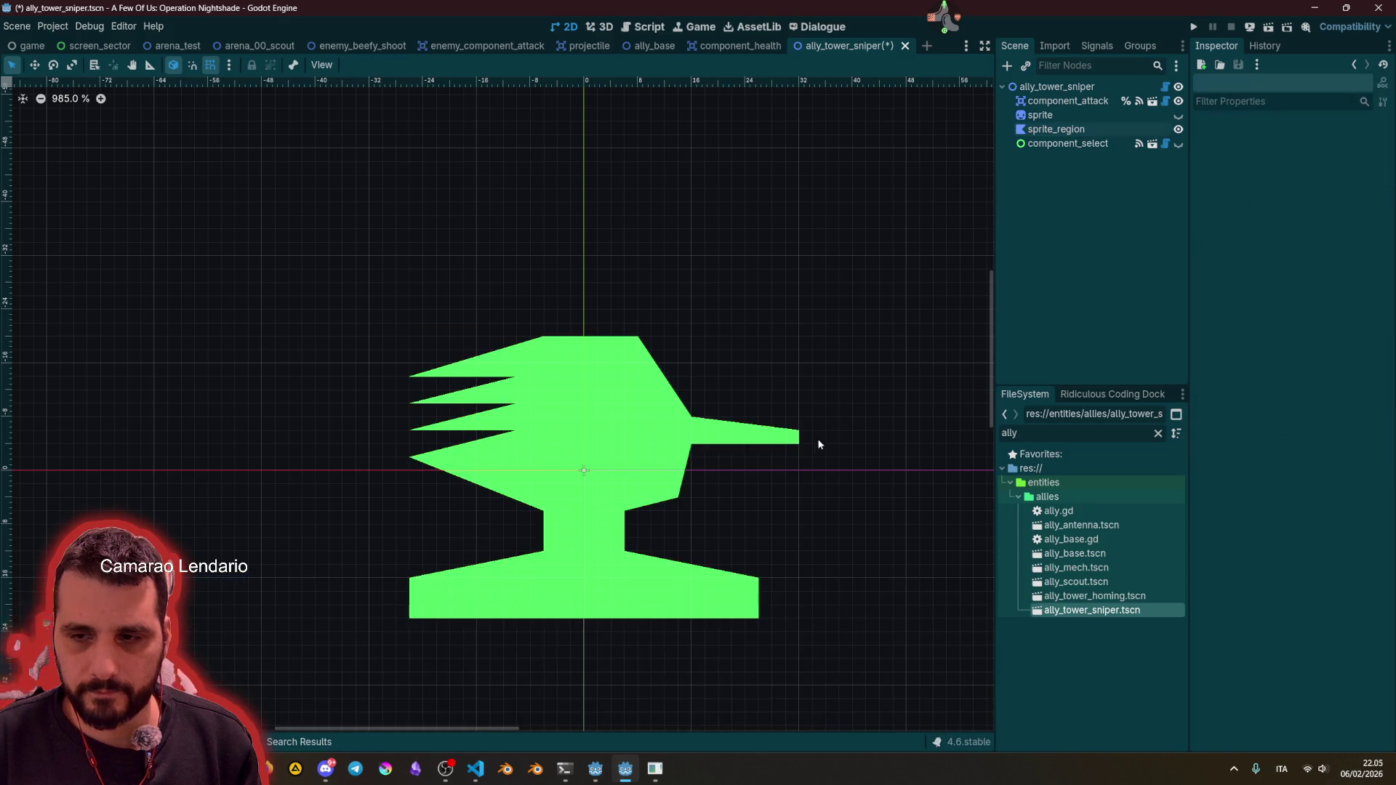
# Step: Bring the barrel tip back to level and taper the barrel by raising its lower tip
pyautogui.click(795, 438)
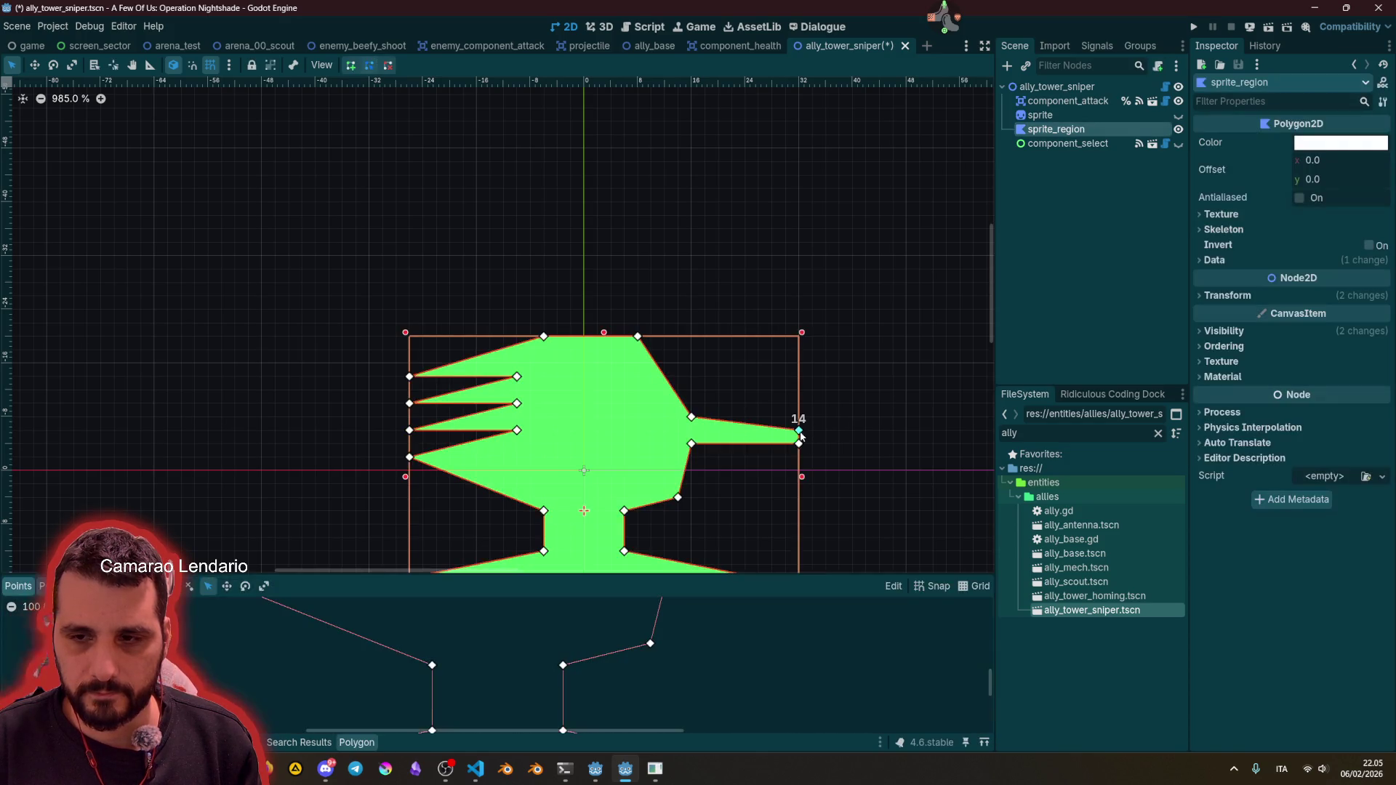
pyautogui.moveTo(799, 432); pyautogui.dragTo(769, 409)
pyautogui.click(700, 364)
pyautogui.scroll(-5, 700, 363)
pyautogui.scroll(6, 755, 411)
pyautogui.click(755, 411)
pyautogui.click(829, 324)
pyautogui.scroll(-4, 831, 331)
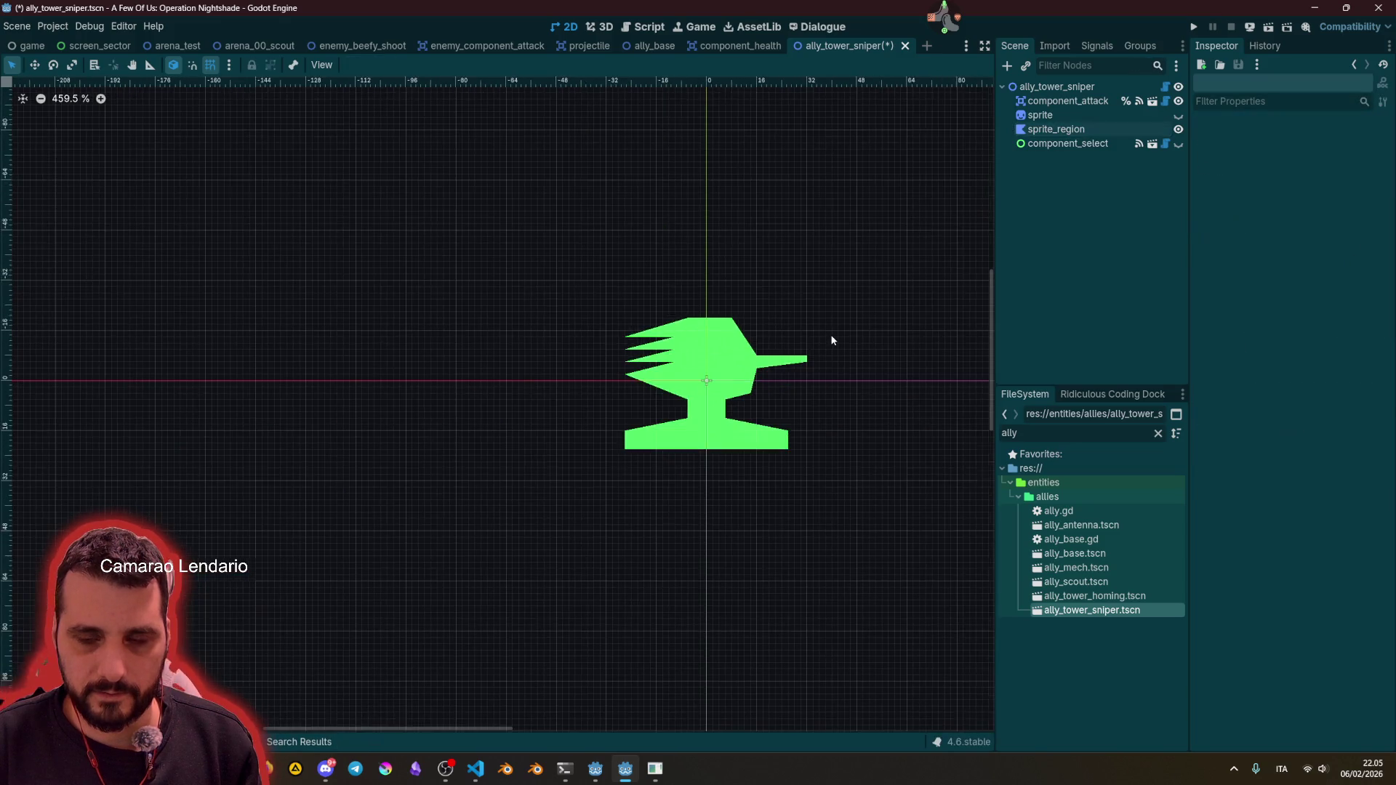
pyautogui.scroll(4, 789, 367)
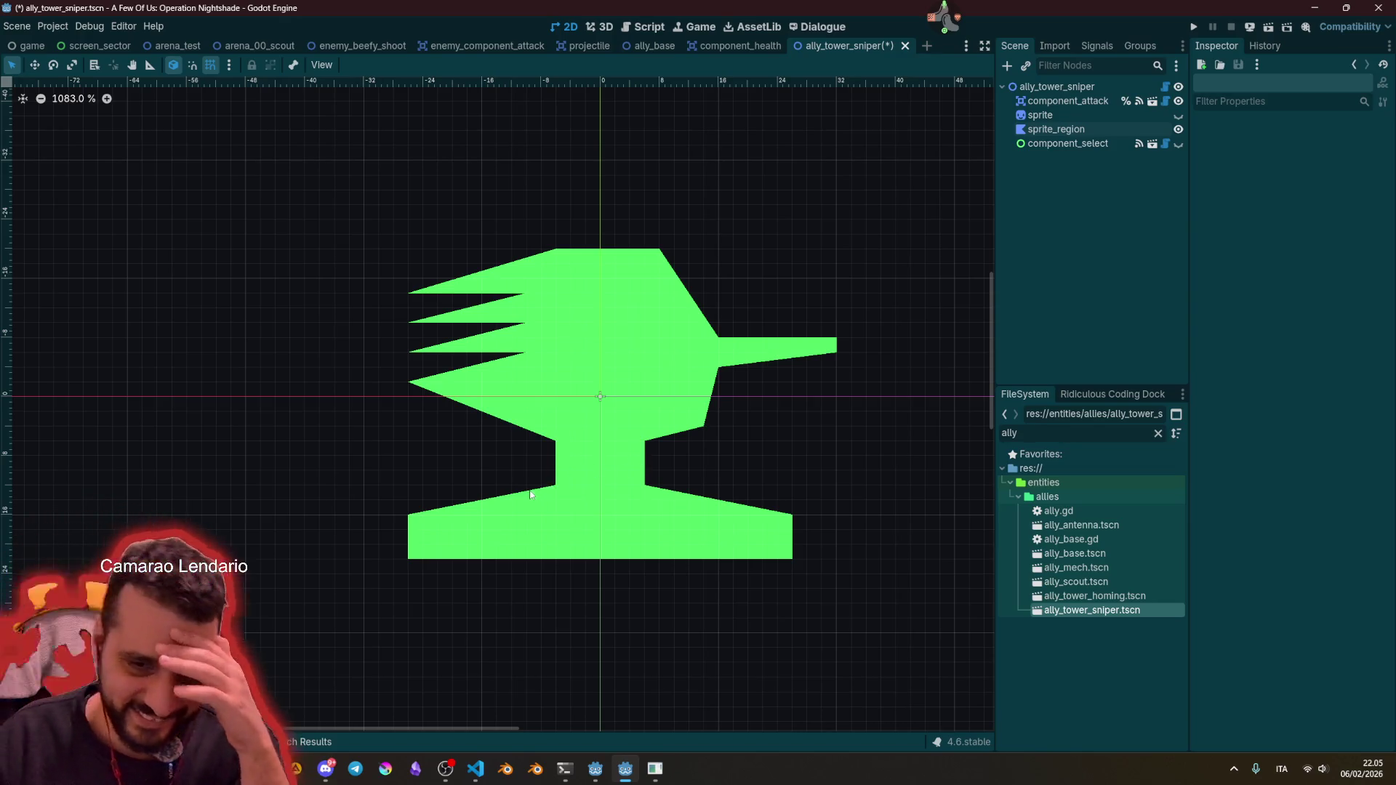
# Step: Delete the two inner vertices of the polygon's lower body
pyautogui.click(490, 502)
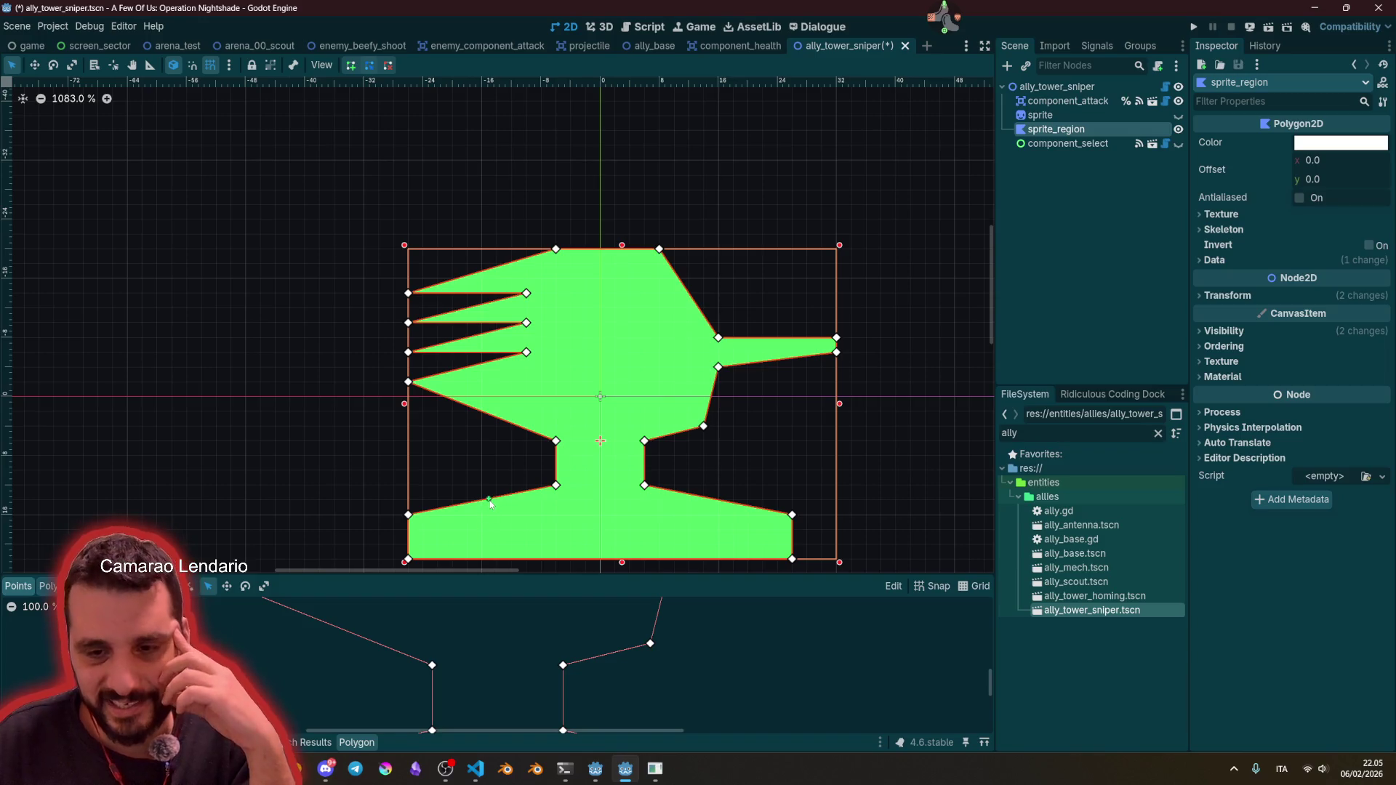
pyautogui.rightClick(551, 486)
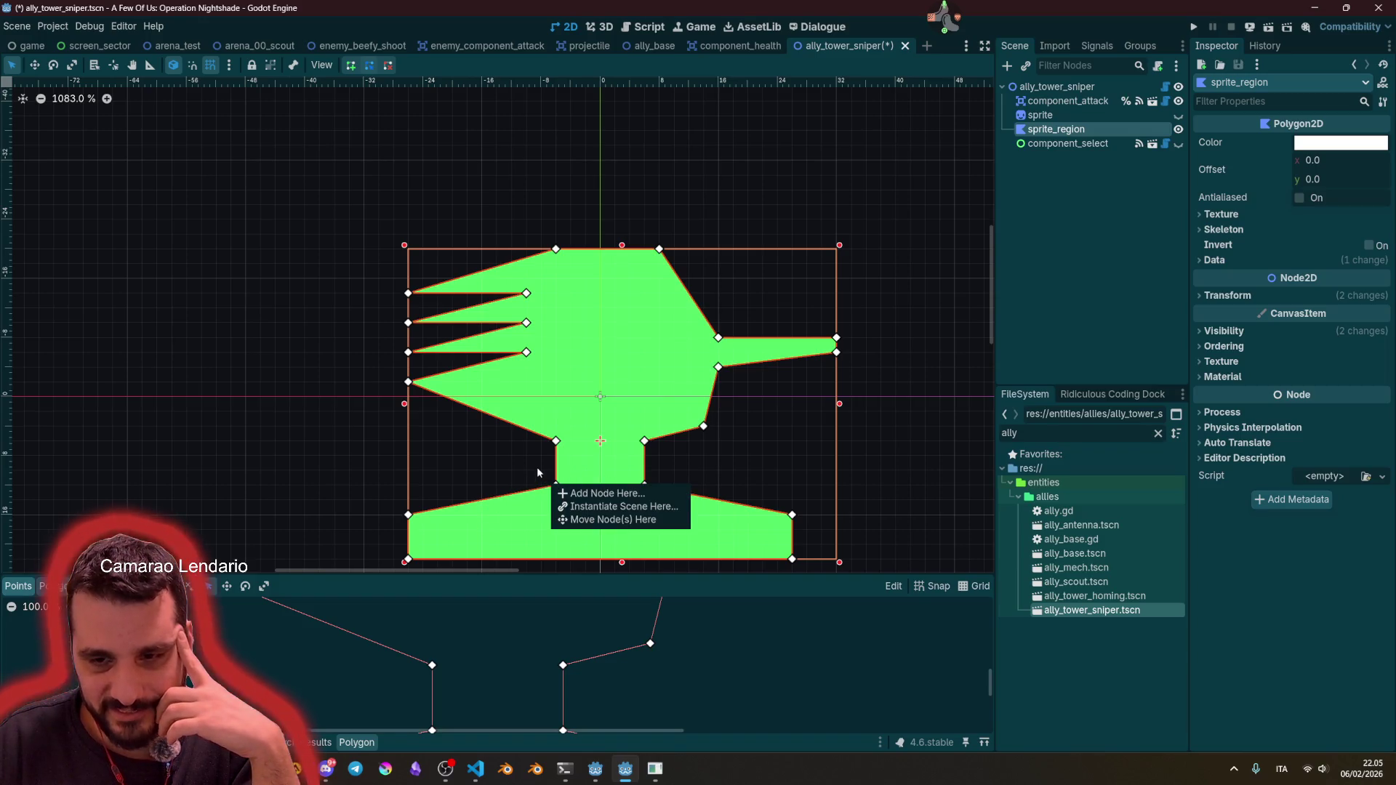
pyautogui.click(541, 473)
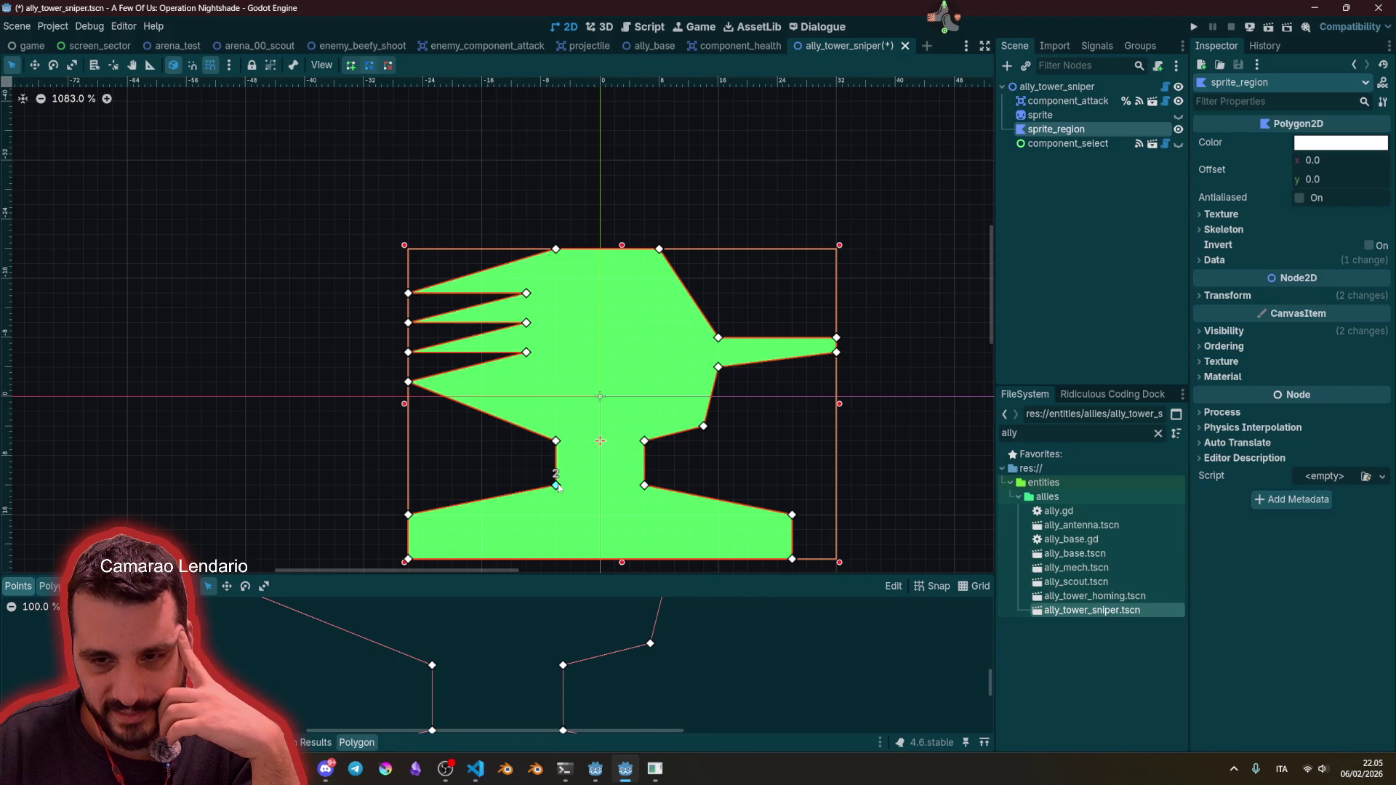
pyautogui.rightClick(558, 487)
pyautogui.rightClick(645, 485)
pyautogui.scroll(-1, 774, 368)
# Step: Raise vertices 13, 14 and 15 to reshape the simplified base
pyautogui.moveTo(777, 310); pyautogui.dragTo(777, 262)
pyautogui.moveTo(781, 329); pyautogui.dragTo(777, 274)
pyautogui.moveTo(681, 336)
pyautogui.mouseDown()
pyautogui.moveTo(651, 266)
pyautogui.moveTo(669, 289)
pyautogui.mouseUp()
pyautogui.click(711, 160)
pyautogui.scroll(-8, 763, 329)
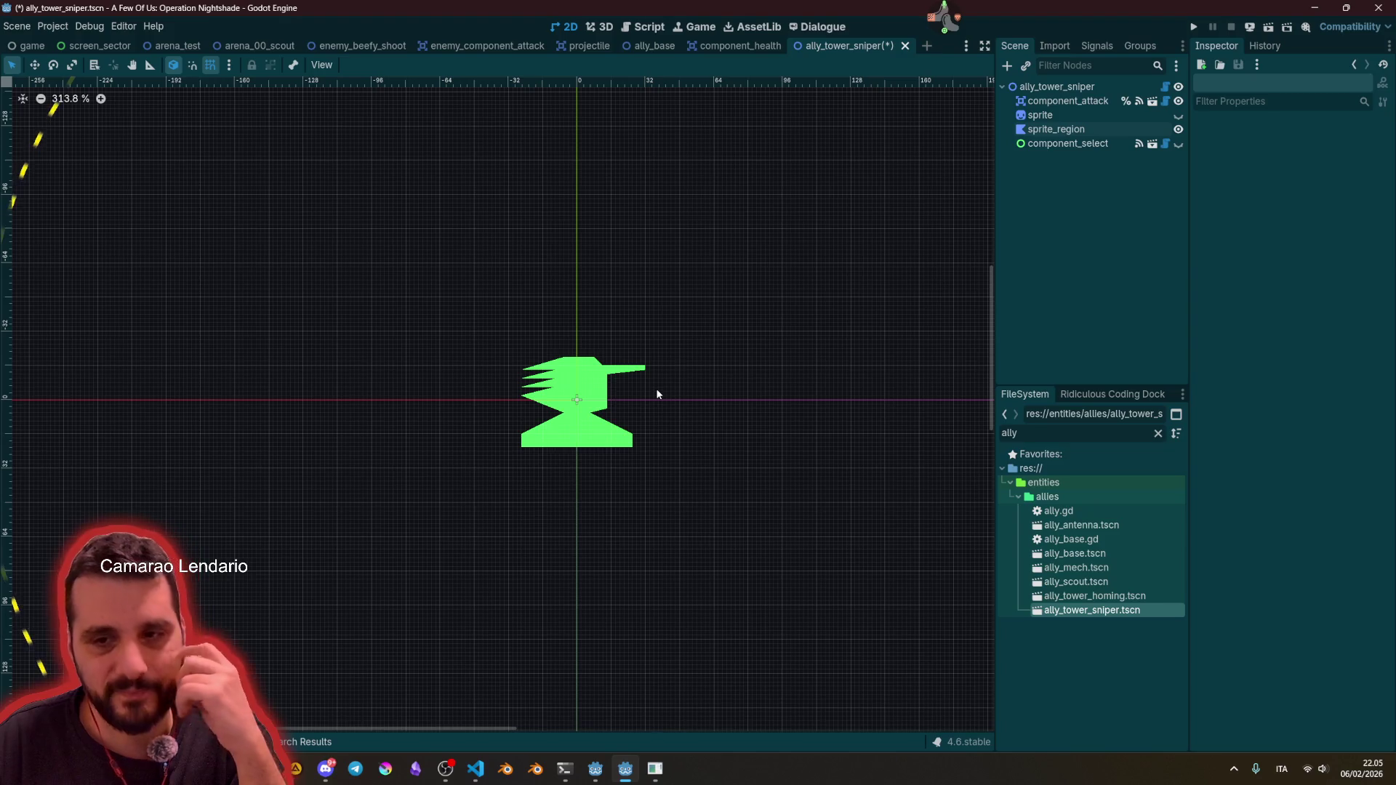
pyautogui.scroll(-8, 695, 357)
# Step: Hide the sprite_region polygon and make the sprite node visible
pyautogui.click(1179, 130)
pyautogui.click(1179, 115)
pyautogui.scroll(8, 647, 379)
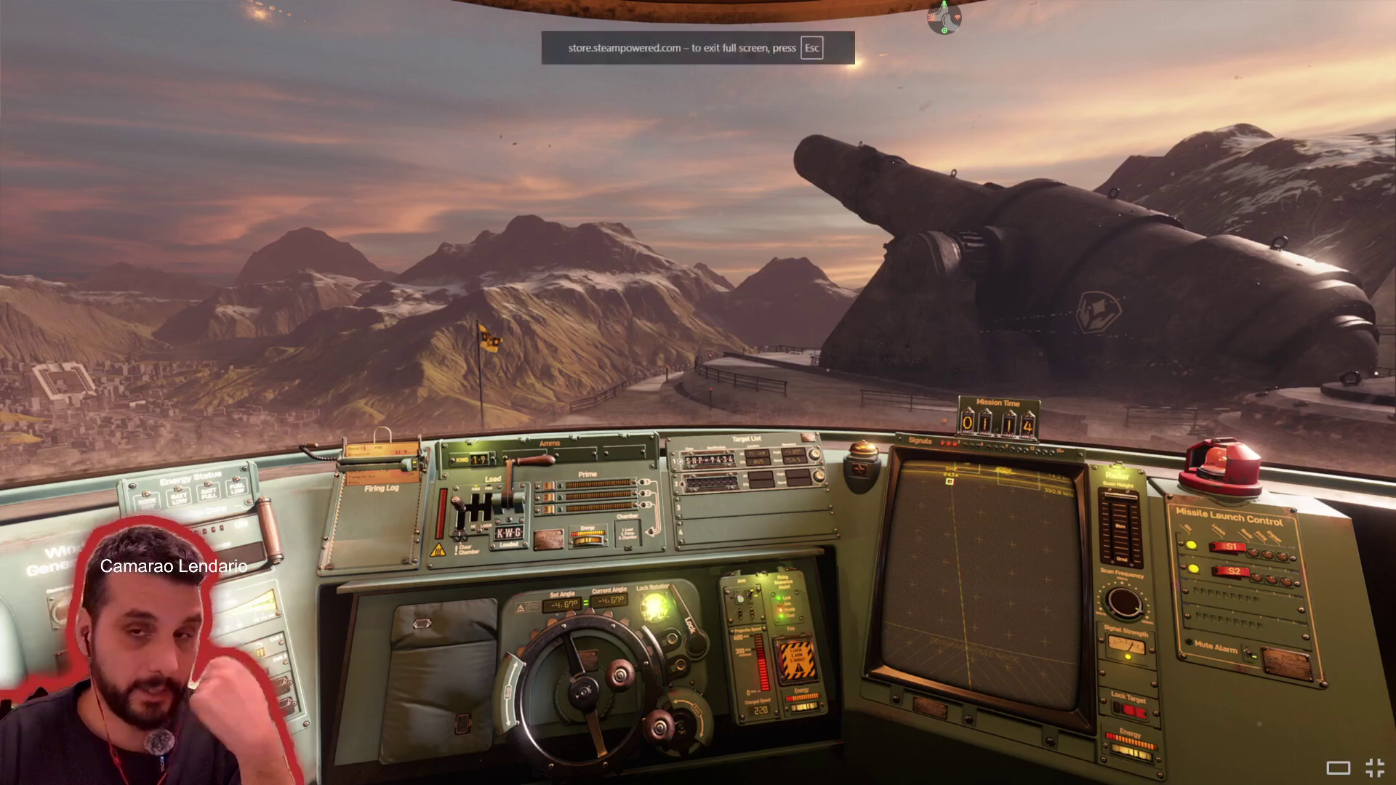
# Step: Exit the fullscreen PVKK trailer on Steam and open a new browser tab
pyautogui.press('Escape')
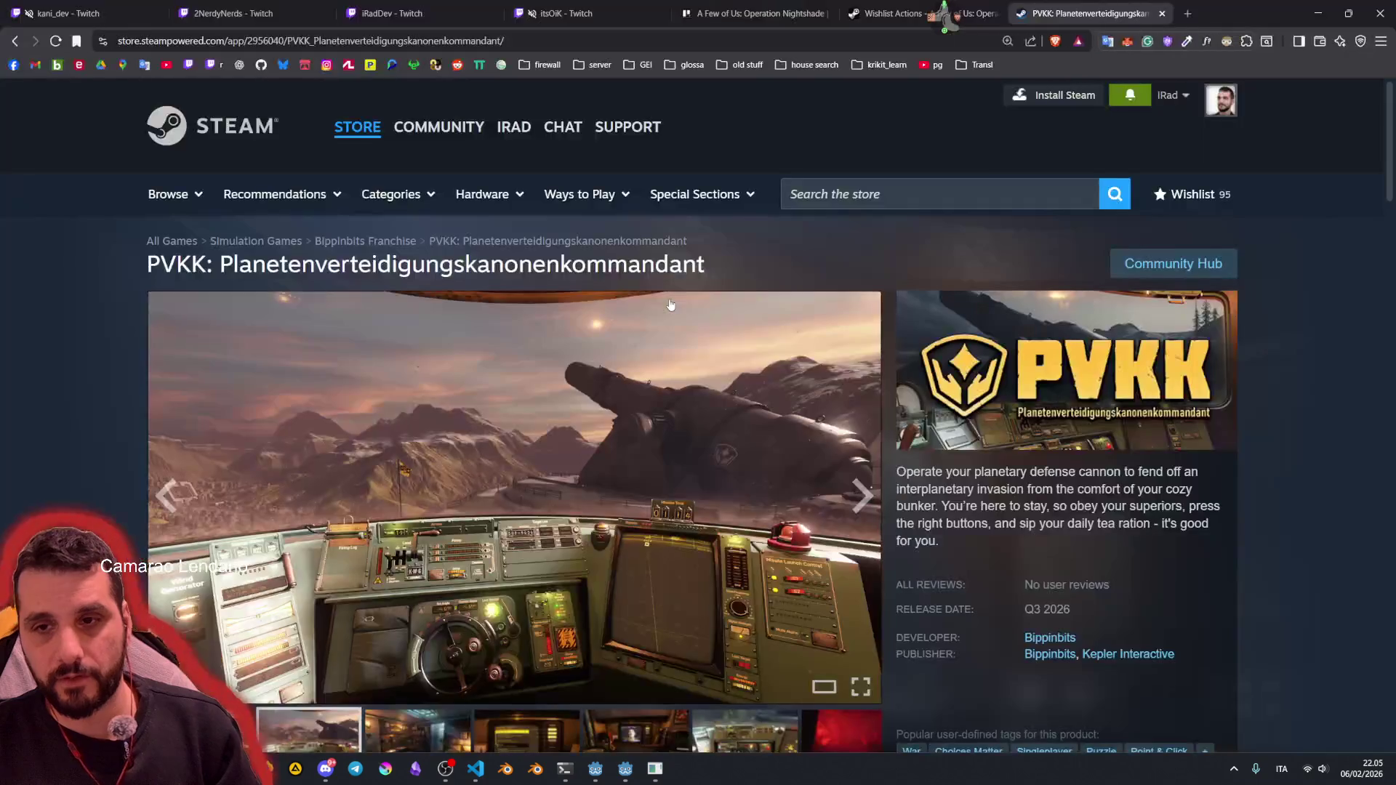
pyautogui.click(1186, 12)
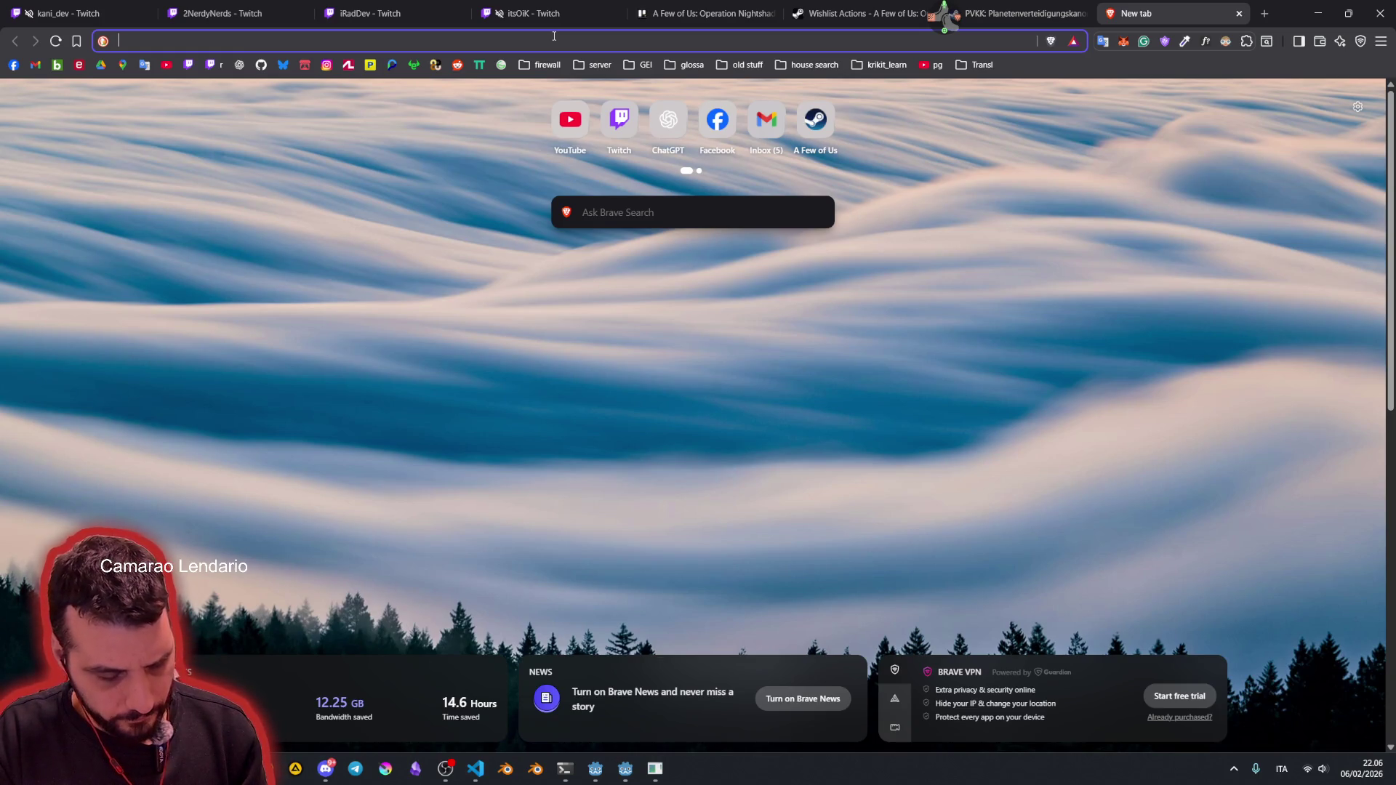
# Step: Search DuckDuckGo for 'free icons', refine it to 'free game icons', and open Game-icons.net
pyautogui.write('free icons')
pyautogui.press('Return')
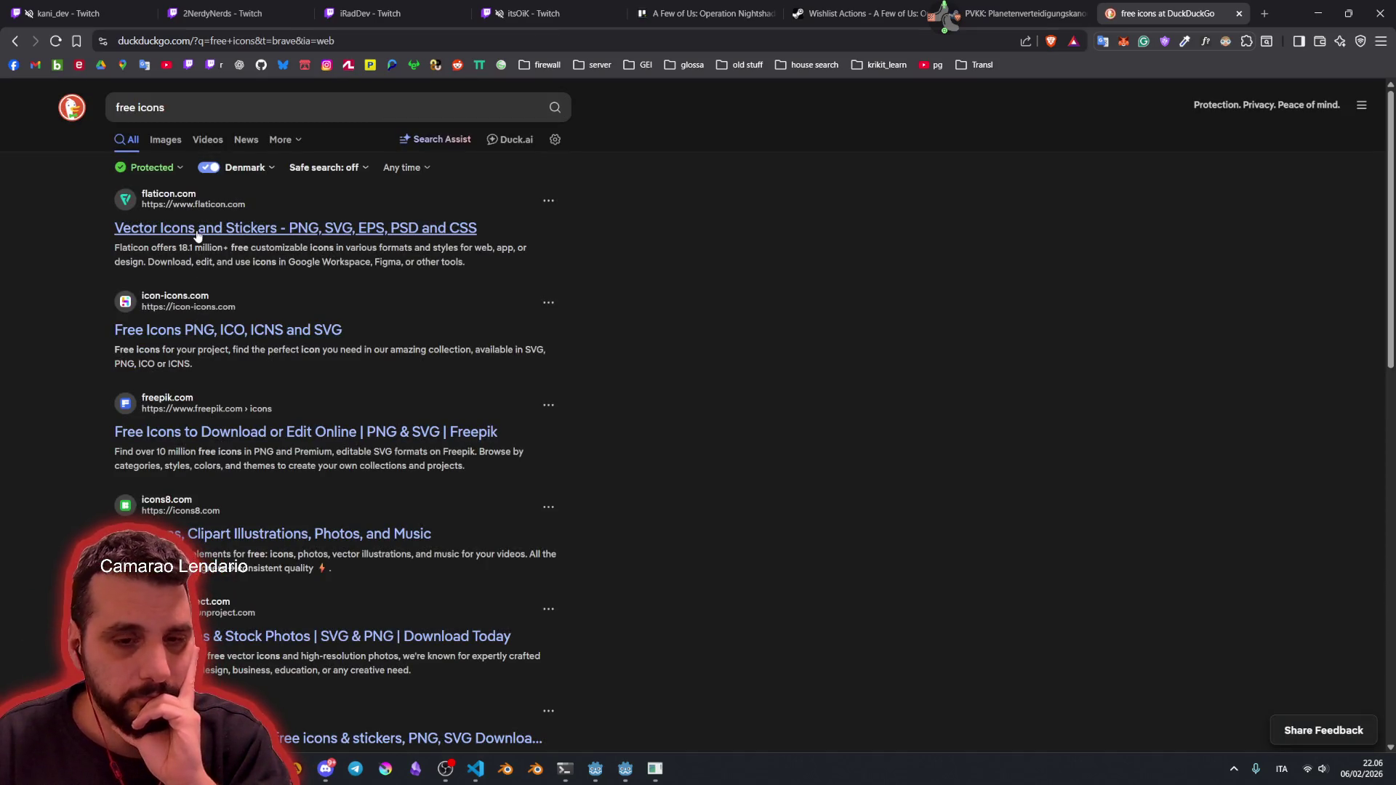
pyautogui.click(150, 106)
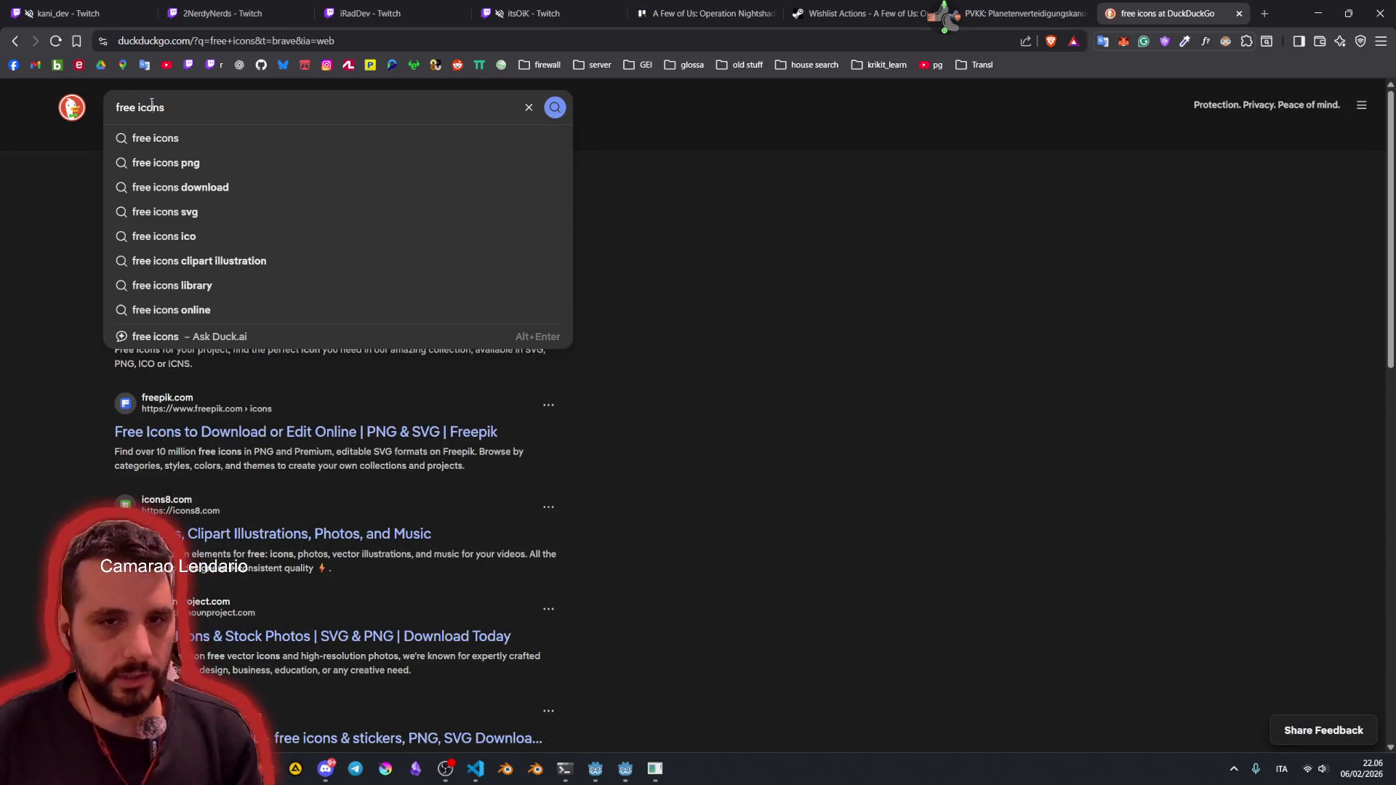
pyautogui.write('game')
pyautogui.press('Return')
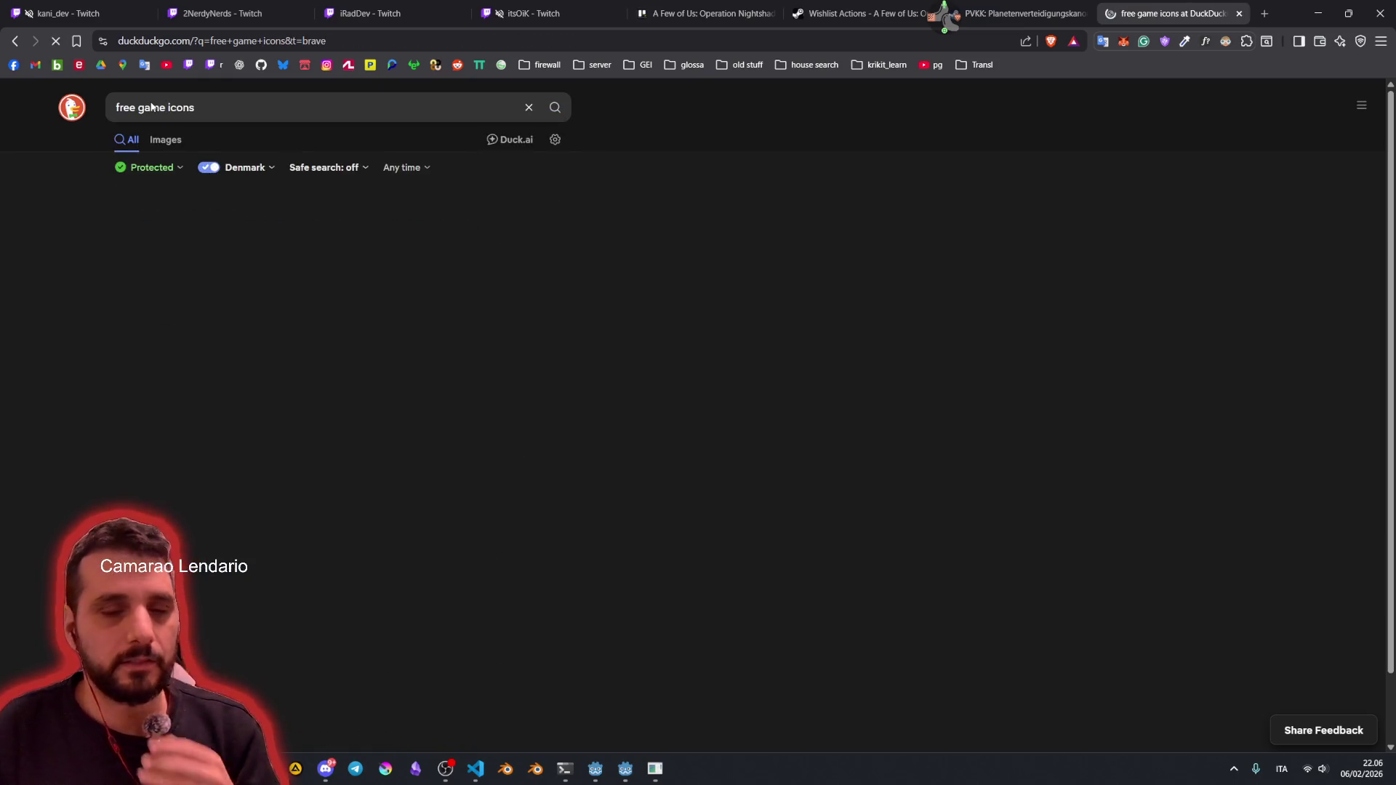
pyautogui.click(193, 228)
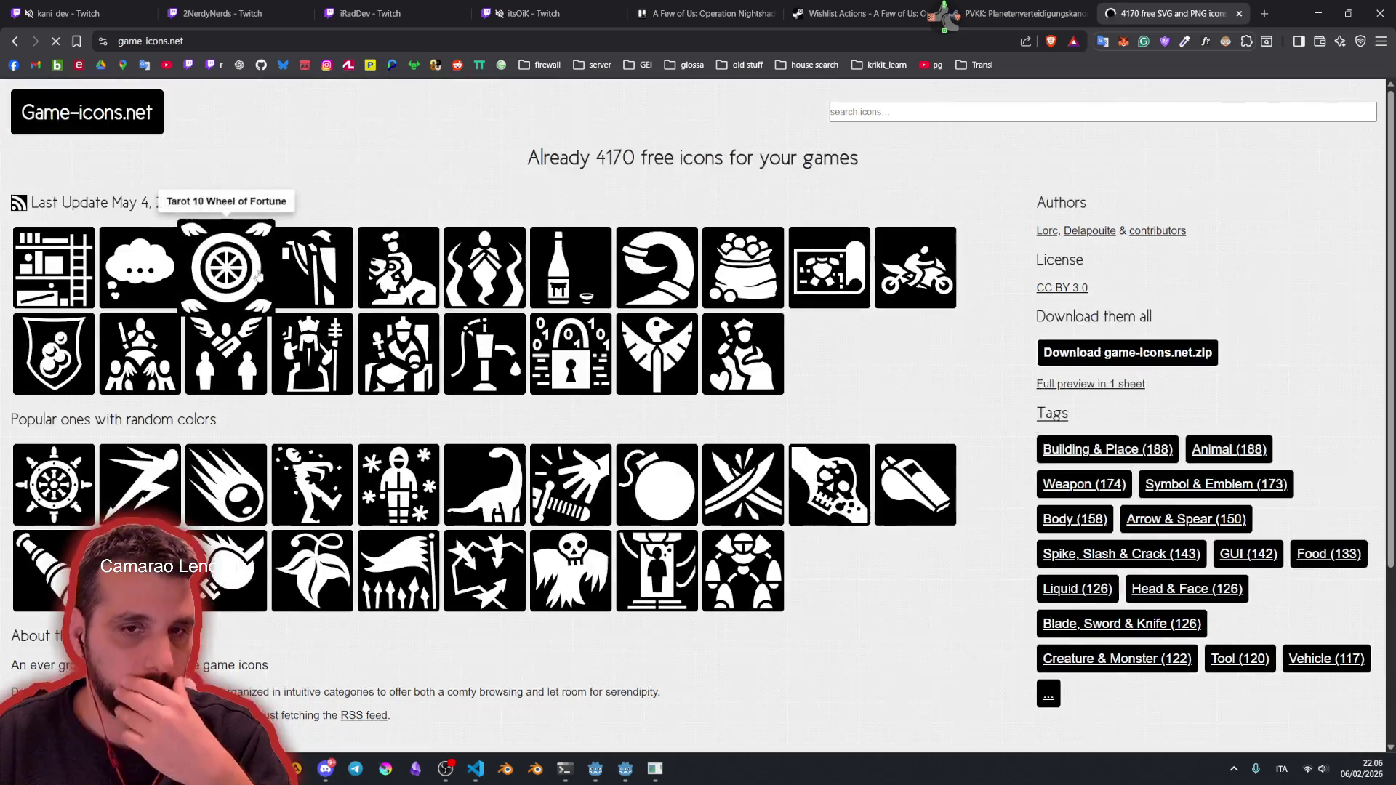
# Step: Search Game-icons.net for 'sniper'
pyautogui.click(906, 106)
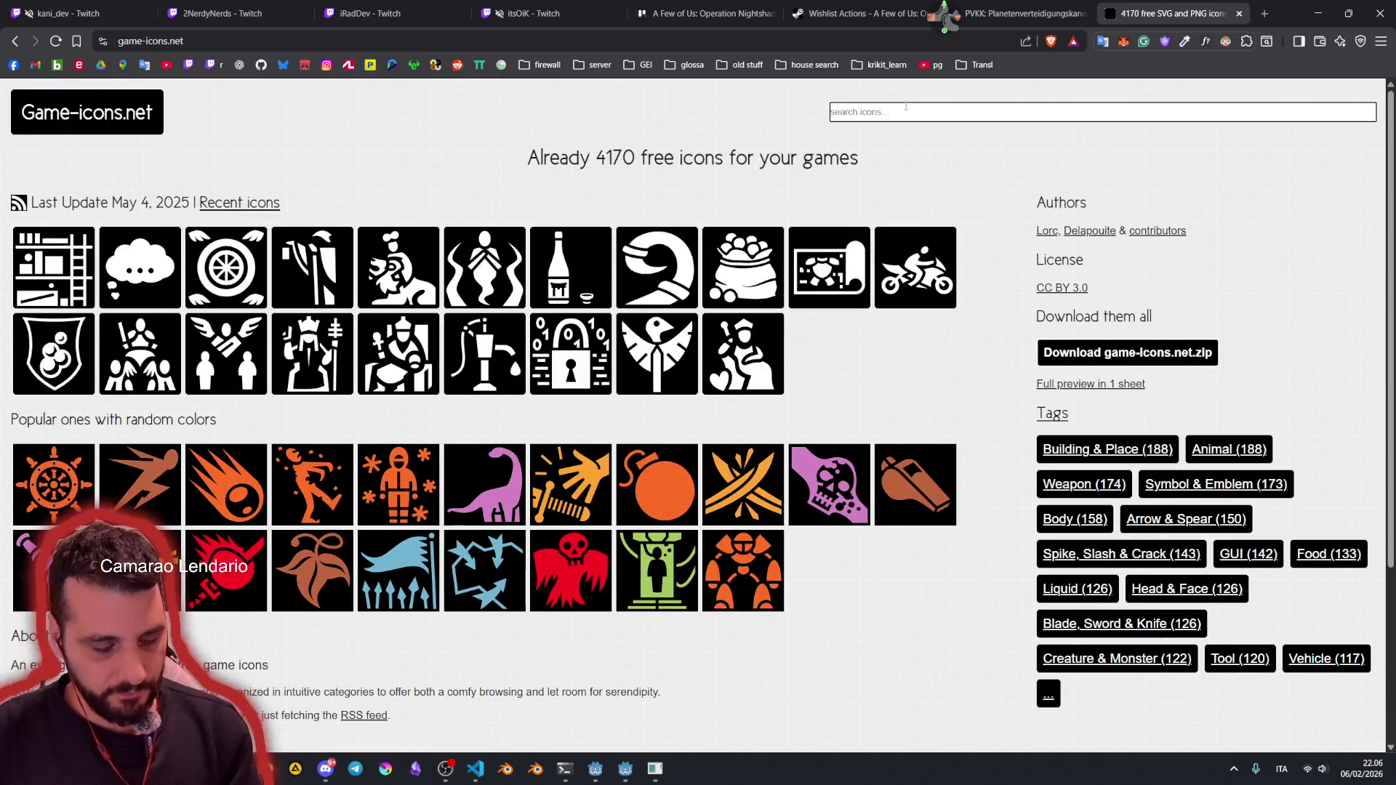
pyautogui.write('sniper')
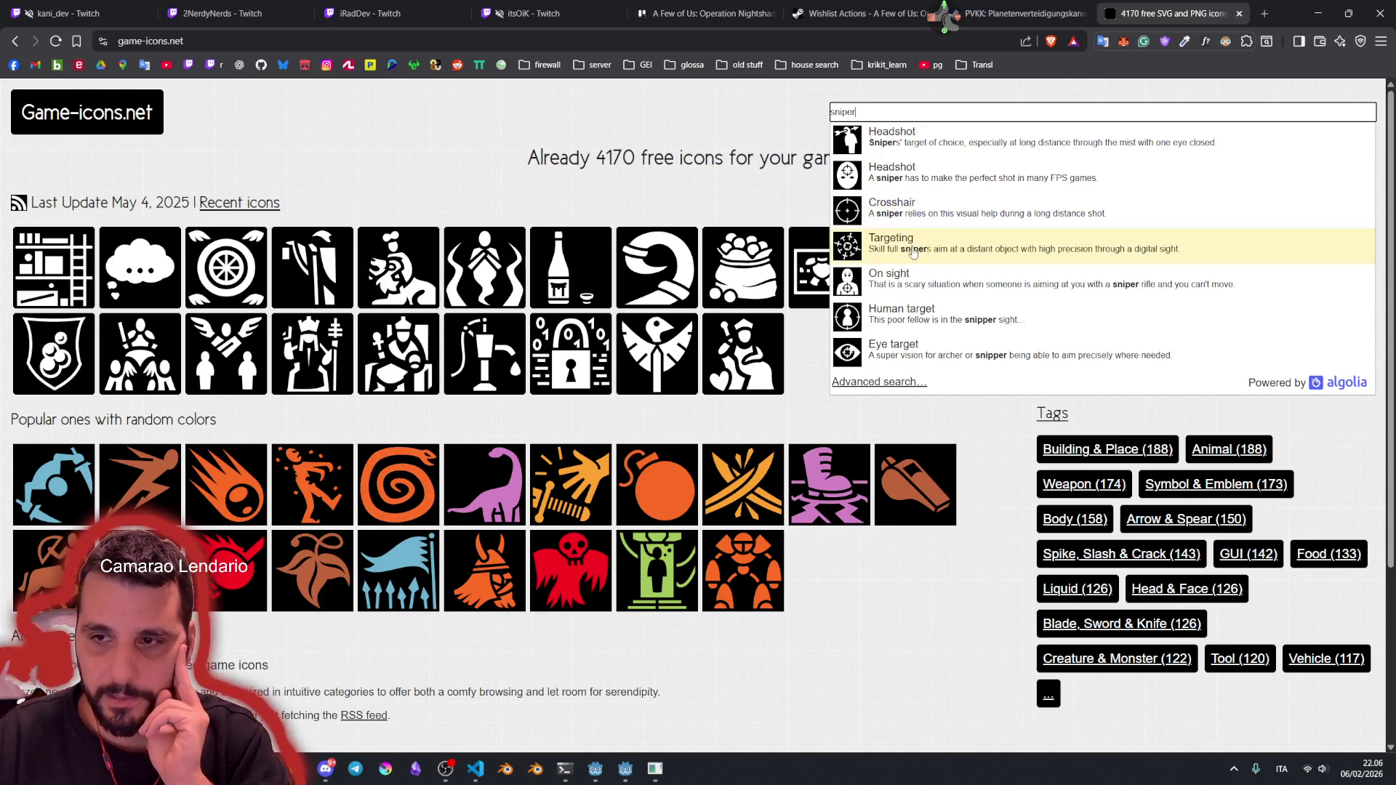
pyautogui.press('Return')
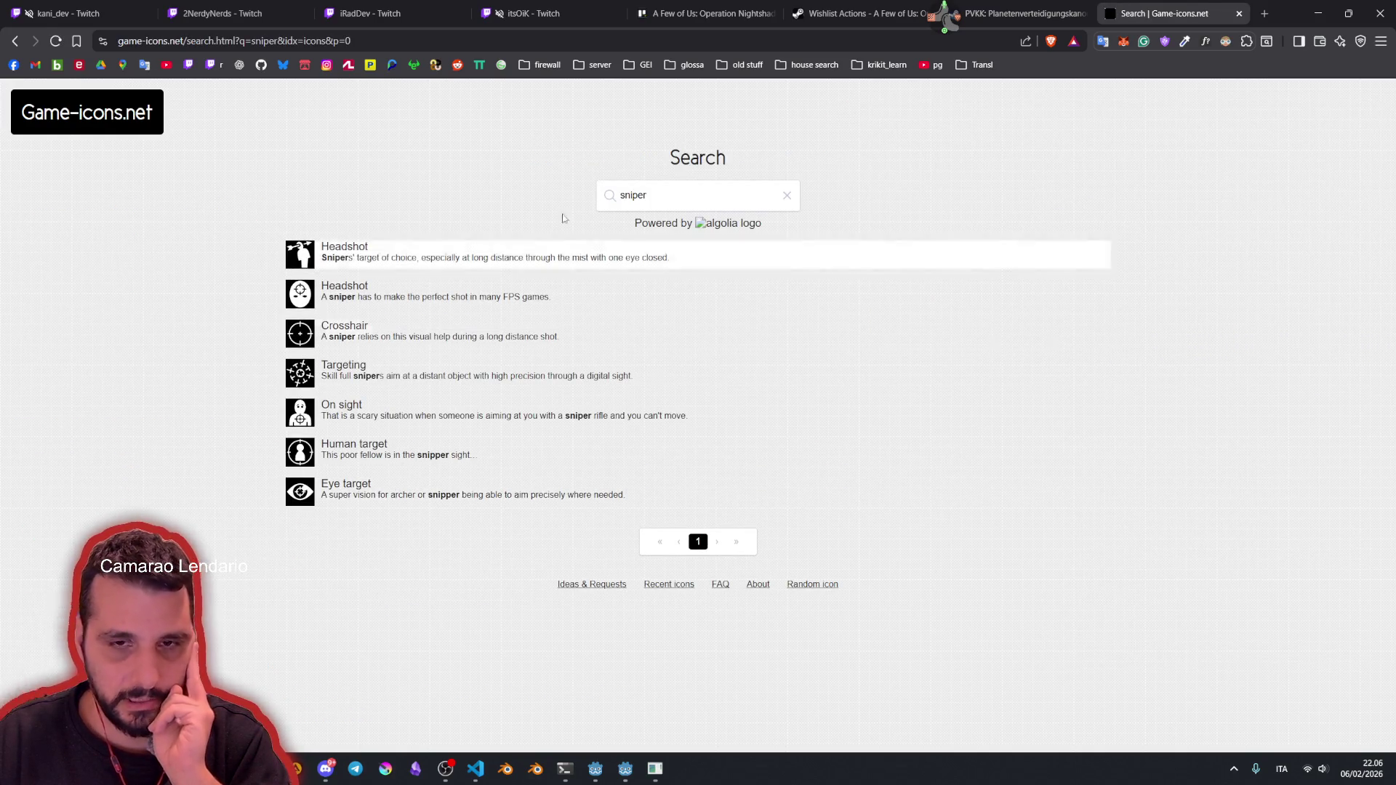
# Step: Change the search to 'tower', go to results page 2, and open the Tesla turret icon
pyautogui.write('tower')
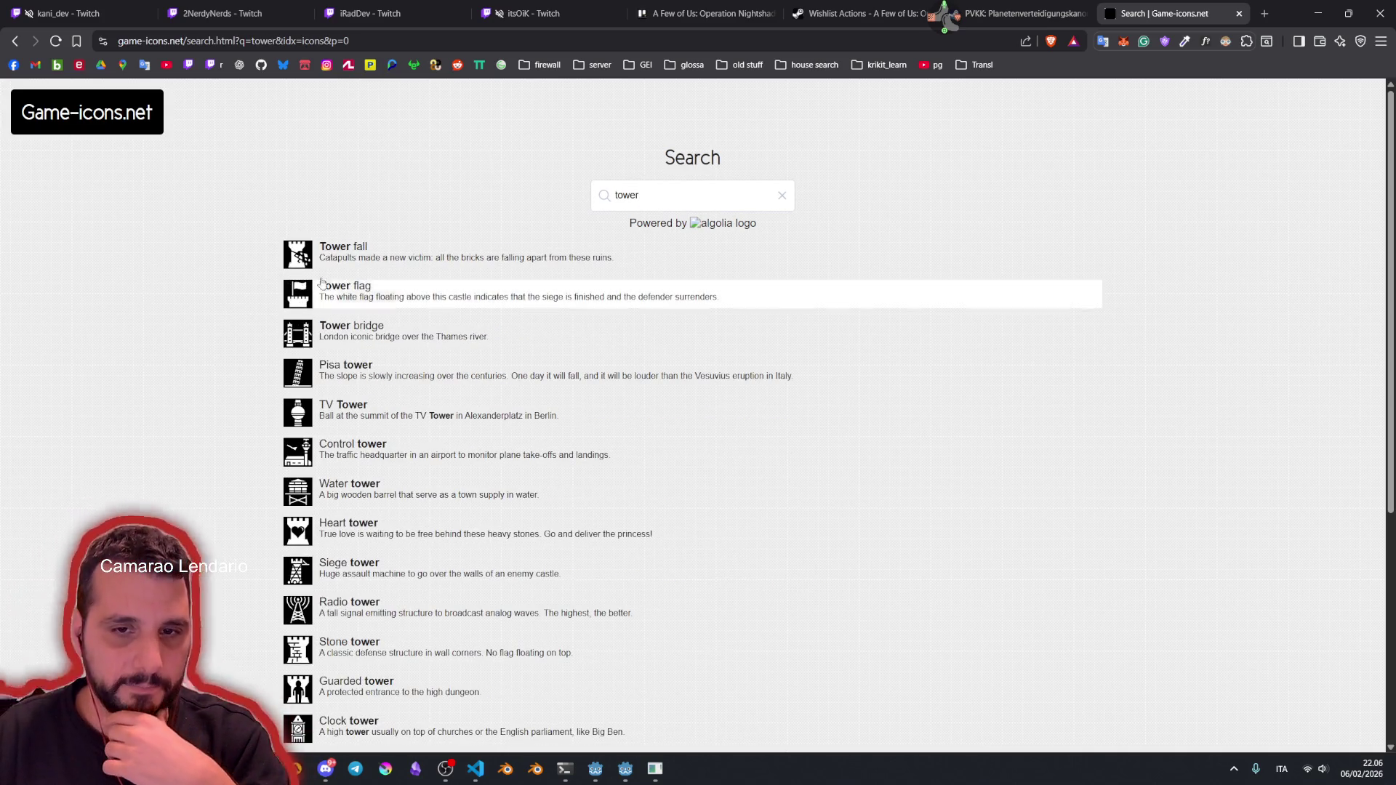
pyautogui.scroll(-5, 316, 286)
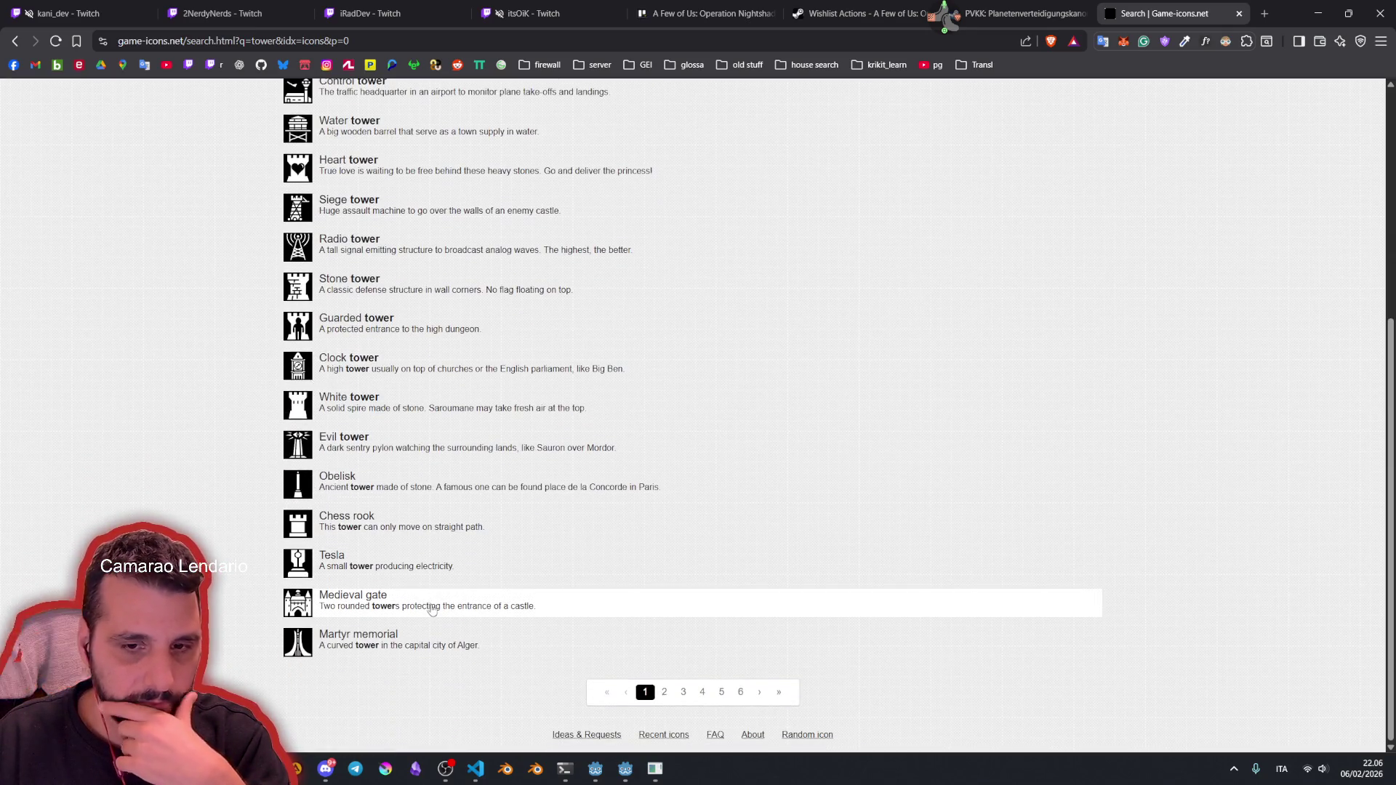
pyautogui.click(661, 693)
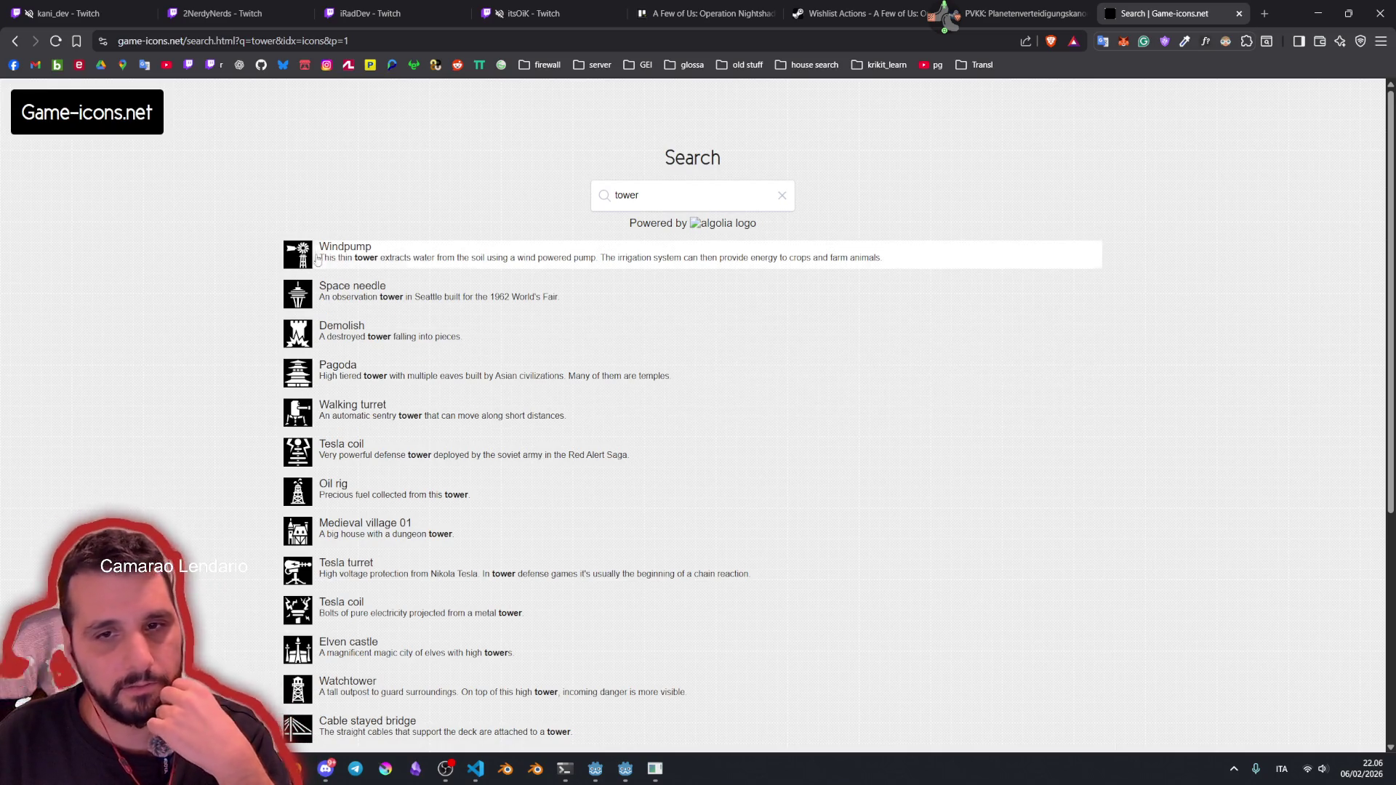
pyautogui.scroll(-2, 332, 313)
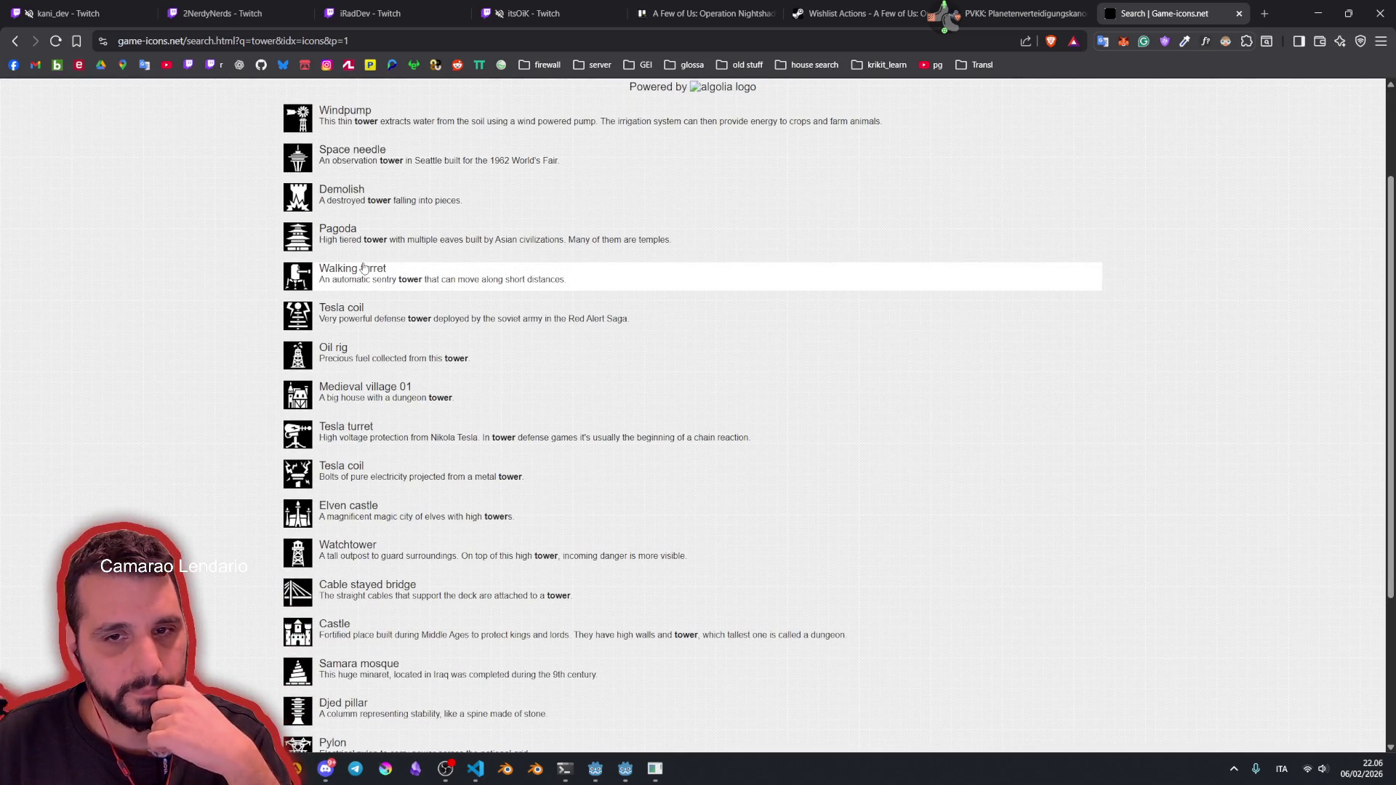
pyautogui.scroll(-2, 350, 320)
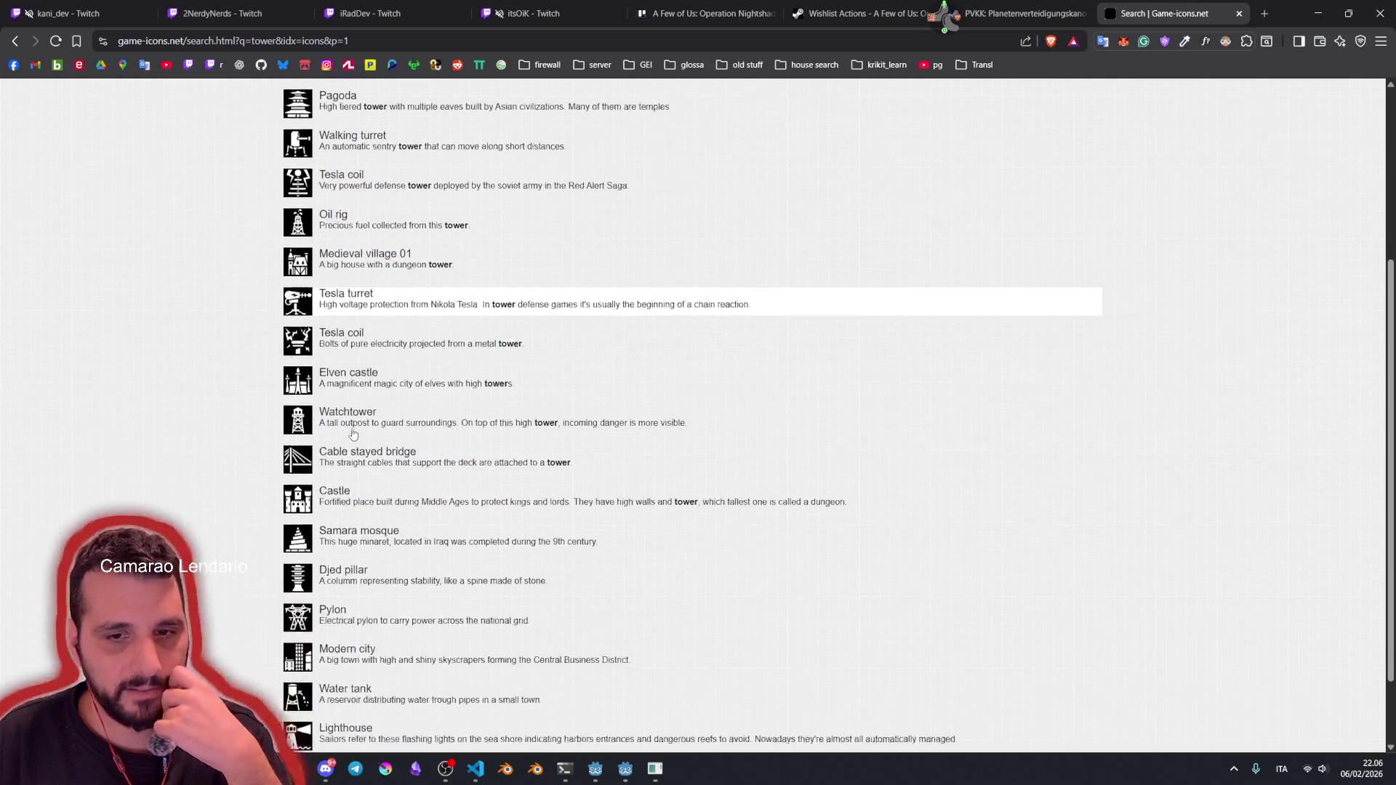
pyautogui.scroll(-2, 351, 320)
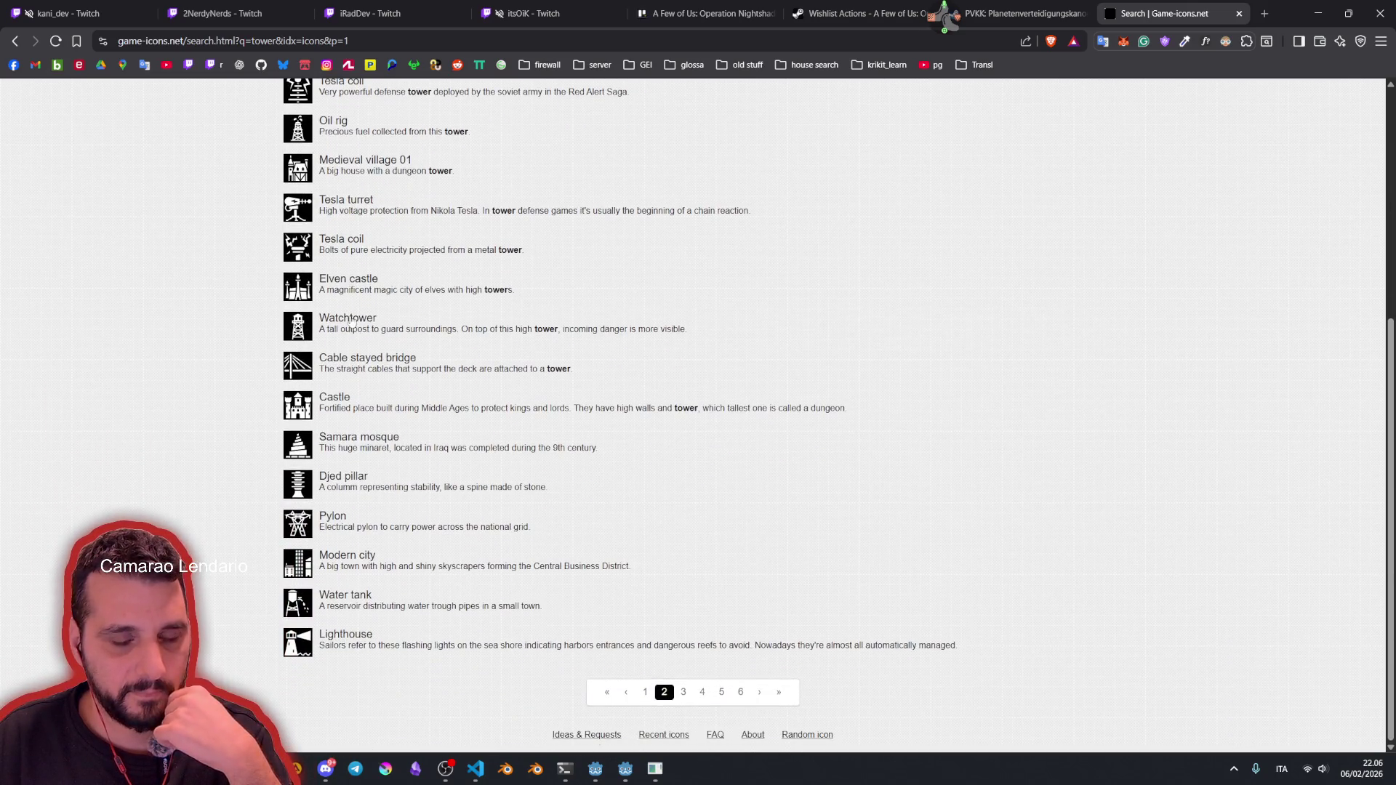
pyautogui.scroll(2, 350, 325)
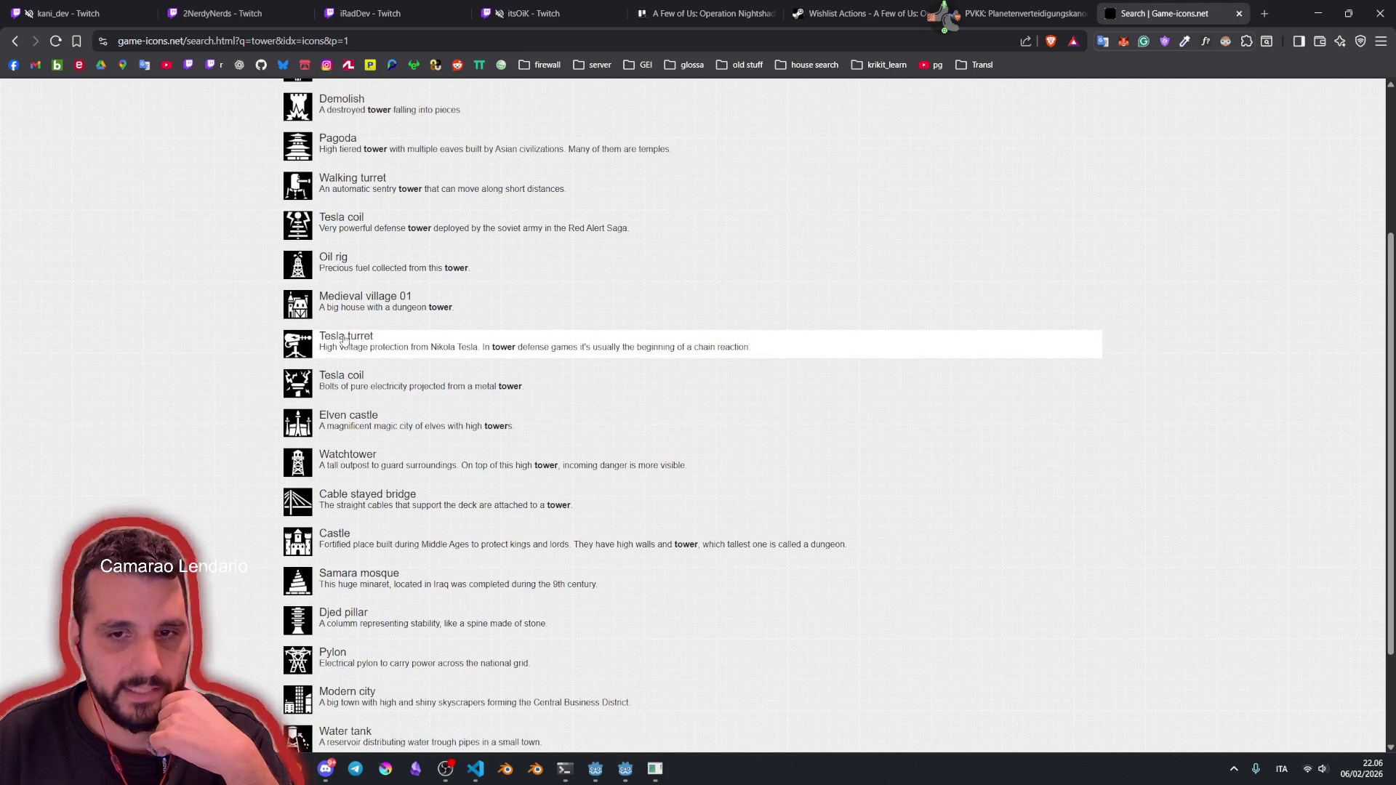
pyautogui.click(344, 341)
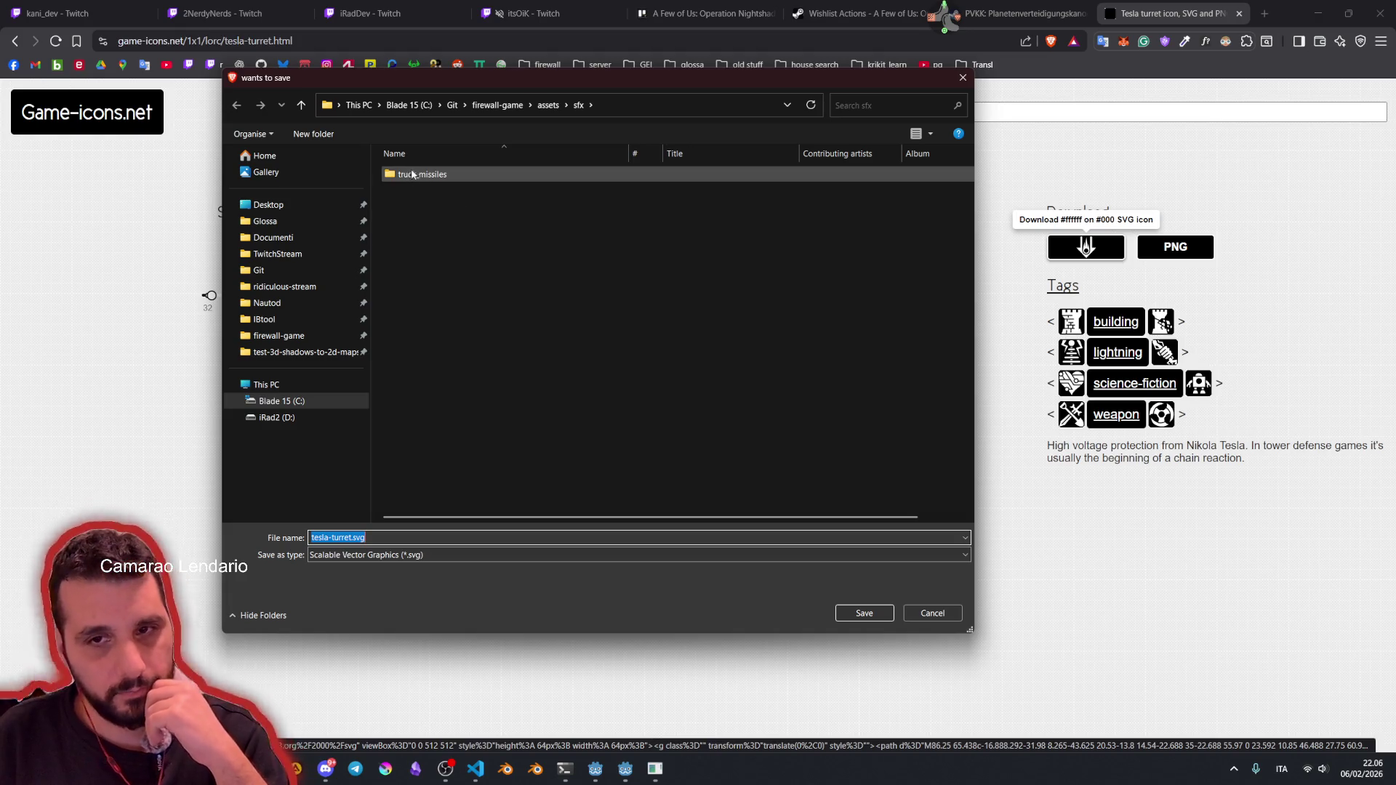
# Step: Save the icon as tesla-turret.svg in firewall-game/assets/UI, then return to Godot
pyautogui.click(548, 105)
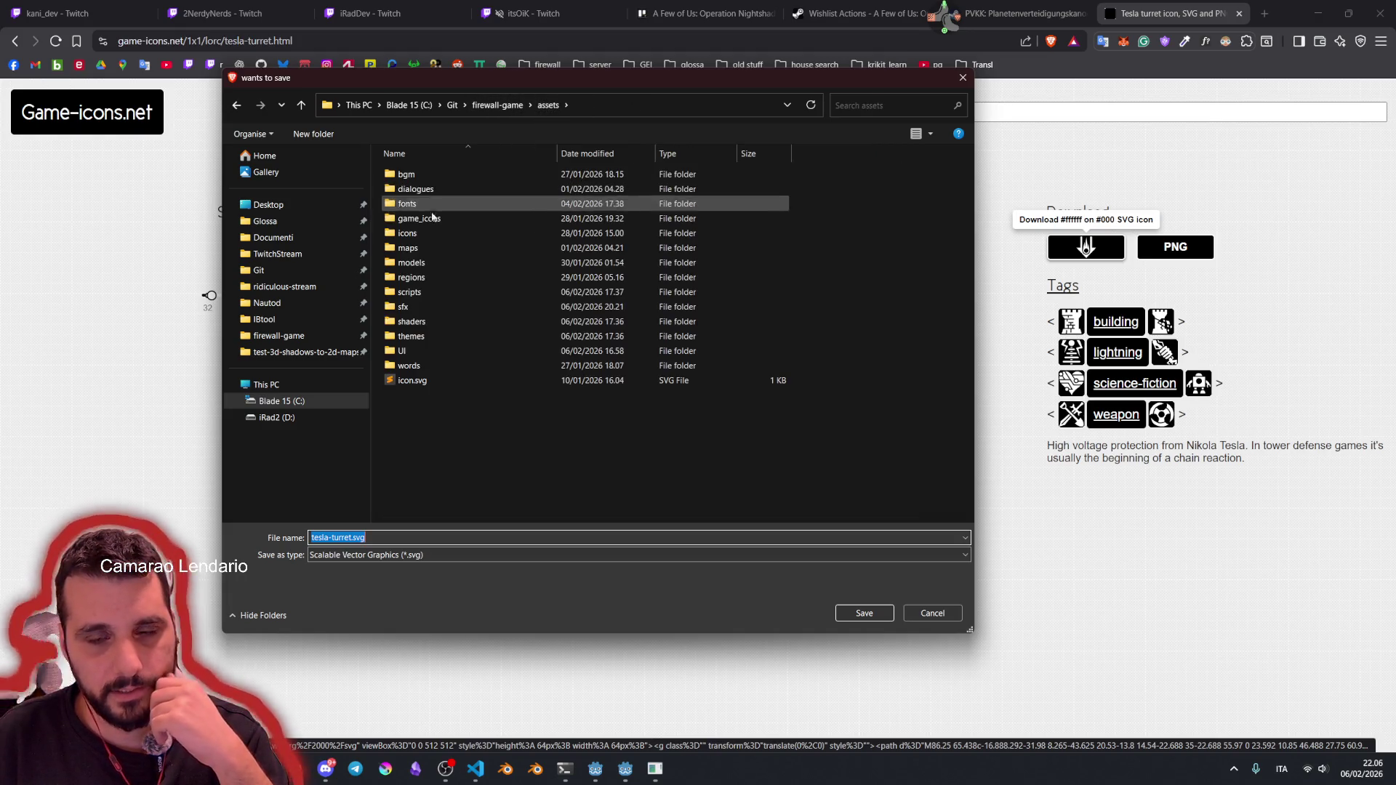
pyautogui.doubleClick(404, 350)
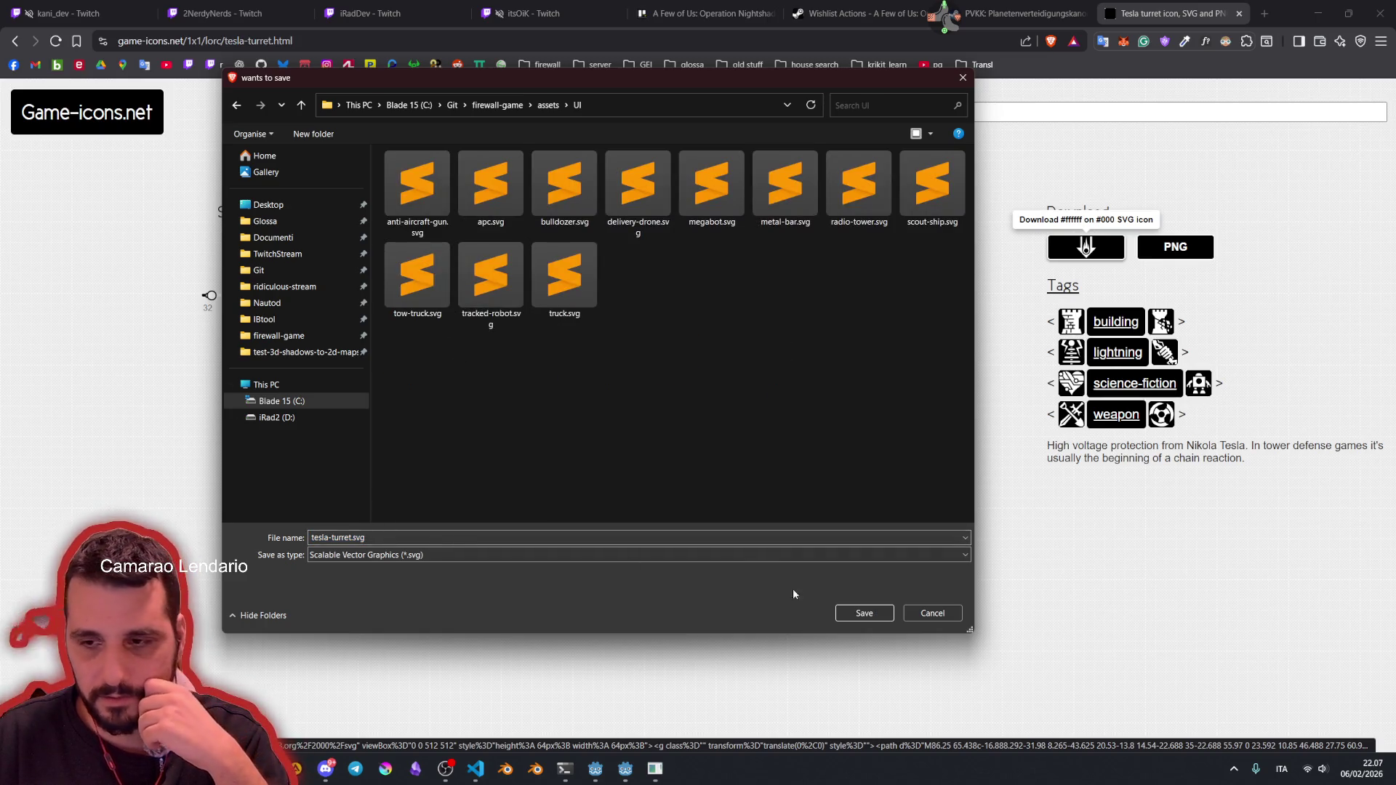
pyautogui.click(863, 613)
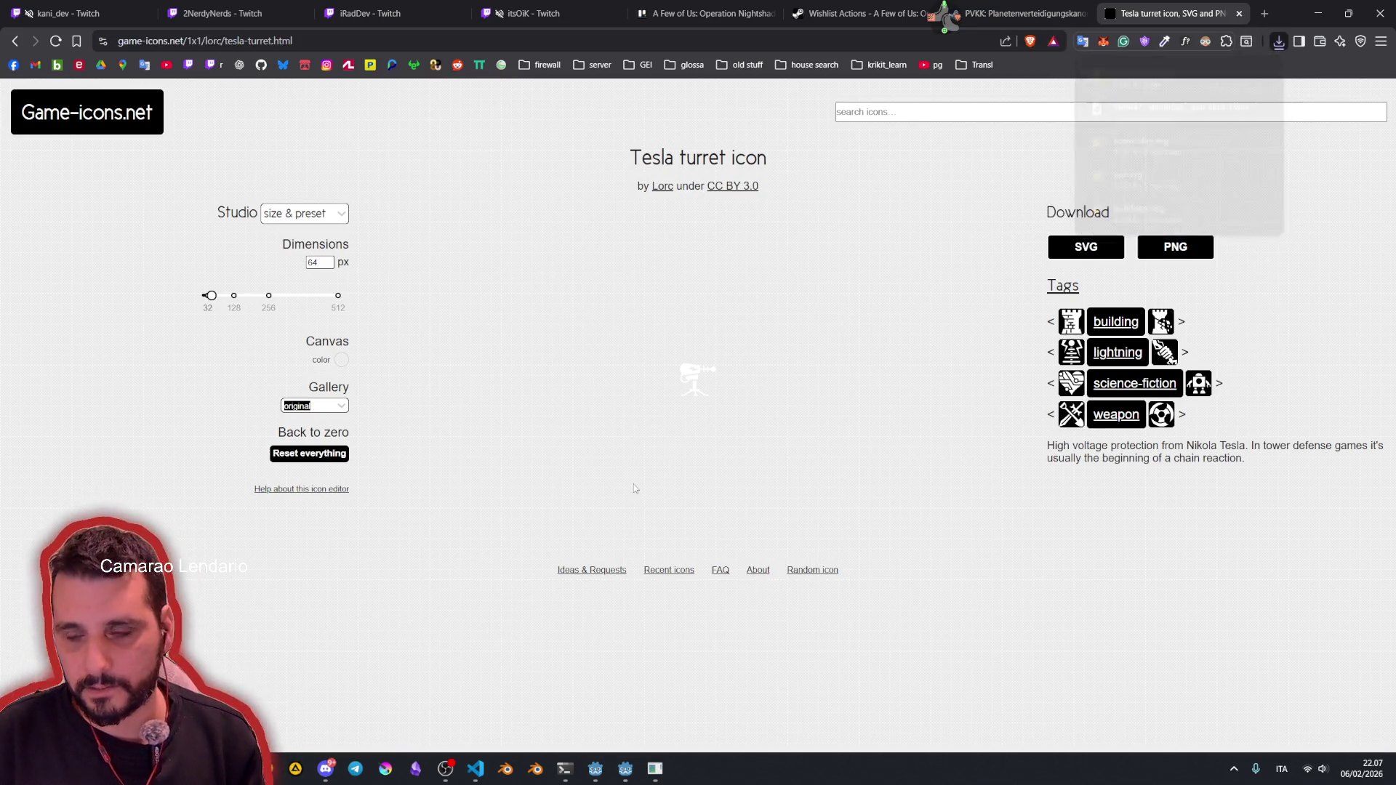
pyautogui.click(626, 769)
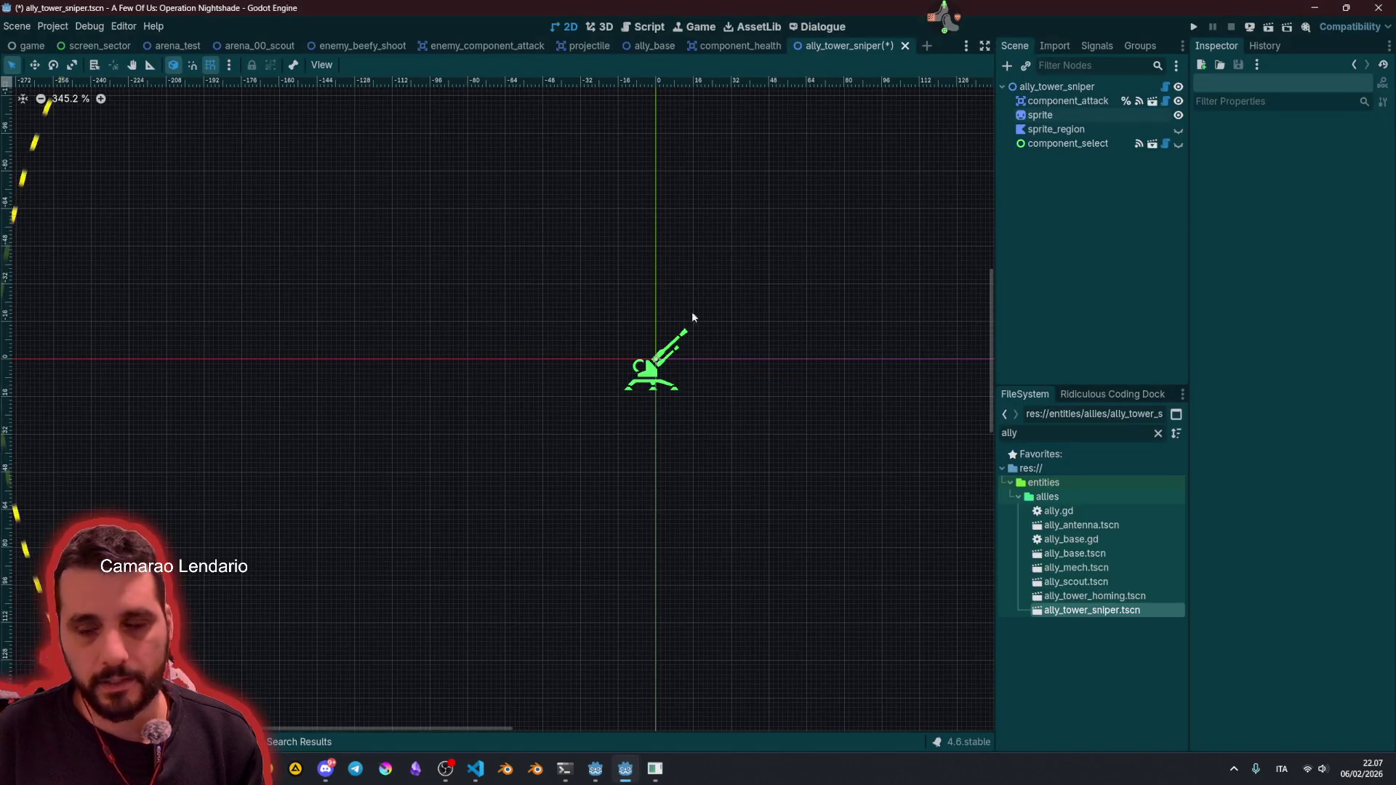
# Step: In credits.md, duplicate the APC line as 'Tesla turret' with the pasted tesla-turret page URL
pyautogui.click(1052, 432)
pyautogui.write('credi')
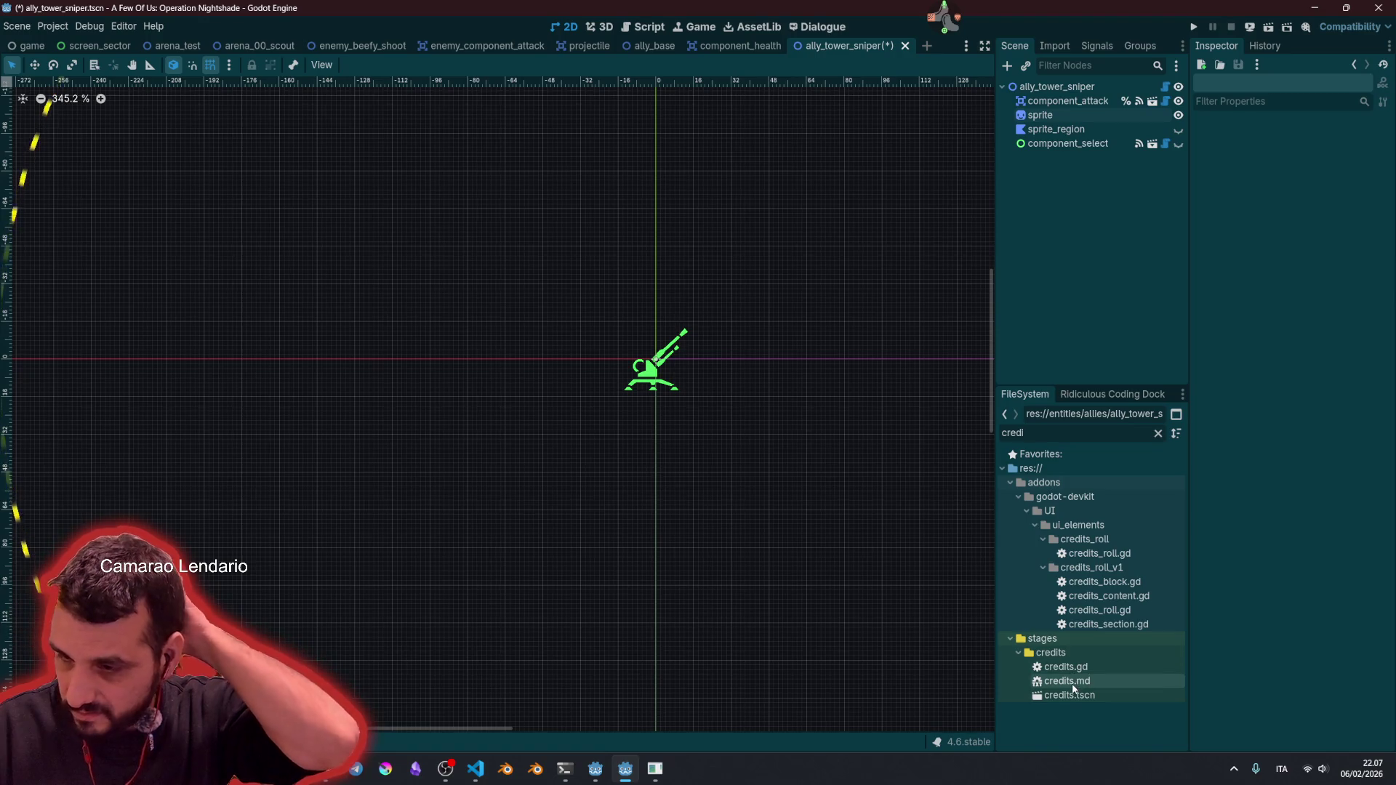
pyautogui.doubleClick(1067, 680)
pyautogui.click(331, 240)
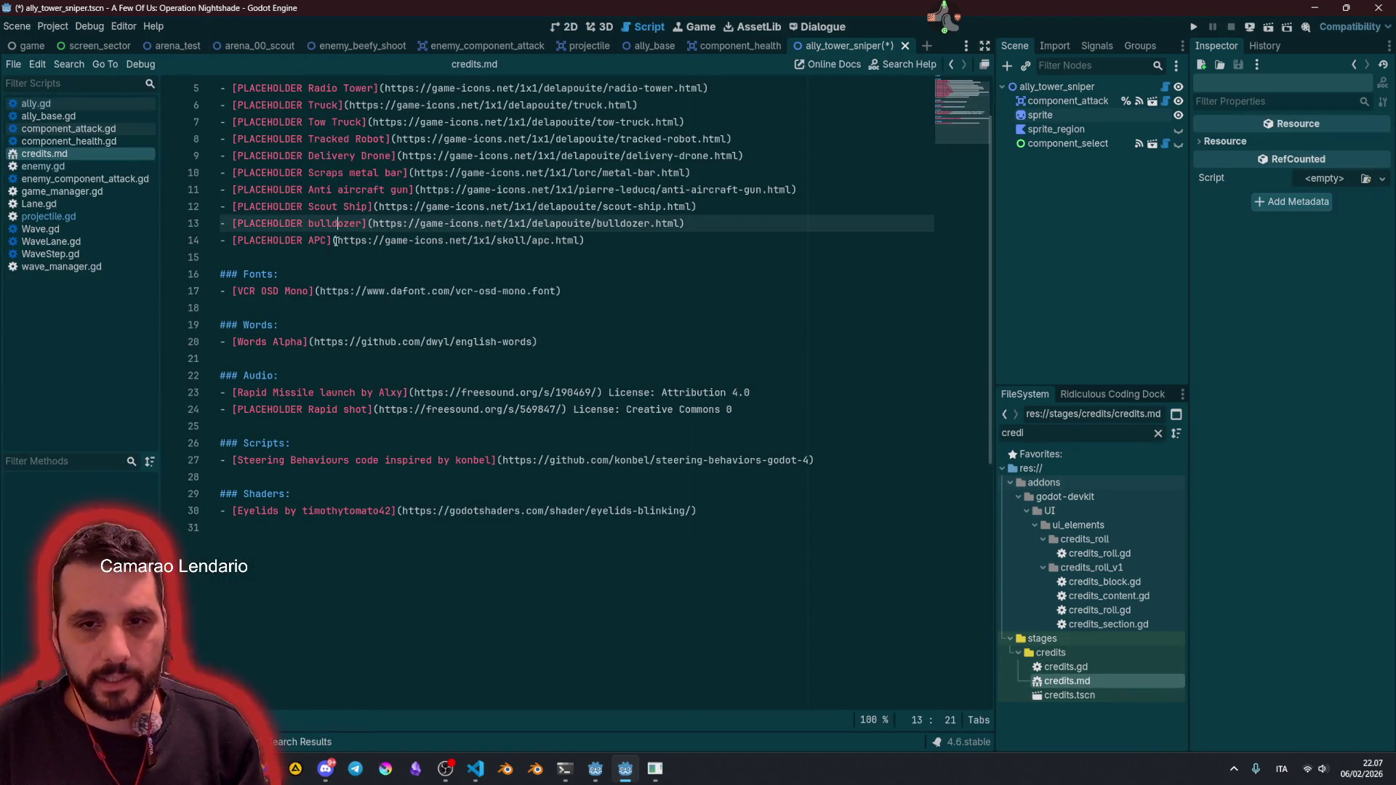
pyautogui.hotkey('ctrl', 'shift', 'd')
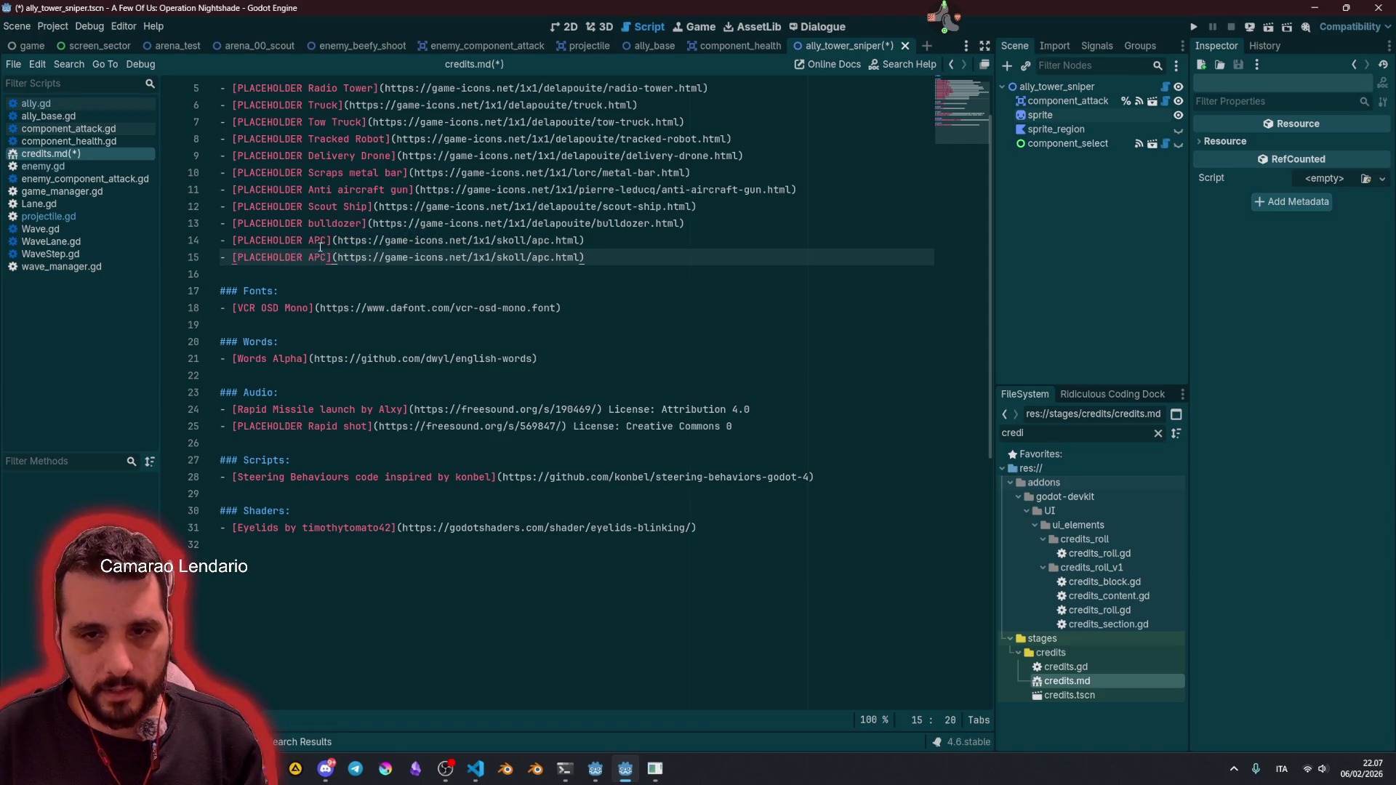
pyautogui.write('Tesla turret')
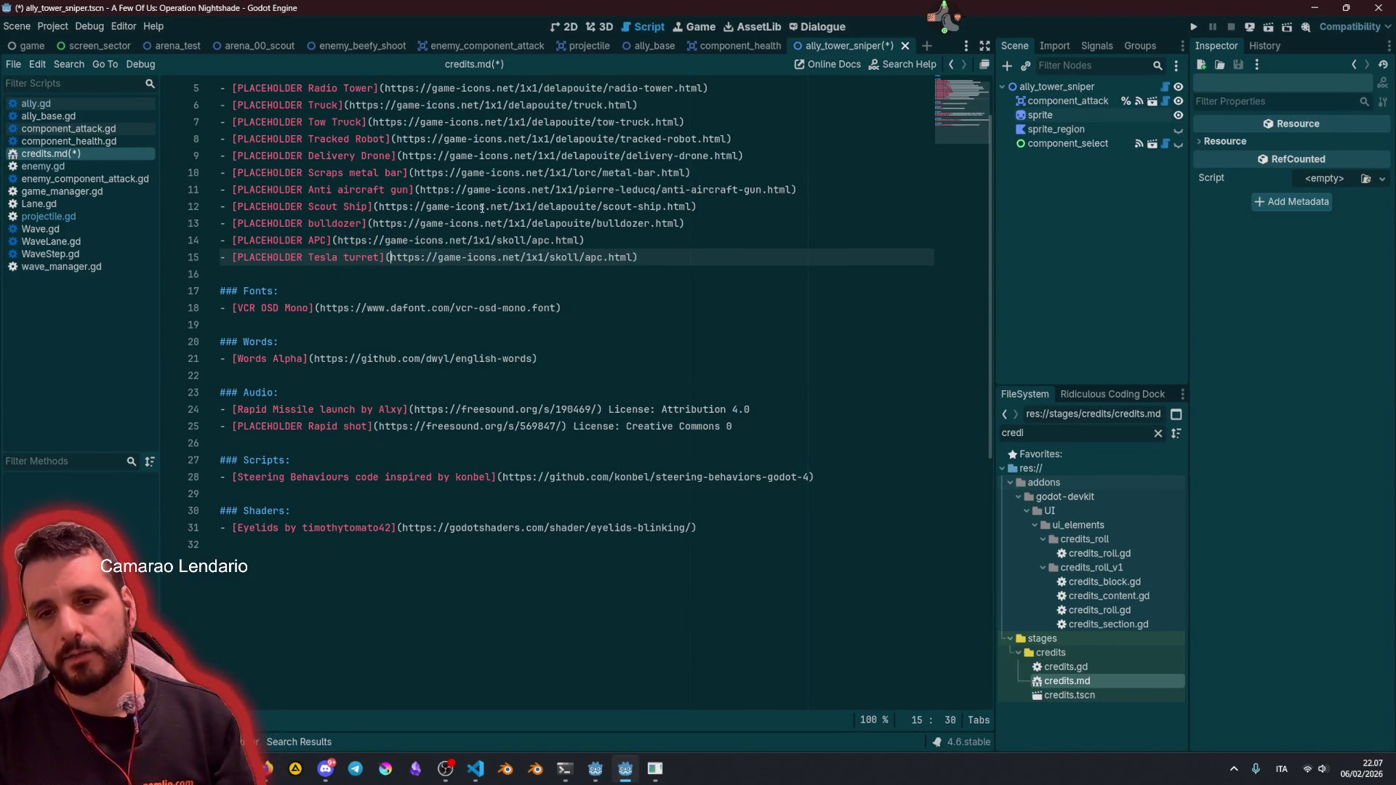
pyautogui.hotkey('shift', 'End')
pyautogui.hotkey('shift', 'Left')
pyautogui.write('https://game-icons.net/1x1/lorc/tesla-turret.html')
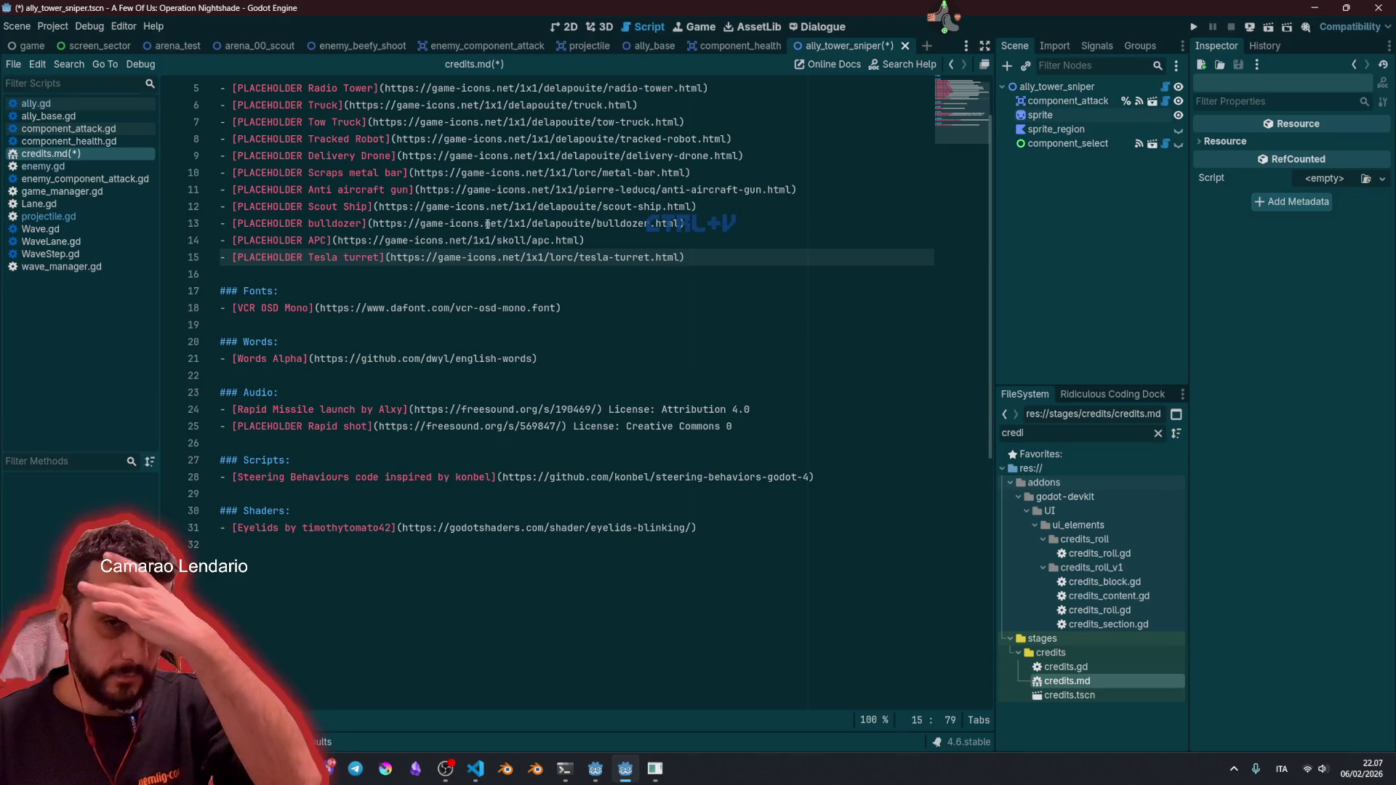
# Step: Check the new tesla-turret URL, save credits.md, and go back to the 2D view
pyautogui.click(485, 223)
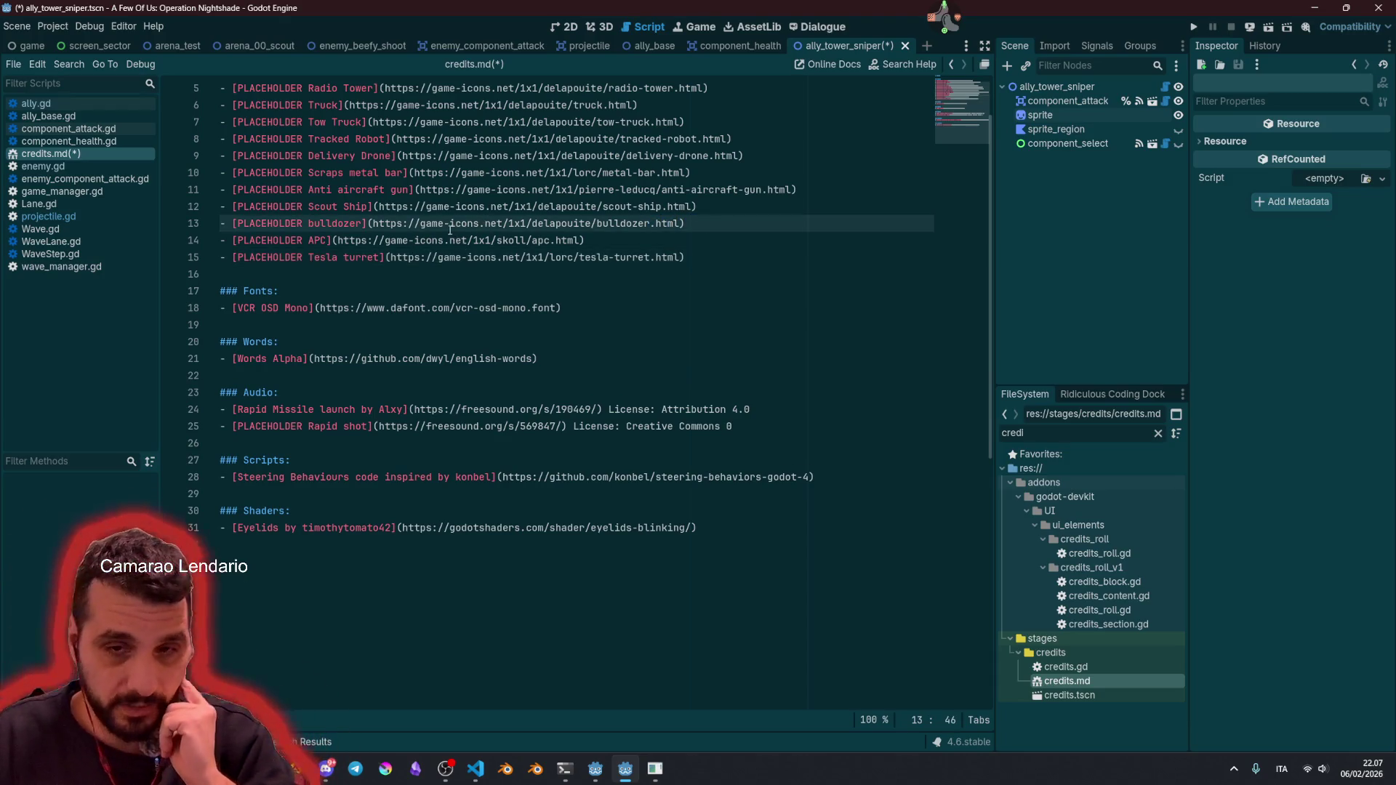
pyautogui.scroll(2, 451, 230)
pyautogui.click(267, 158)
pyautogui.doubleClick(259, 320)
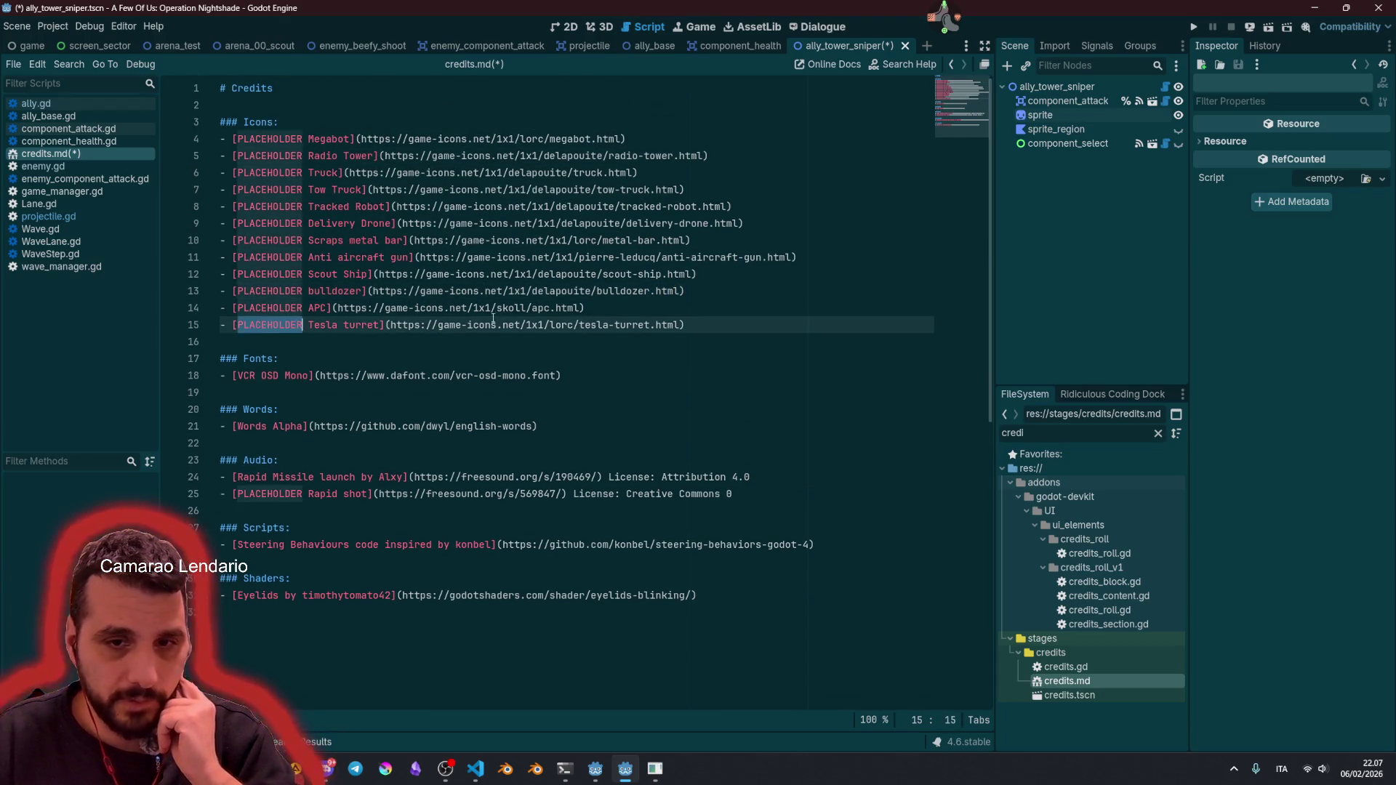
pyautogui.moveTo(391, 325); pyautogui.dragTo(681, 326)
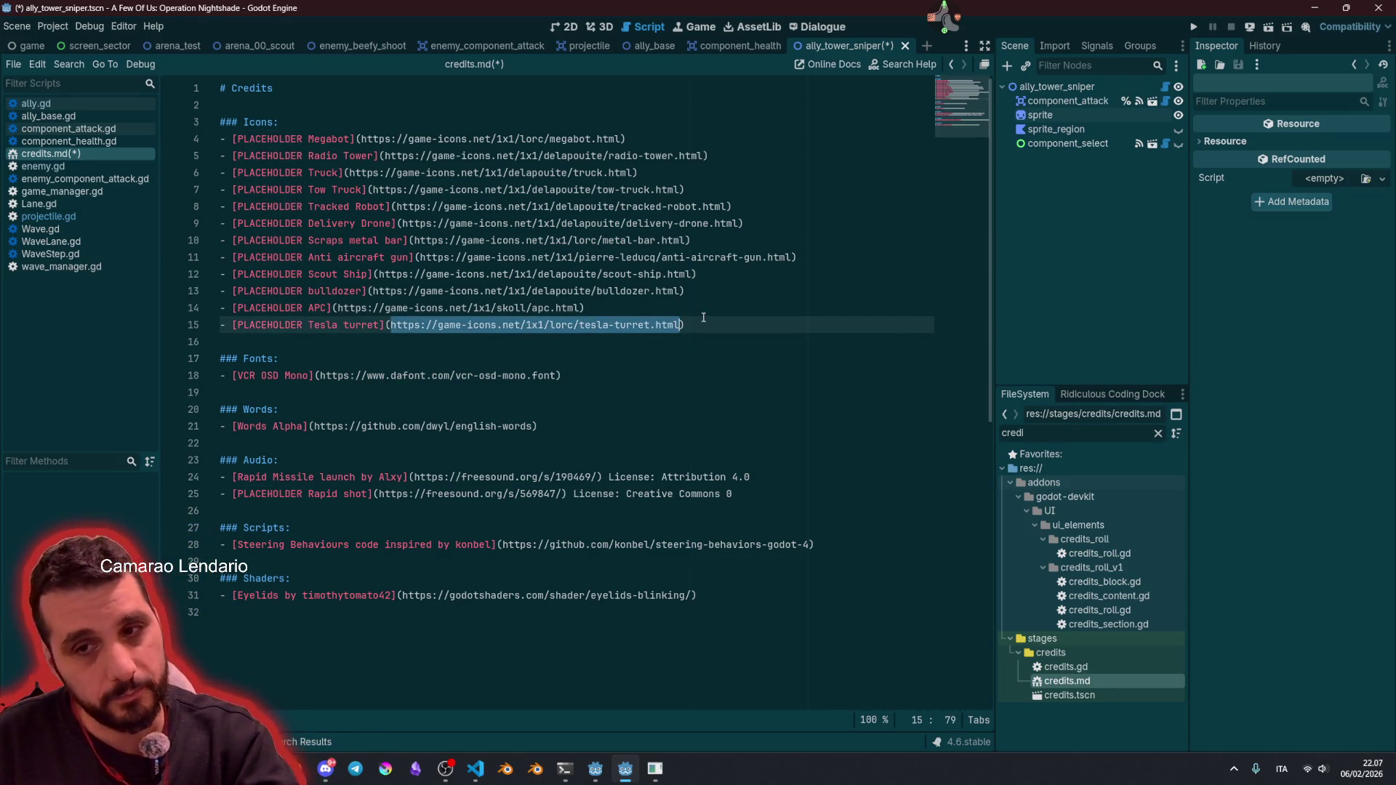
pyautogui.click(605, 325)
pyautogui.click(655, 207)
pyautogui.click(686, 325)
pyautogui.hotkey('ctrl', 's')
pyautogui.click(700, 308)
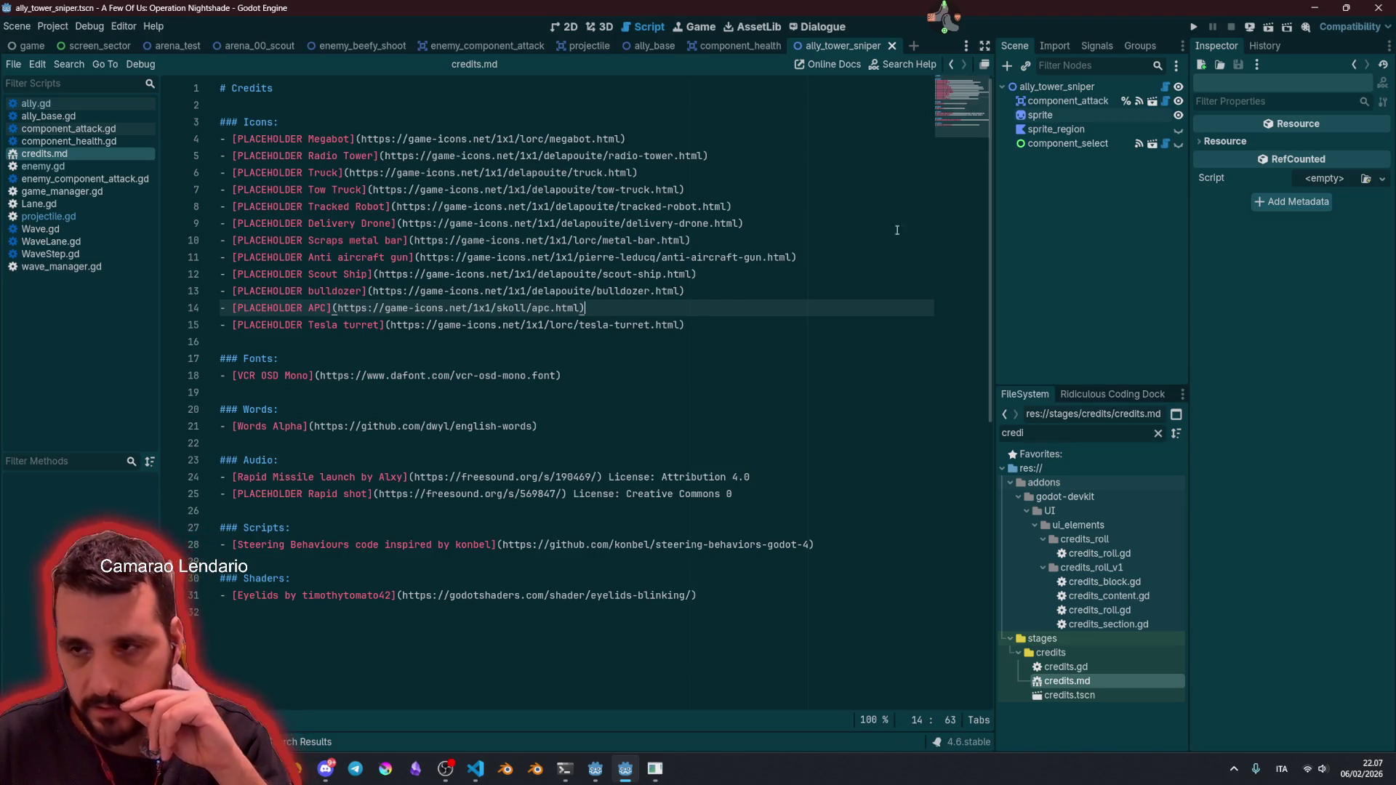
pyautogui.click(565, 27)
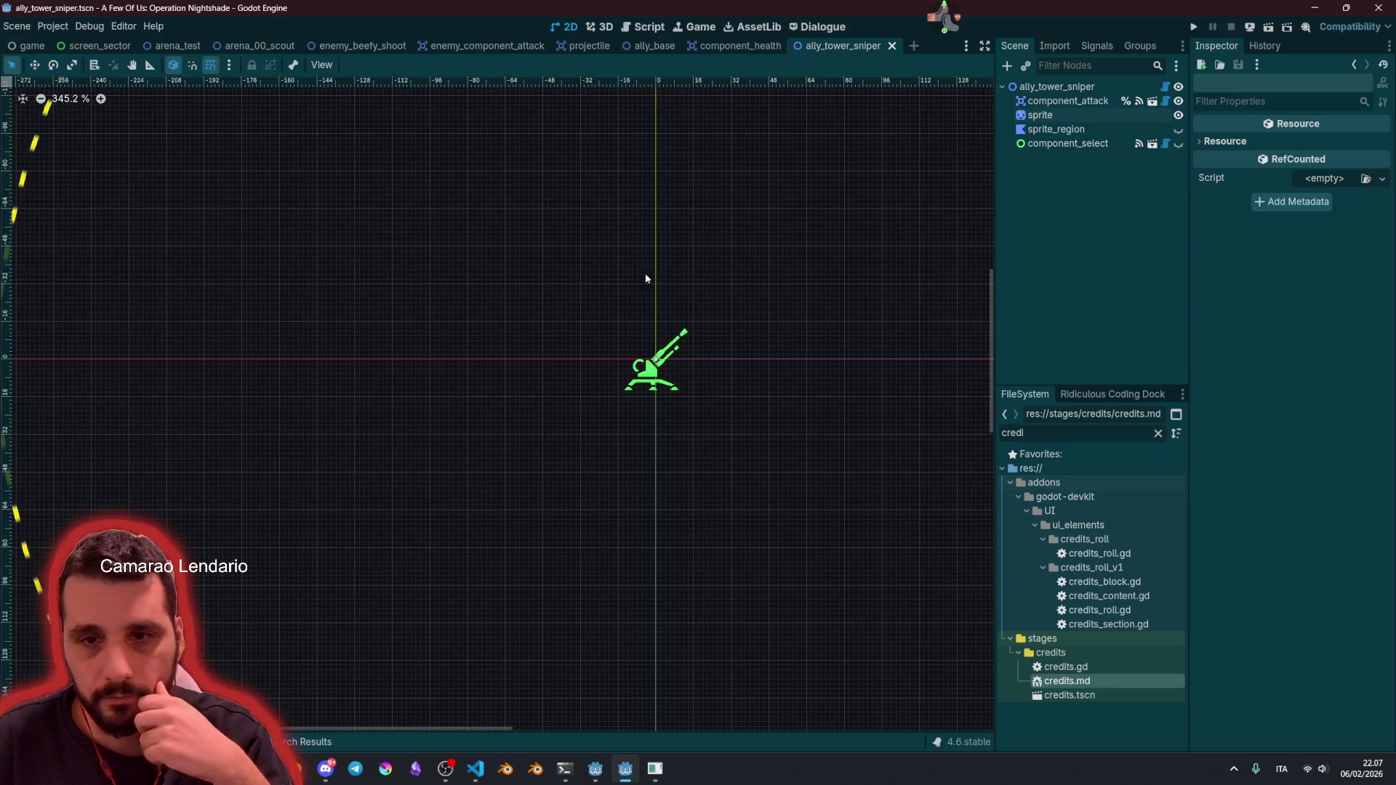
# Step: Filter FileSystem for 'turr' and drag tesla-turret.svg into the sprite node's Texture slot
pyautogui.click(1054, 116)
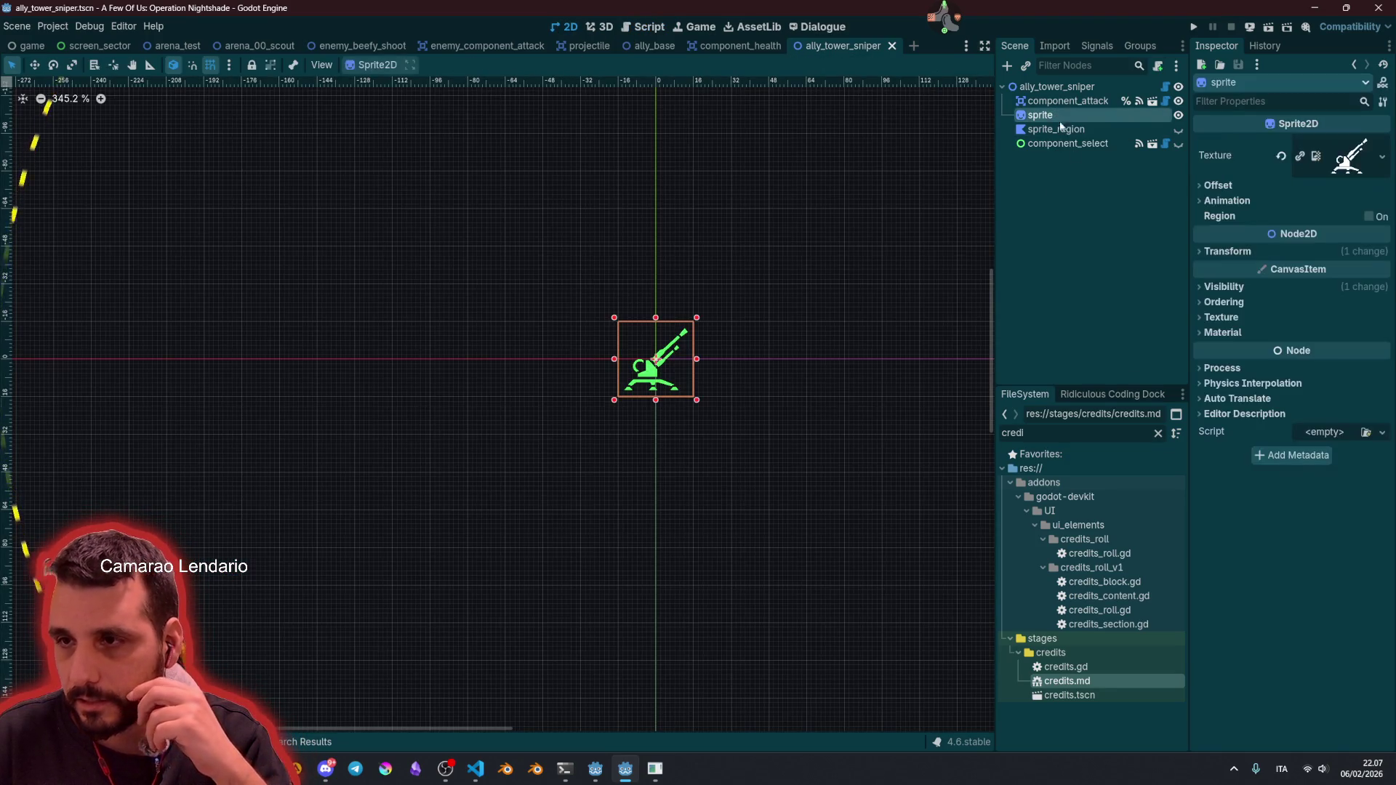
pyautogui.doubleClick(1030, 434)
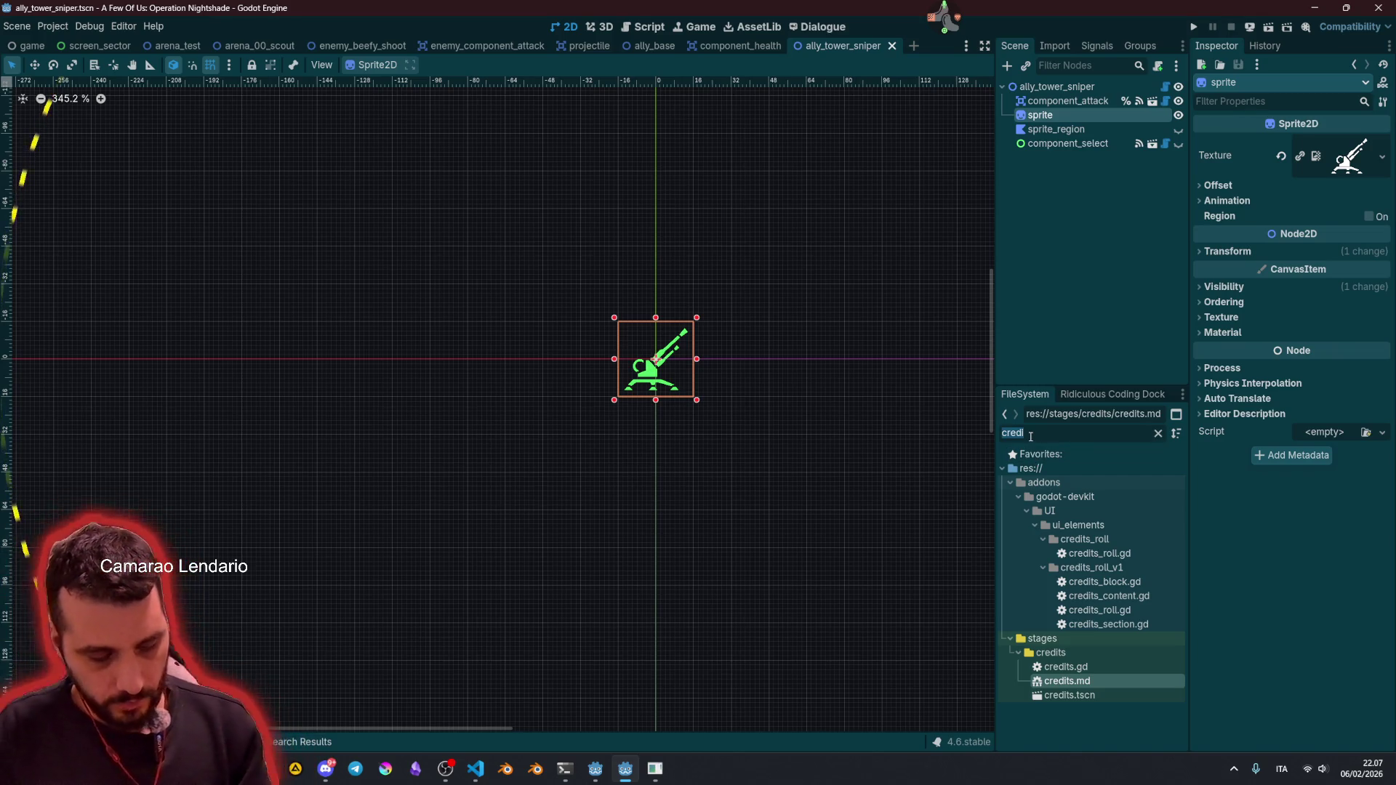
pyautogui.press('BackSpace')
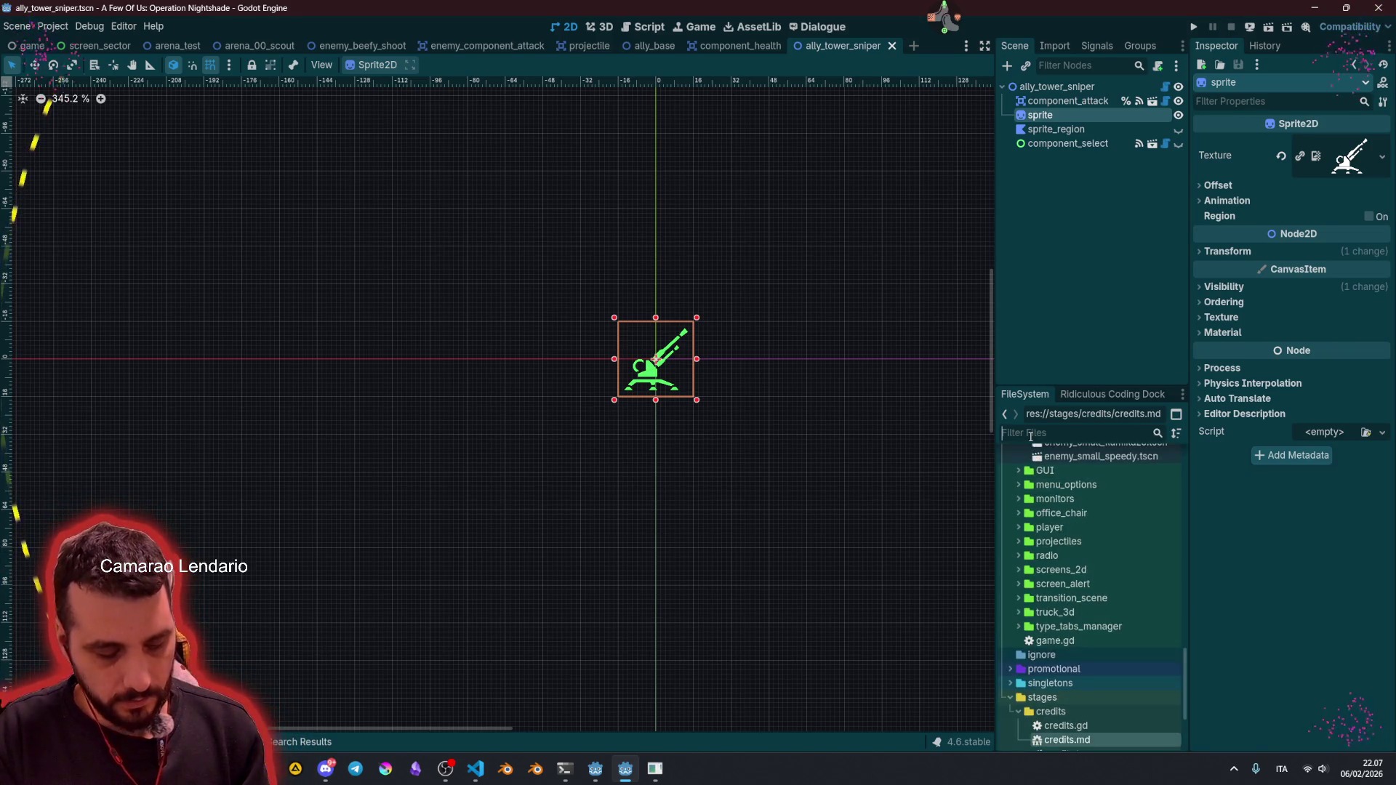
pyautogui.write('turrr')
pyautogui.press('BackSpace')
pyautogui.moveTo(1089, 518)
pyautogui.mouseDown()
pyautogui.moveTo(1063, 518)
pyautogui.moveTo(1277, 296)
pyautogui.moveTo(1345, 154)
pyautogui.mouseUp()
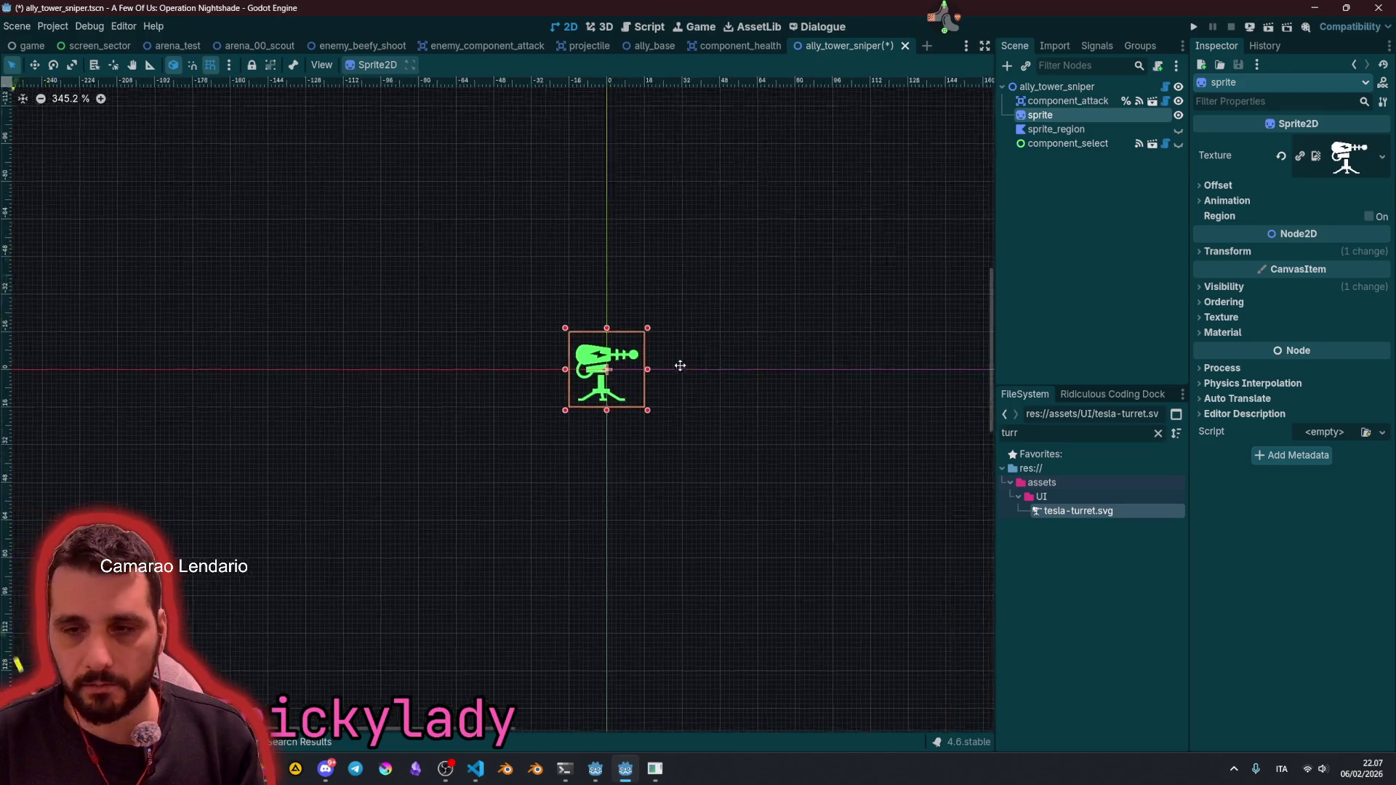
pyautogui.click(611, 167)
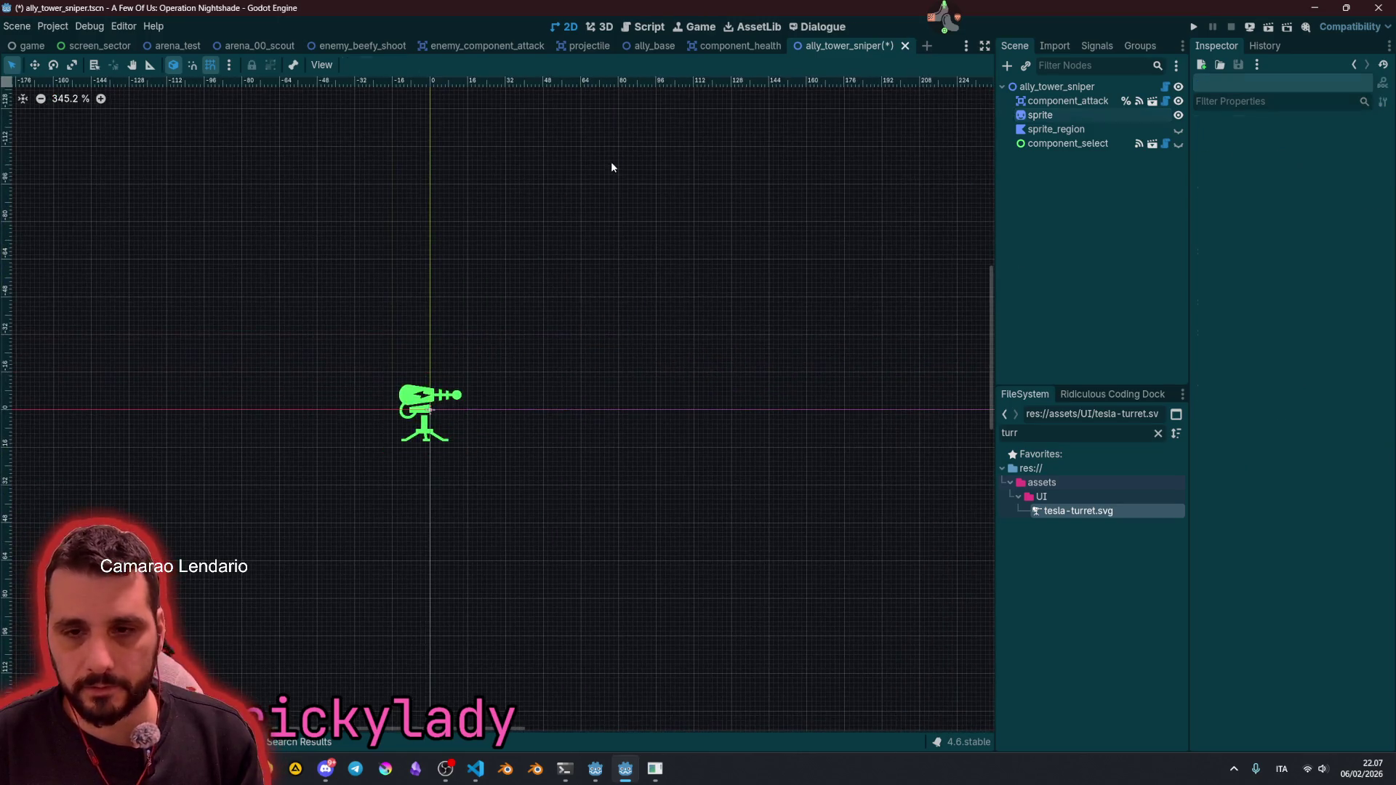
pyautogui.click(1059, 86)
pyautogui.click(1068, 101)
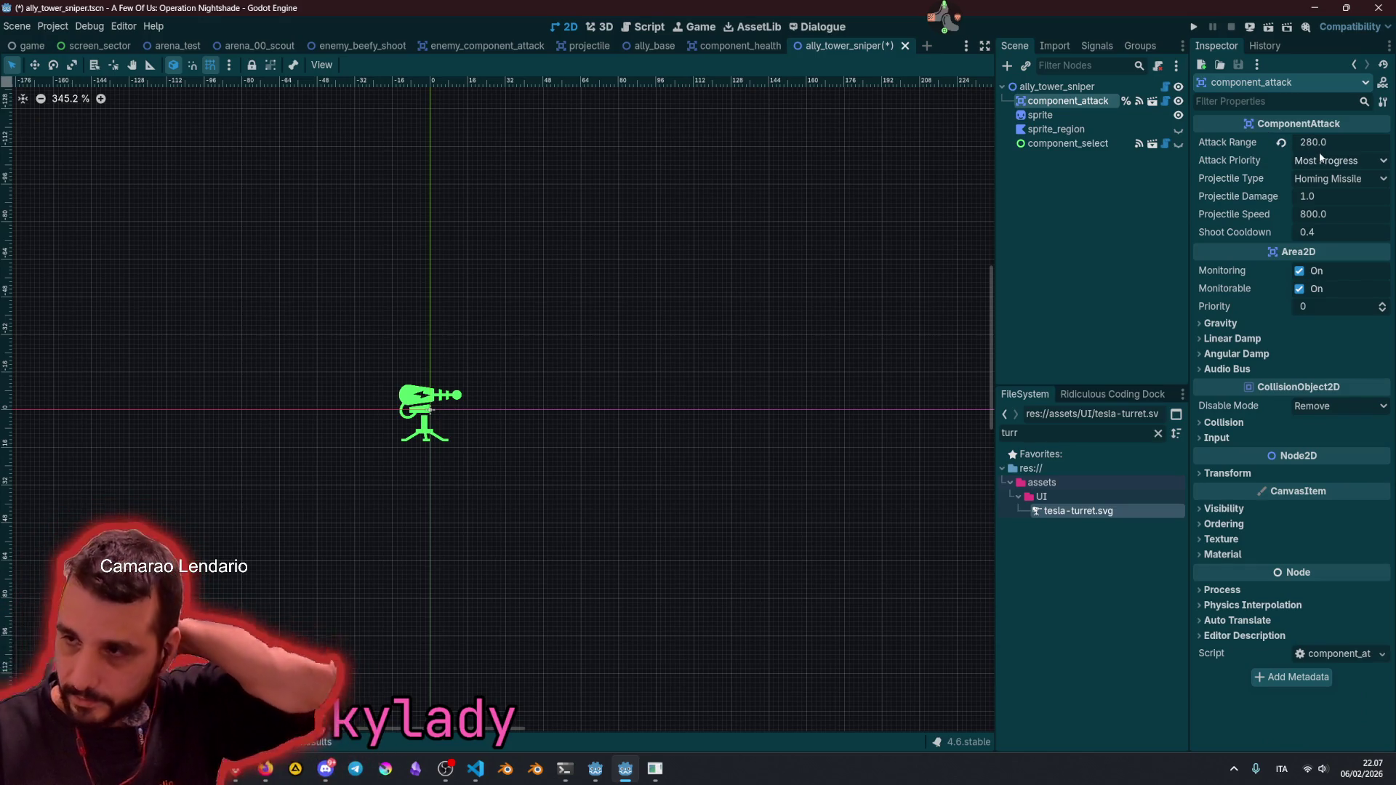
# Step: Set component_attack's attack range to 460 and its projectile type to Straight
pyautogui.scroll(-10, 652, 282)
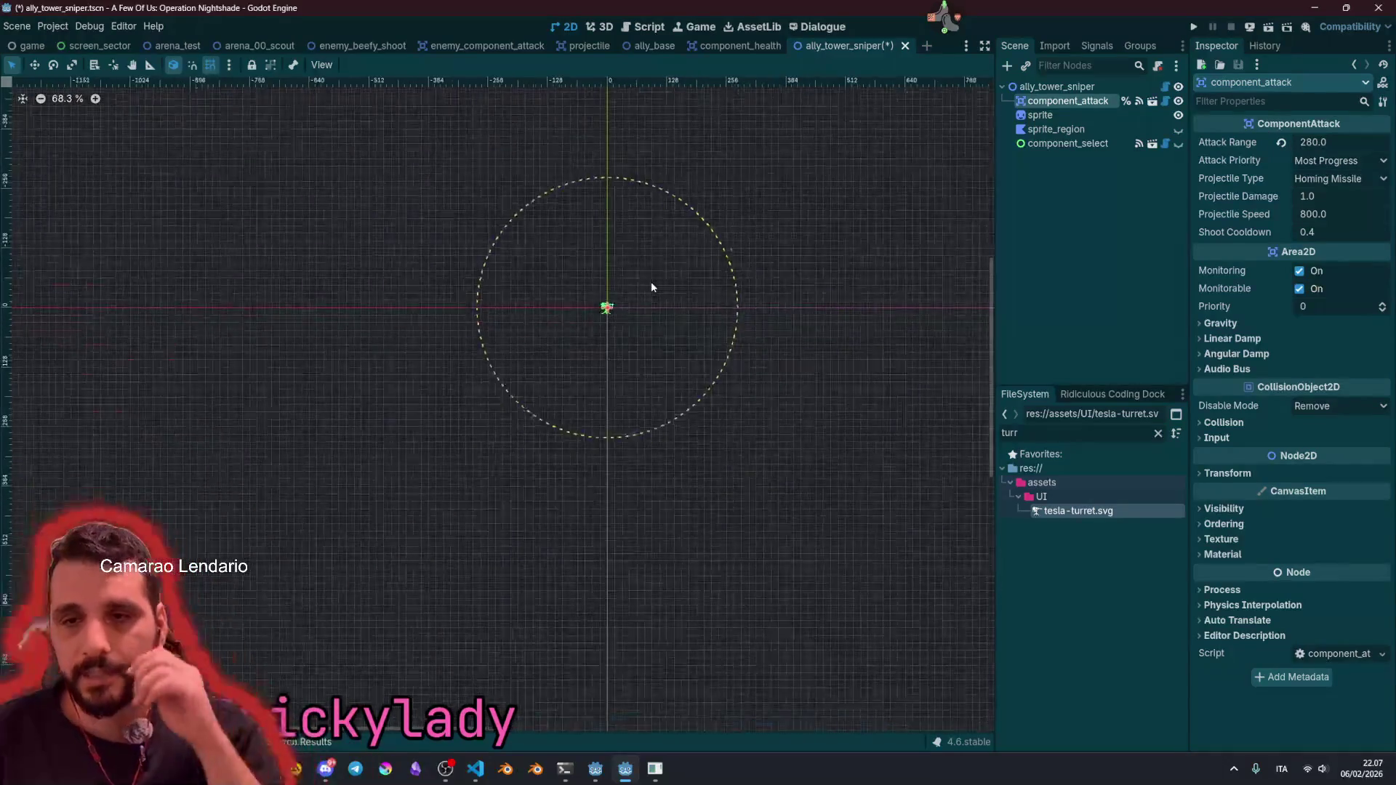
pyautogui.scroll(2, 620, 294)
pyautogui.click(1334, 143)
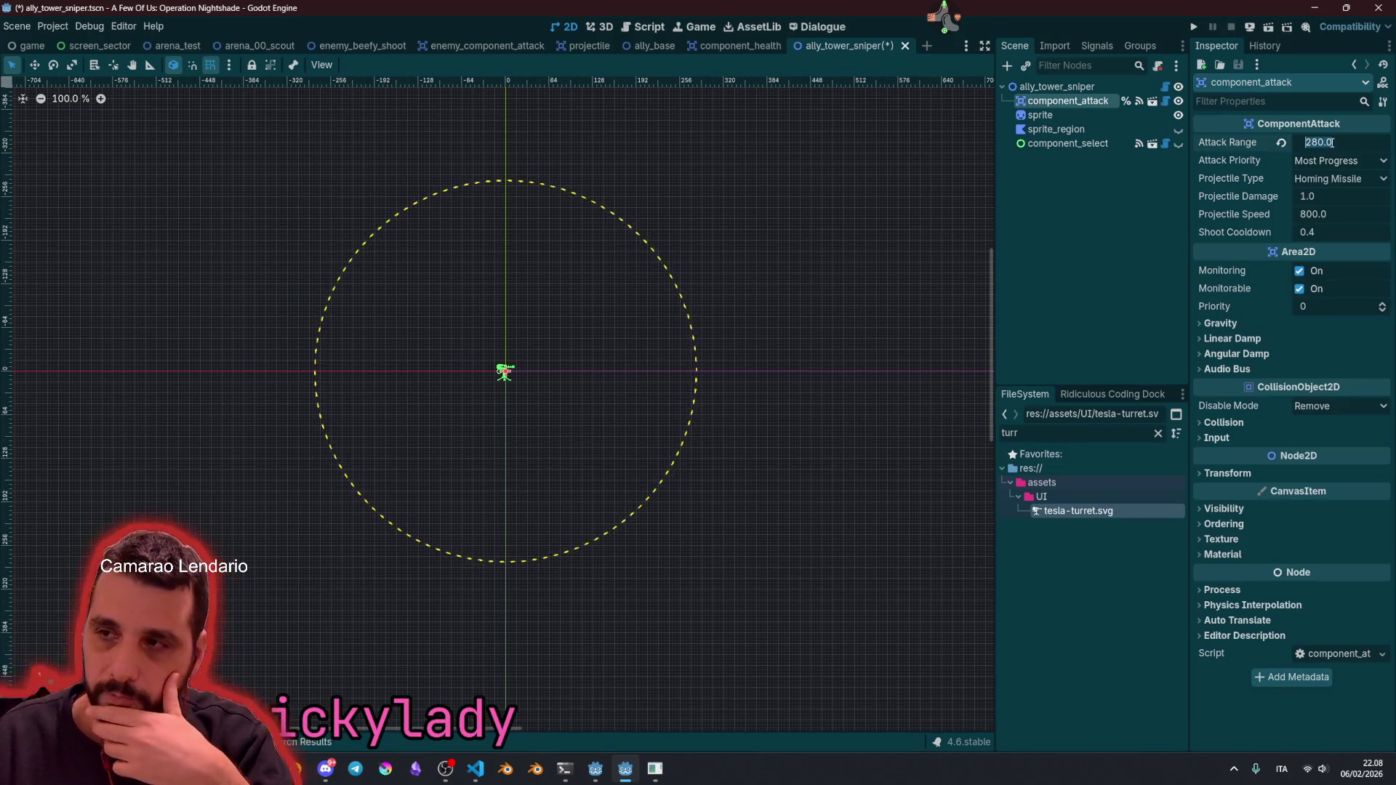
pyautogui.write('460')
pyautogui.press('Return')
pyautogui.scroll(-6, 627, 224)
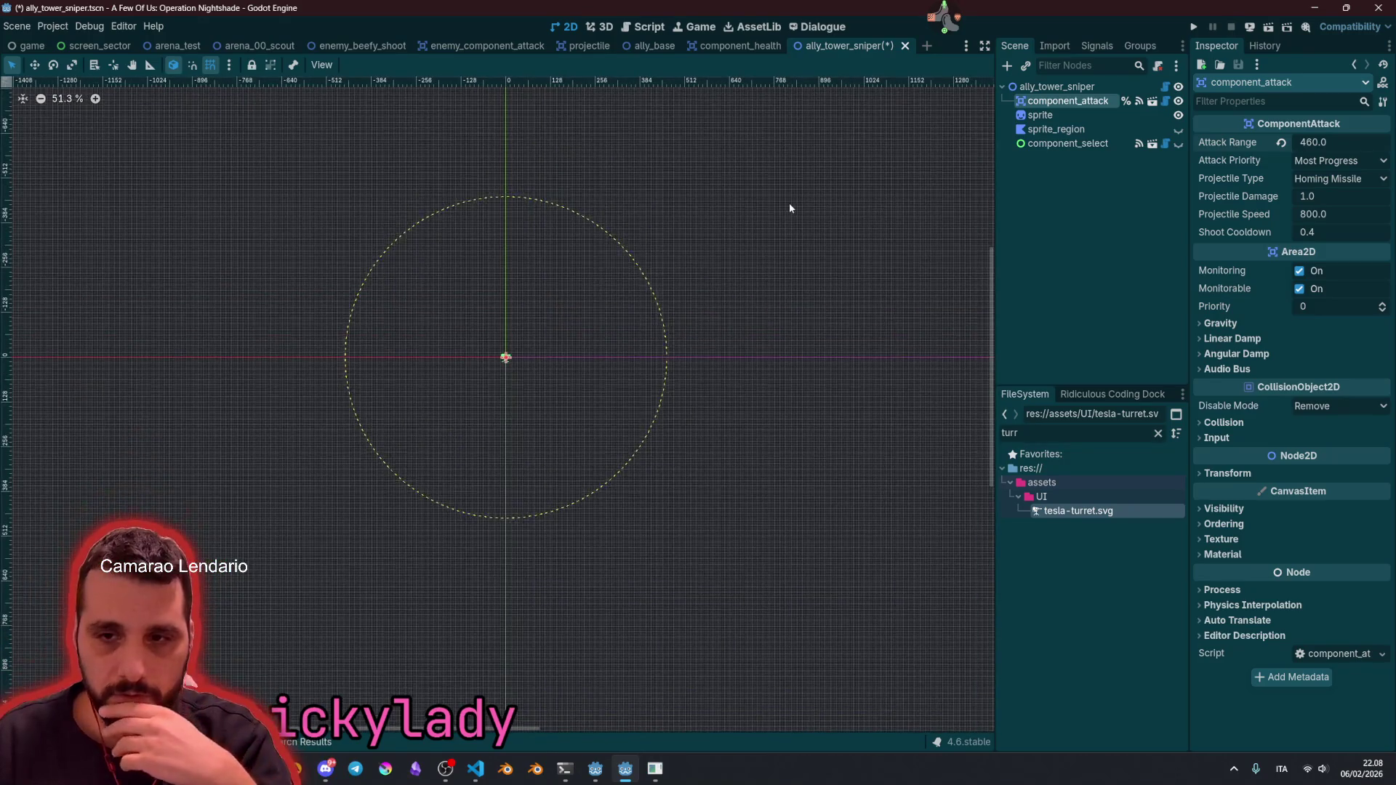
pyautogui.click(788, 203)
pyautogui.scroll(8, 482, 368)
pyautogui.click(1069, 102)
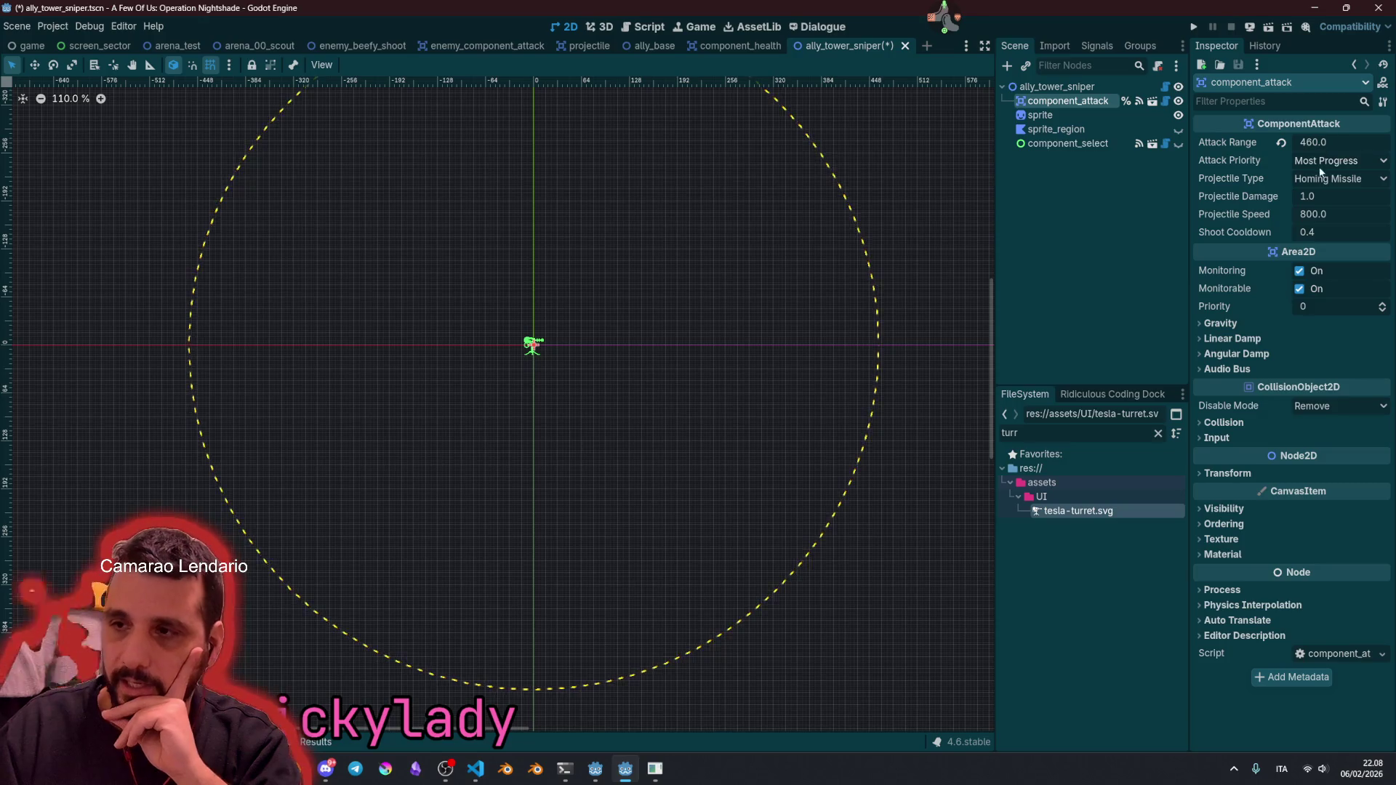
pyautogui.click(1323, 180)
pyautogui.click(1334, 197)
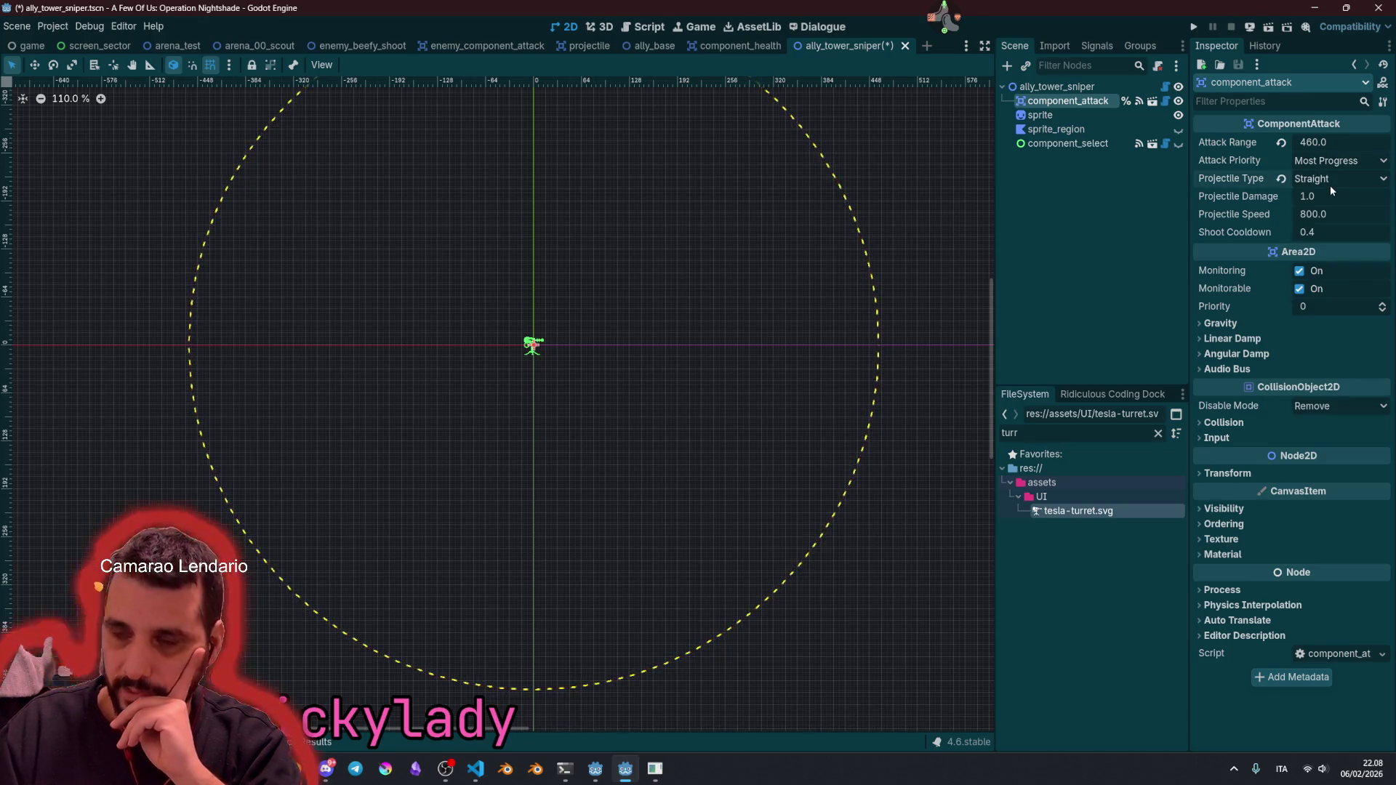
# Step: Set projectile damage 5.0, speed 1800 and shoot cooldown 3.5, then save the scene
pyautogui.click(1324, 195)
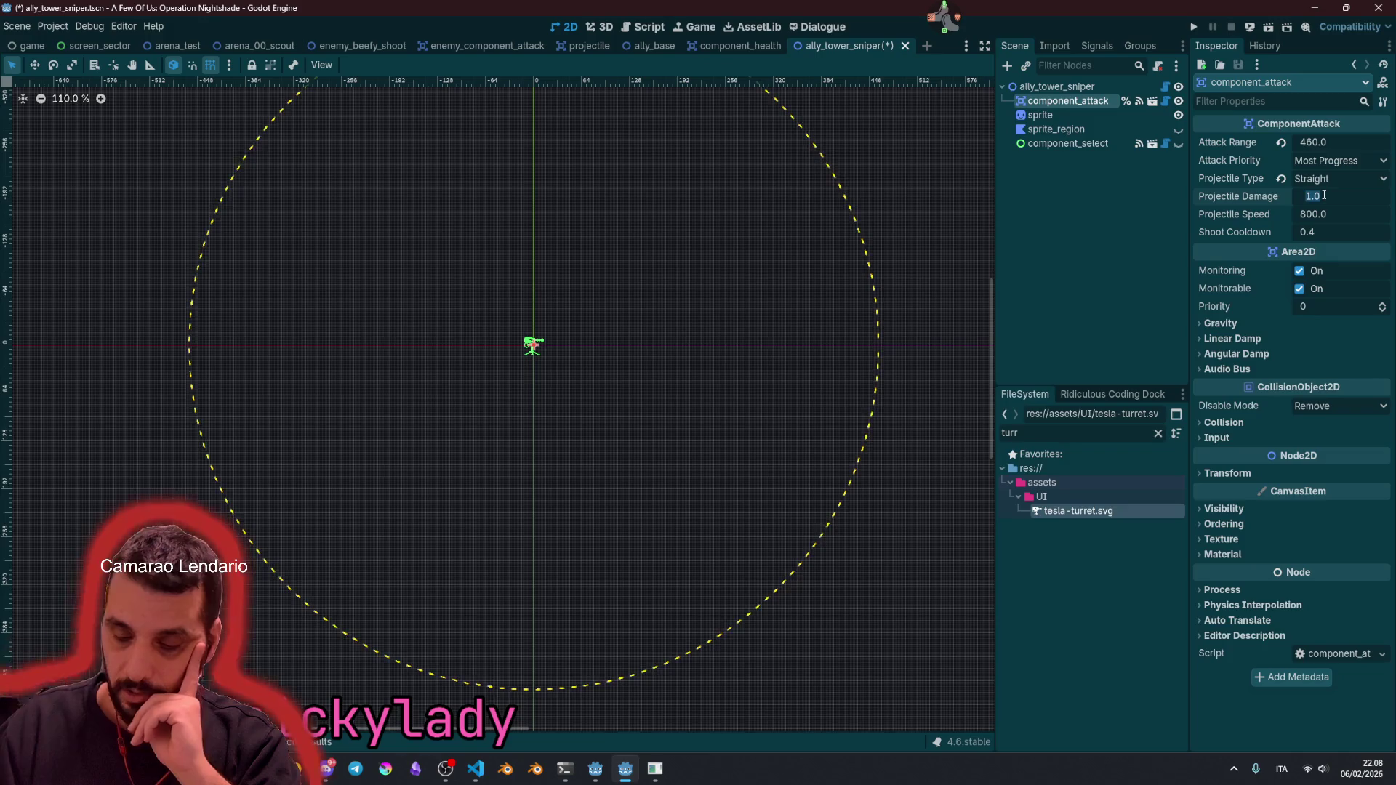
pyautogui.write('5')
pyautogui.press('Return')
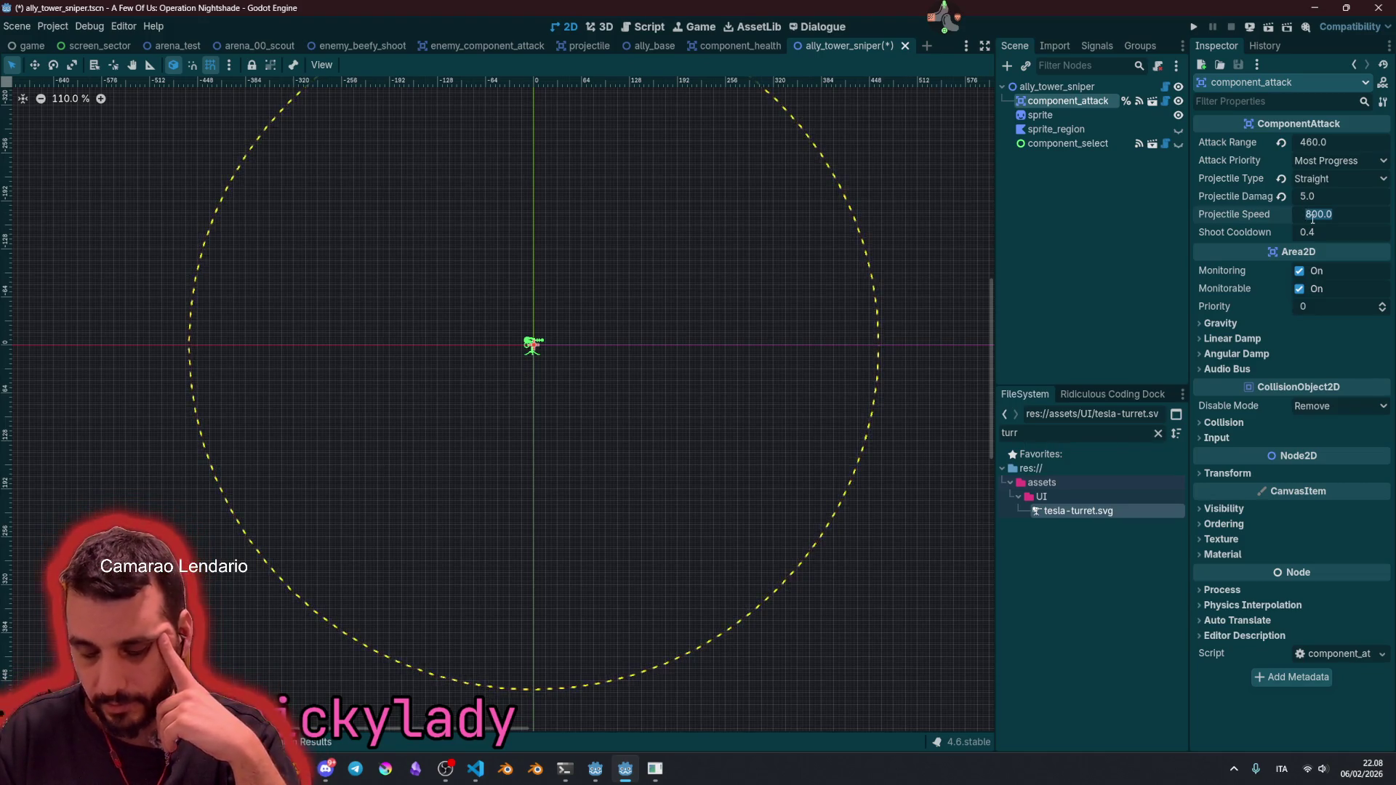
pyautogui.write('1800')
pyautogui.press('Return')
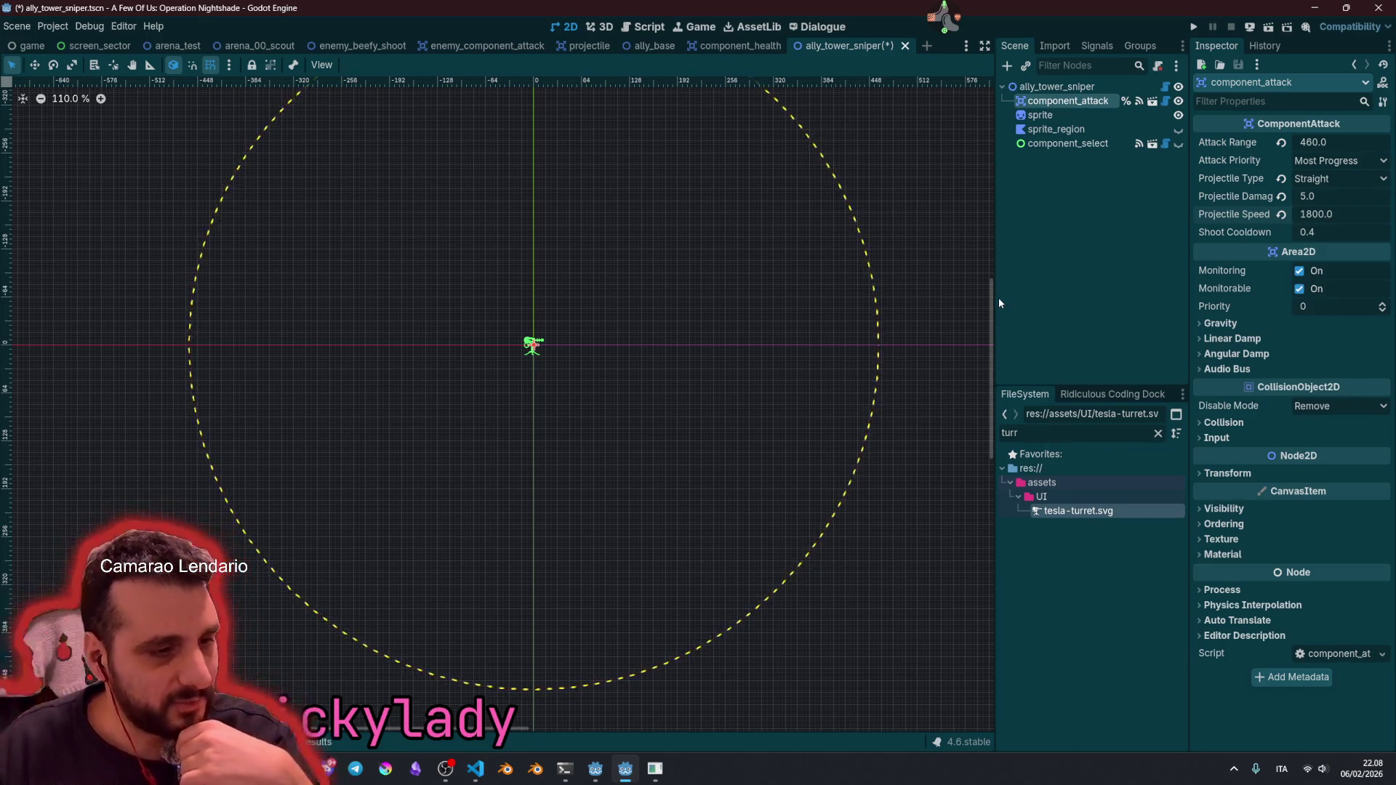
pyautogui.click(1328, 232)
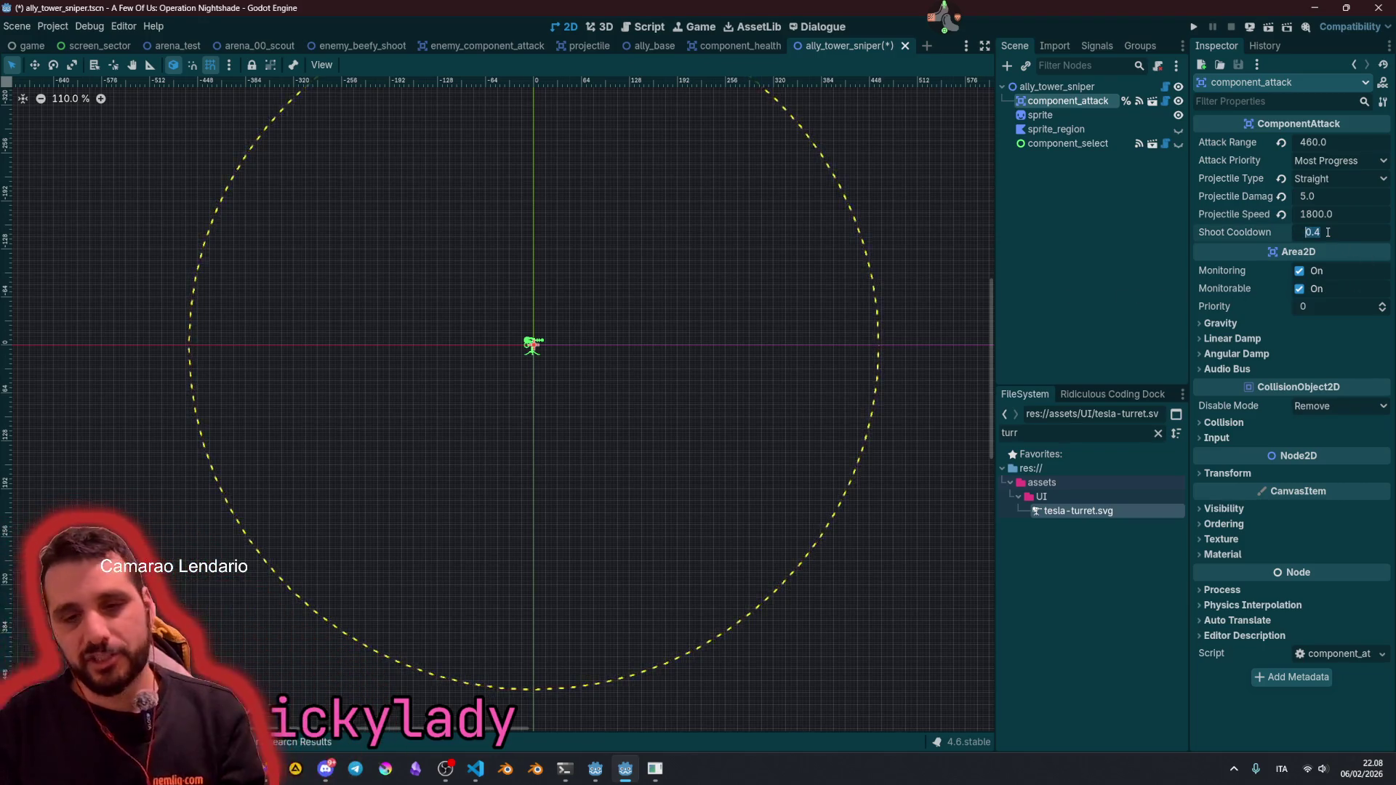
pyautogui.write('3.5')
pyautogui.press('Return')
pyautogui.click(769, 274)
pyautogui.hotkey('ctrl', 's')
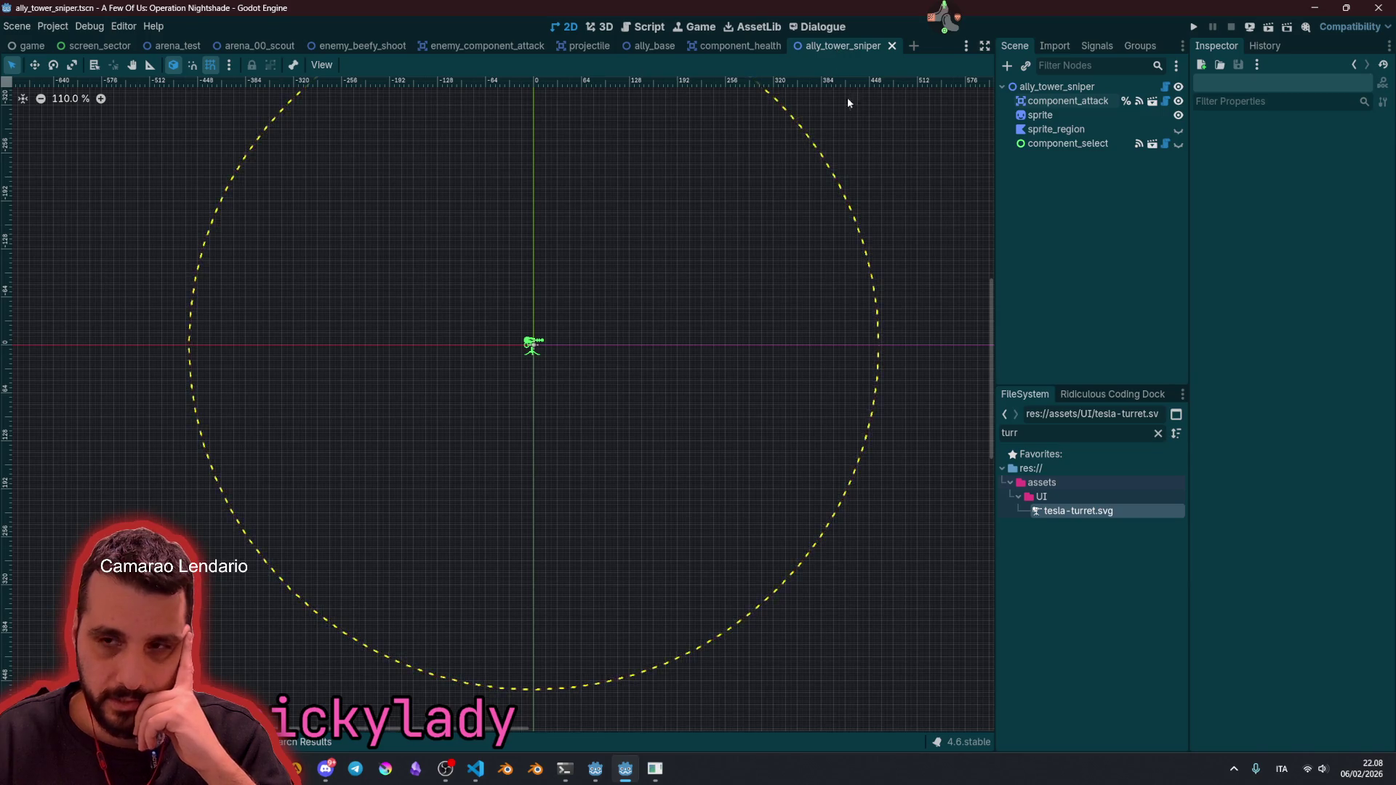
pyautogui.hotkey('alt', 'shift', 'o')
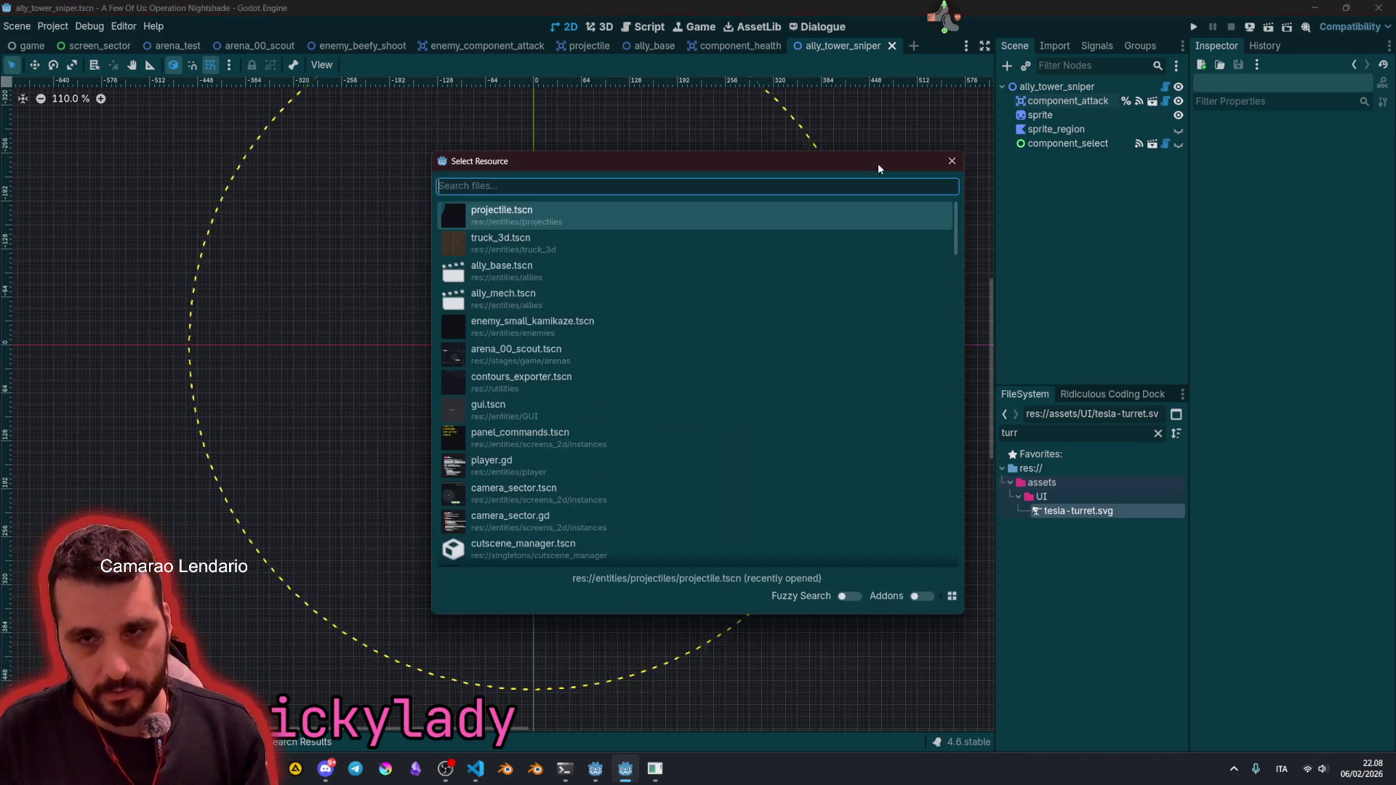
# Step: Quick-open the panel_buildings scene and view its script's _on_unit_selected function
pyautogui.write('panel')
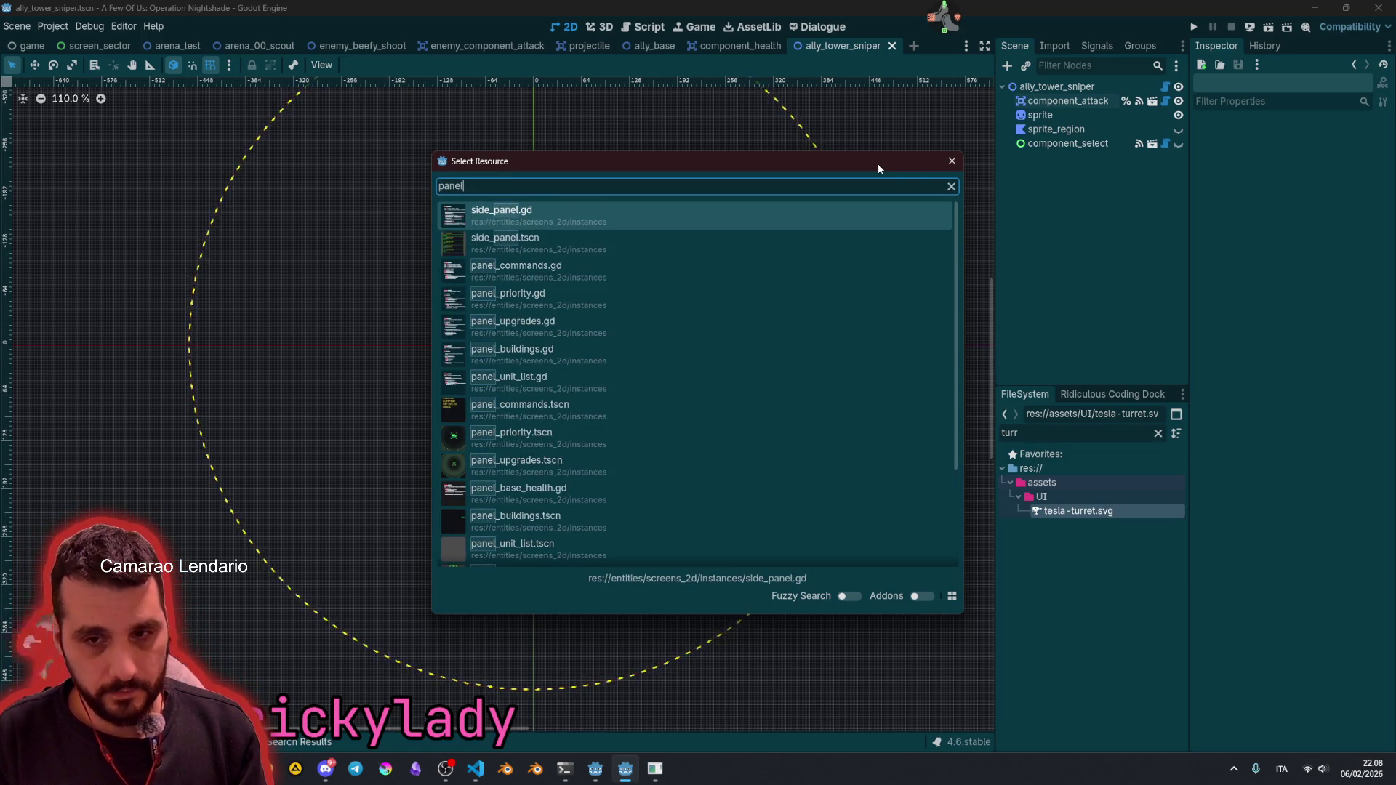
pyautogui.press('Down')
pyautogui.press('Down')
pyautogui.press('Down')
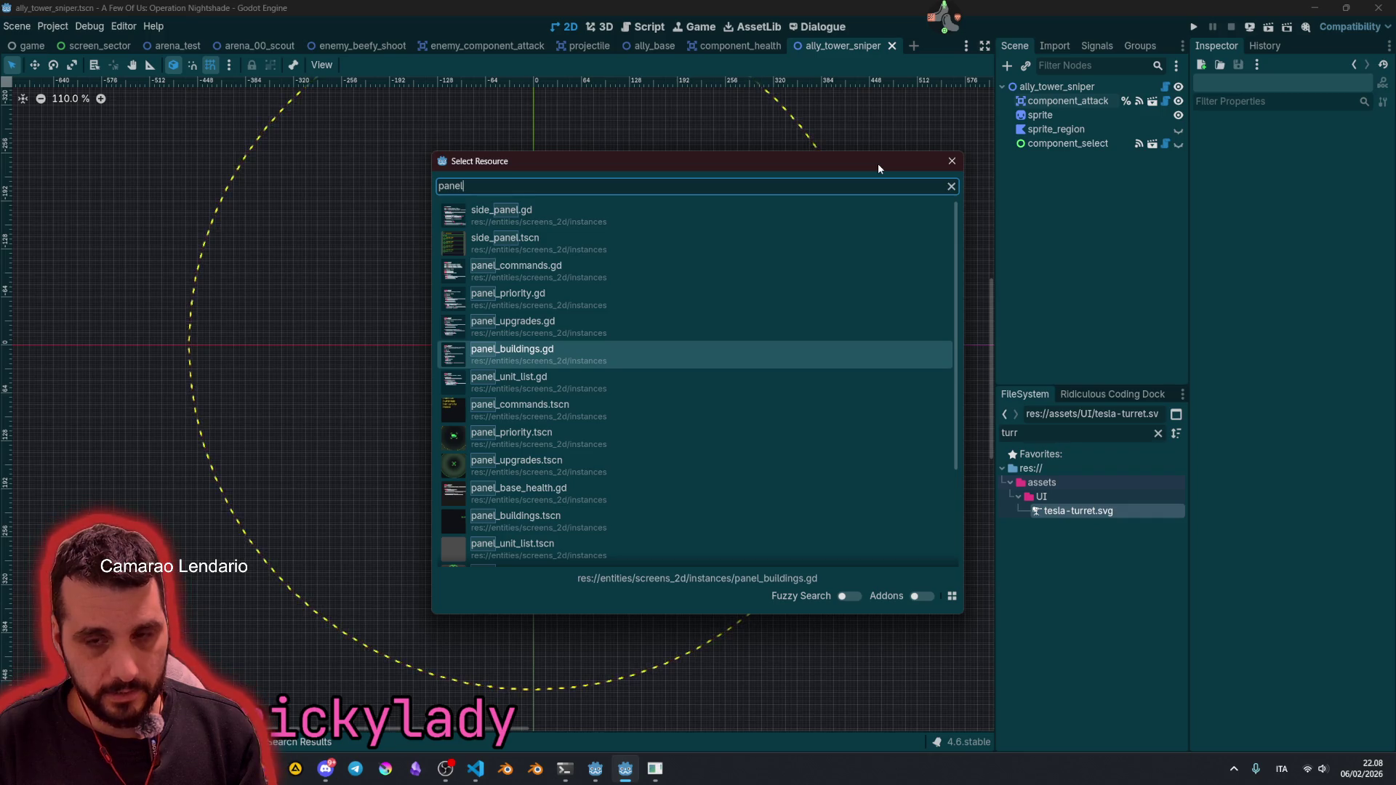
pyautogui.press('Down')
pyautogui.press('Down')
pyautogui.press('Down')
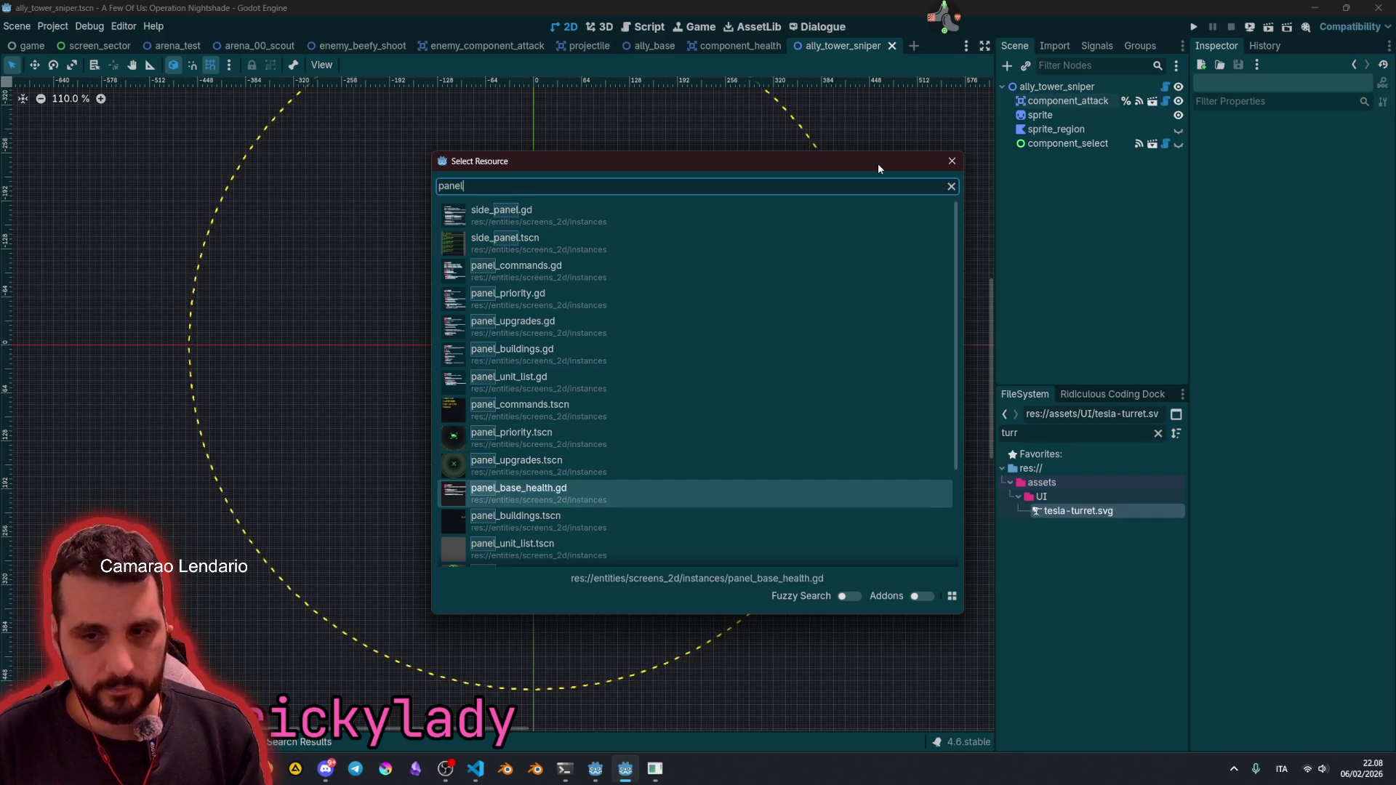
pyautogui.press('Return')
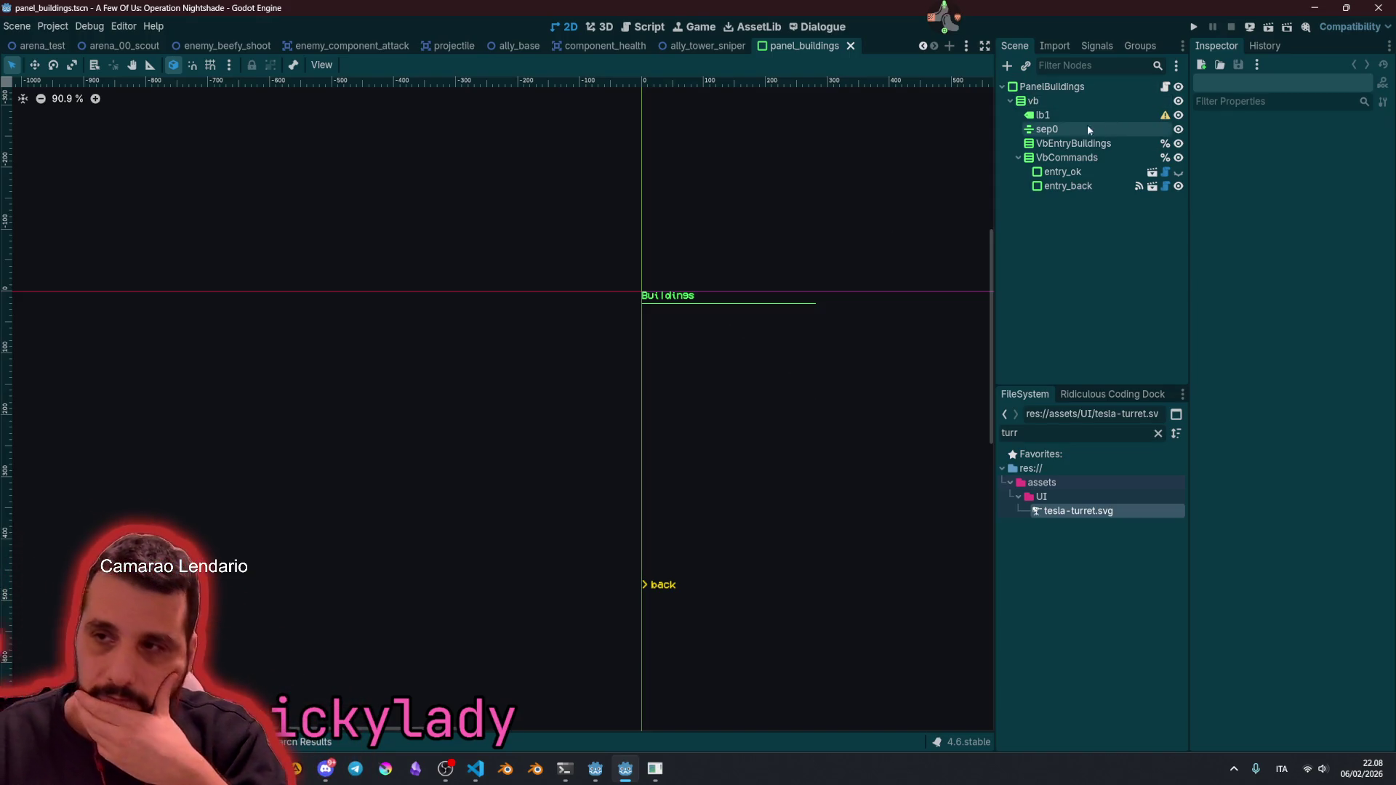
pyautogui.click(1164, 87)
pyautogui.click(461, 260)
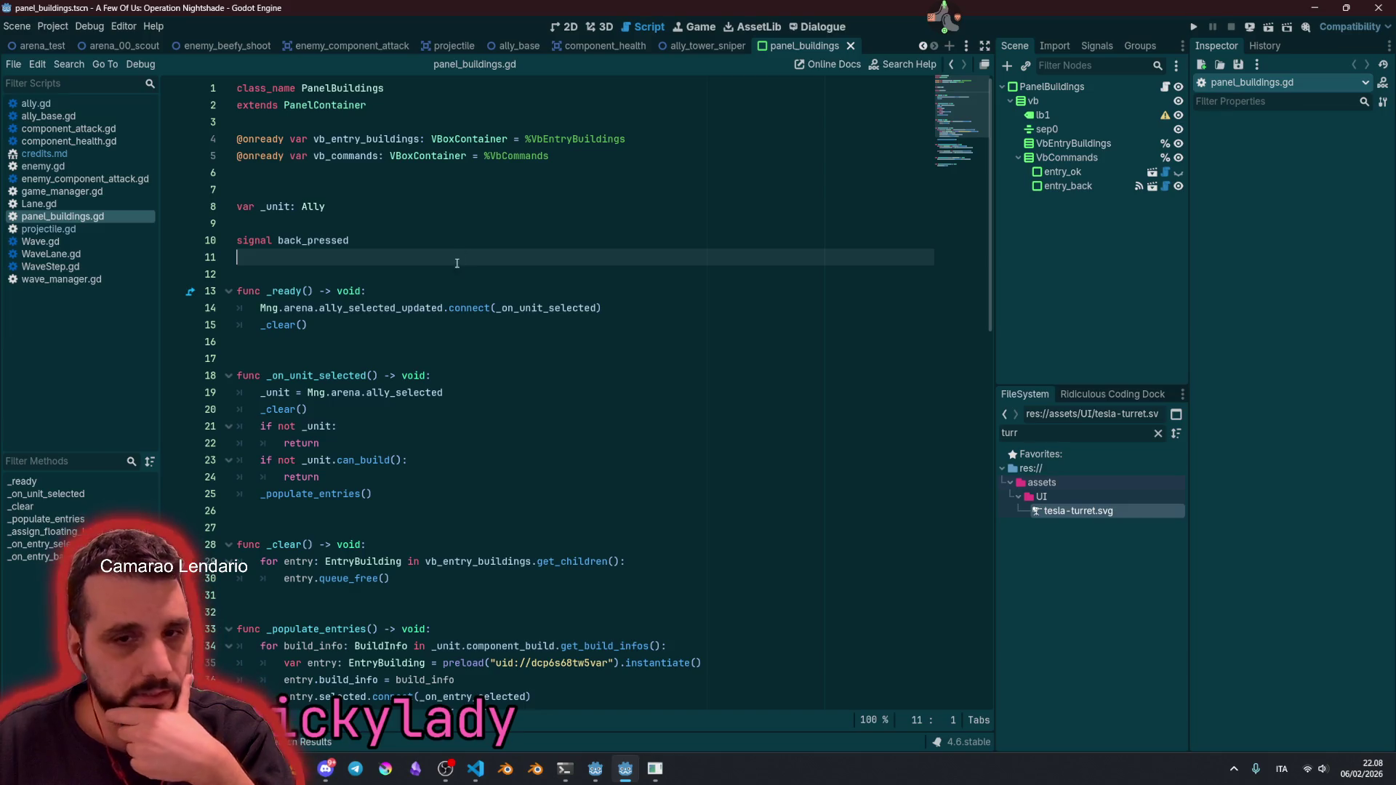
pyautogui.scroll(-3, 304, 223)
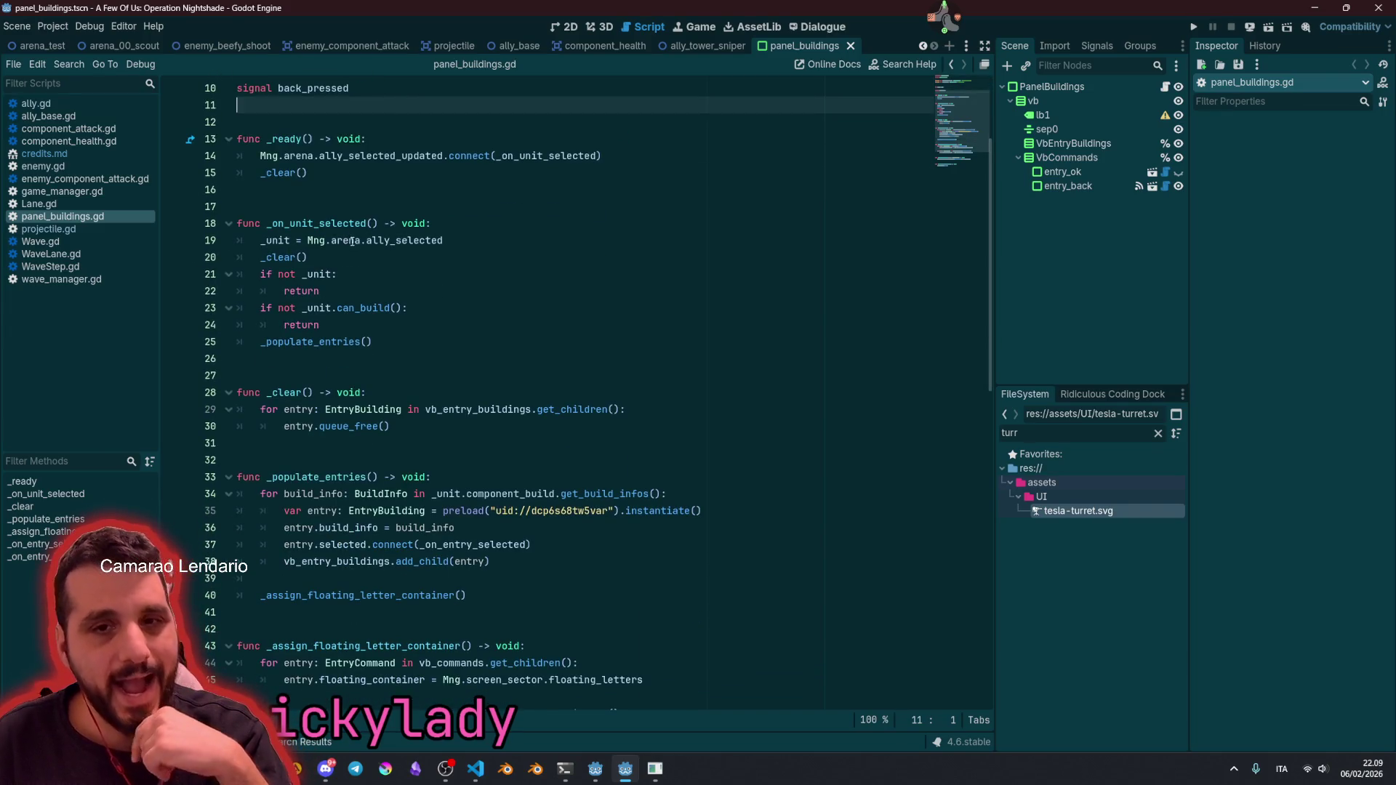
pyautogui.click(382, 222)
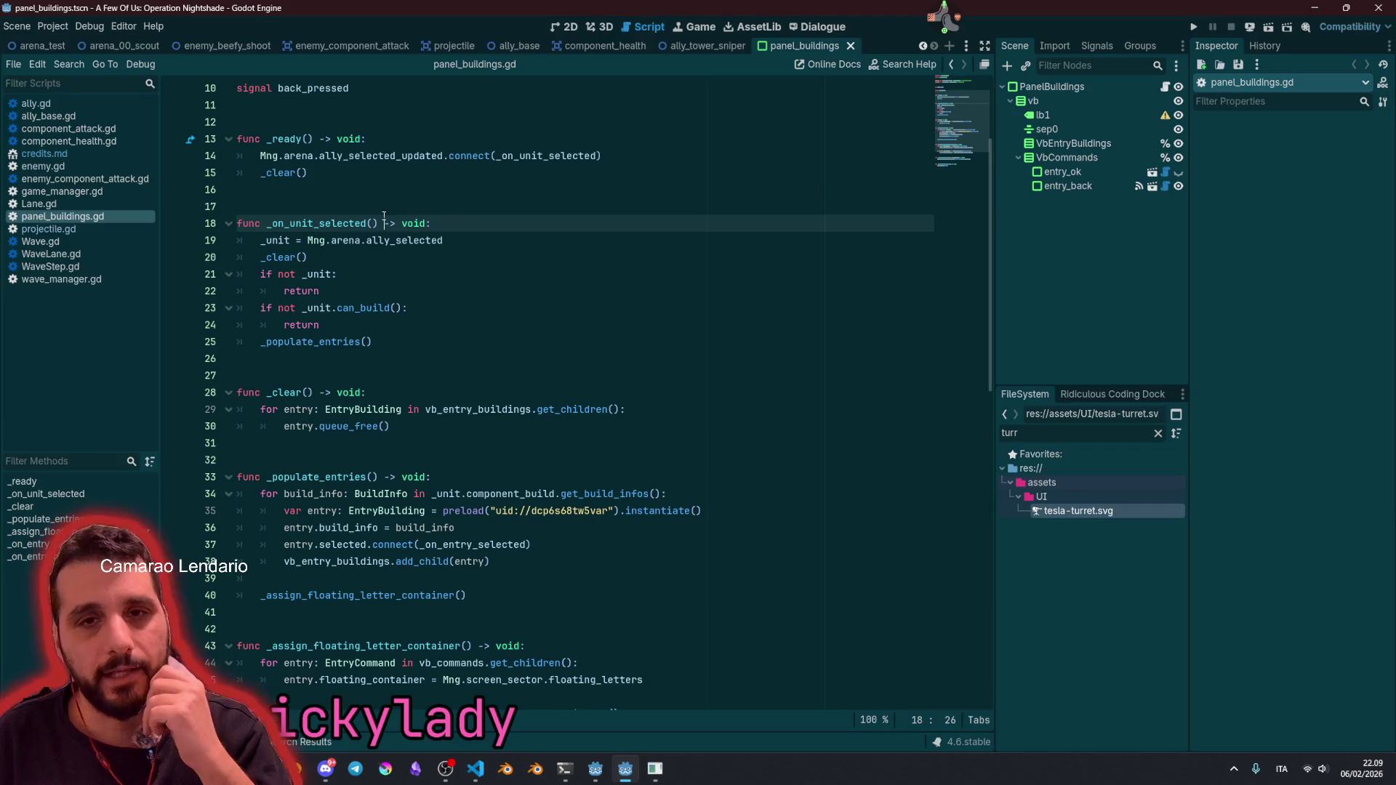
# Step: Quick-open the ally_base.tscn scene by searching 'base'
pyautogui.hotkey('shift', 'alt', 'o')
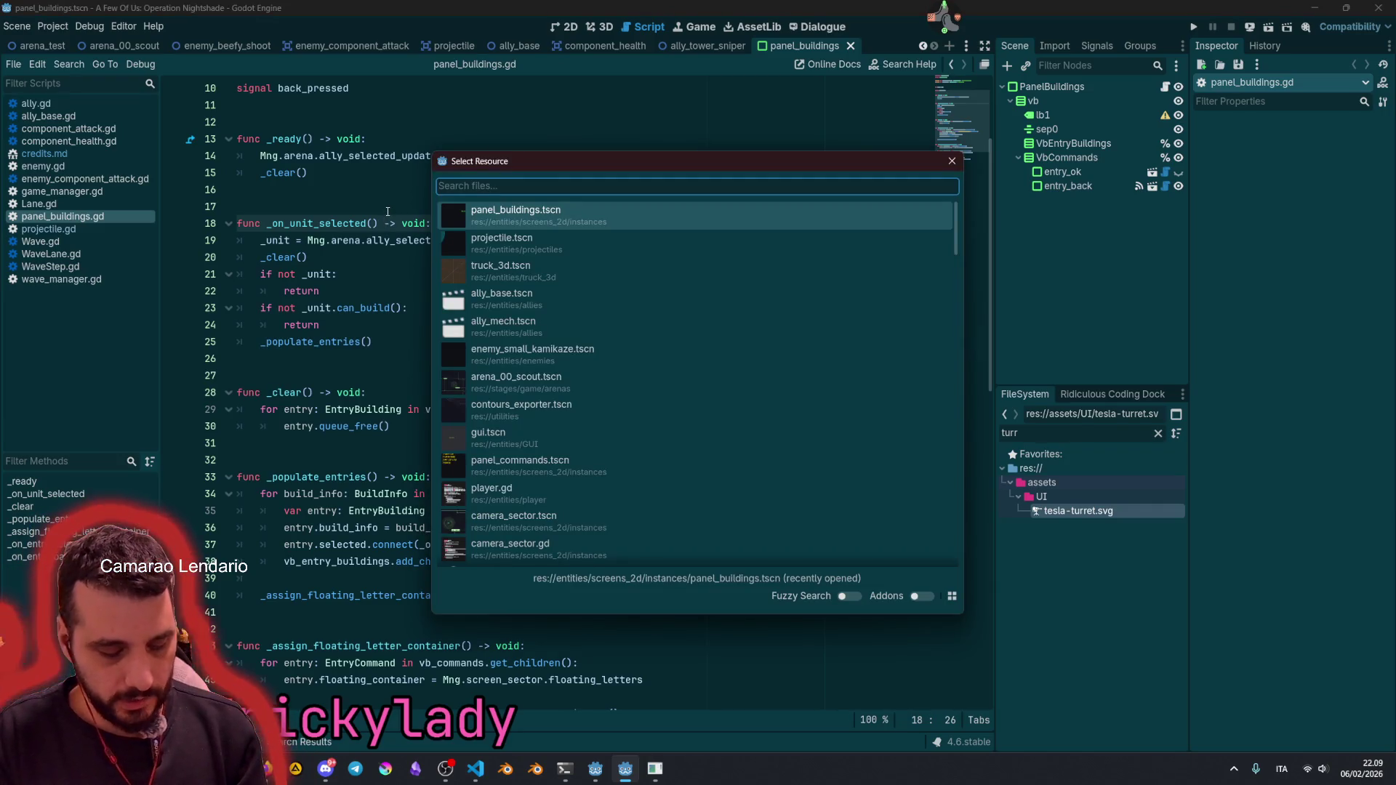
pyautogui.write('base_tr')
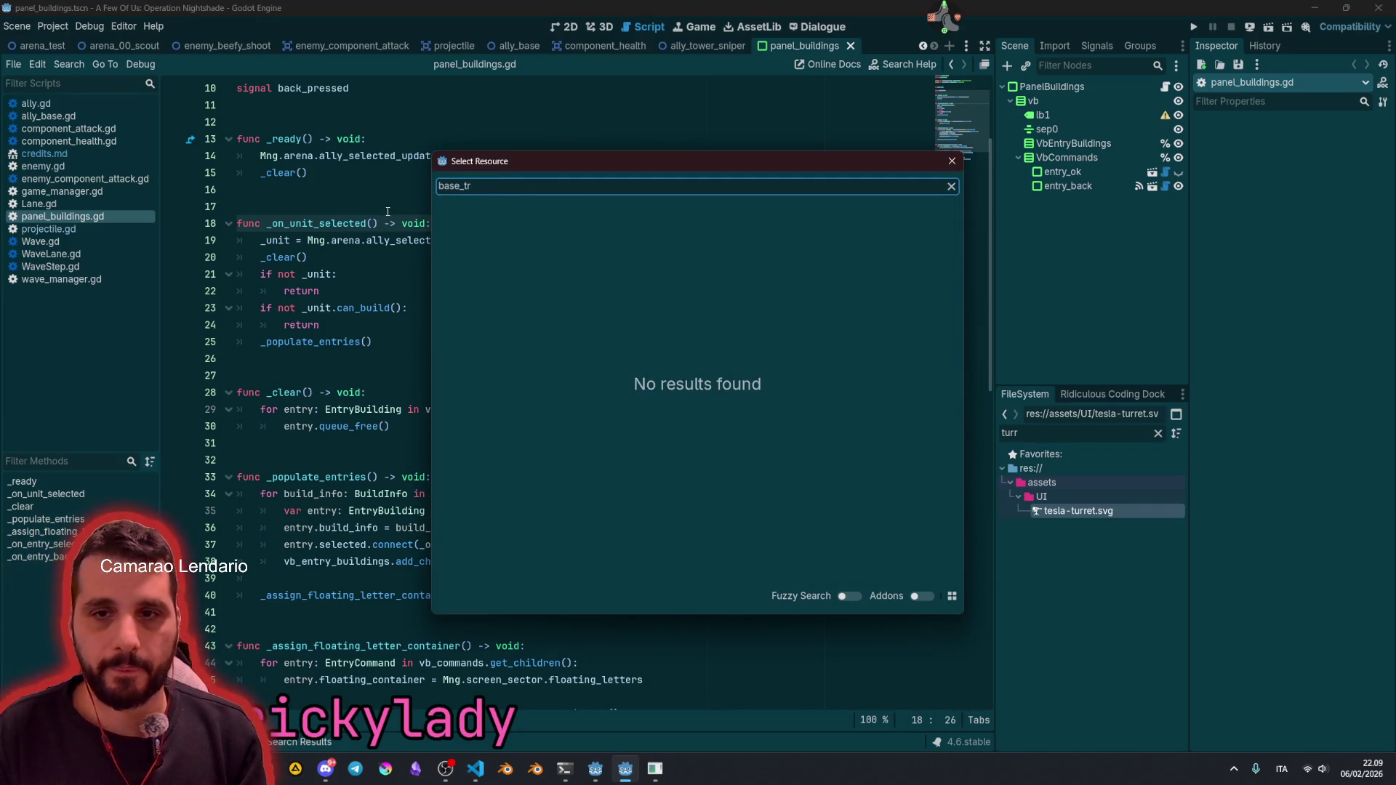
pyautogui.press('BackSpace')
pyautogui.press('BackSpace')
pyautogui.press('BackSpace')
pyautogui.press('Down')
pyautogui.press('Down')
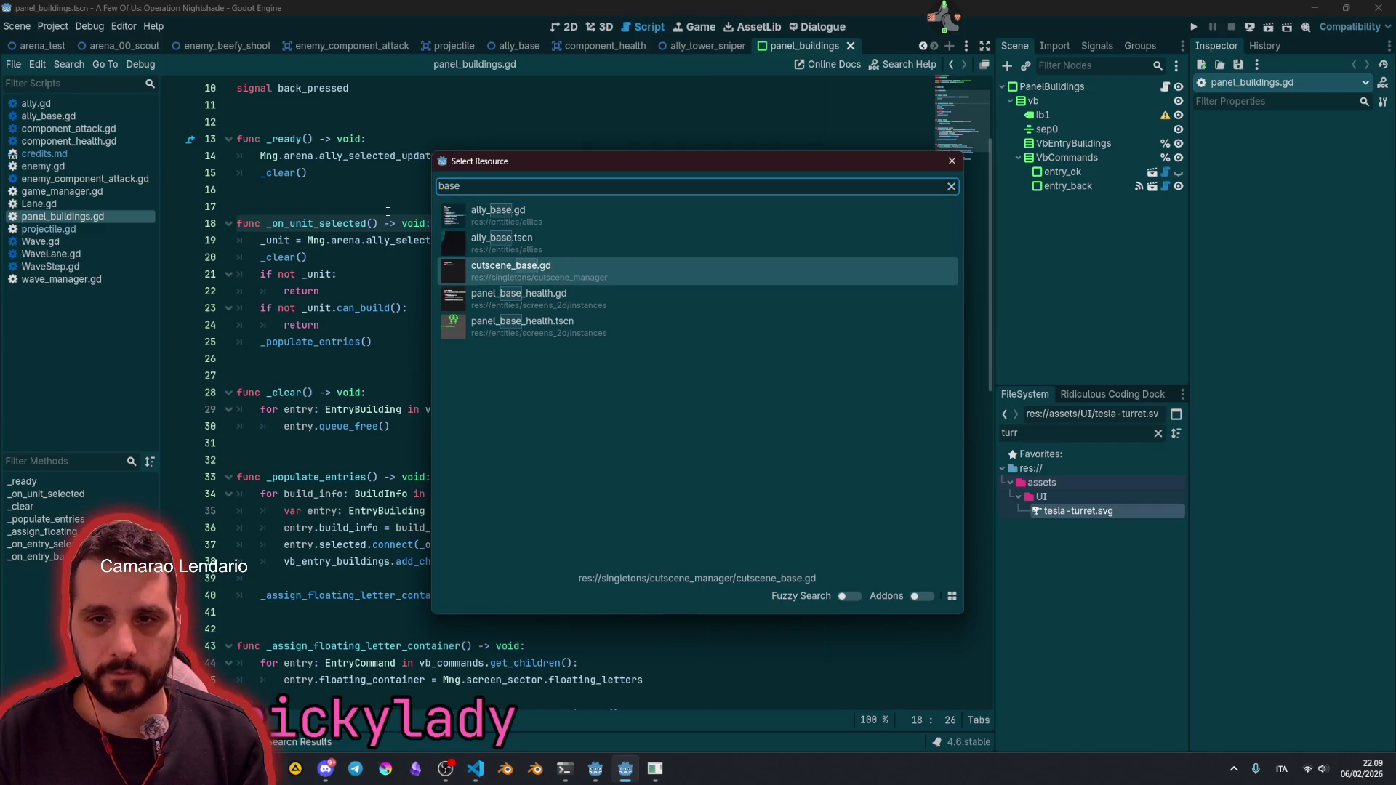
pyautogui.press('Up')
pyautogui.press('Return')
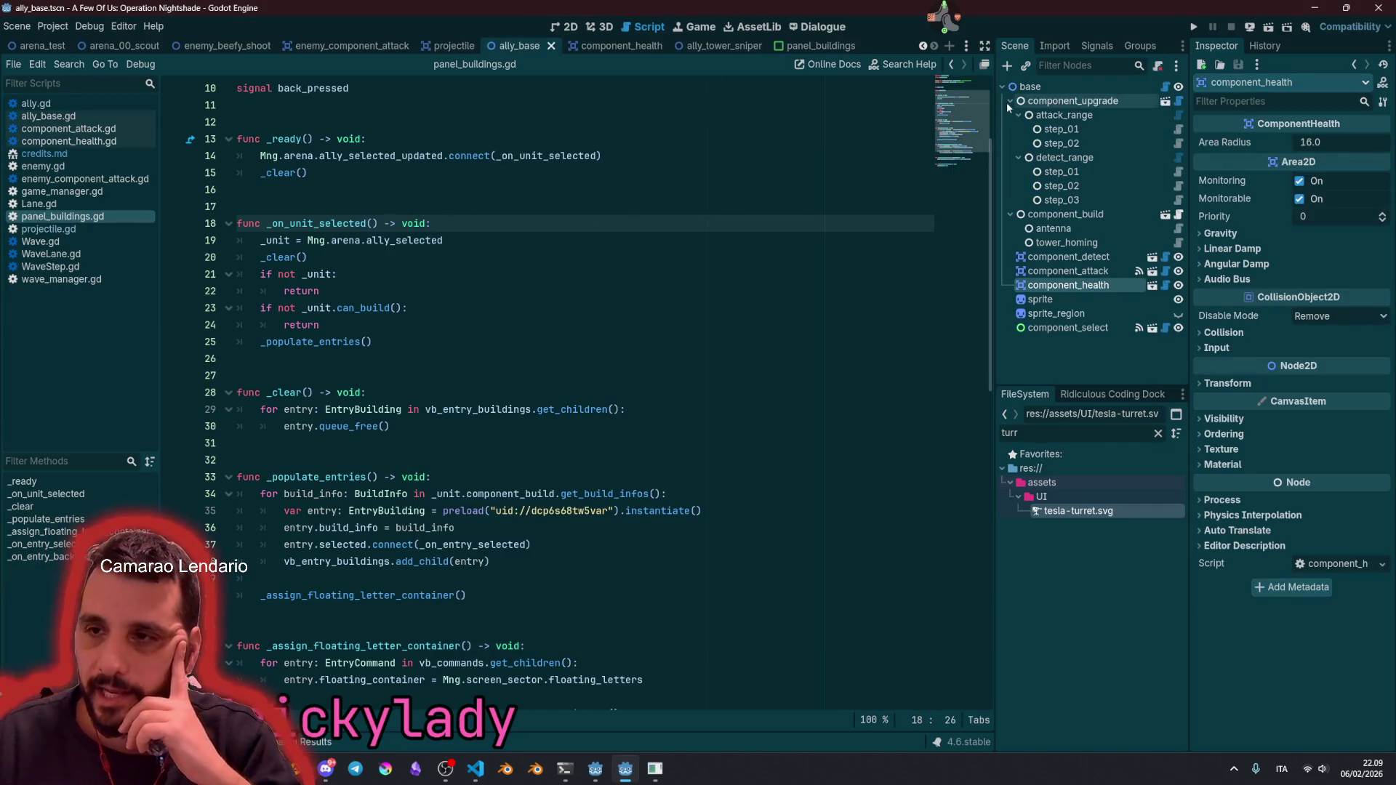
# Step: Duplicate the tower_homing build entry and rename the copy tower_sniper
pyautogui.click(1010, 102)
pyautogui.click(1074, 101)
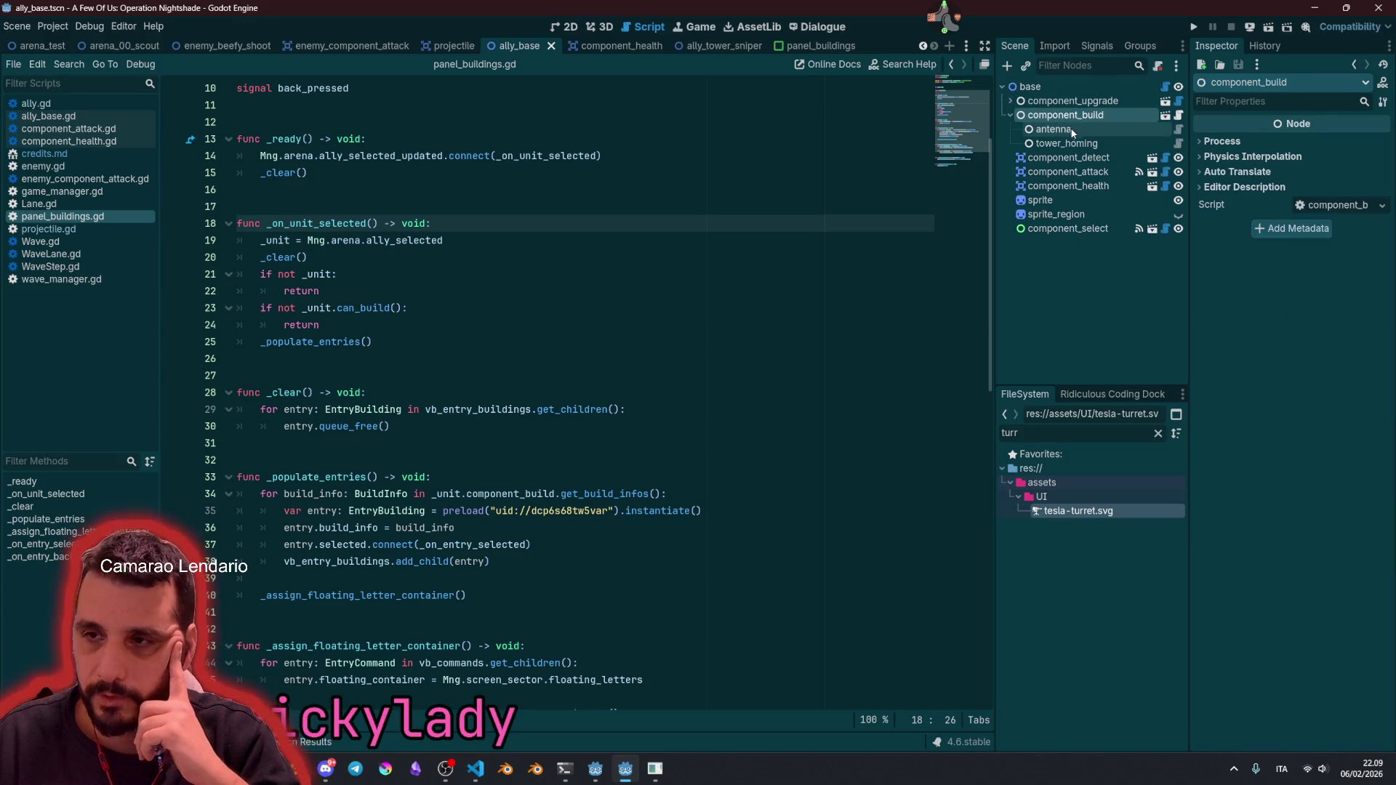
pyautogui.click(1081, 142)
pyautogui.click(1081, 131)
pyautogui.click(1084, 144)
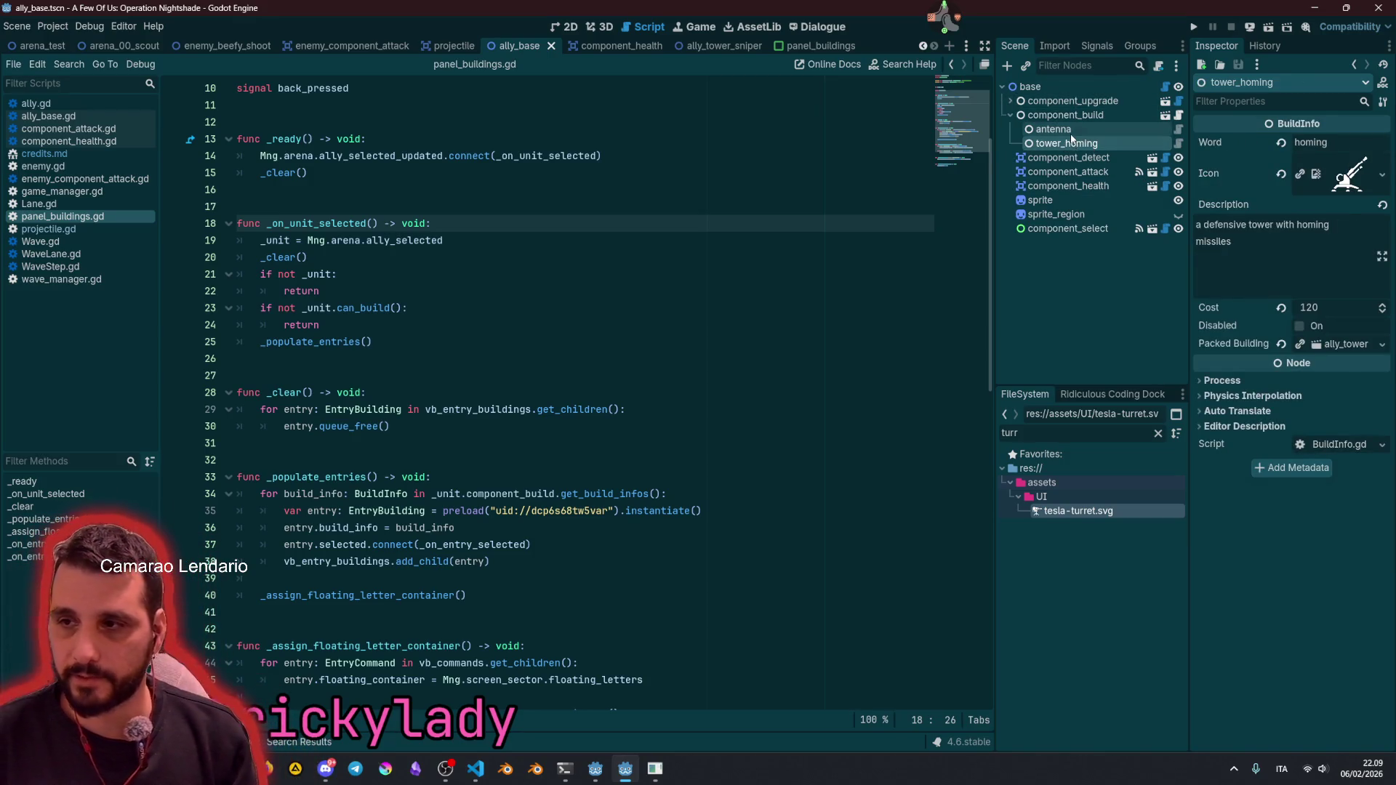
pyautogui.hotkey('ctrl', 'd')
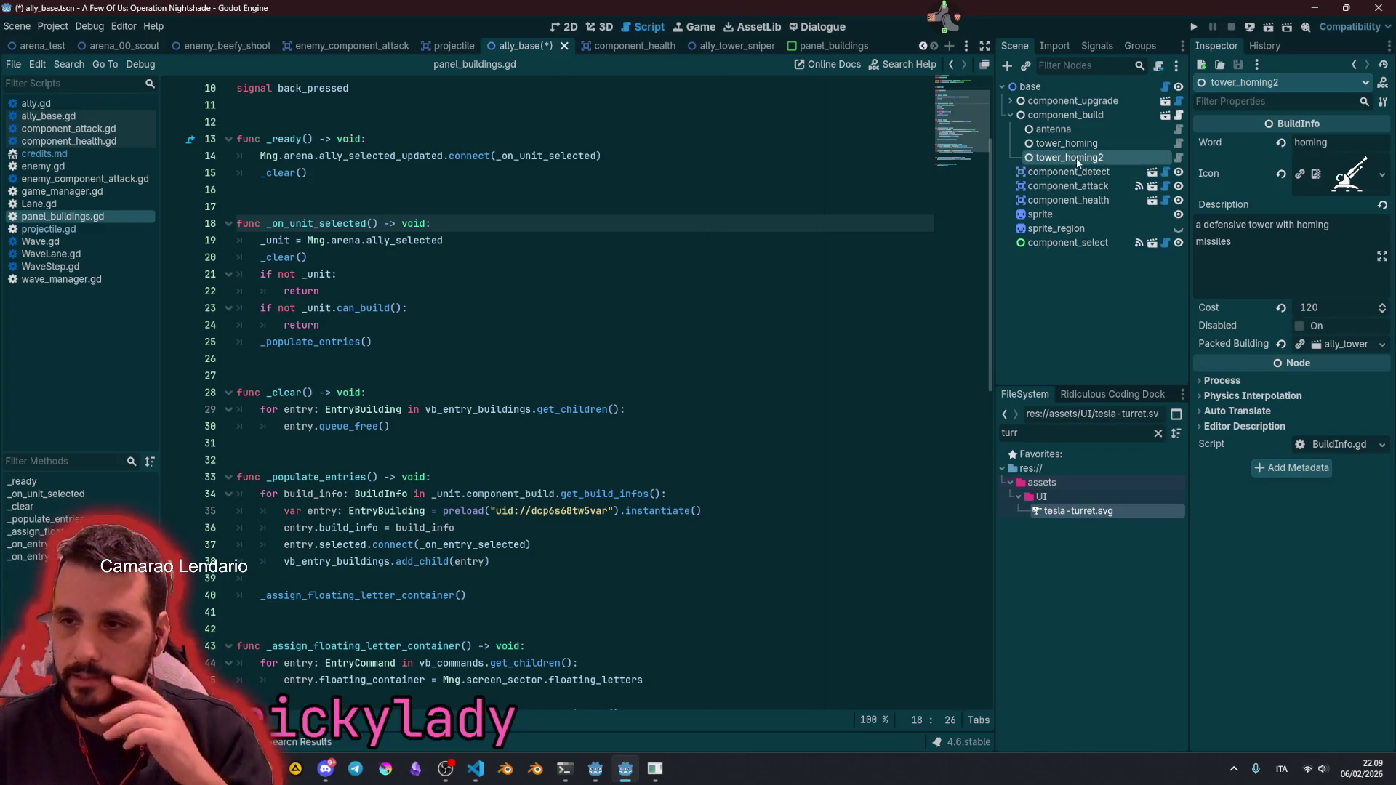
pyautogui.press('F2')
pyautogui.write('sniper')
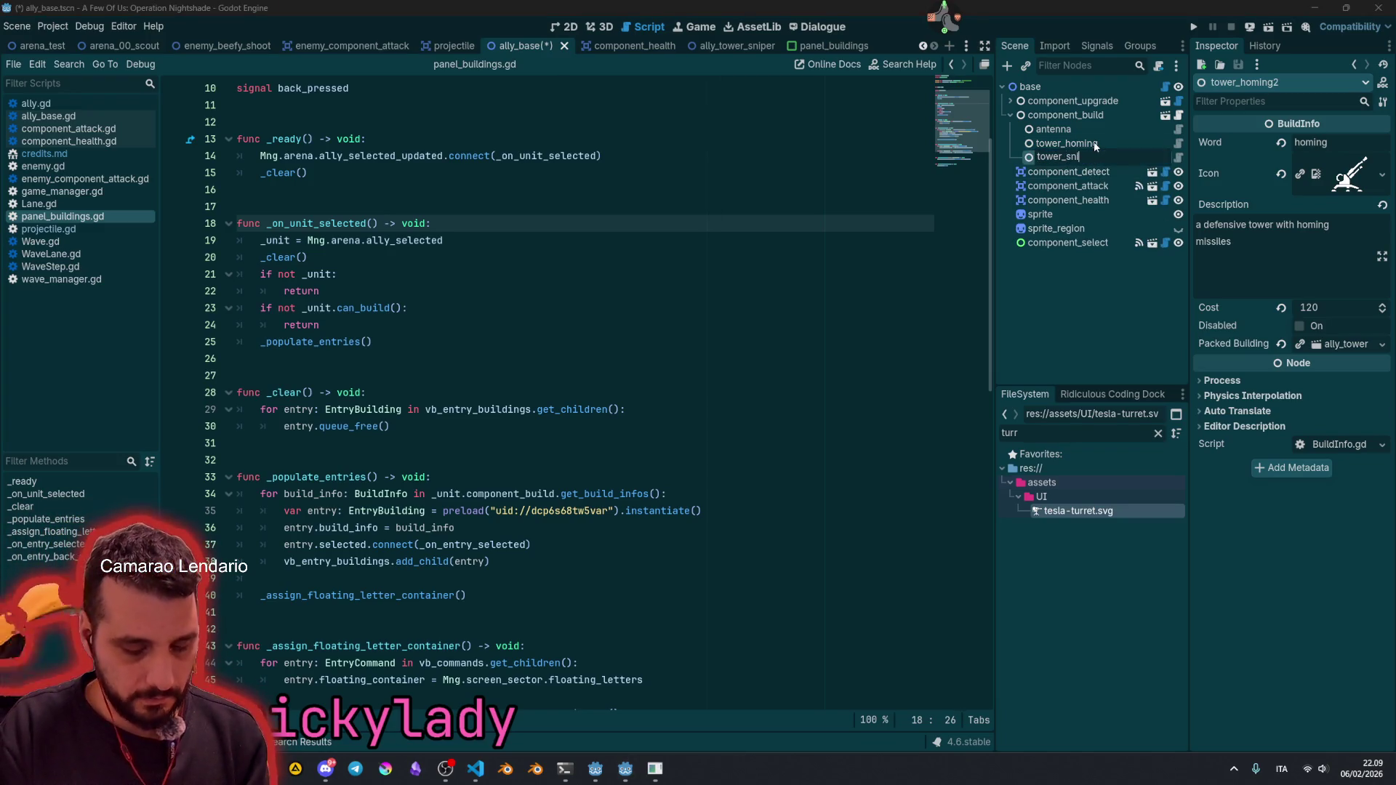
pyautogui.press('Return')
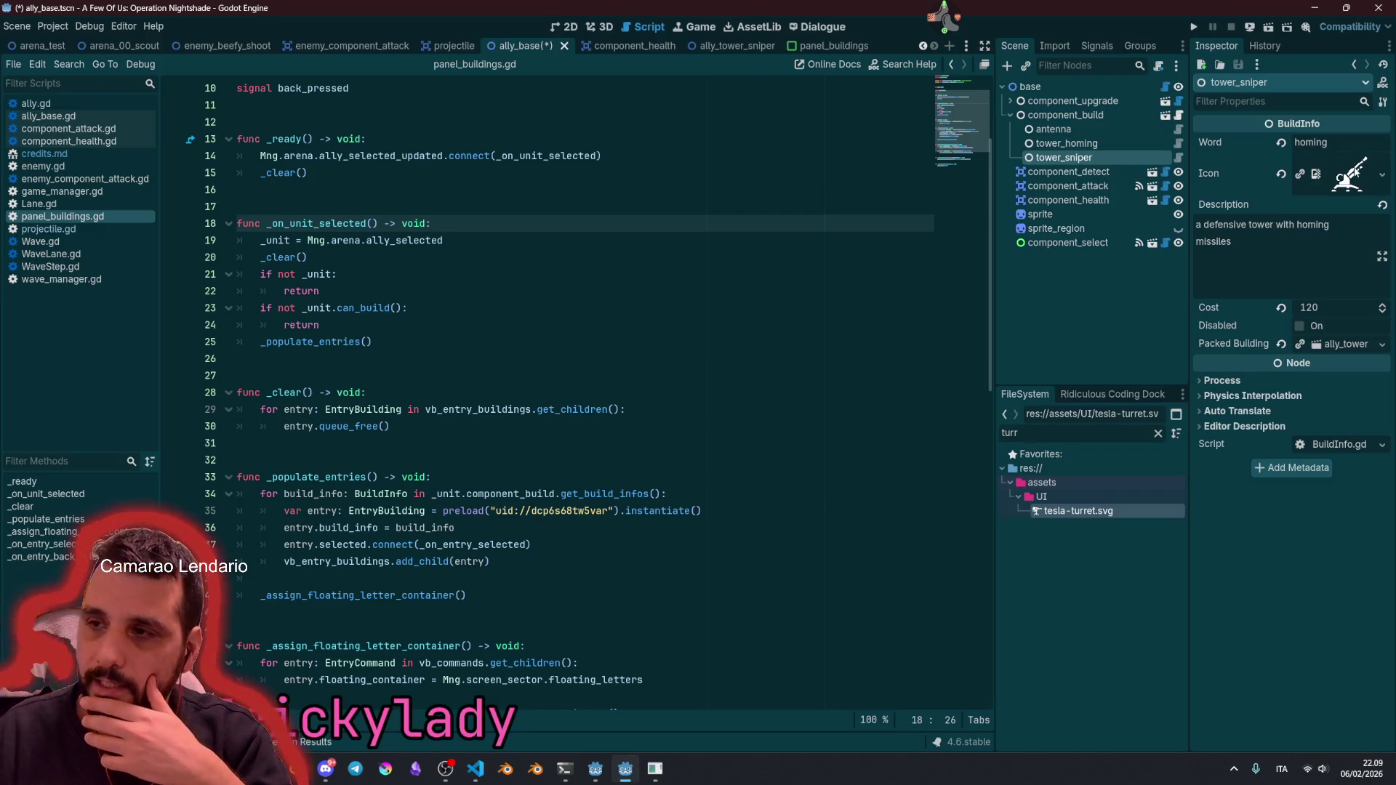
# Step: Give tower_sniper the tesla-turret icon, word sniper, and a high-range, high-power description
pyautogui.moveTo(1084, 511); pyautogui.dragTo(1366, 195)
pyautogui.write('sniper')
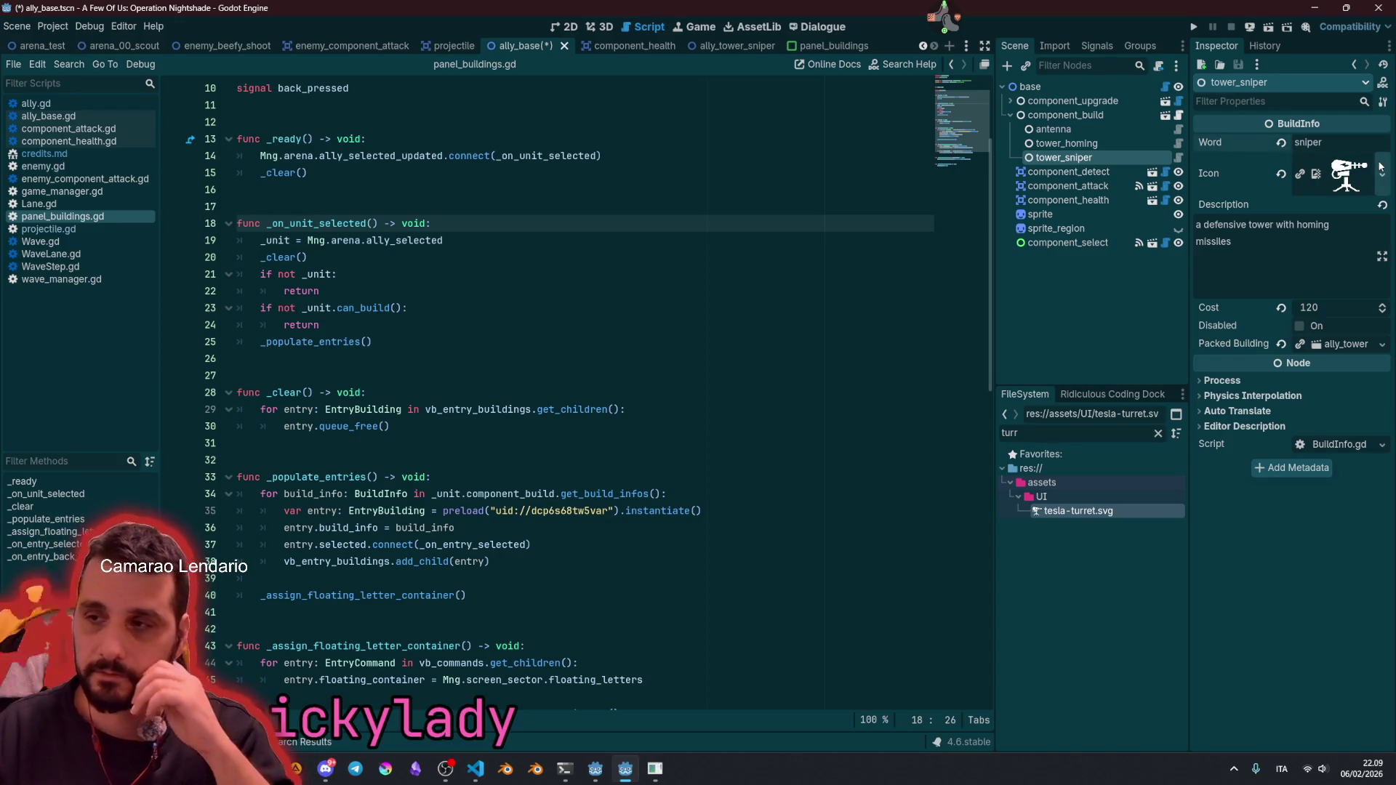
pyautogui.doubleClick(1308, 226)
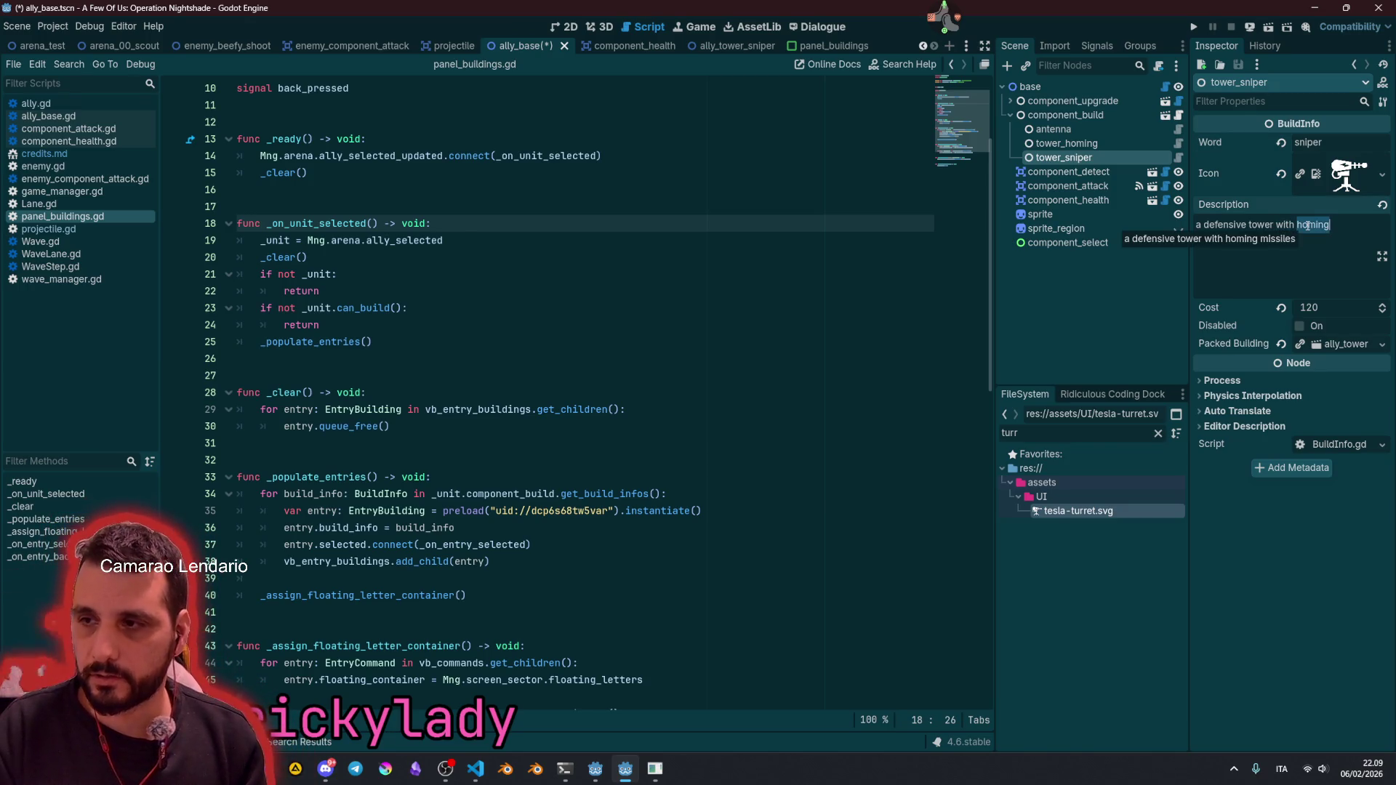
pyautogui.write('hig missiles')
pyautogui.hotkey('shift', 'End')
pyautogui.write('range, ')
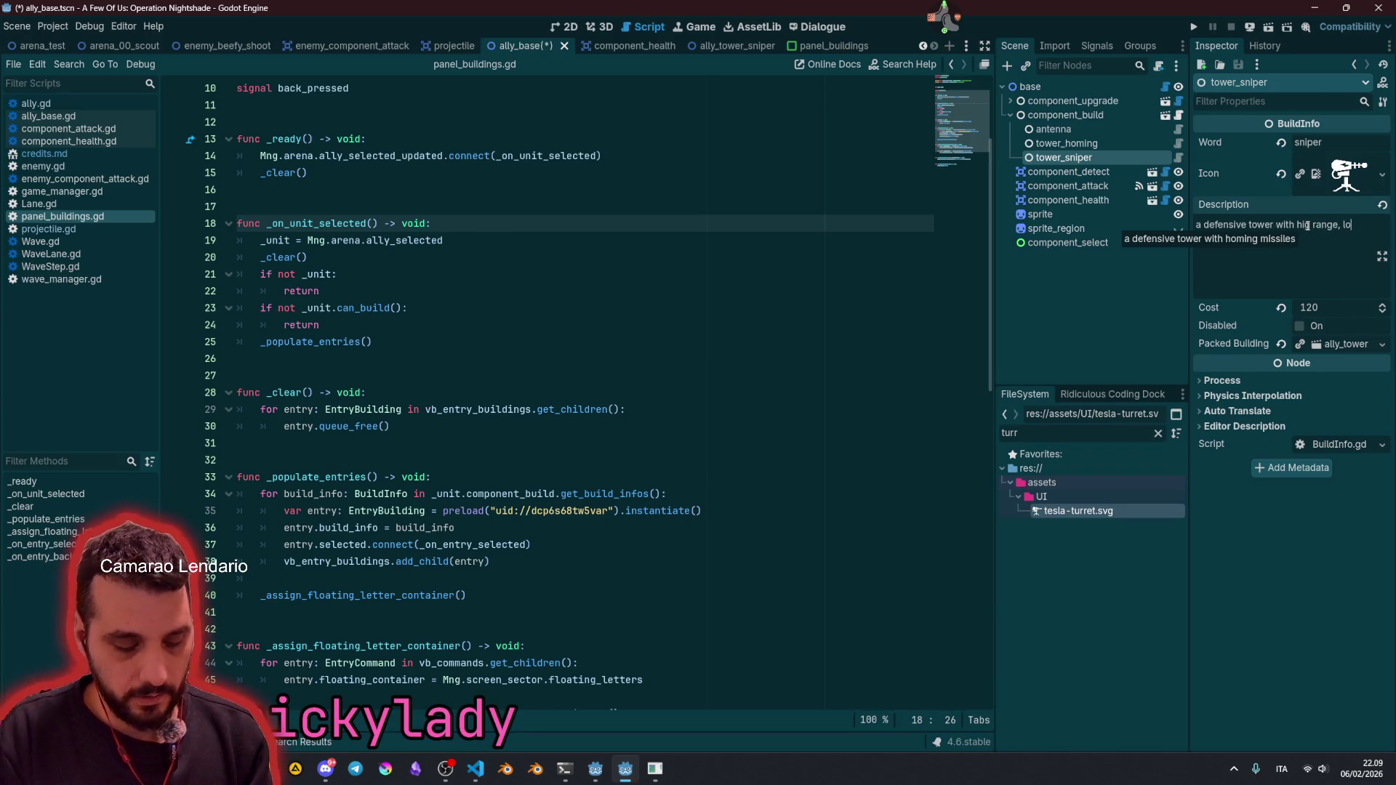
pyautogui.write('low')
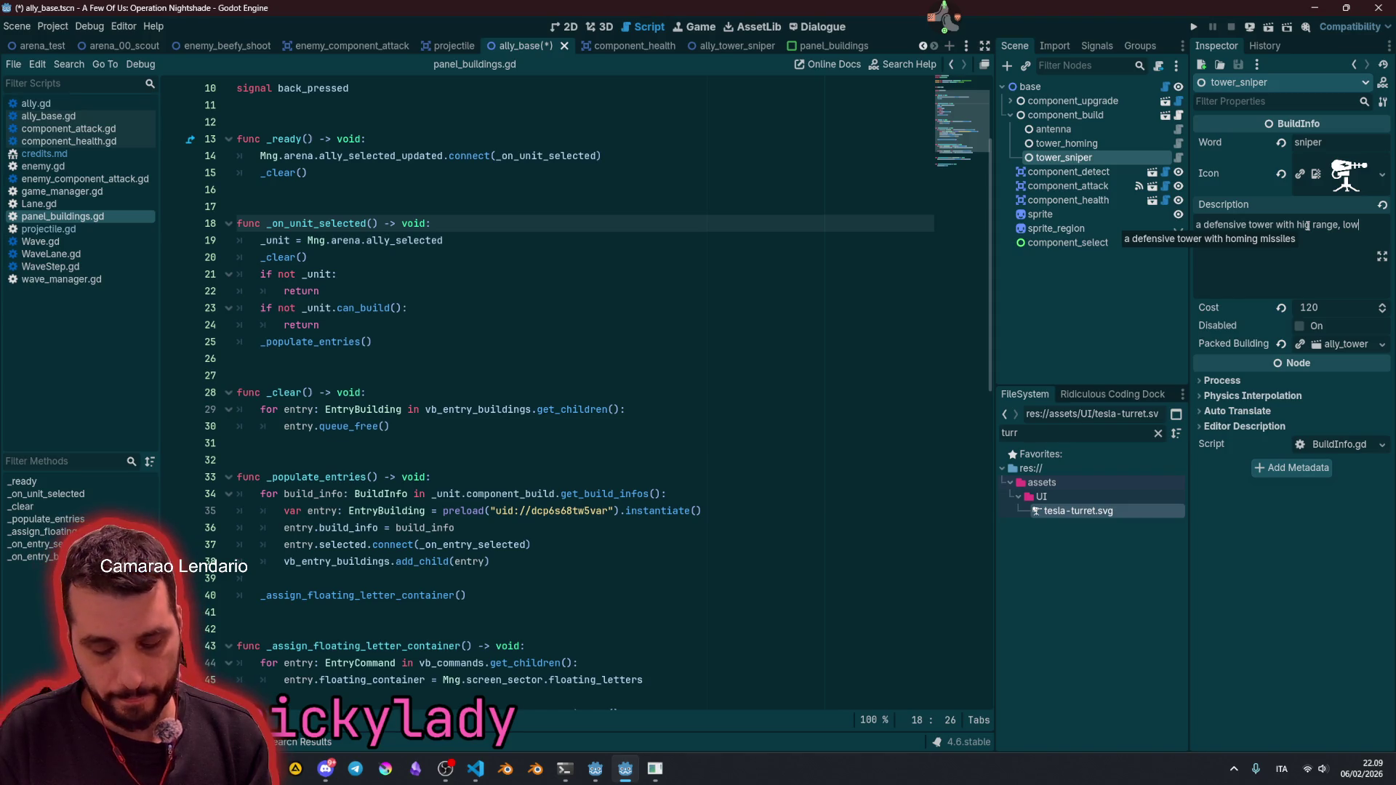
pyautogui.hotkey('ctrl', 'shift', 'Left')
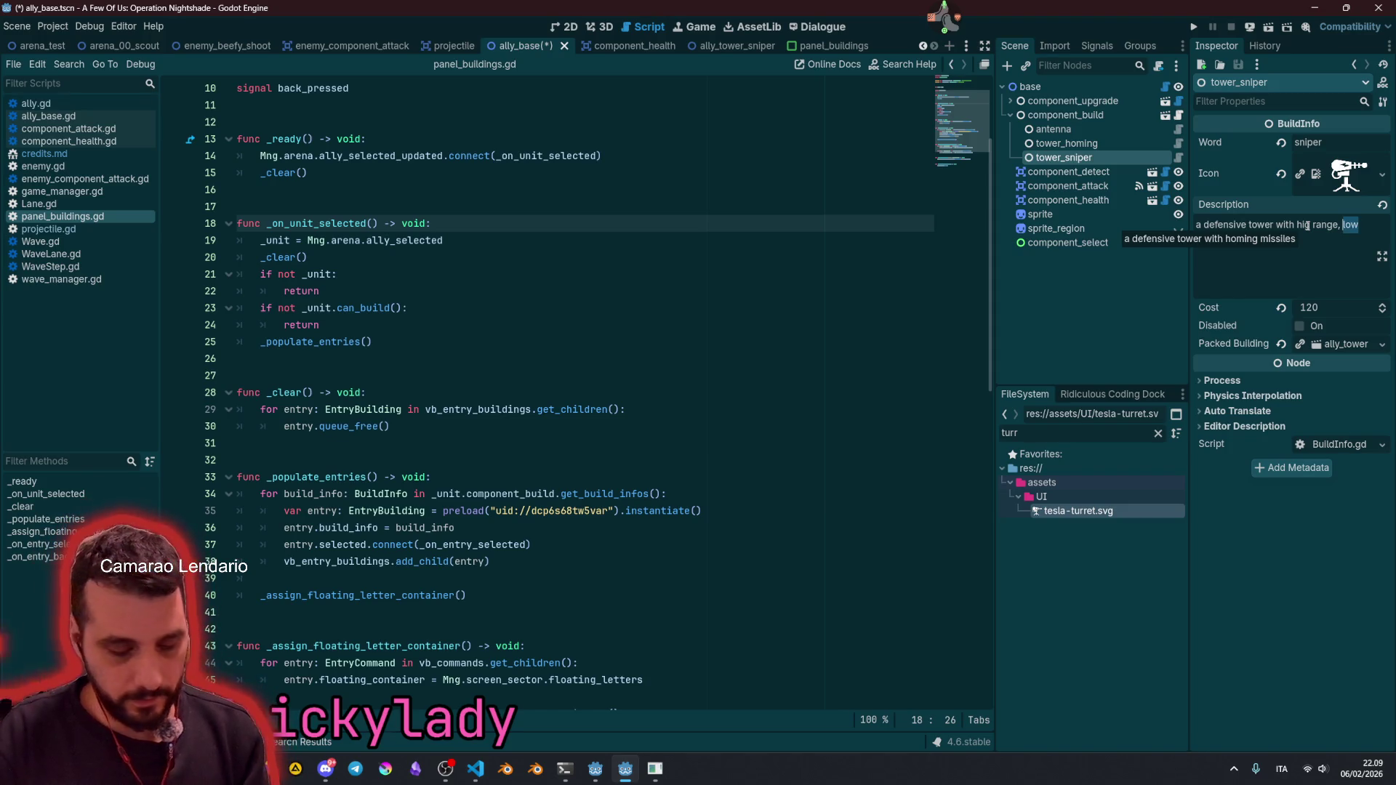
pyautogui.write('high ')
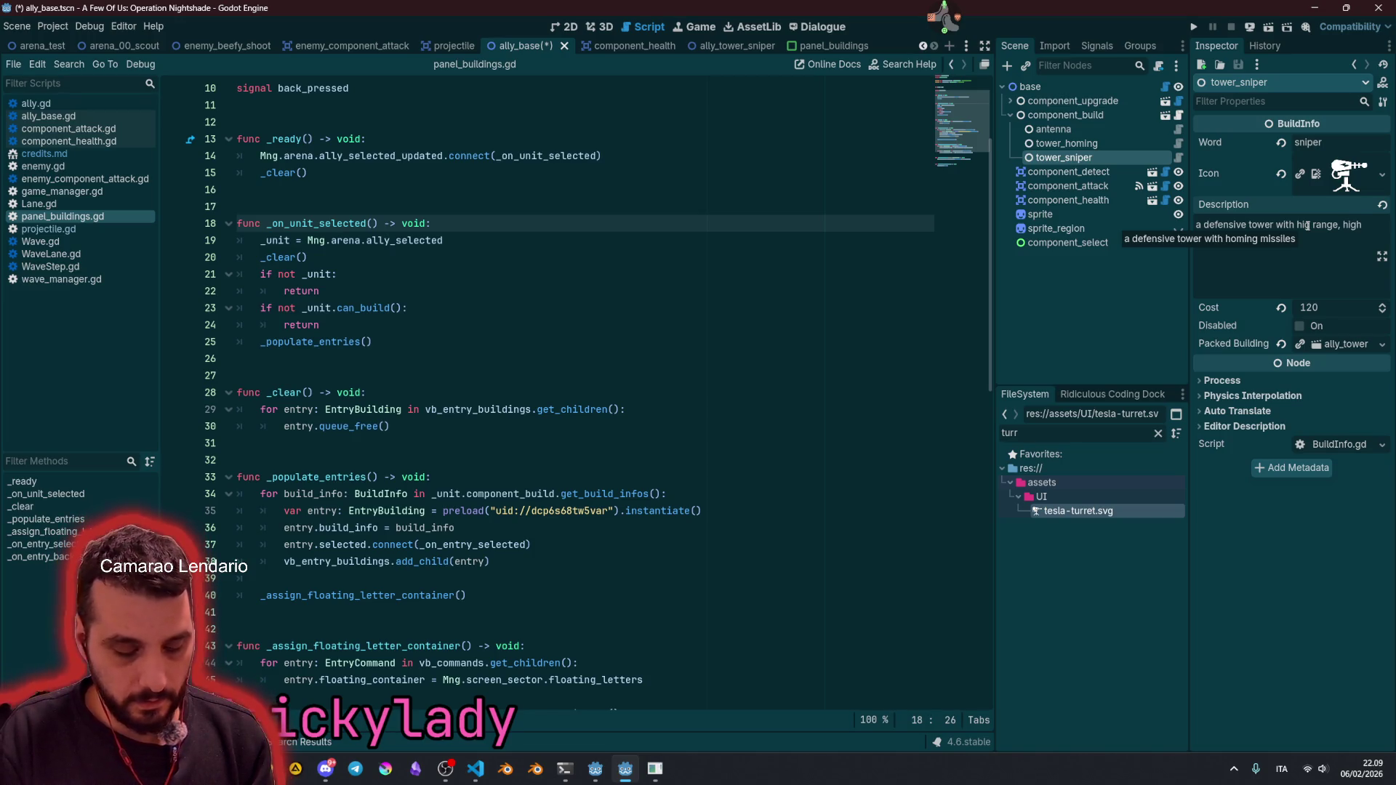
pyautogui.write('missiles')
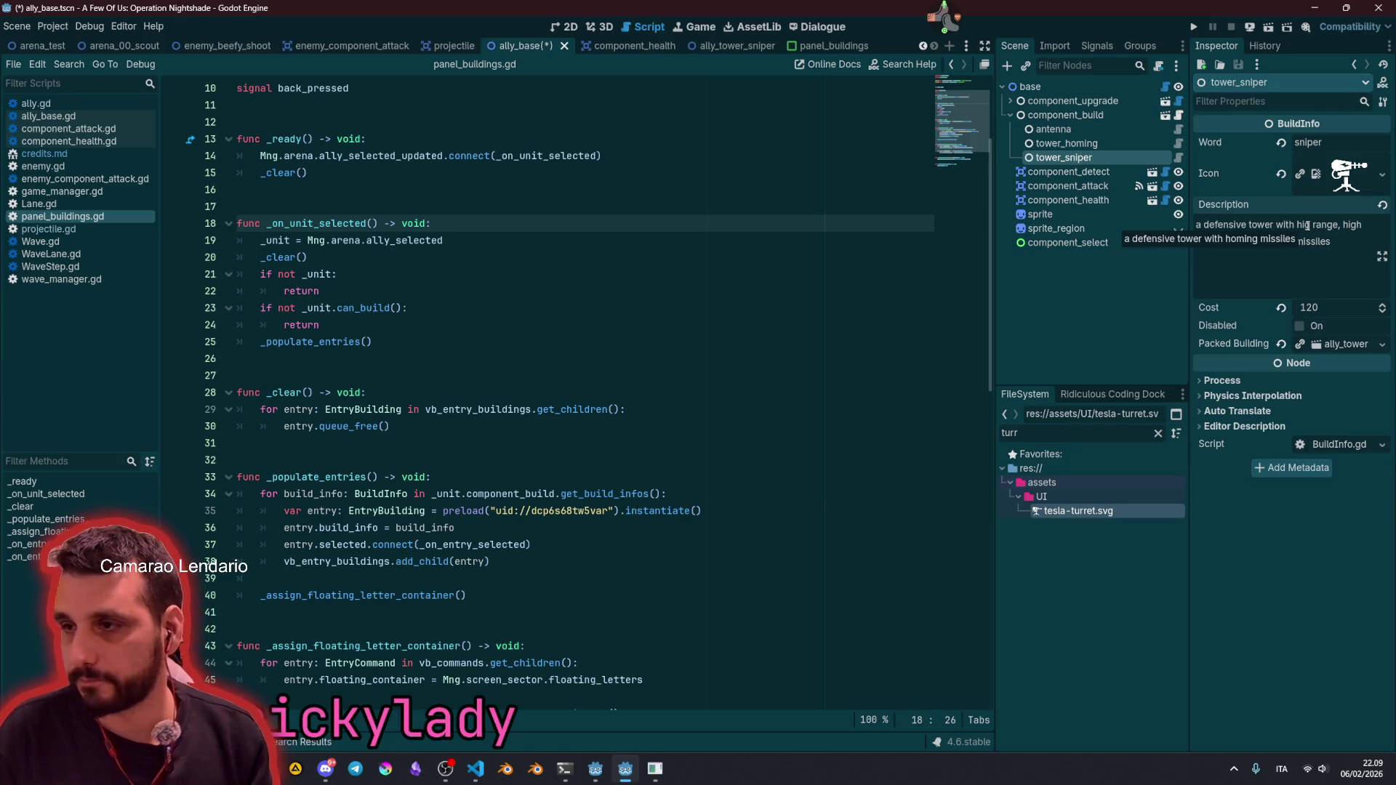
pyautogui.hotkey('shift', 'End')
pyautogui.press('Delete')
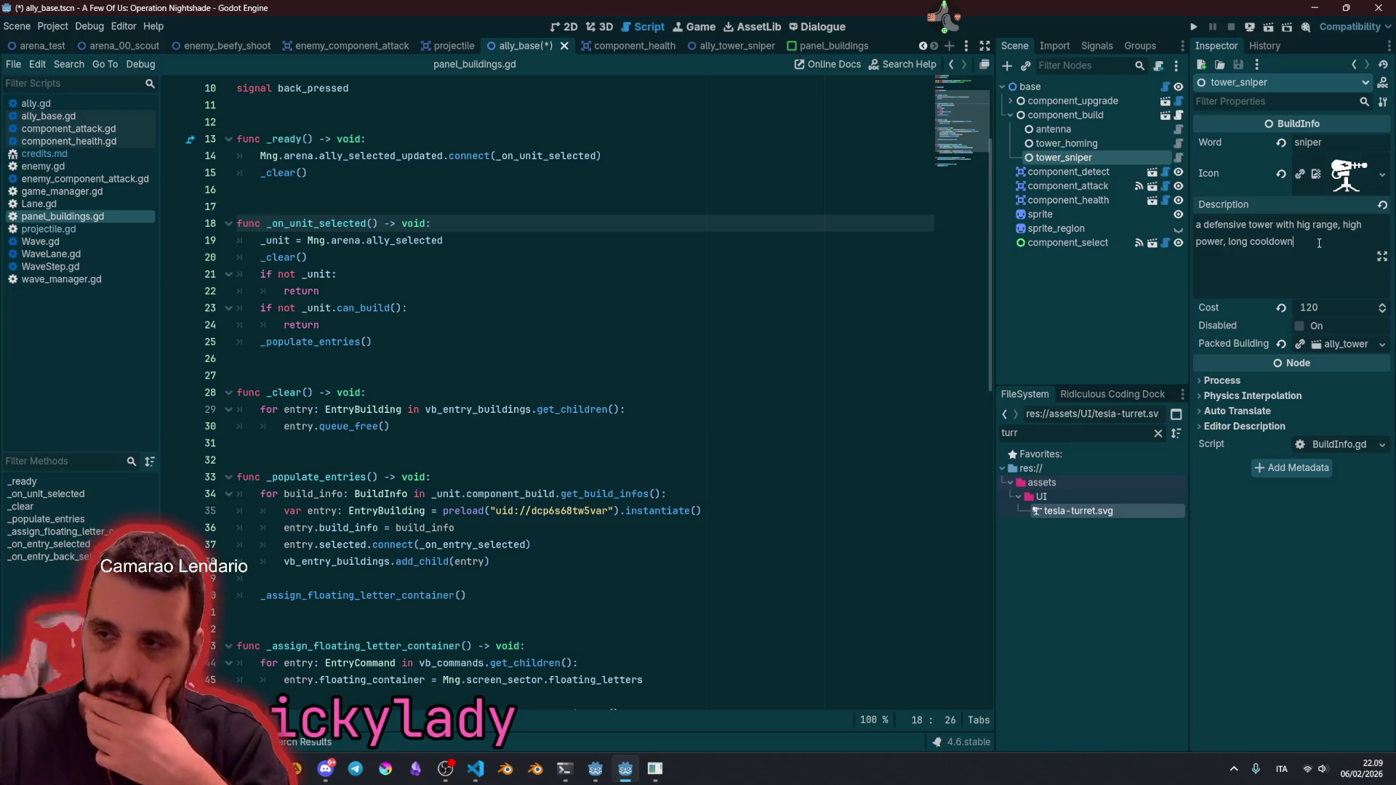
pyautogui.write('h')
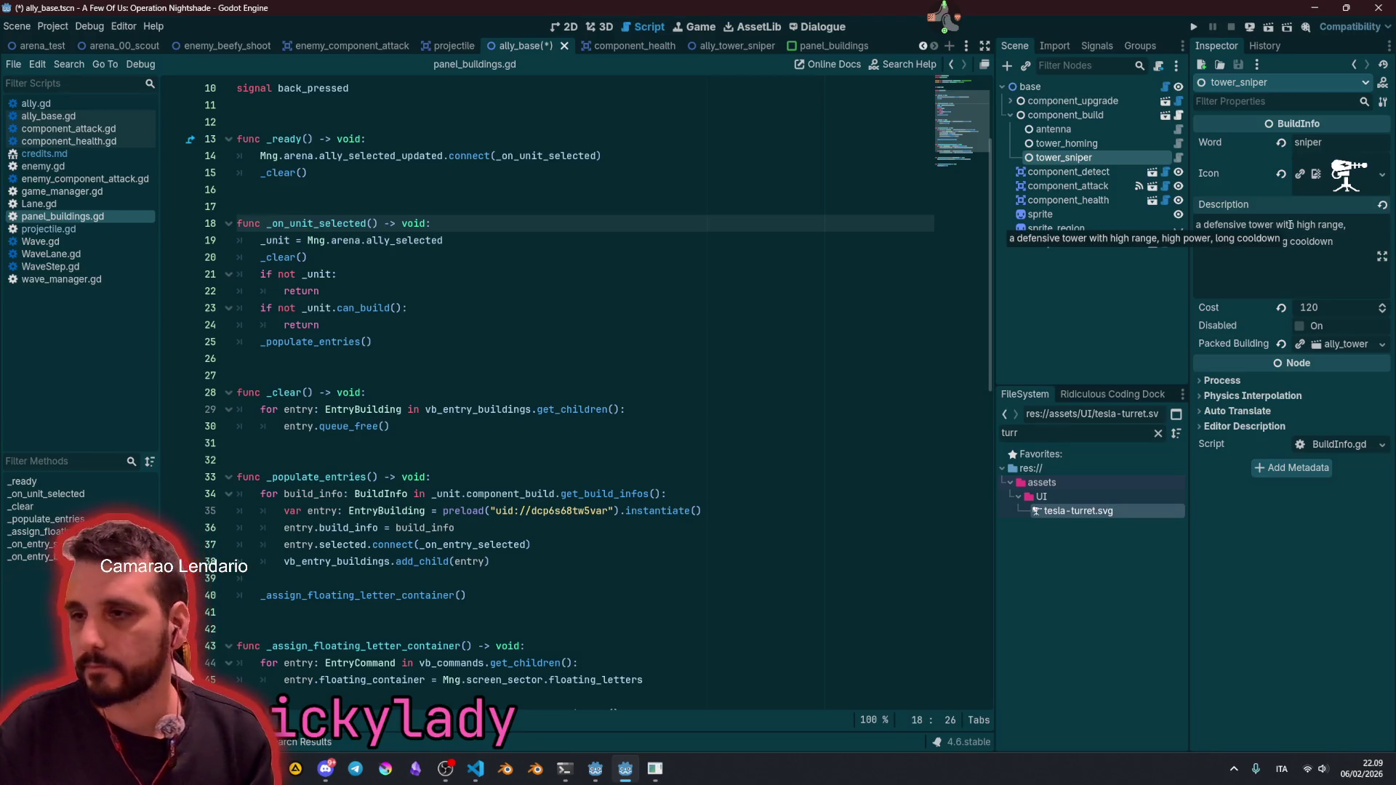
pyautogui.write('and')
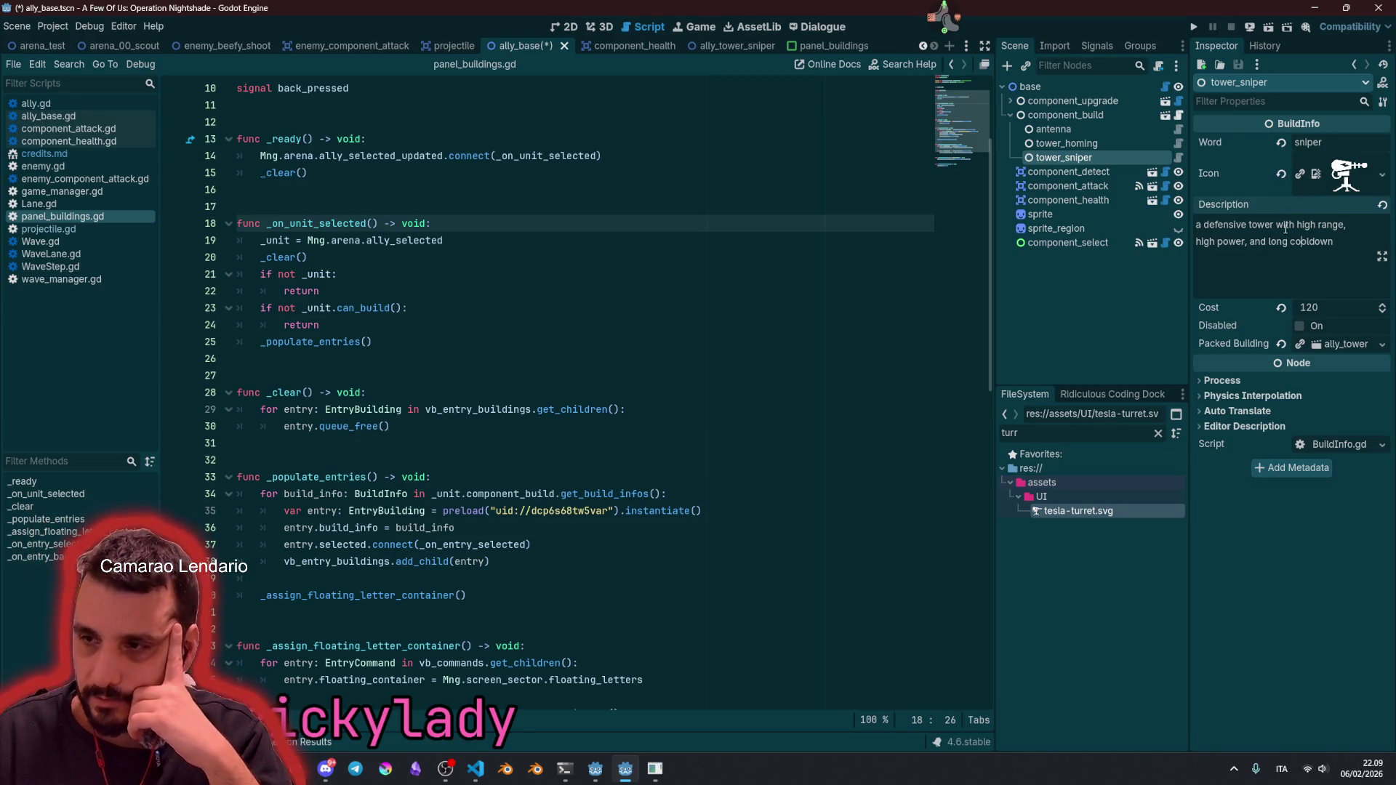
# Step: Set the tower_sniper build cost to 220
pyautogui.click(1323, 308)
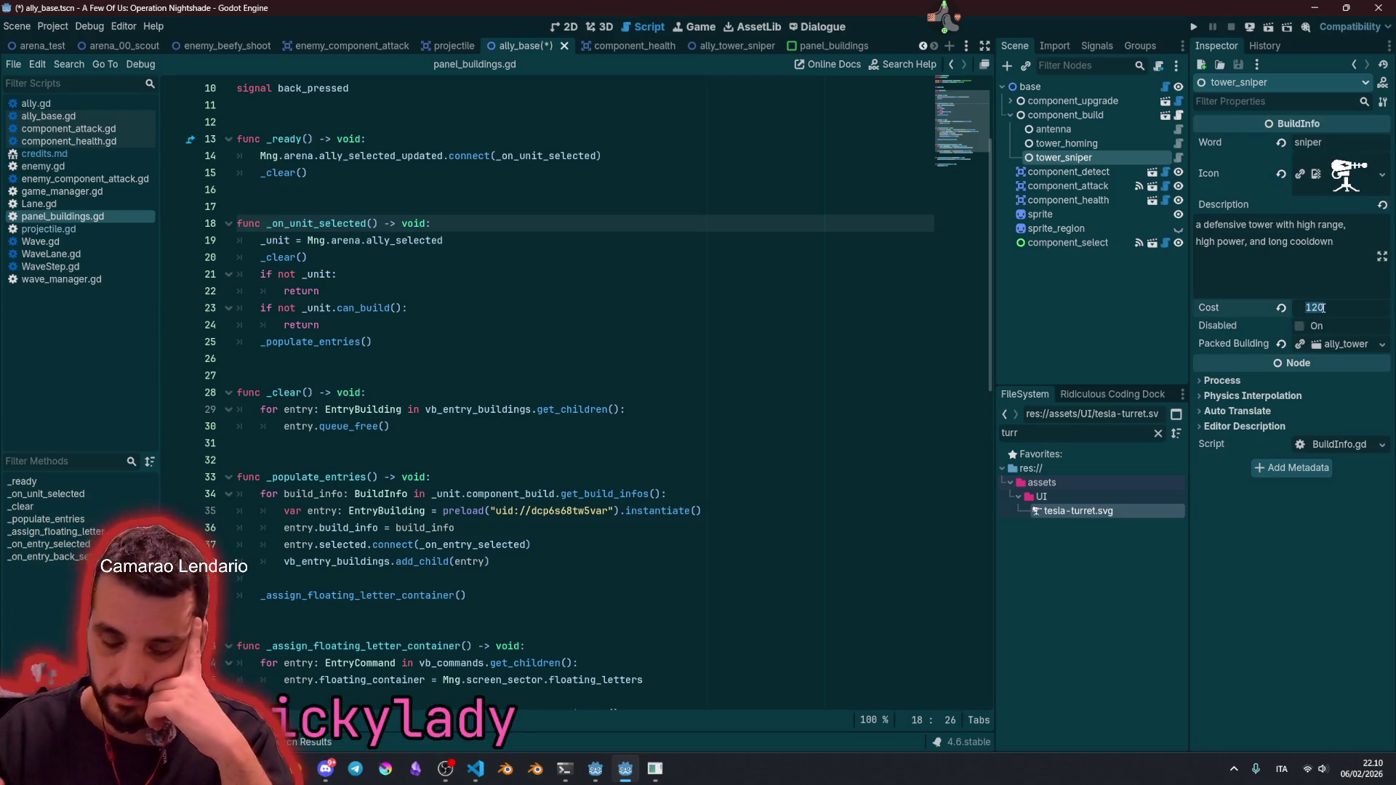
pyautogui.write('220')
pyautogui.press('Return')
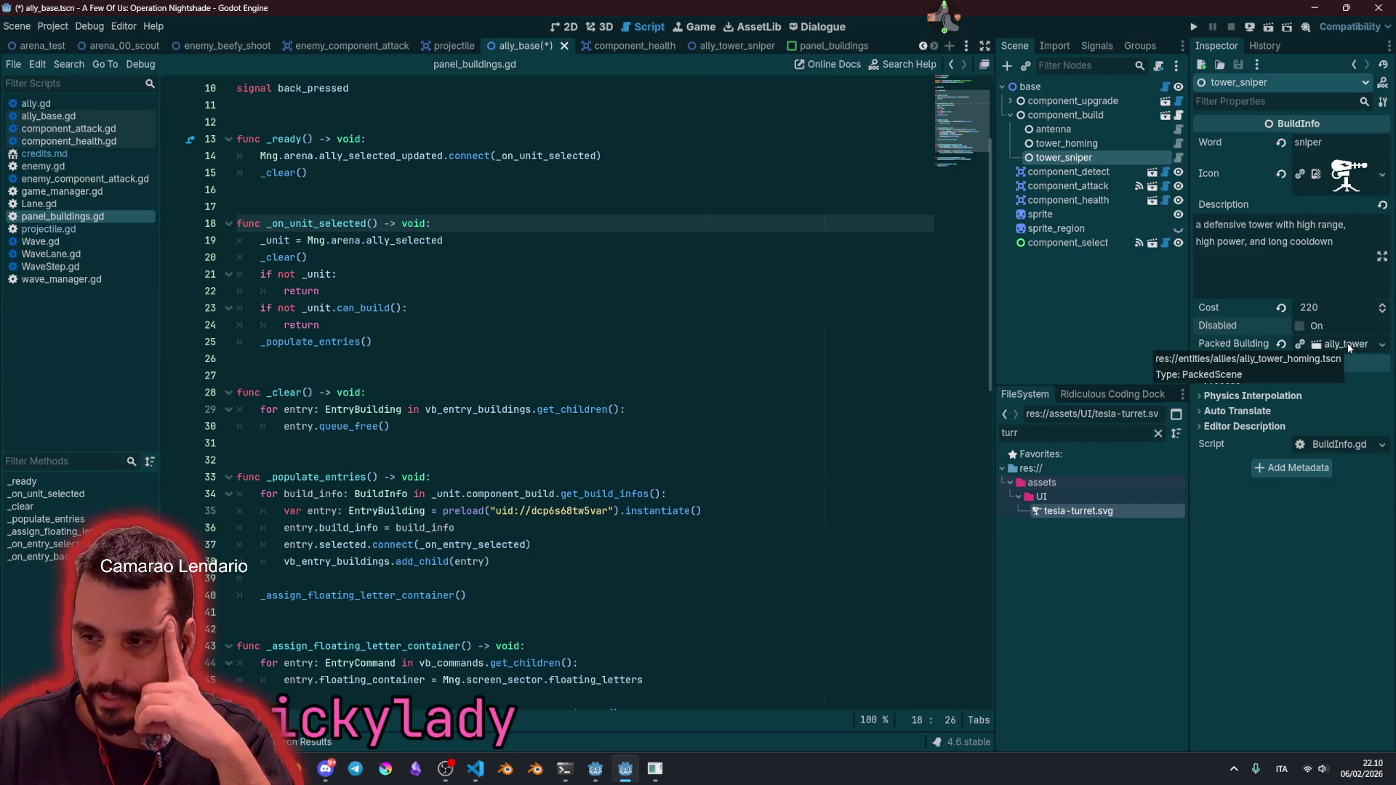
pyautogui.doubleClick(1061, 436)
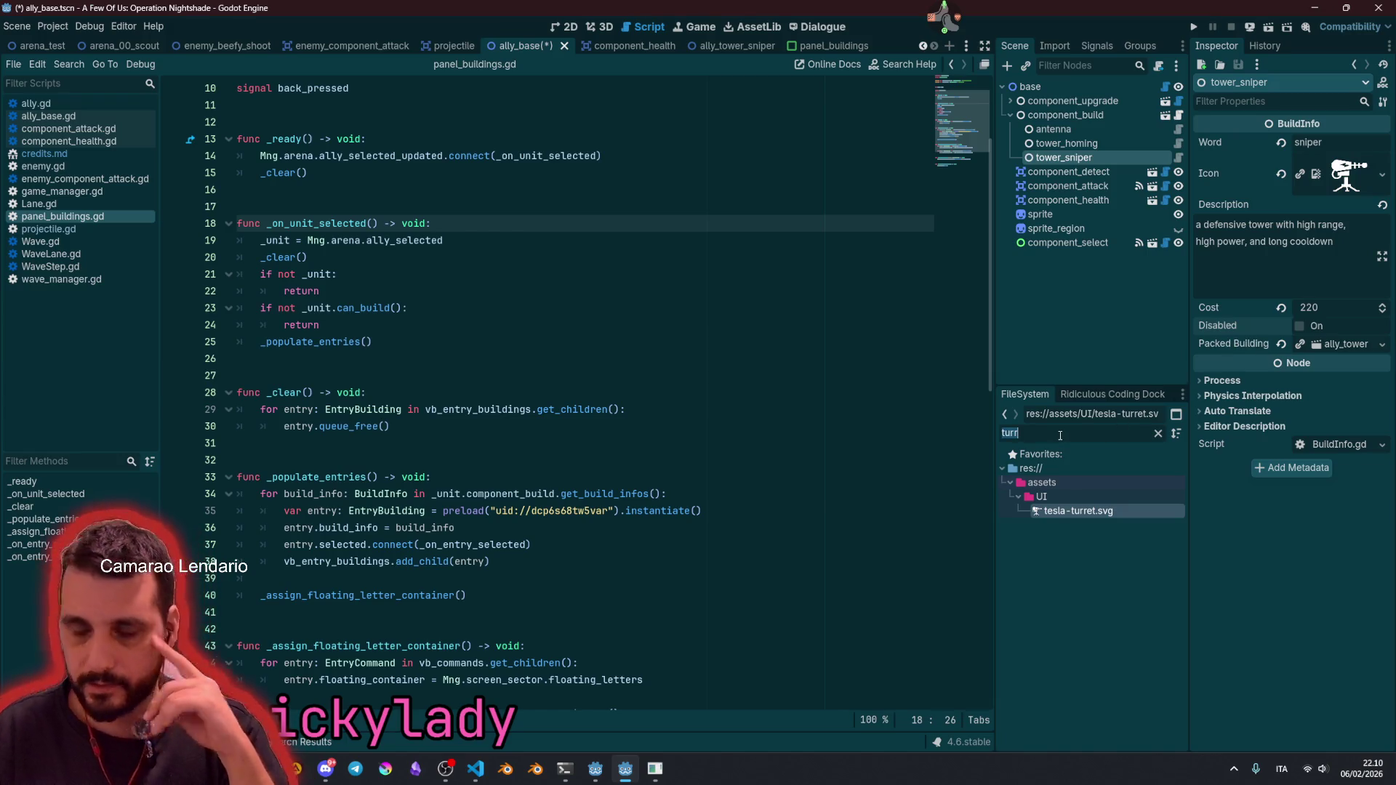
# Step: Make ally_tower_sniper.tscn the packed building scene for the sniper entry
pyautogui.write('turr')
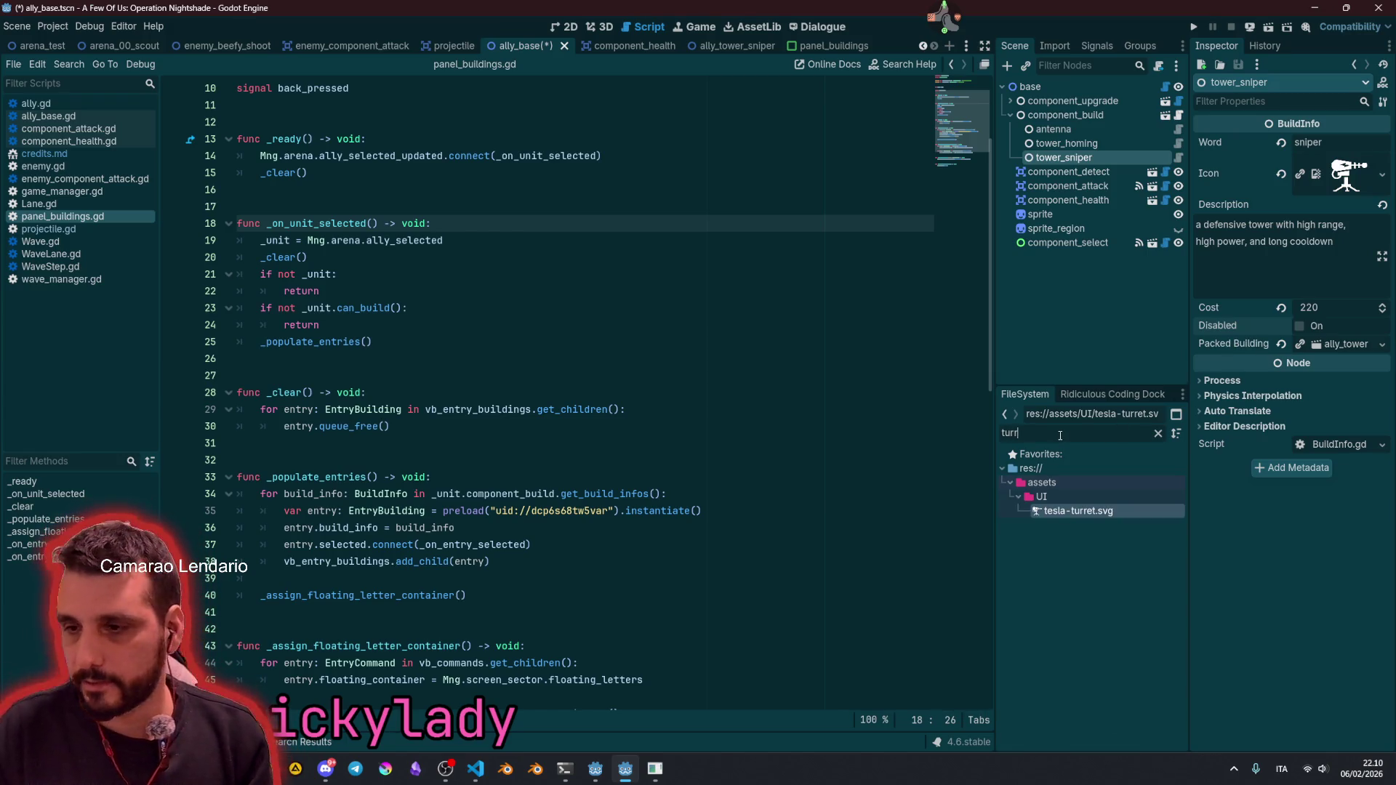
pyautogui.press('BackSpace')
pyautogui.press('BackSpace')
pyautogui.press('BackSpace')
pyautogui.write('sni')
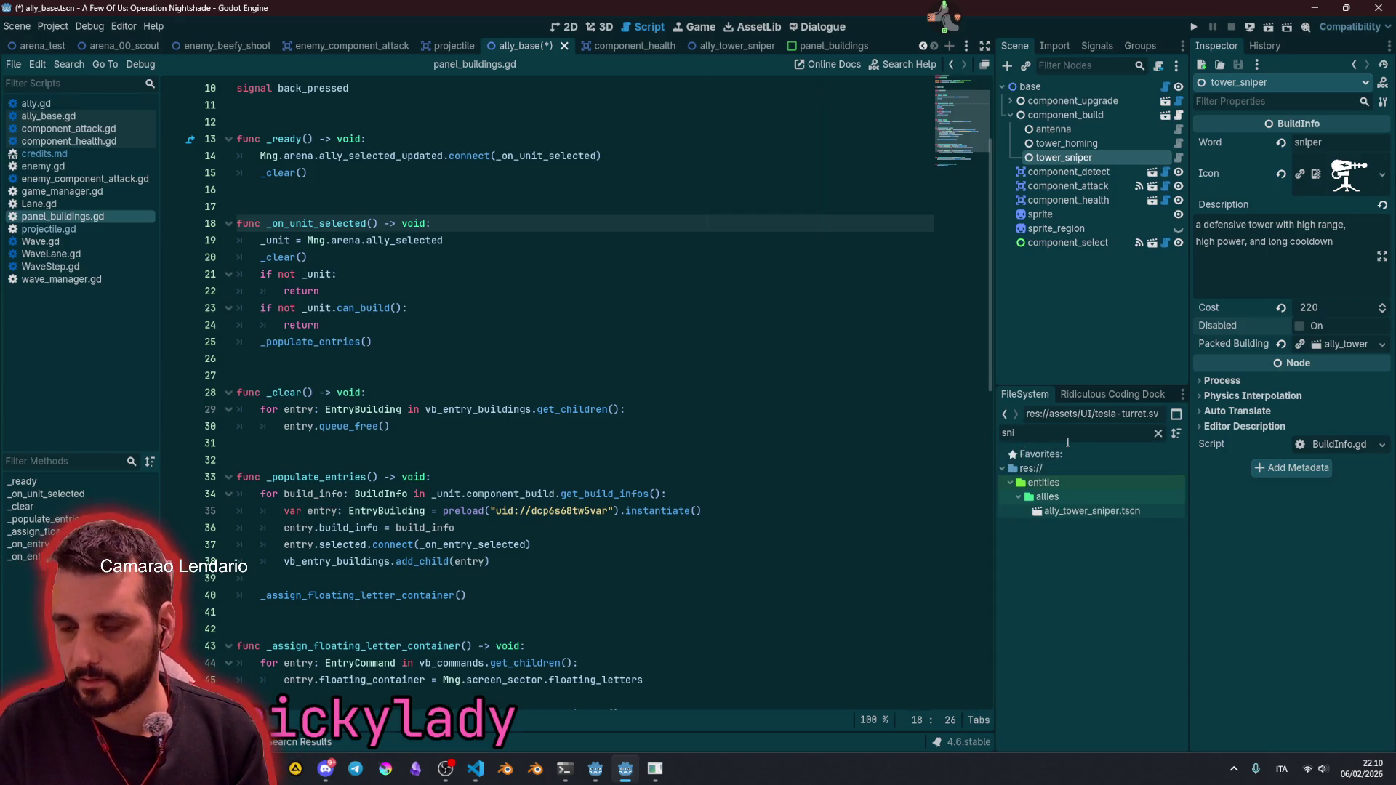
pyautogui.click(1089, 512)
pyautogui.moveTo(1058, 515); pyautogui.dragTo(1345, 339)
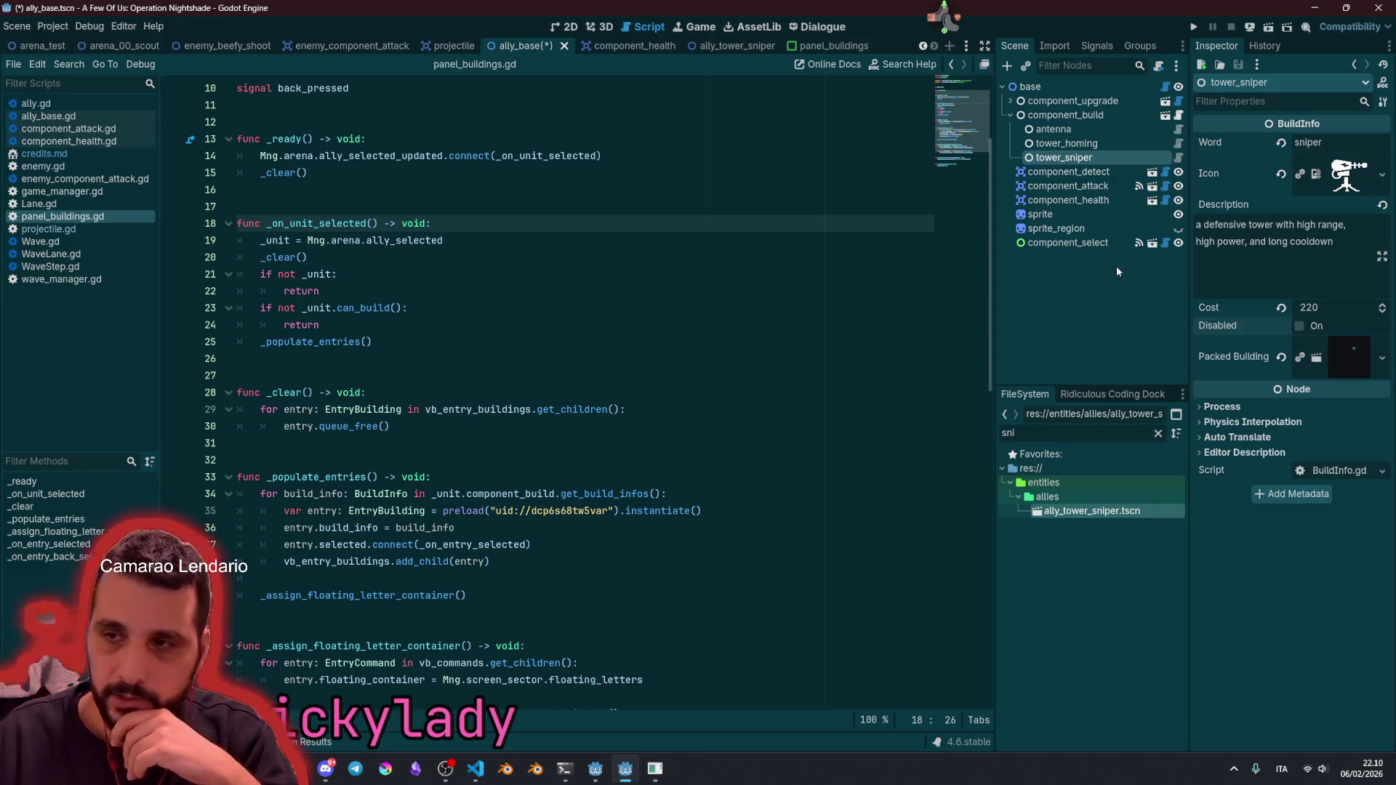
# Step: Save the ally_base scene with Ctrl+S and launch the game with F5
pyautogui.click(1309, 307)
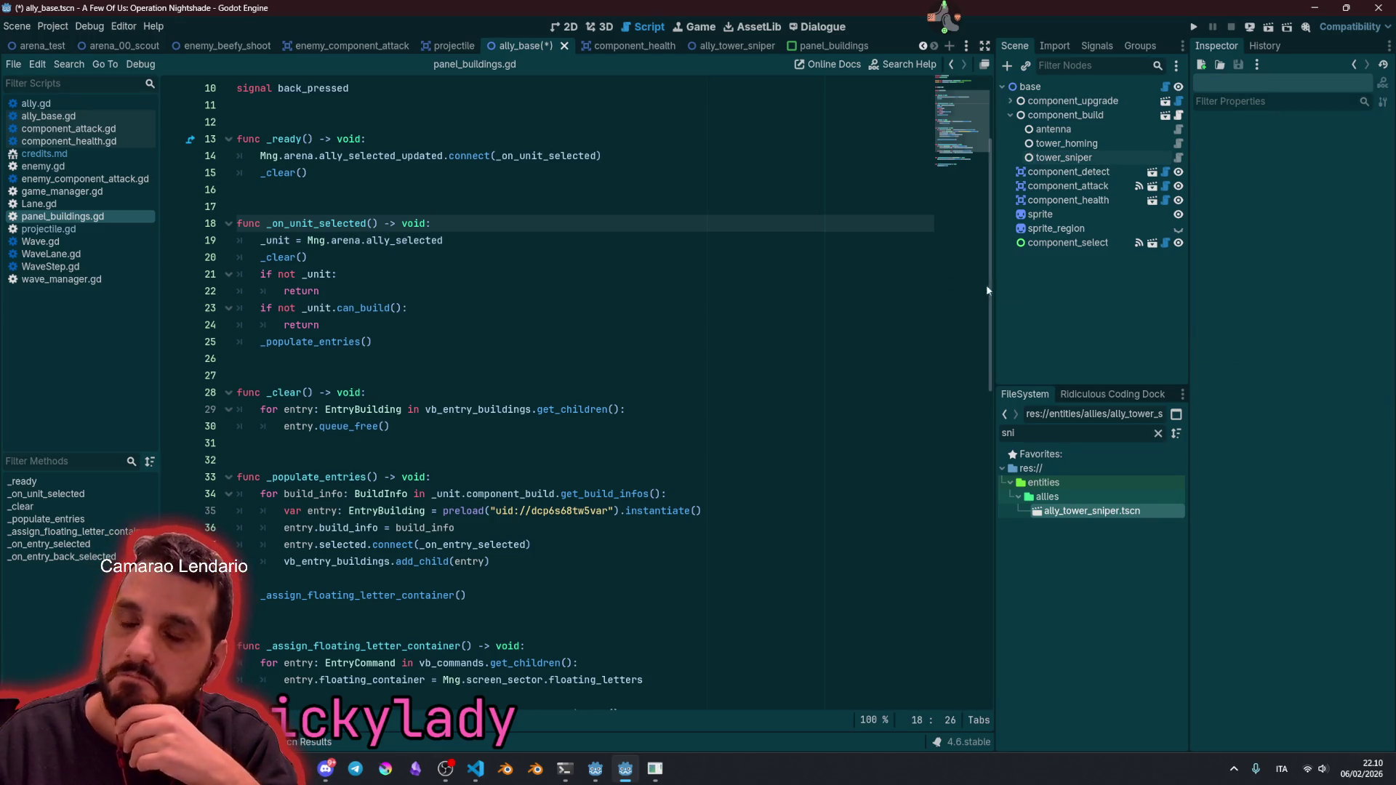
pyautogui.click(691, 151)
pyautogui.hotkey('ctrl', 's')
pyautogui.click(625, 220)
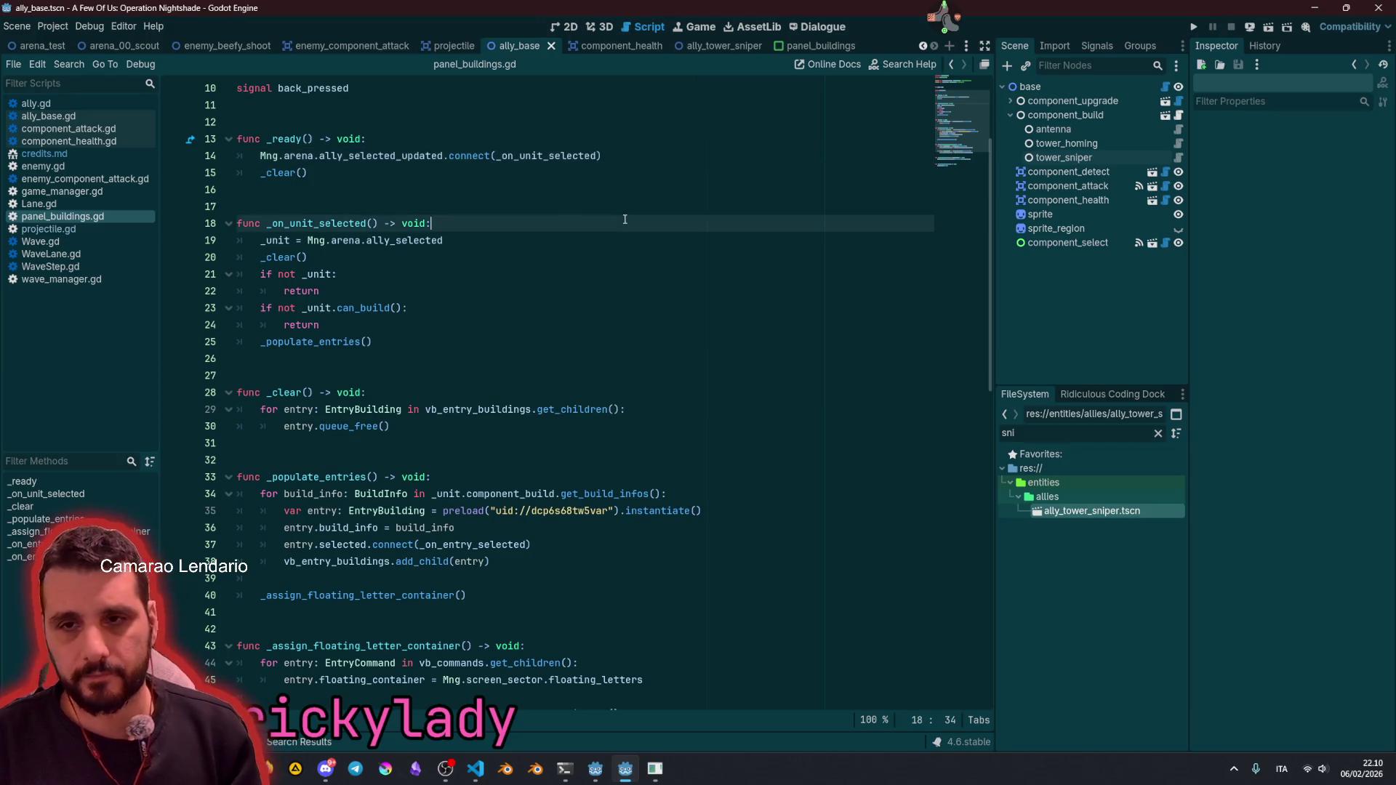
pyautogui.press('F5')
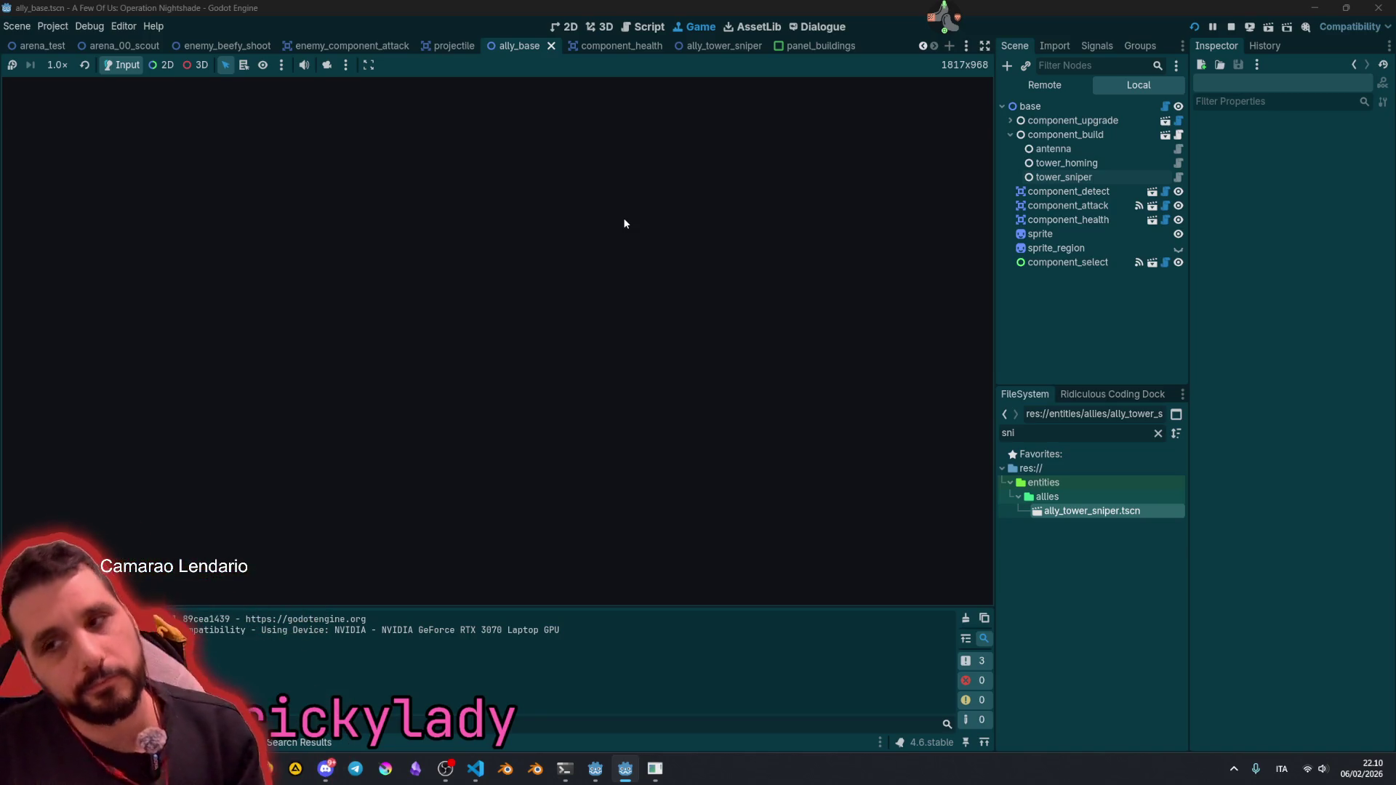
# Step: Start the game, build sniper towers from the base in lower-left grid cells, then stop it
pyautogui.write('start')
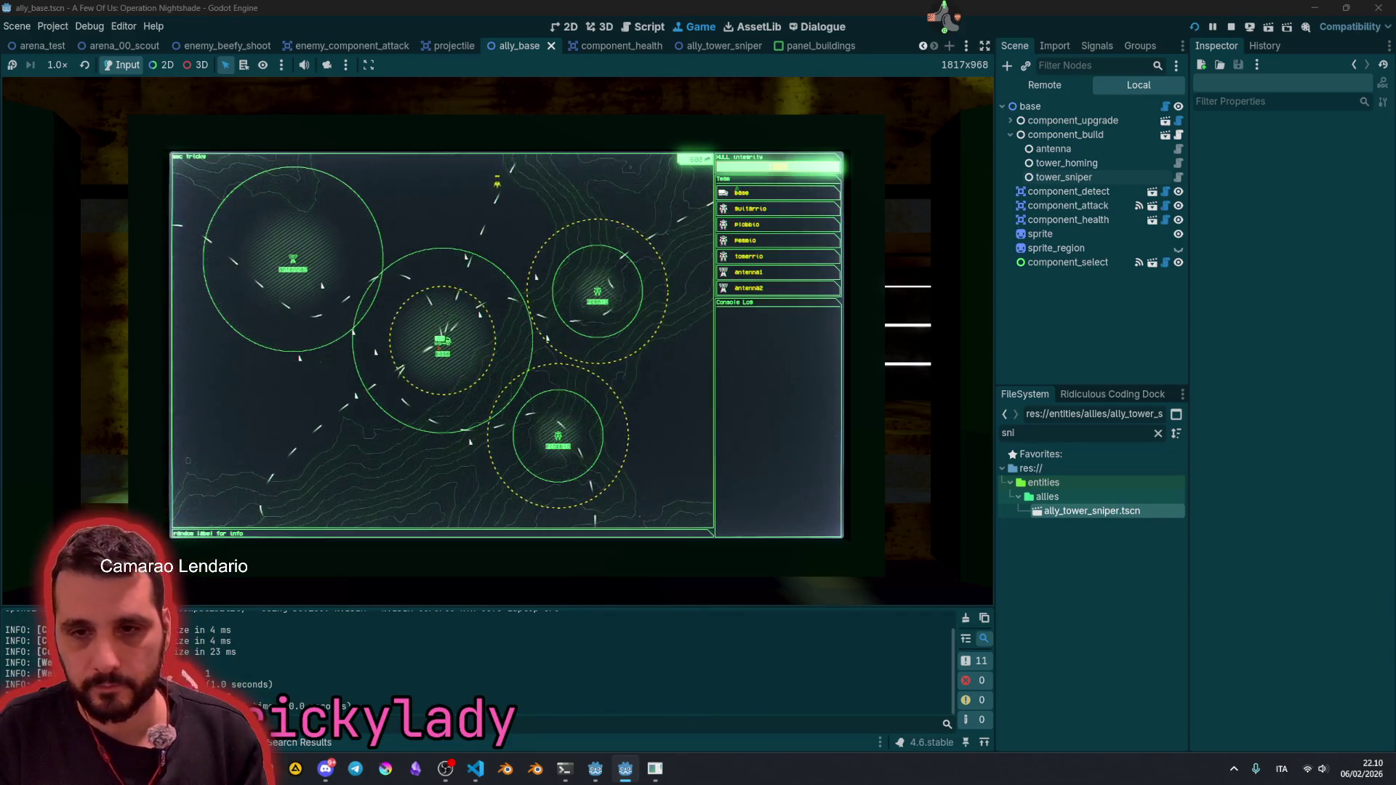
pyautogui.click(737, 192)
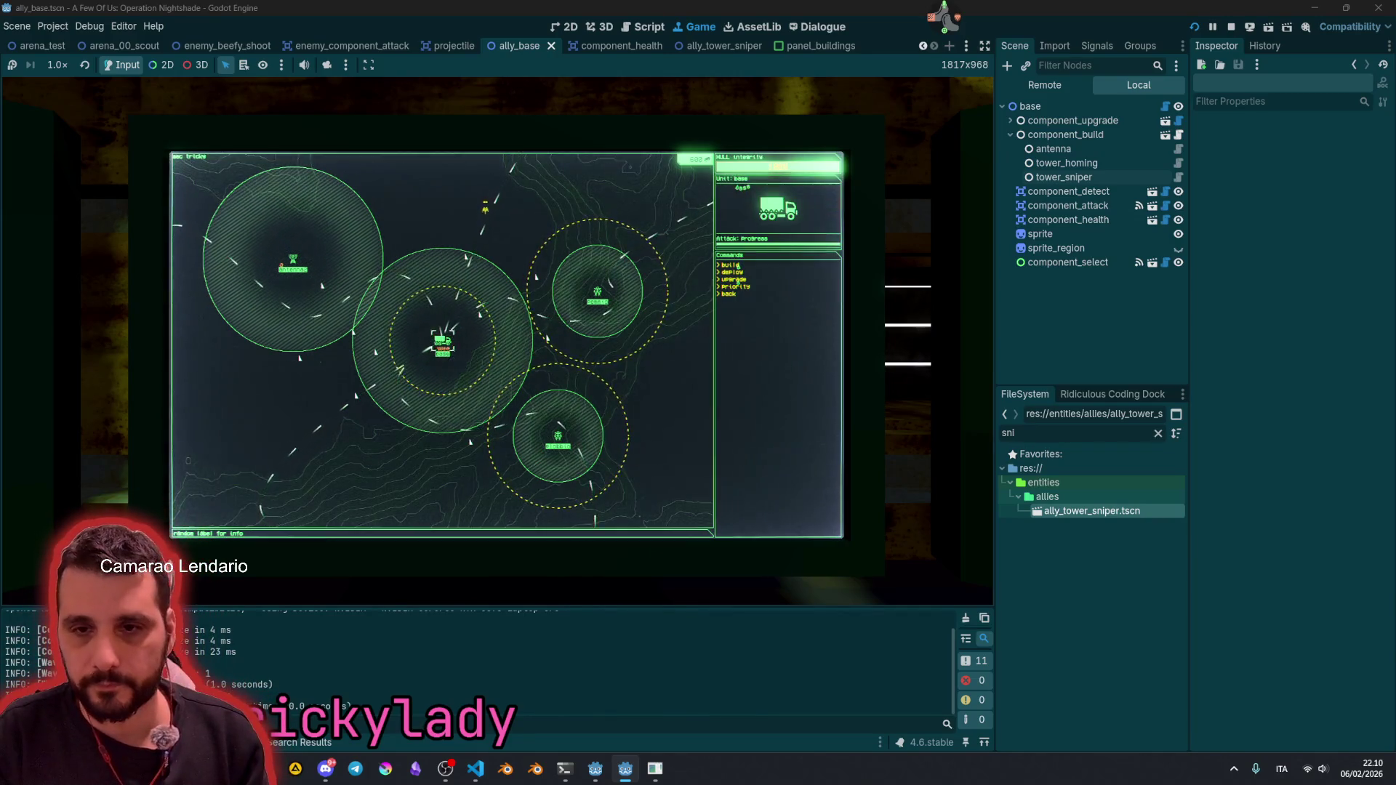
pyautogui.click(737, 267)
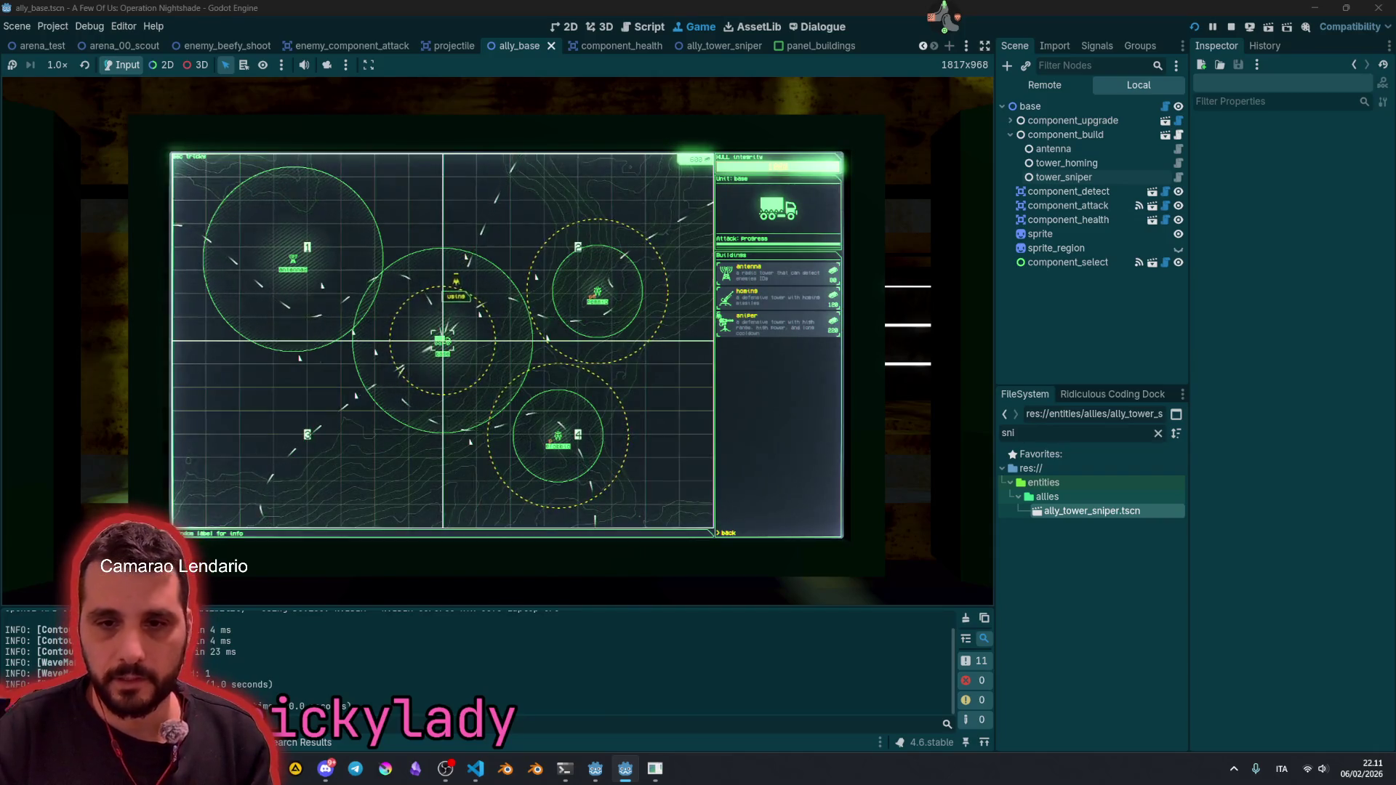
pyautogui.press('3')
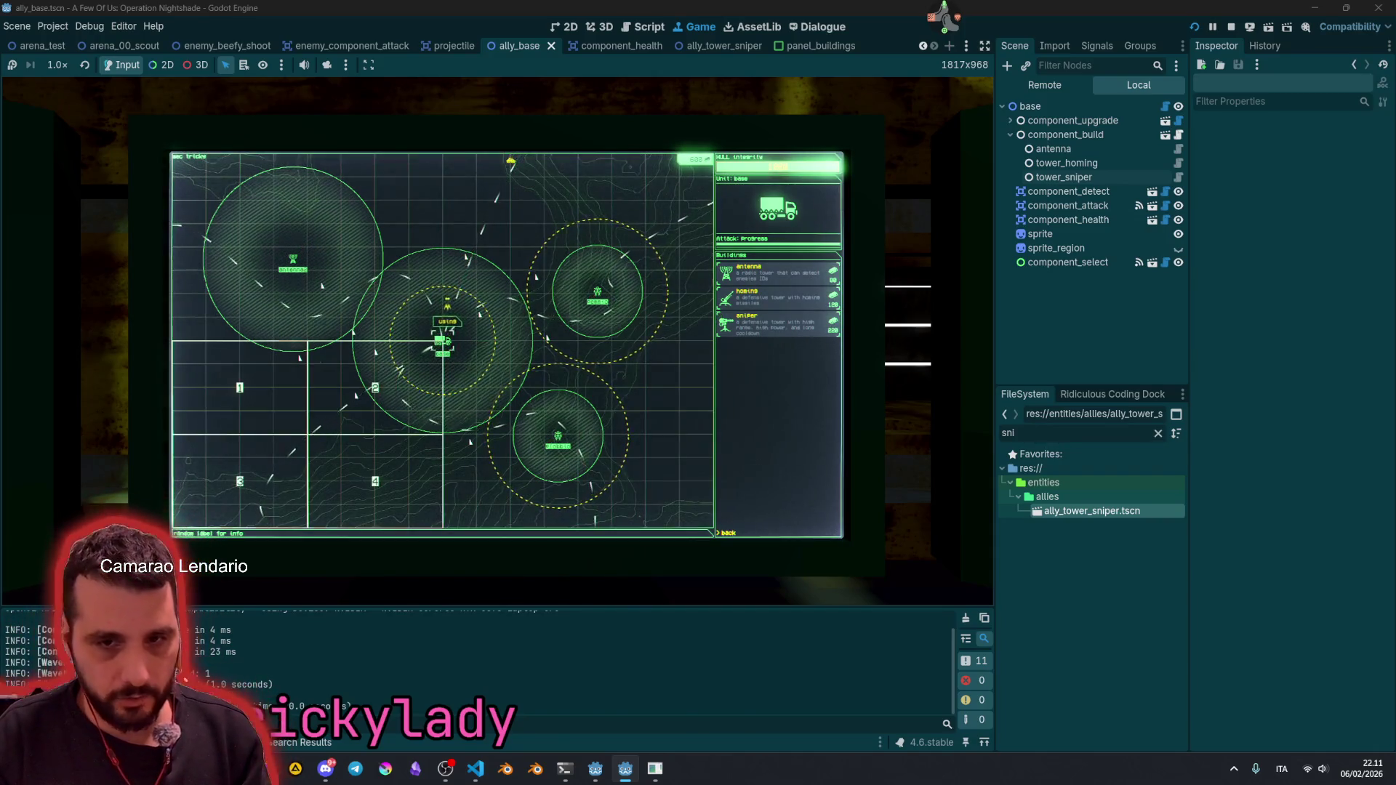
pyautogui.press('2')
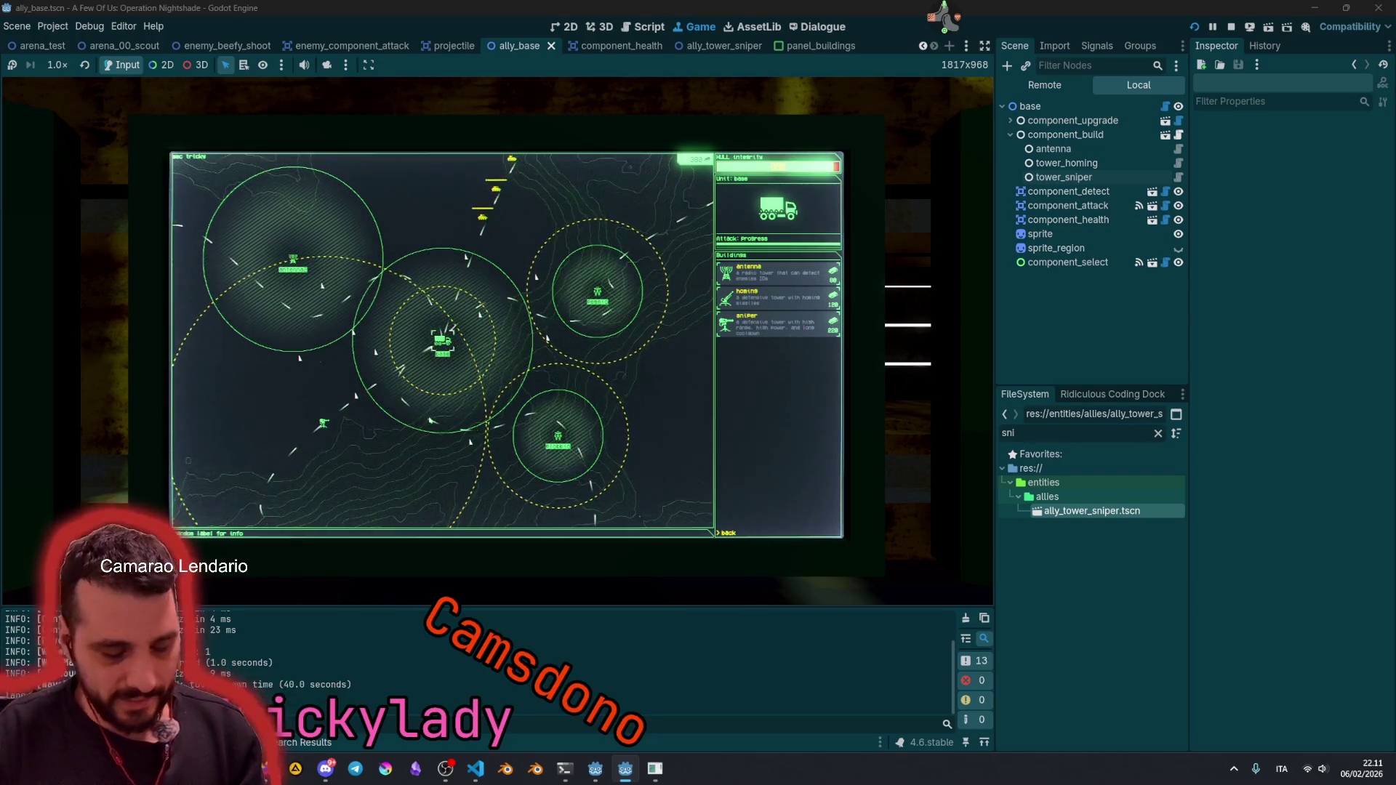
pyautogui.press('Tab')
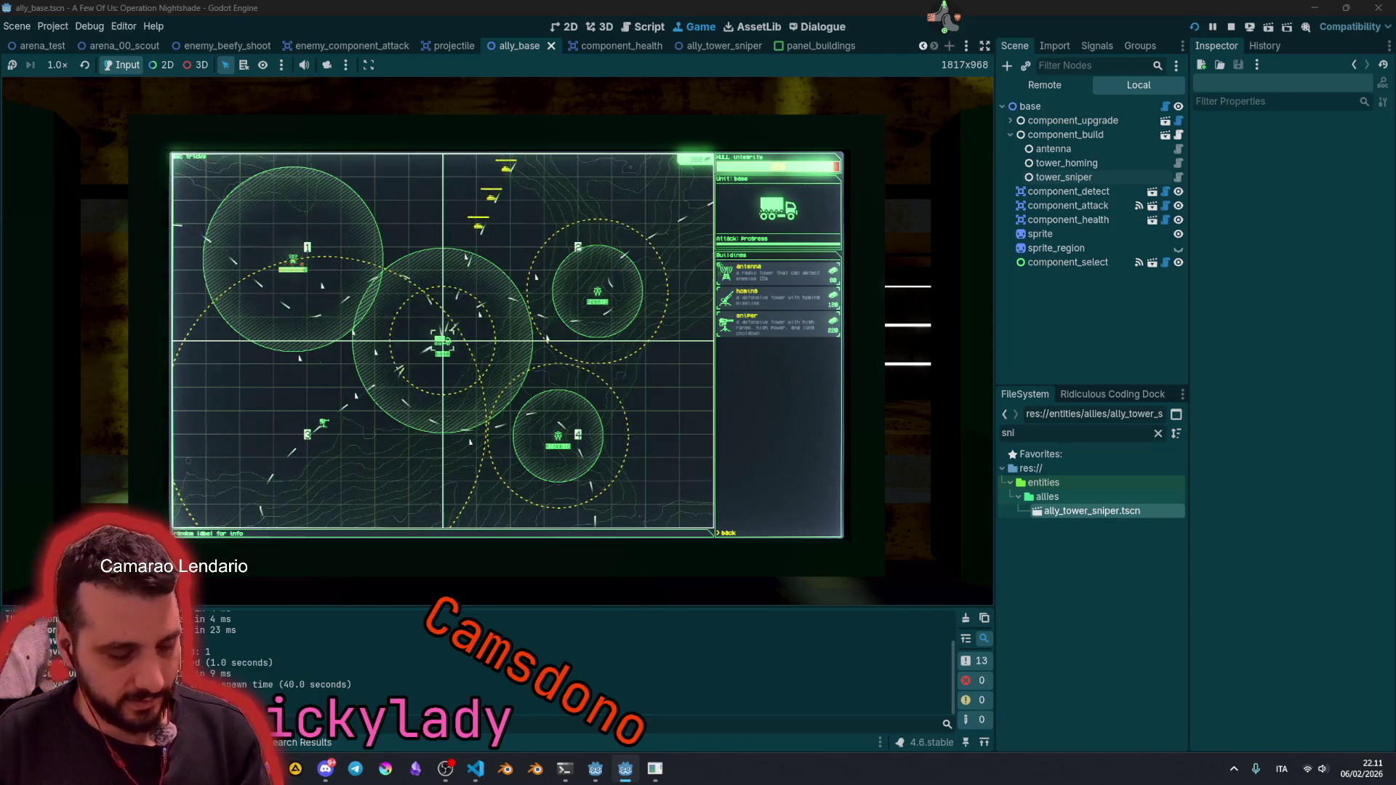
pyautogui.press('3')
pyautogui.press('3')
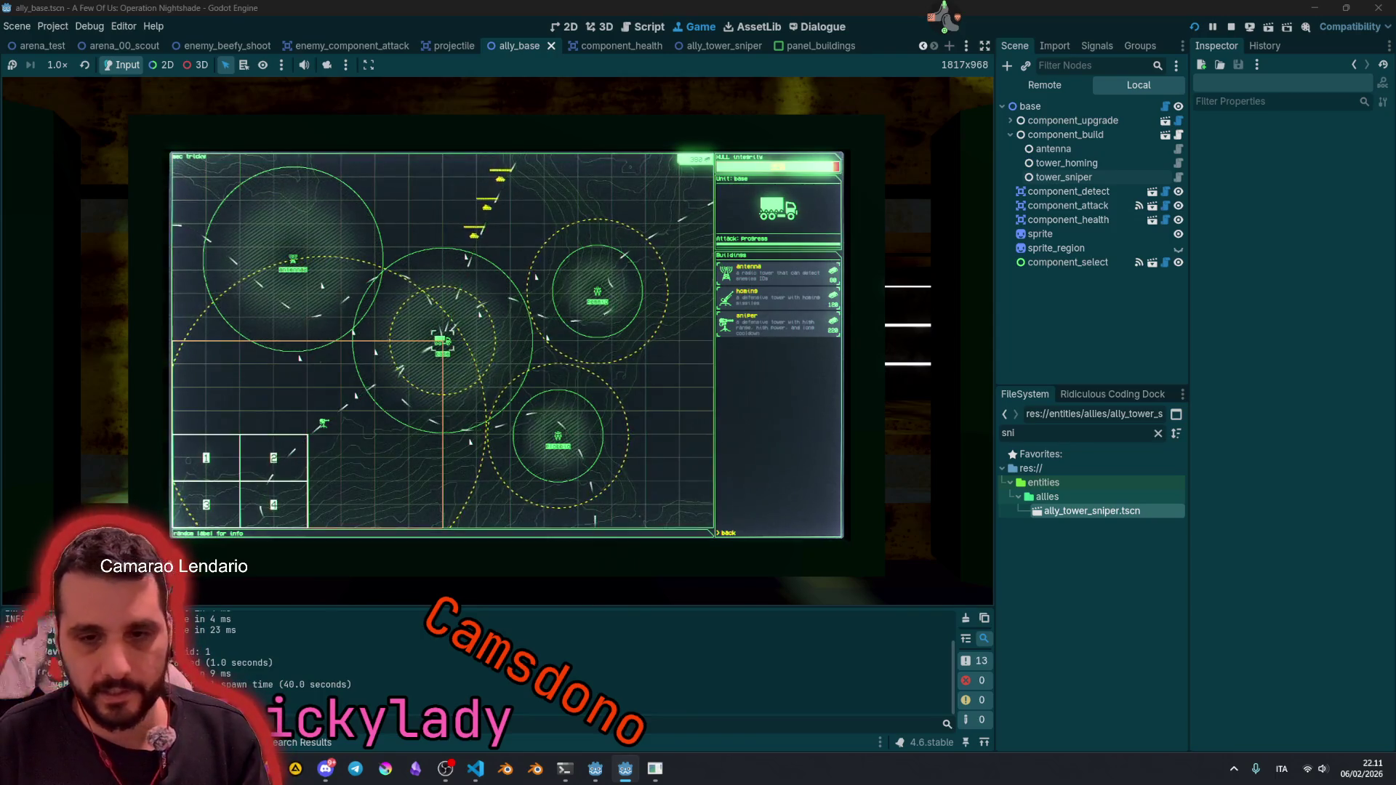
pyautogui.press('2')
pyautogui.press('2')
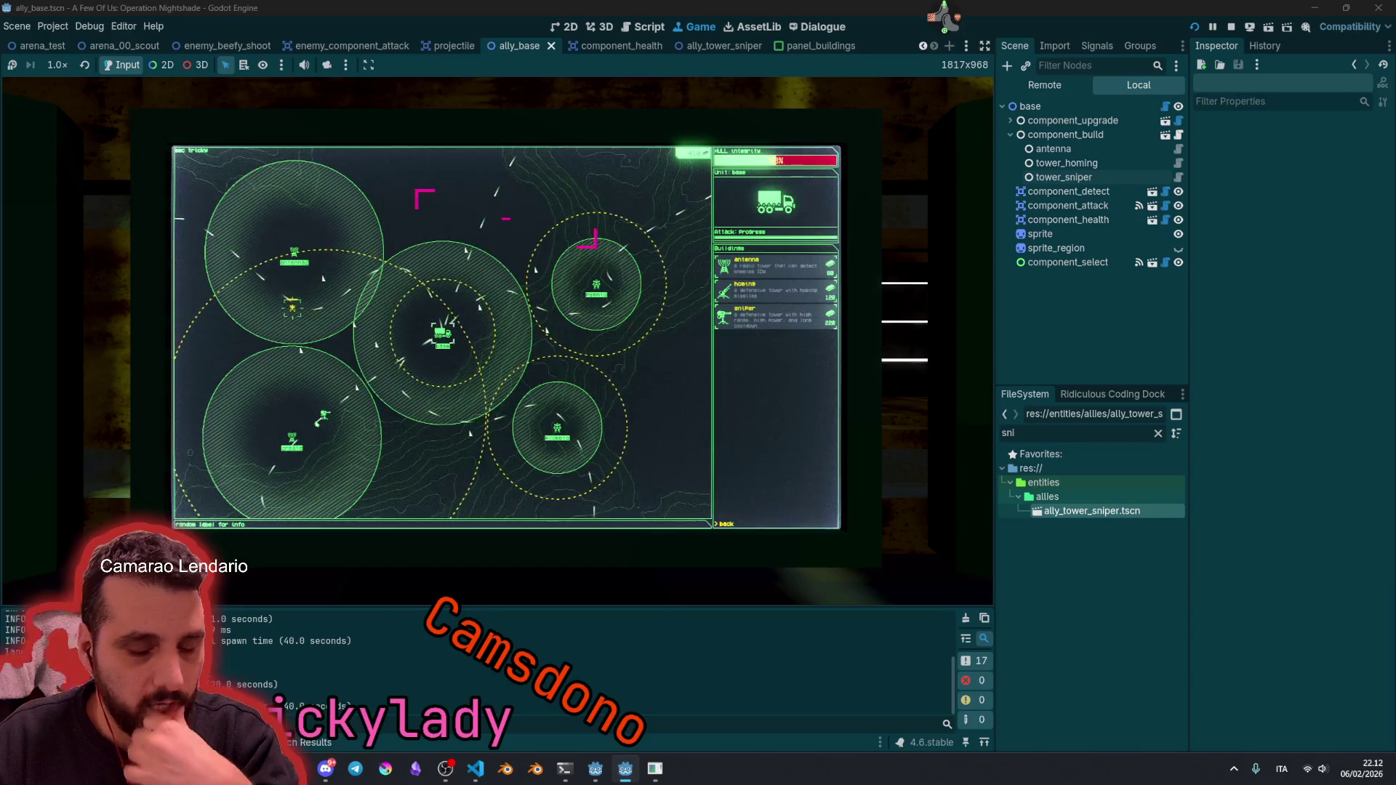
pyautogui.press('F8')
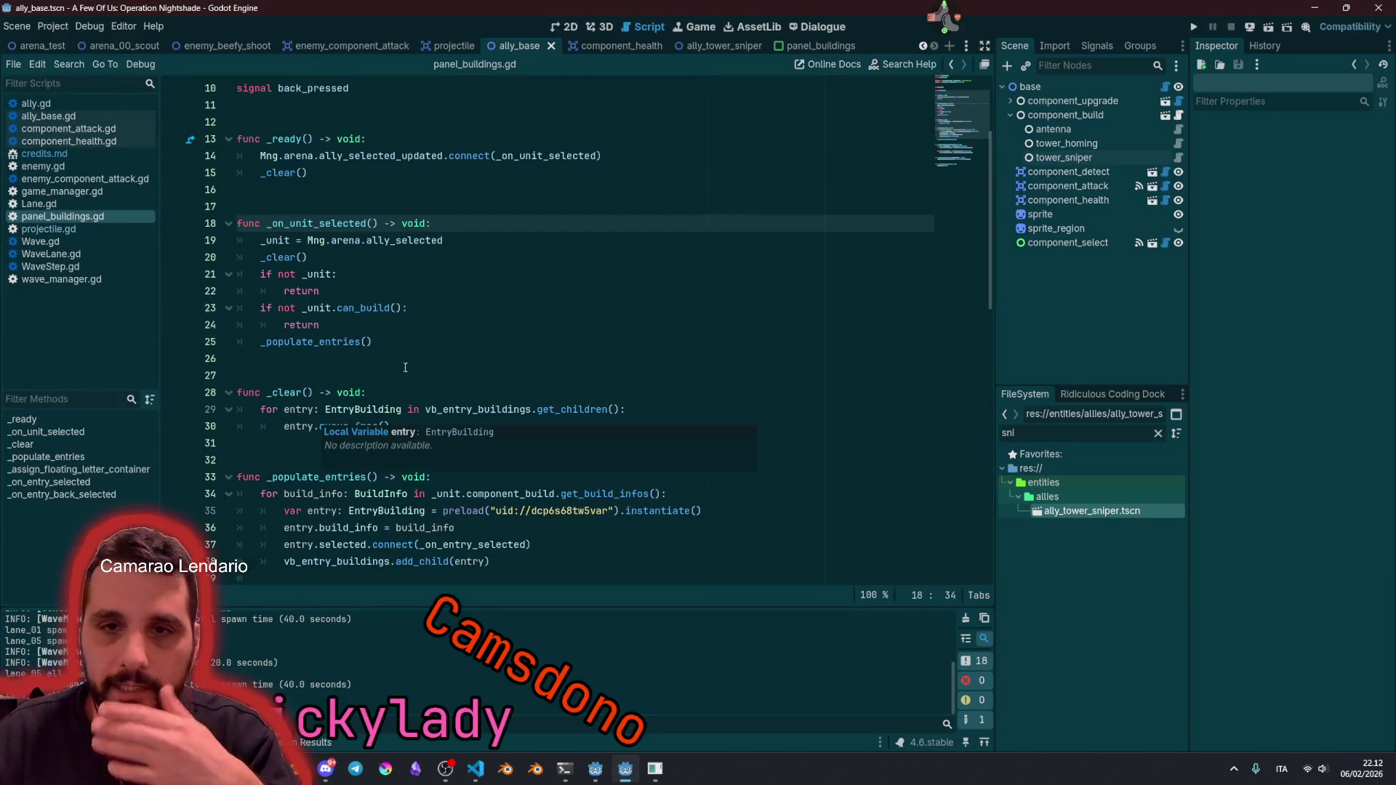
# Step: Open the ally_tower_sniper scene, rerun the game with 'start', and zoom into the radar monitor
pyautogui.click(704, 47)
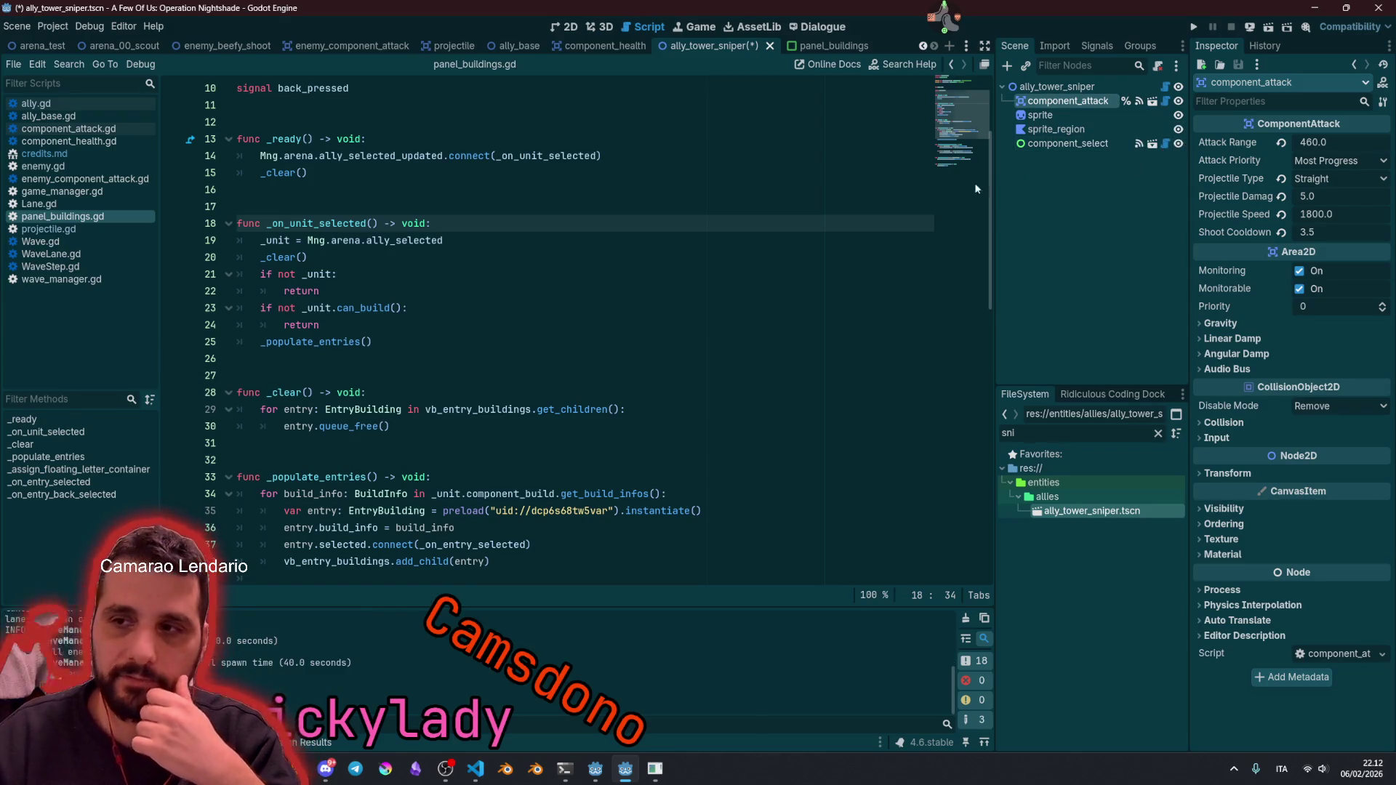
pyautogui.click(611, 175)
pyautogui.press('F5')
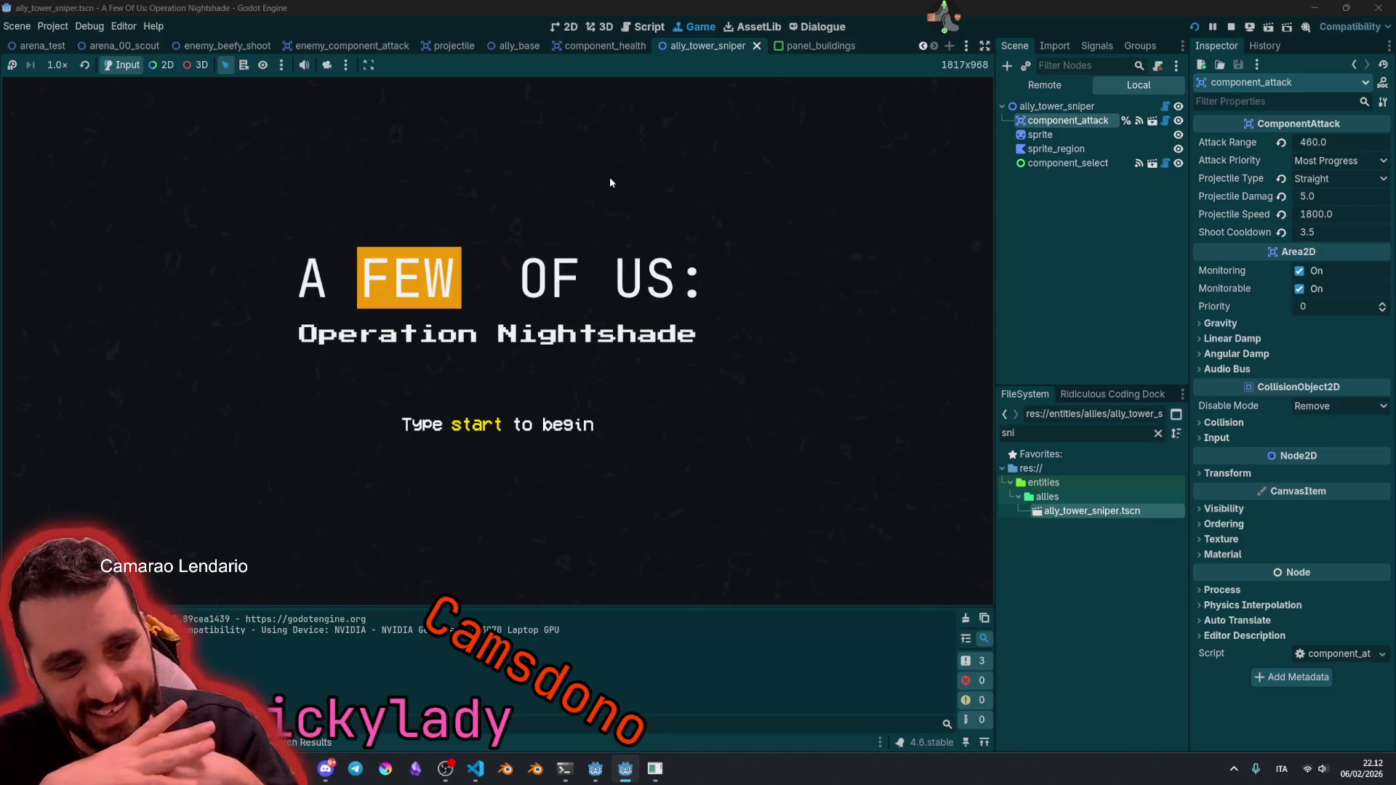
pyautogui.write('start')
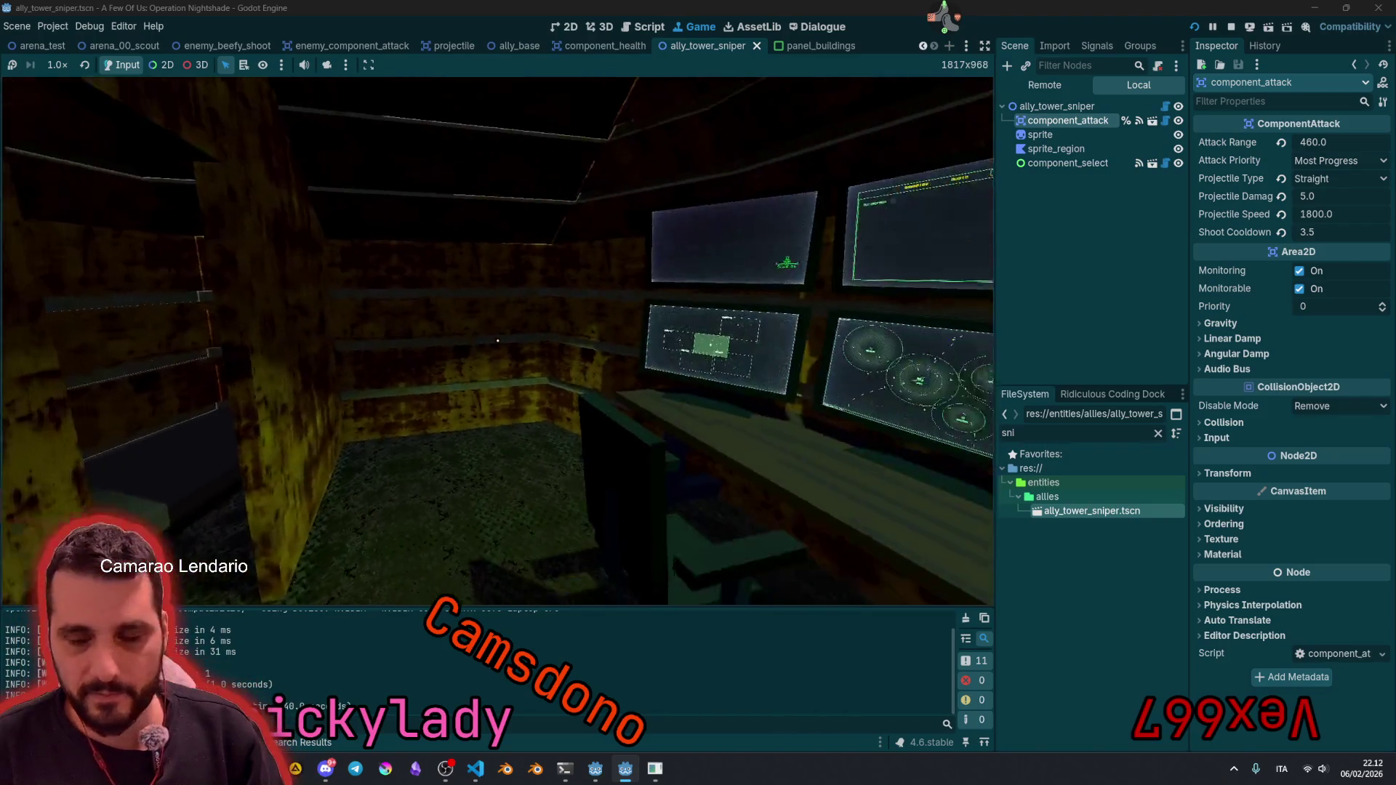
pyautogui.click(498, 340)
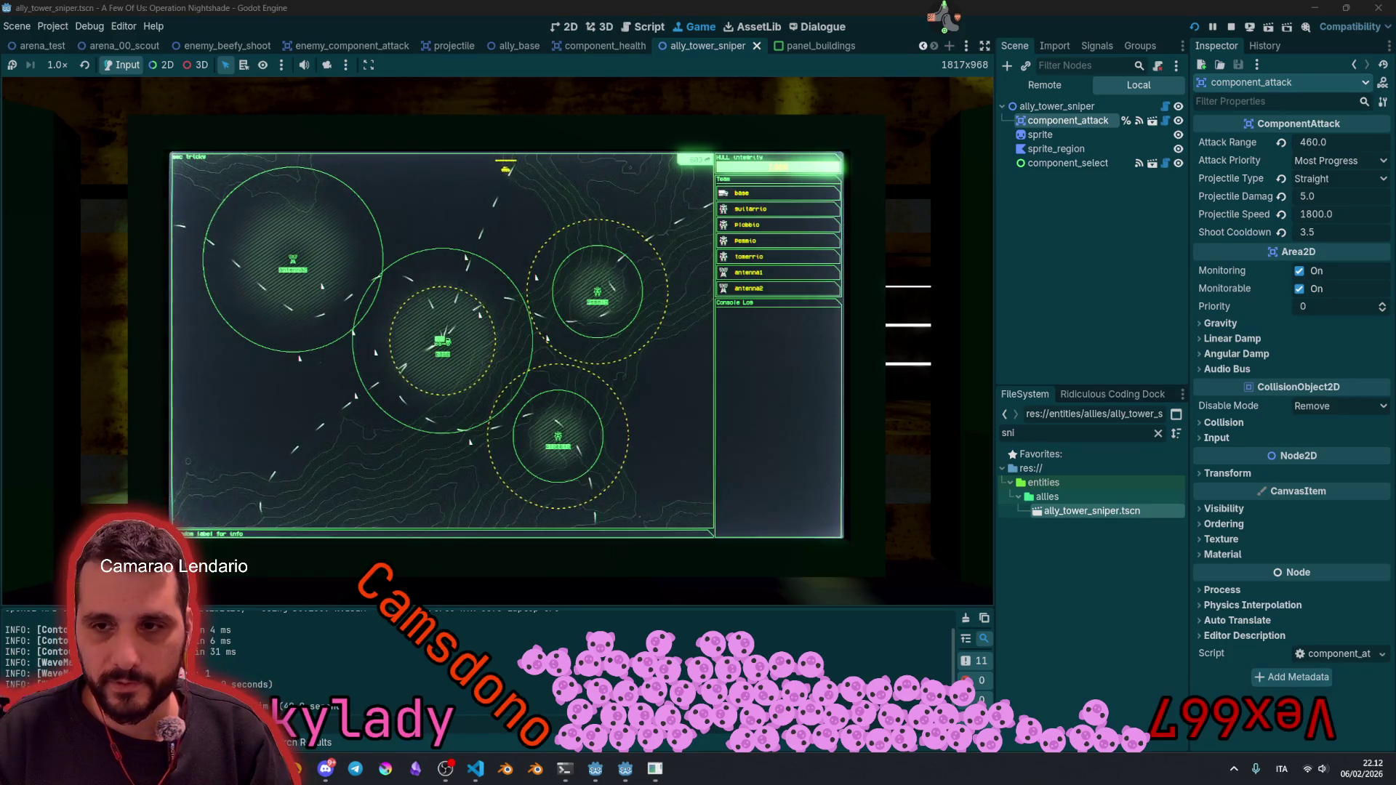
# Step: Build a sniper and an antenna tower in lower-left cells, then select the new tower
pyautogui.click(740, 192)
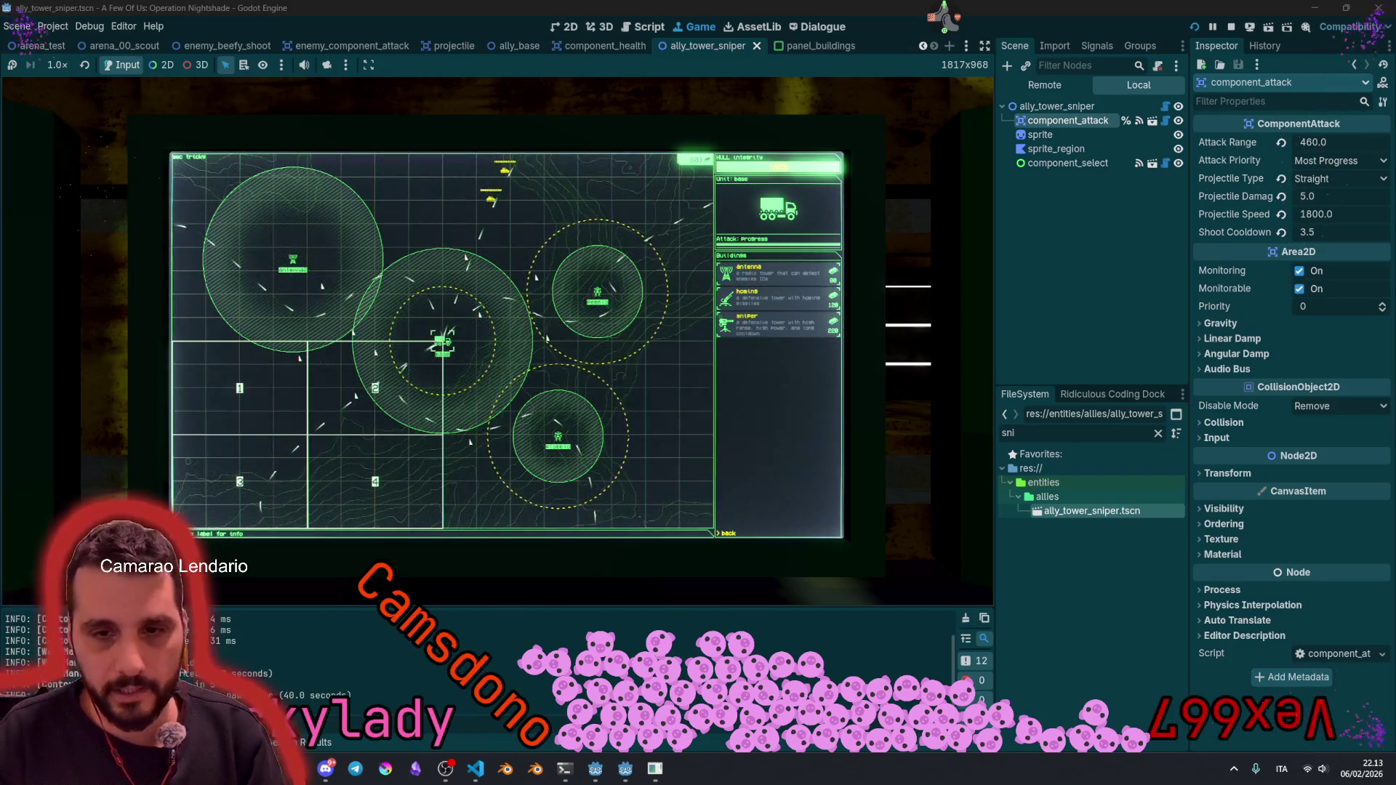
pyautogui.click(324, 426)
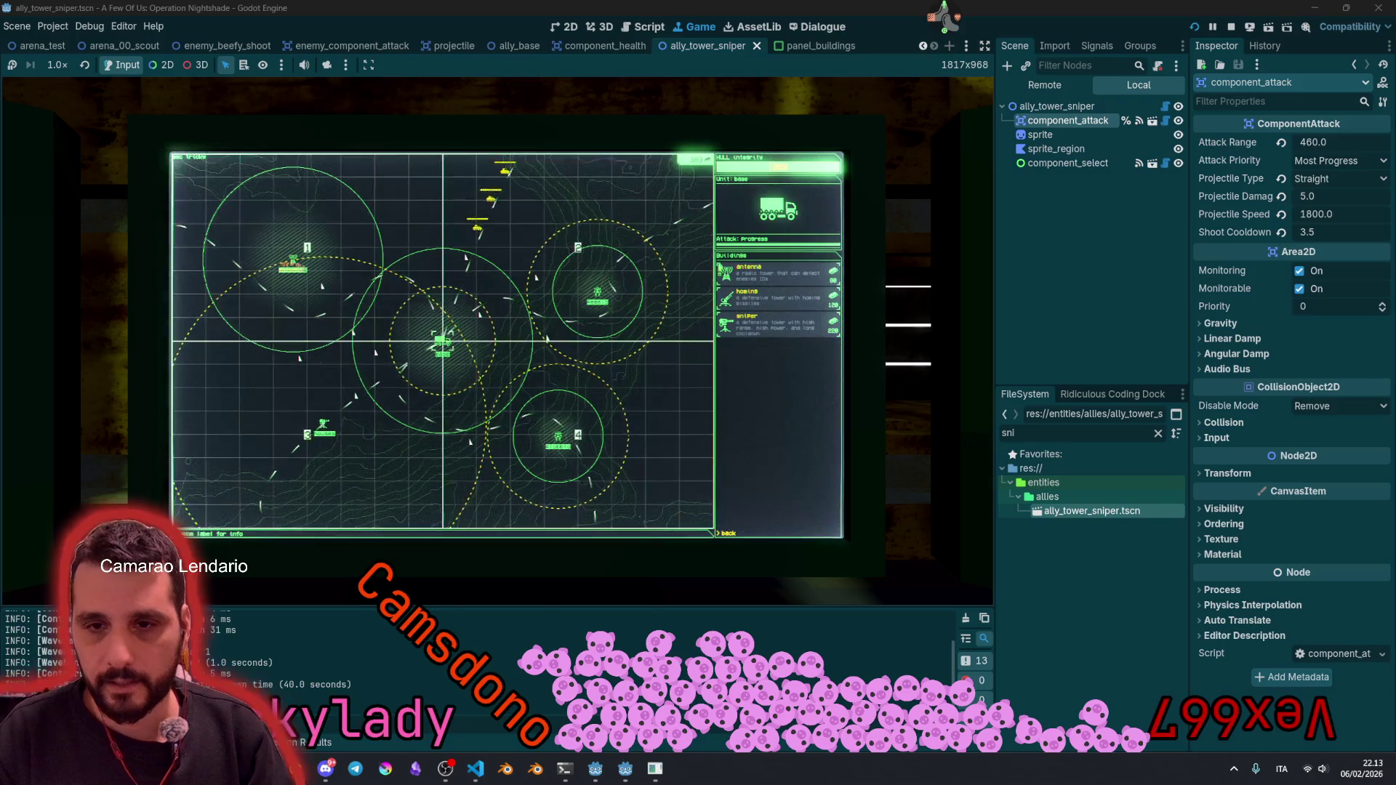
pyautogui.press('3')
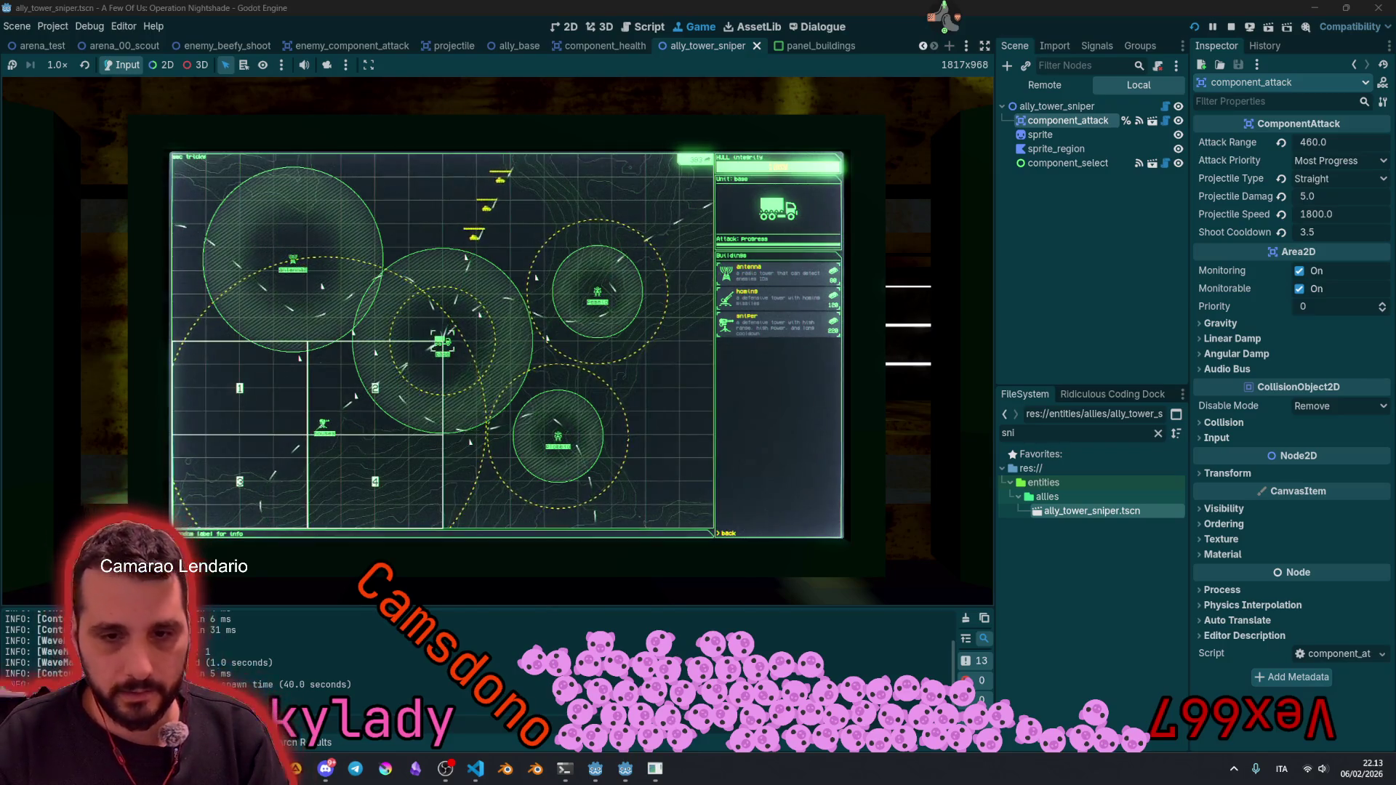
pyautogui.press('3')
pyautogui.press('2')
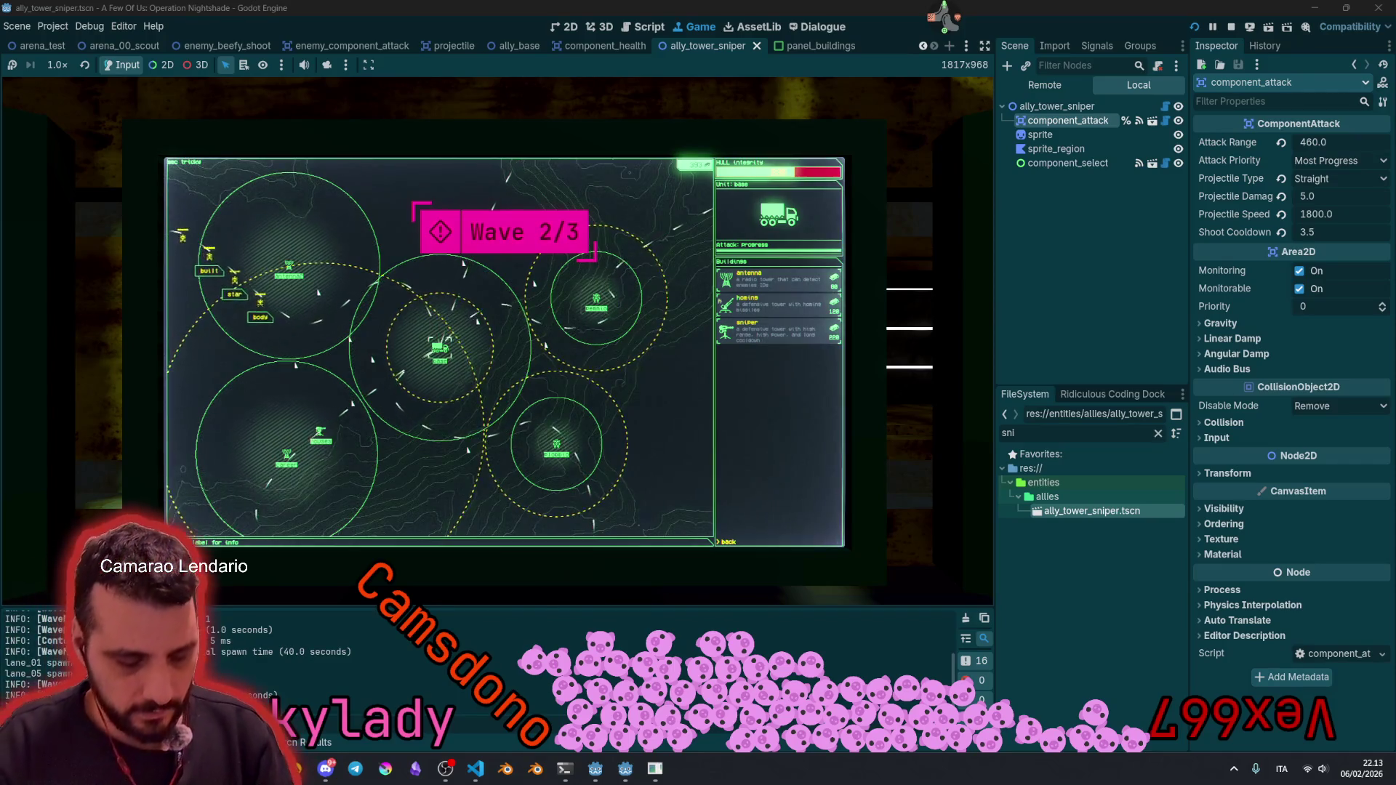
pyautogui.click(320, 435)
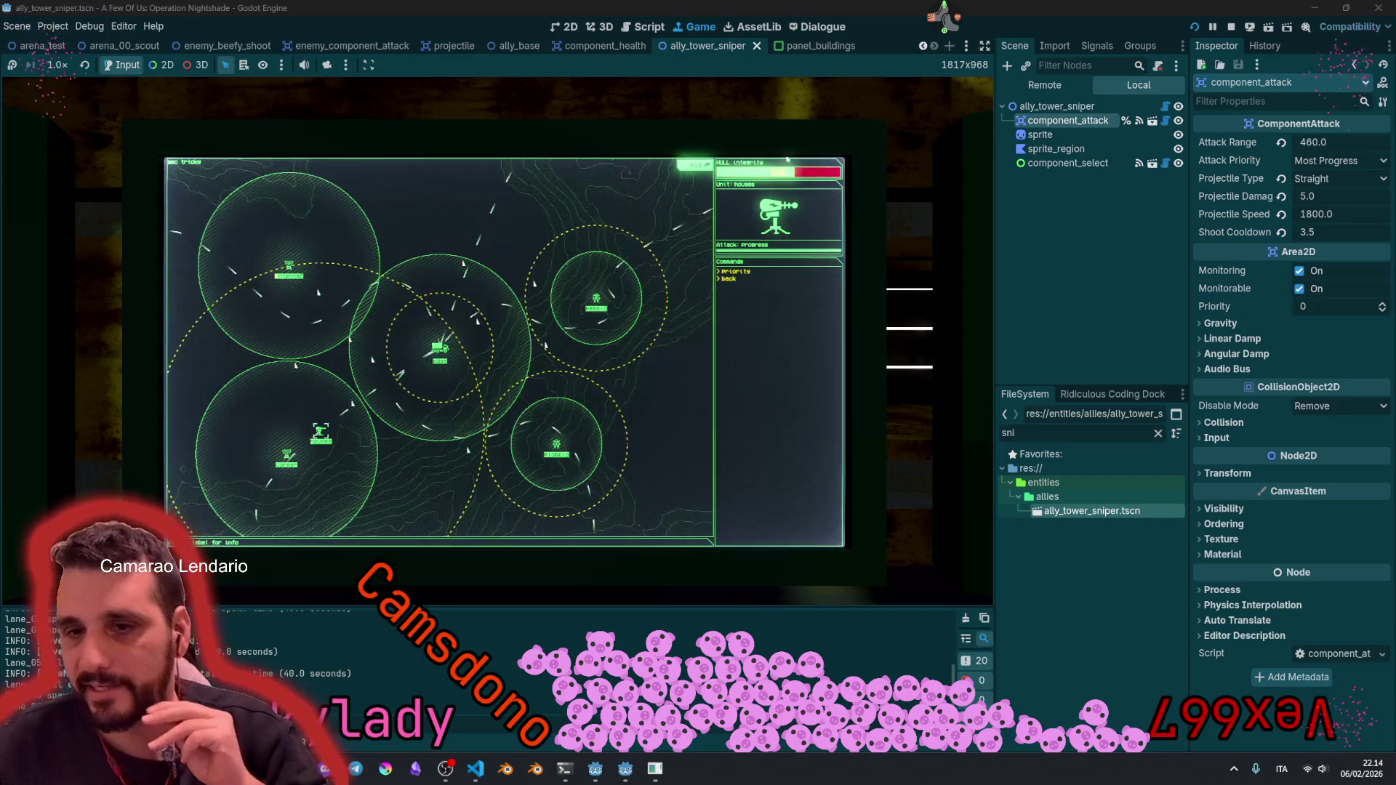
# Step: Focus the Godot editor, then switch to the Twitch user info tool
pyautogui.click(964, 32)
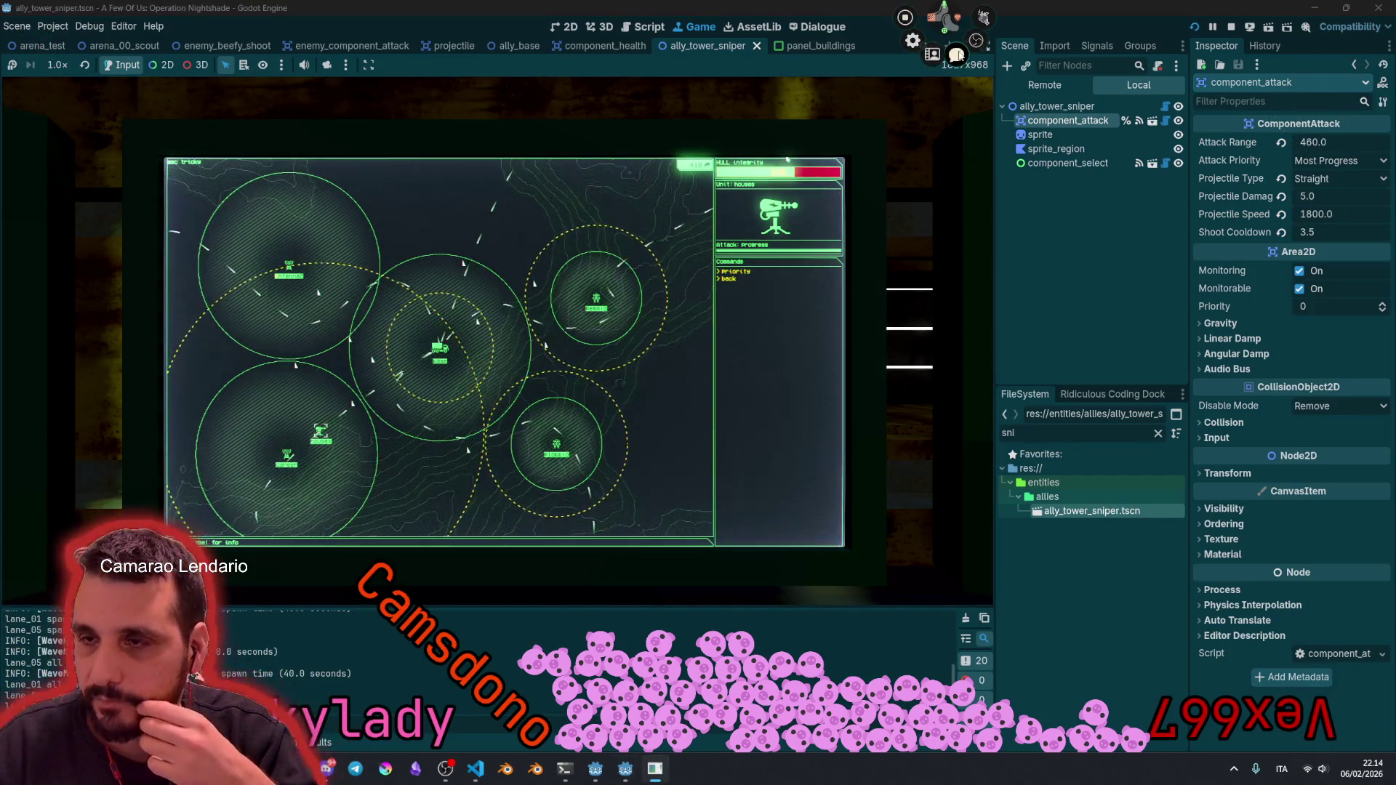
pyautogui.hotkey('alt', 'Tab')
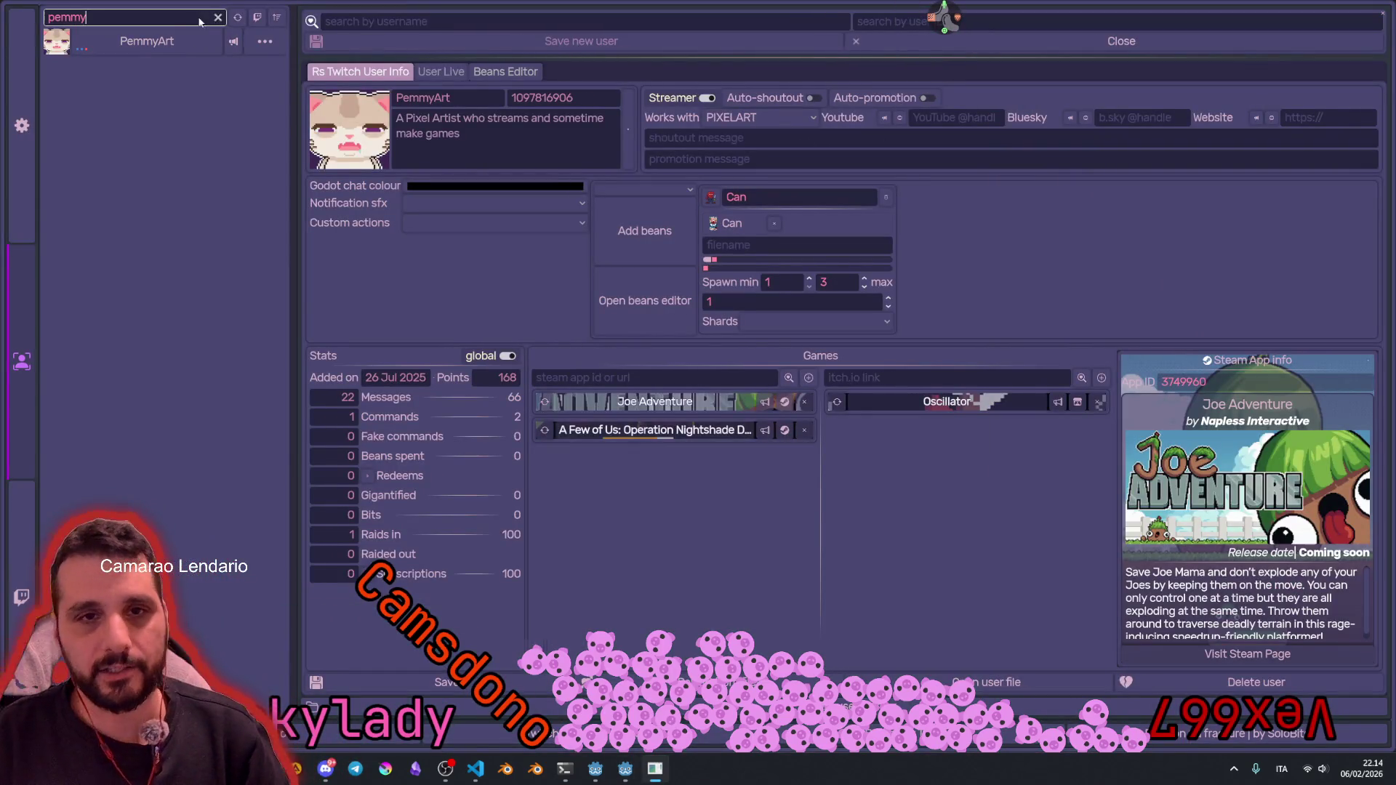
pyautogui.press('BackSpace')
pyautogui.press('BackSpace')
pyautogui.press('BackSpace')
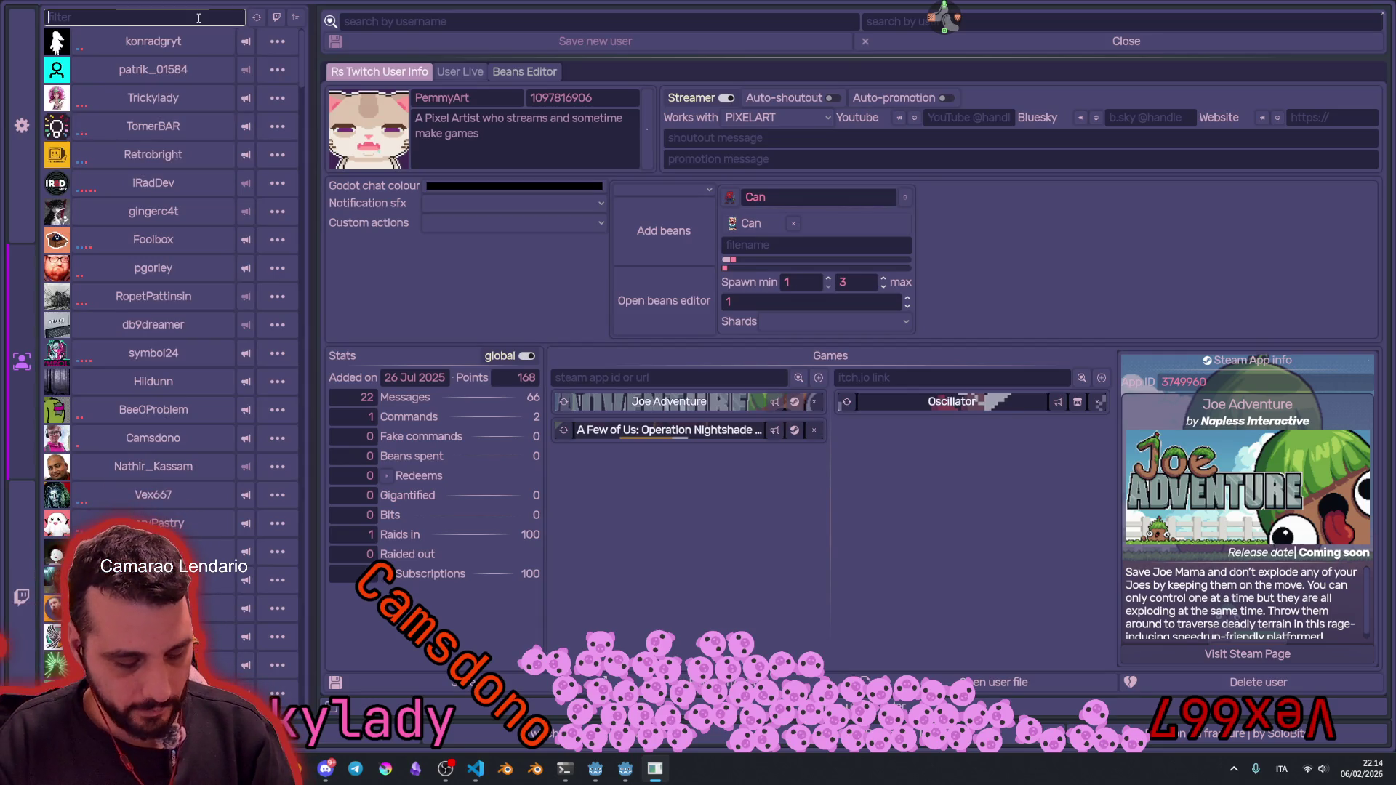
pyautogui.write('vex')
pyautogui.click(174, 41)
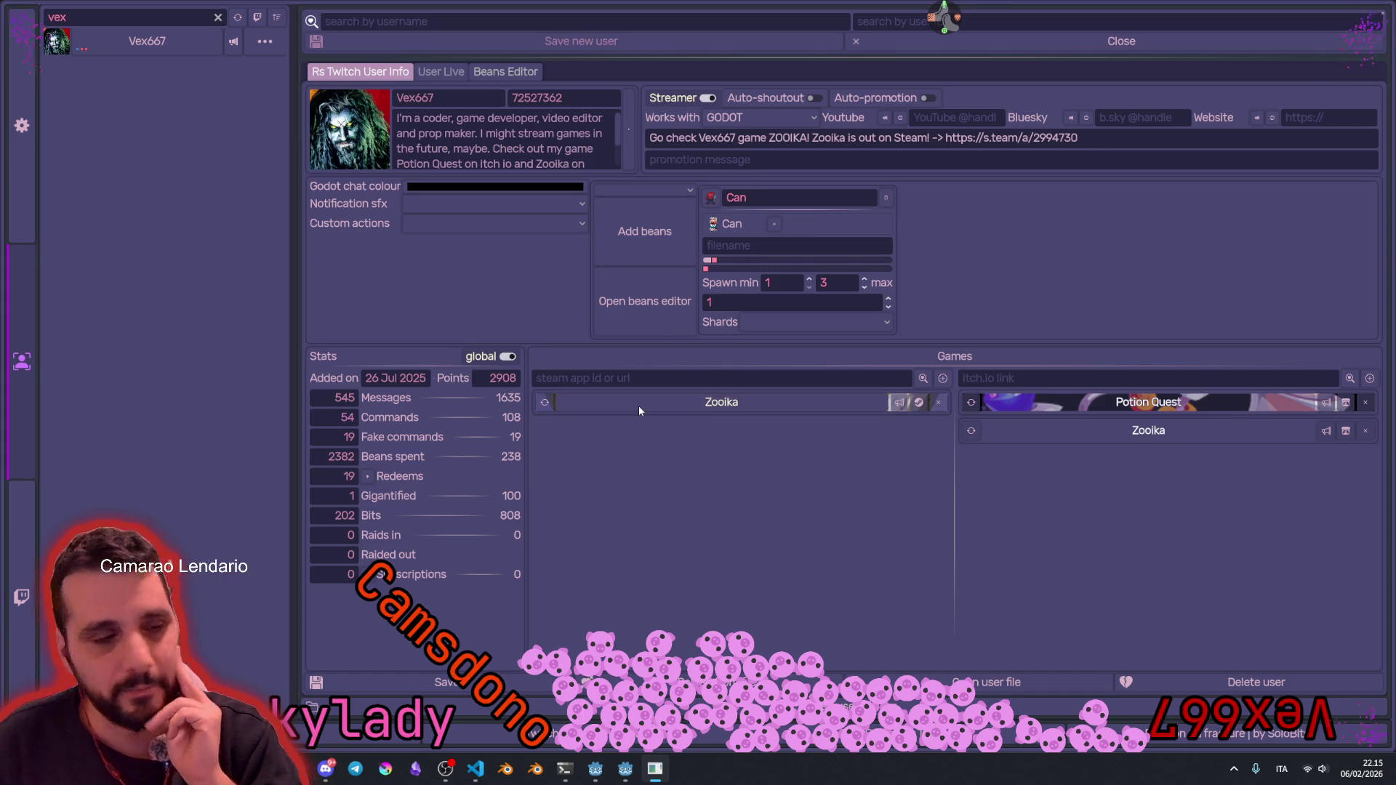
pyautogui.click(820, 400)
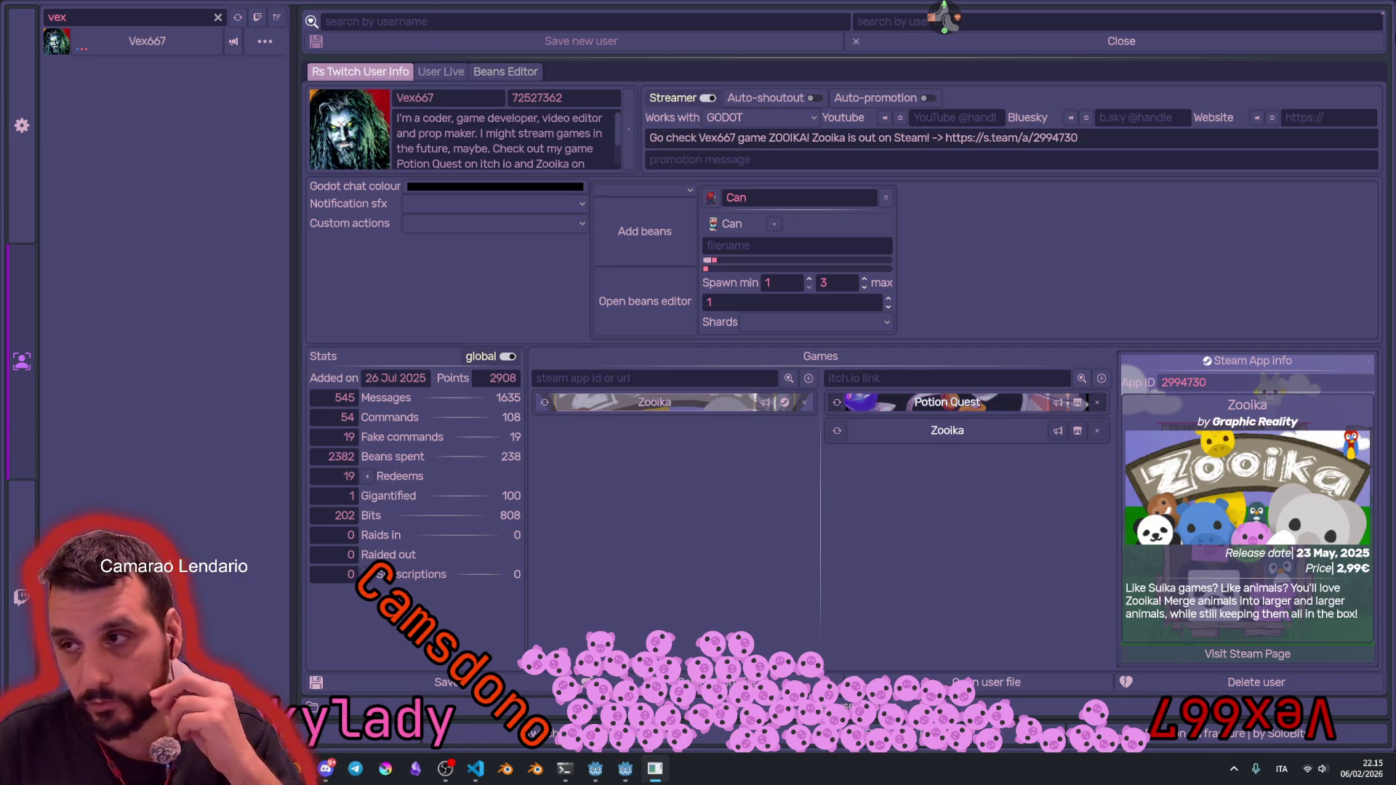
pyautogui.click(1383, 15)
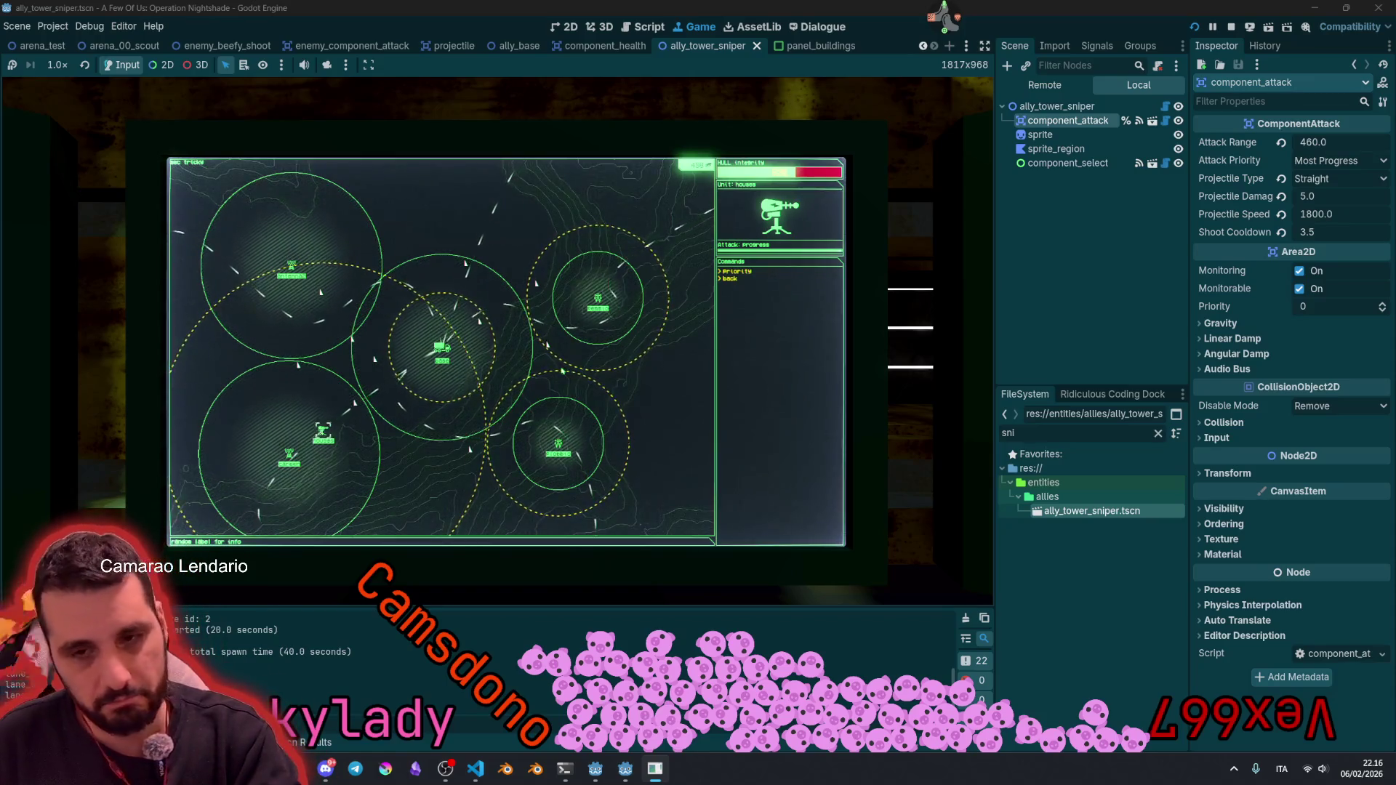
pyautogui.press('F8')
pyautogui.click(544, 336)
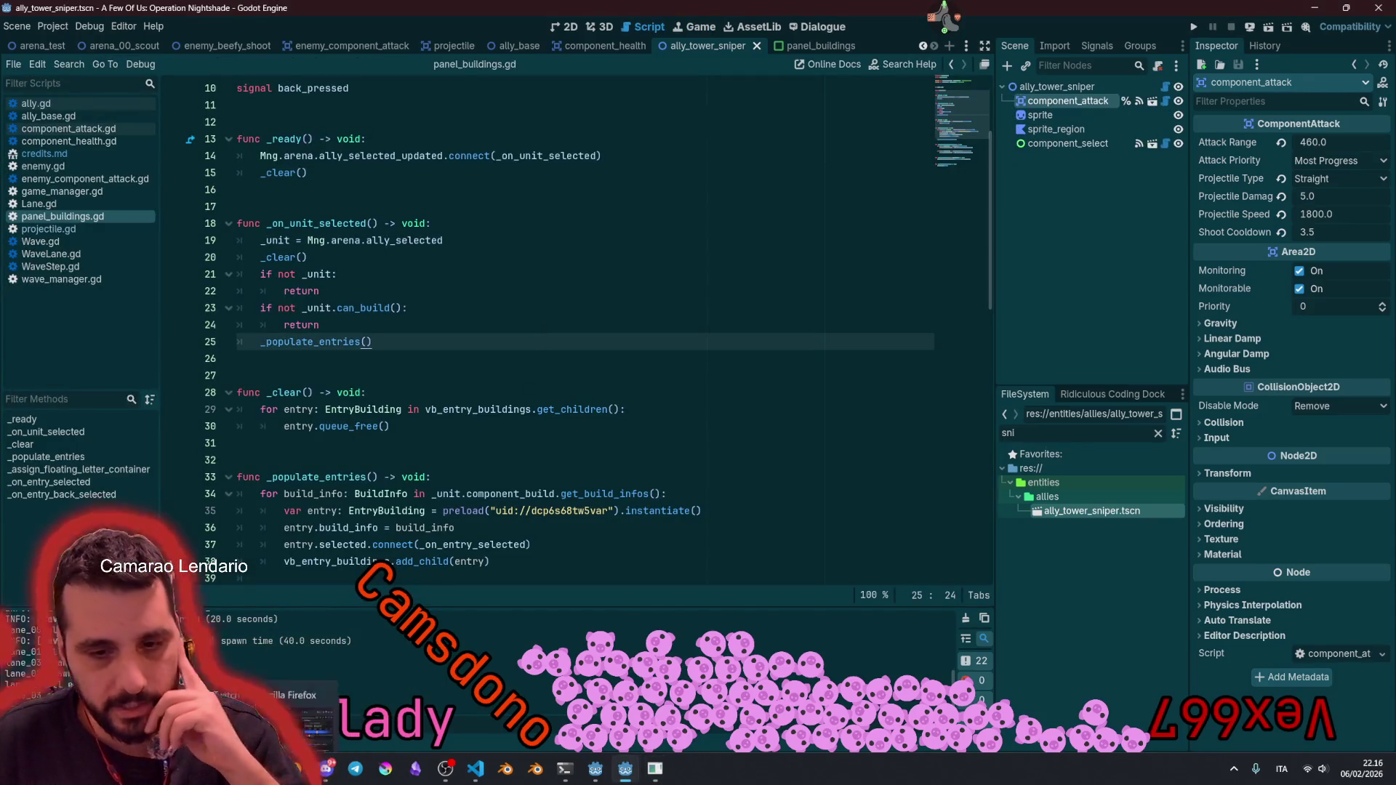
# Step: Look over the project's Trello board, then return to the Twitch user info tool
pyautogui.click(255, 694)
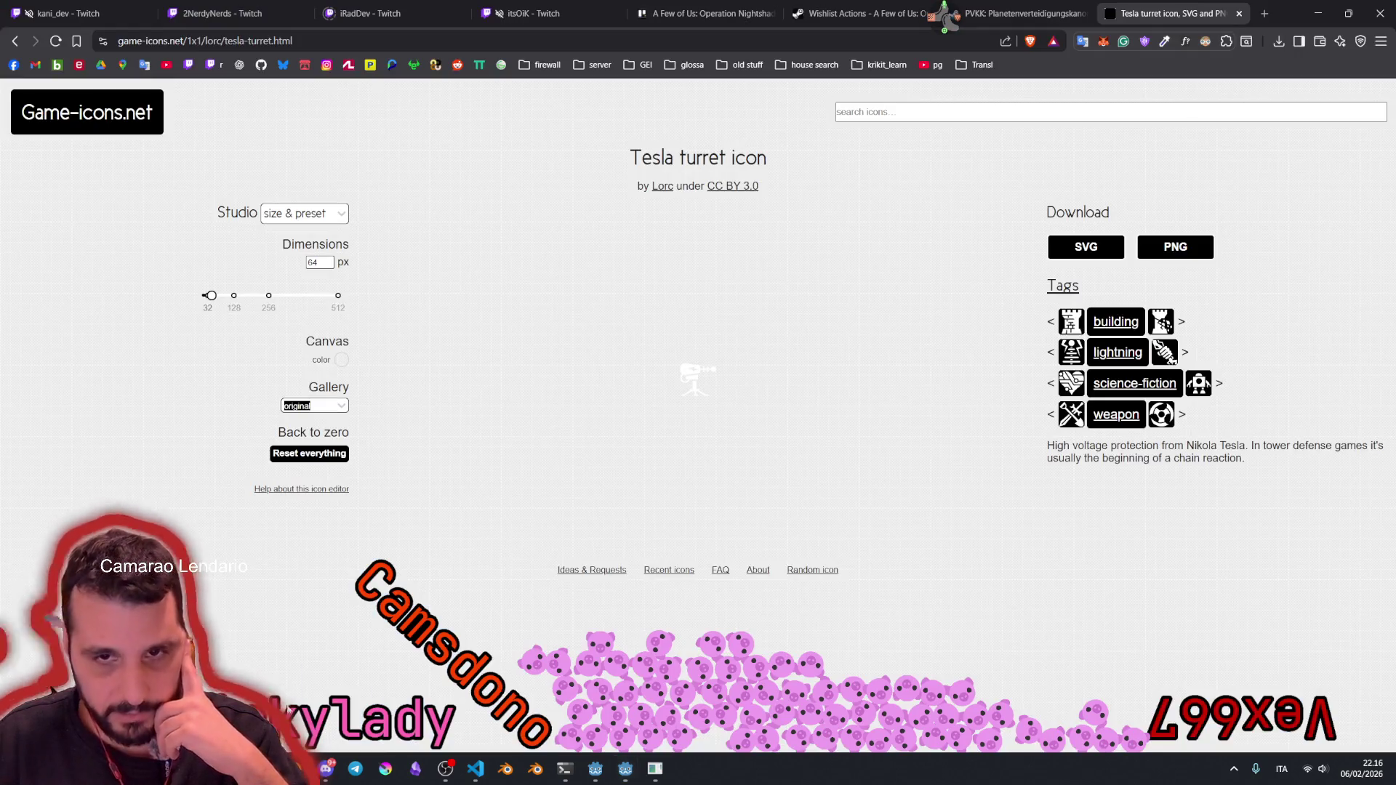
pyautogui.click(701, 14)
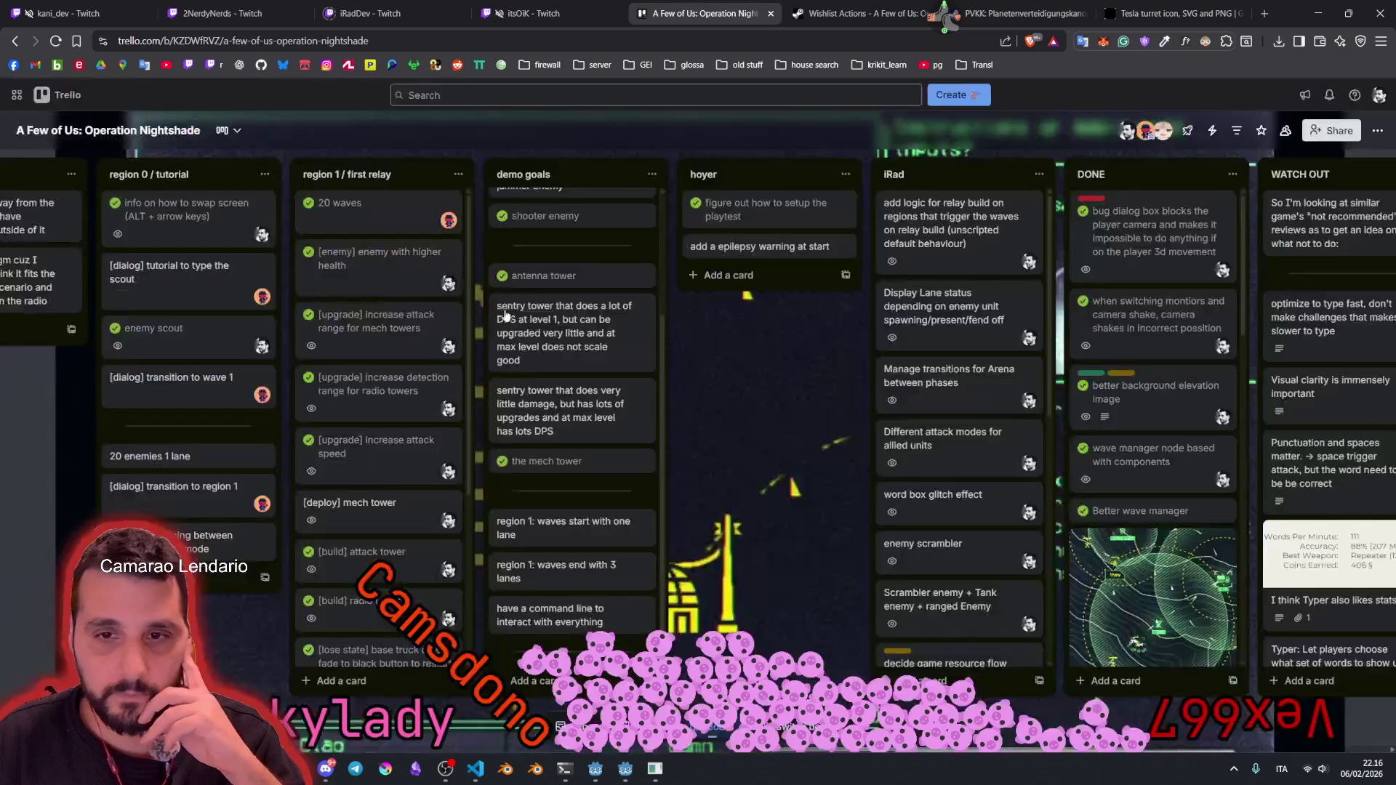
pyautogui.moveTo(639, 435); pyautogui.dragTo(230, 376)
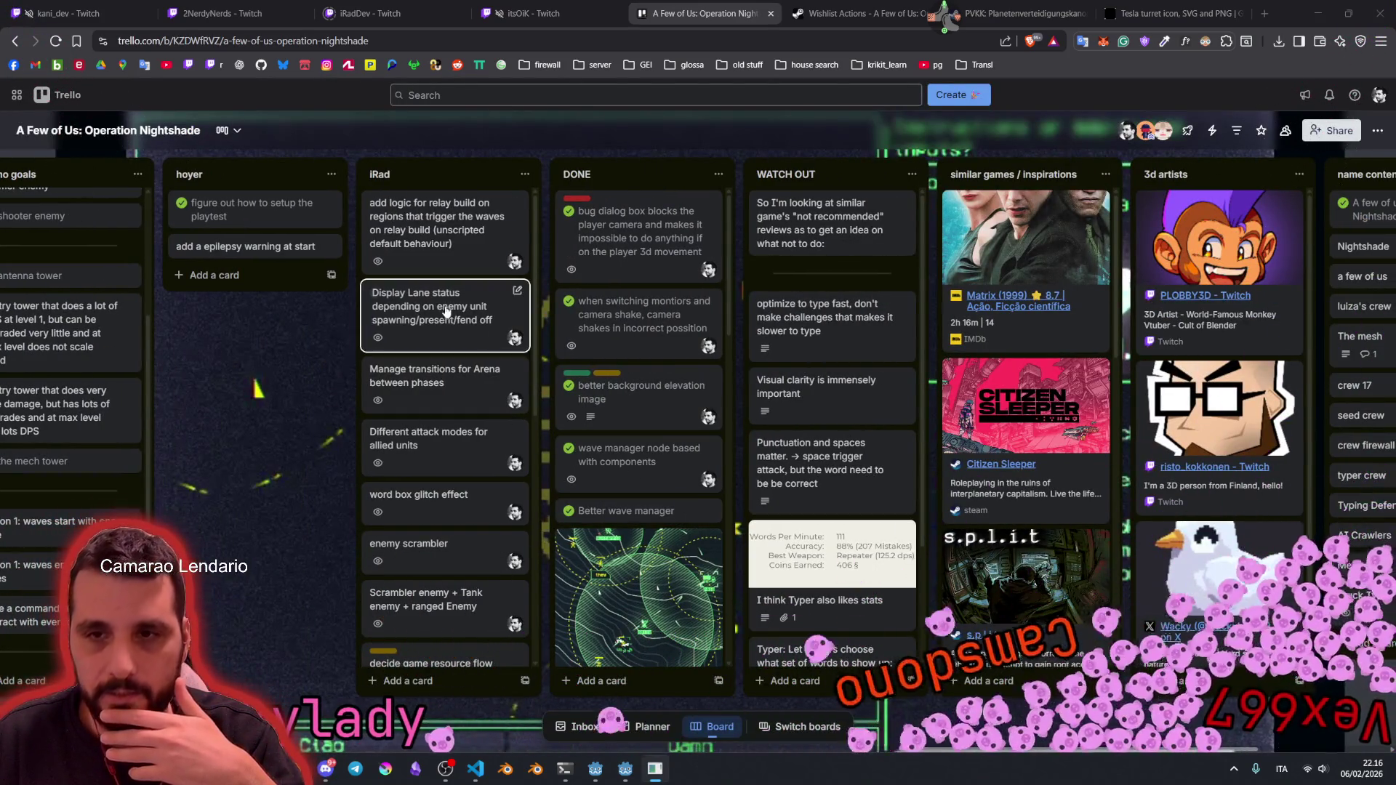
pyautogui.moveTo(327, 360)
pyautogui.mouseDown()
pyautogui.moveTo(758, 409)
pyautogui.moveTo(815, 397)
pyautogui.mouseUp()
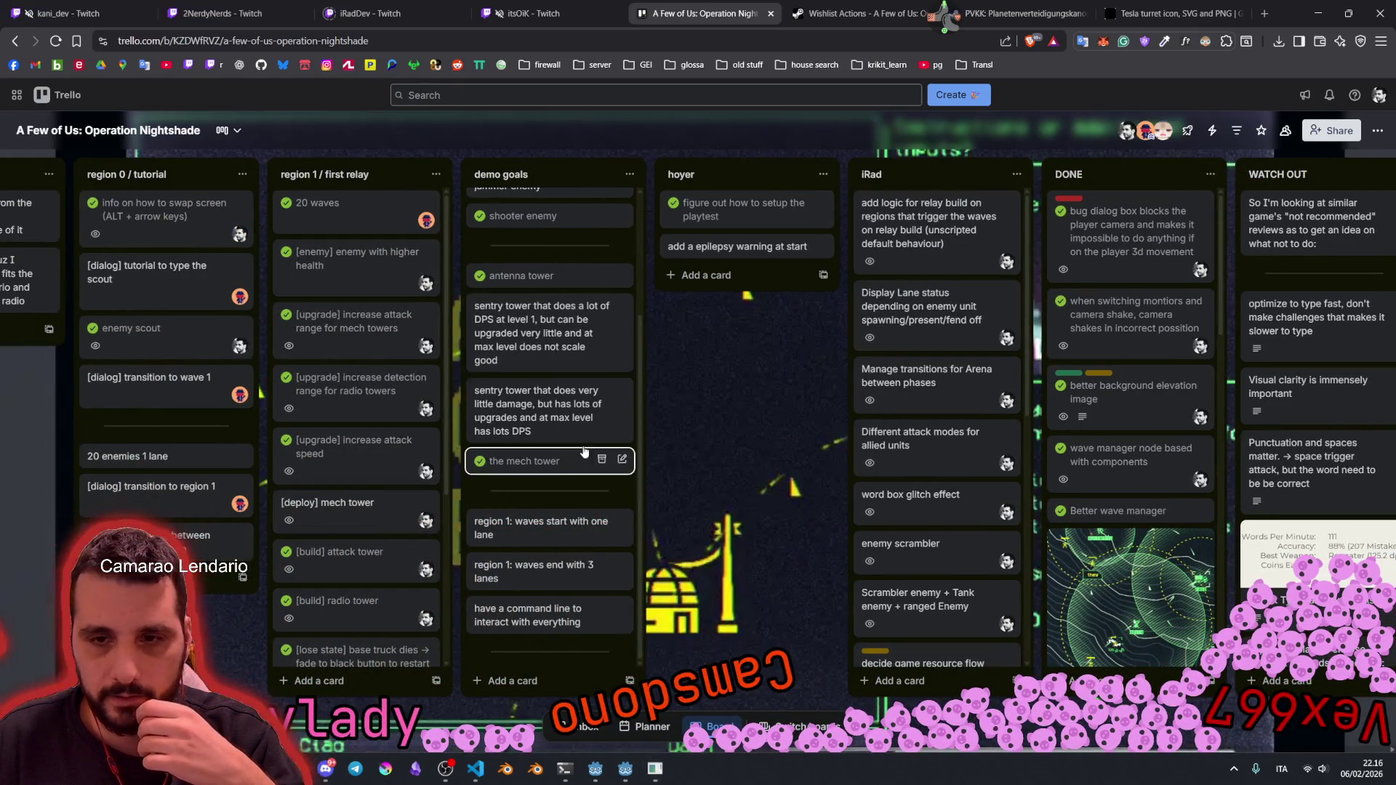
pyautogui.hscroll(1, 640, 459)
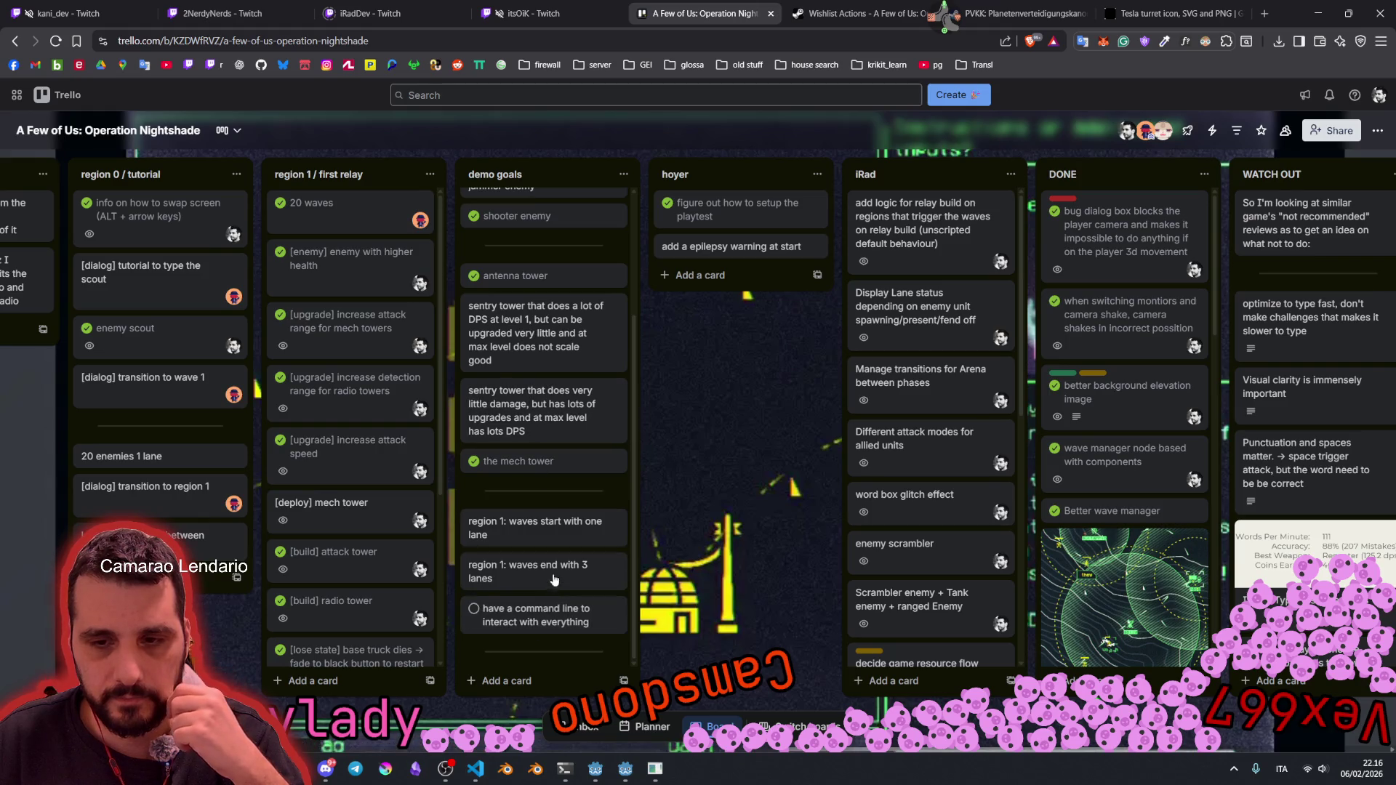
pyautogui.scroll(3, 509, 509)
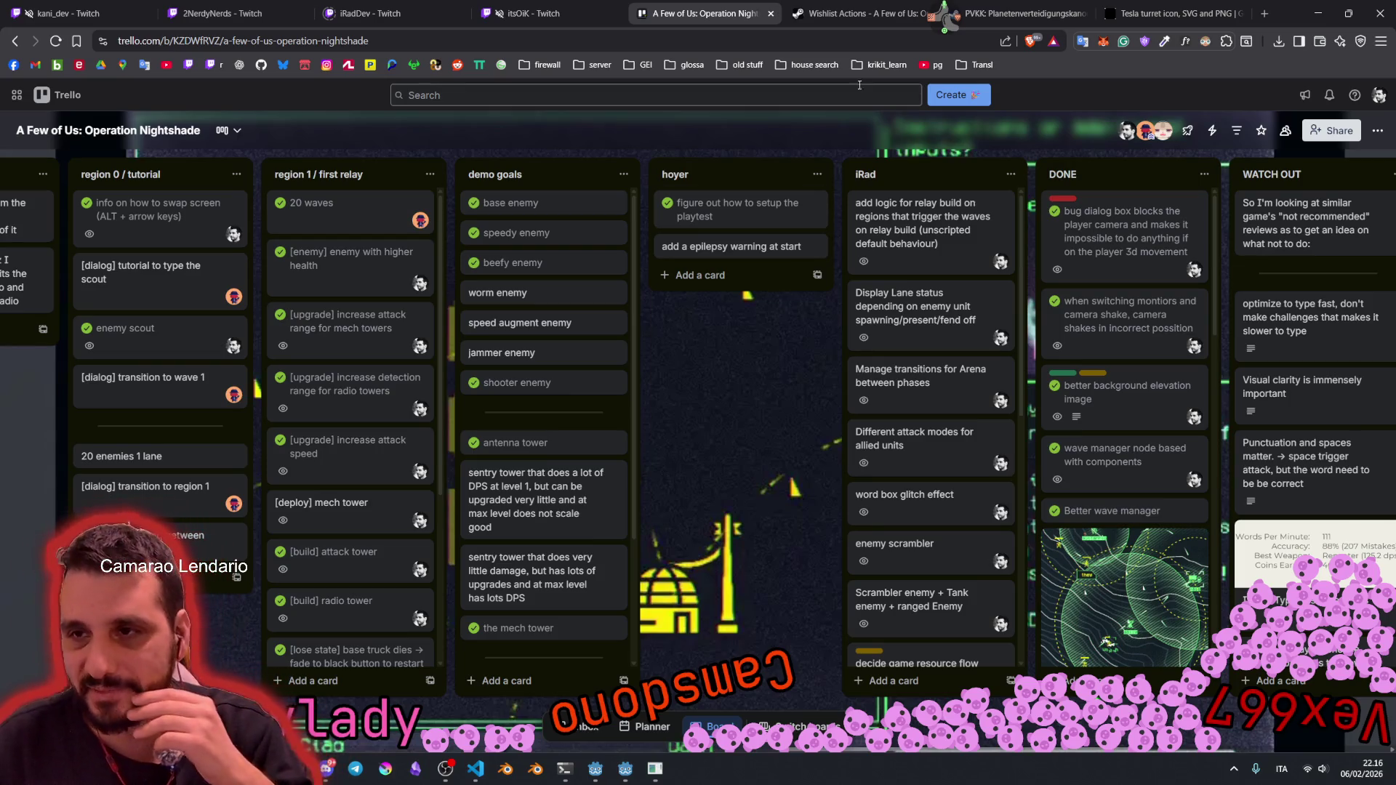
pyautogui.click(933, 55)
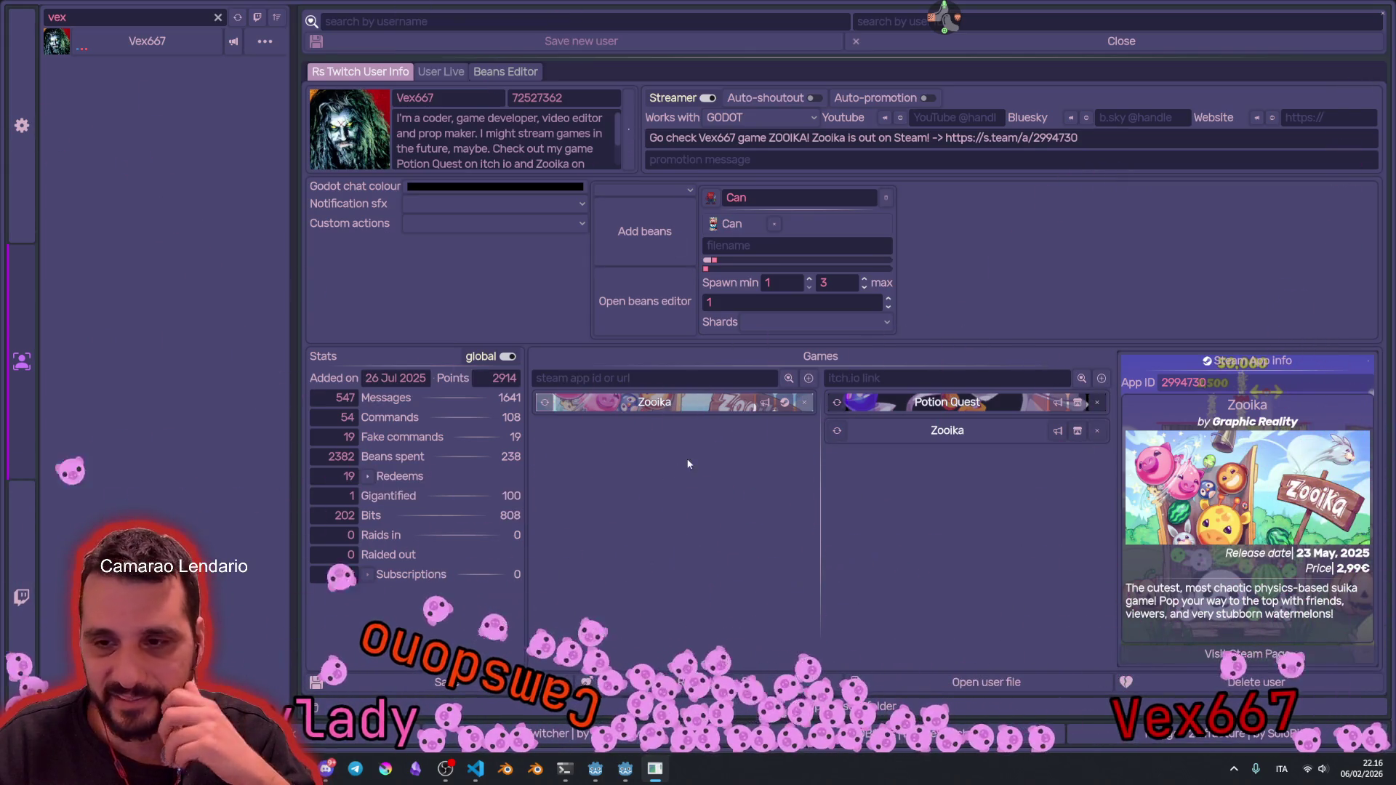
# Step: Open Zooika's Steam store page from the streamer's game entry
pyautogui.click(784, 405)
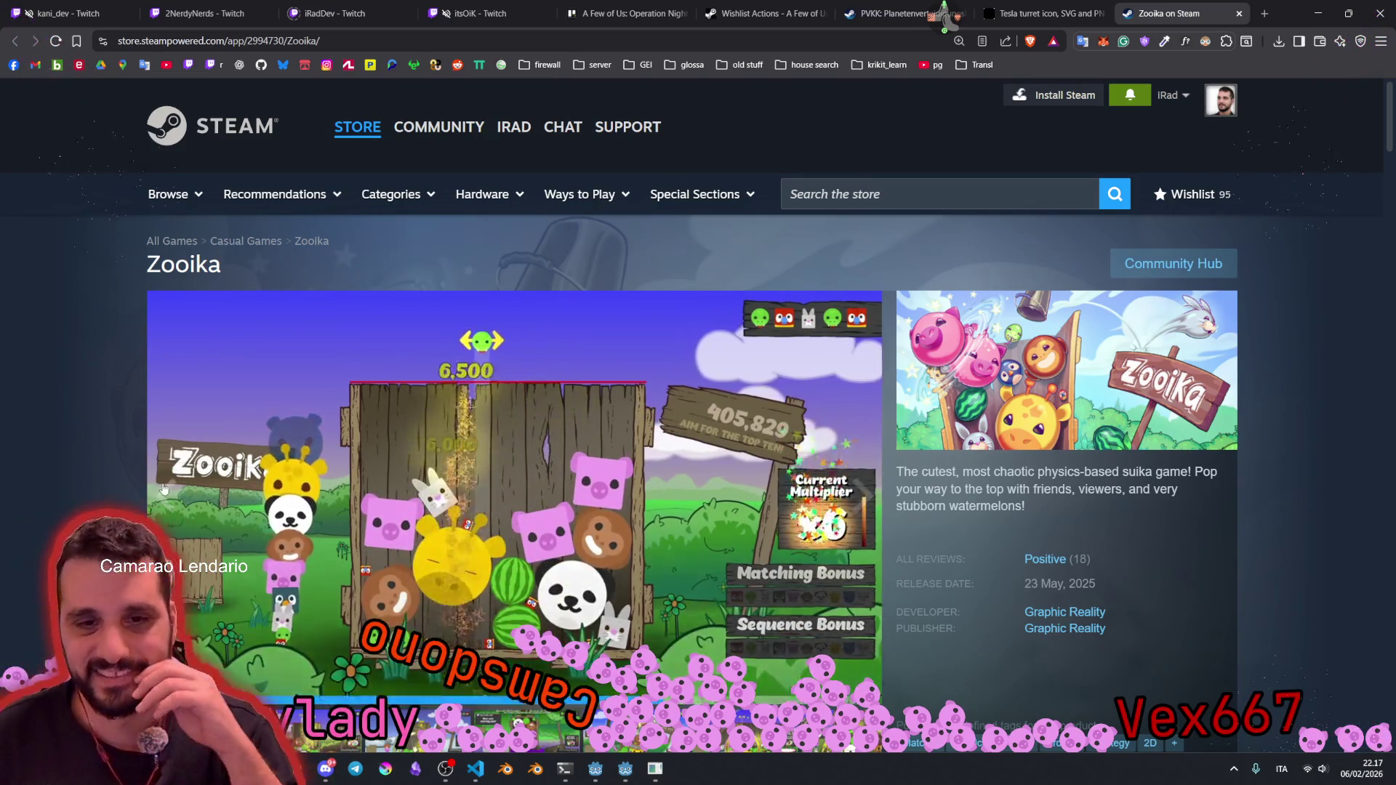
pyautogui.scroll(-2, 131, 477)
pyautogui.scroll(2, 131, 472)
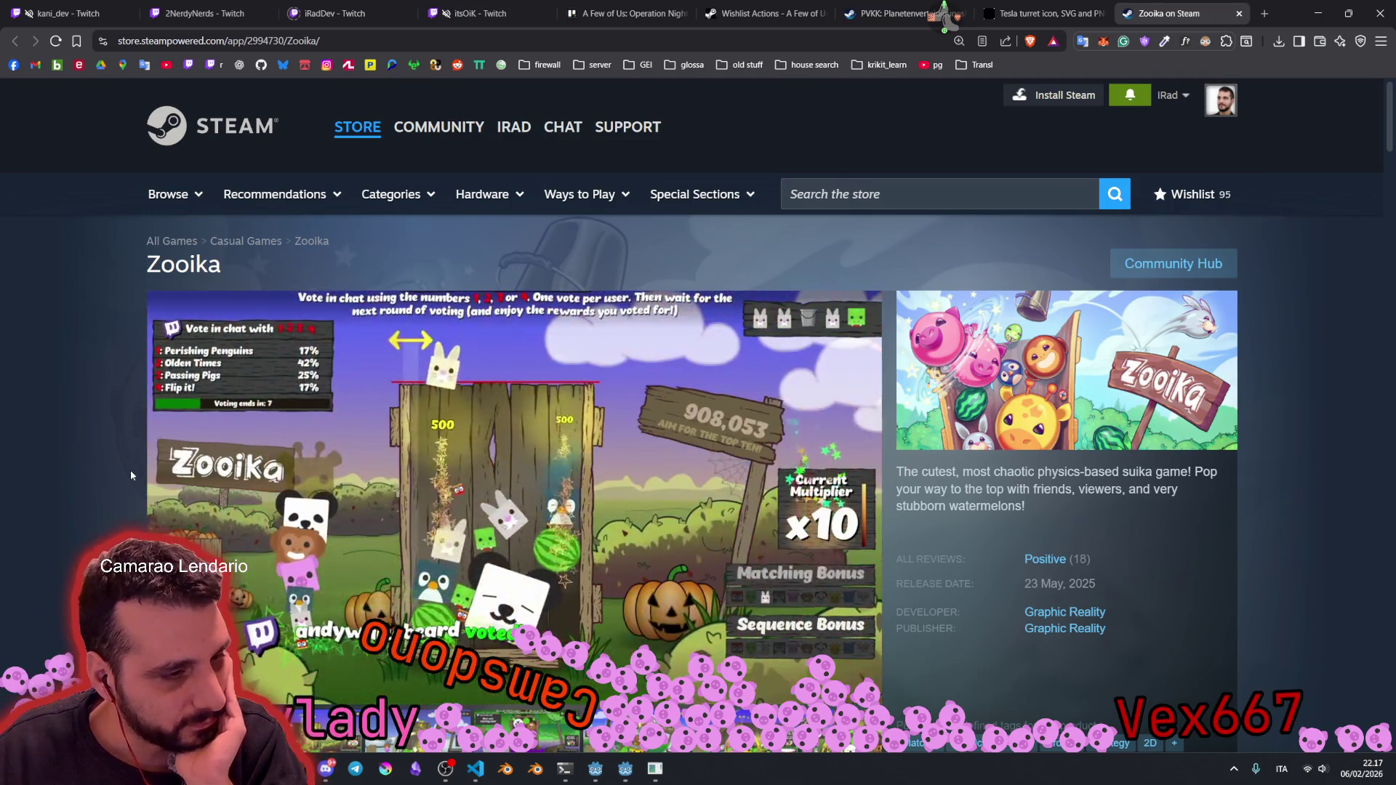
pyautogui.scroll(-2, 131, 474)
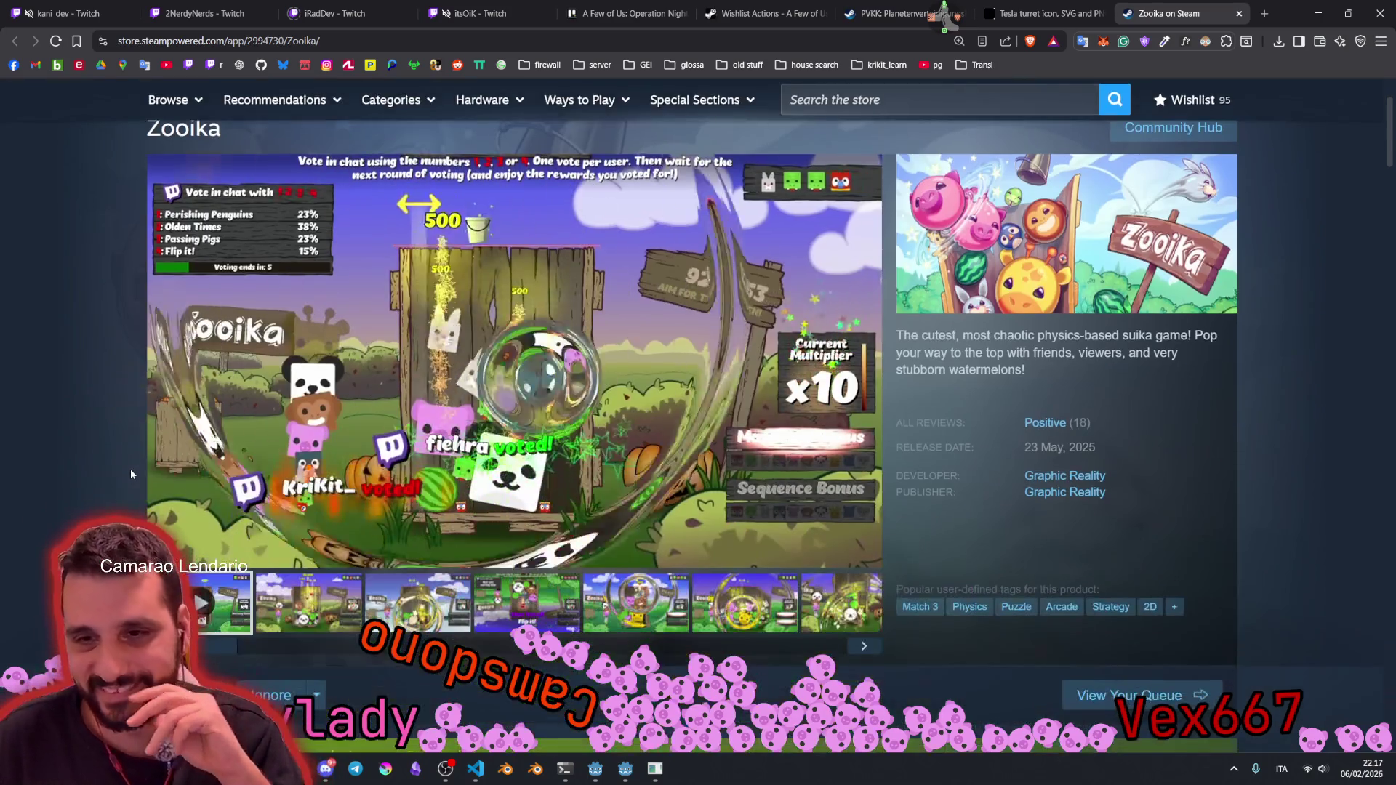
pyautogui.moveTo(573, 276)
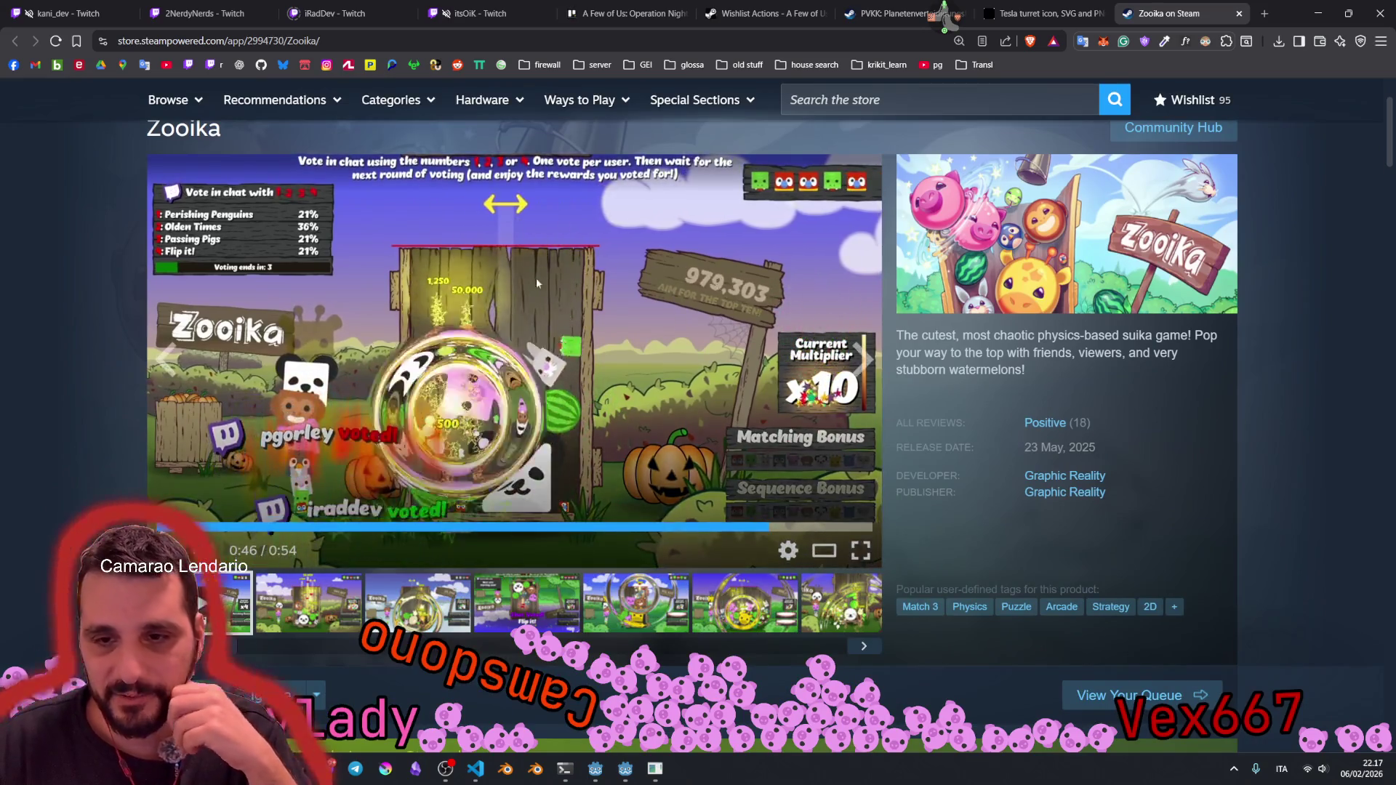
pyautogui.click(861, 551)
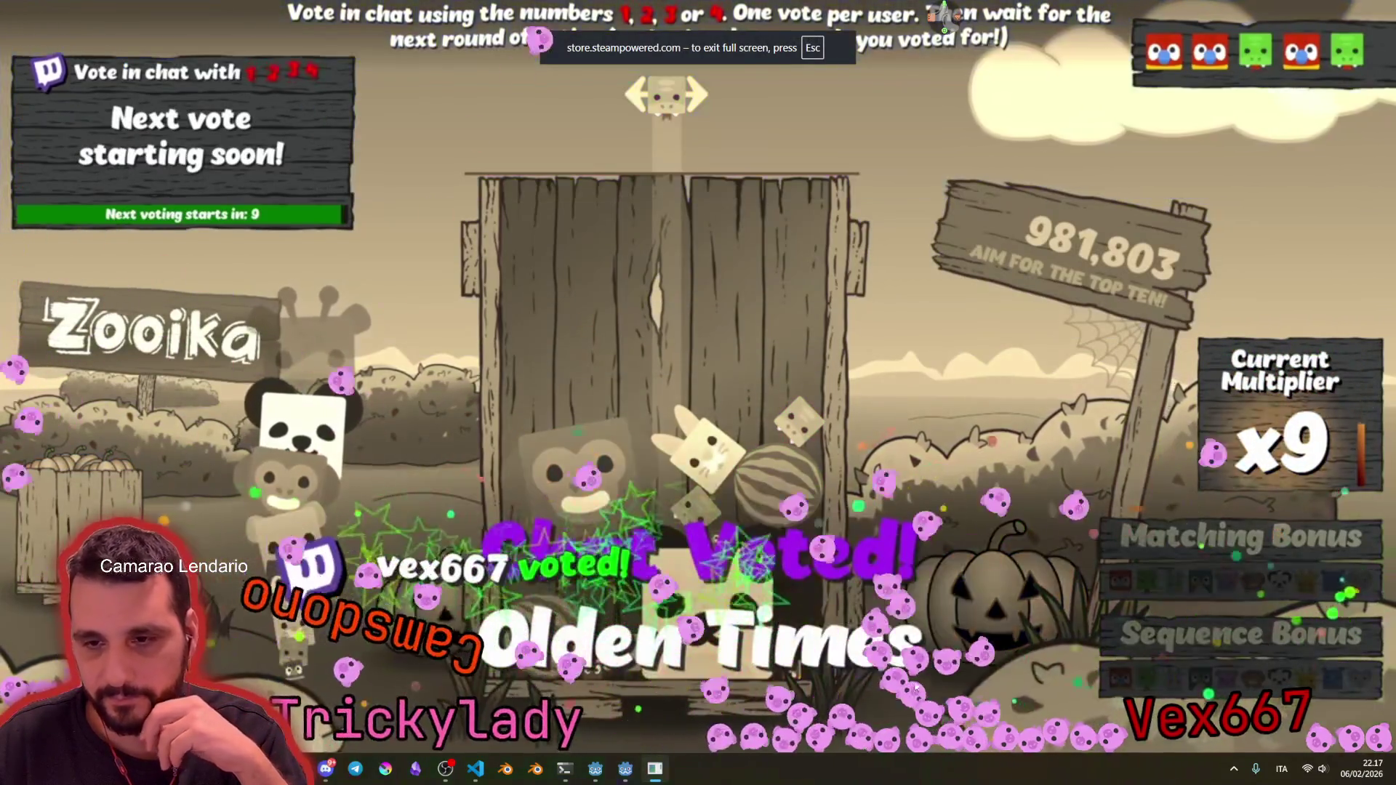
pyautogui.moveTo(560, 487)
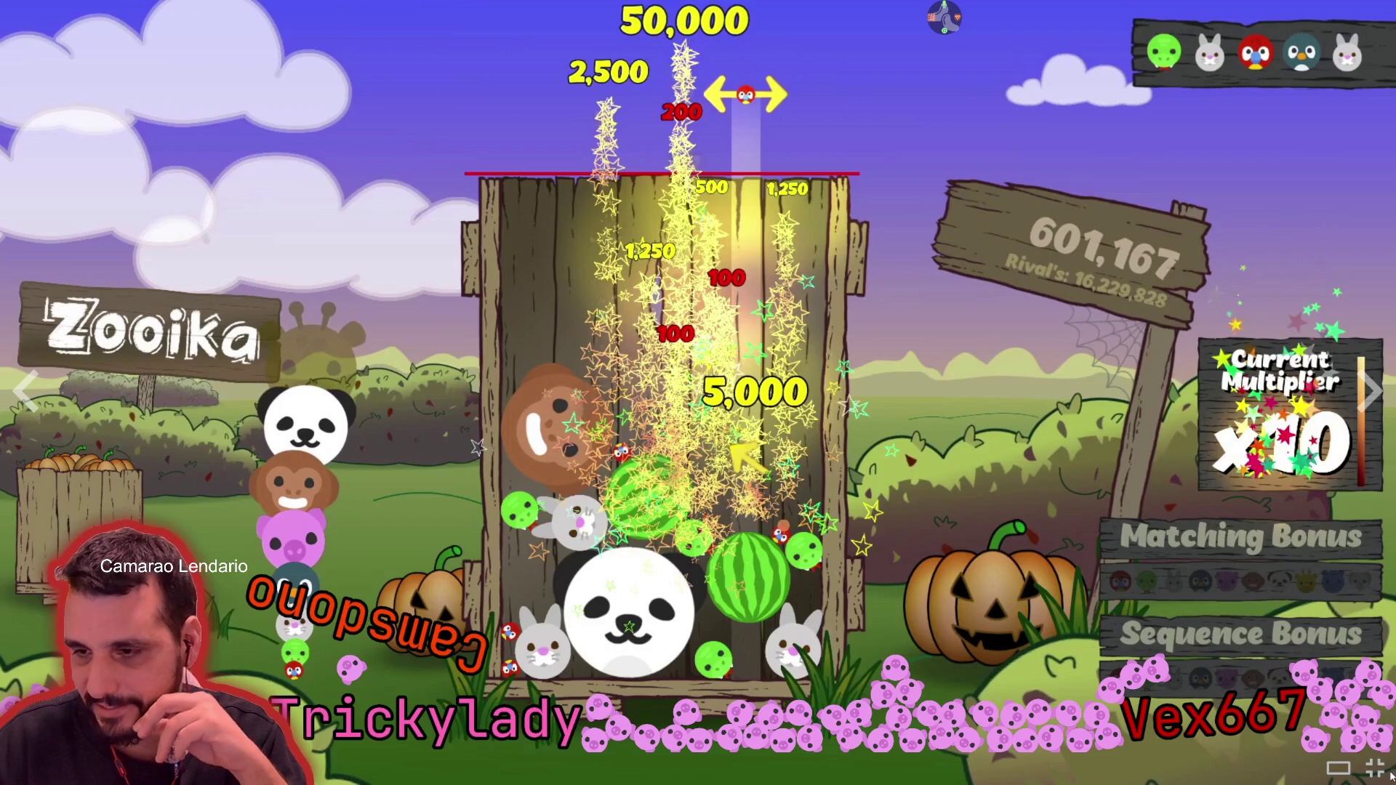
pyautogui.click(1377, 771)
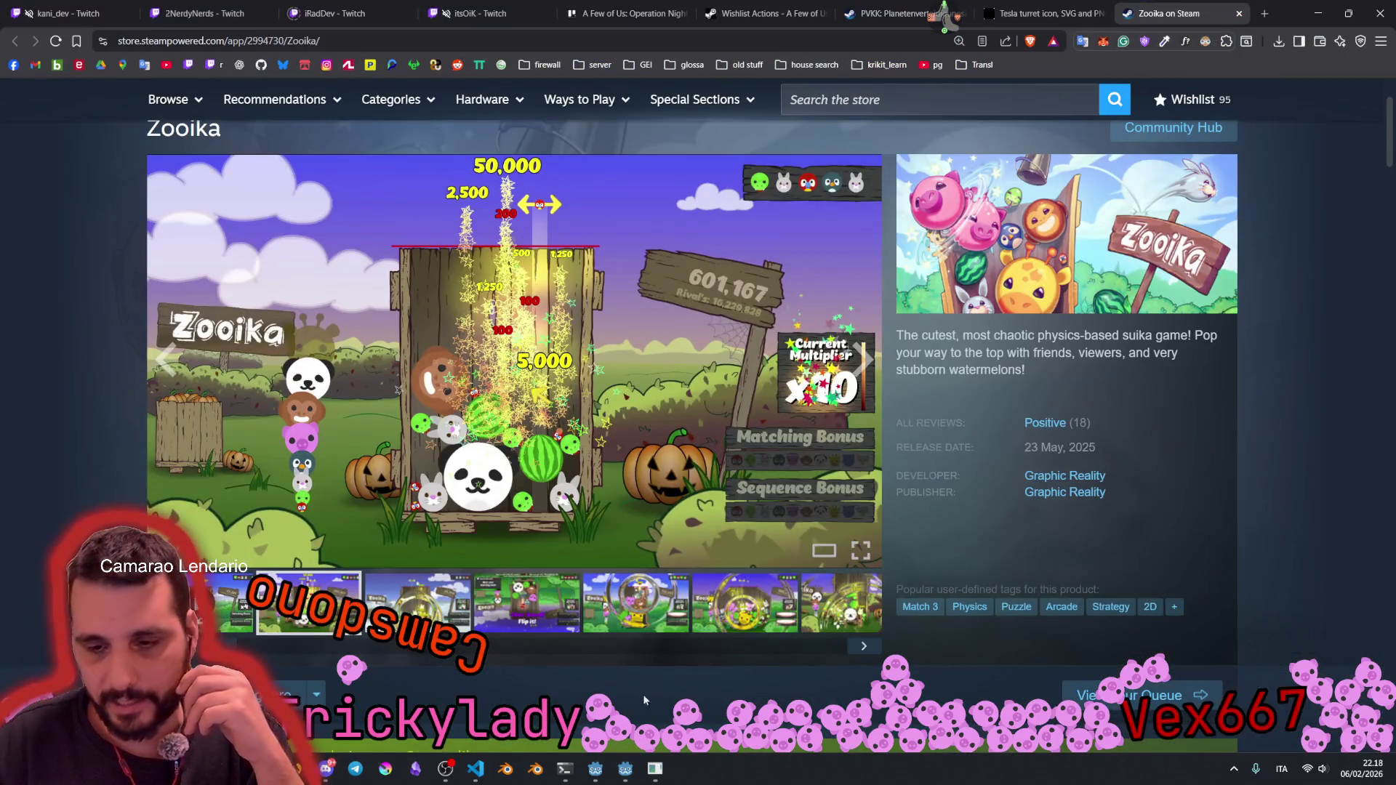
pyautogui.click(476, 768)
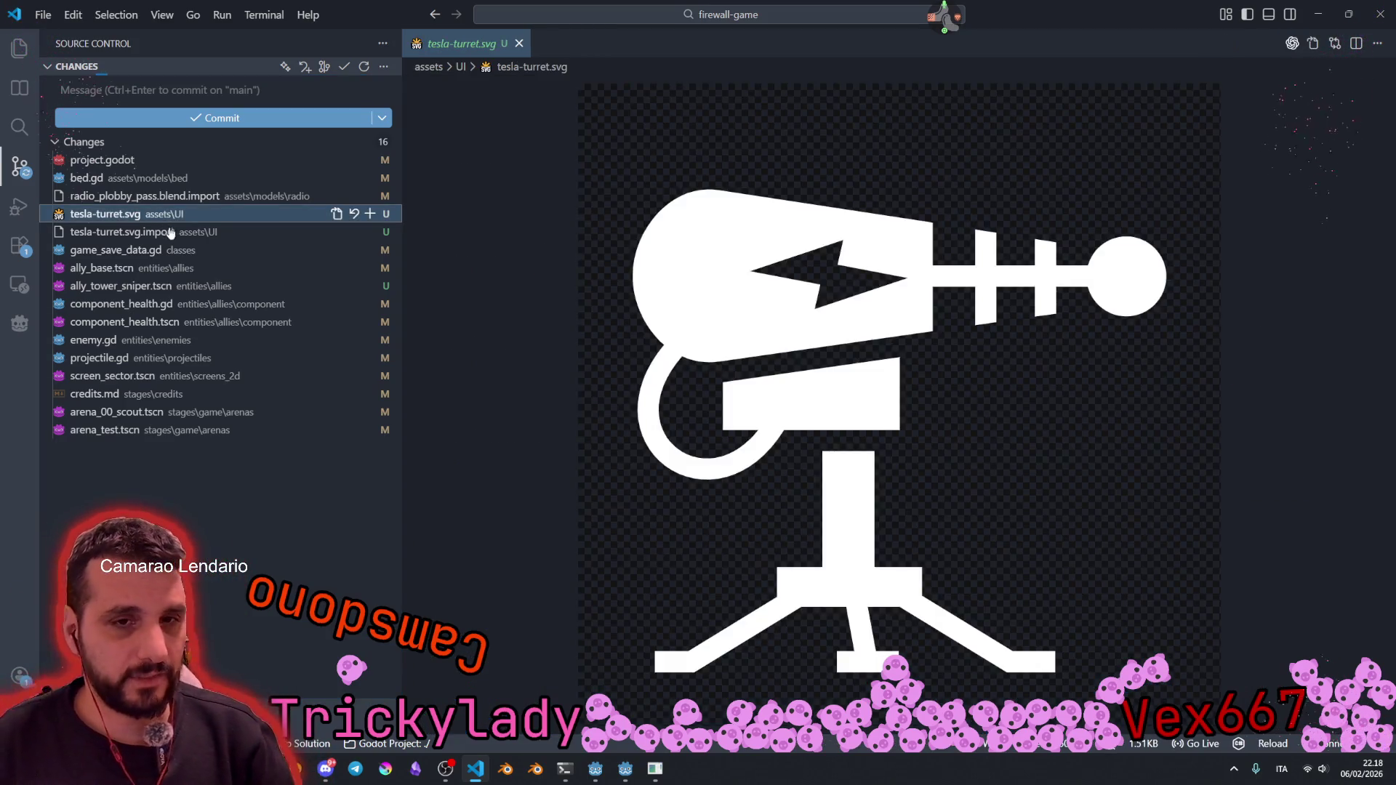
# Step: Stage tesla-turret.svg, its import file and credits.md; review screen_sector.tscn and projectile.gd diffs
pyautogui.click(370, 232)
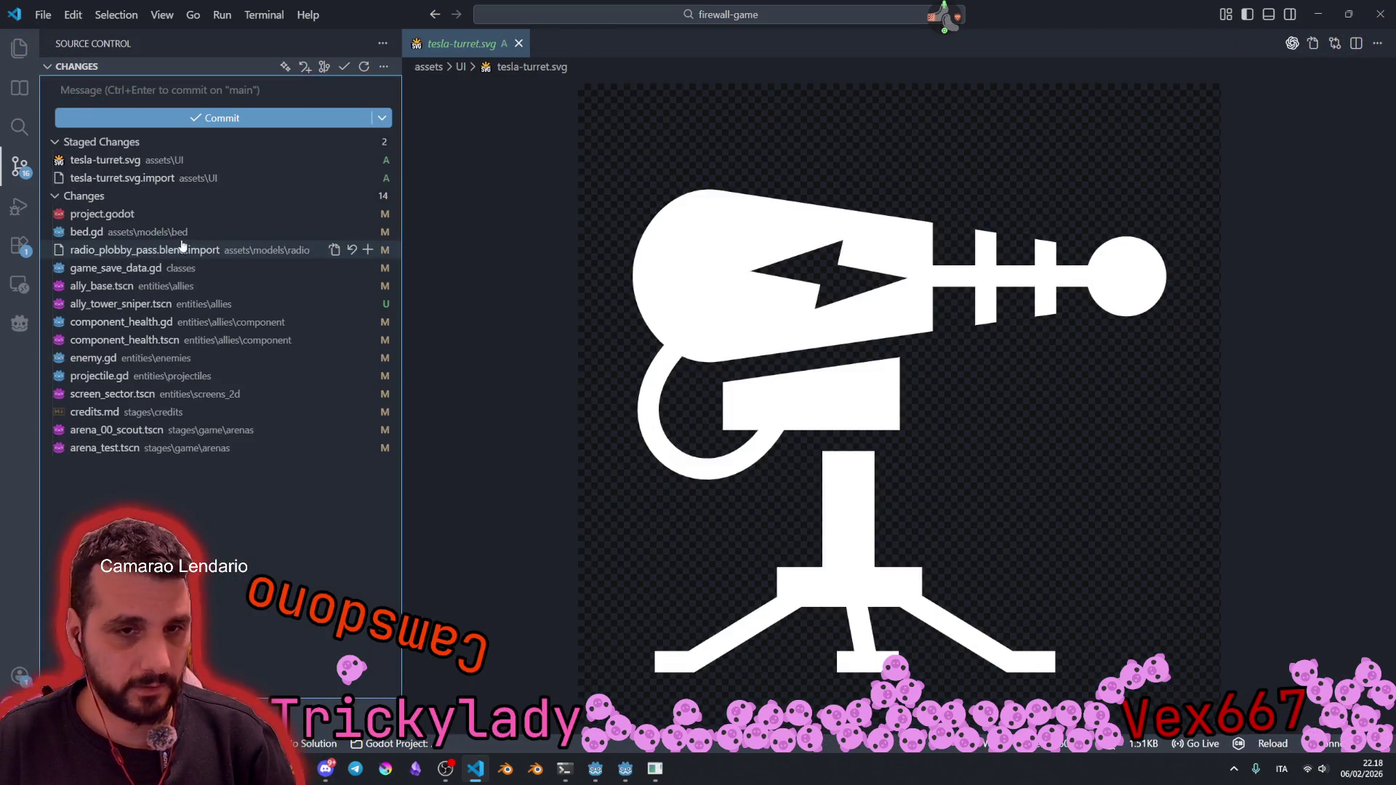
pyautogui.click(378, 412)
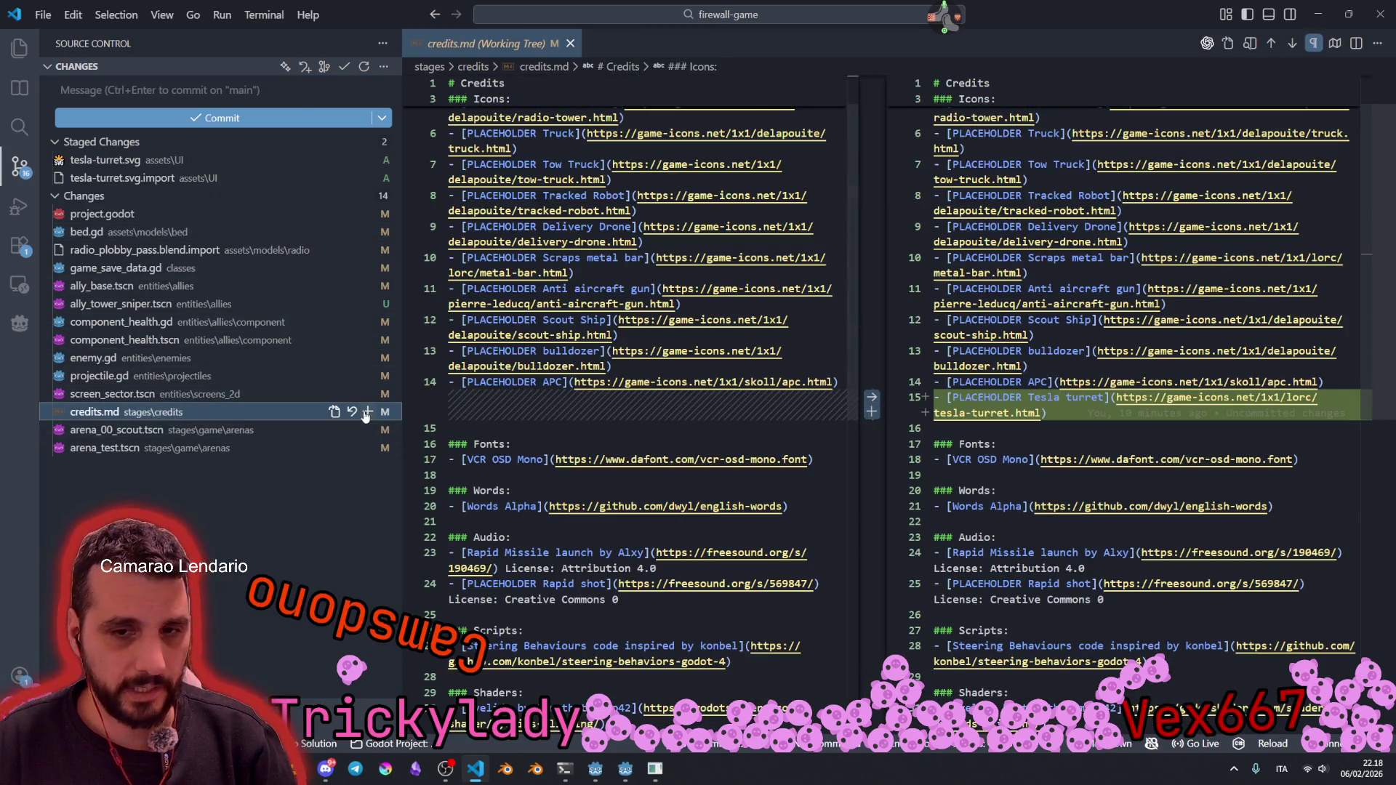
pyautogui.click(368, 411)
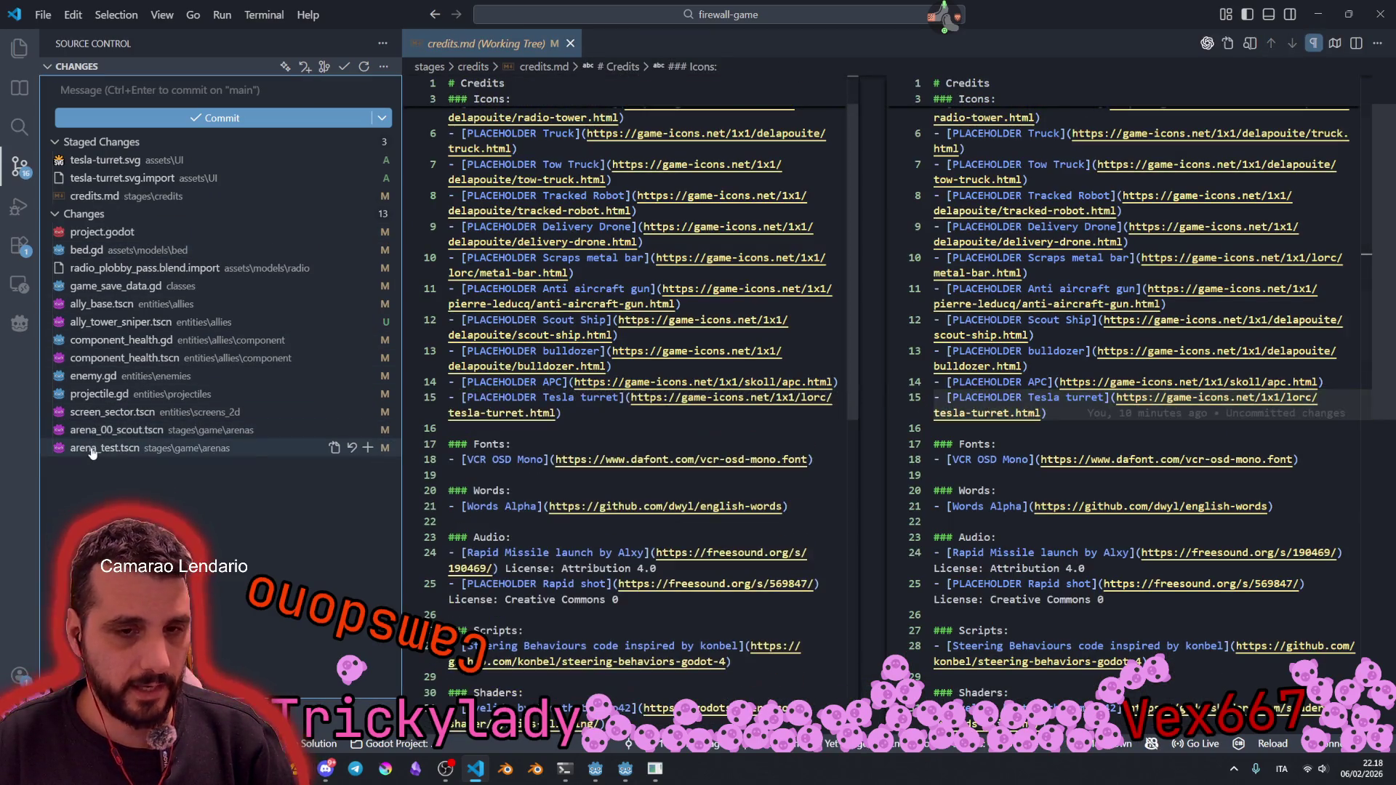
pyautogui.click(101, 413)
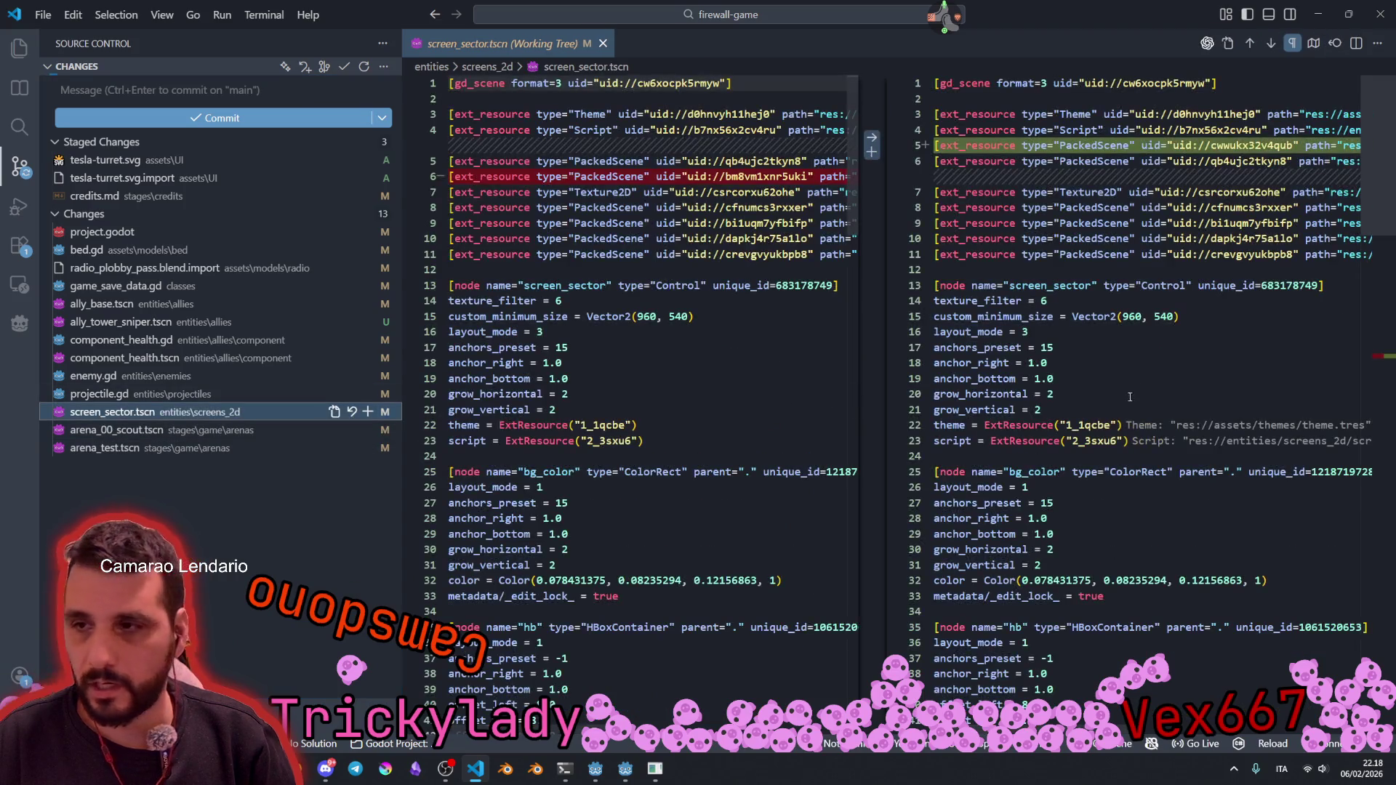
pyautogui.click(1080, 145)
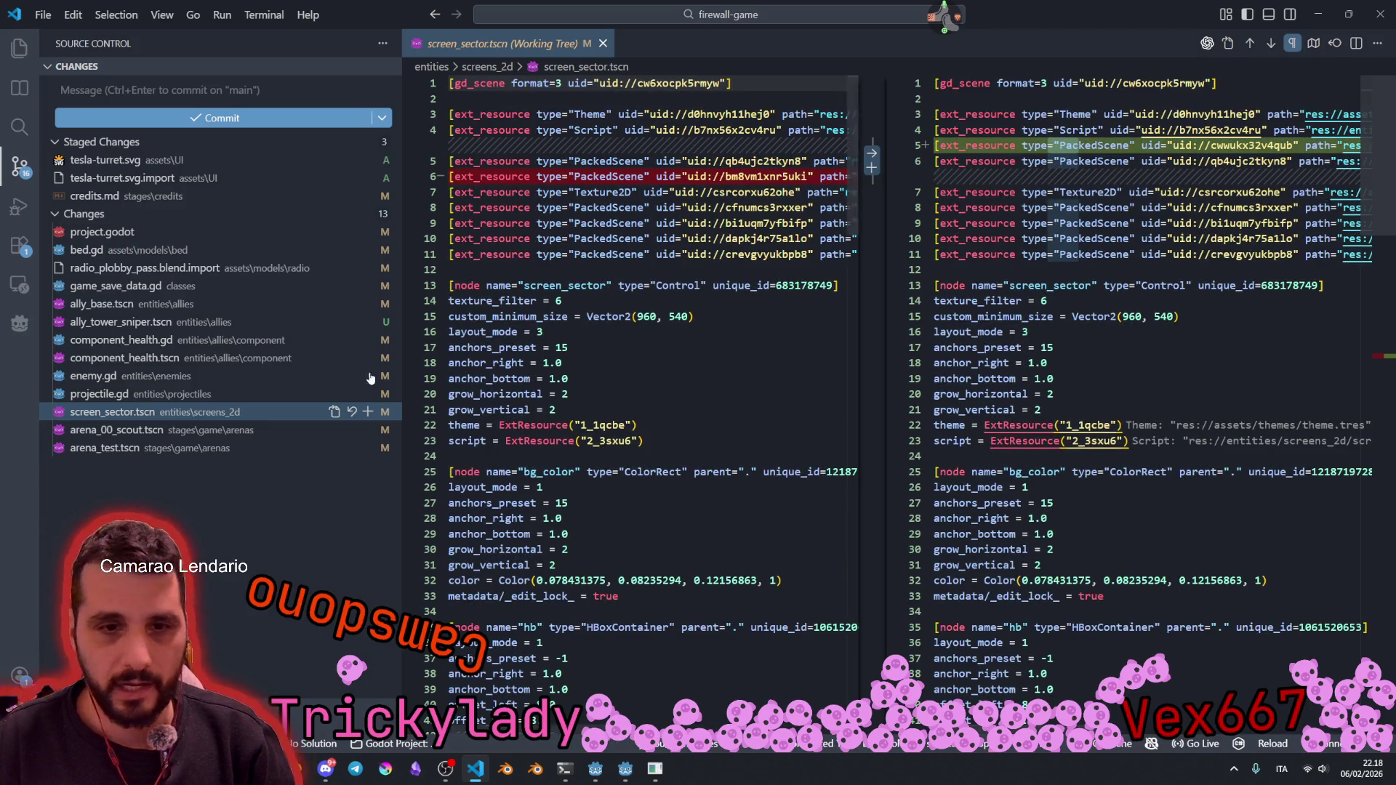
pyautogui.click(169, 392)
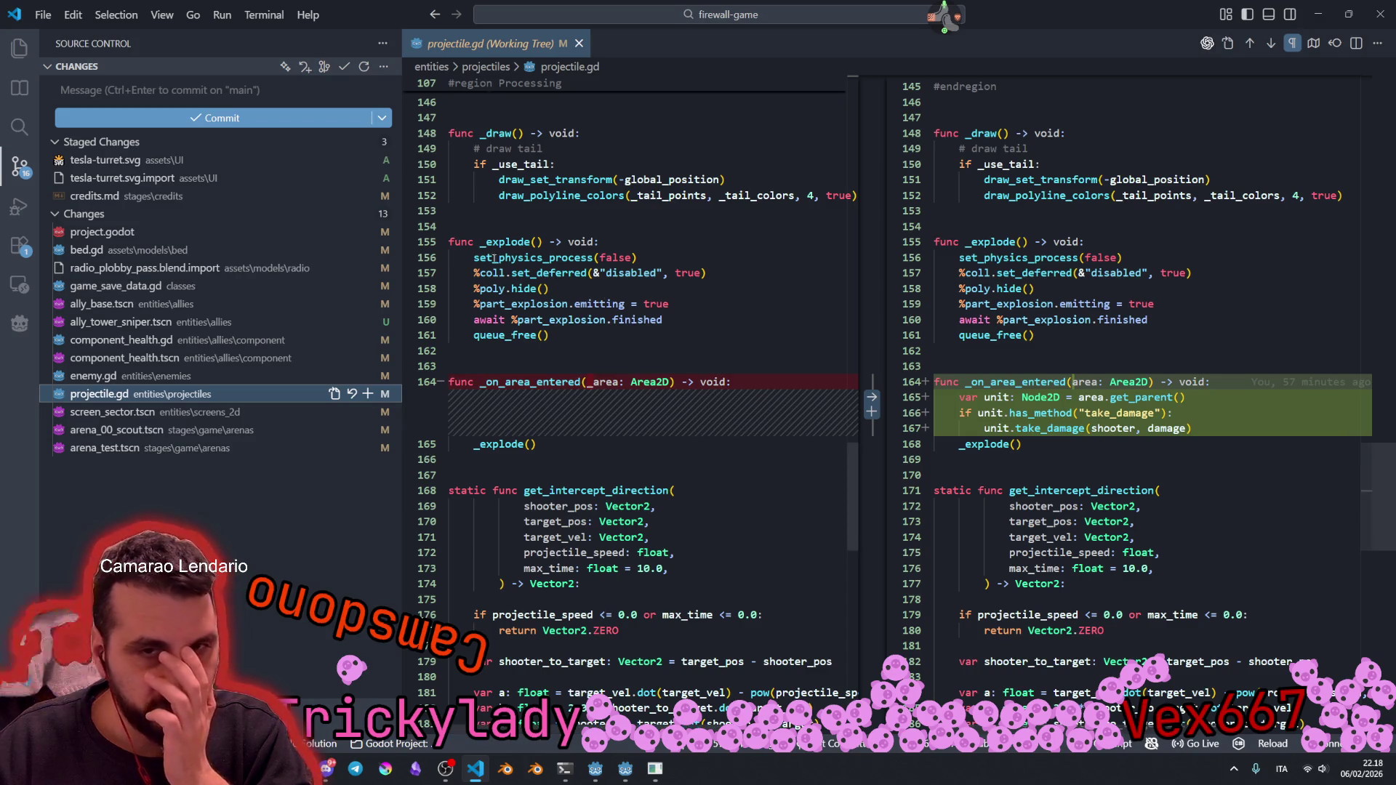
# Step: Unstage everything, then stage only projectile.gd, component_health.gd and component_health.tscn
pyautogui.click(367, 141)
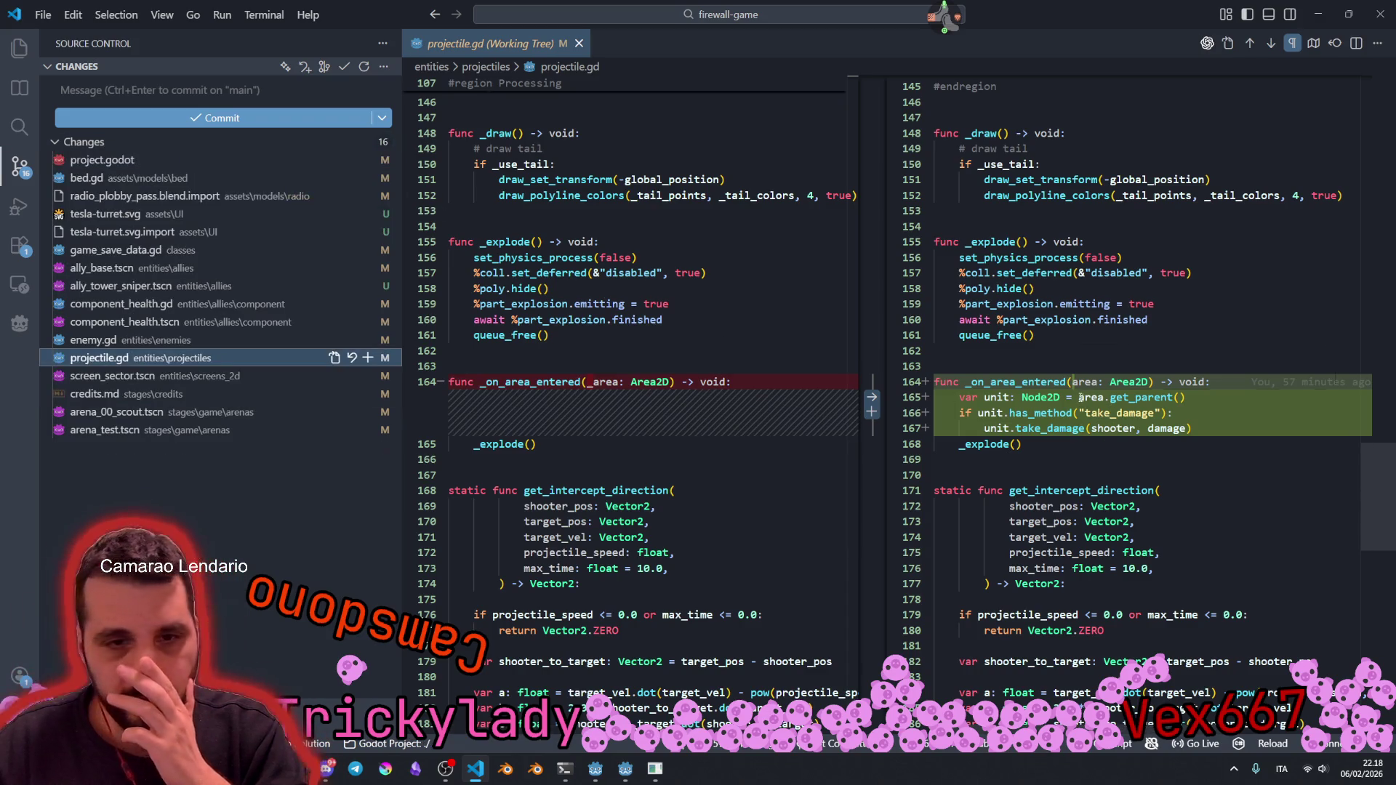
pyautogui.click(368, 359)
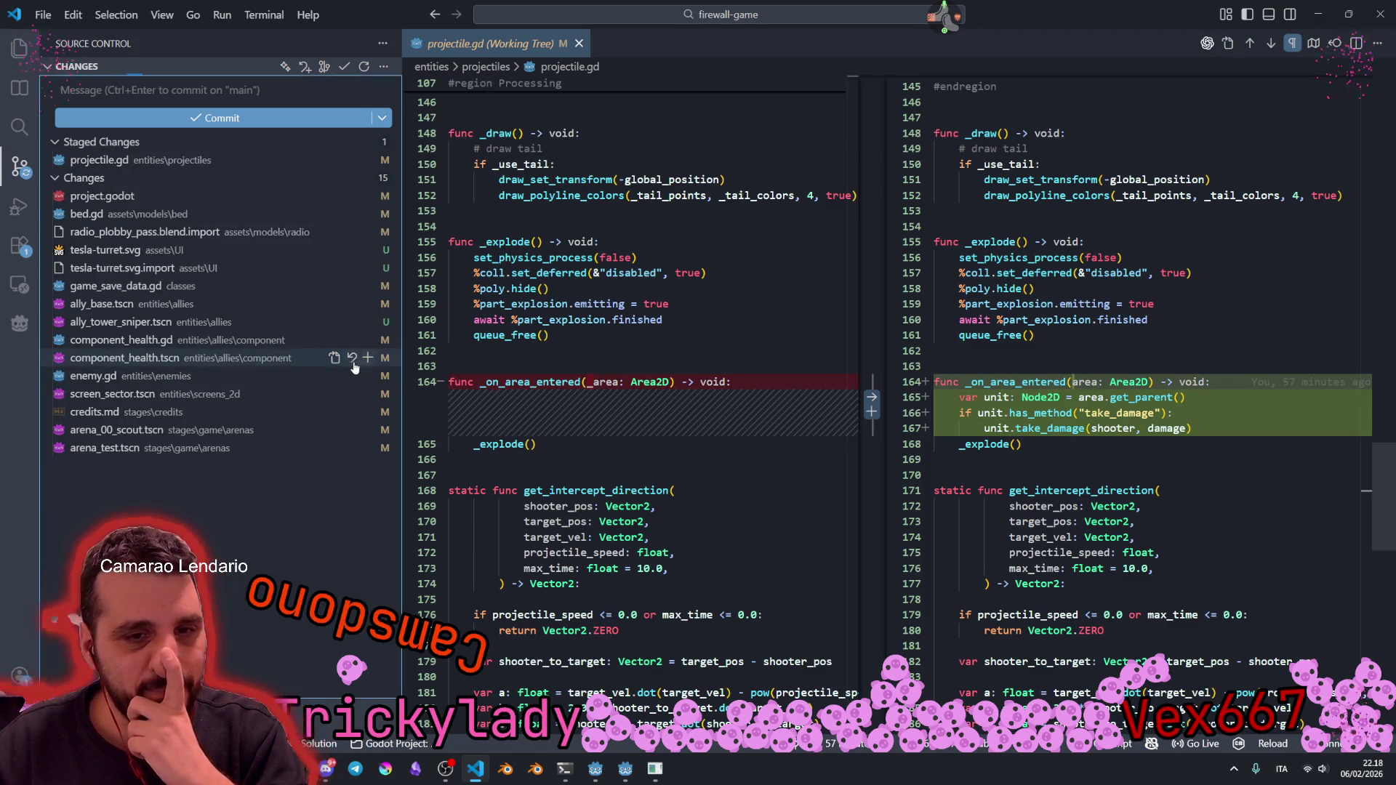
pyautogui.click(164, 341)
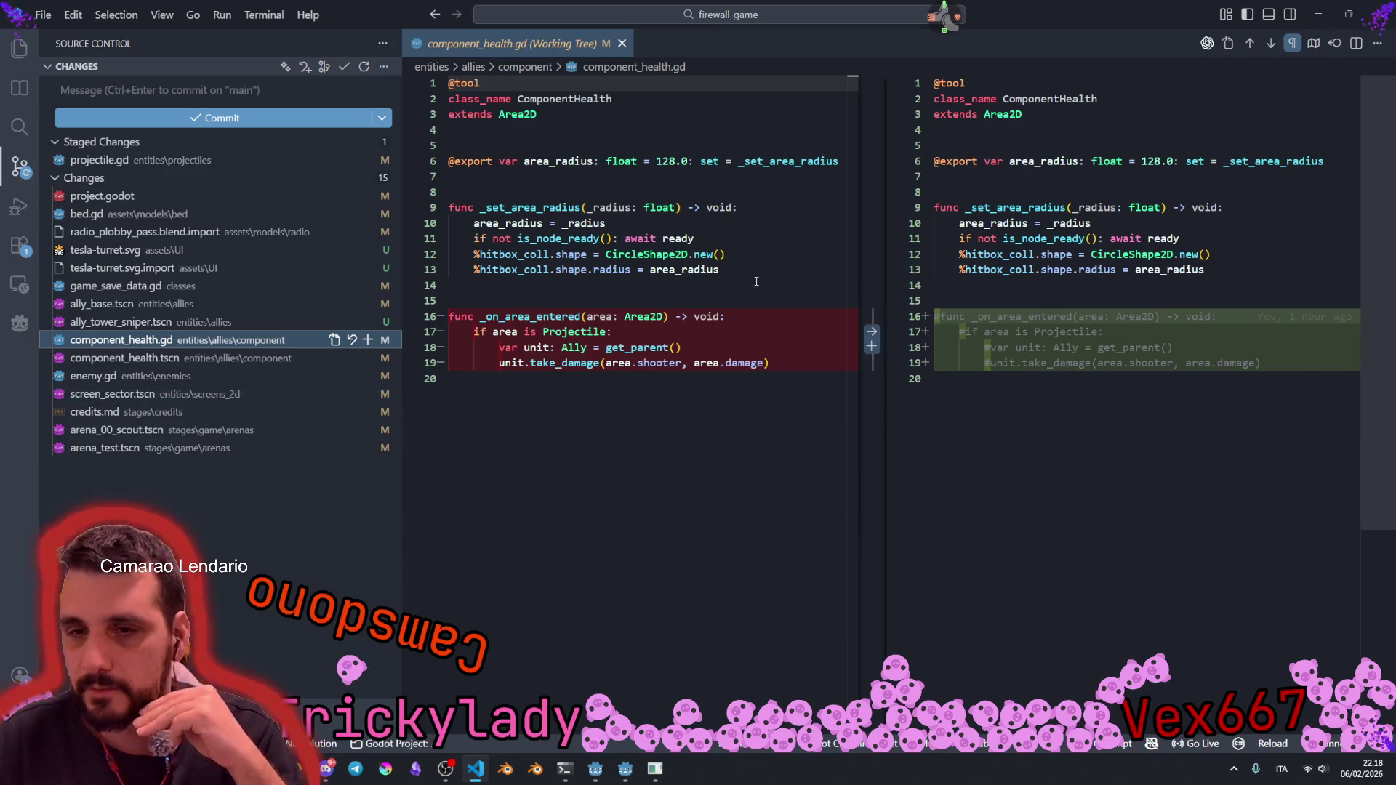
pyautogui.click(368, 340)
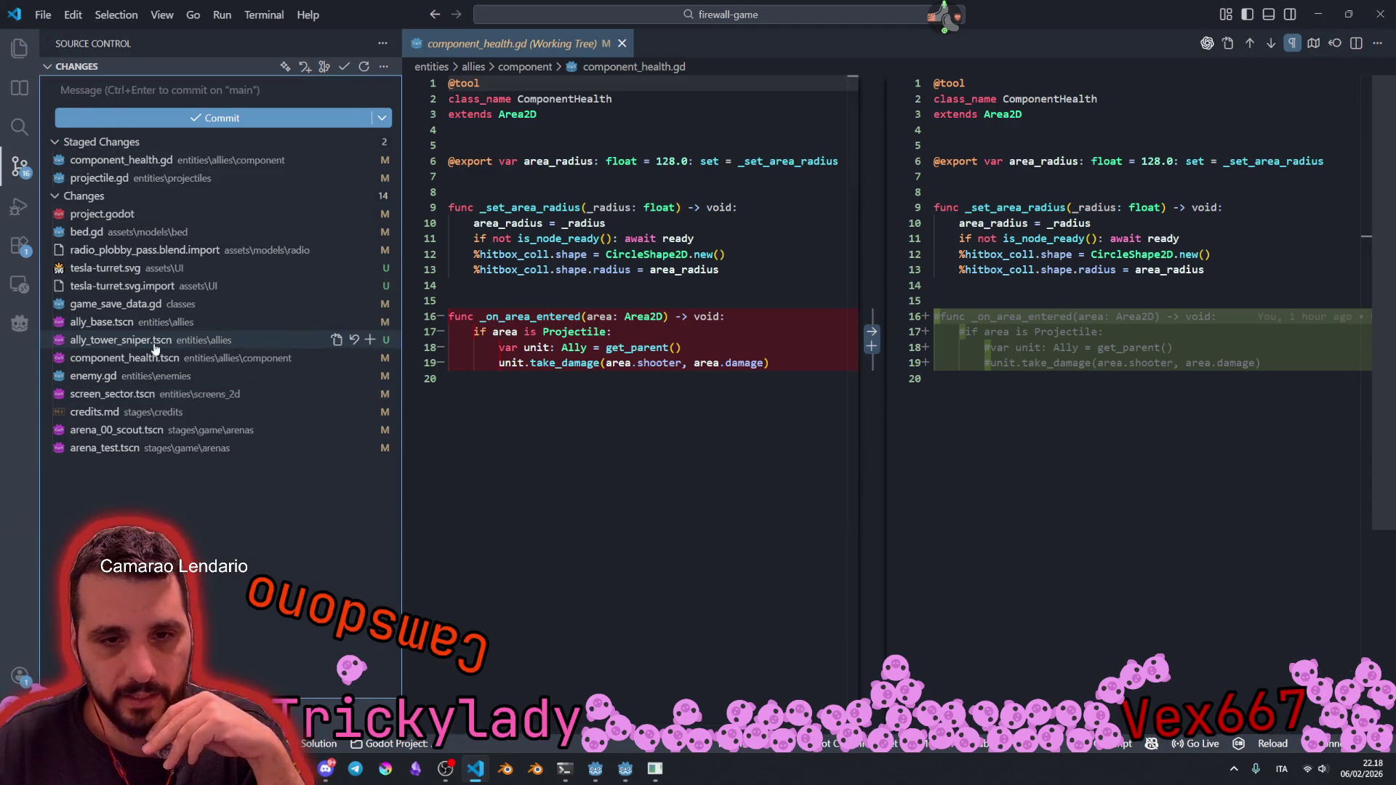
pyautogui.click(129, 359)
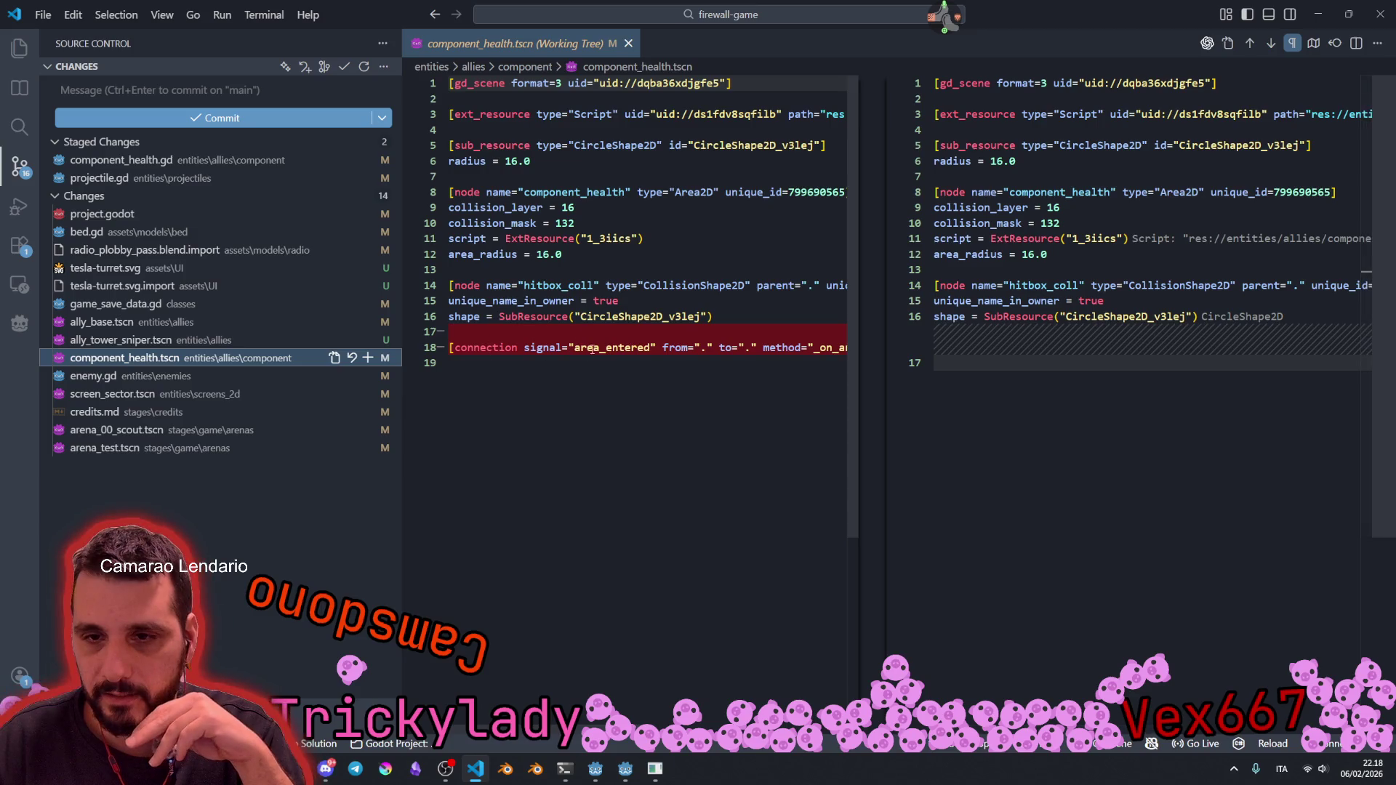
pyautogui.click(368, 357)
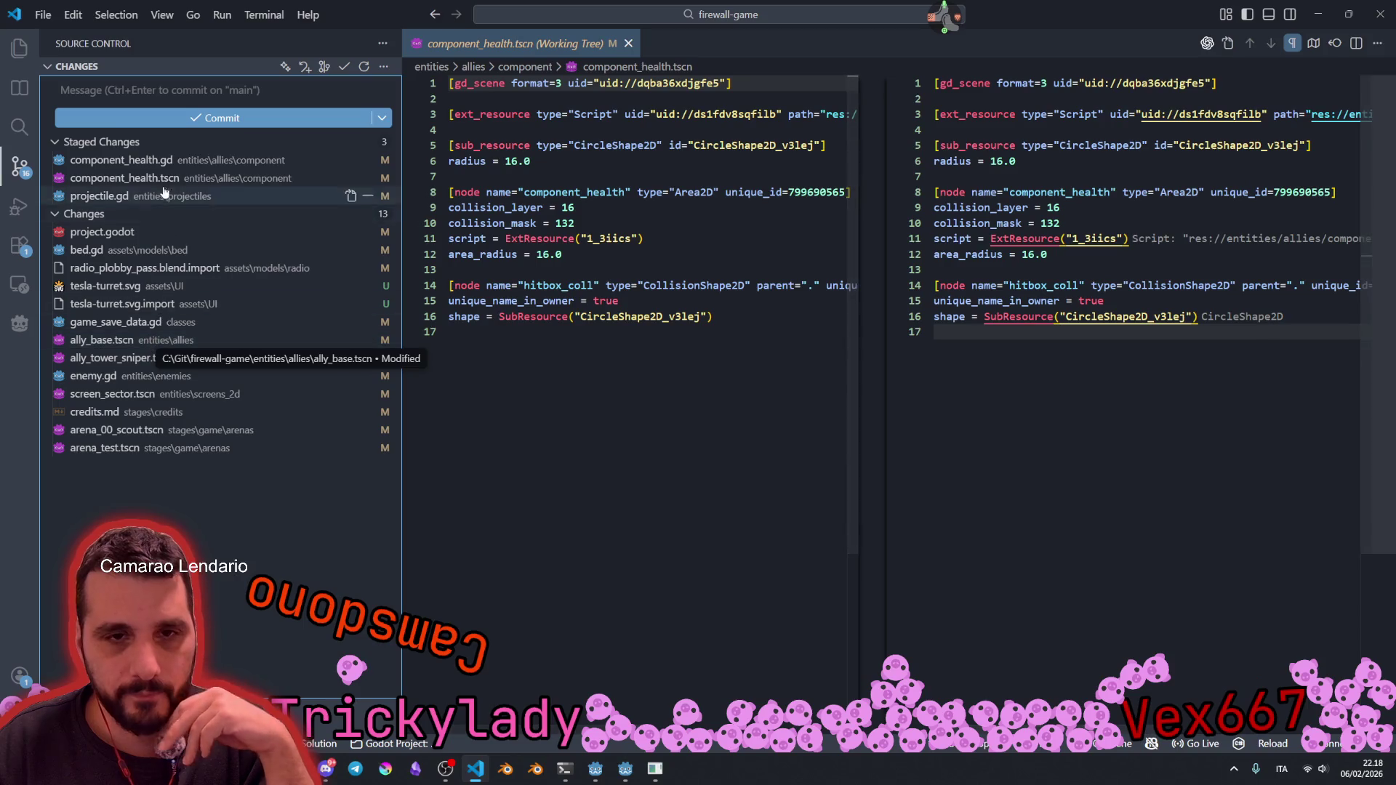
# Step: Try deleting the commented-out handler in the staged component_health.gd diff, then unstage it
pyautogui.click(146, 161)
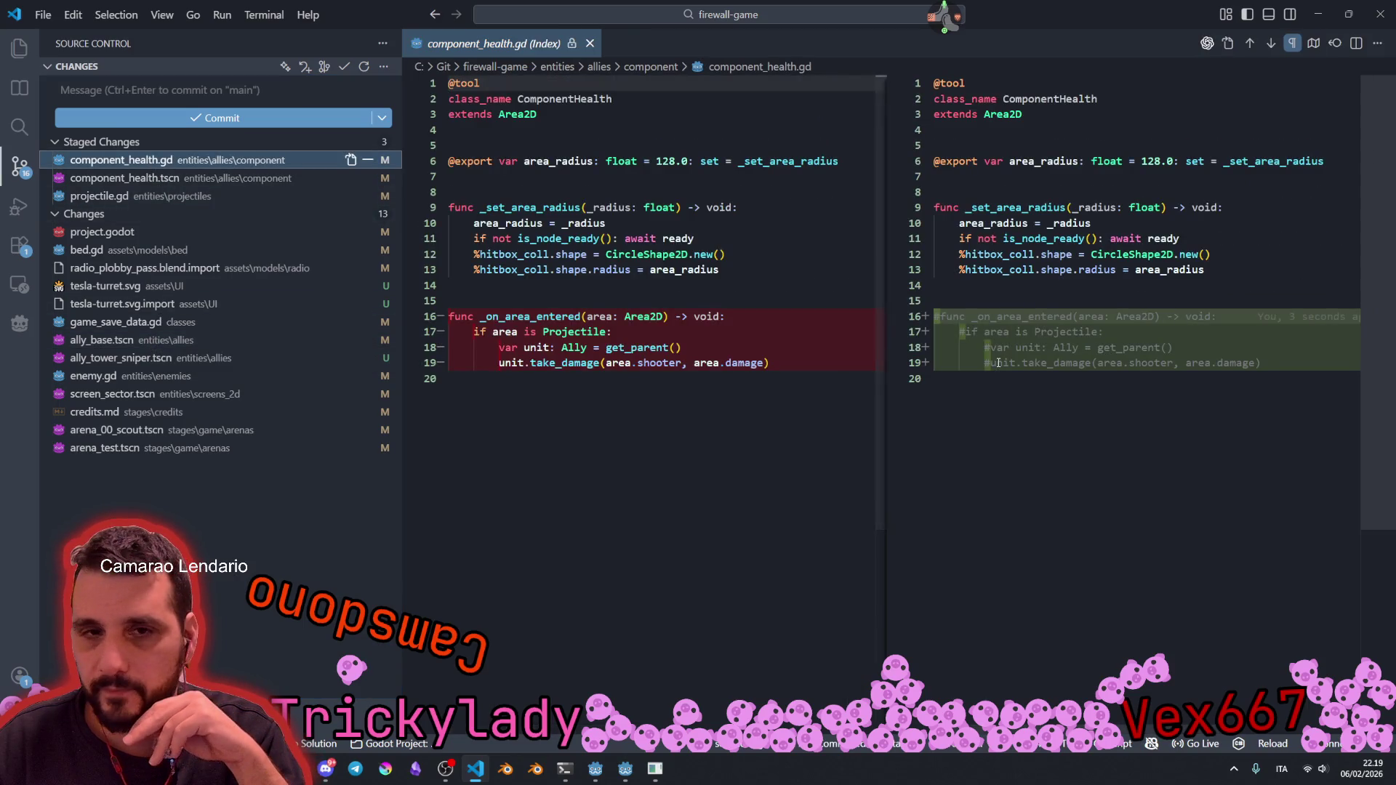
pyautogui.moveTo(1293, 362)
pyautogui.mouseDown()
pyautogui.moveTo(939, 317)
pyautogui.moveTo(936, 286)
pyautogui.mouseUp()
pyautogui.press('BackSpace')
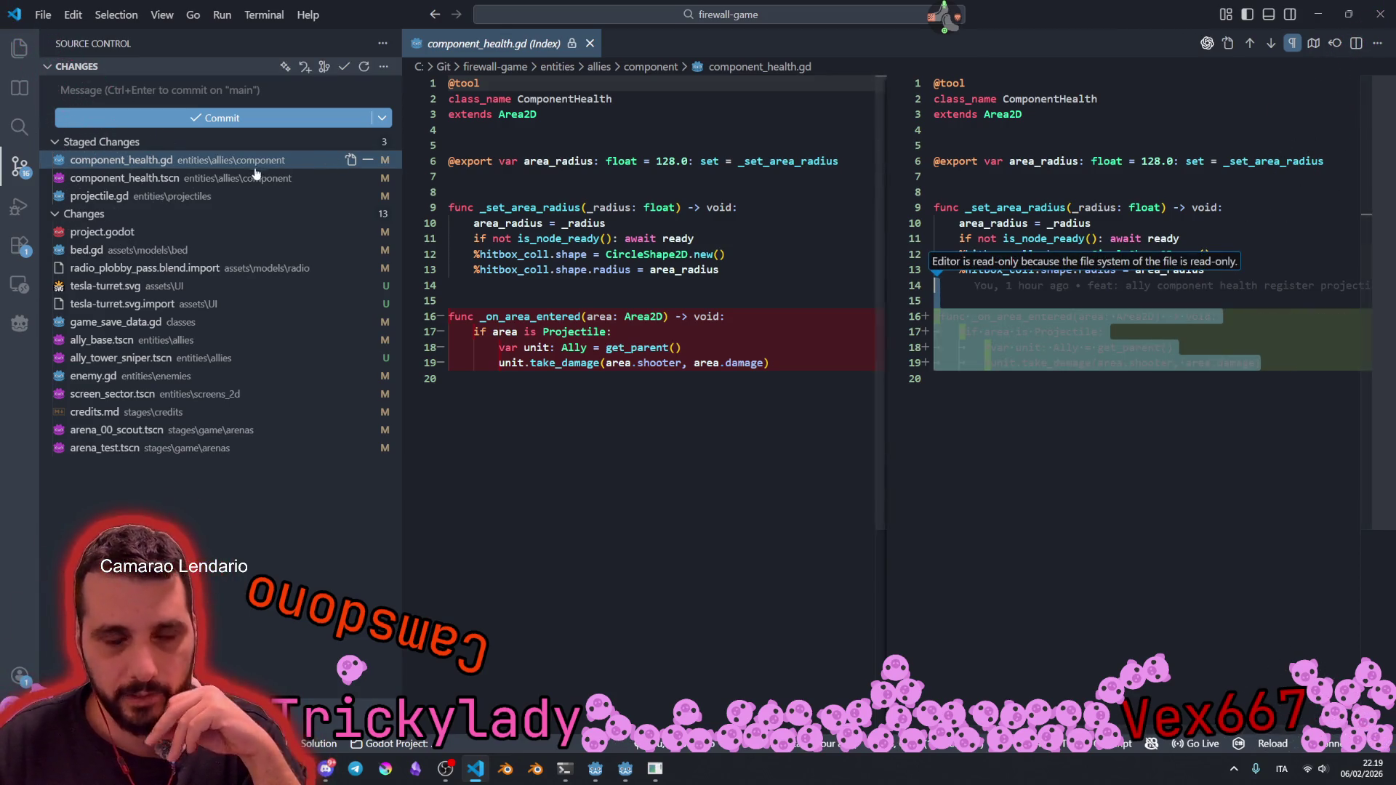
pyautogui.click(369, 160)
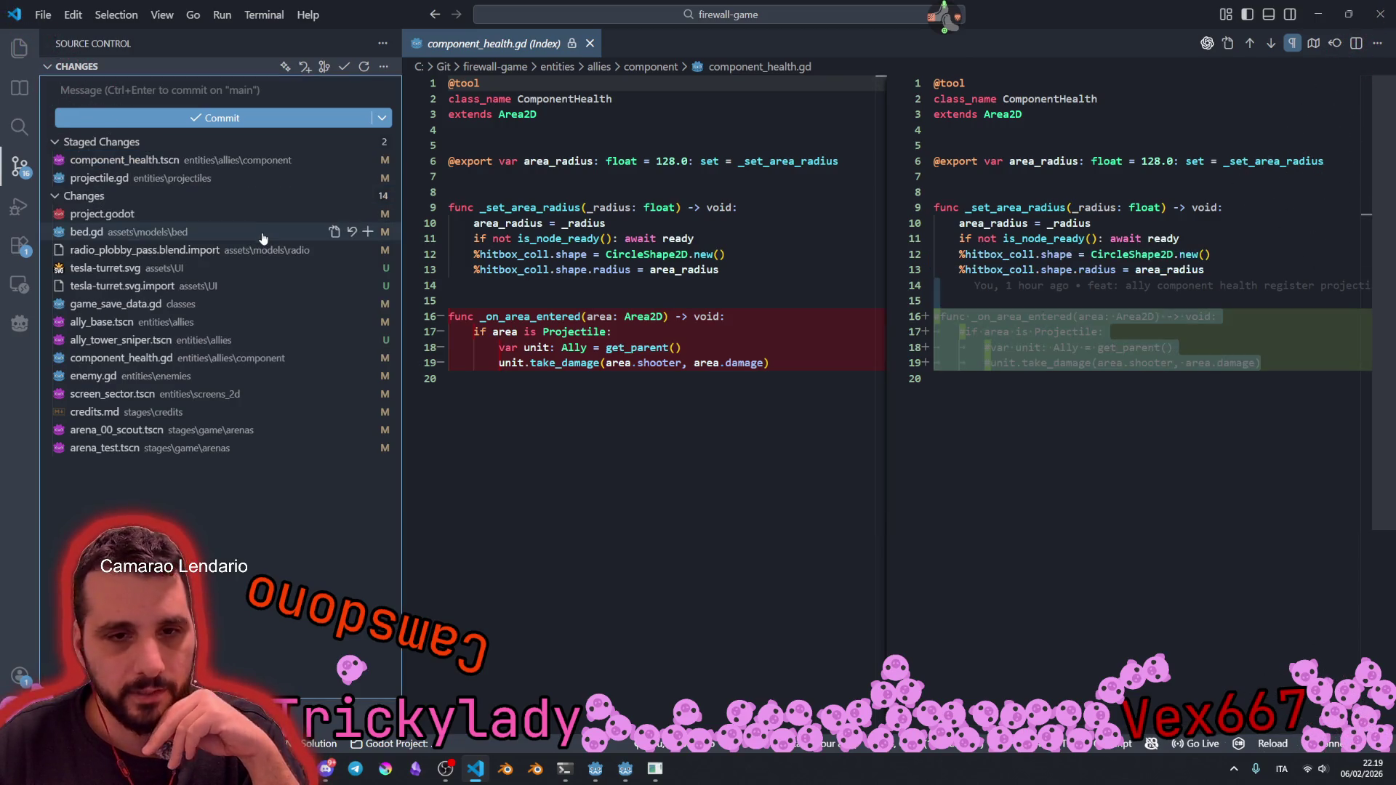
# Step: Delete component_health.gd's commented-out handler lines 14–19, save, restage it, and review projectile.gd
pyautogui.click(117, 356)
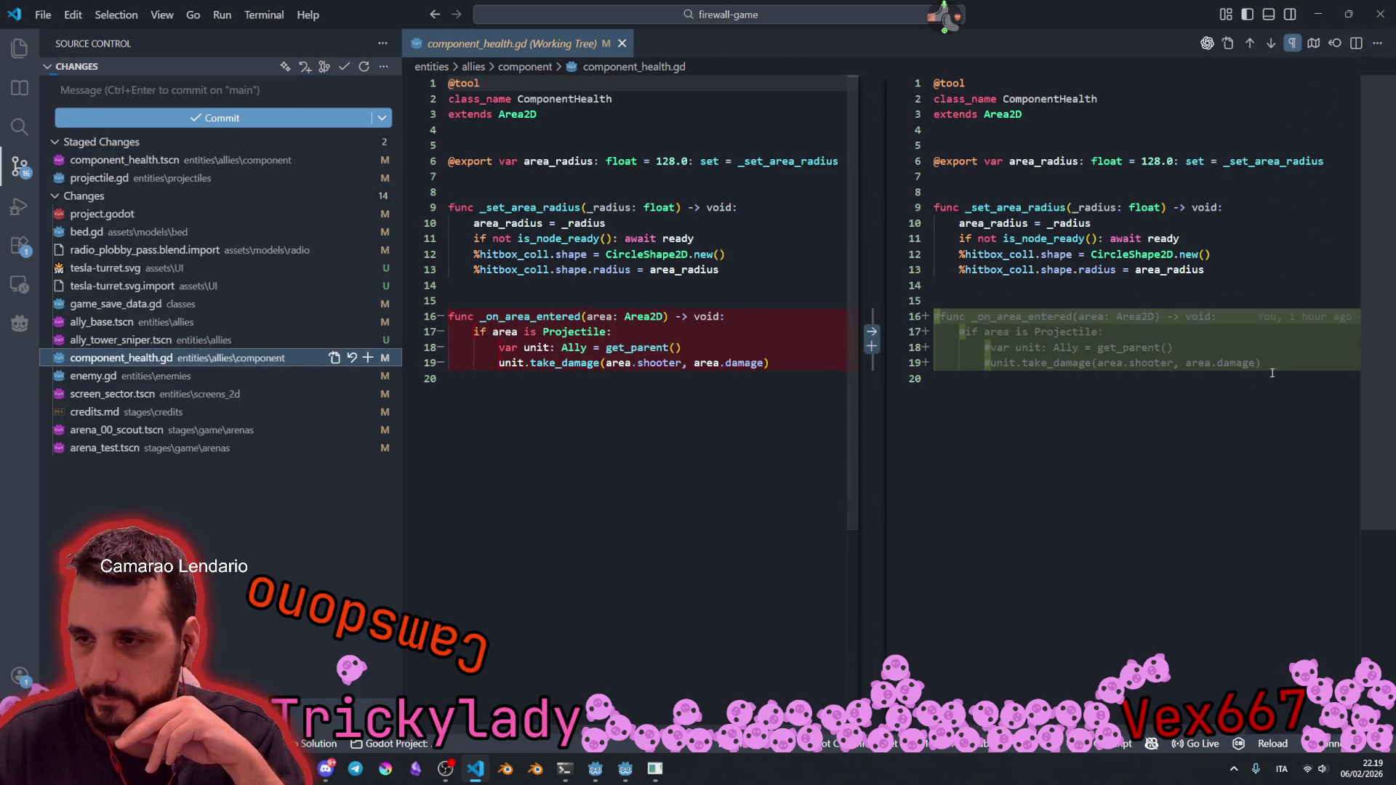
pyautogui.moveTo(874, 317); pyautogui.dragTo(864, 287)
pyautogui.press('BackSpace')
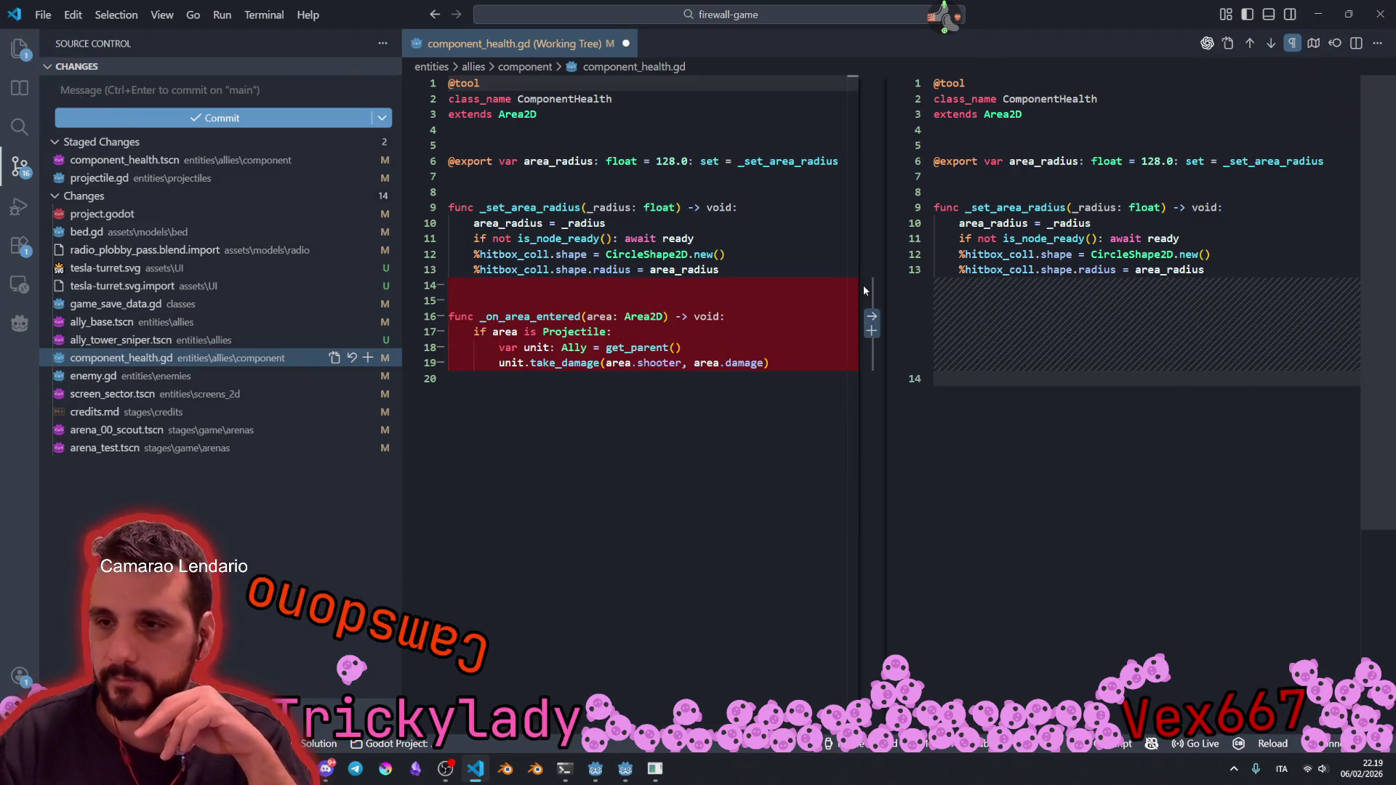
pyautogui.click(1097, 319)
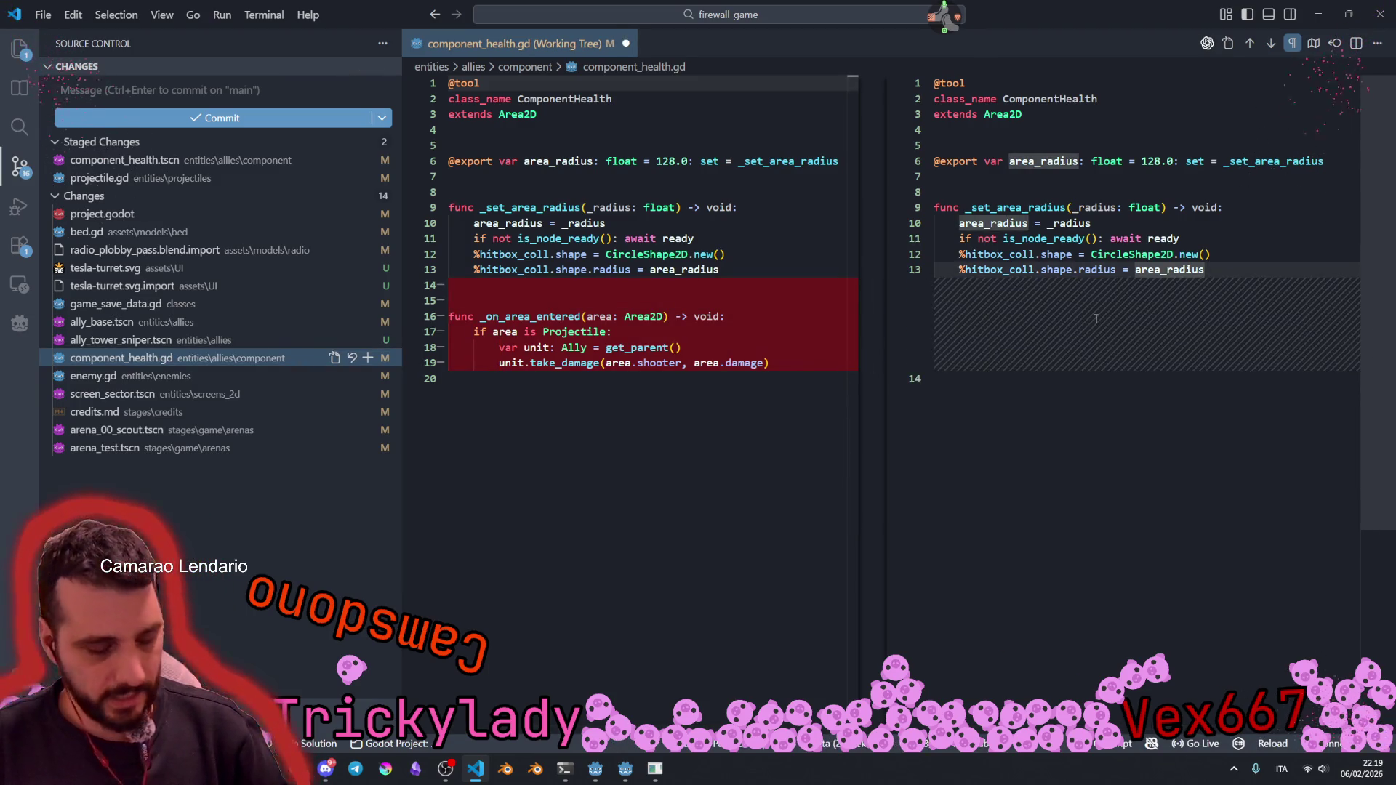
pyautogui.hotkey('ctrl', 's')
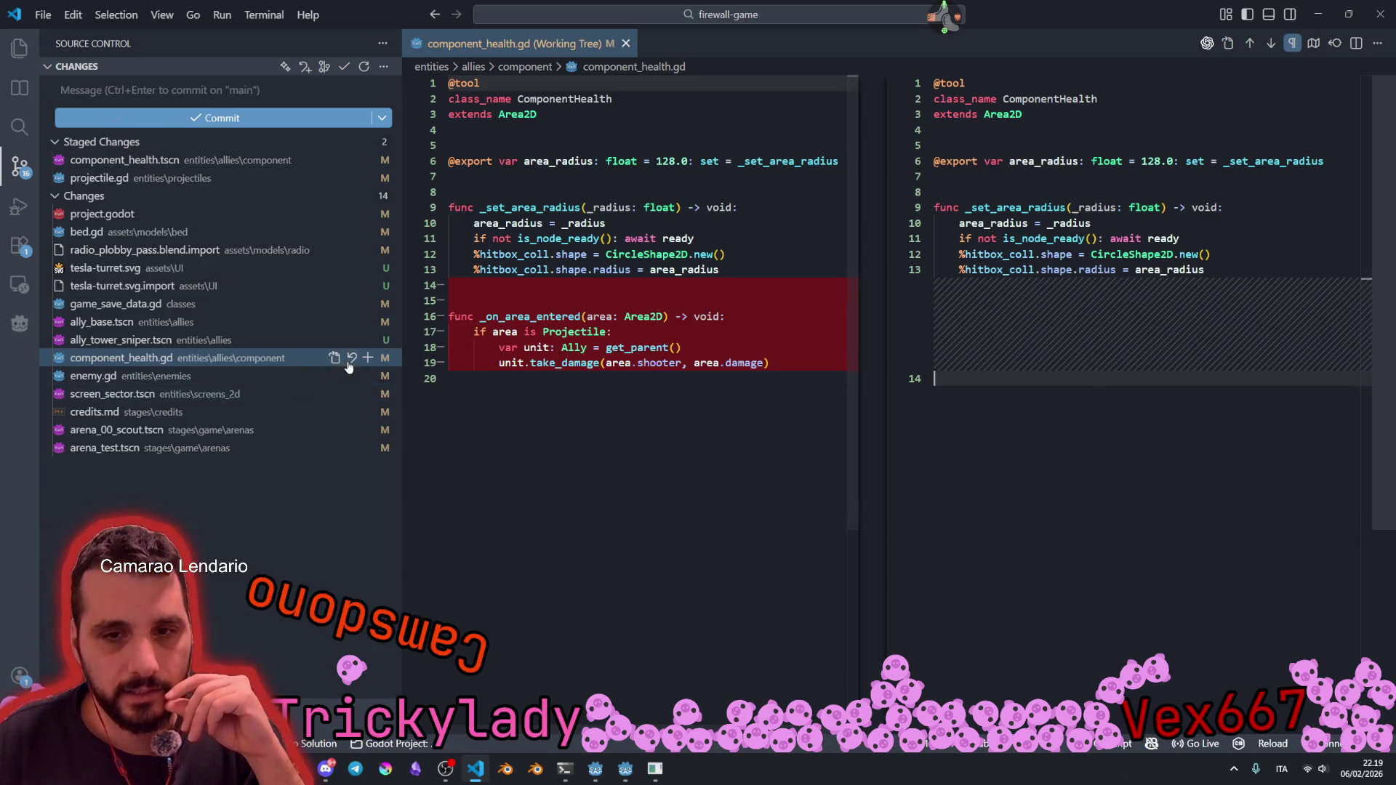
pyautogui.click(366, 359)
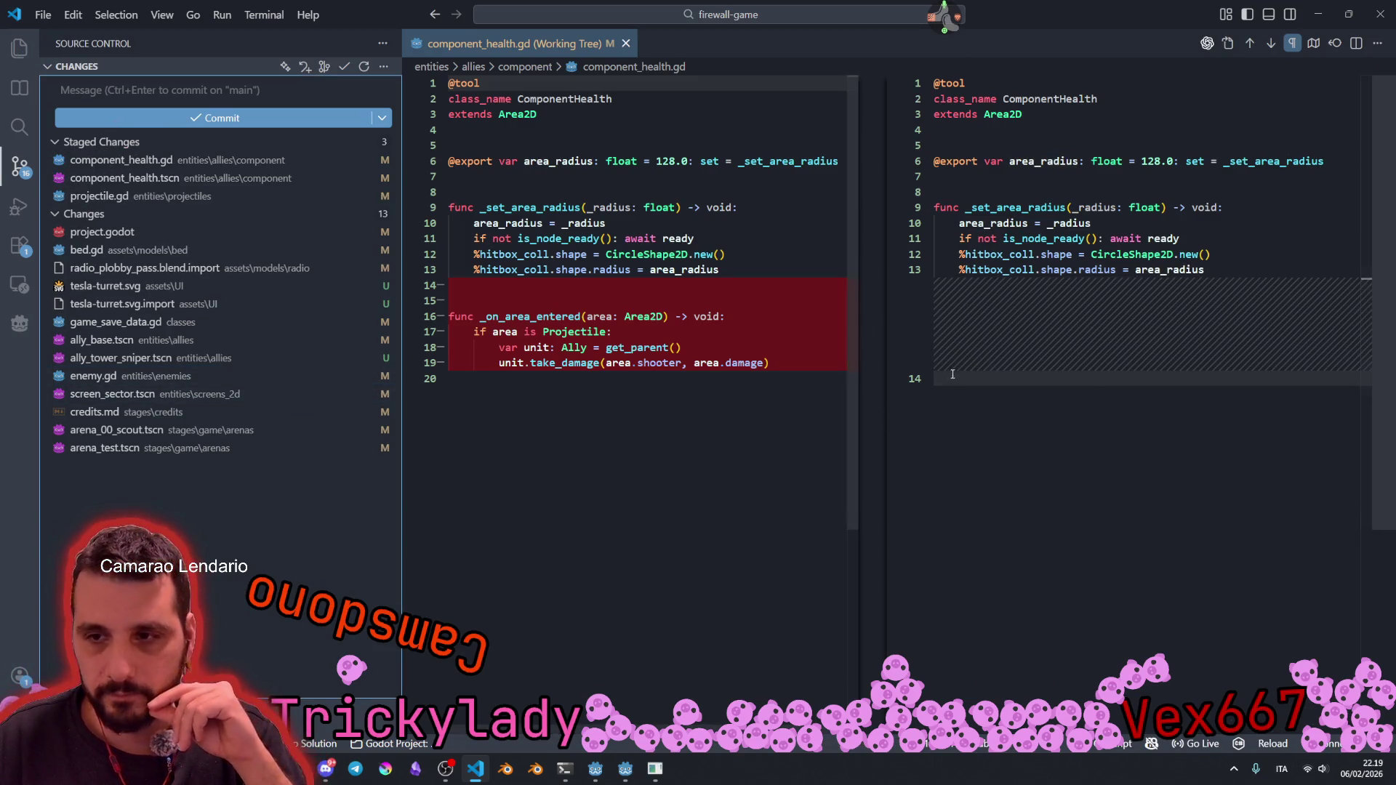
pyautogui.click(167, 195)
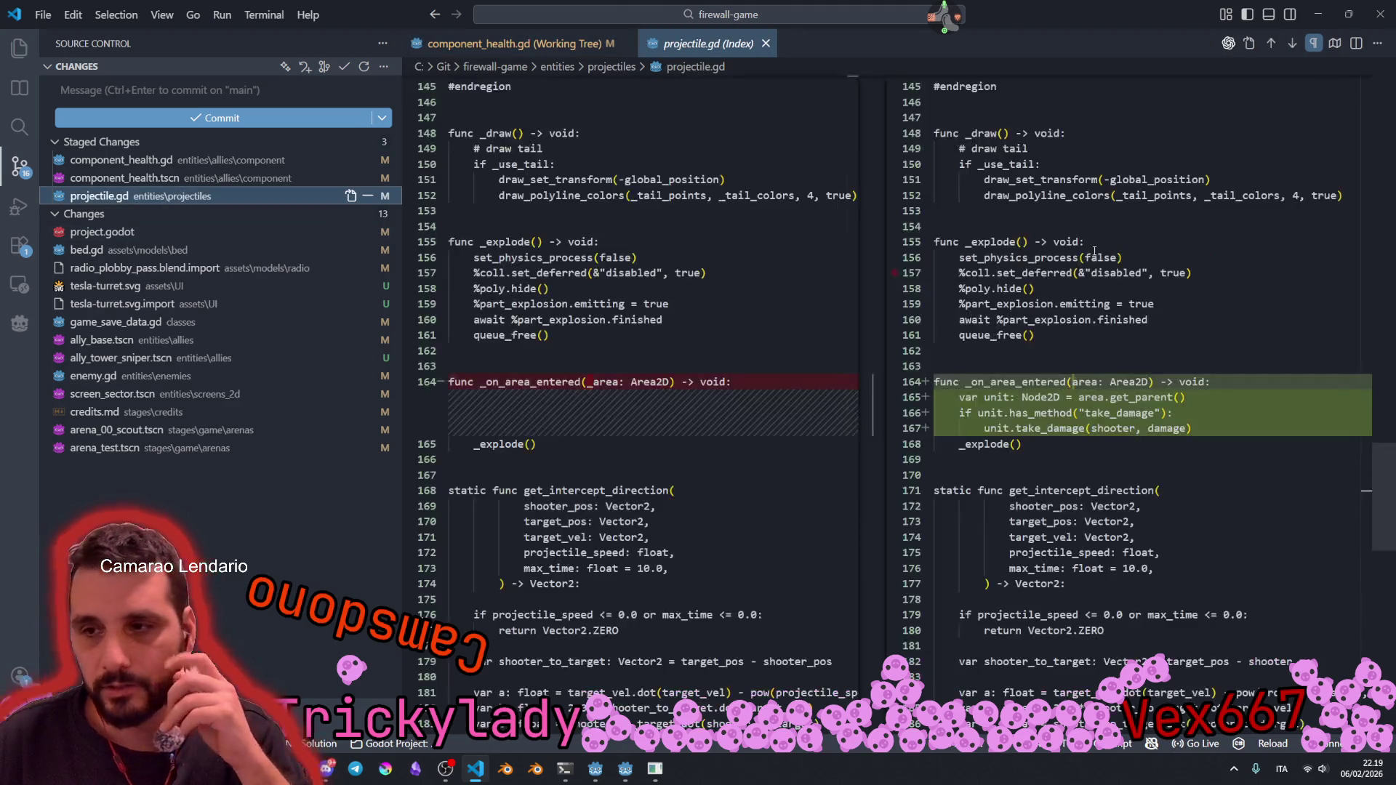
# Step: Enter the commit message 'fix: projectiles register impacts instead of hitboxes, as it should be so it can perform different operations'
pyautogui.click(152, 91)
pyautogui.write('f')
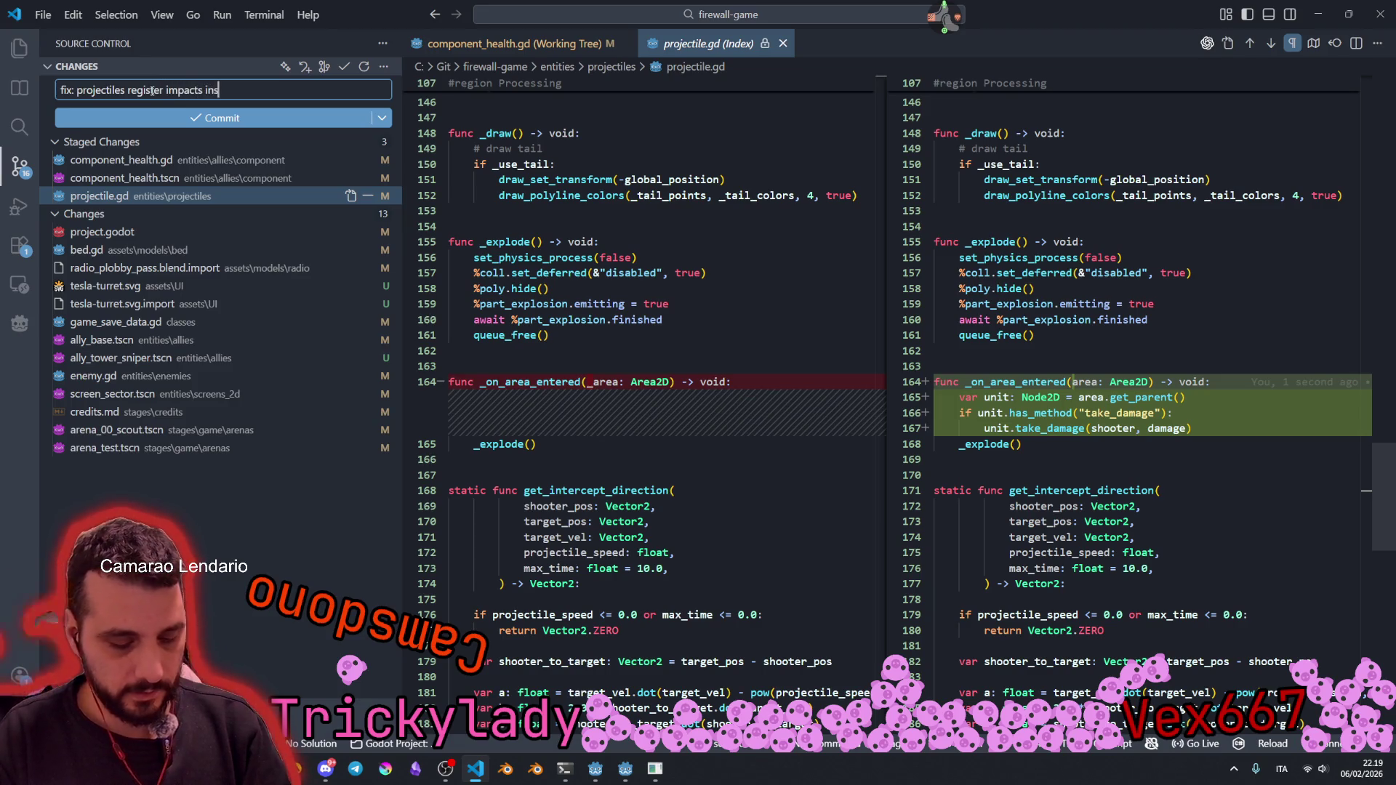
pyautogui.write('hitboxes, as it should be')
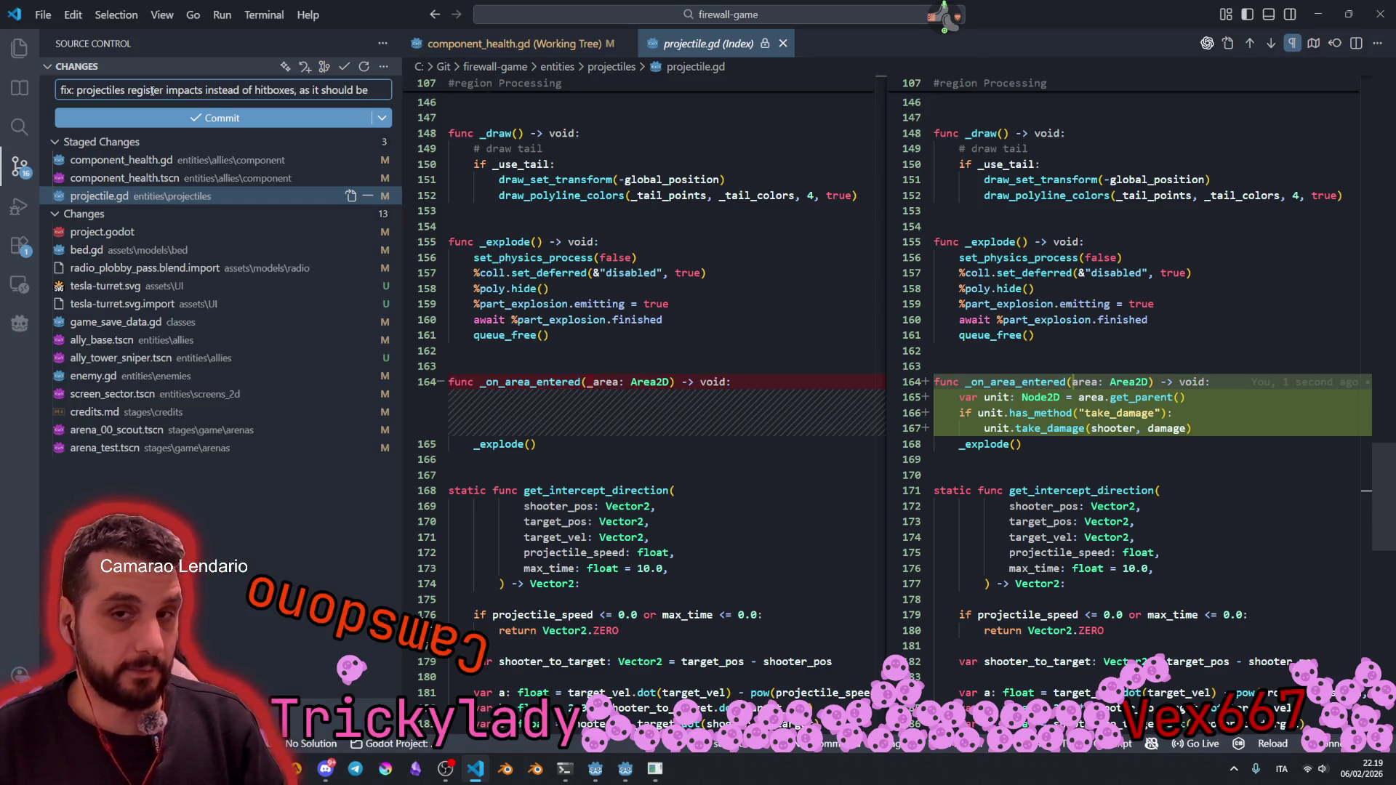
pyautogui.write(' so it can per')
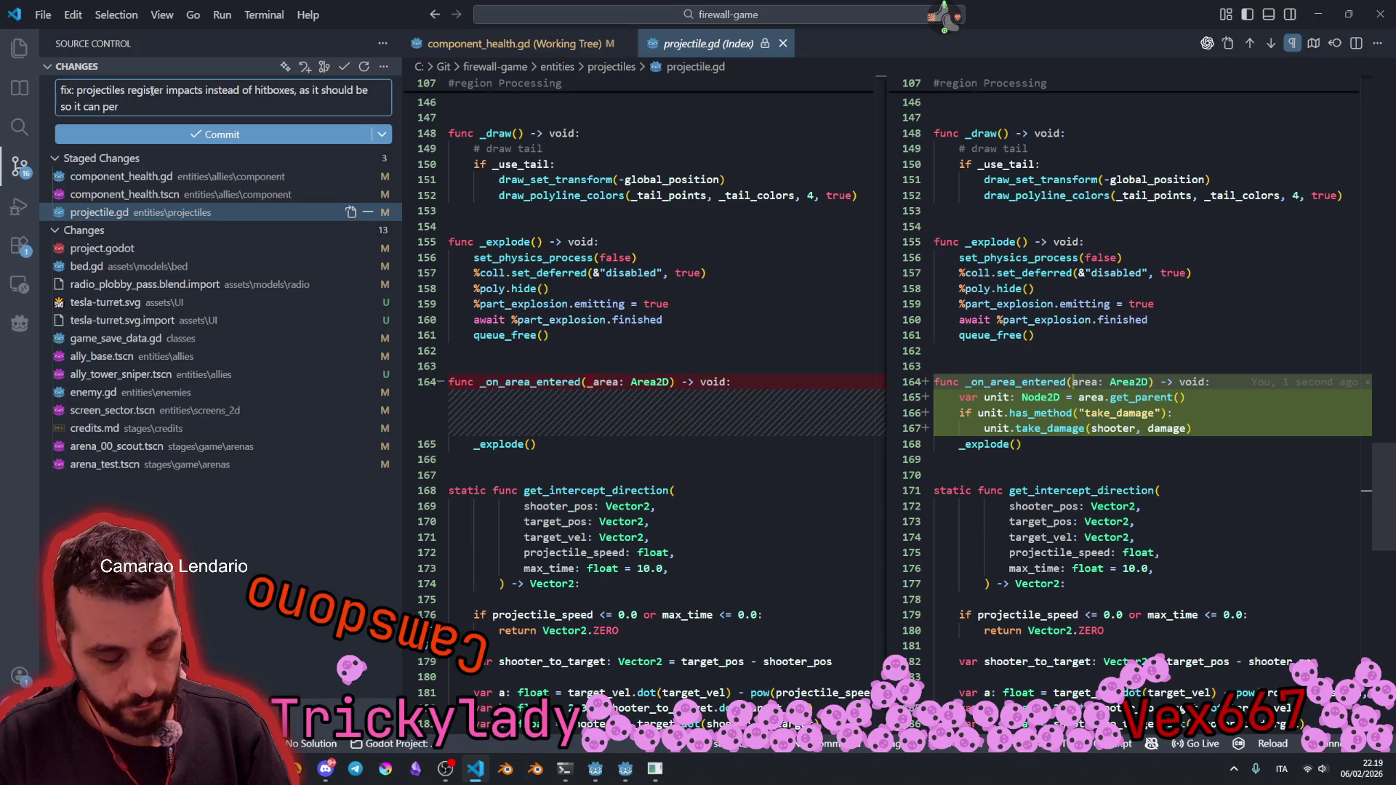
pyautogui.write('nt operations')
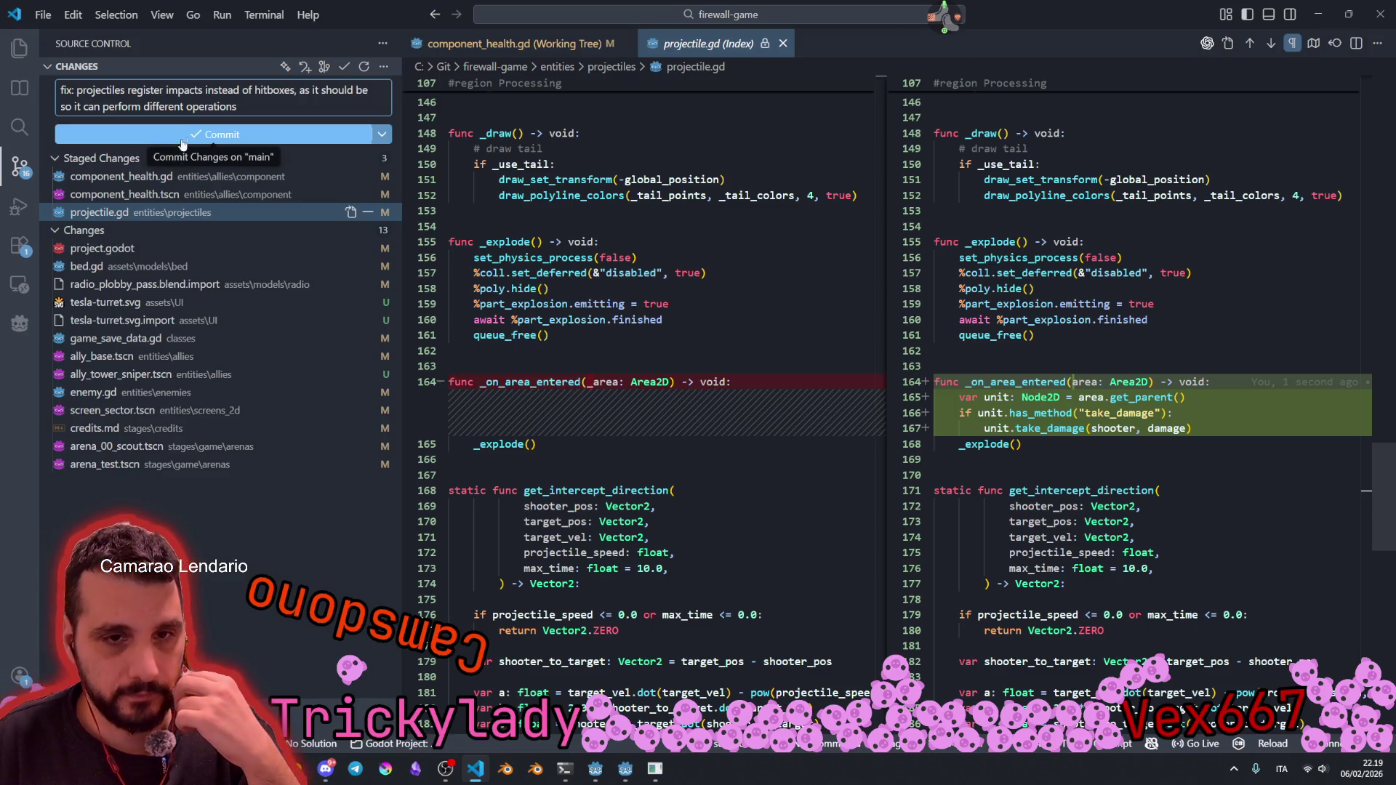
pyautogui.click(153, 344)
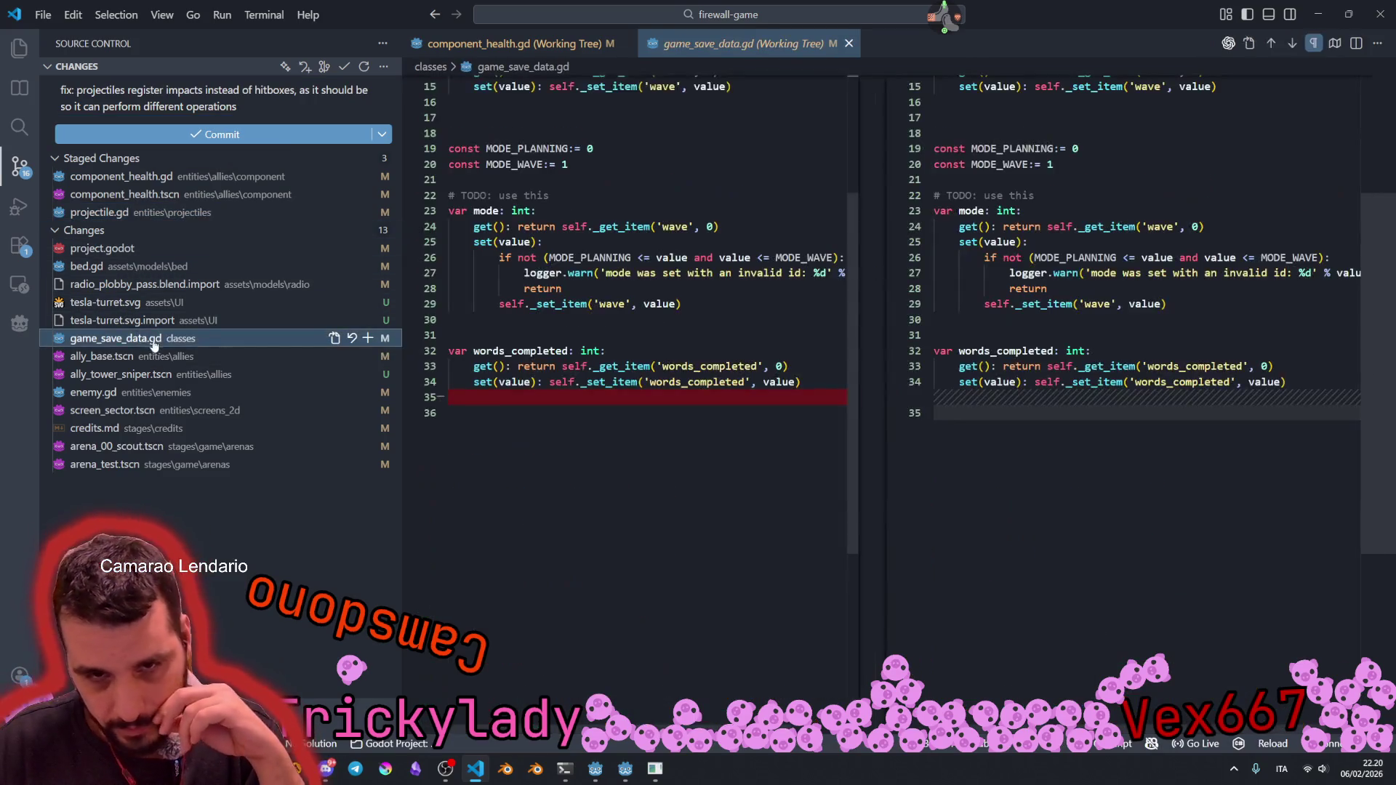
# Step: Review the diffs of ally_base.tscn, the new ally_tower_sniper.tscn and enemy.gd
pyautogui.click(110, 357)
pyautogui.scroll(-2, 1062, 363)
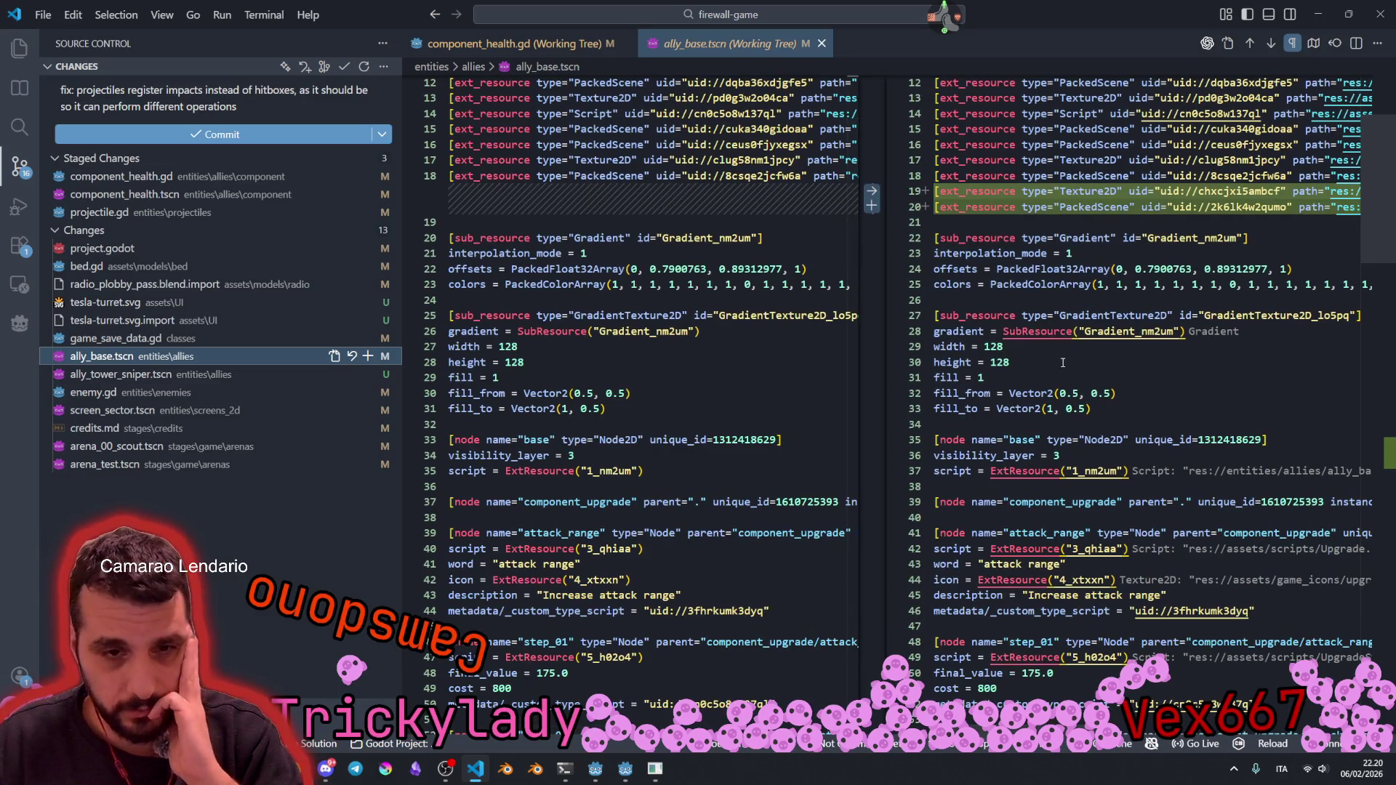
pyautogui.scroll(-20, 1126, 307)
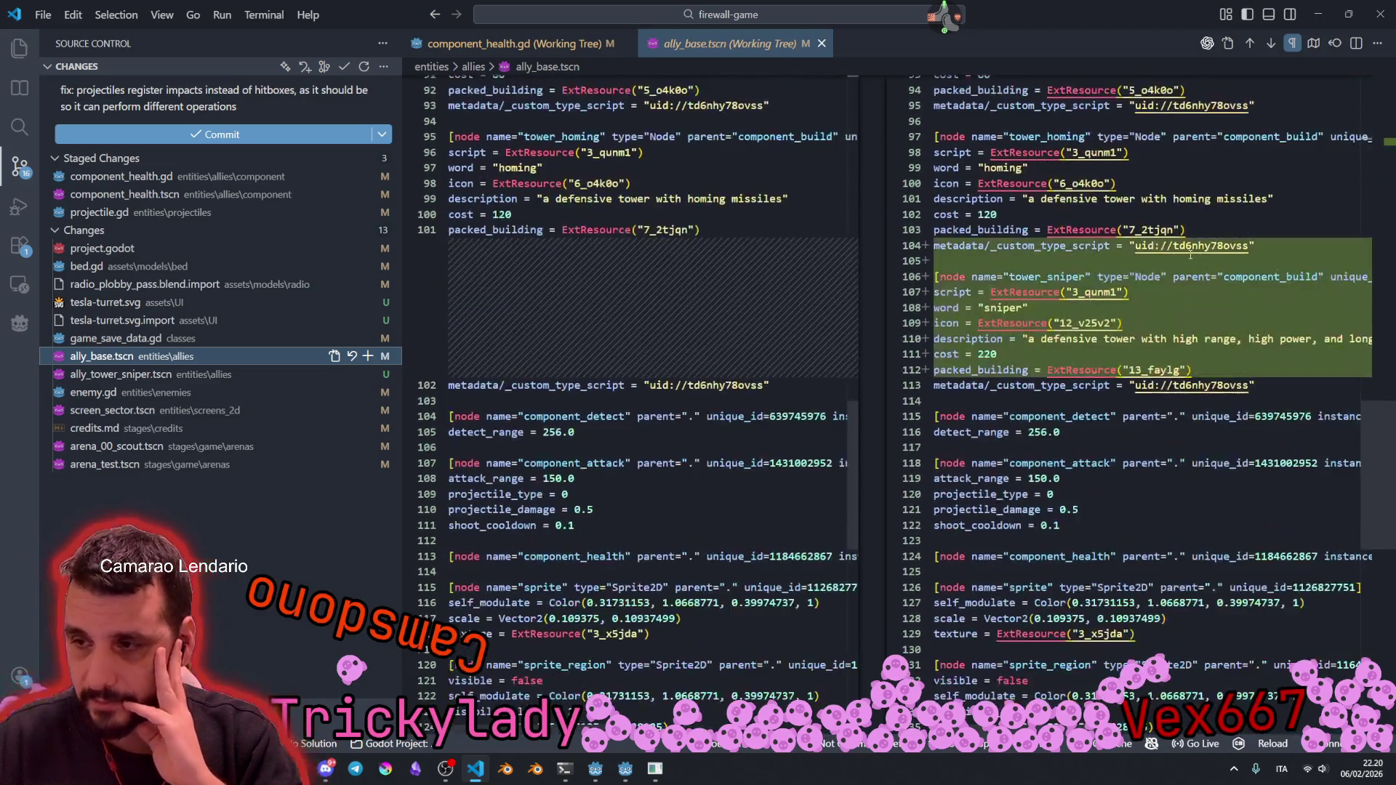
pyautogui.click(147, 375)
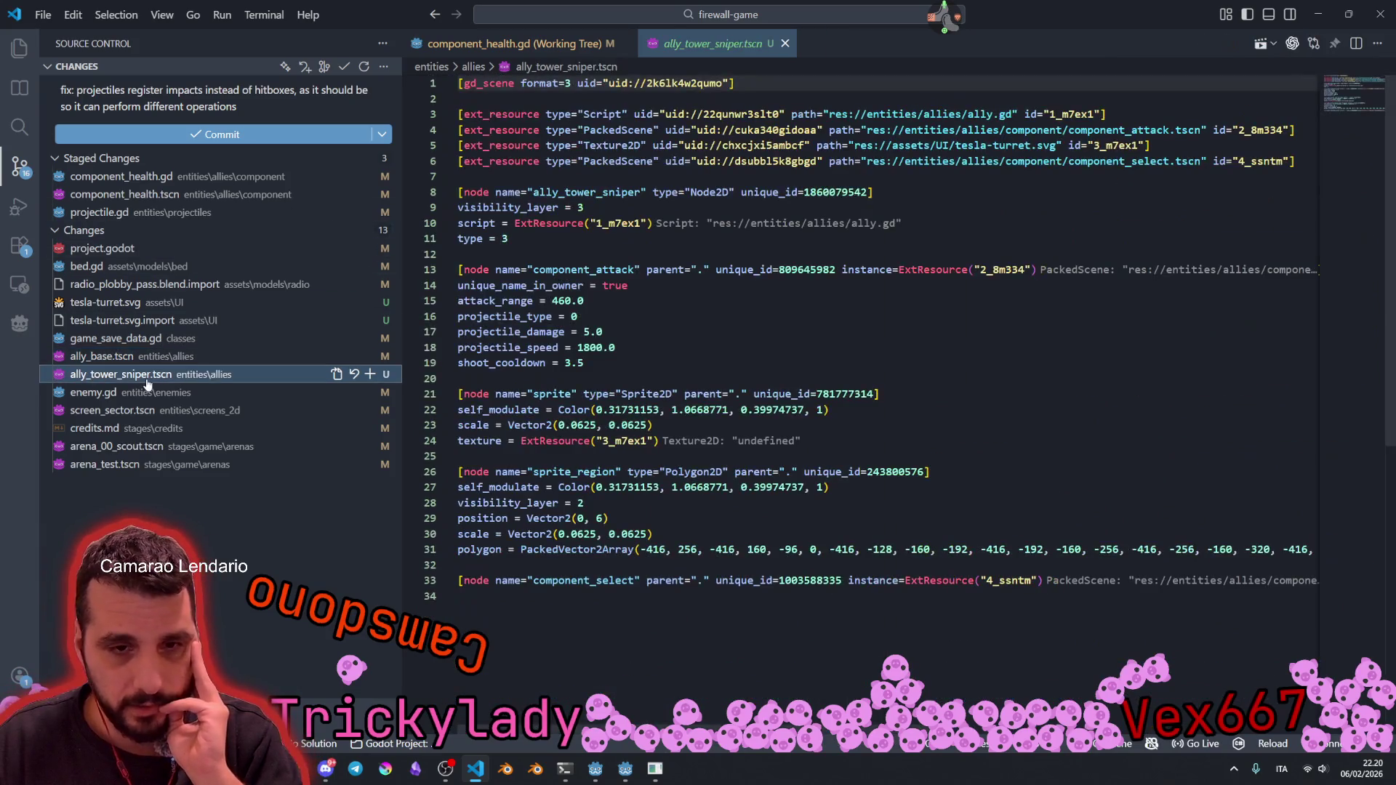
pyautogui.click(145, 393)
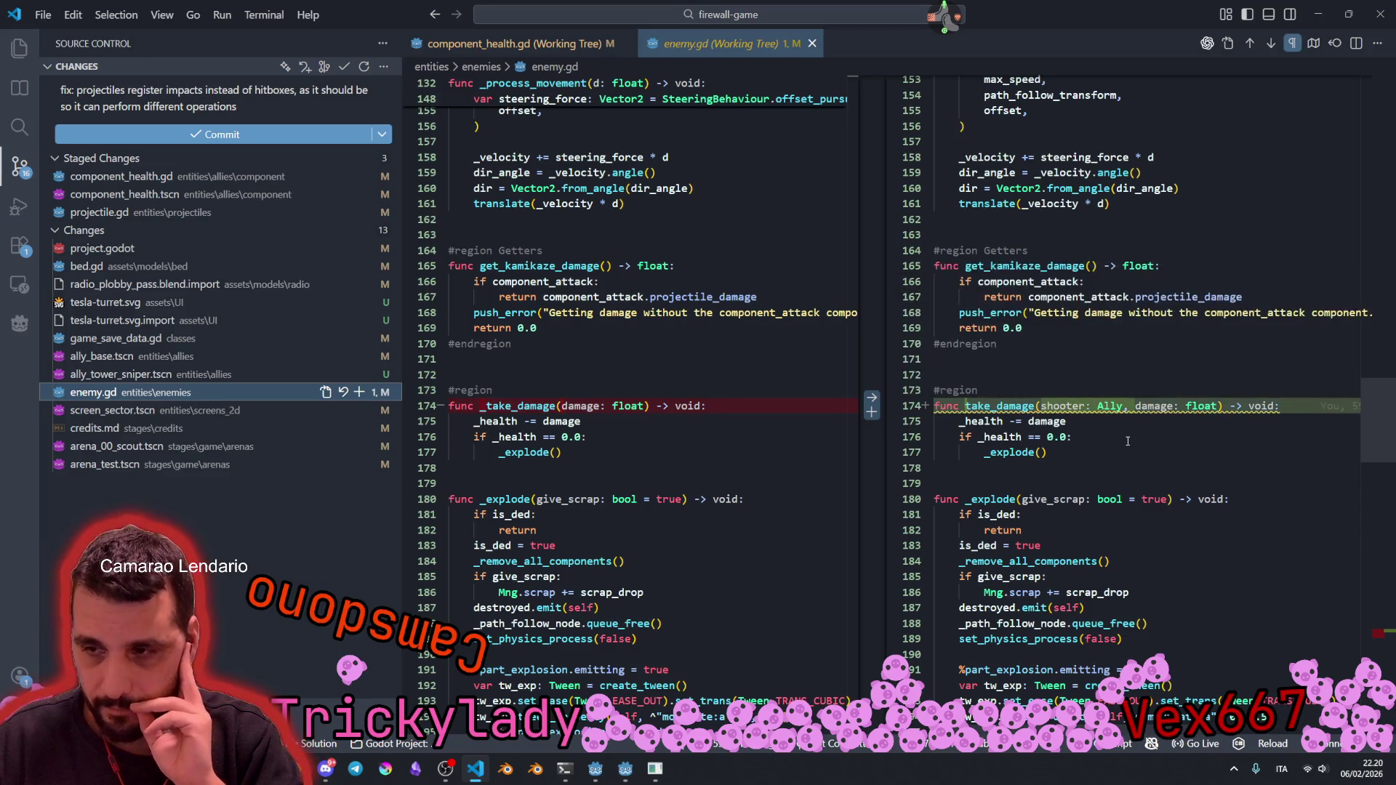
pyautogui.scroll(-1, 1181, 332)
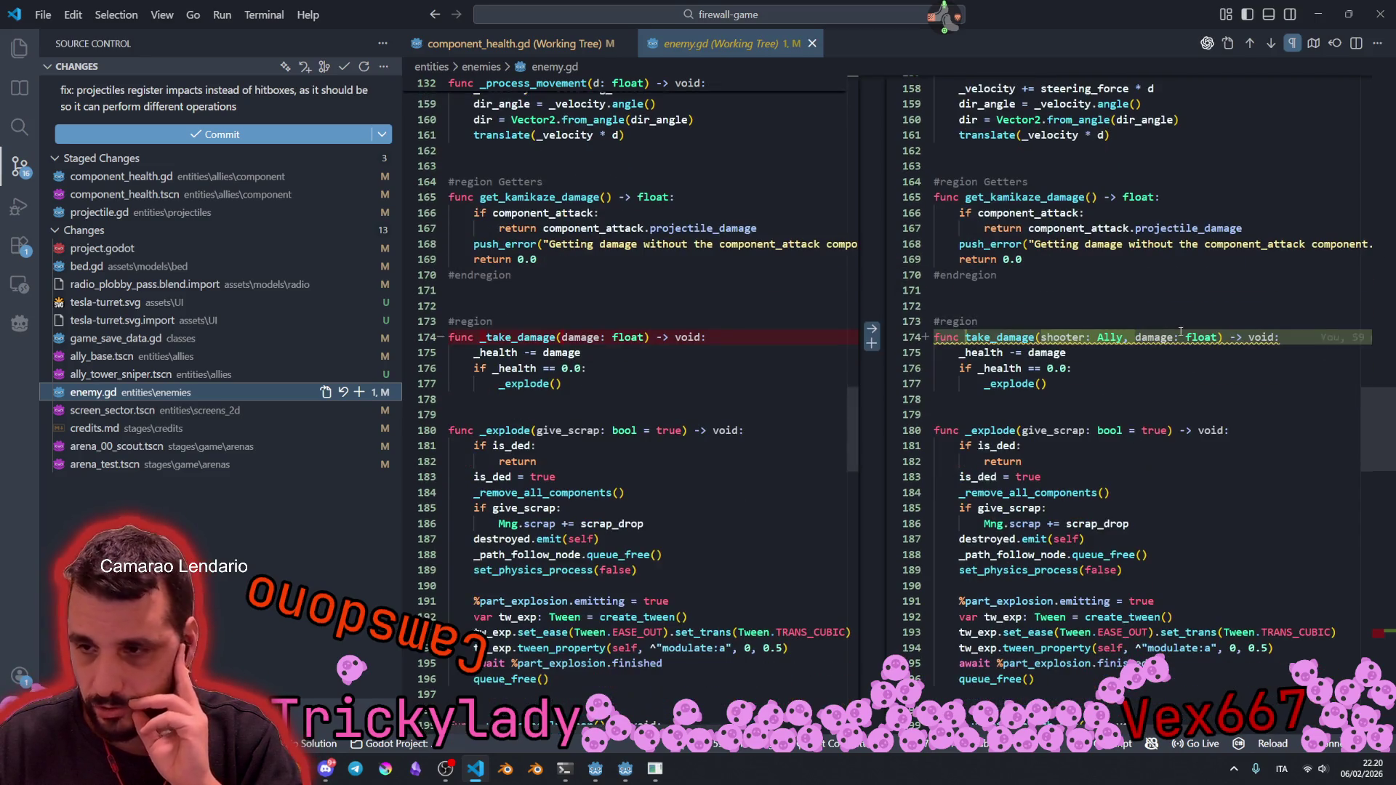
# Step: Stage enemy.gd, check its staged diff, and commit the projectile-impact fix
pyautogui.click(361, 393)
pyautogui.scroll(-20, 1255, 400)
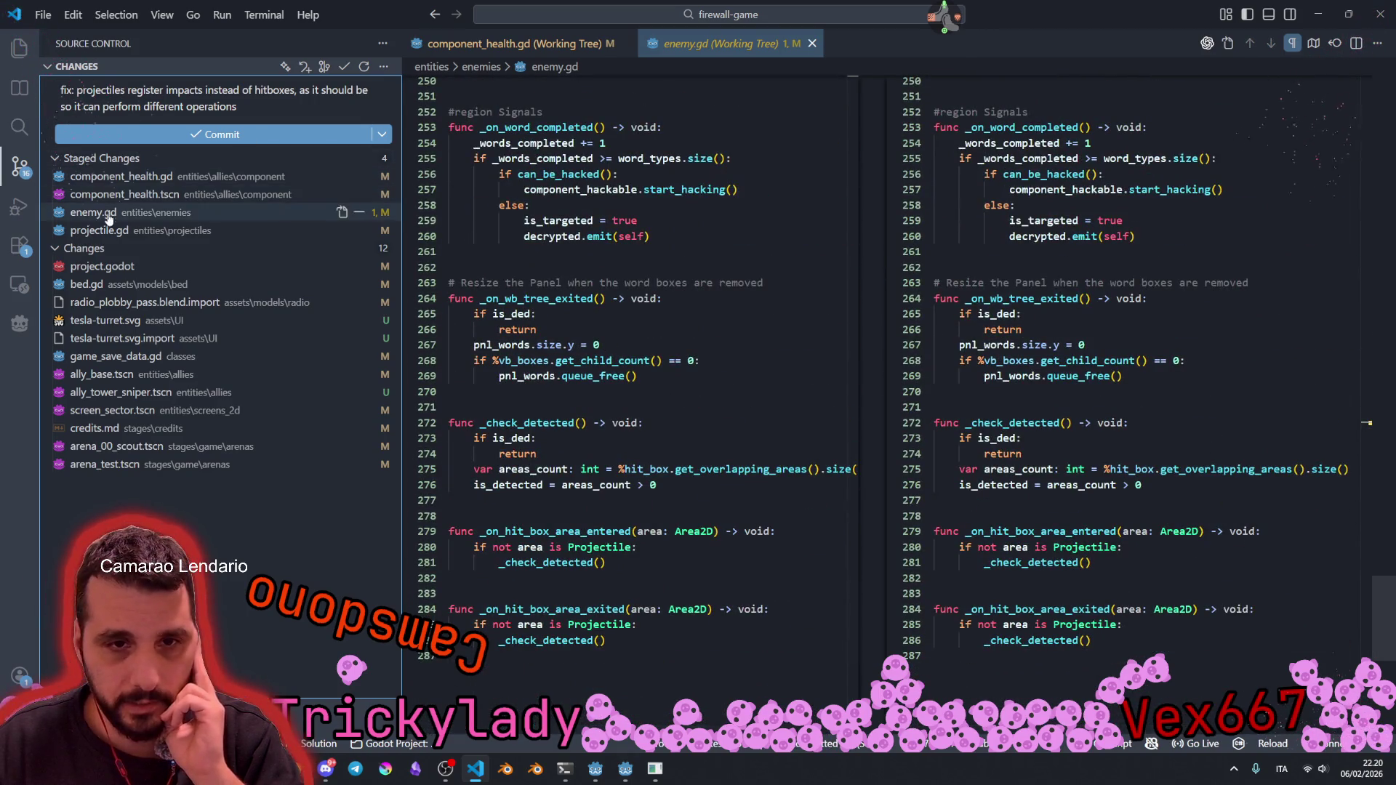
pyautogui.click(182, 213)
pyautogui.click(995, 405)
pyautogui.scroll(-20, 1059, 412)
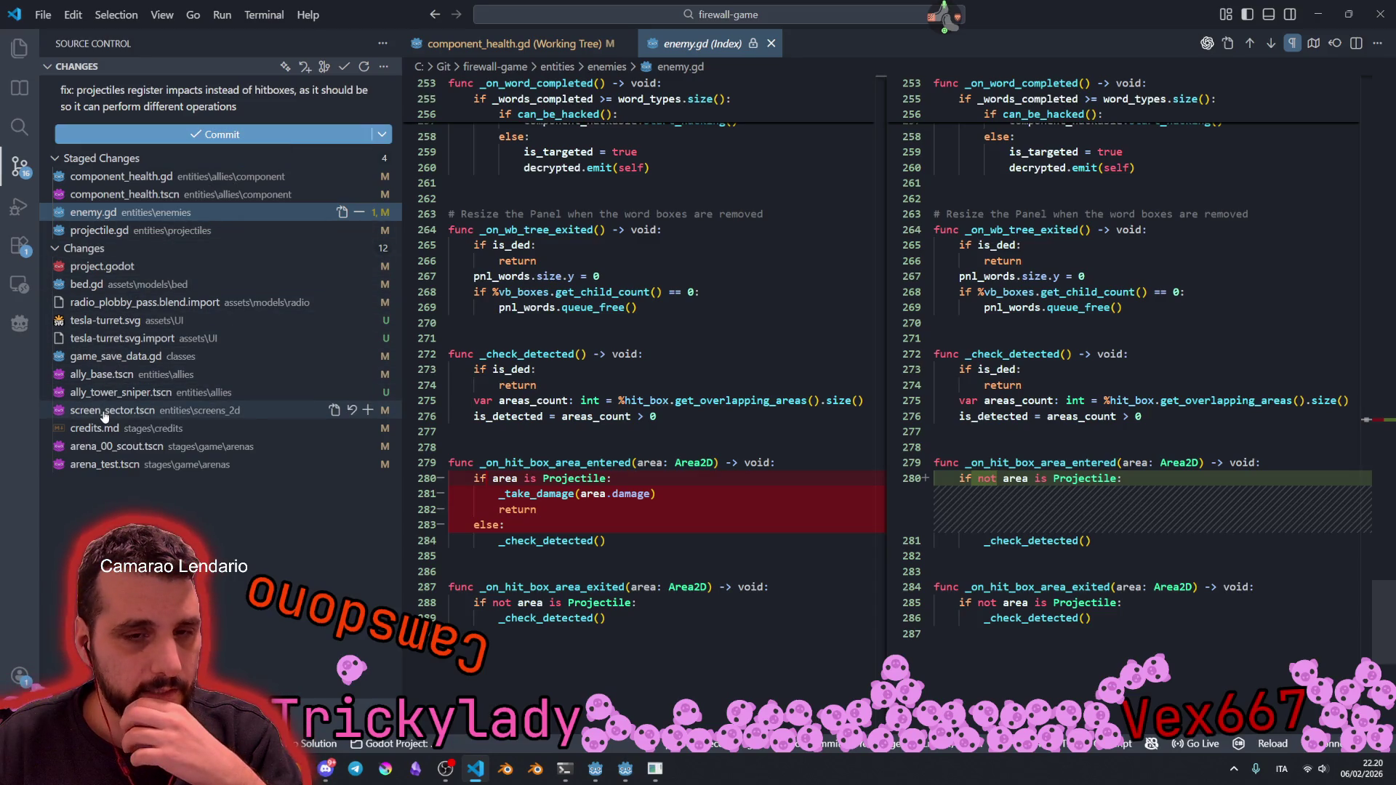
pyautogui.click(222, 134)
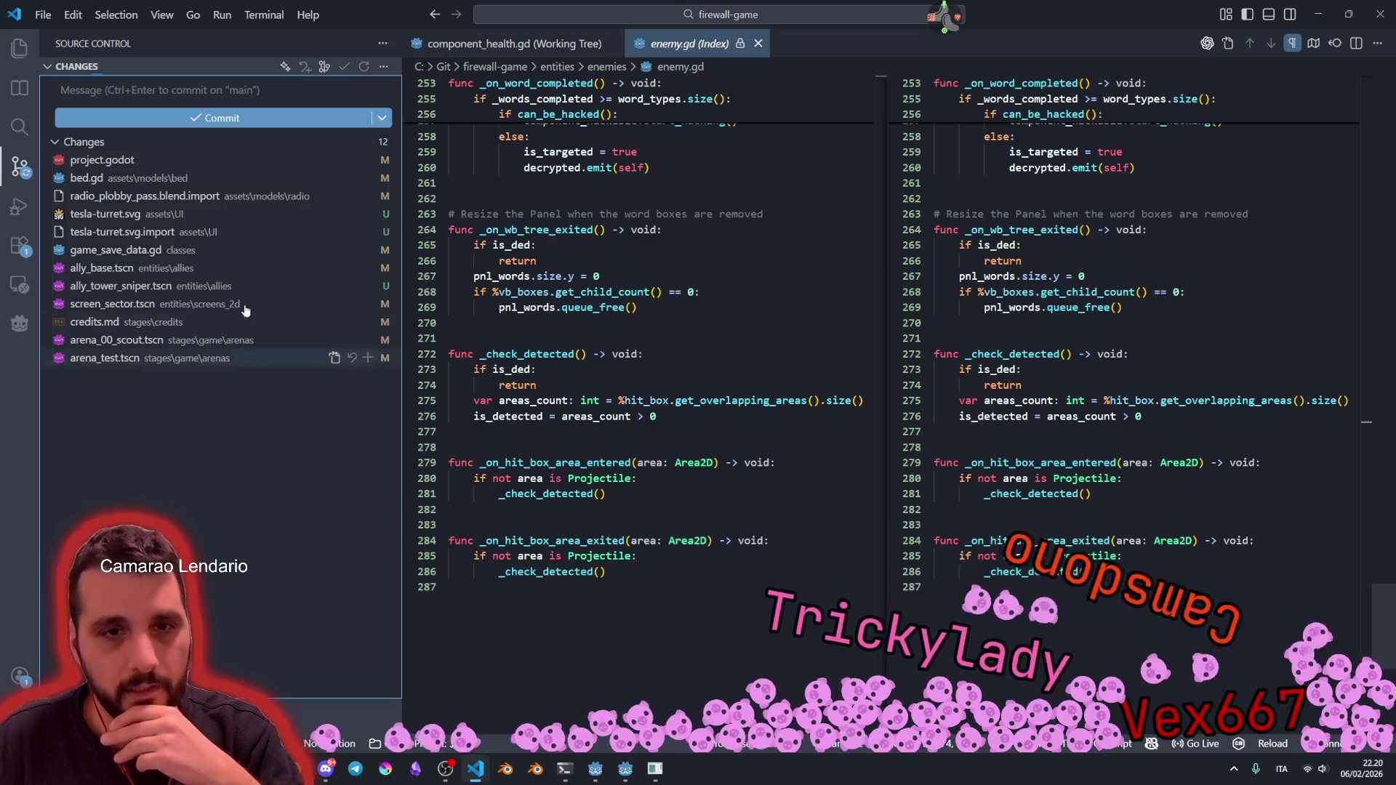
# Step: Stage tesla-turret.svg with its import file, ally_base.tscn, ally_tower_sniper.tscn and credits.md
pyautogui.click(167, 214)
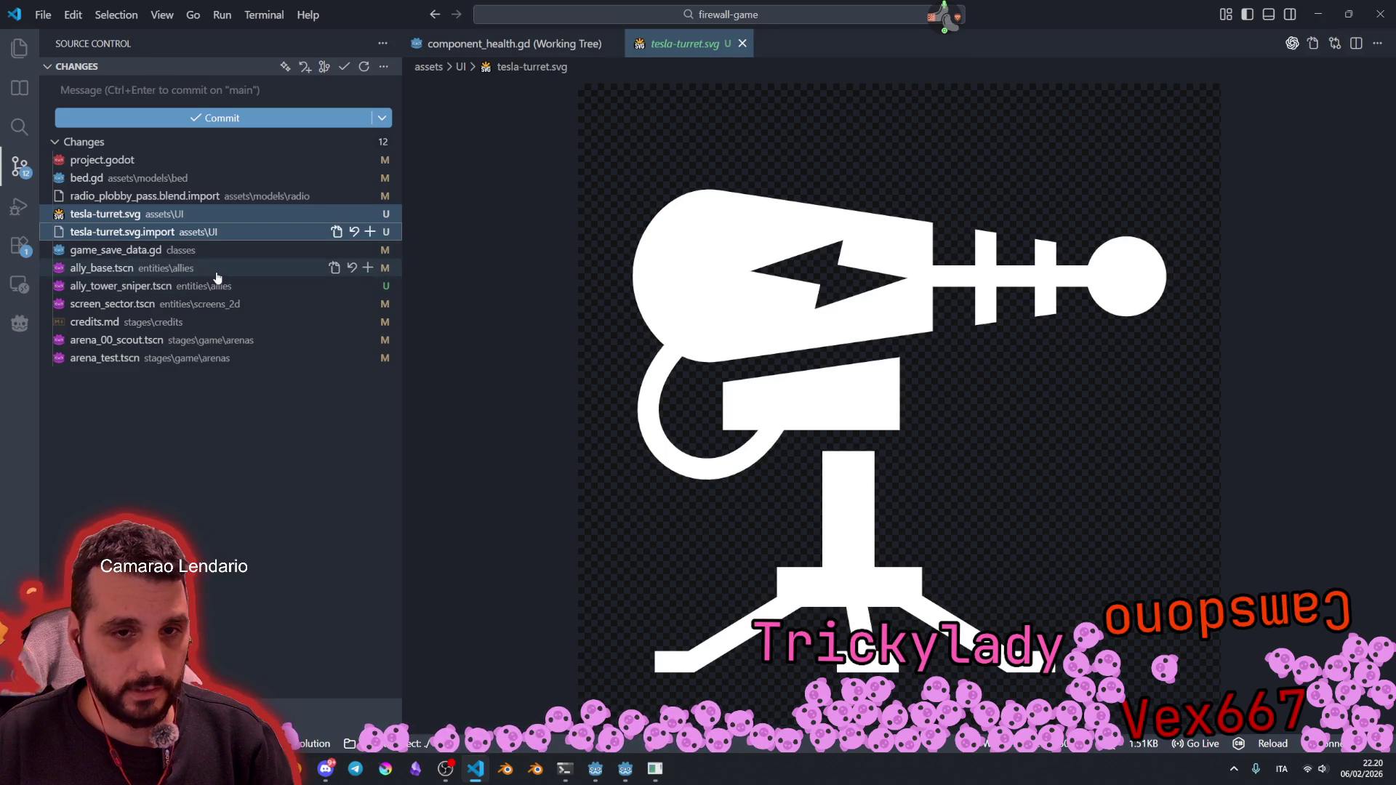
pyautogui.click(370, 232)
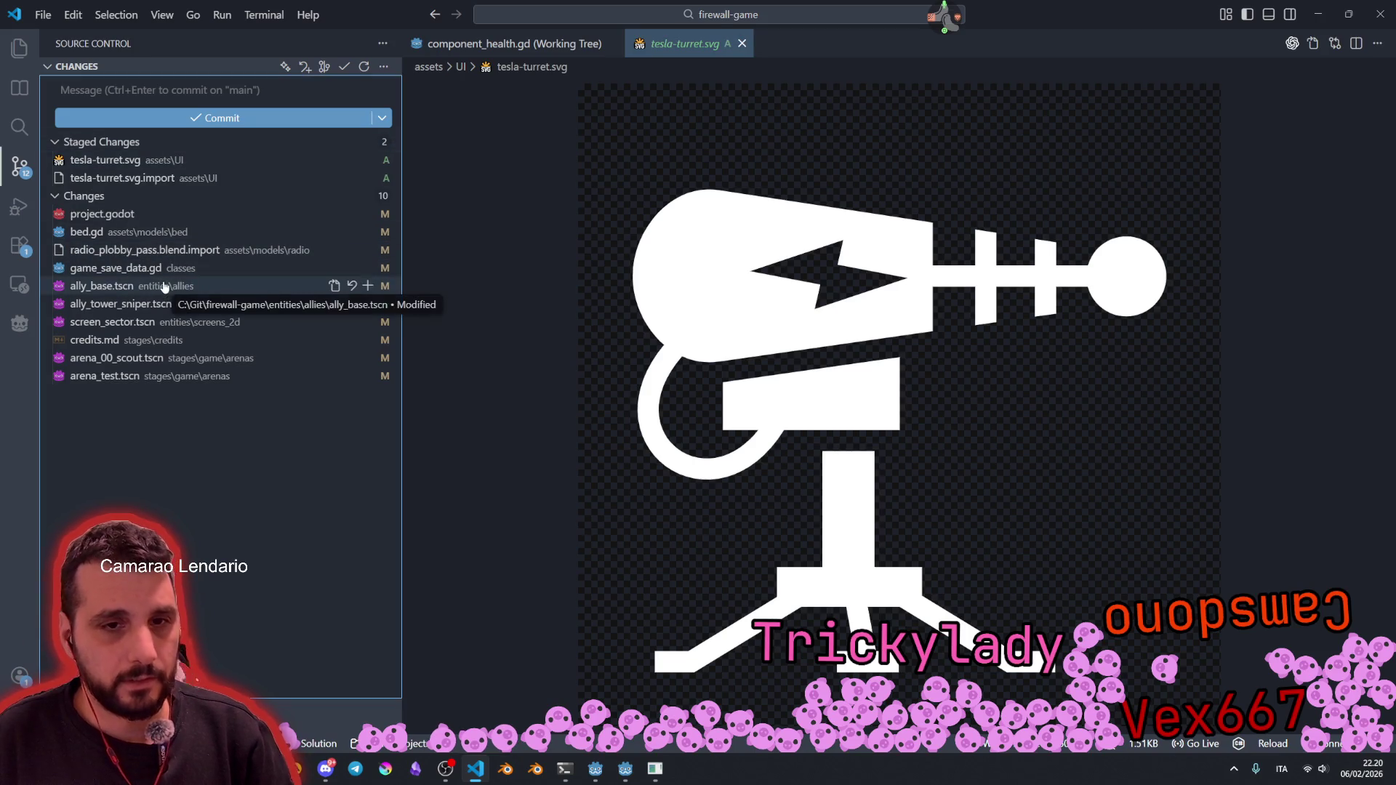
pyautogui.click(164, 286)
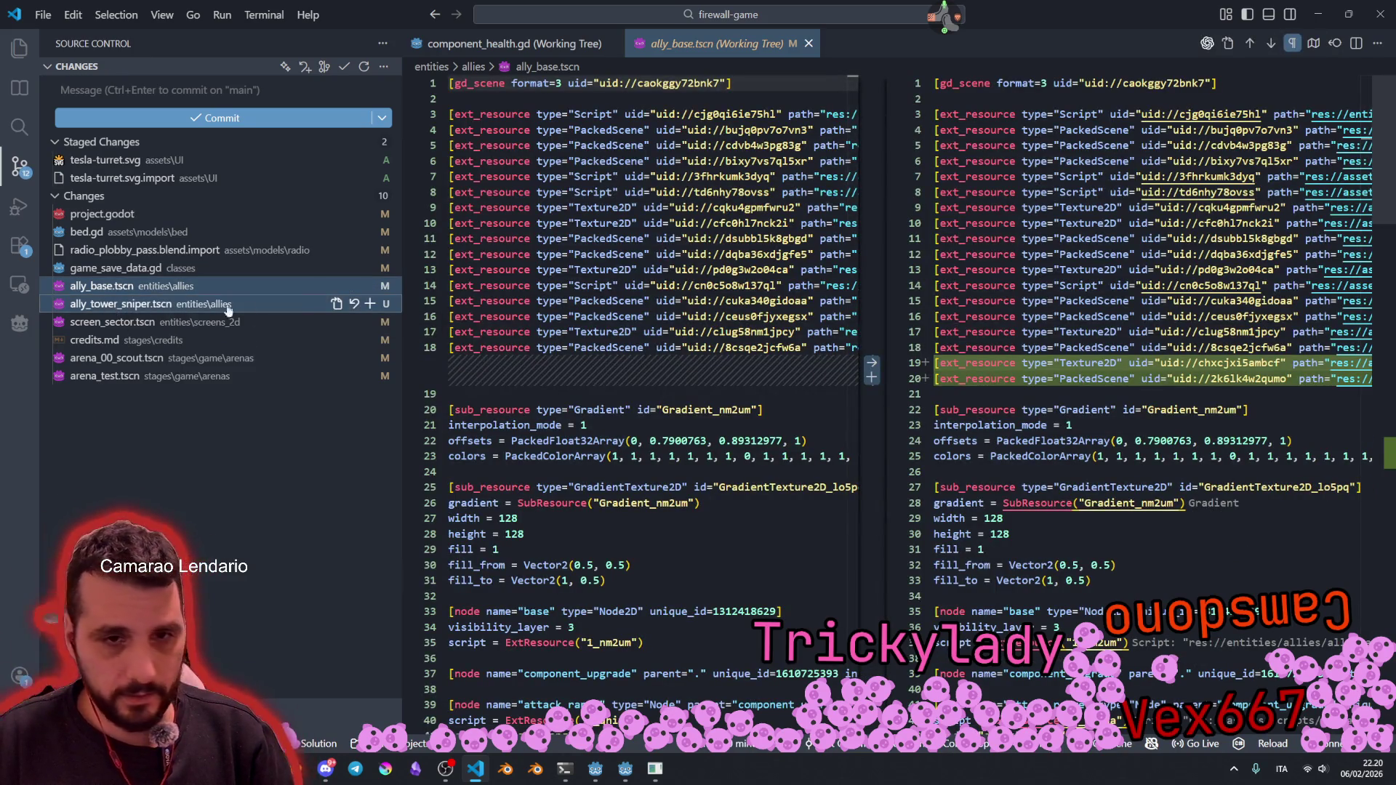
pyautogui.click(367, 304)
pyautogui.click(368, 304)
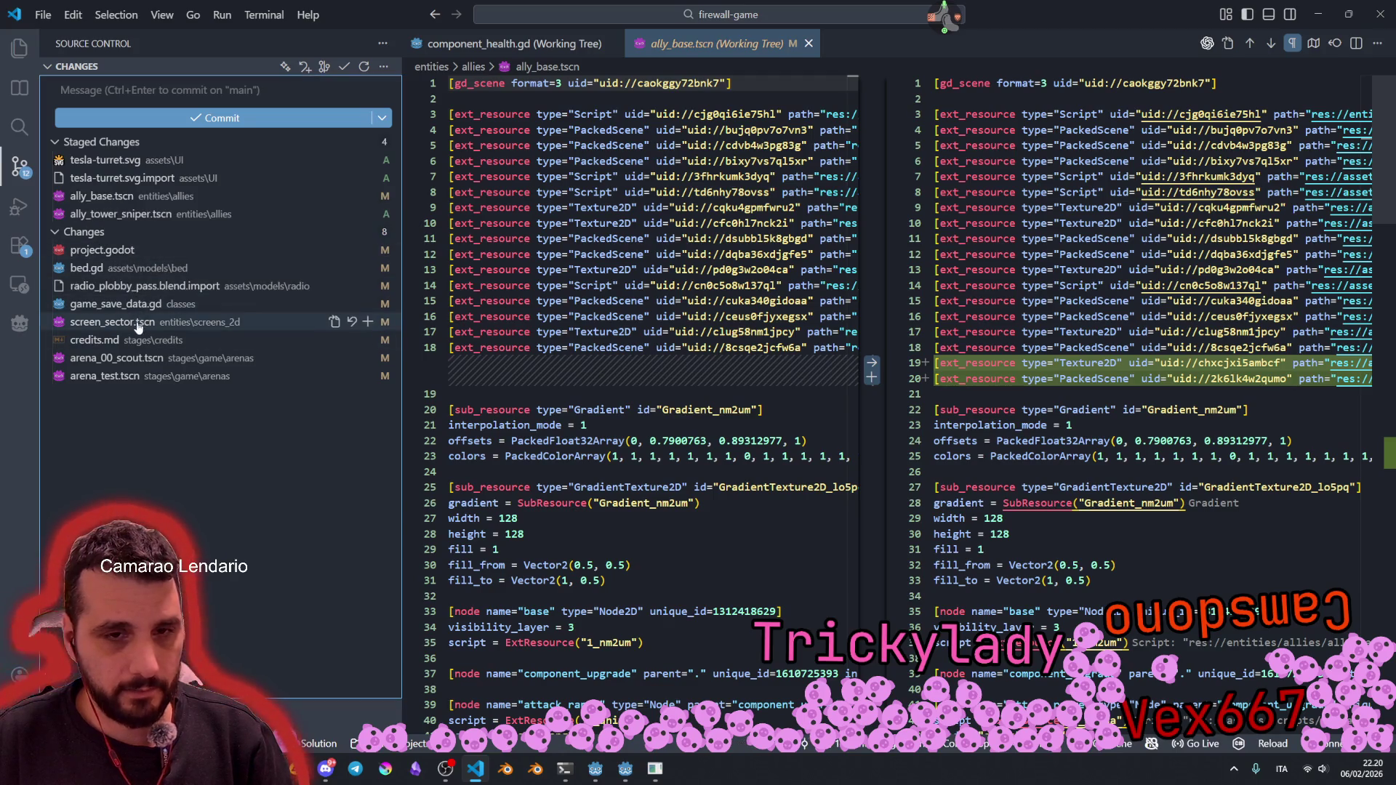
pyautogui.click(130, 340)
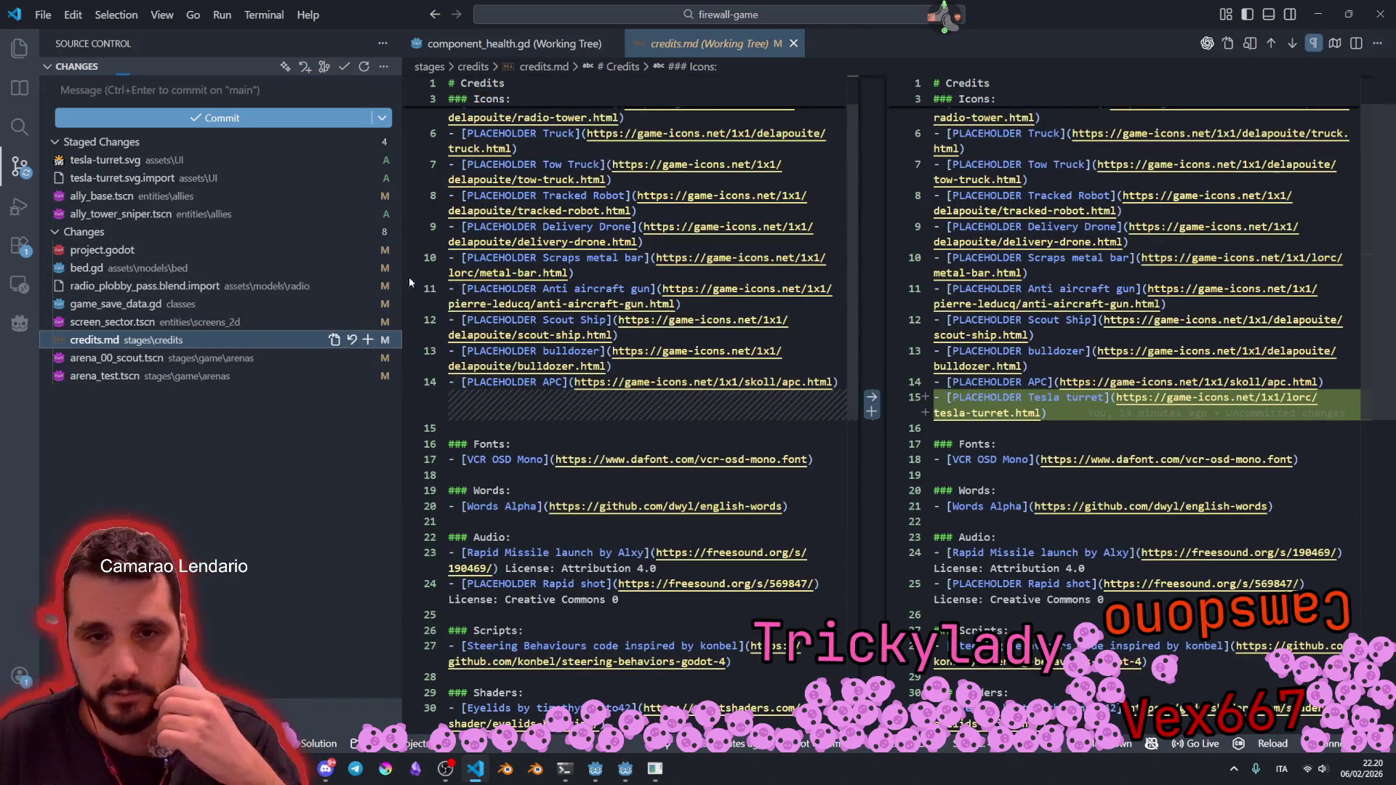
pyautogui.click(366, 342)
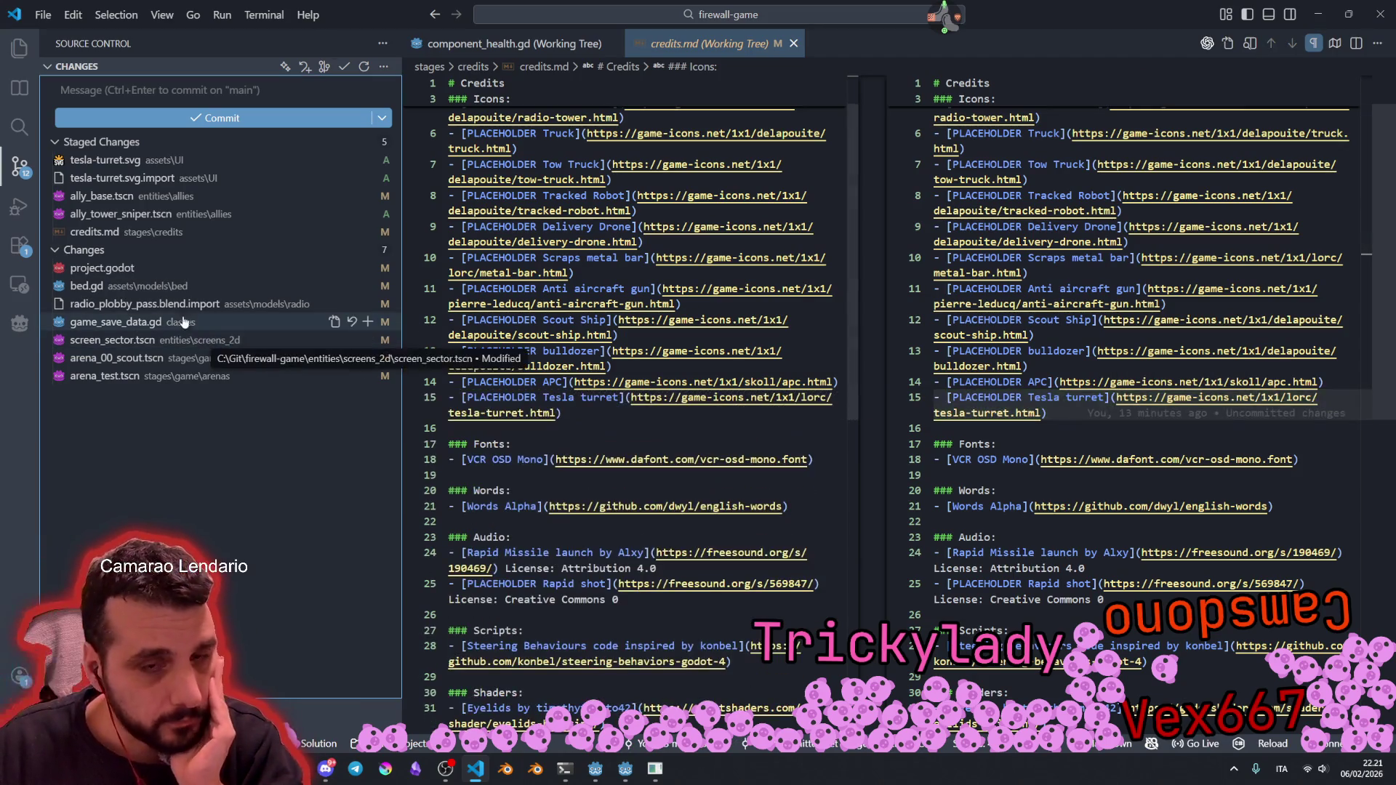
# Step: Discard the changes to game_save_data.gd and bed.gd, then view radio_plobby_pass.blend.import
pyautogui.click(134, 324)
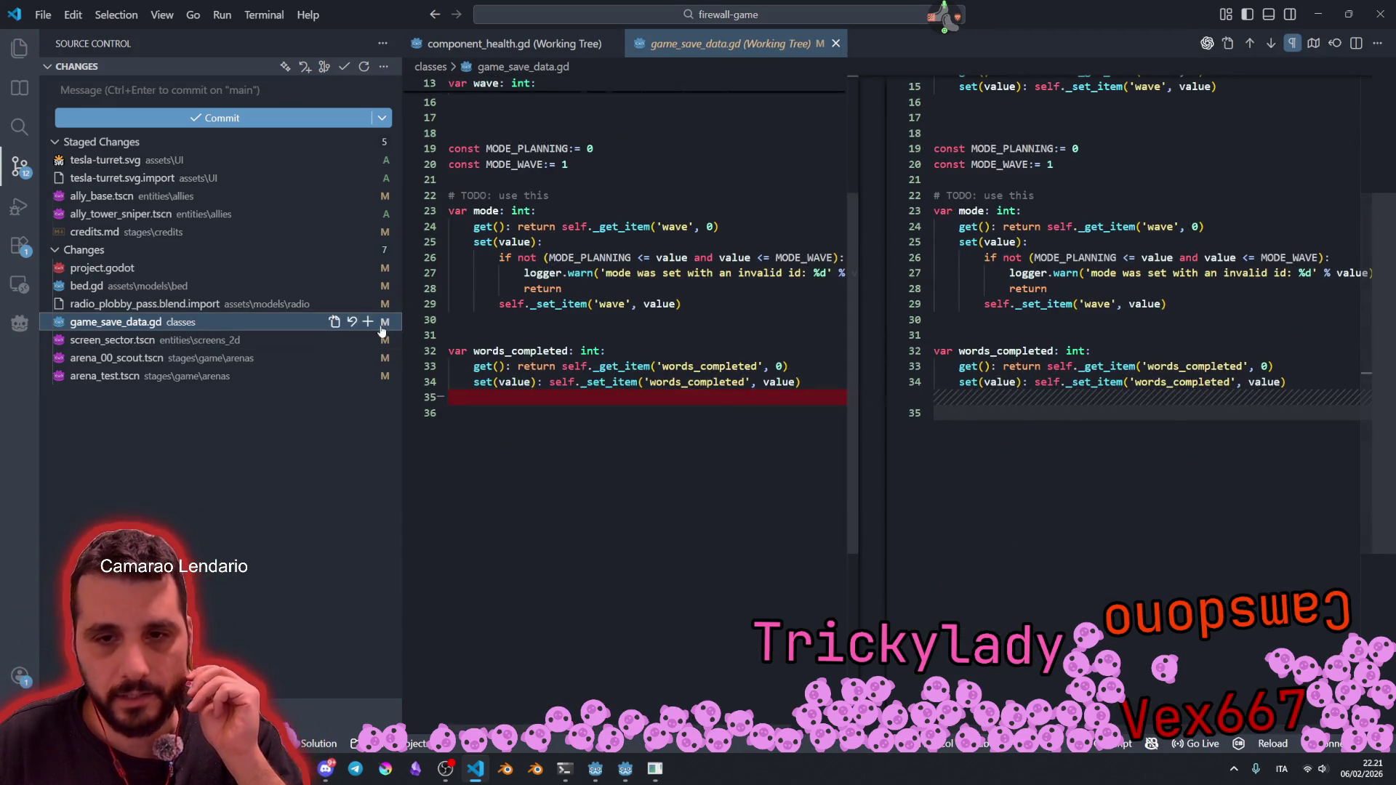
pyautogui.click(352, 321)
pyautogui.click(753, 381)
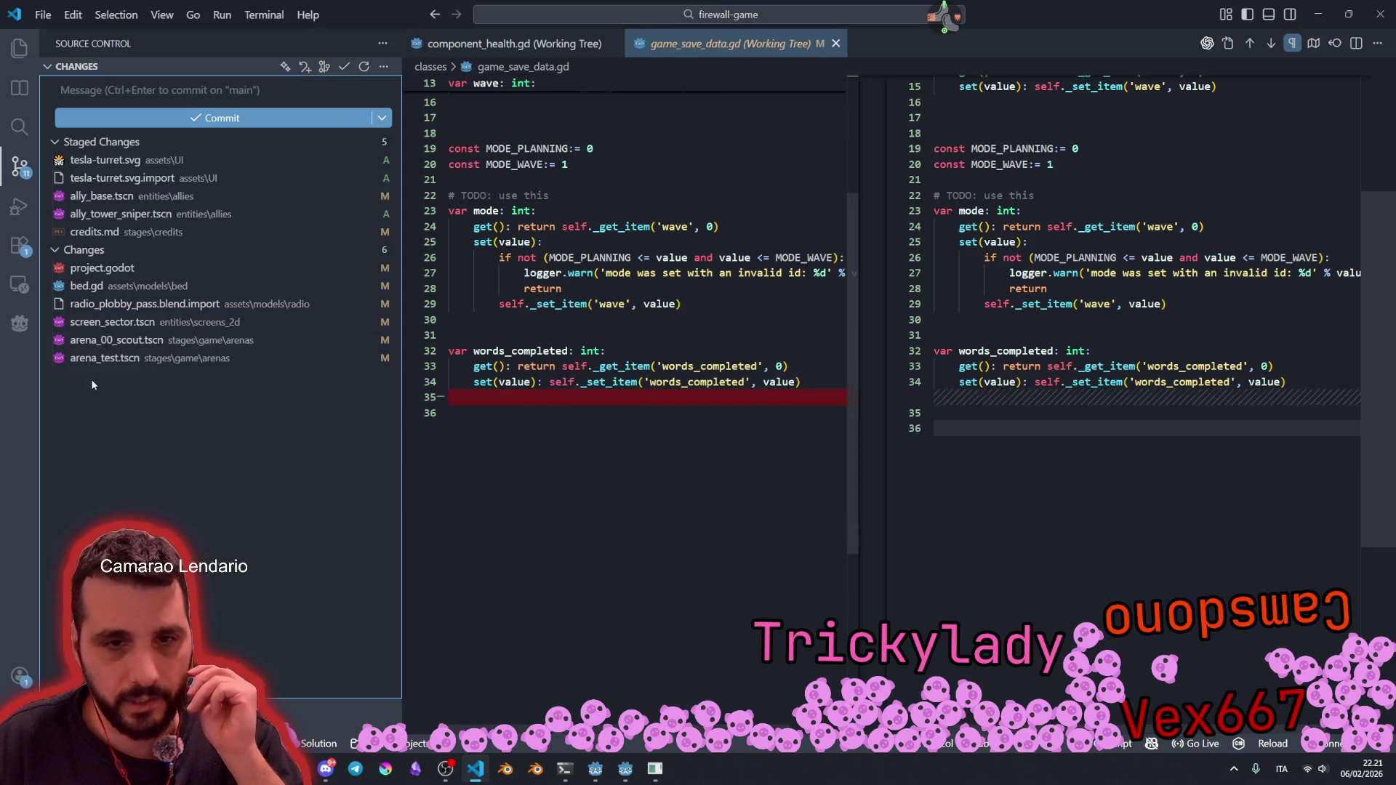
pyautogui.click(823, 43)
pyautogui.click(102, 286)
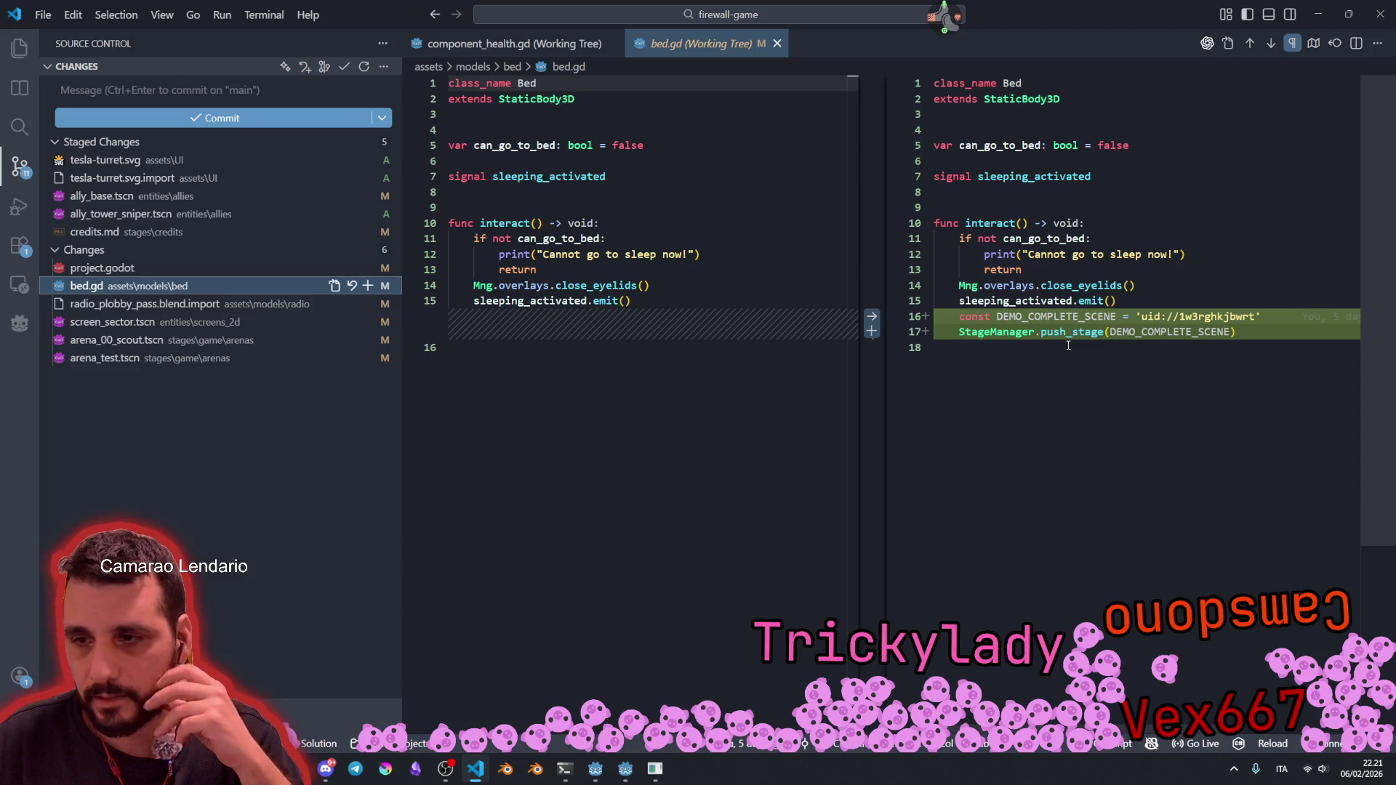
pyautogui.click(352, 286)
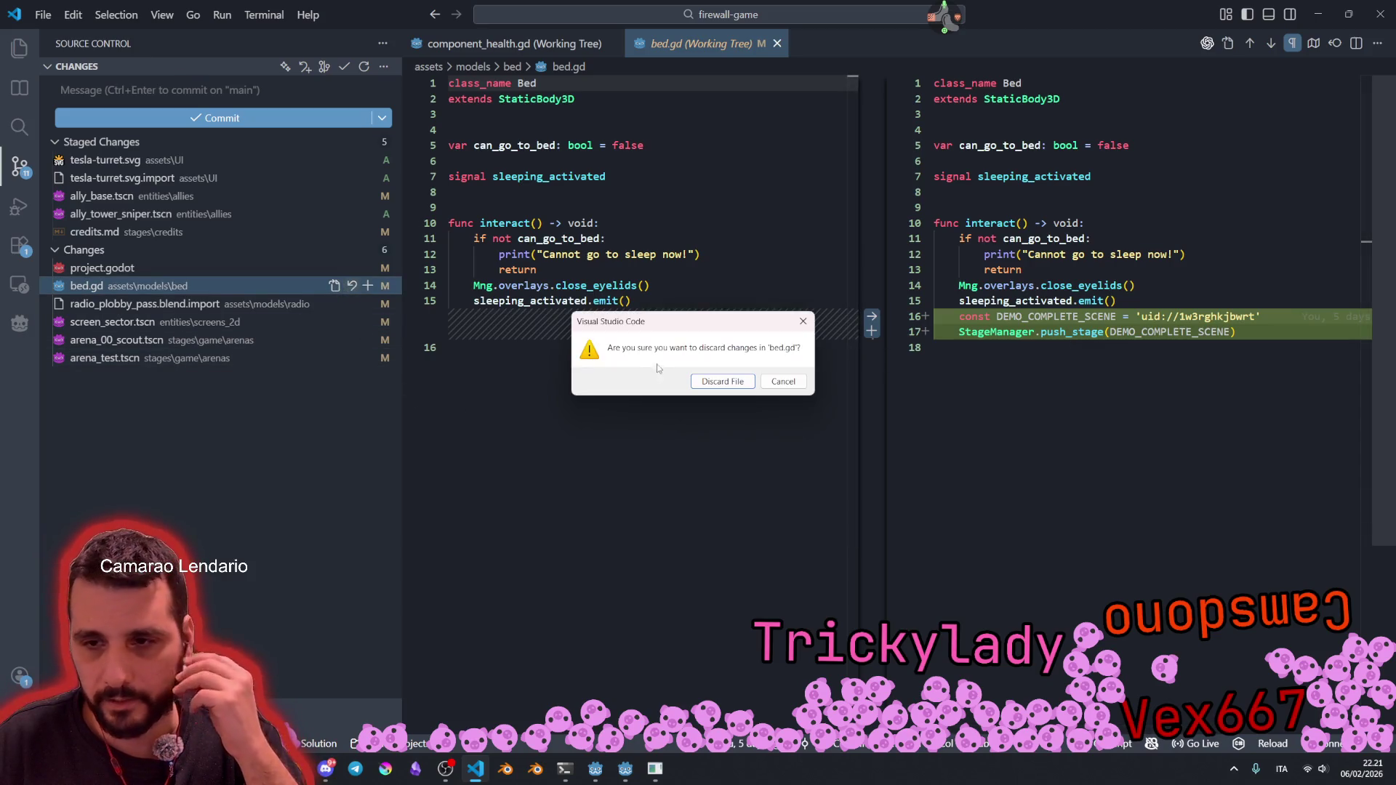
pyautogui.click(695, 380)
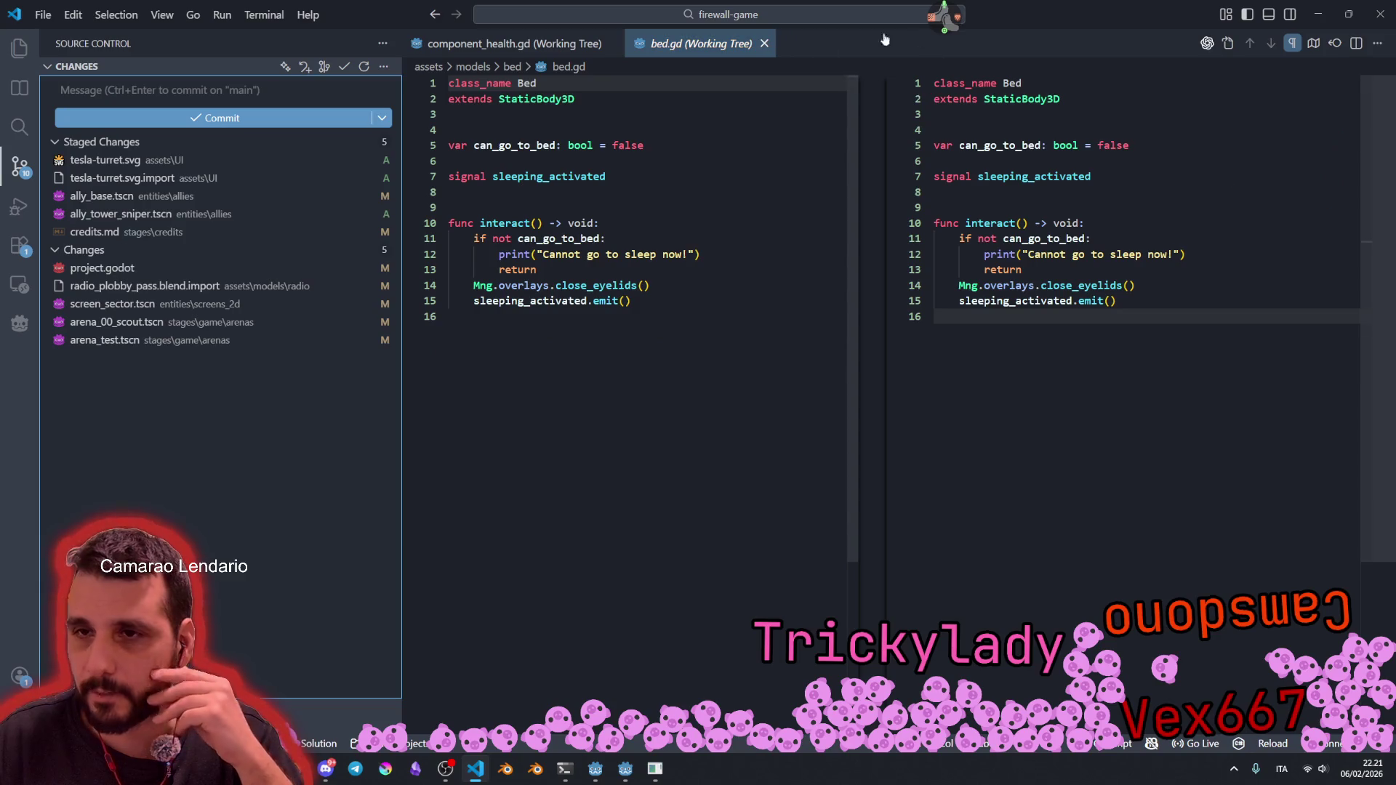
pyautogui.click(212, 289)
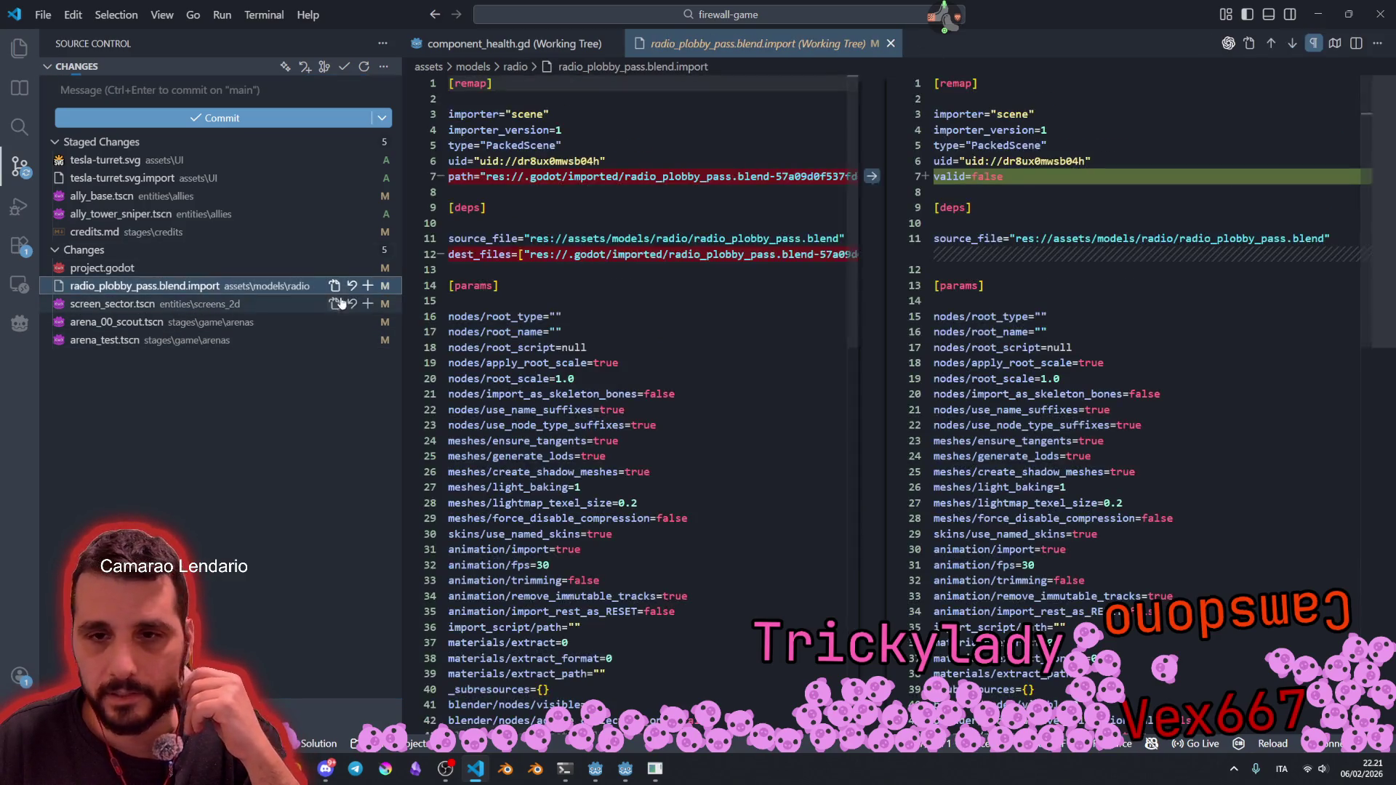
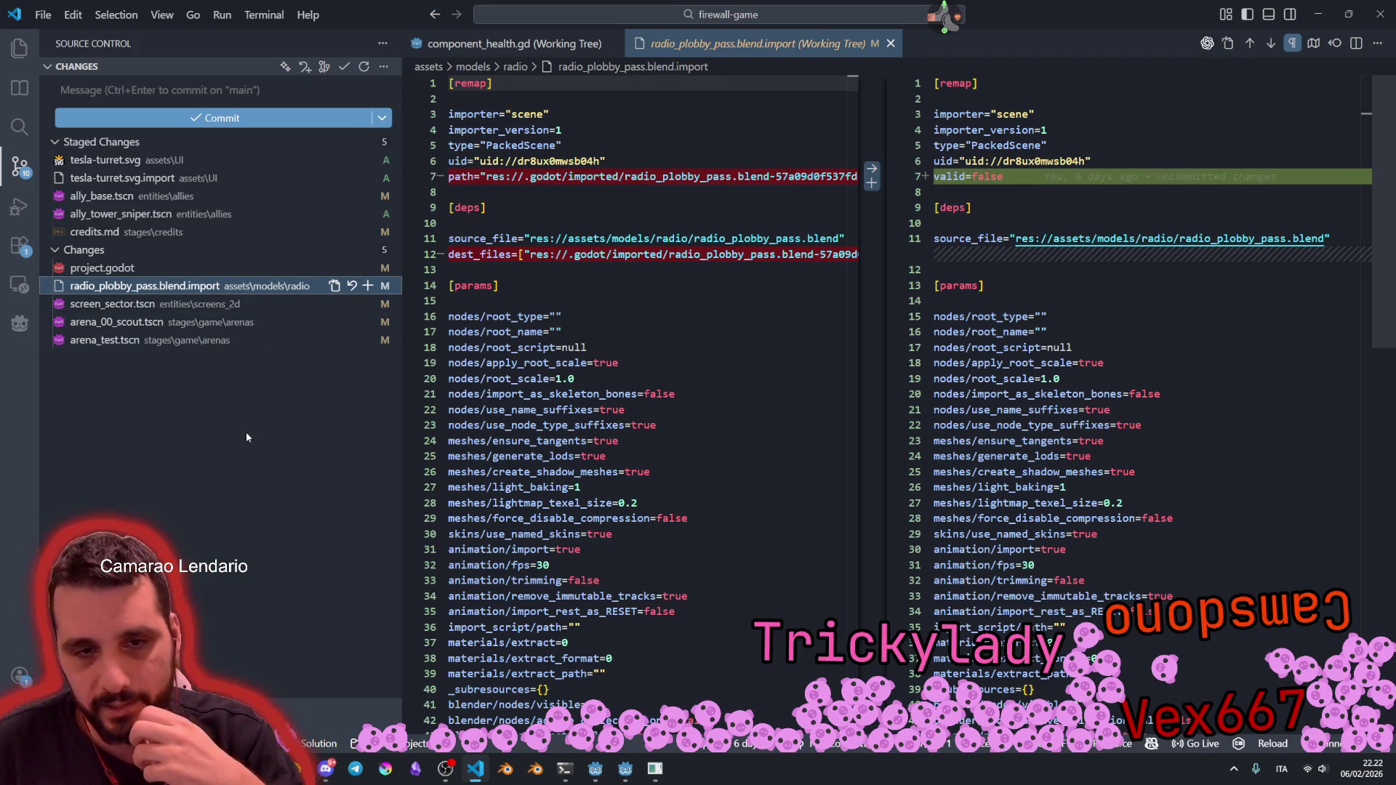
# Step: Commit the staged sniper turret files with the message 'feat: added sniper turret'
pyautogui.click(104, 92)
pyautogui.write('feat: added sniper turret to')
pyautogui.press('BackSpace')
pyautogui.press('BackSpace')
pyautogui.press('BackSpace')
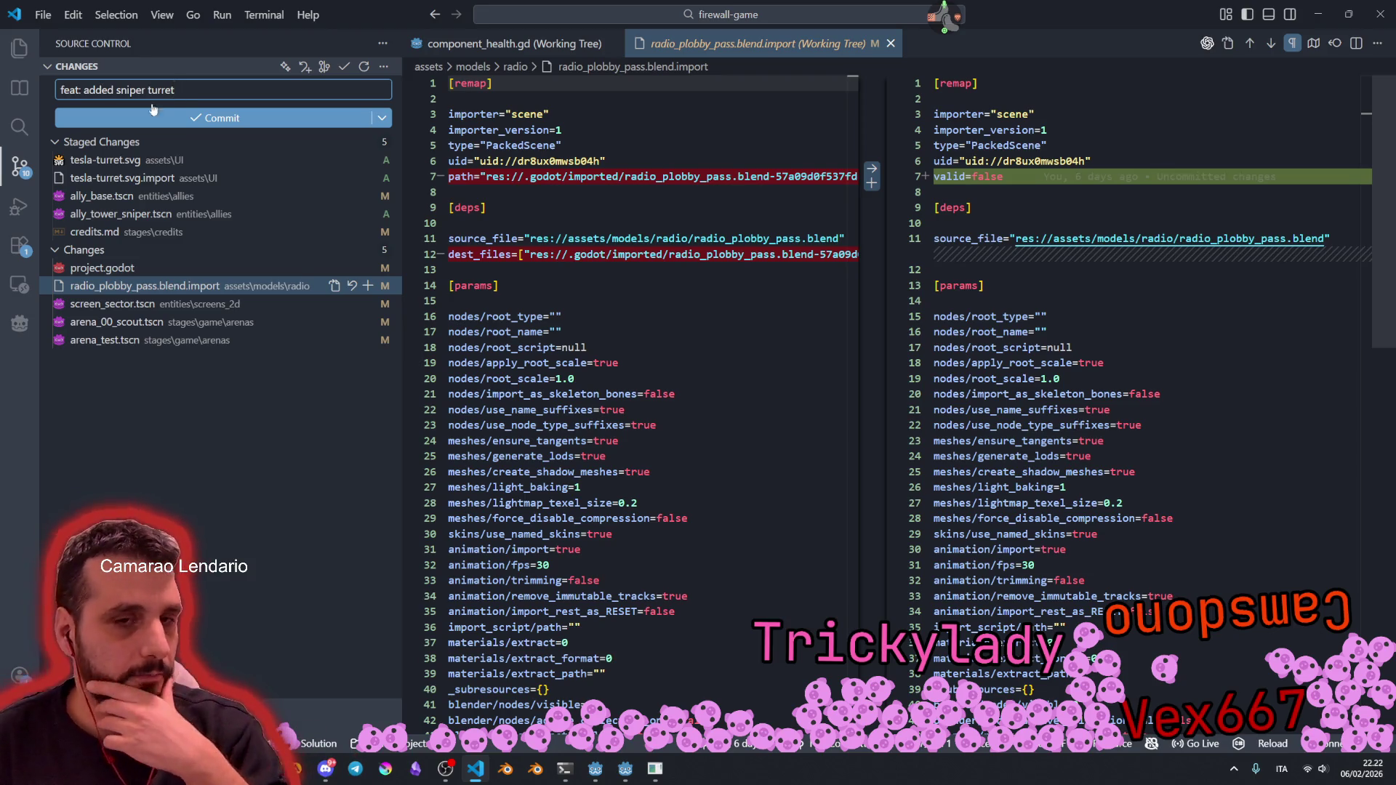
pyautogui.click(263, 115)
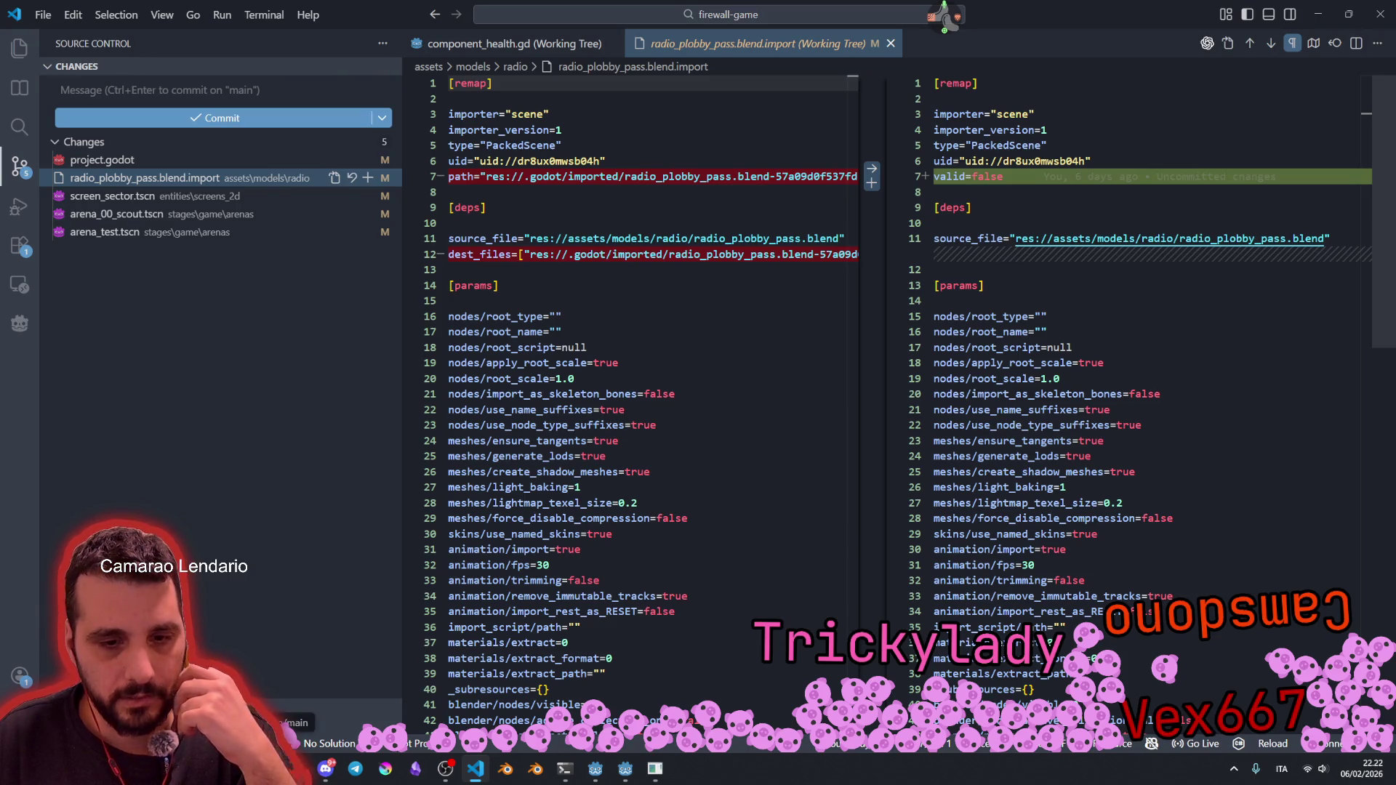
pyautogui.click(178, 556)
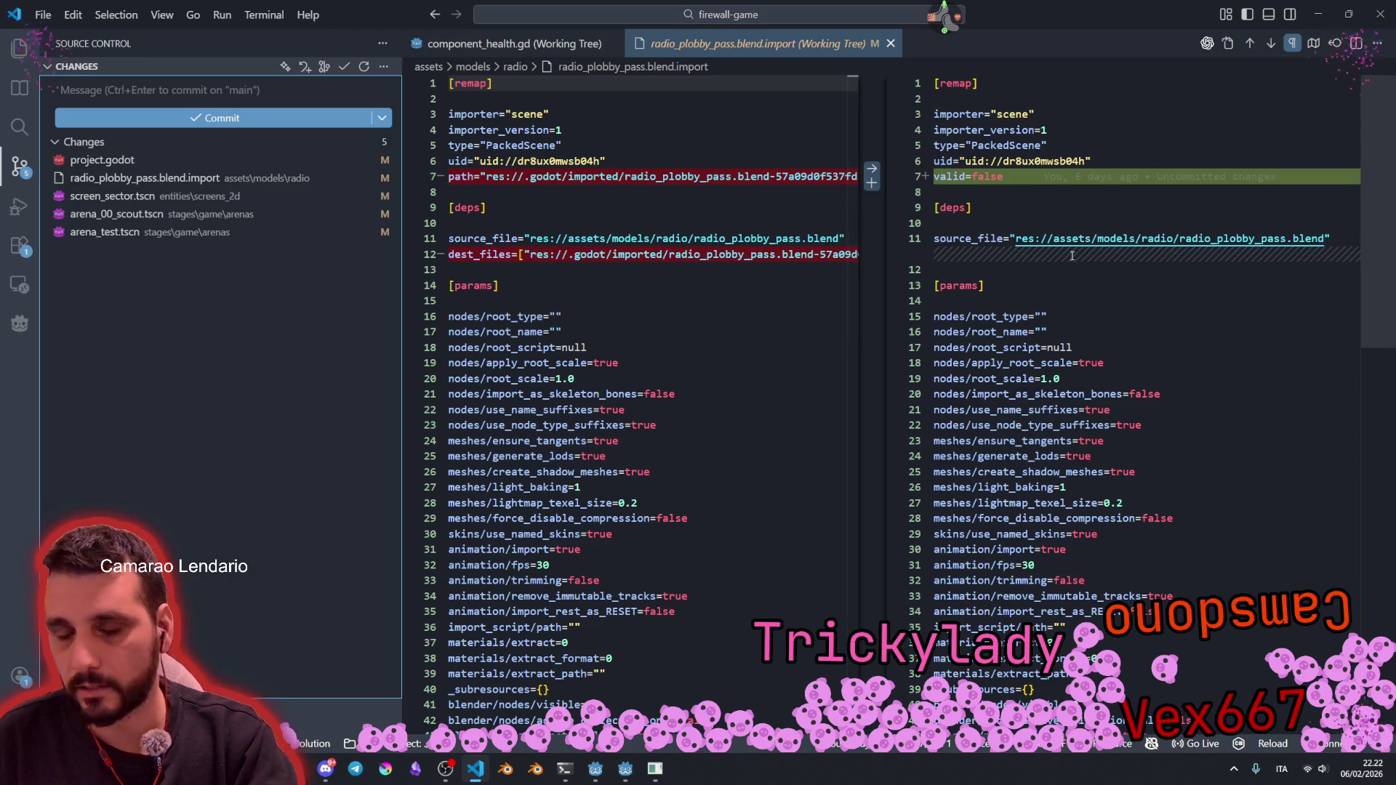
pyautogui.hotkey('alt', 'Tab')
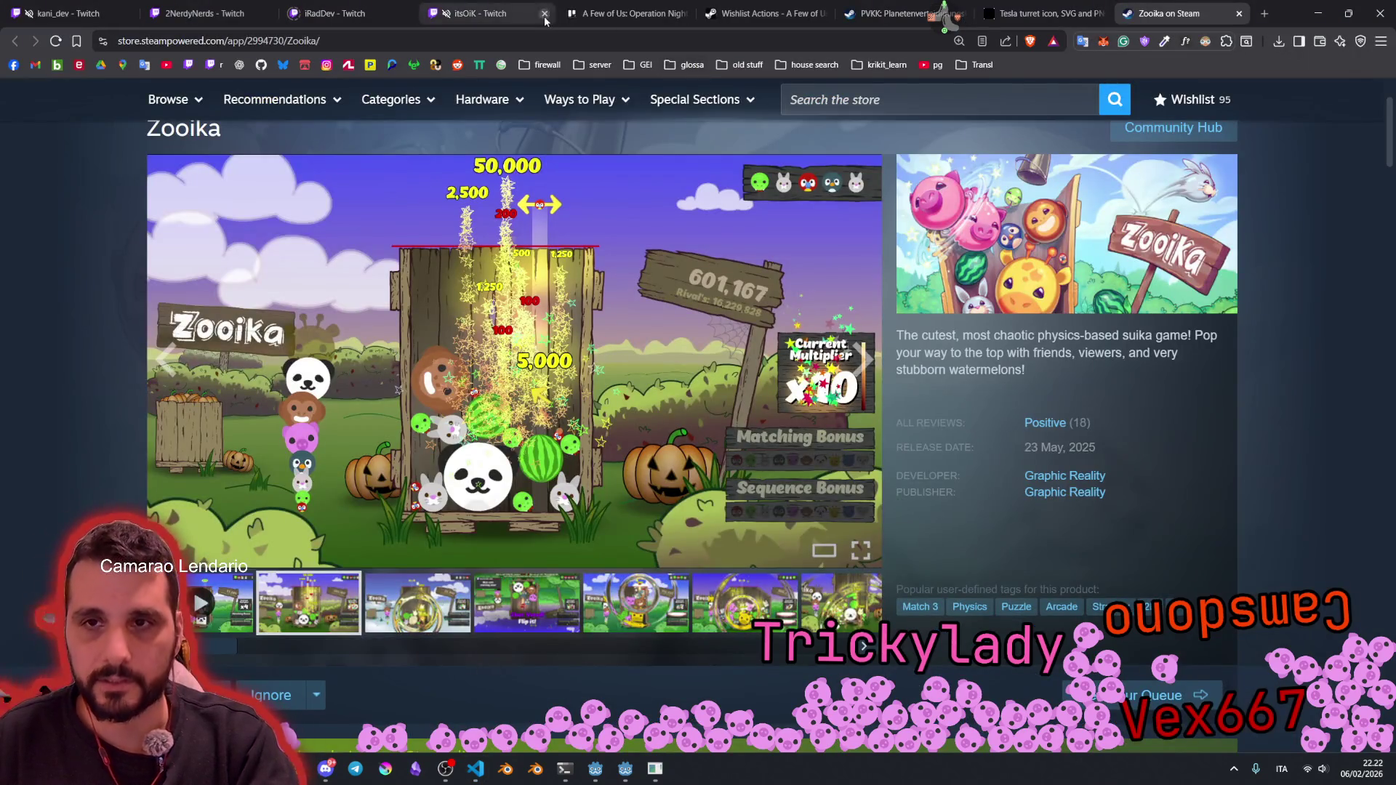
# Step: On the Operation Nightshade board, open the low-damage, many-upgrades sentry tower card in full detail
pyautogui.click(626, 13)
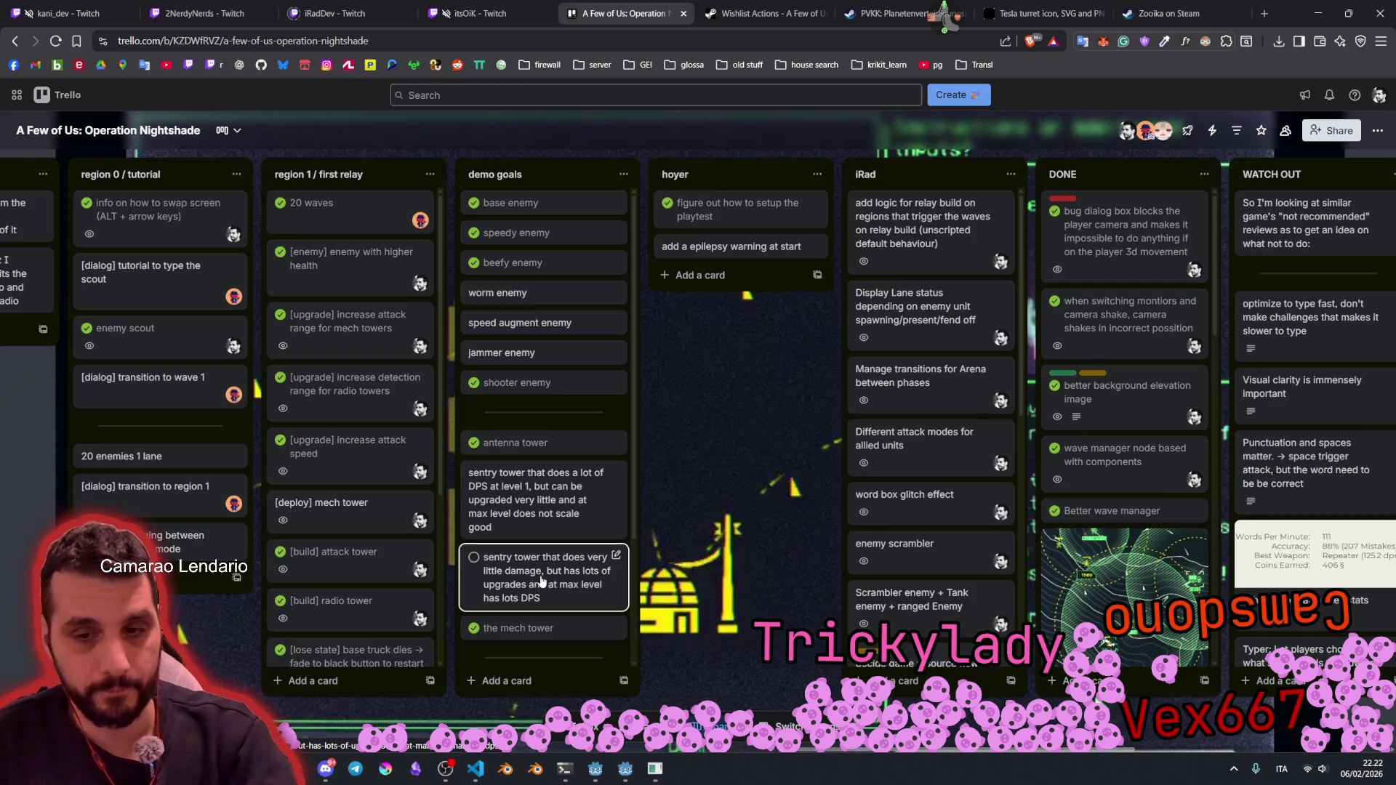
pyautogui.click(618, 558)
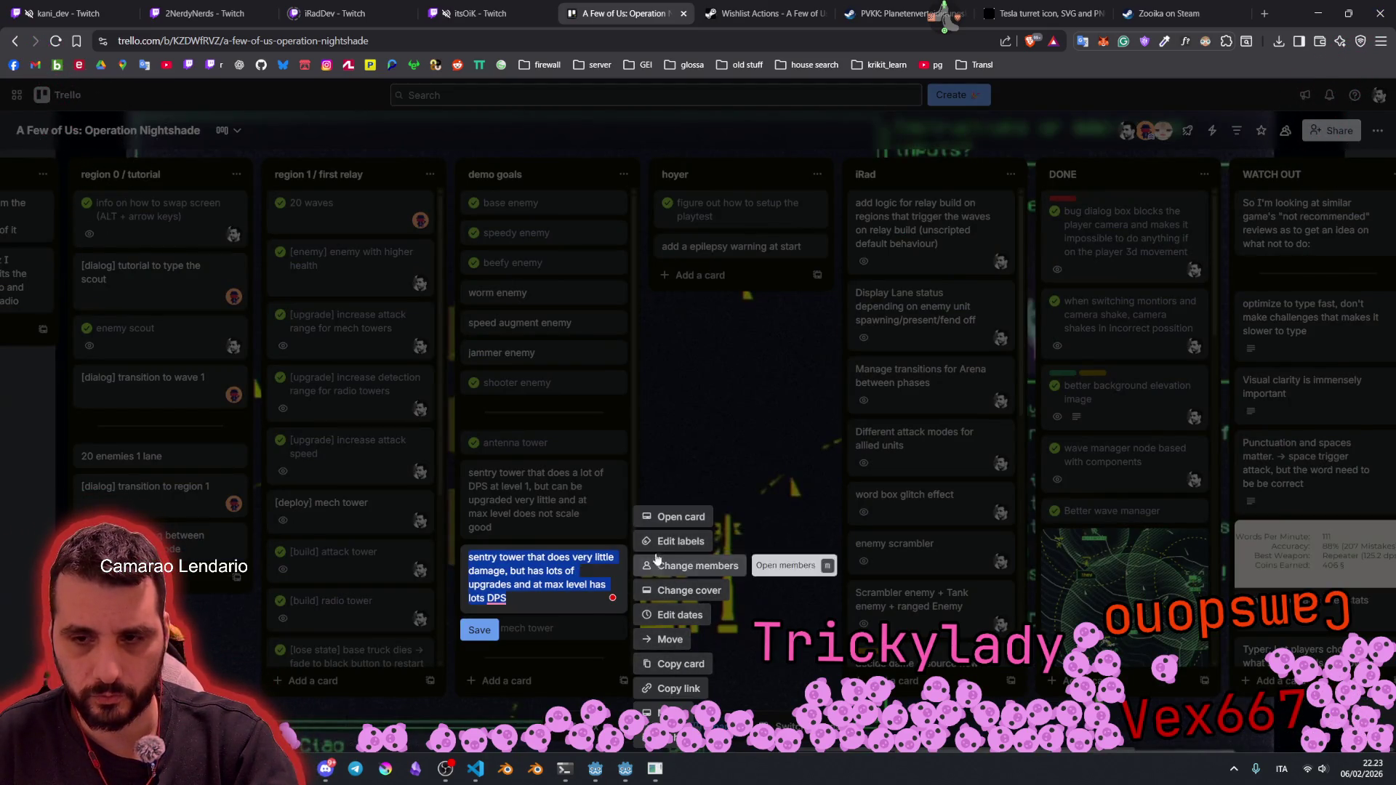
pyautogui.click(668, 518)
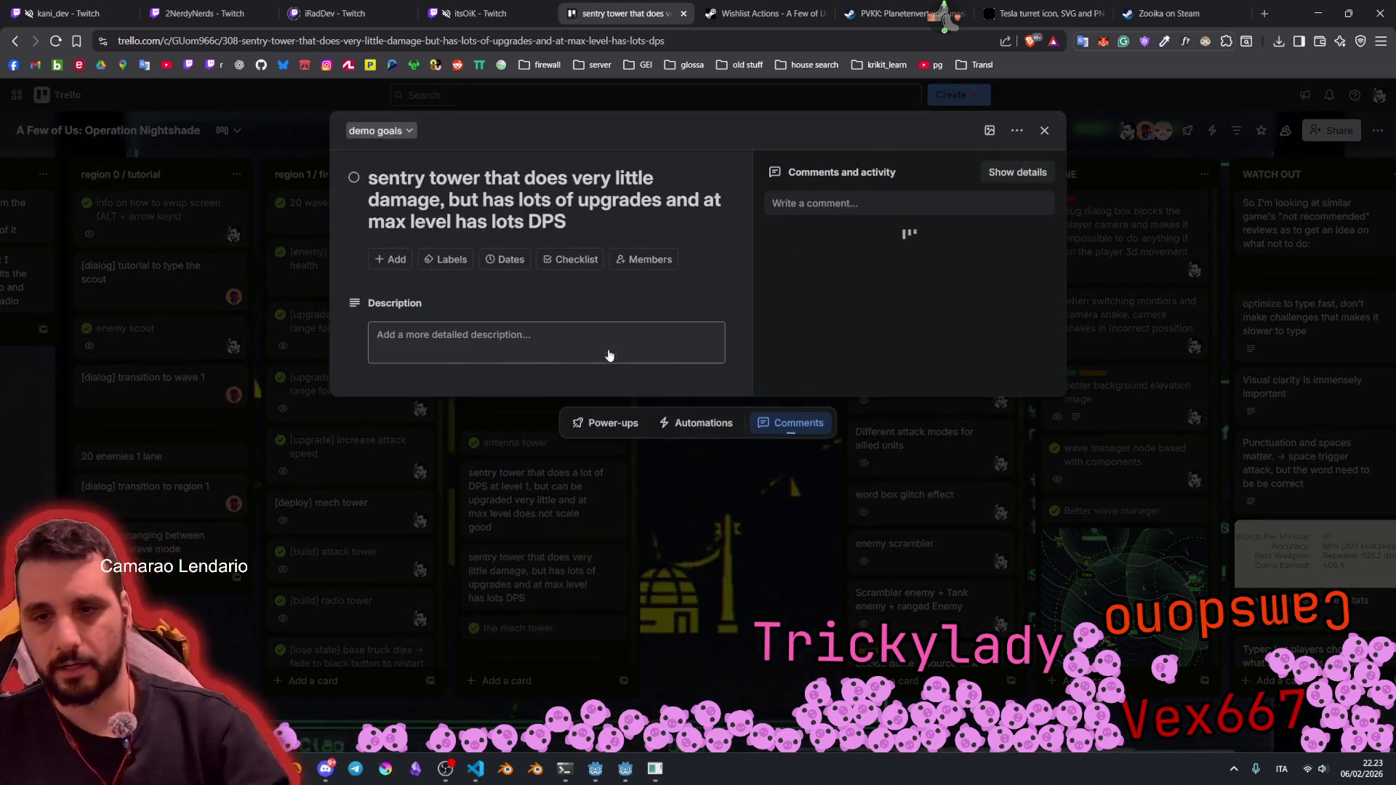
# Step: Describe the card as a sniper tower with little initial damage that punches very hard when upgraded
pyautogui.click(487, 345)
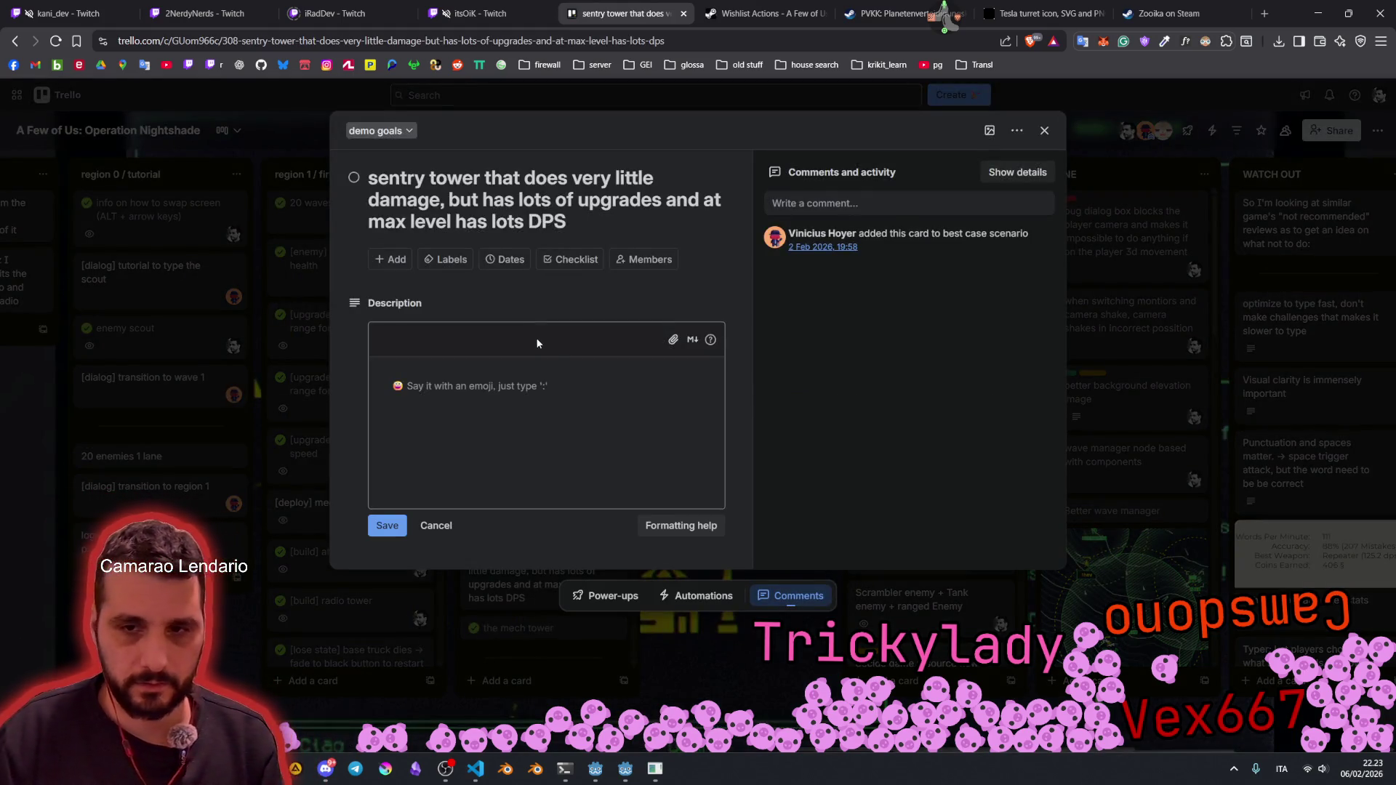
pyautogui.write('It could be a sniper tower, ta')
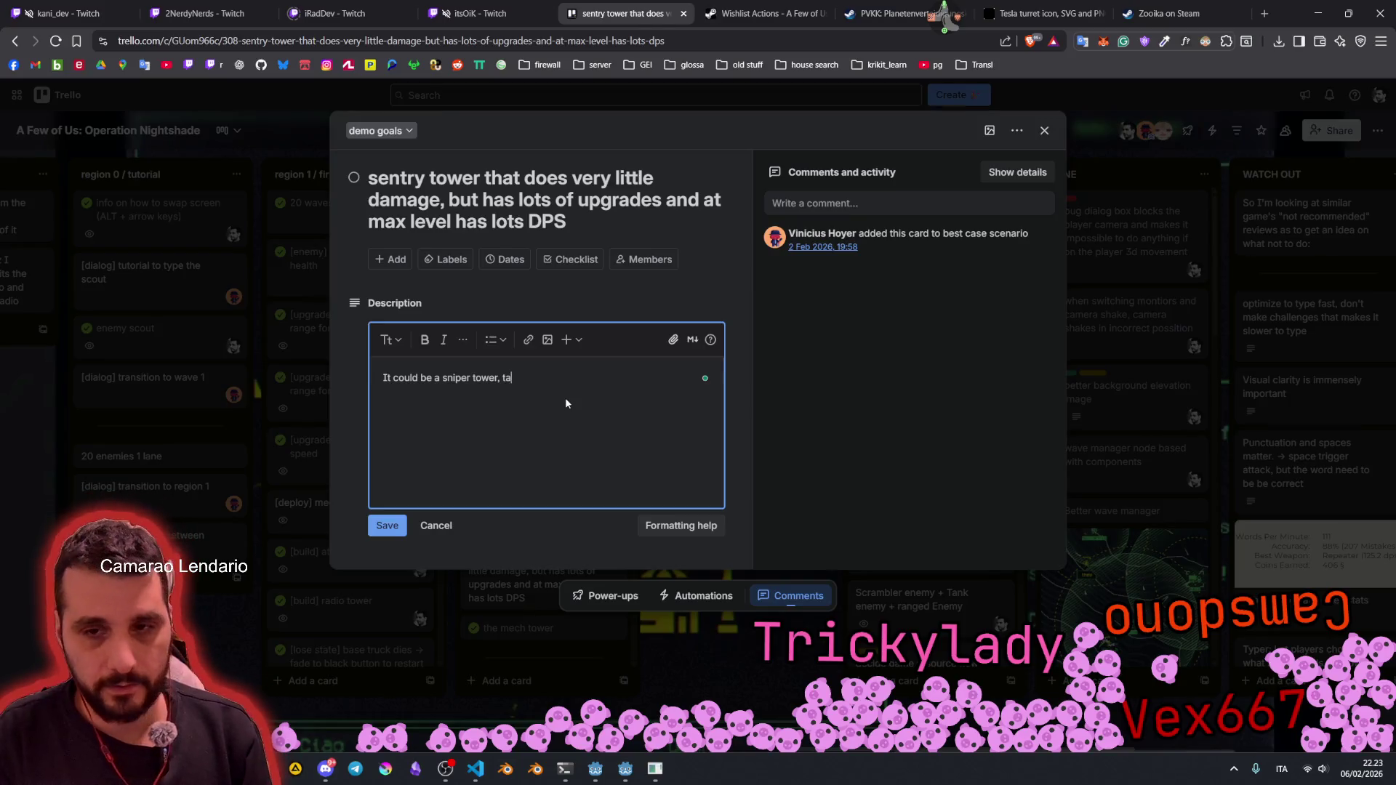
pyautogui.press('BackSpace')
pyautogui.write('htat')
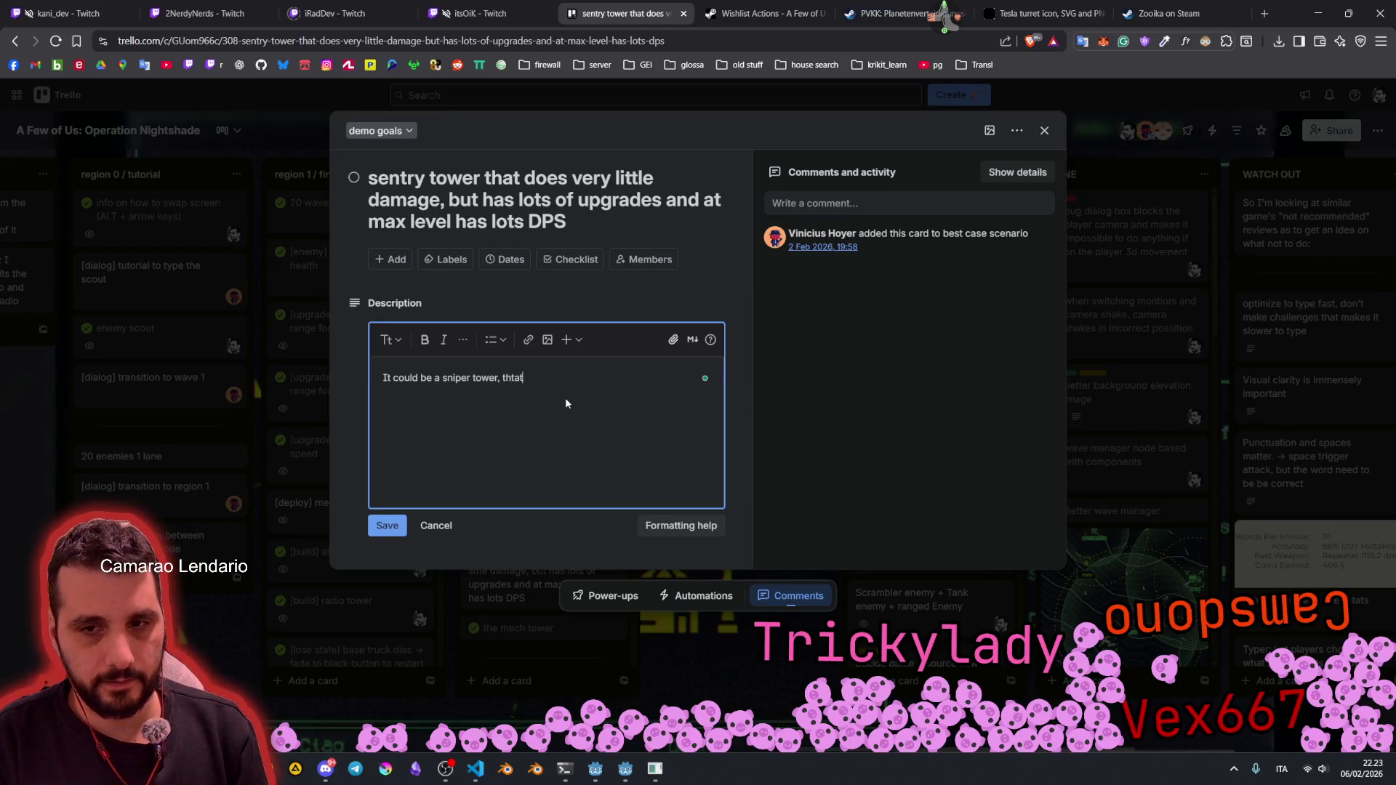
pyautogui.press('BackSpace')
pyautogui.press('BackSpace')
pyautogui.press('BackSpace')
pyautogui.write('at does')
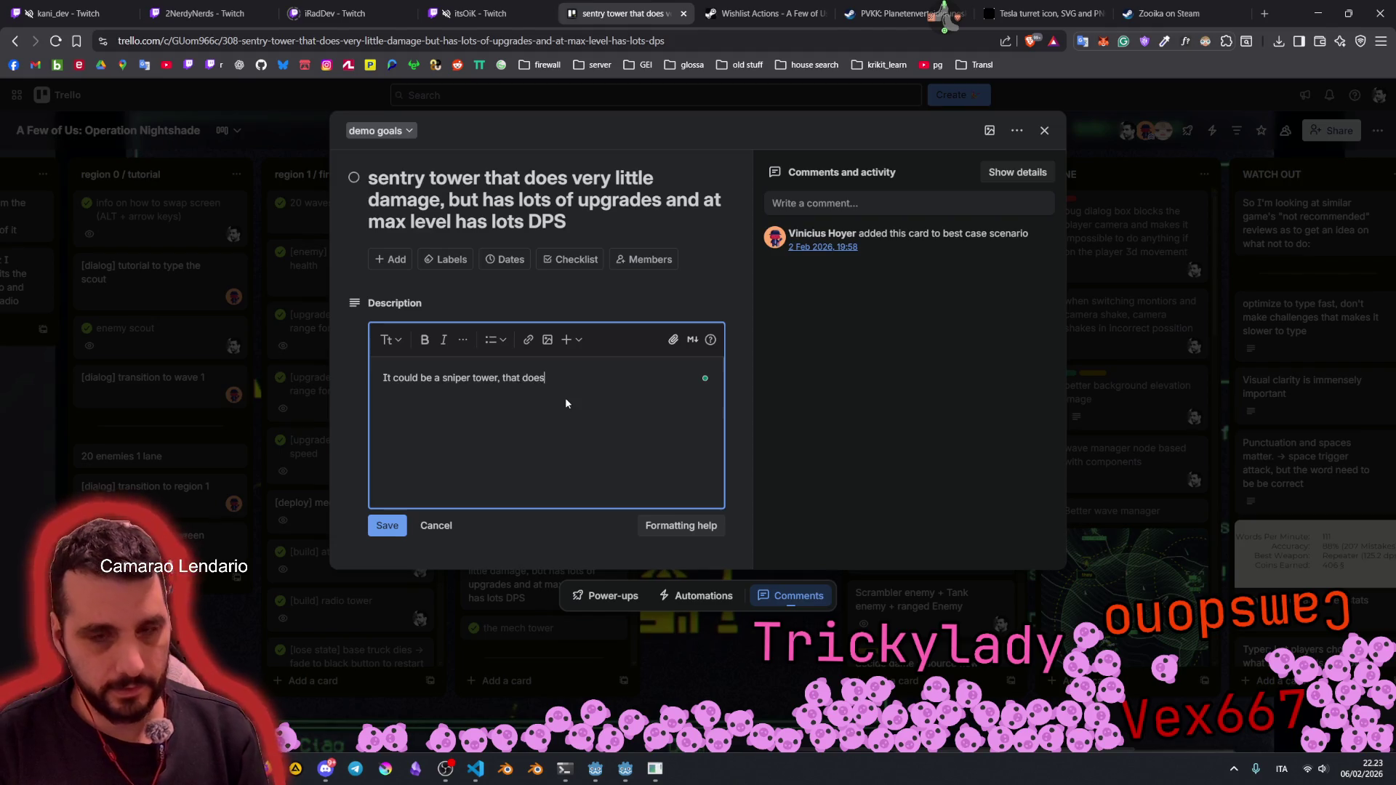
pyautogui.write("n't do much ")
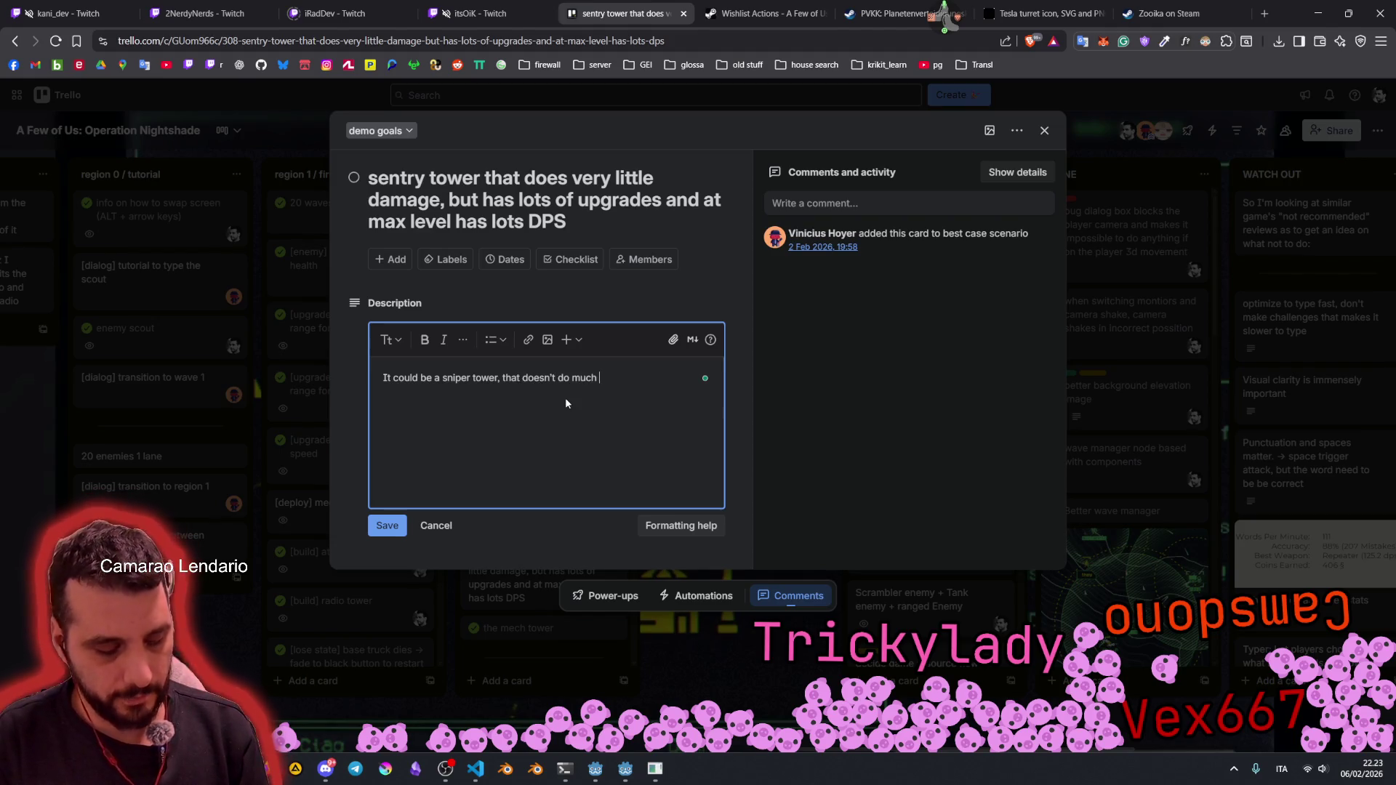
pyautogui.write('damage at f')
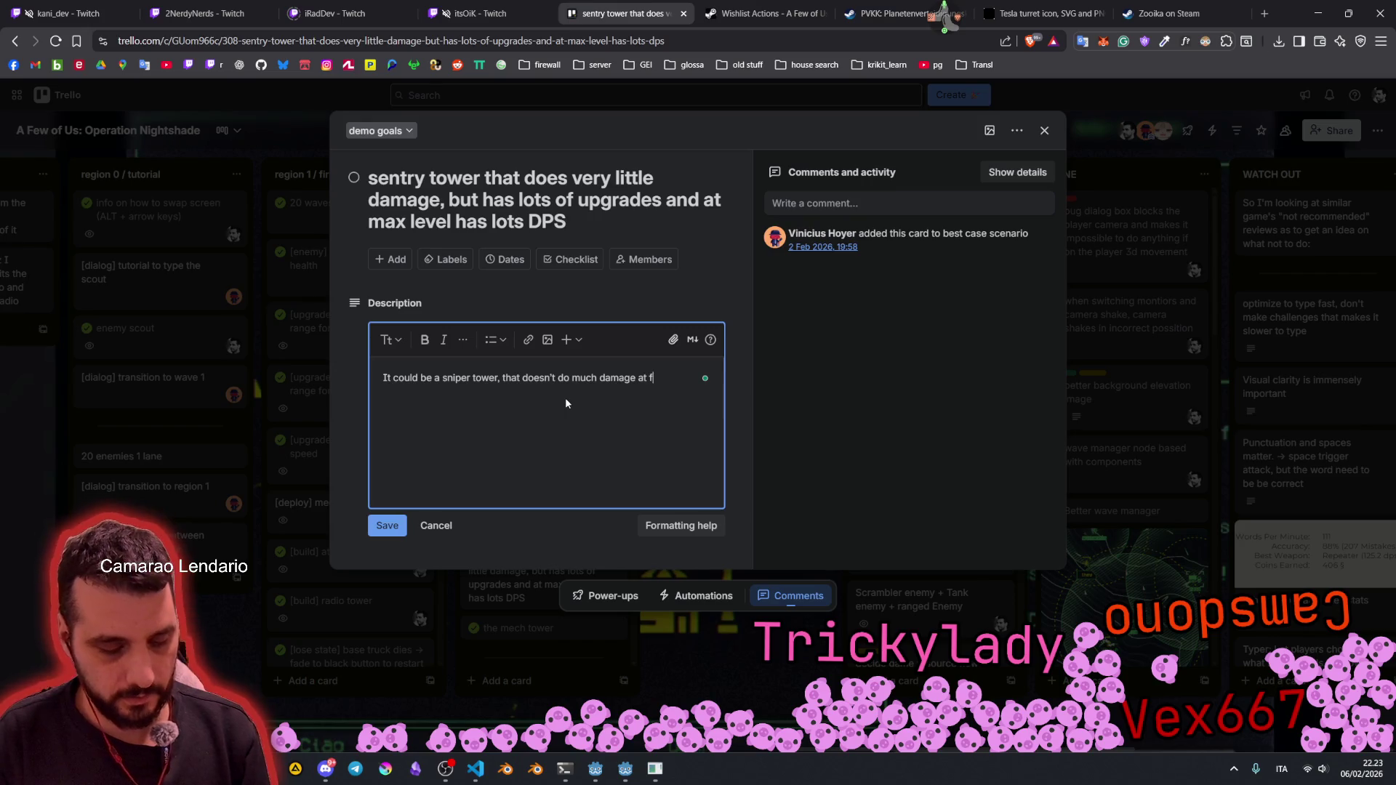
pyautogui.write('irst, but it can punch')
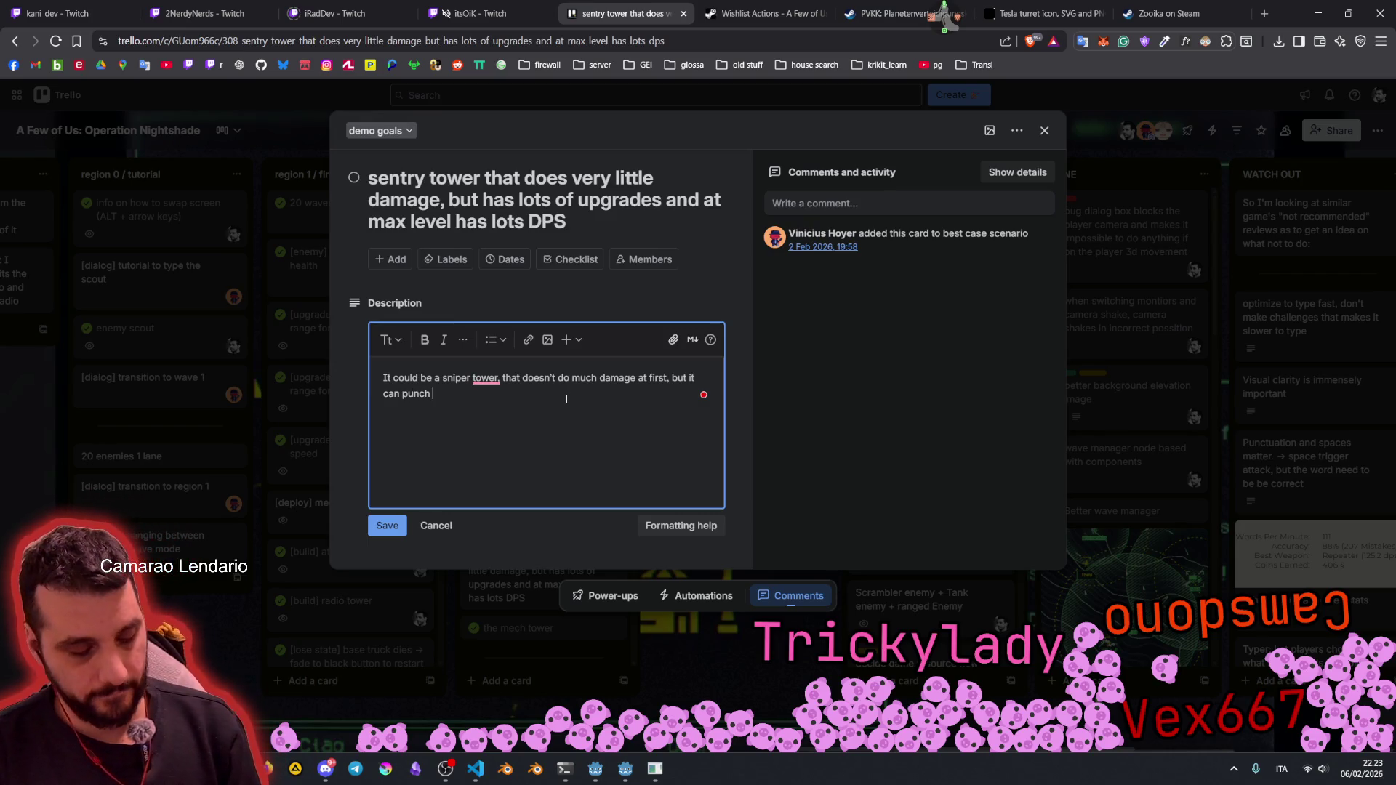
pyautogui.write('very hard if upgraded')
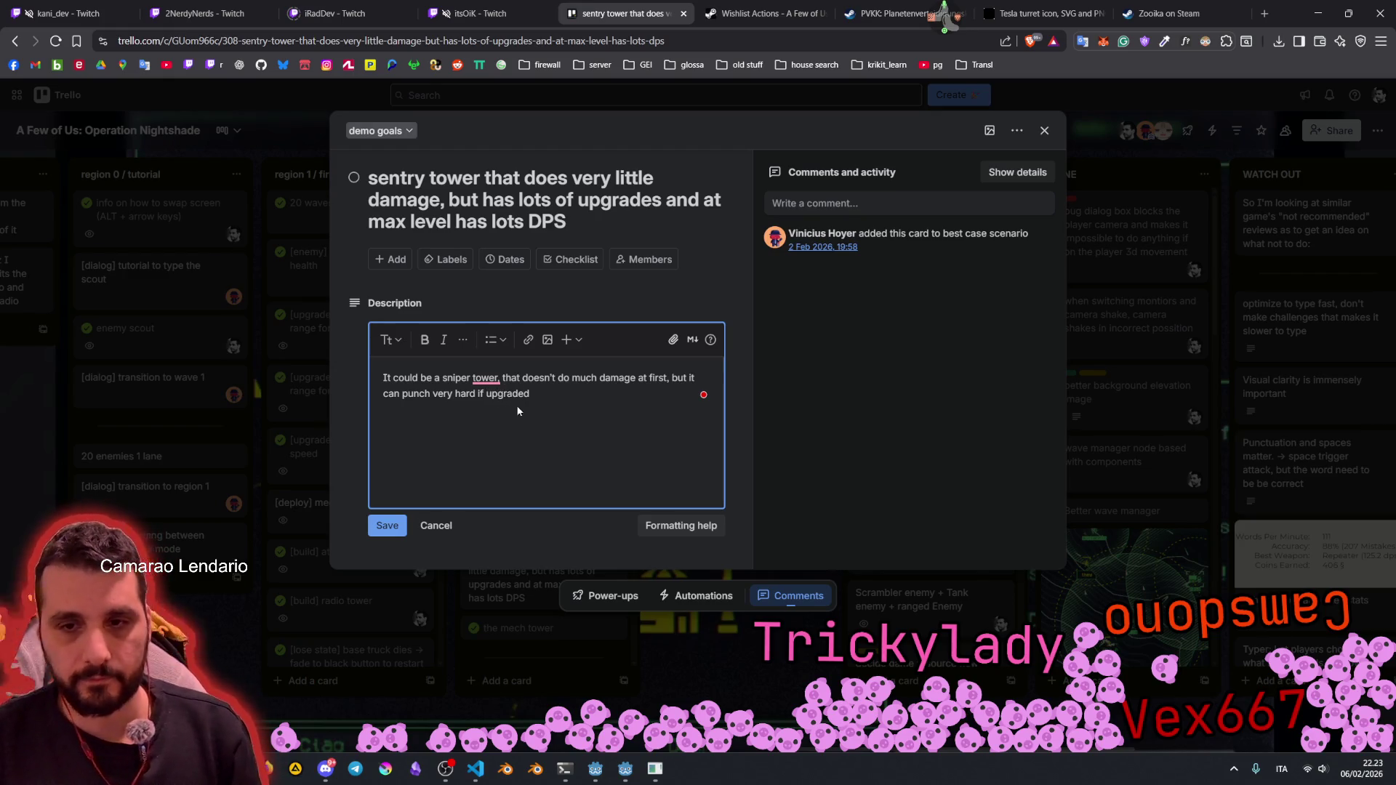
pyautogui.click(387, 526)
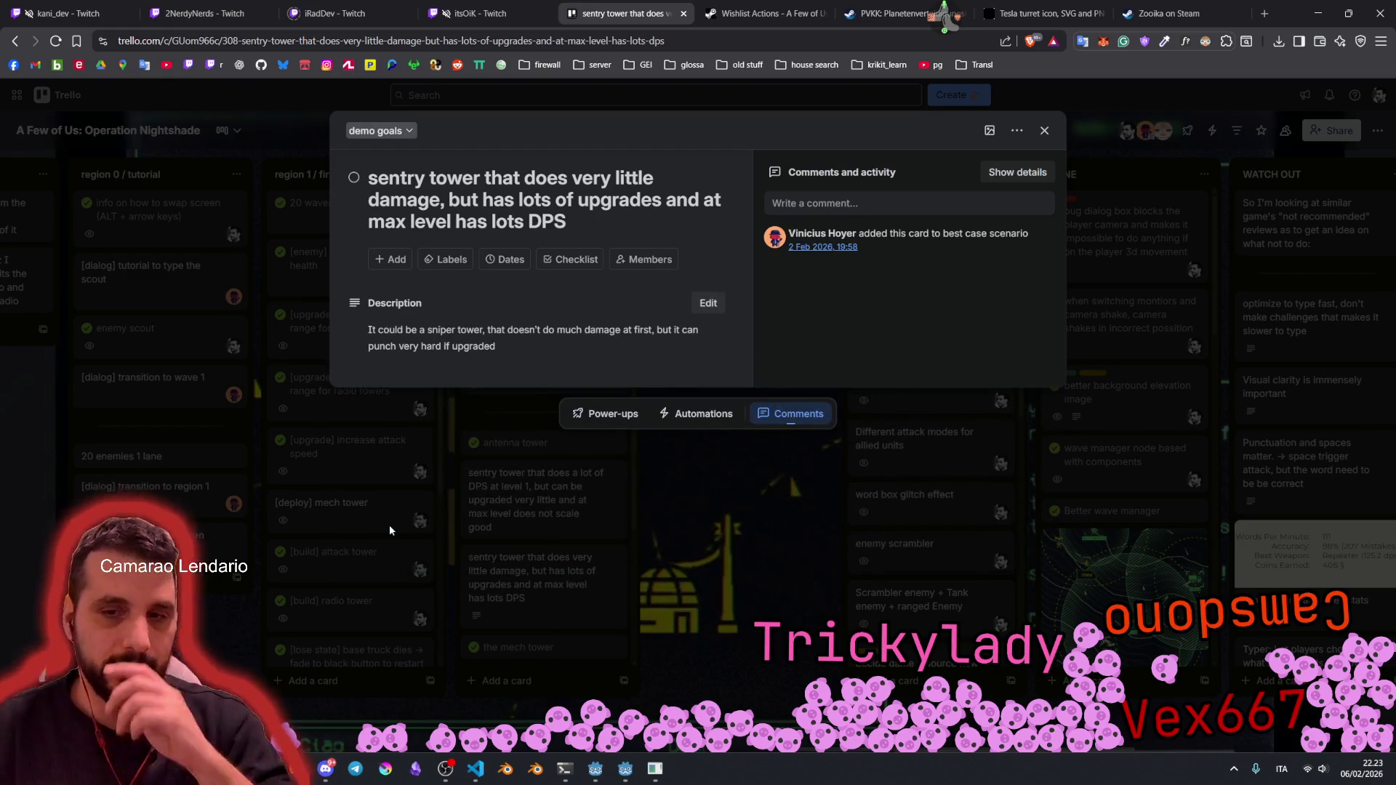
pyautogui.click(723, 507)
pyautogui.scroll(-3, 534, 509)
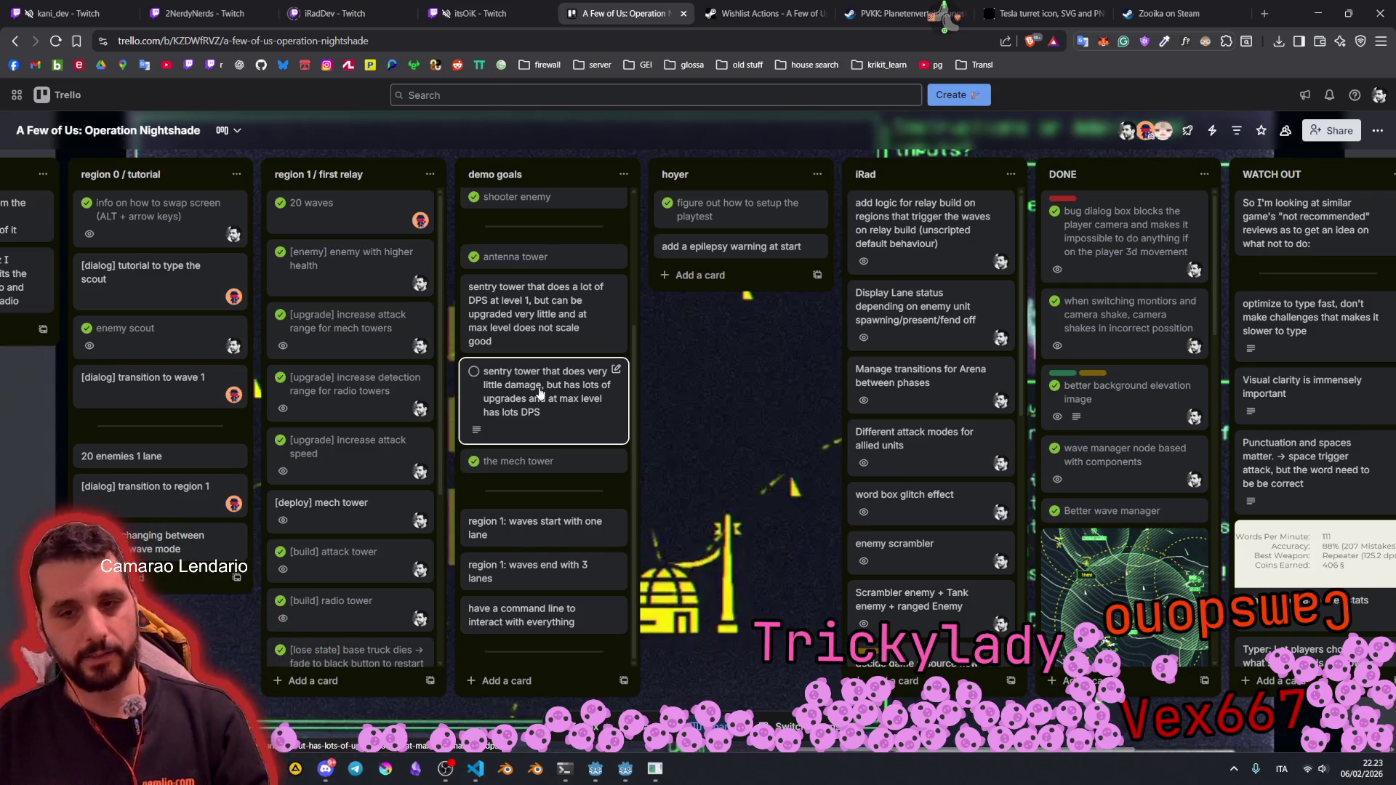
pyautogui.moveTo(541, 393)
pyautogui.mouseDown()
pyautogui.moveTo(542, 313)
pyautogui.moveTo(545, 396)
pyautogui.mouseUp()
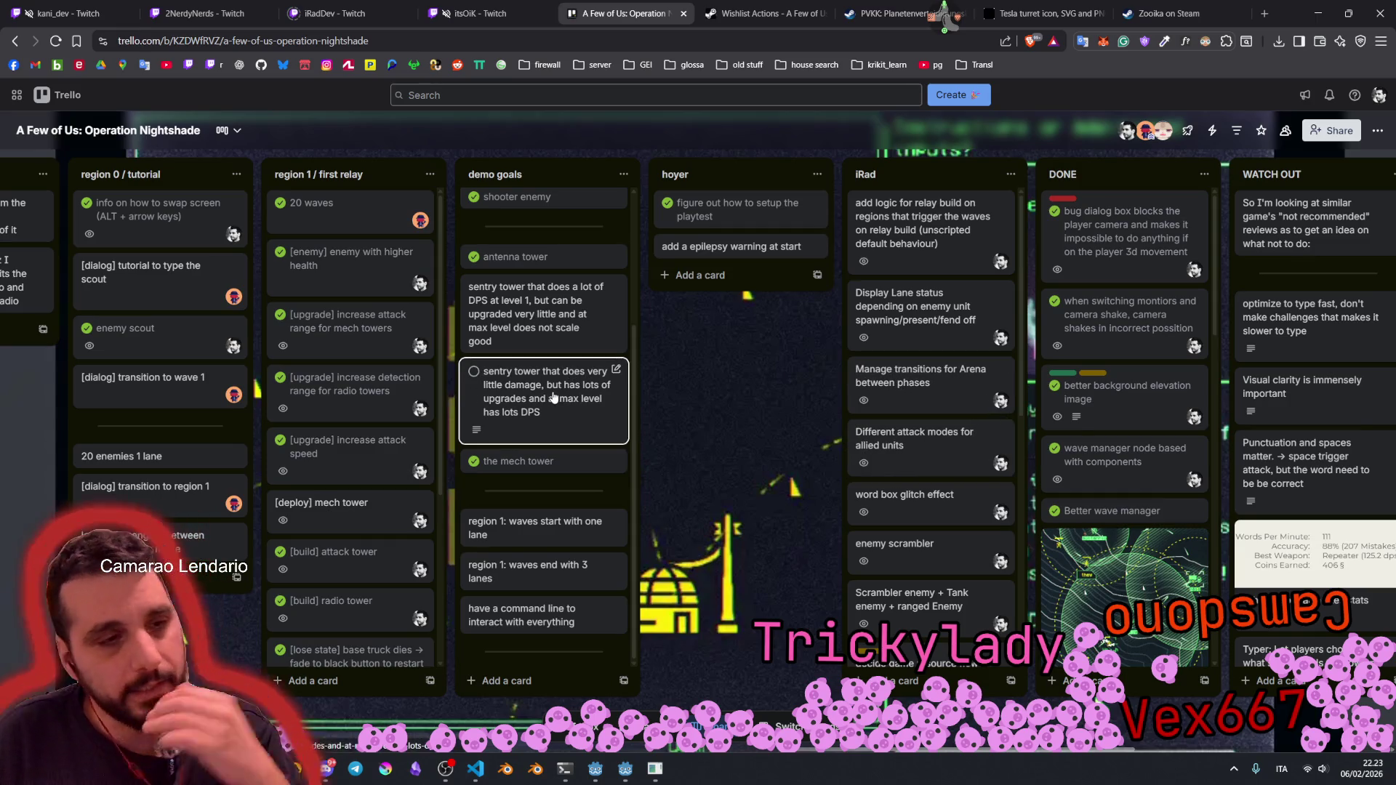
pyautogui.moveTo(589, 777)
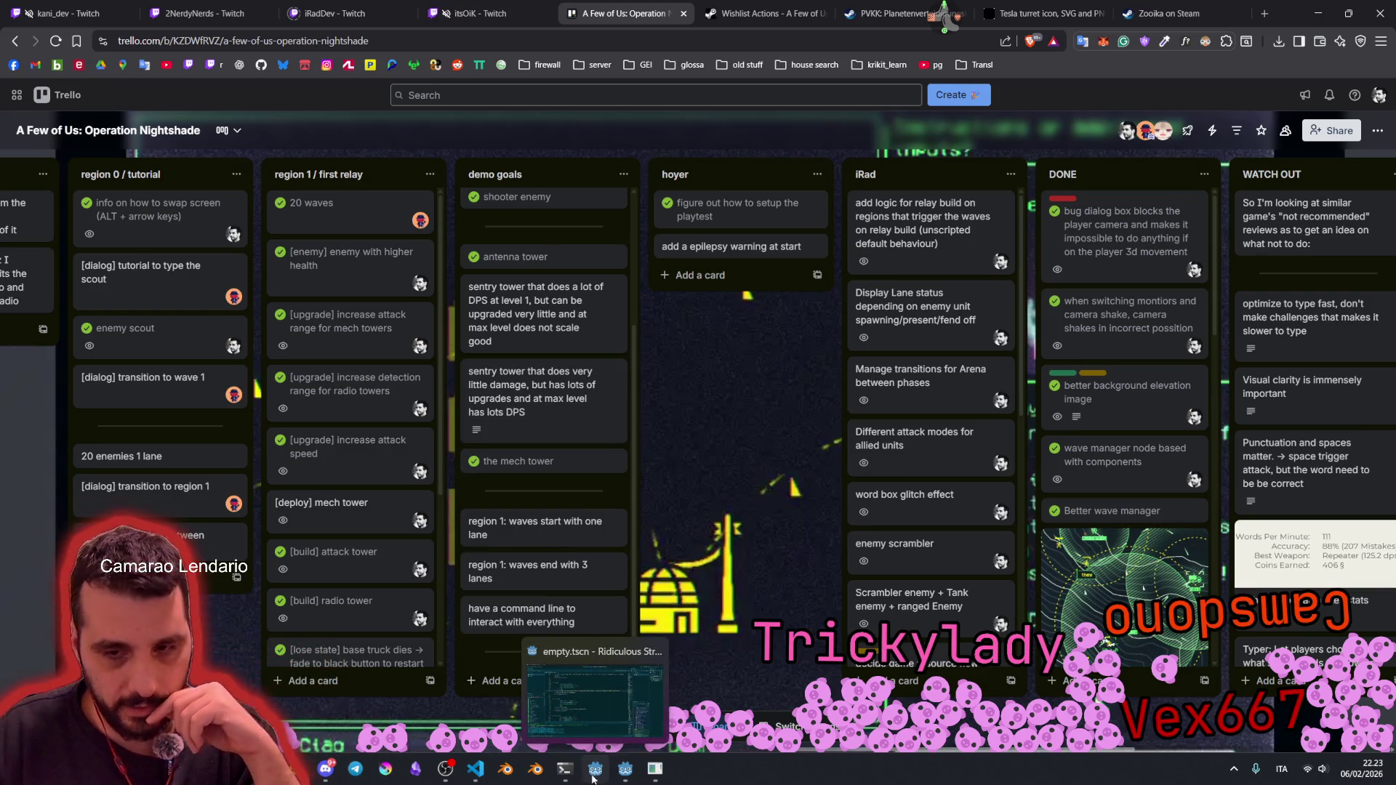
pyautogui.click(619, 775)
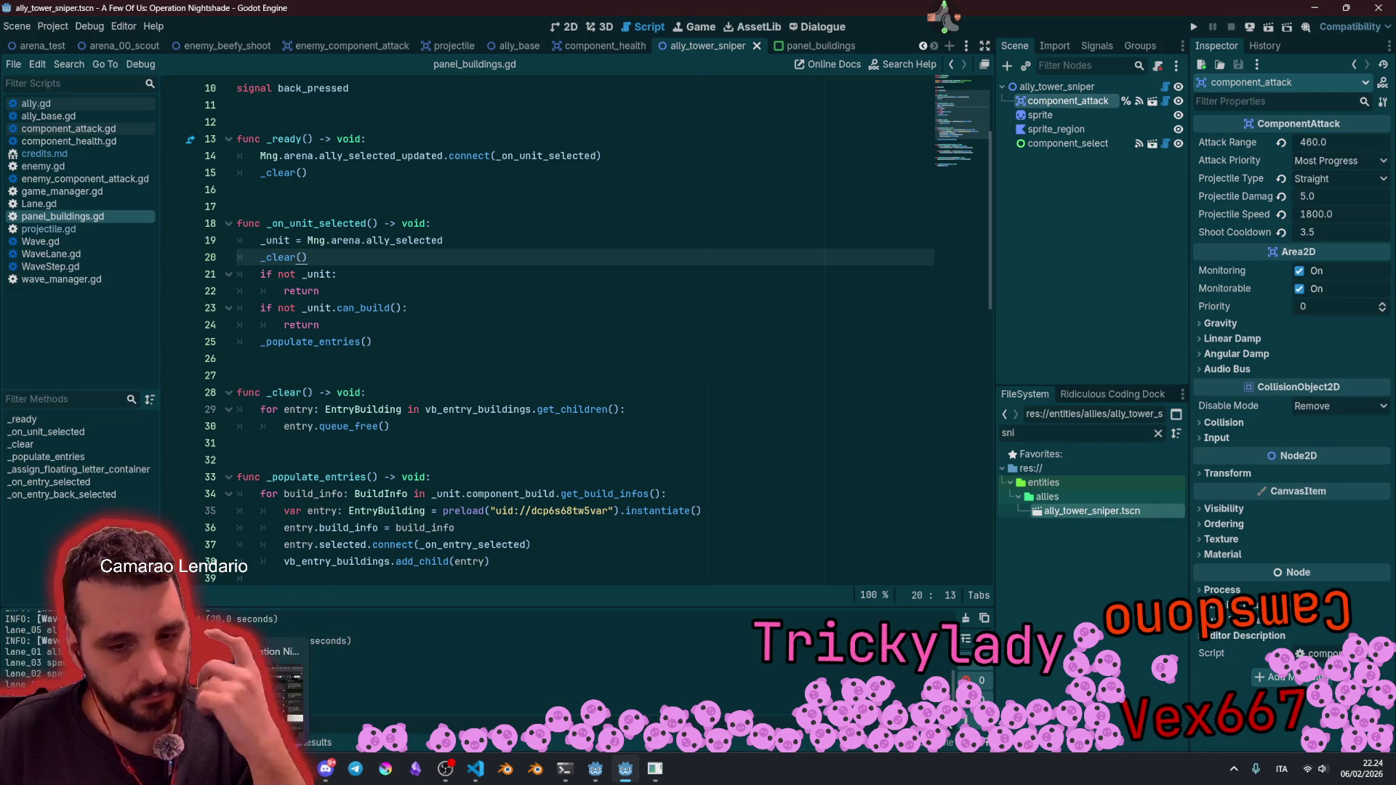
pyautogui.hotkey('alt', 'Tab')
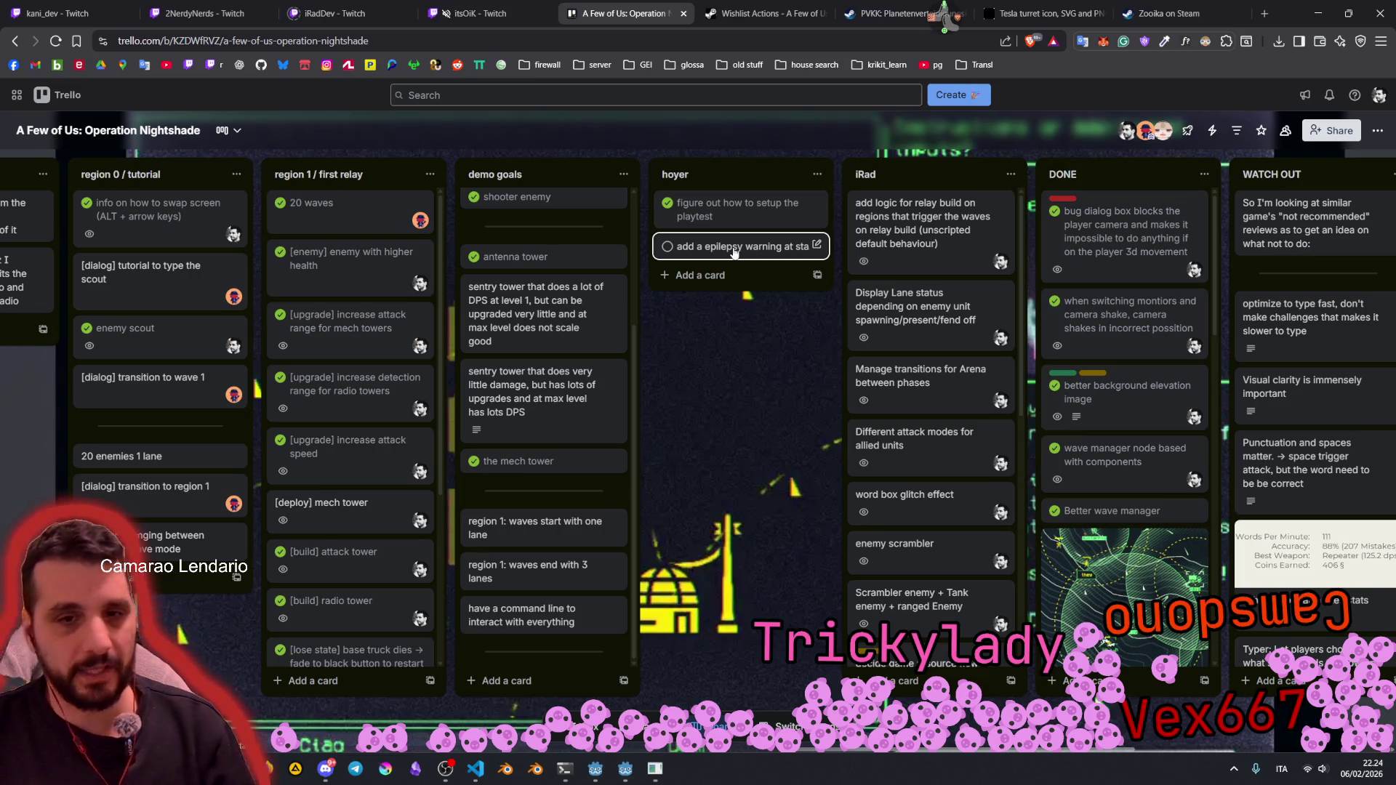
# Step: Search game-icons for 'chain' and save the Chaingun icon as chaingun.svg in assets/UI
pyautogui.click(1042, 13)
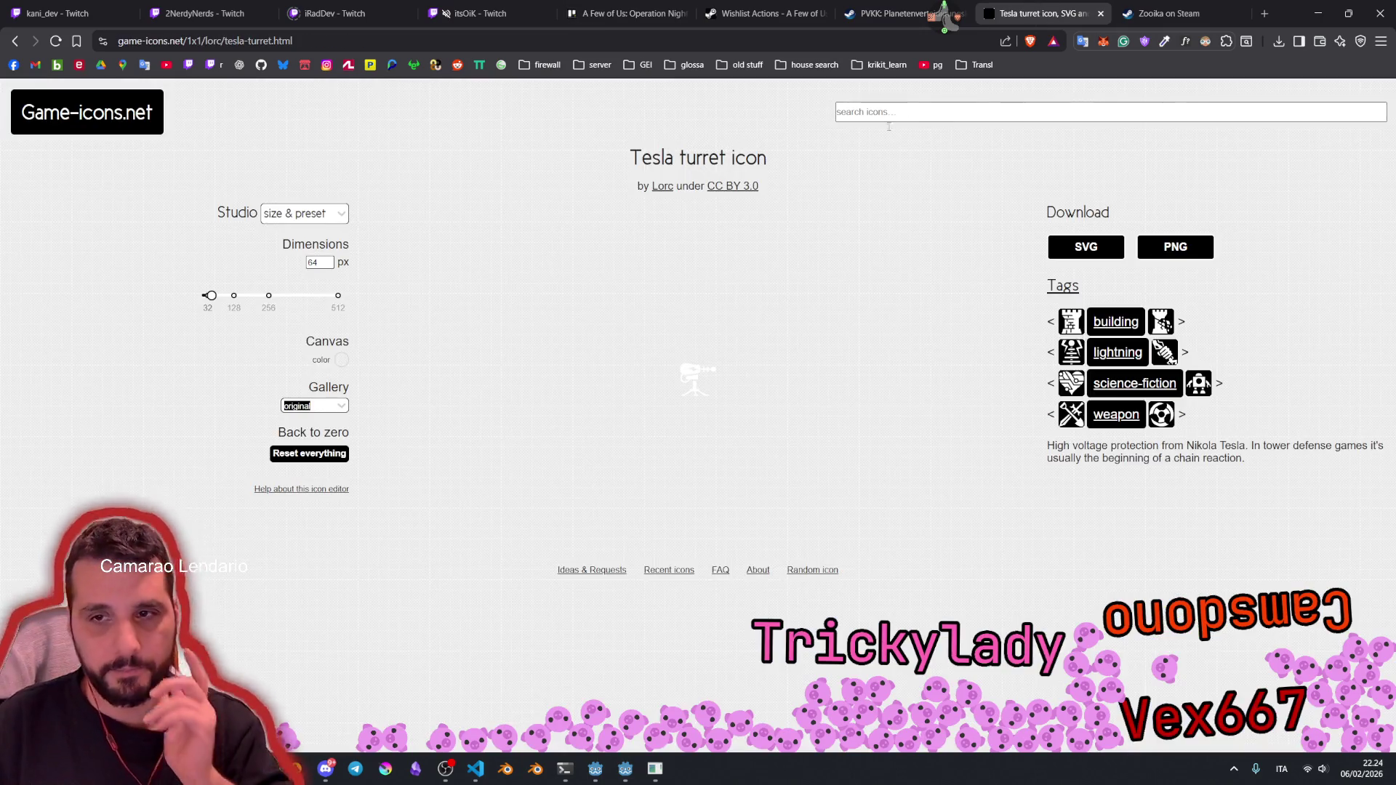
pyautogui.click(868, 113)
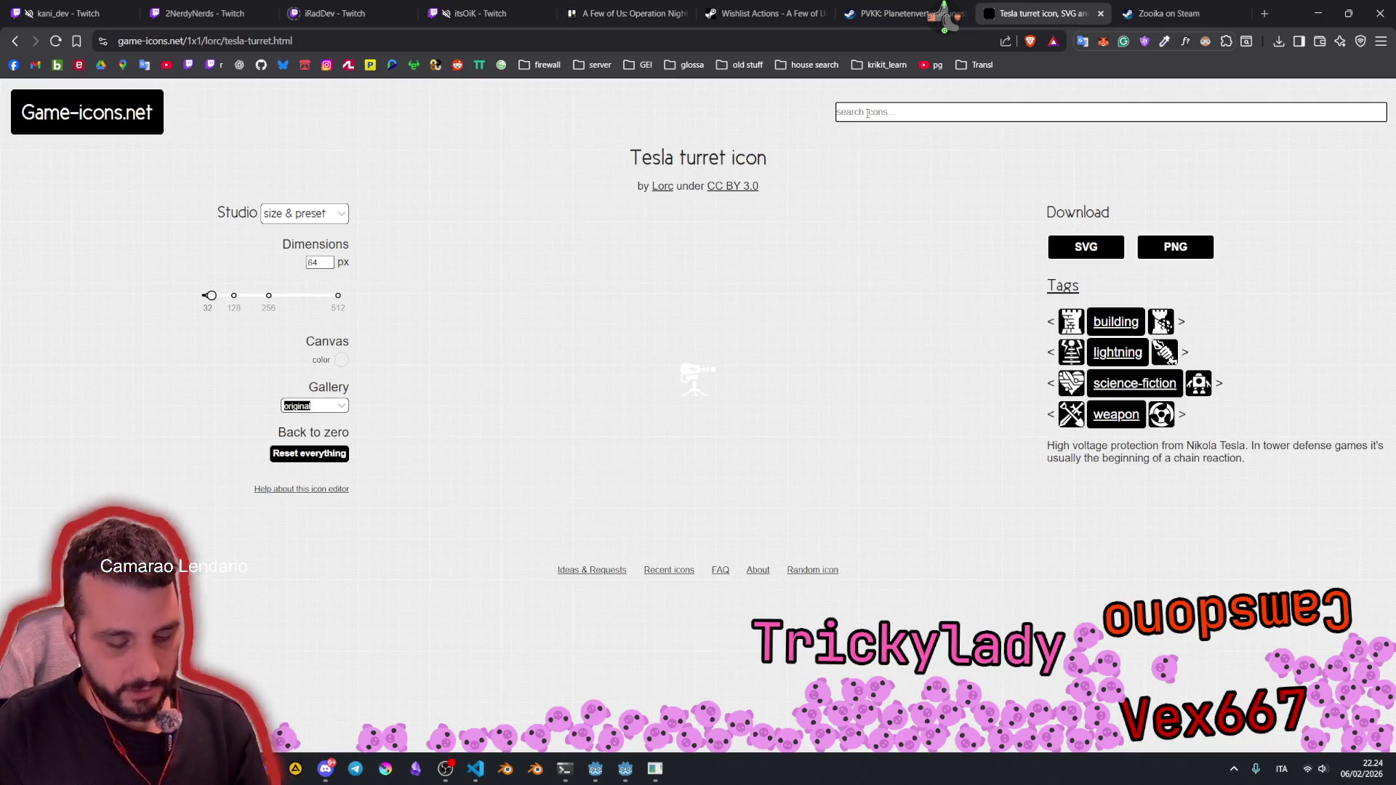
pyautogui.write('chain')
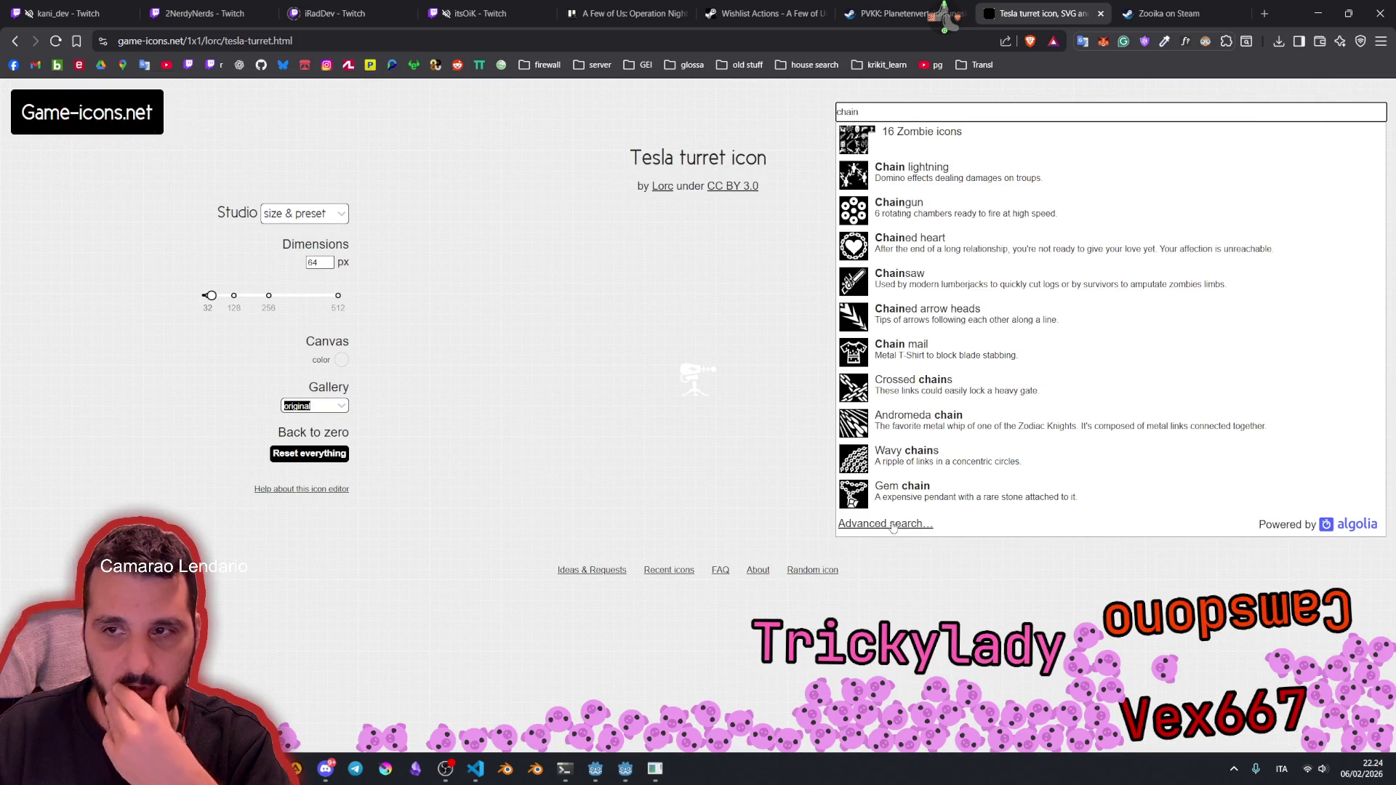
pyautogui.click(902, 211)
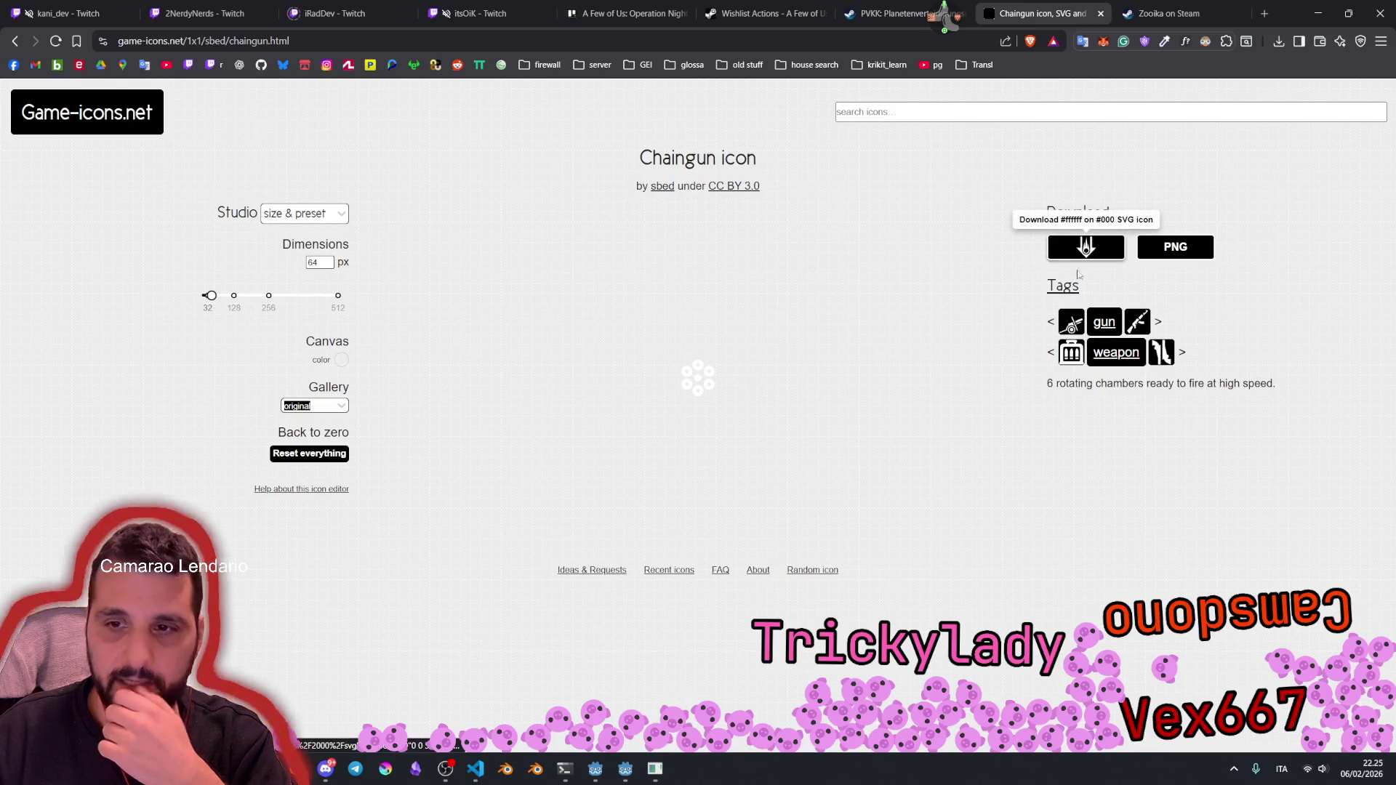
pyautogui.click(1086, 247)
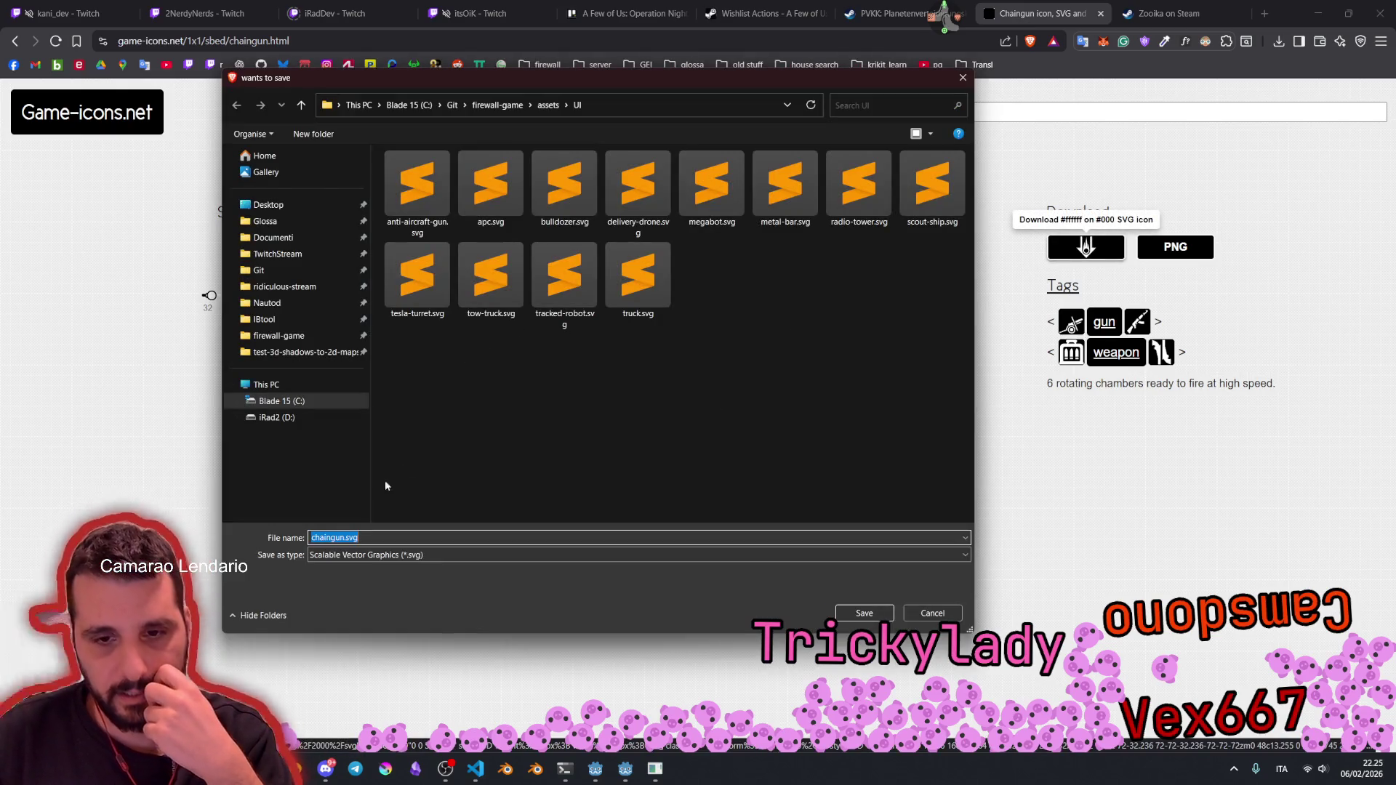
pyautogui.click(860, 614)
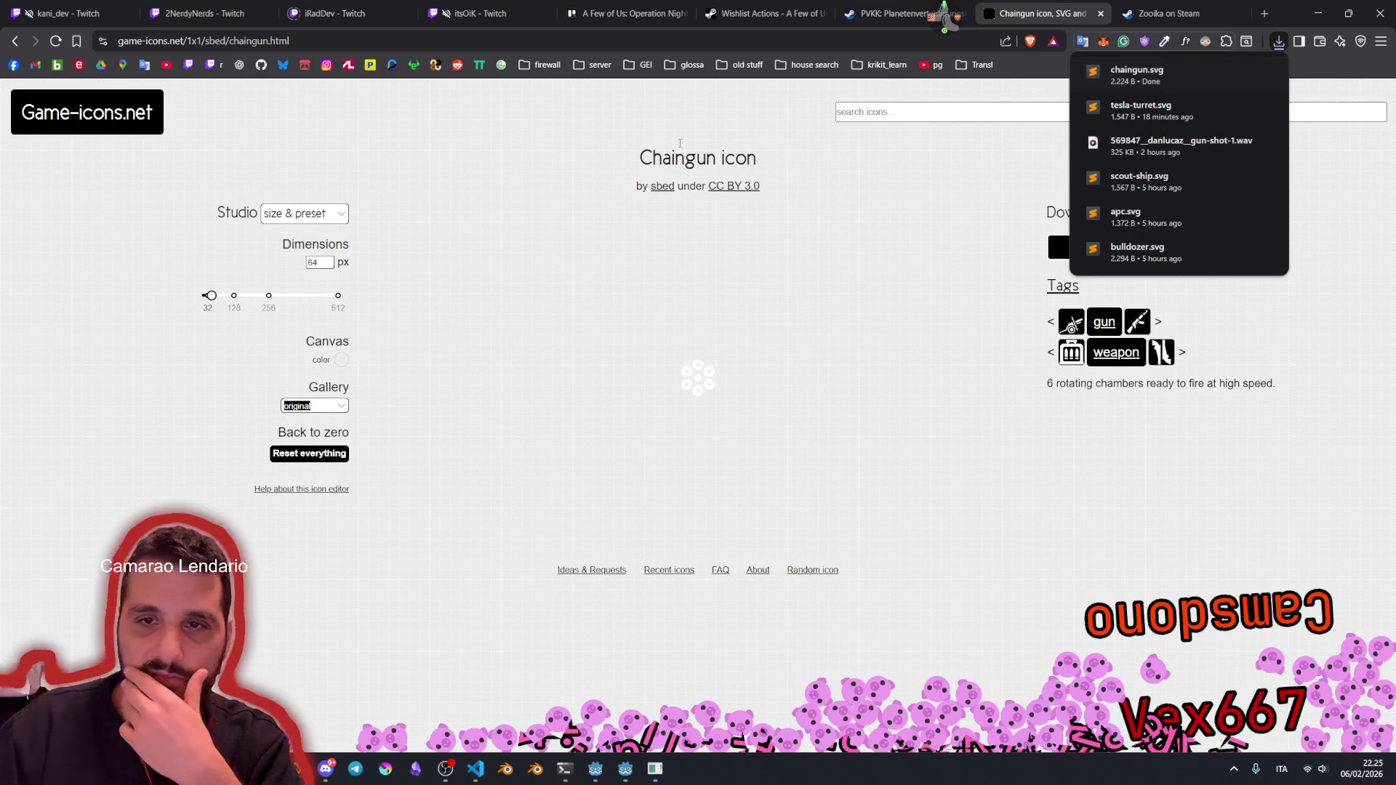
pyautogui.click(285, 105)
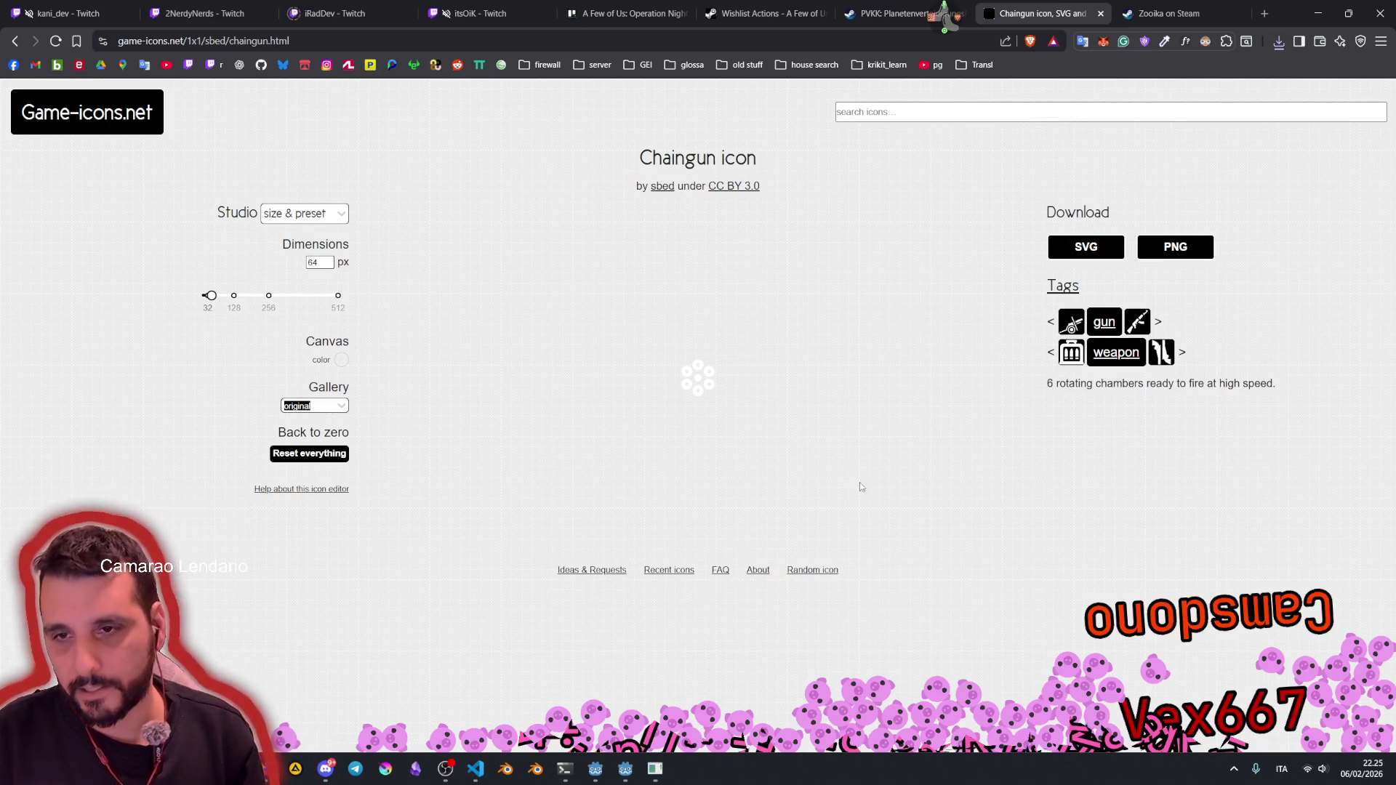
pyautogui.click(614, 780)
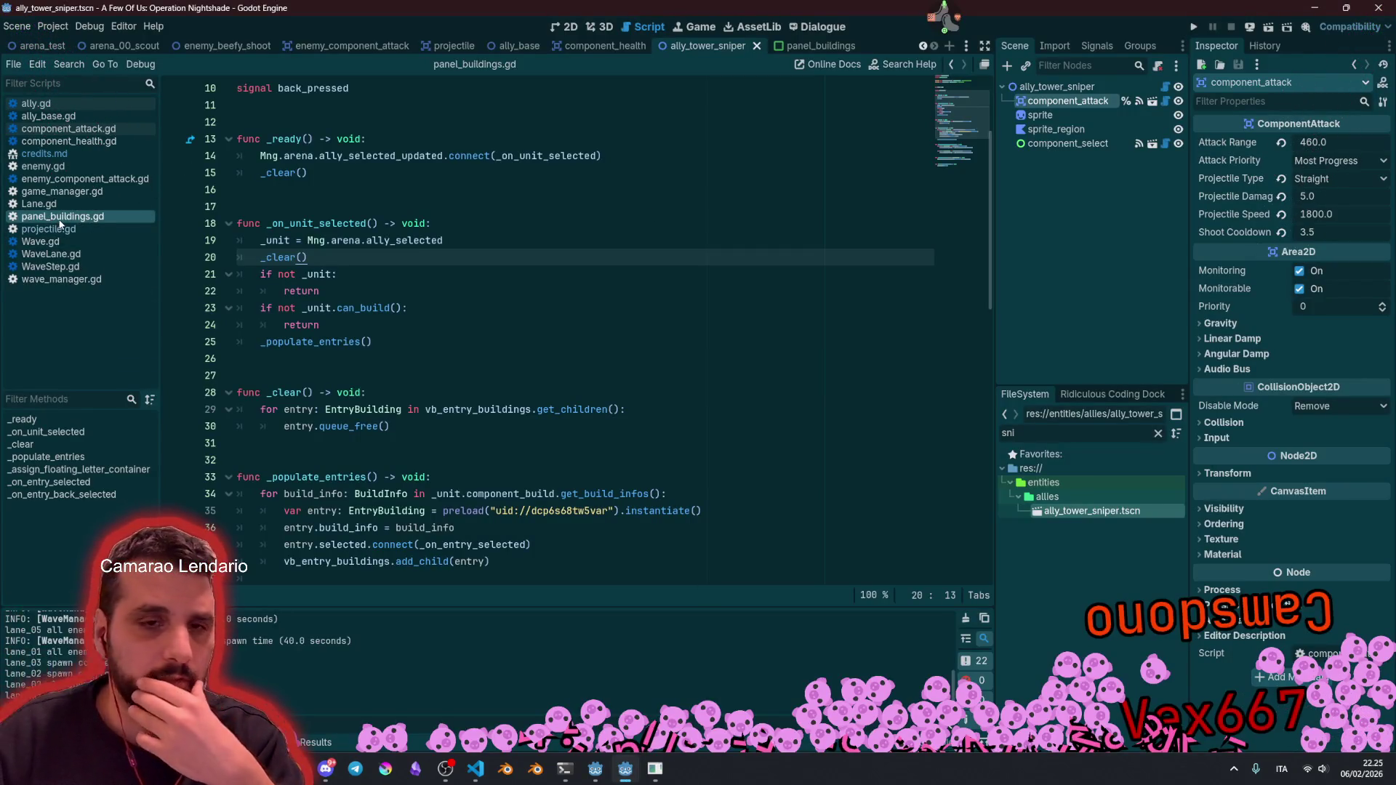
# Step: Open credits.md and duplicate the Tesla turret credit line
pyautogui.click(77, 144)
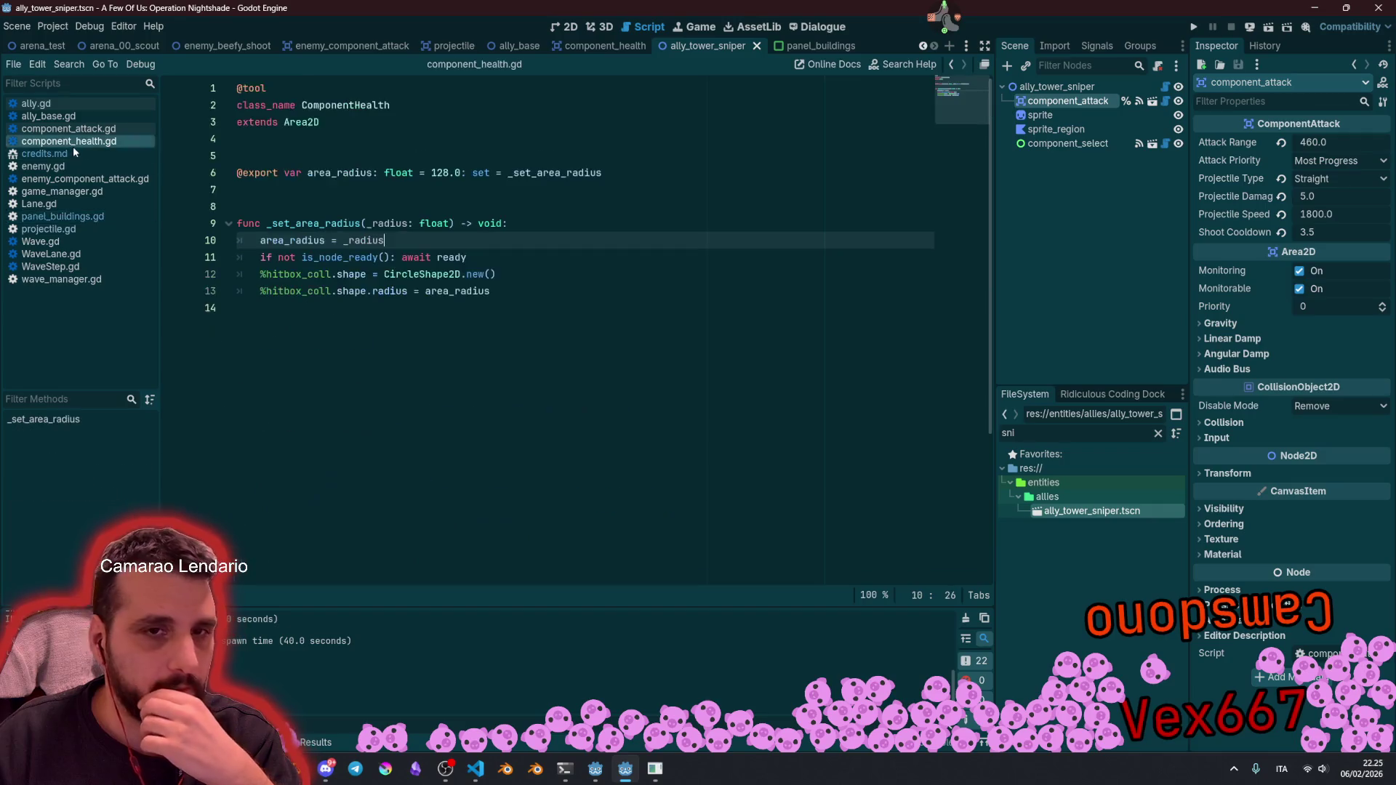
pyautogui.click(44, 153)
pyautogui.click(404, 327)
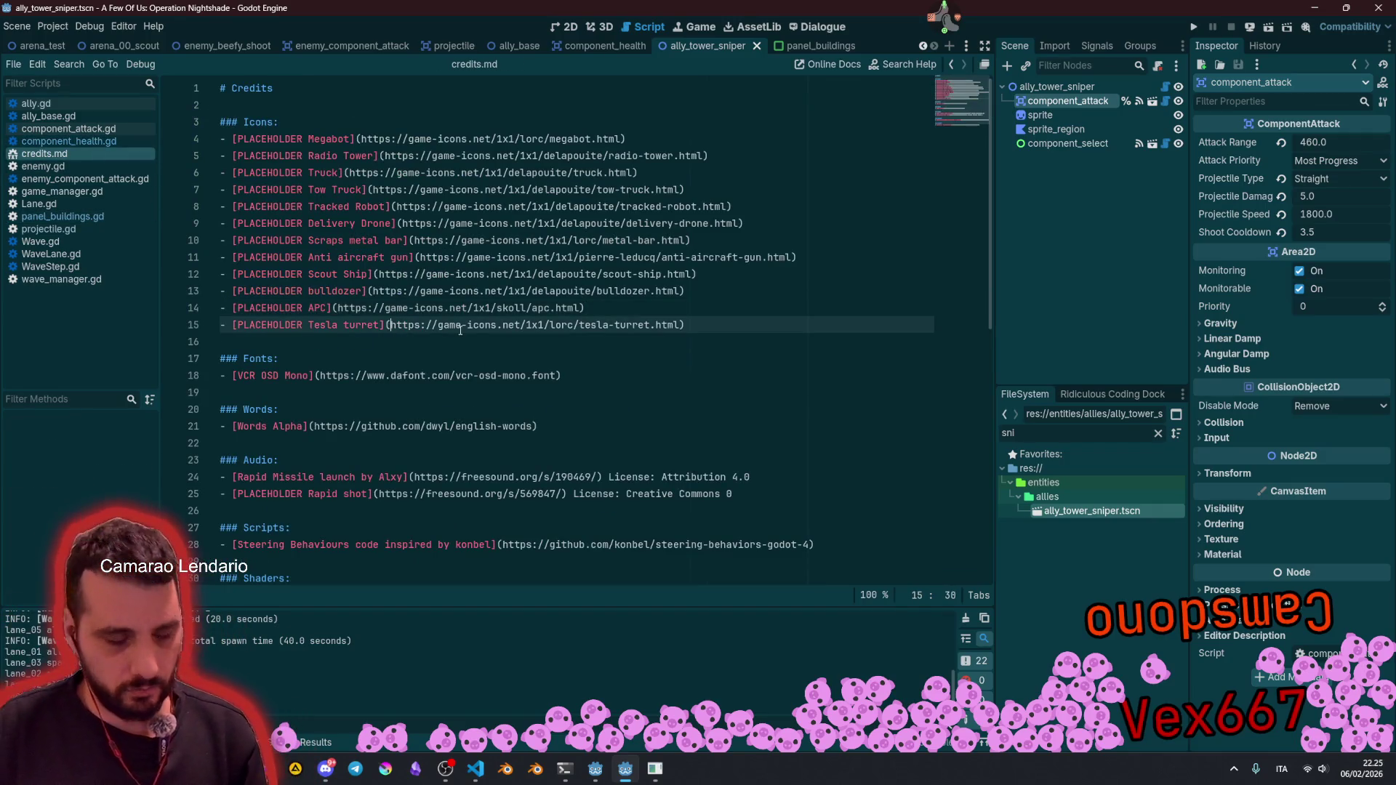
pyautogui.hotkey('ctrl', 'shift', 'd')
# Step: On line 16, replace the Tesla turret label and paste the game-icons.net chaingun link
pyautogui.click(307, 344)
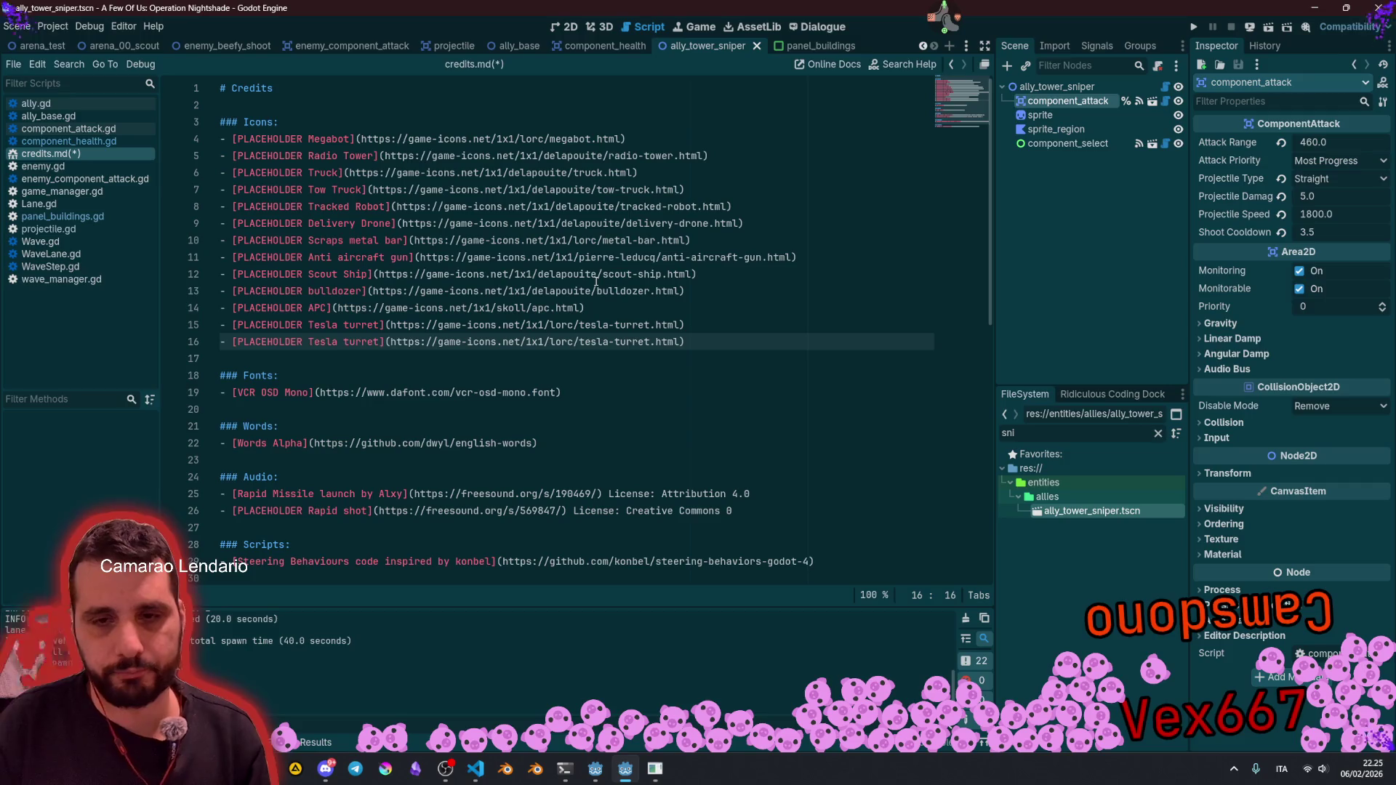
pyautogui.hotkey('ctrl', 'shift', 'Right')
pyautogui.hotkey('ctrl', 'shift', 'Right')
pyautogui.write('Chain')
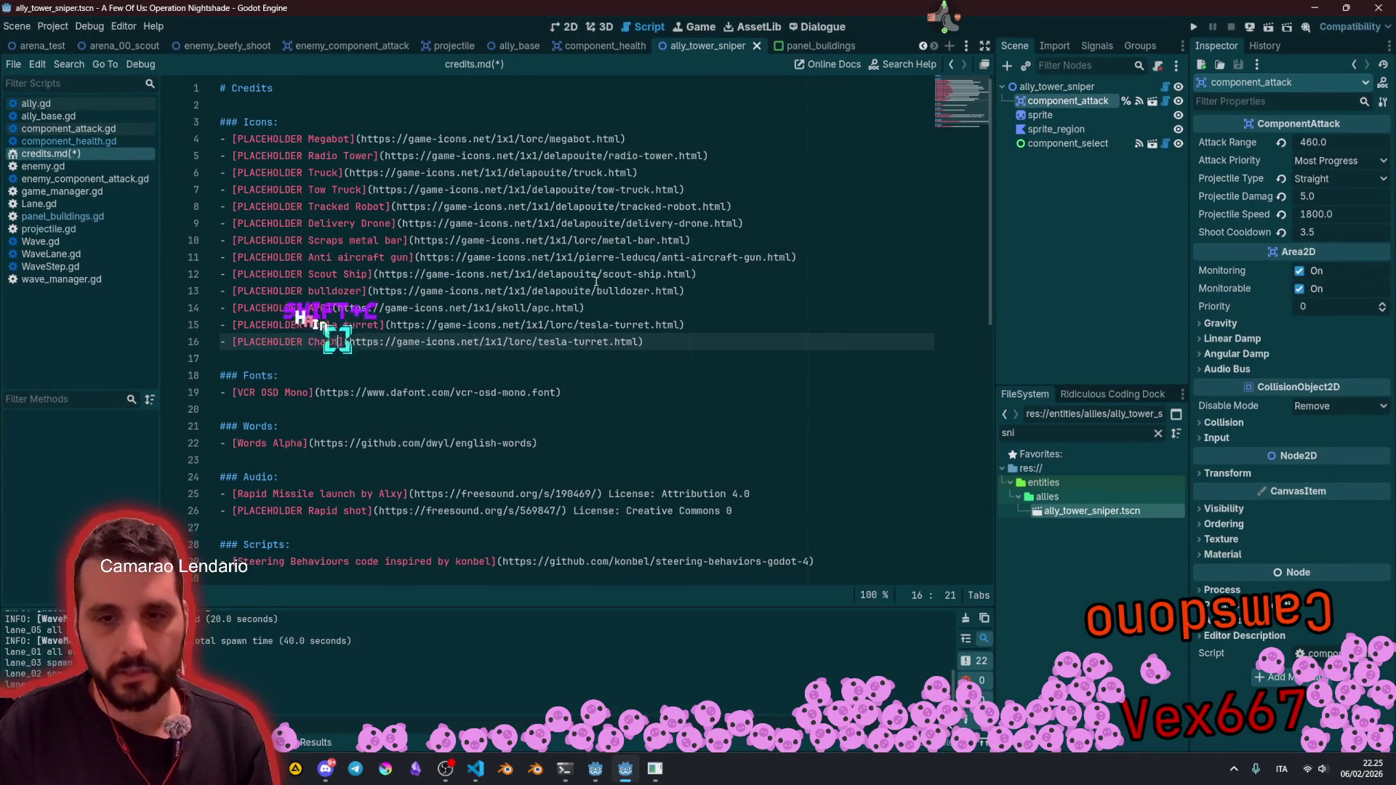
pyautogui.hotkey('shift', 'End')
pyautogui.hotkey('shift', 'Left')
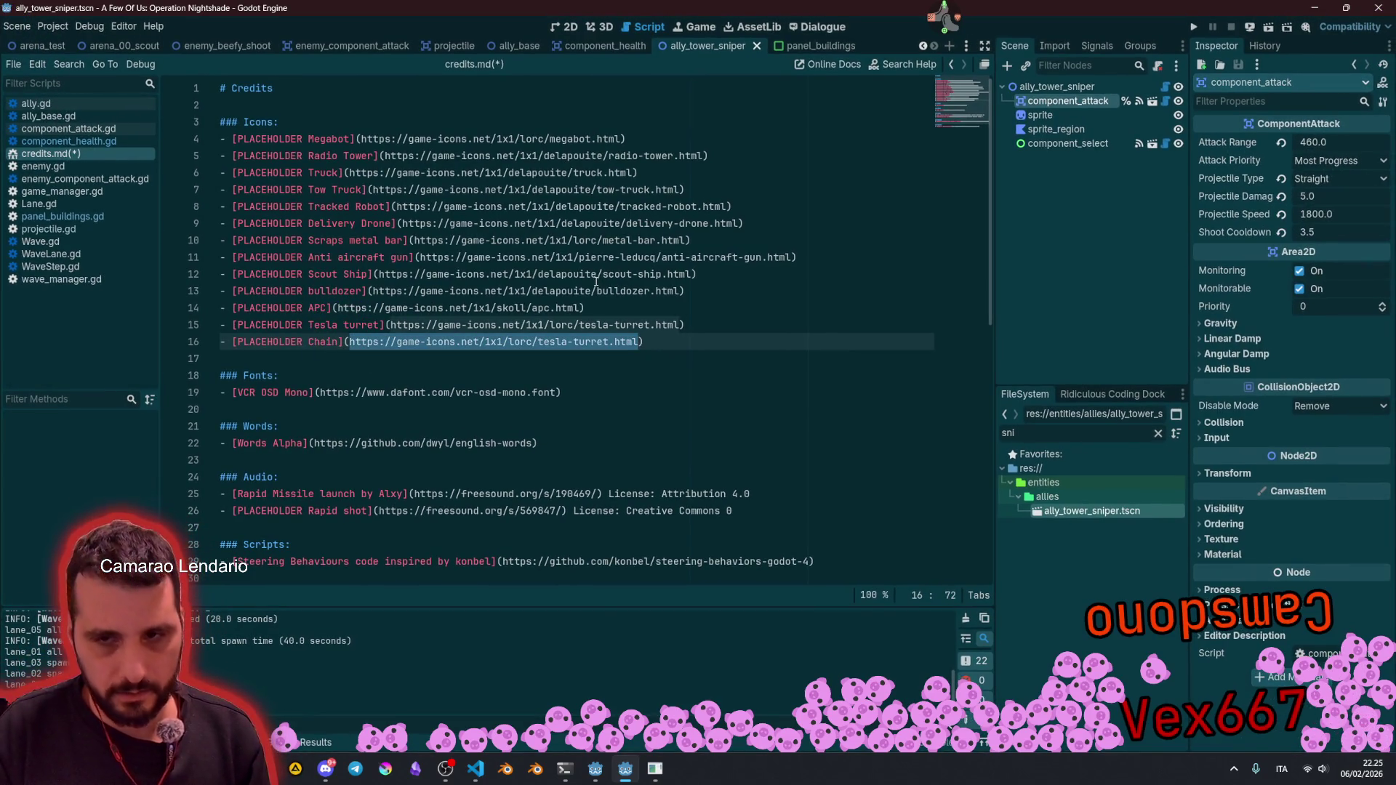
pyautogui.write('https://game-icons.net/1x1/sbed/chaingun.html')
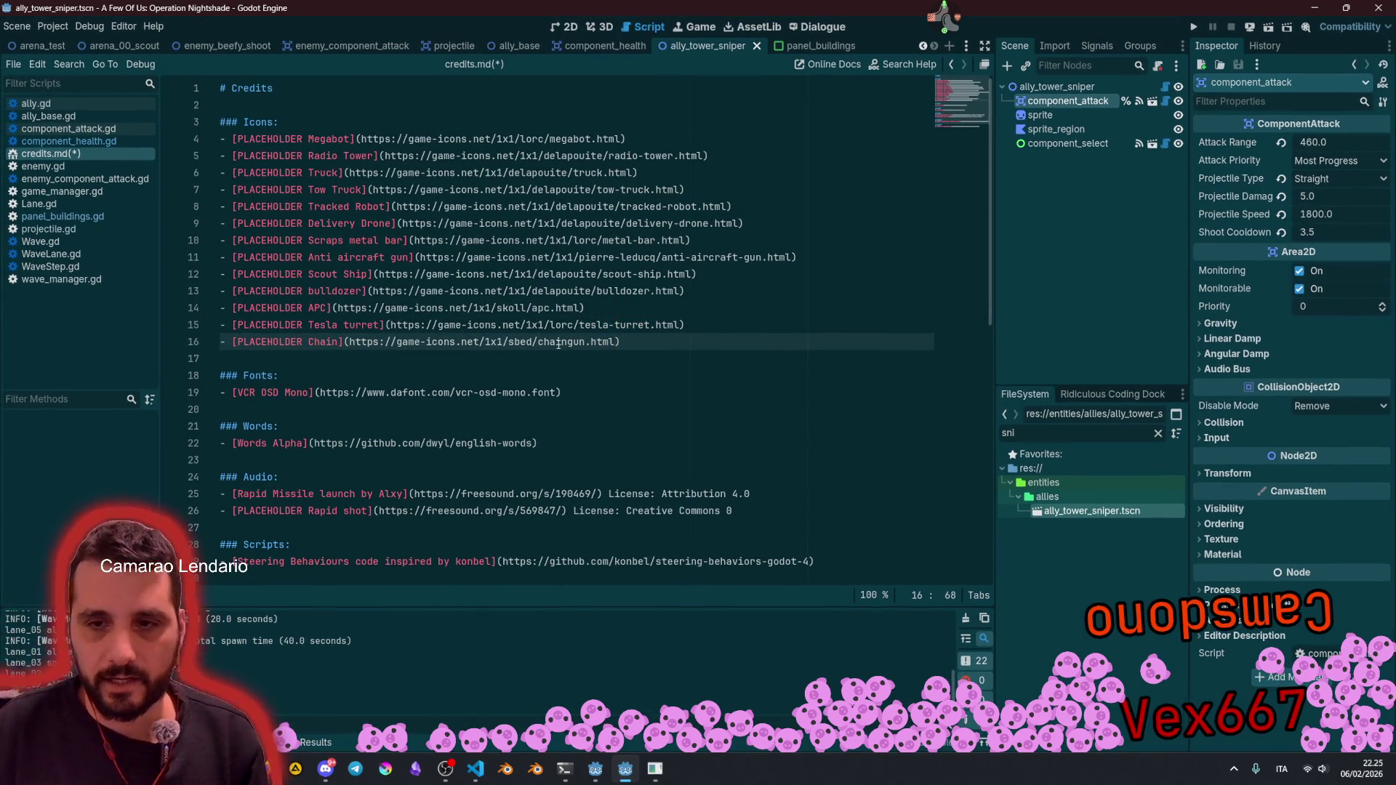
# Step: Complete the line 16 label as 'Chaingun Icon' and save credits.md
pyautogui.doubleClick(559, 343)
pyautogui.click(340, 344)
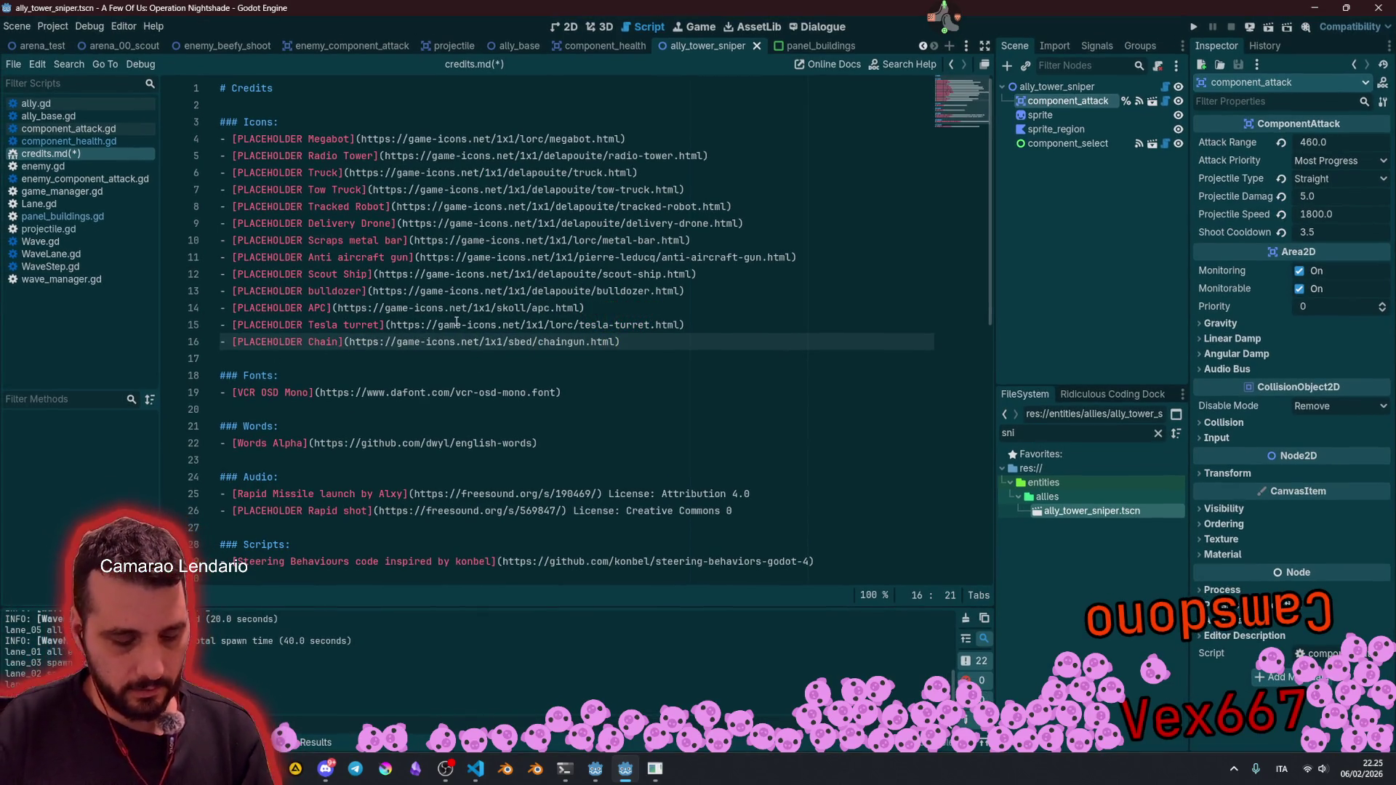
pyautogui.write('gun Icon')
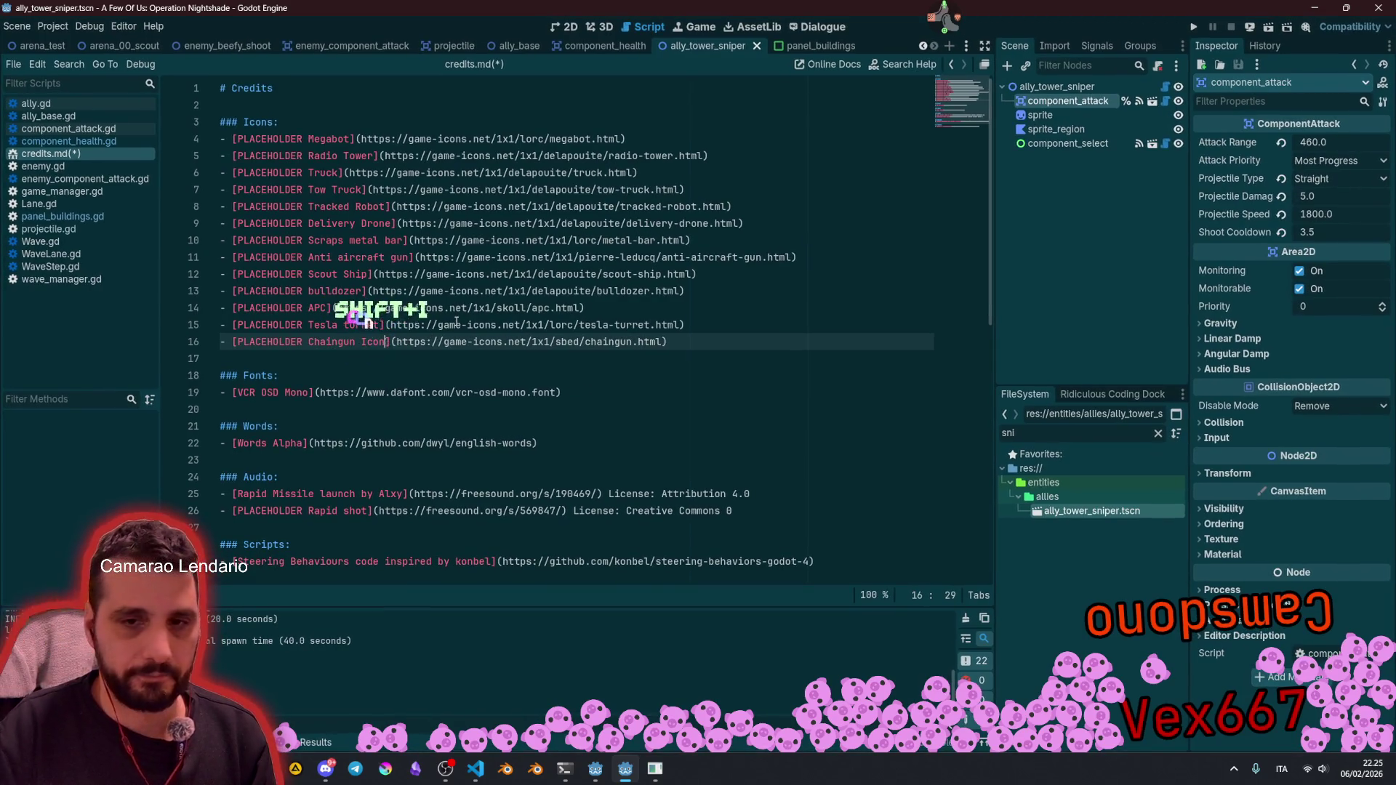
pyautogui.click(709, 349)
pyautogui.hotkey('ctrl', 's')
pyautogui.click(815, 341)
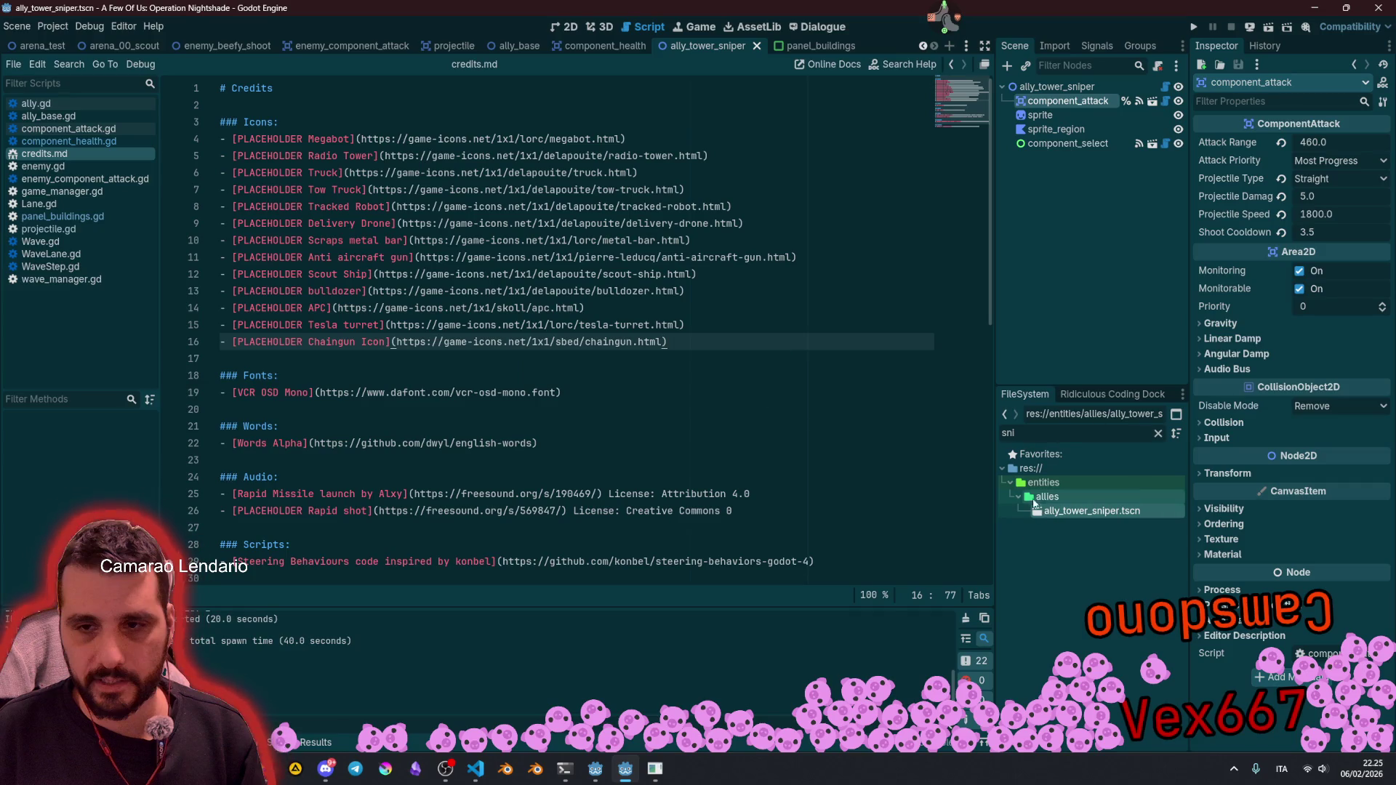
pyautogui.rightClick(1086, 513)
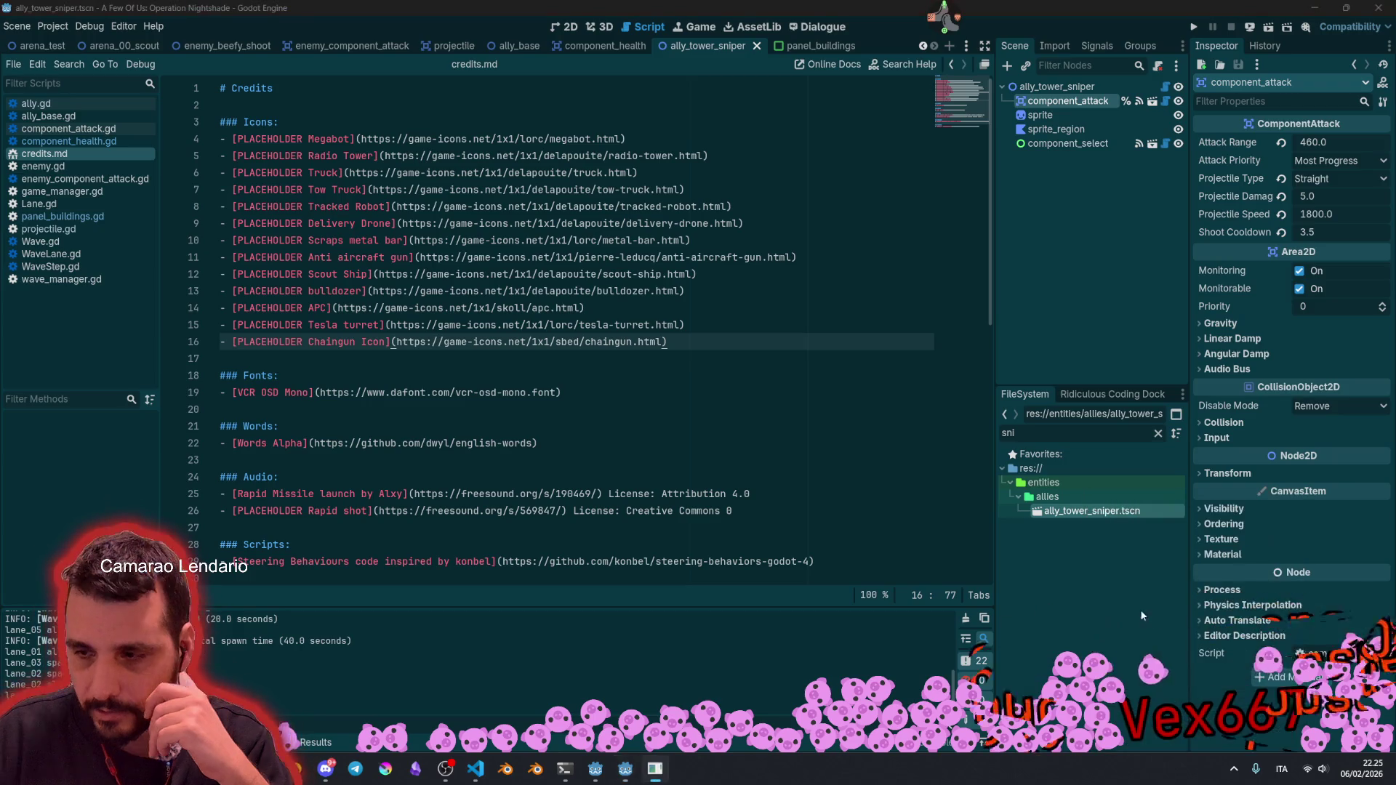
# Step: Duplicate ally_tower_sniper.tscn as ally_tower_chaingun.tscn
pyautogui.click(1145, 613)
pyautogui.rightClick(1066, 510)
pyautogui.moveTo(1130, 592)
pyautogui.click(1197, 658)
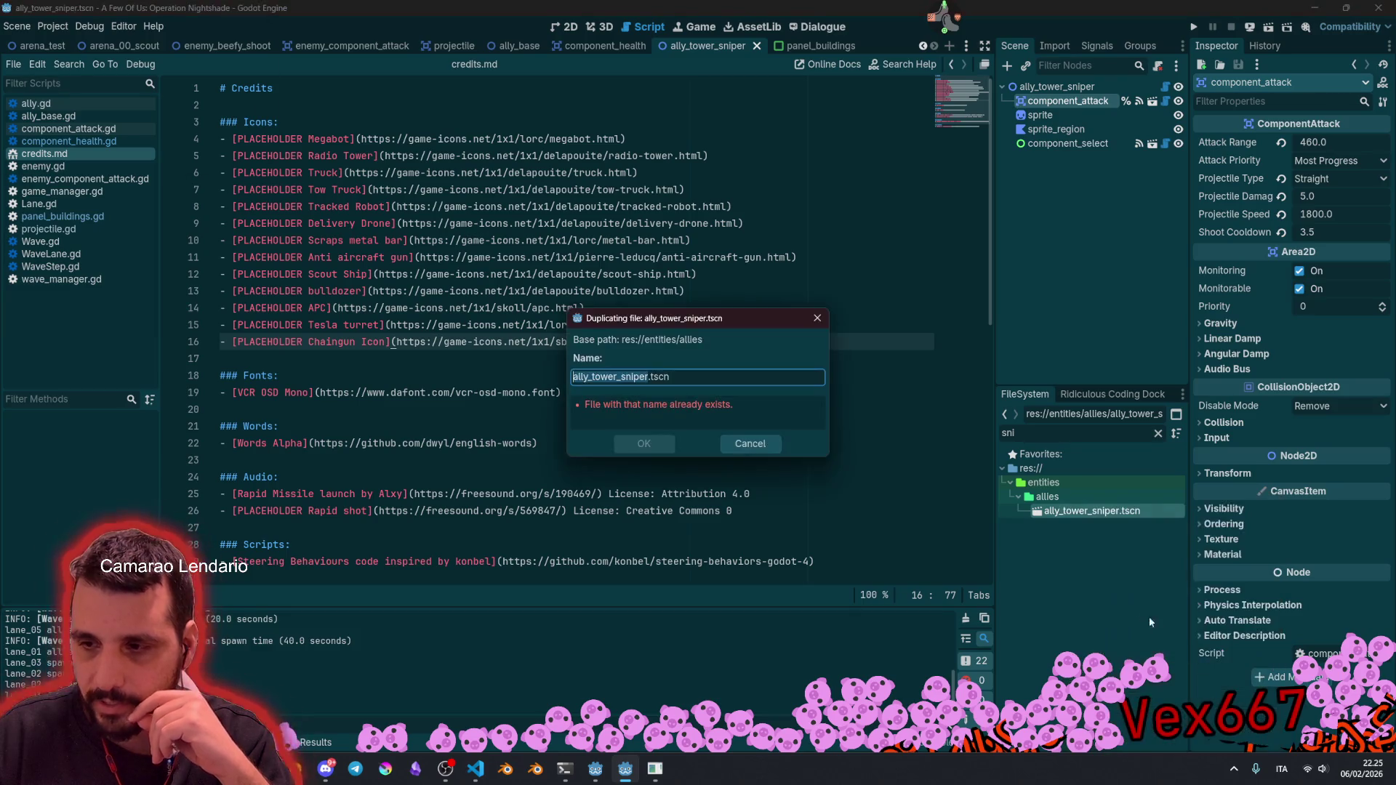
pyautogui.press('Right')
pyautogui.hotkey('shift', 'Left')
pyautogui.hotkey('shift', 'Left')
pyautogui.hotkey('shift', 'Left')
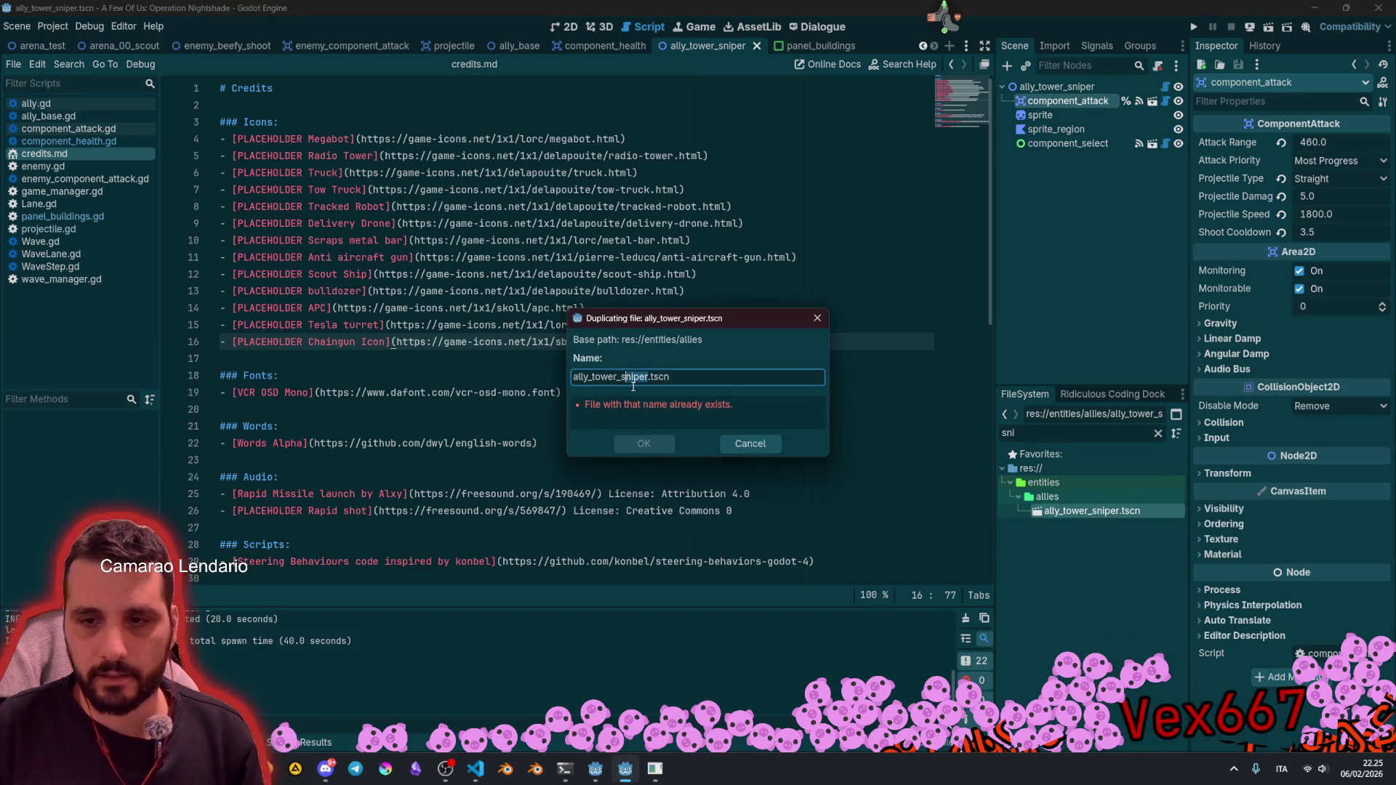
pyautogui.write('chaingun')
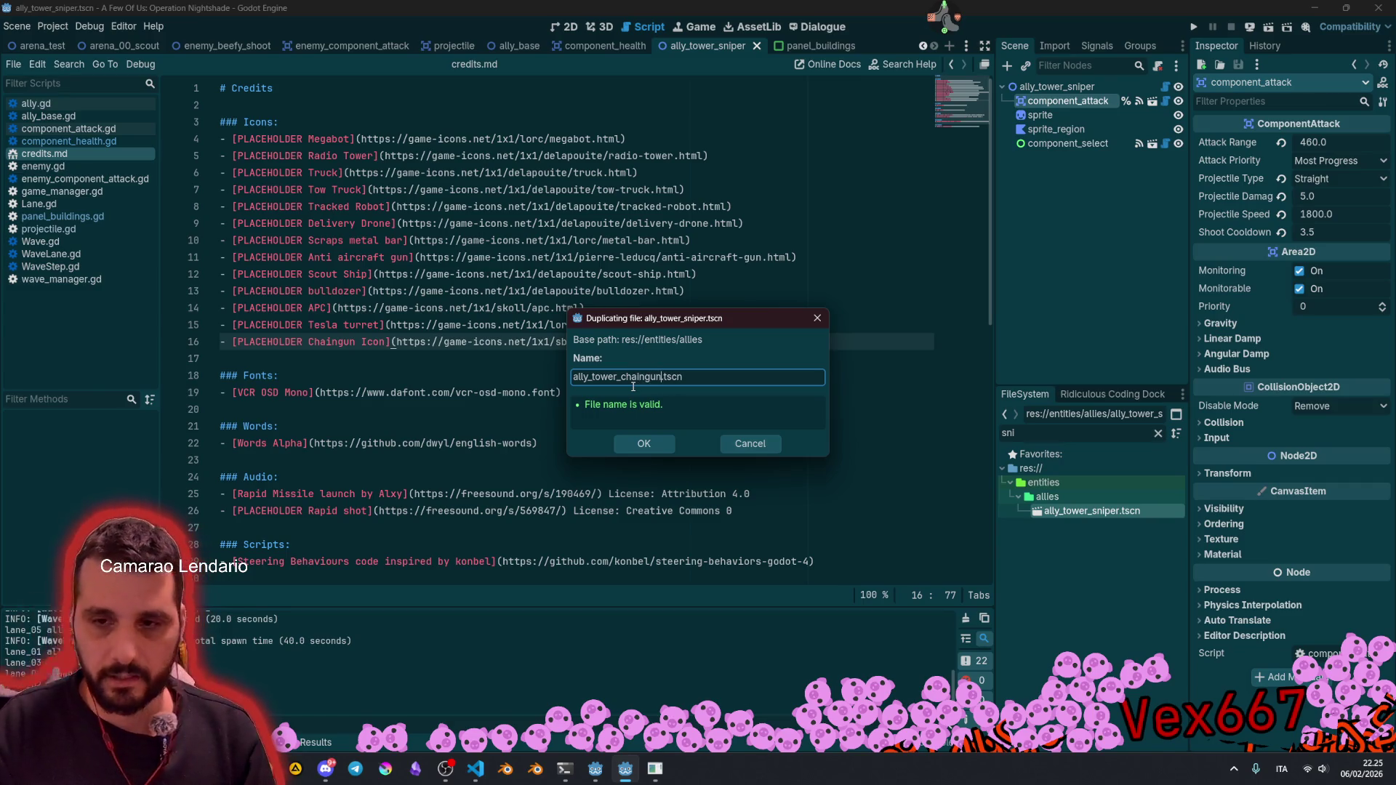
pyautogui.press('Return')
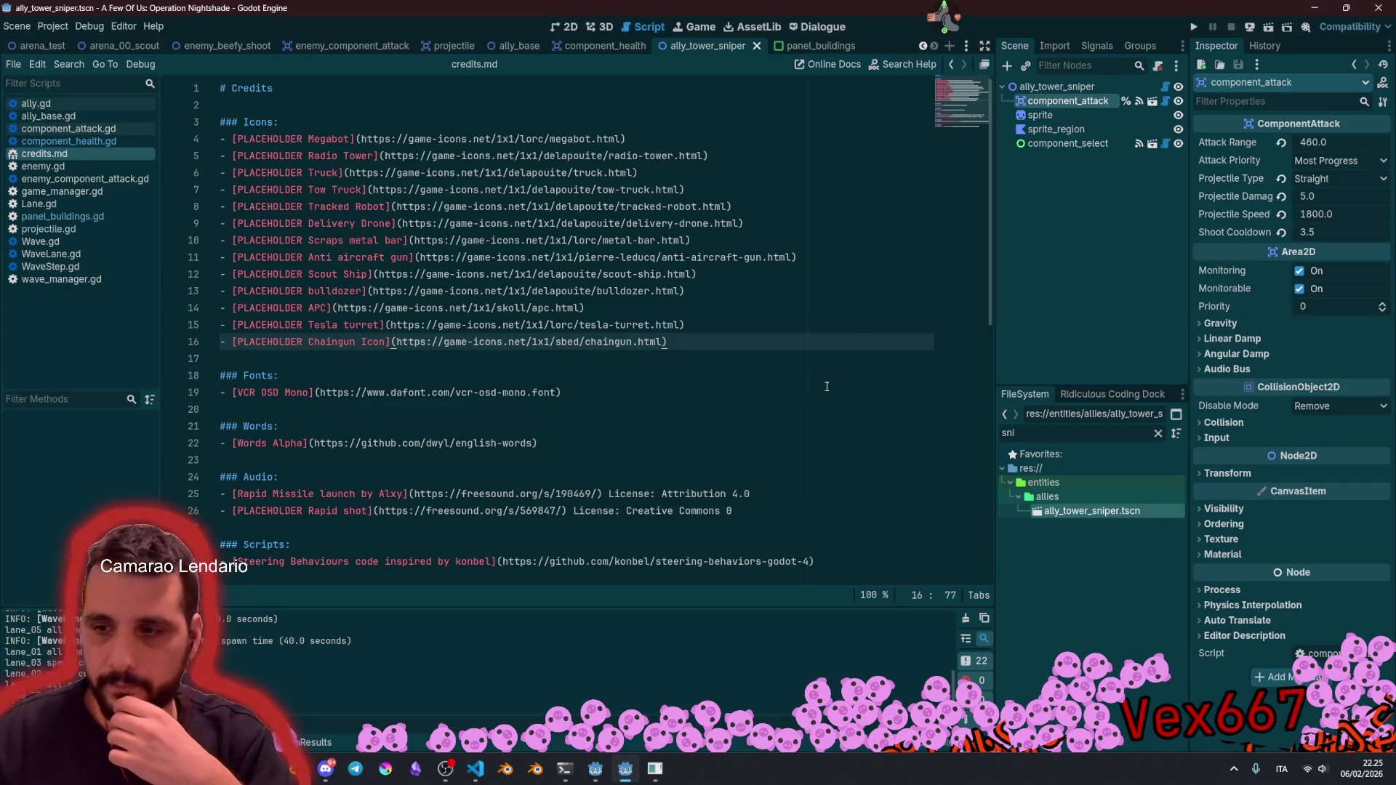
# Step: Clear the file filter, collapse folders, and close the sniper and component_health scenes plus three scripts
pyautogui.click(1158, 434)
pyautogui.middleClick(693, 48)
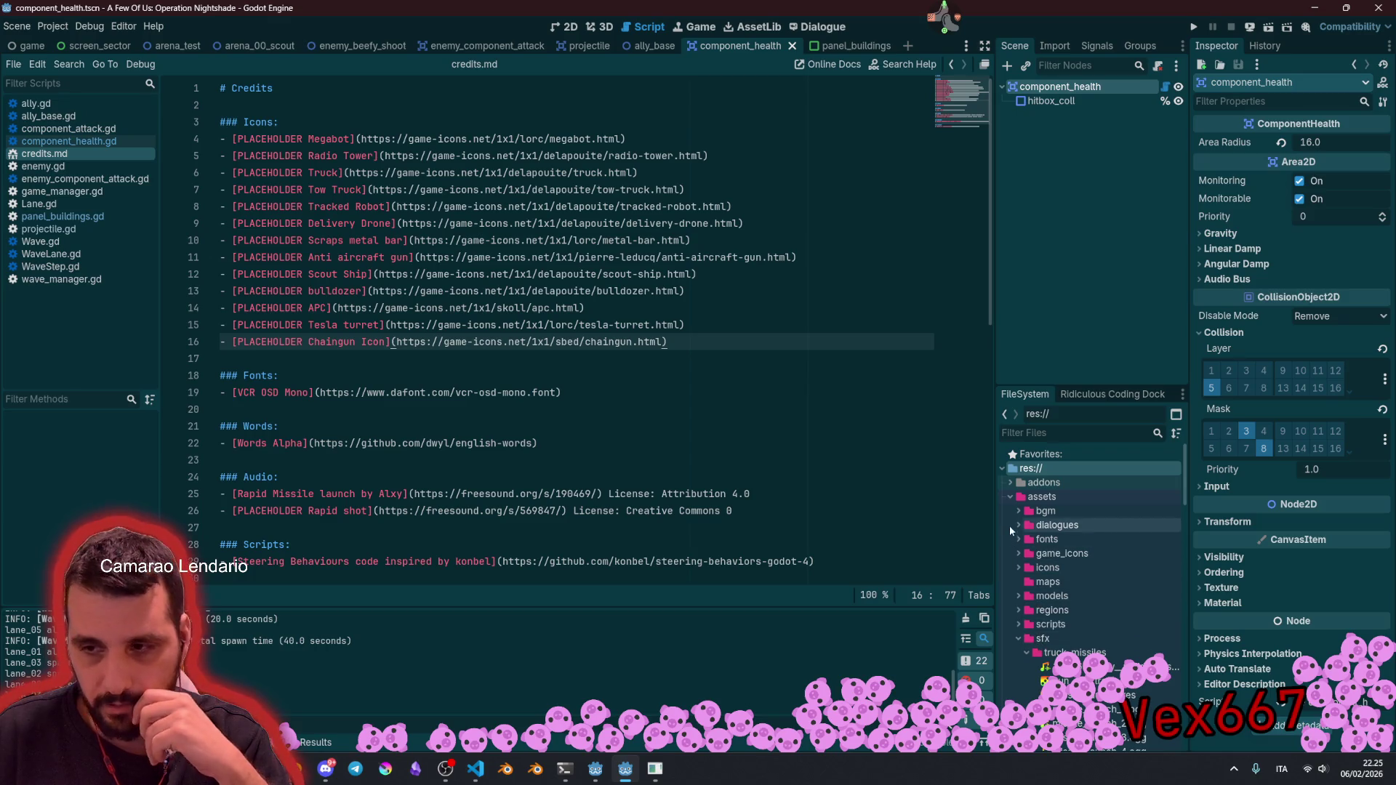
pyautogui.click(1010, 497)
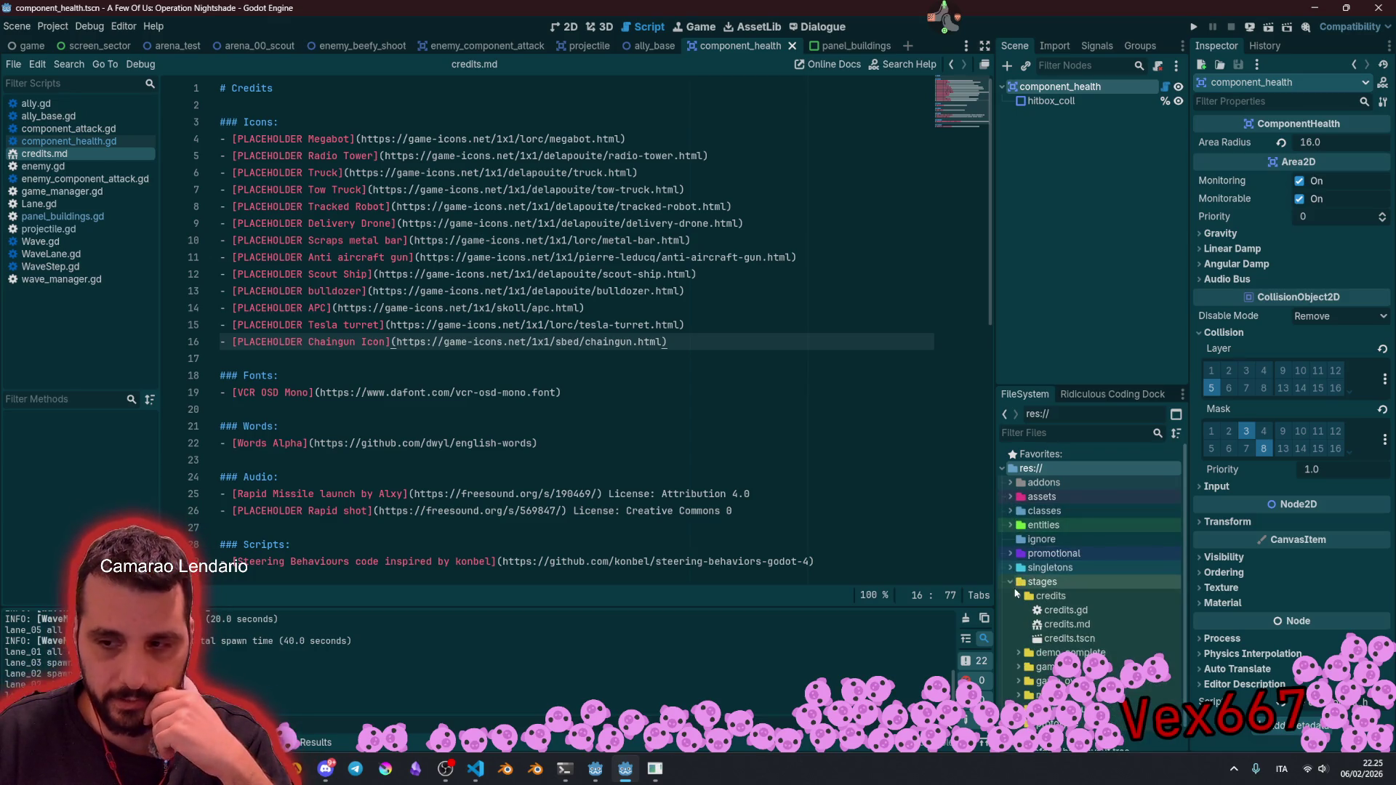
pyautogui.click(1010, 524)
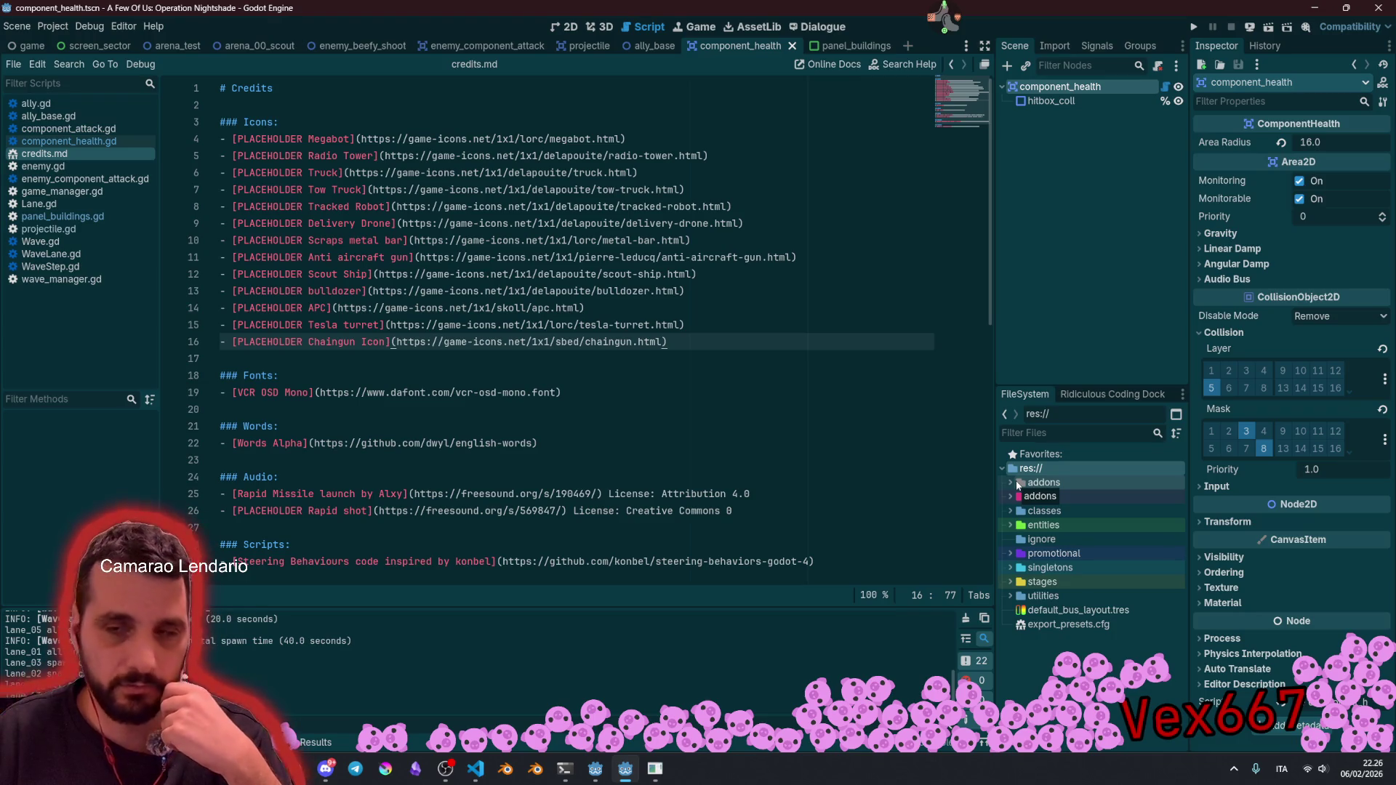
pyautogui.middleClick(728, 48)
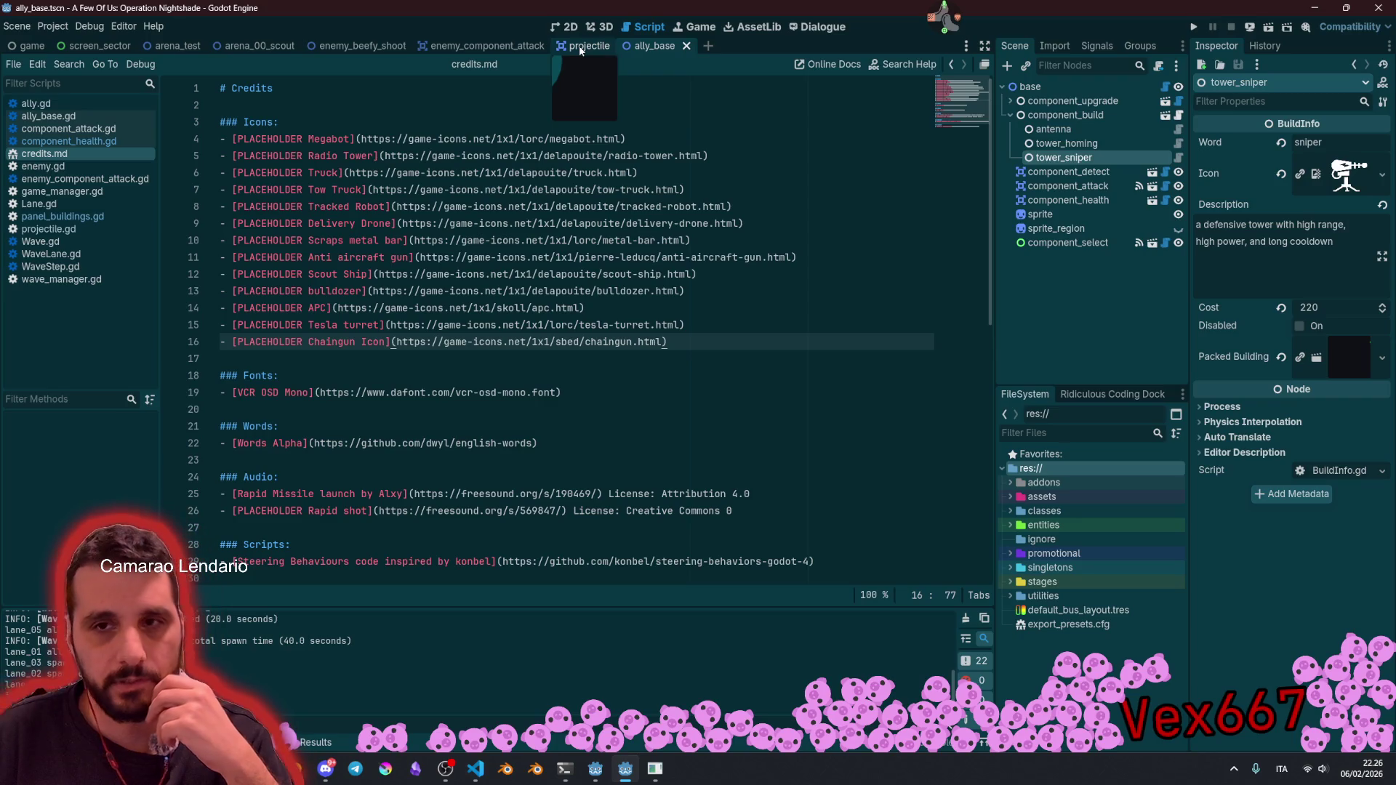
pyautogui.middleClick(52, 229)
pyautogui.middleClick(54, 217)
pyautogui.middleClick(58, 206)
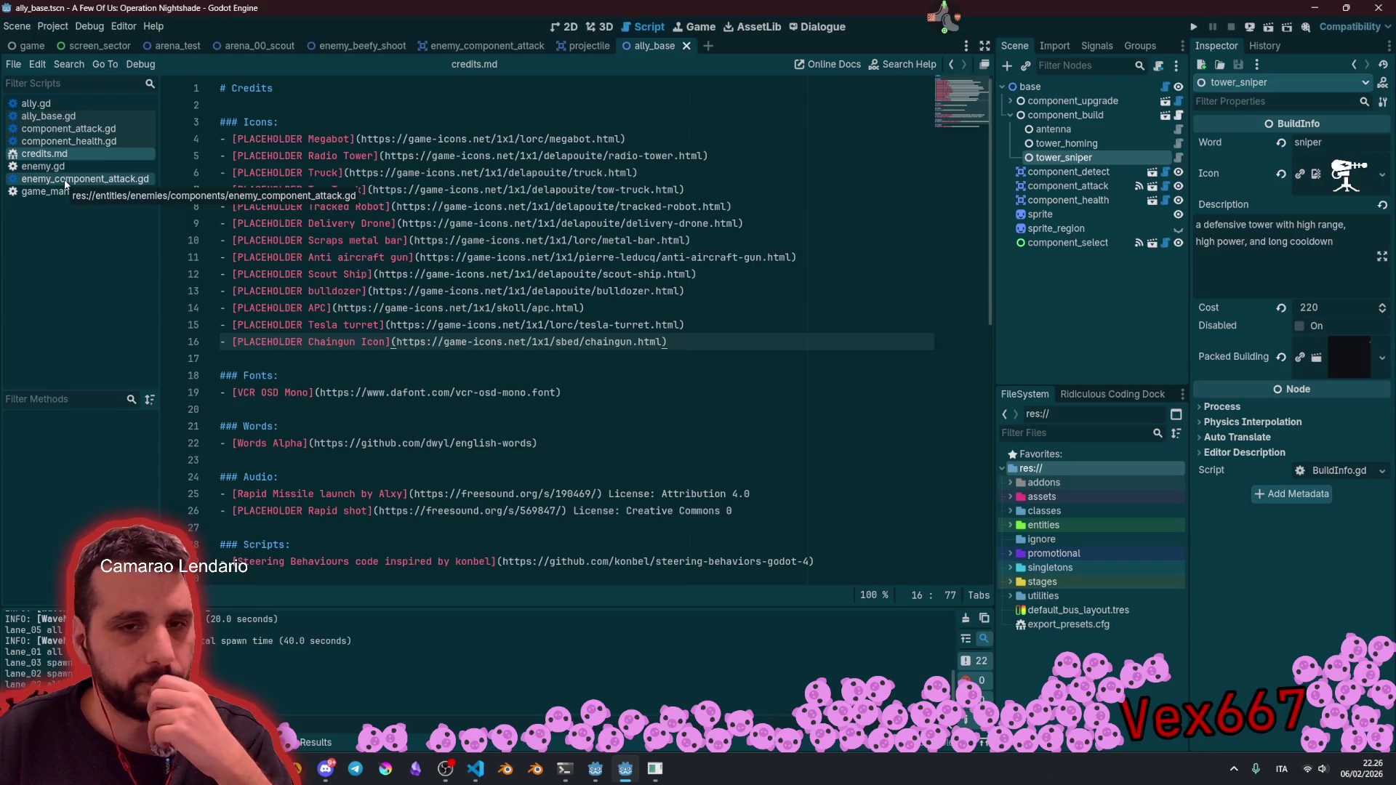
# Step: Close the enemy_component_attack, enemy, ally, ally_base, component_attack and component_health scripts
pyautogui.middleClick(64, 180)
pyautogui.middleClick(62, 167)
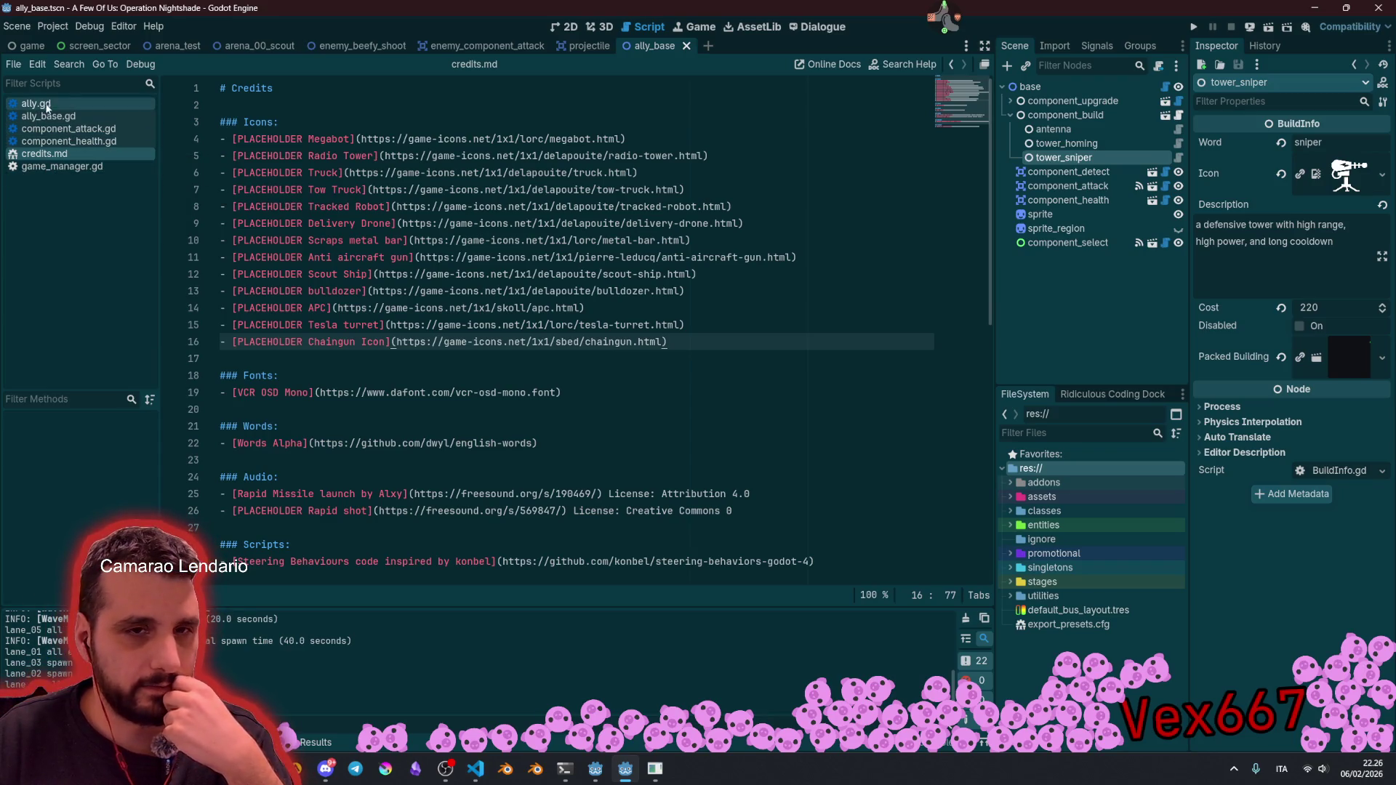
pyautogui.middleClick(53, 105)
pyautogui.middleClick(53, 106)
pyautogui.middleClick(53, 105)
pyautogui.middleClick(53, 106)
pyautogui.click(642, 248)
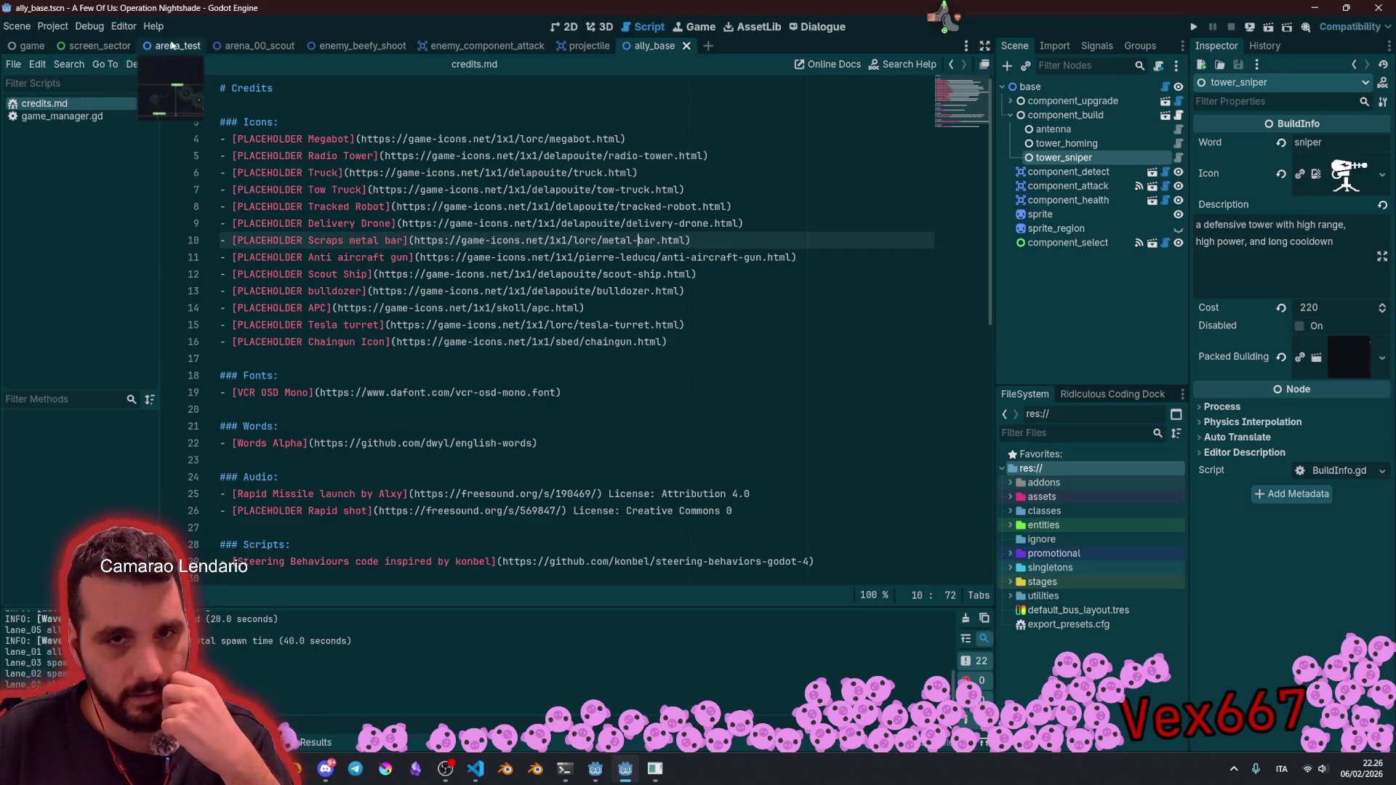
# Step: Close the arena_00_scout, enemy_beefy_shoot, enemy_component_attack and projectile scene tabs
pyautogui.middleClick(262, 47)
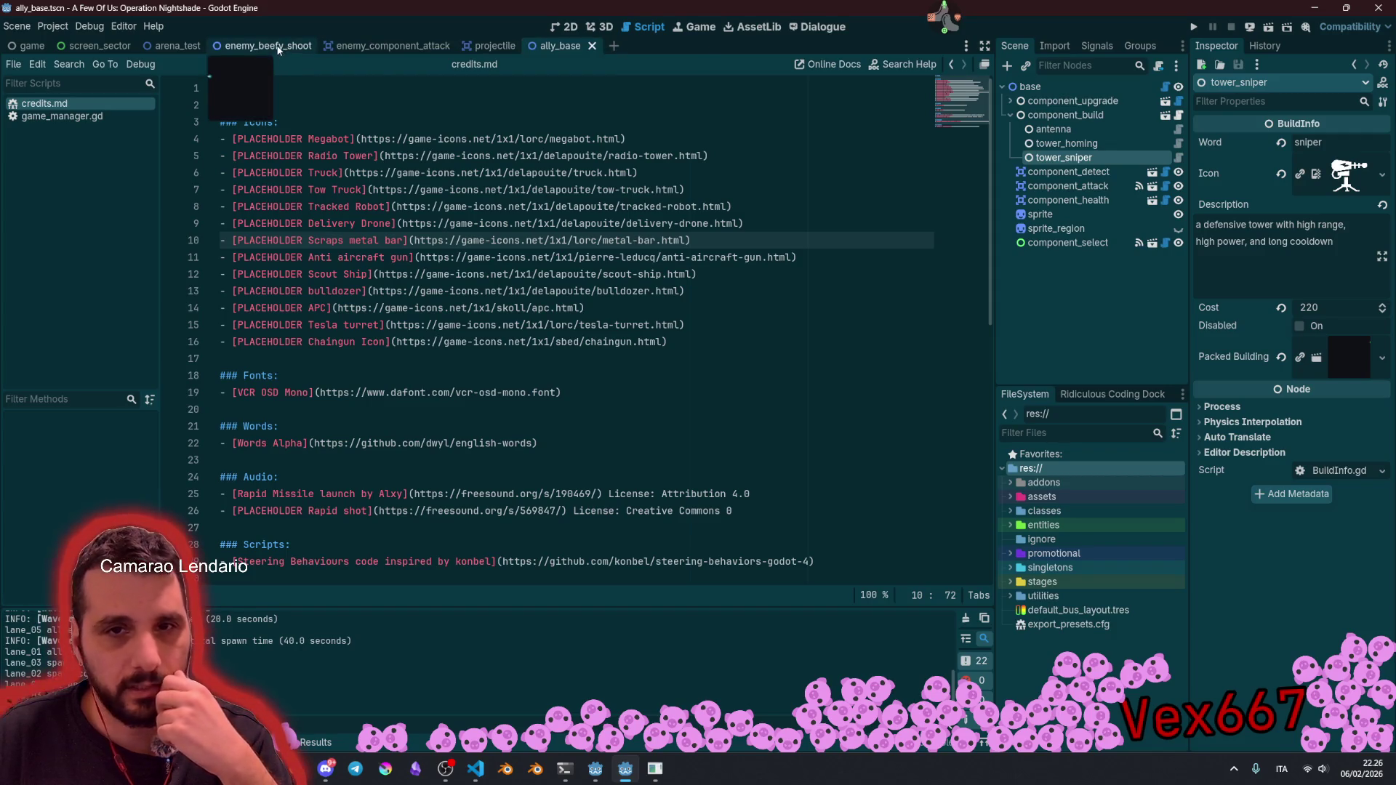
pyautogui.middleClick(277, 47)
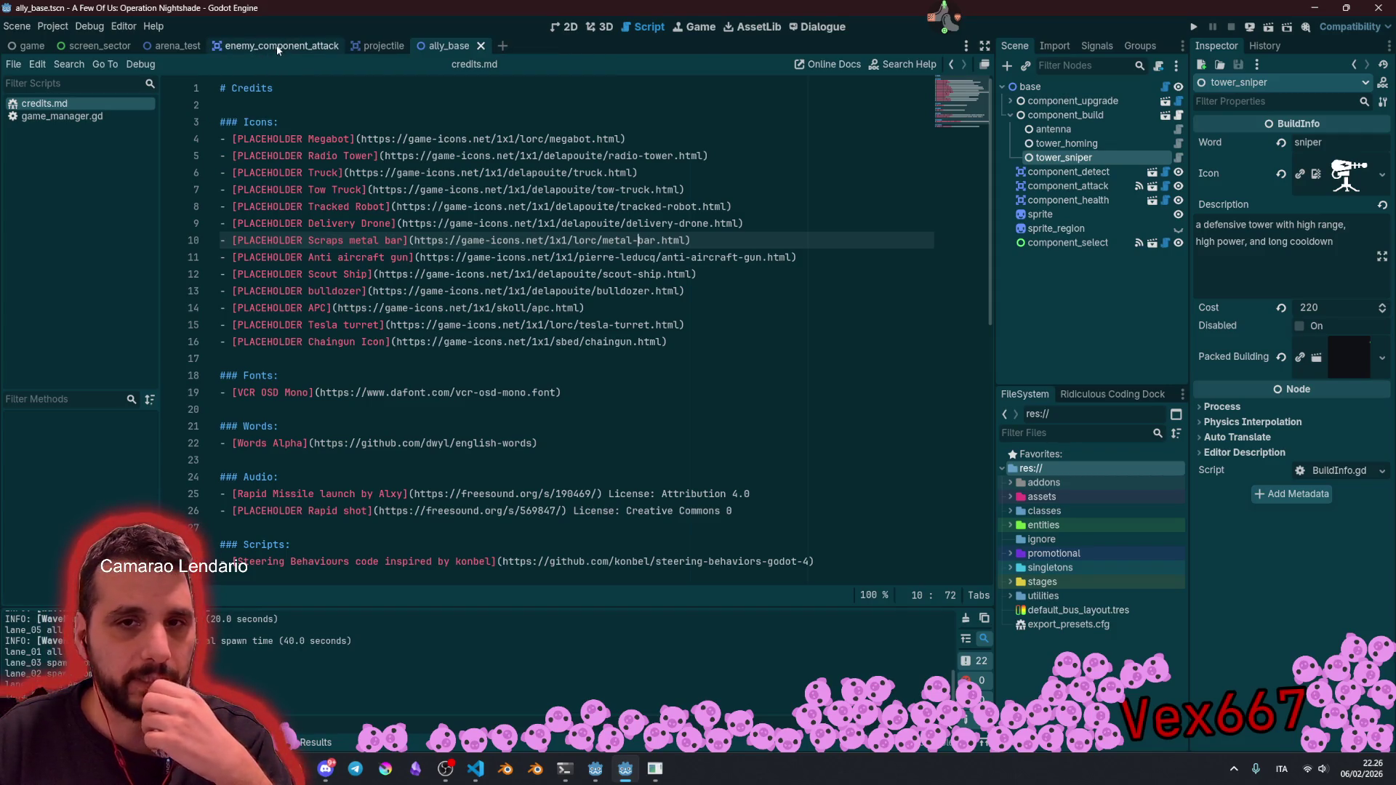
pyautogui.middleClick(278, 46)
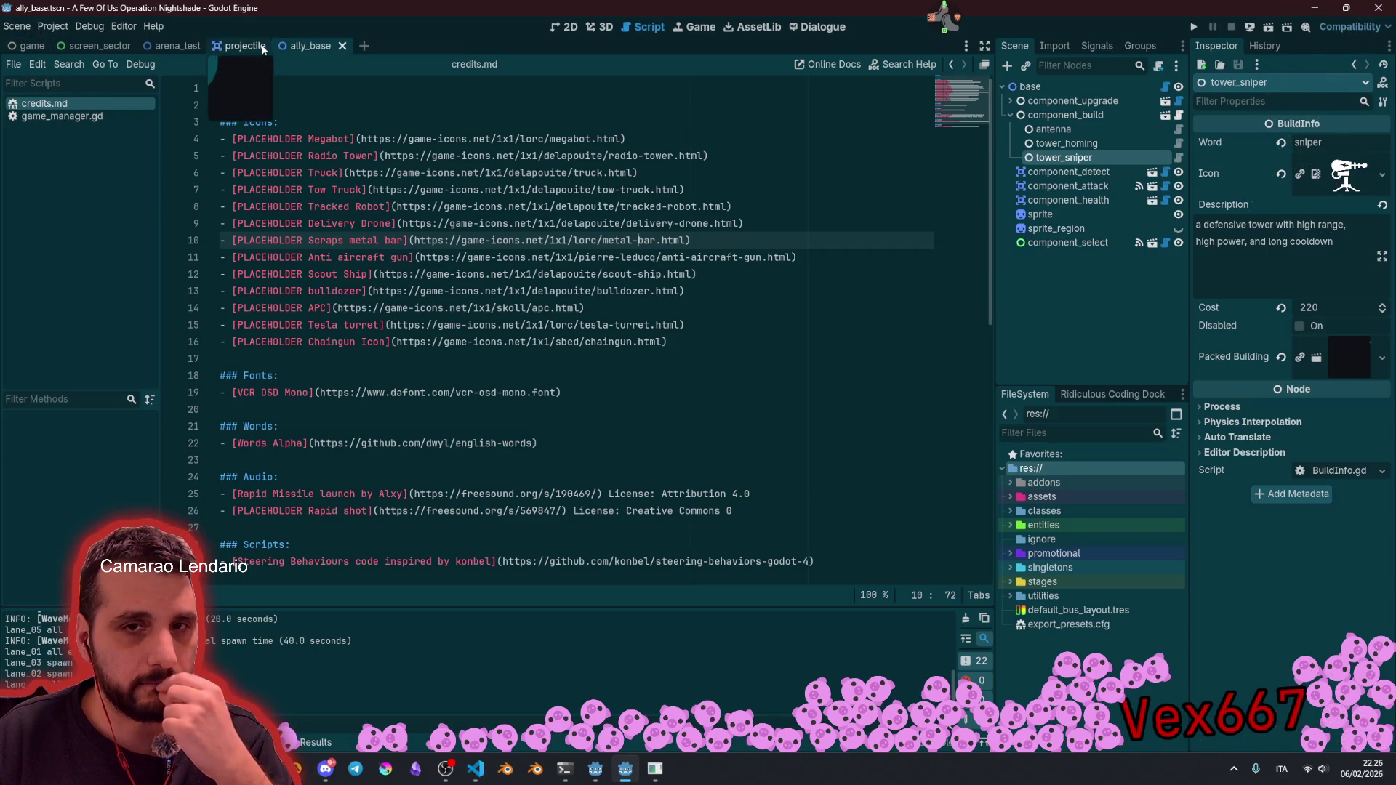
pyautogui.middleClick(248, 47)
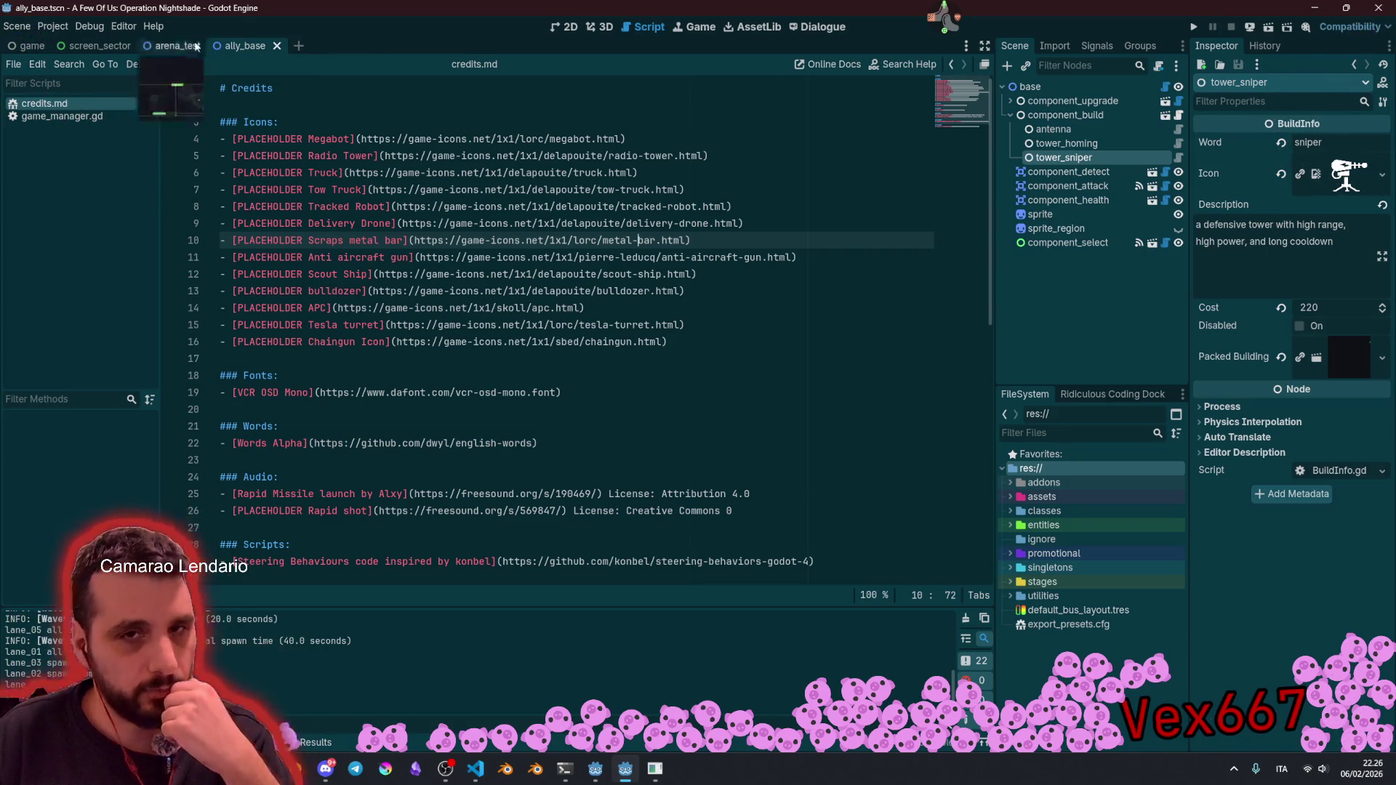
pyautogui.click(634, 326)
# Step: Open ally_tower_chaingun.tscn and rename its root node to ally_tower_chaingun
pyautogui.hotkey('shift', 'alt', 'o')
pyautogui.write('chain')
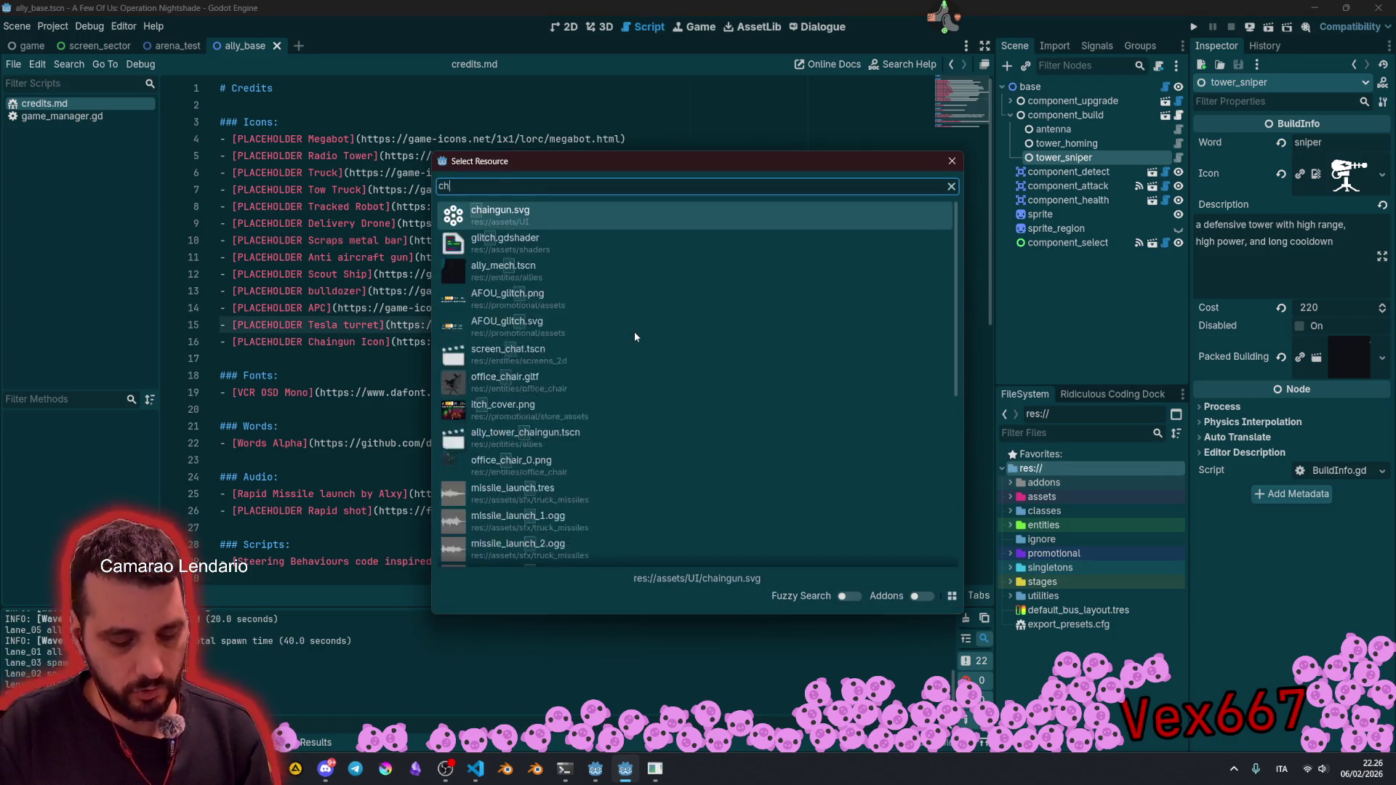
pyautogui.press('Down')
pyautogui.press('Return')
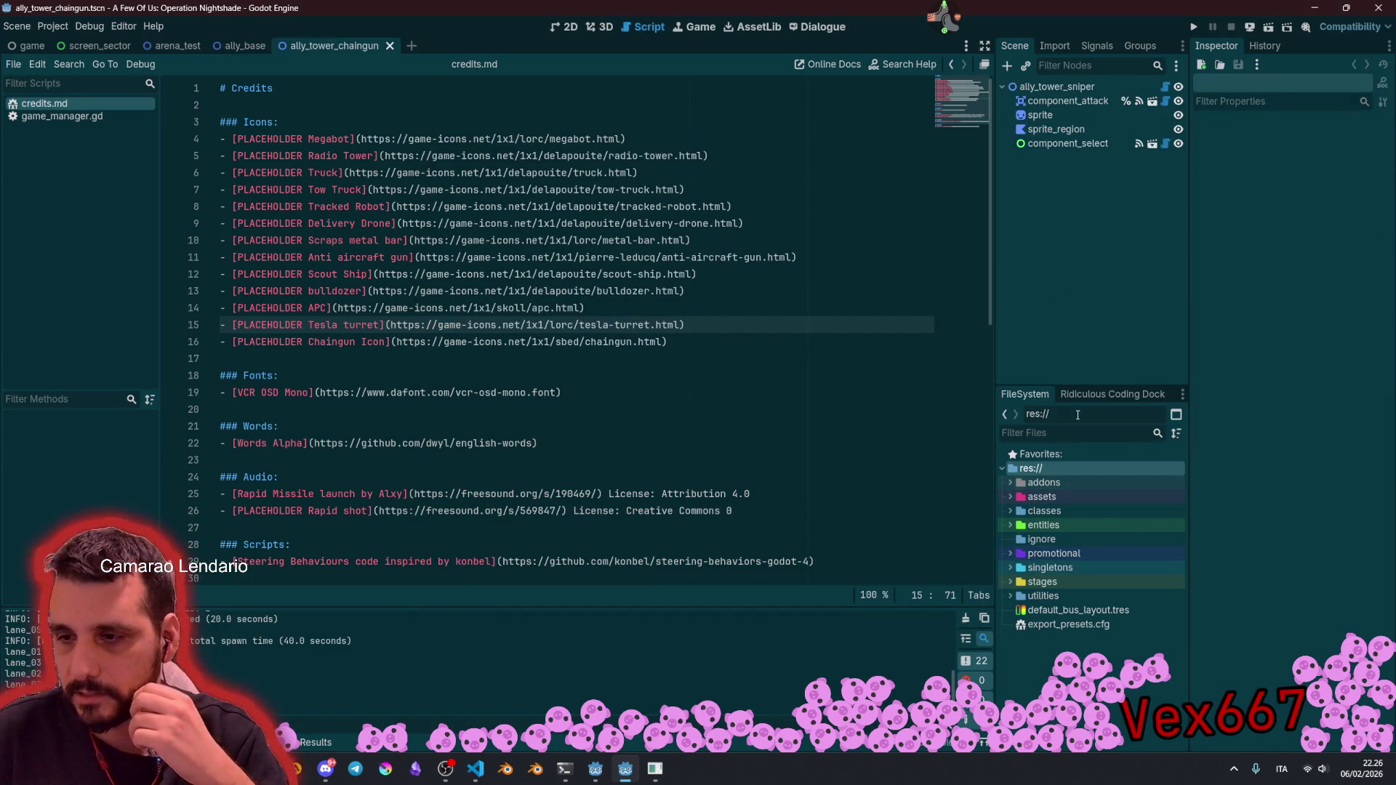
pyautogui.click(1077, 87)
pyautogui.click(1067, 86)
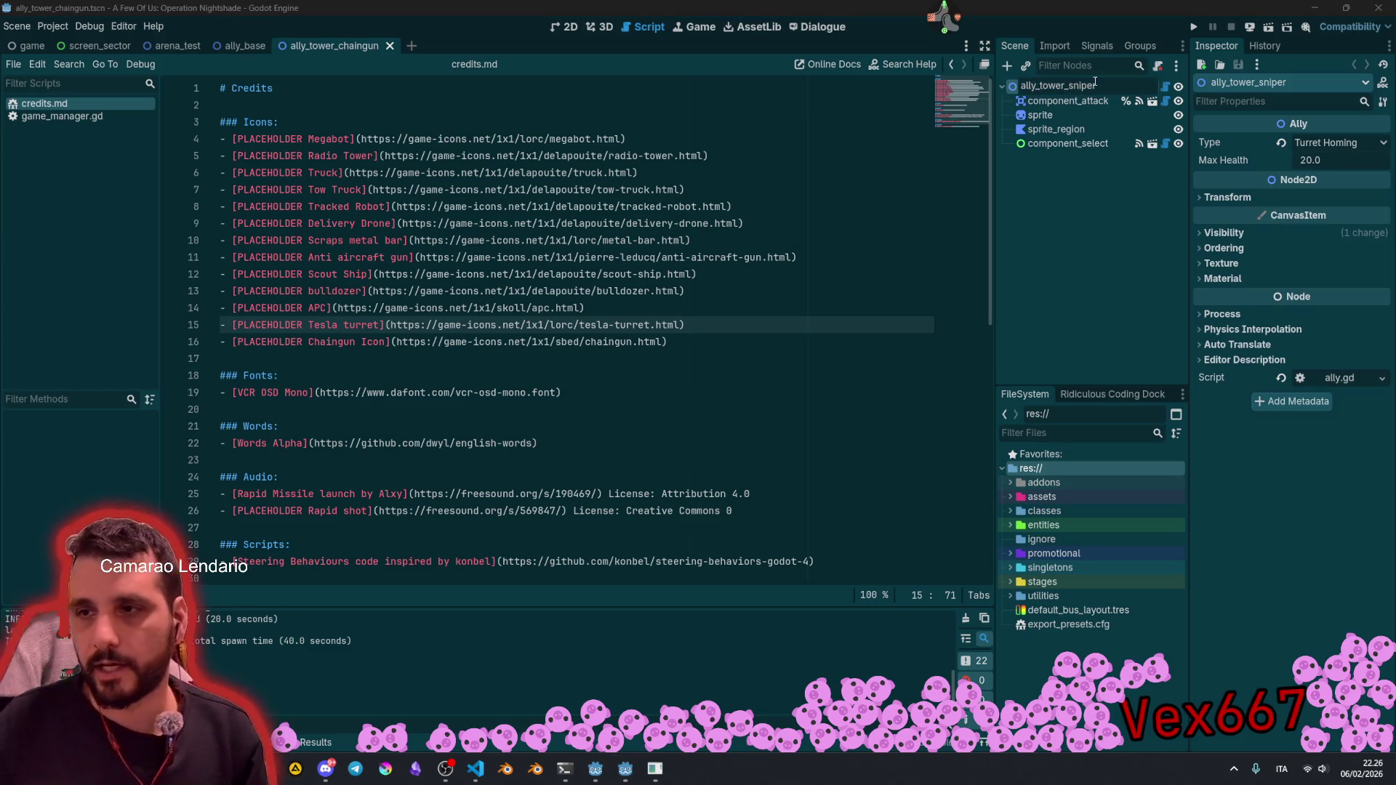
pyautogui.press('BackSpace')
pyautogui.press('BackSpace')
pyautogui.press('BackSpace')
pyautogui.write('chaingun')
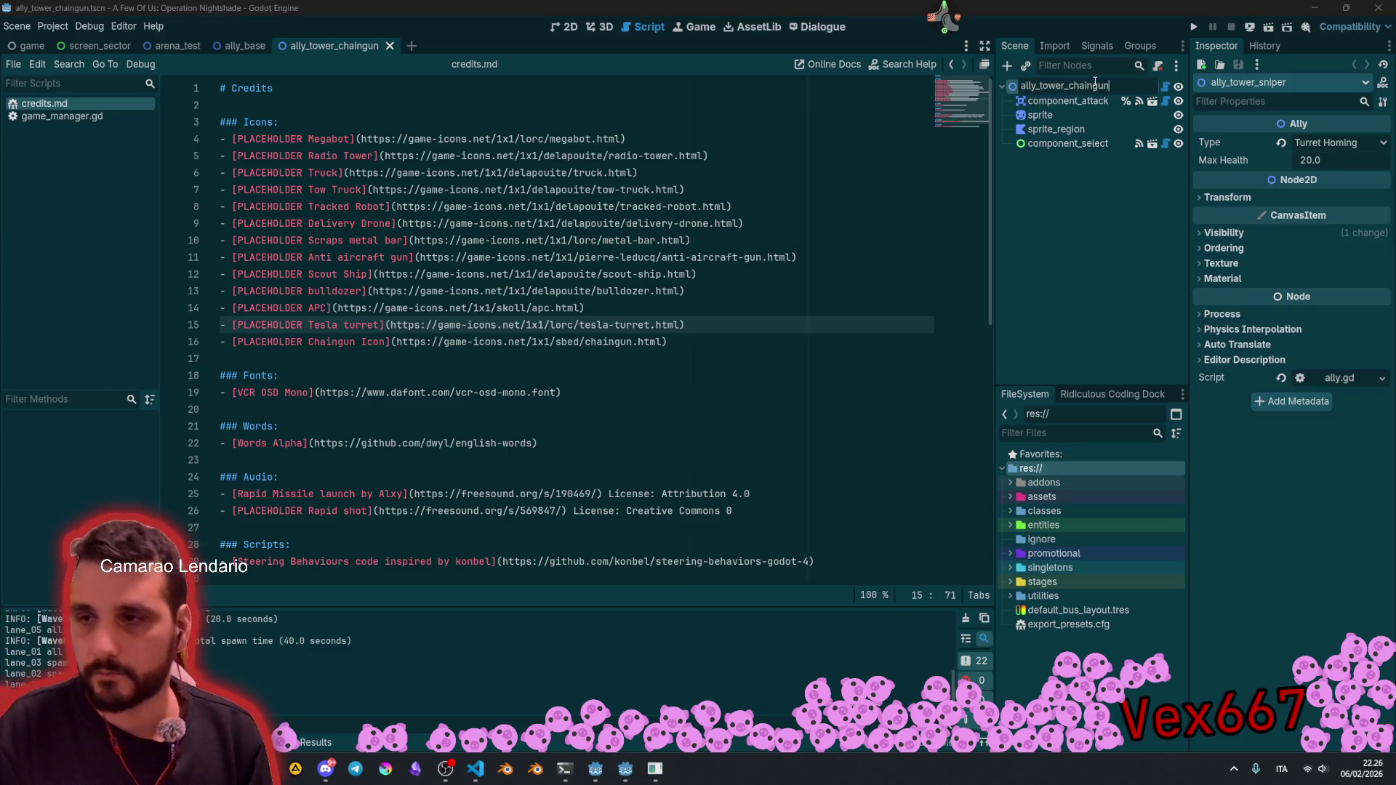
pyautogui.press('Return')
# Step: Change the sprite_region node's type from Polygon2D to Sprite2D
pyautogui.click(1068, 113)
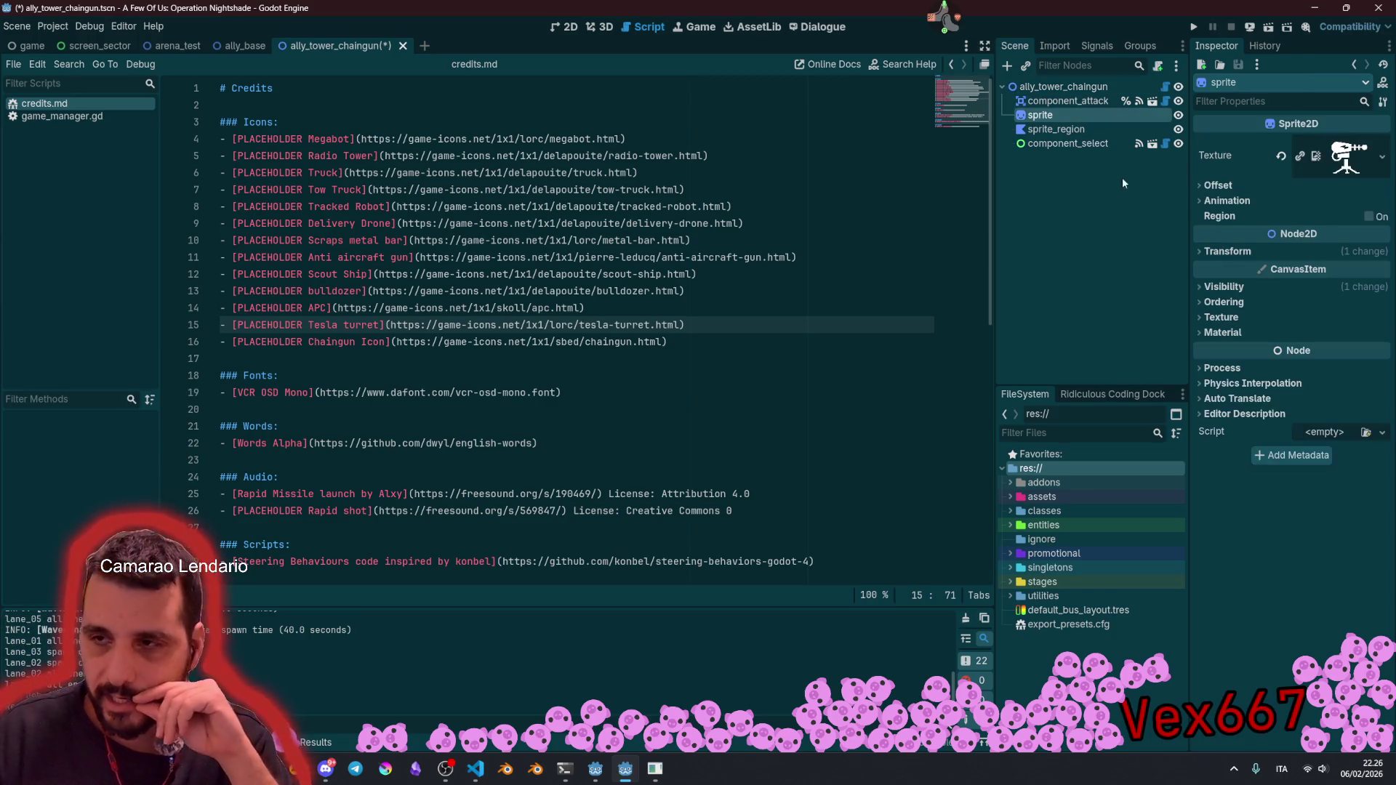
pyautogui.click(1056, 130)
pyautogui.rightClick(1116, 133)
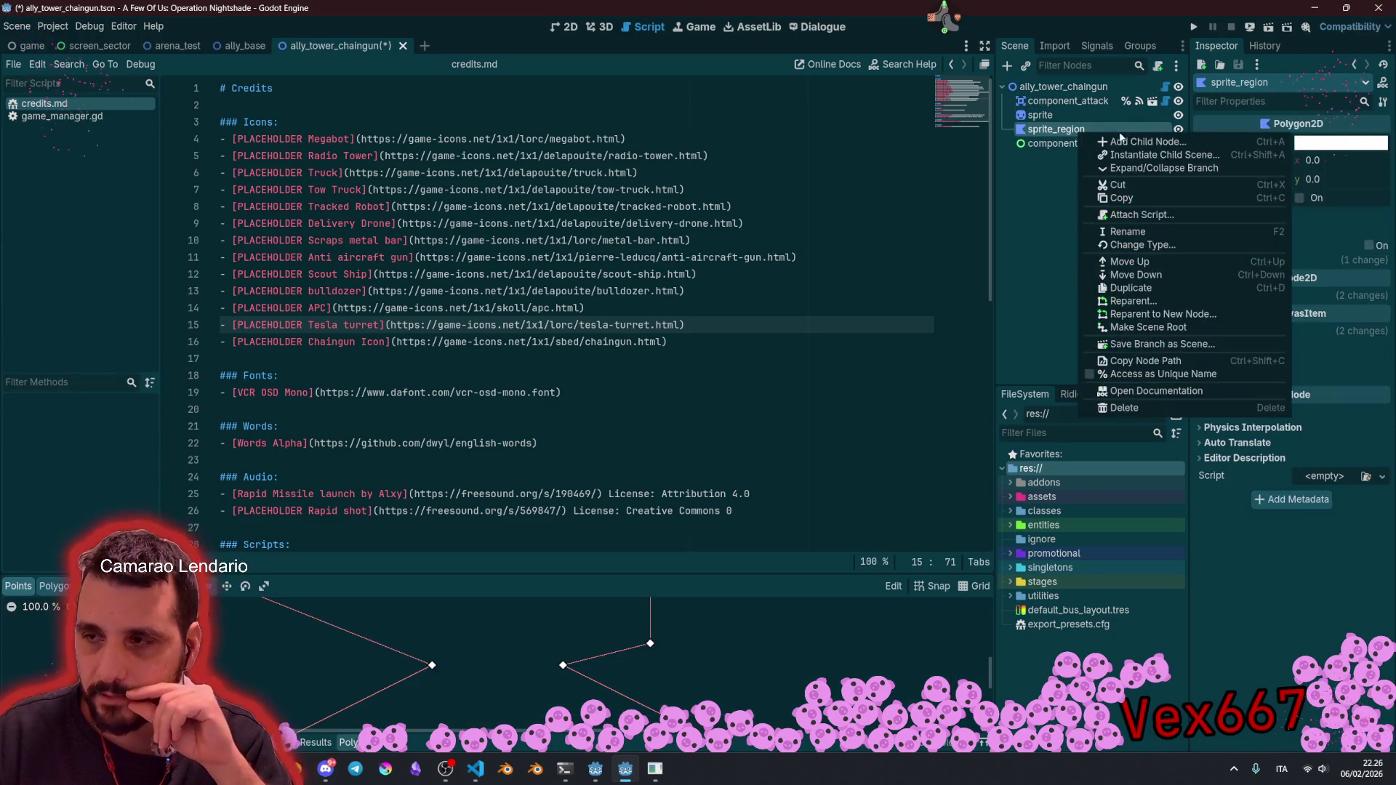
pyautogui.click(1154, 248)
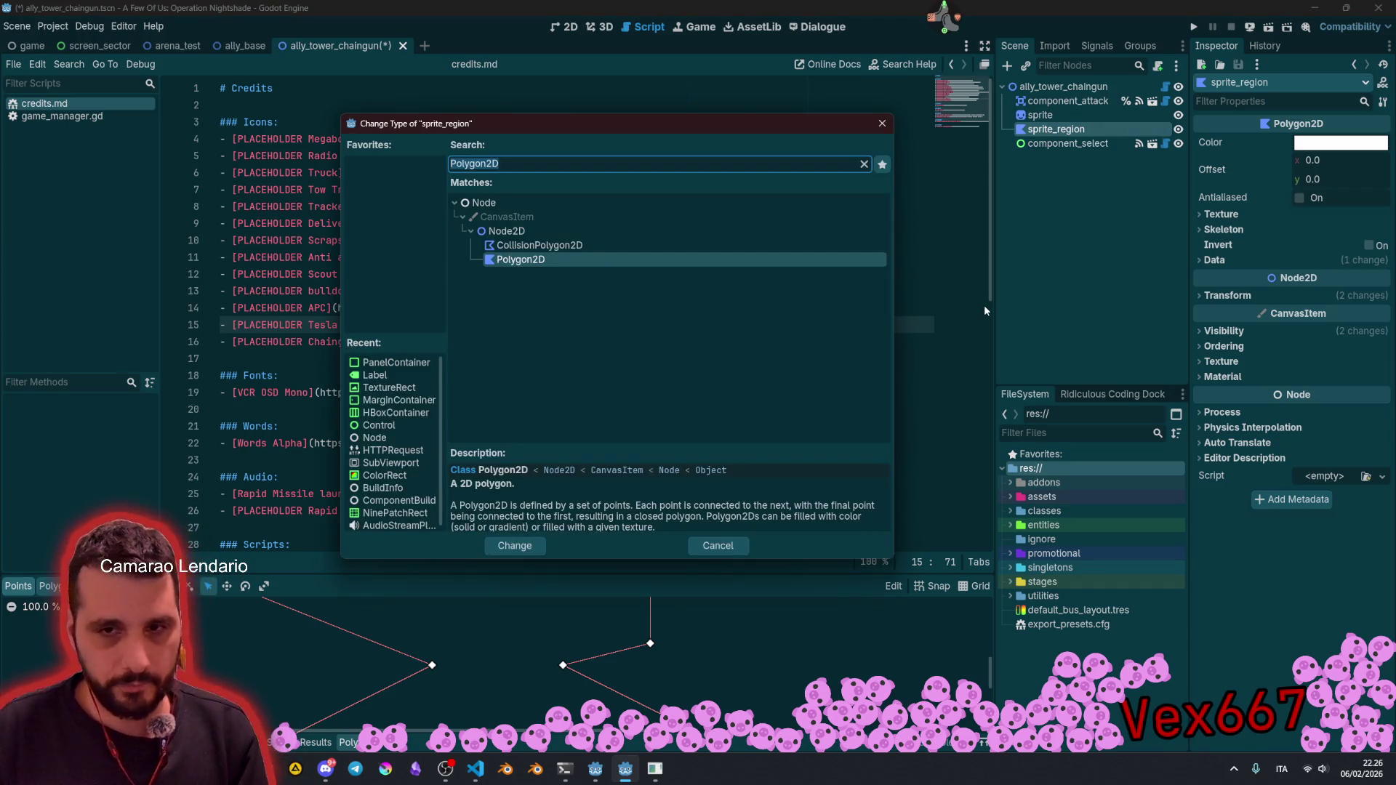
pyautogui.write('sprite')
pyautogui.press('Return')
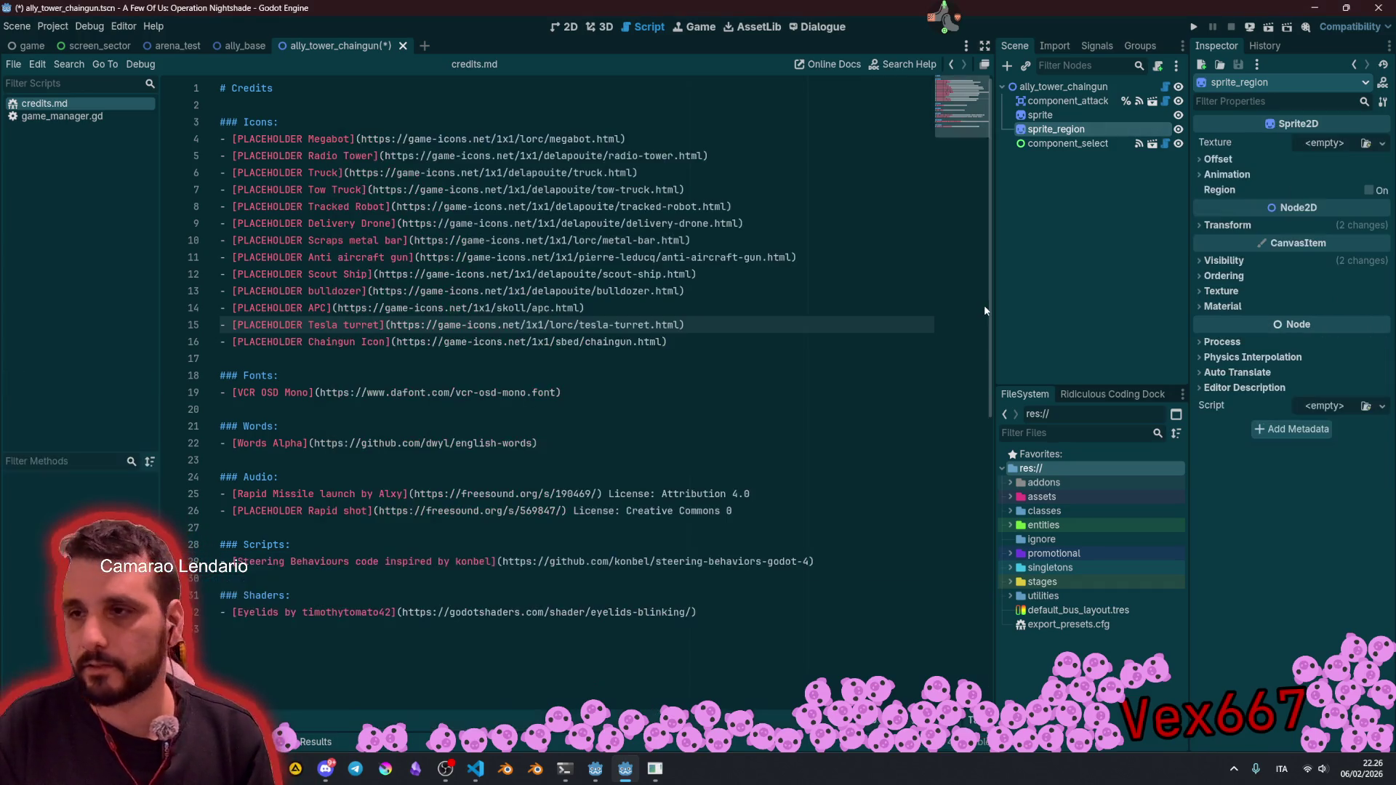
pyautogui.click(563, 27)
# Step: Hide the turret sprite and assign chaingun.svg as sprite_region's texture
pyautogui.moveTo(415, 218); pyautogui.dragTo(664, 421)
pyautogui.scroll(4, 381, 358)
pyautogui.scroll(5, 393, 356)
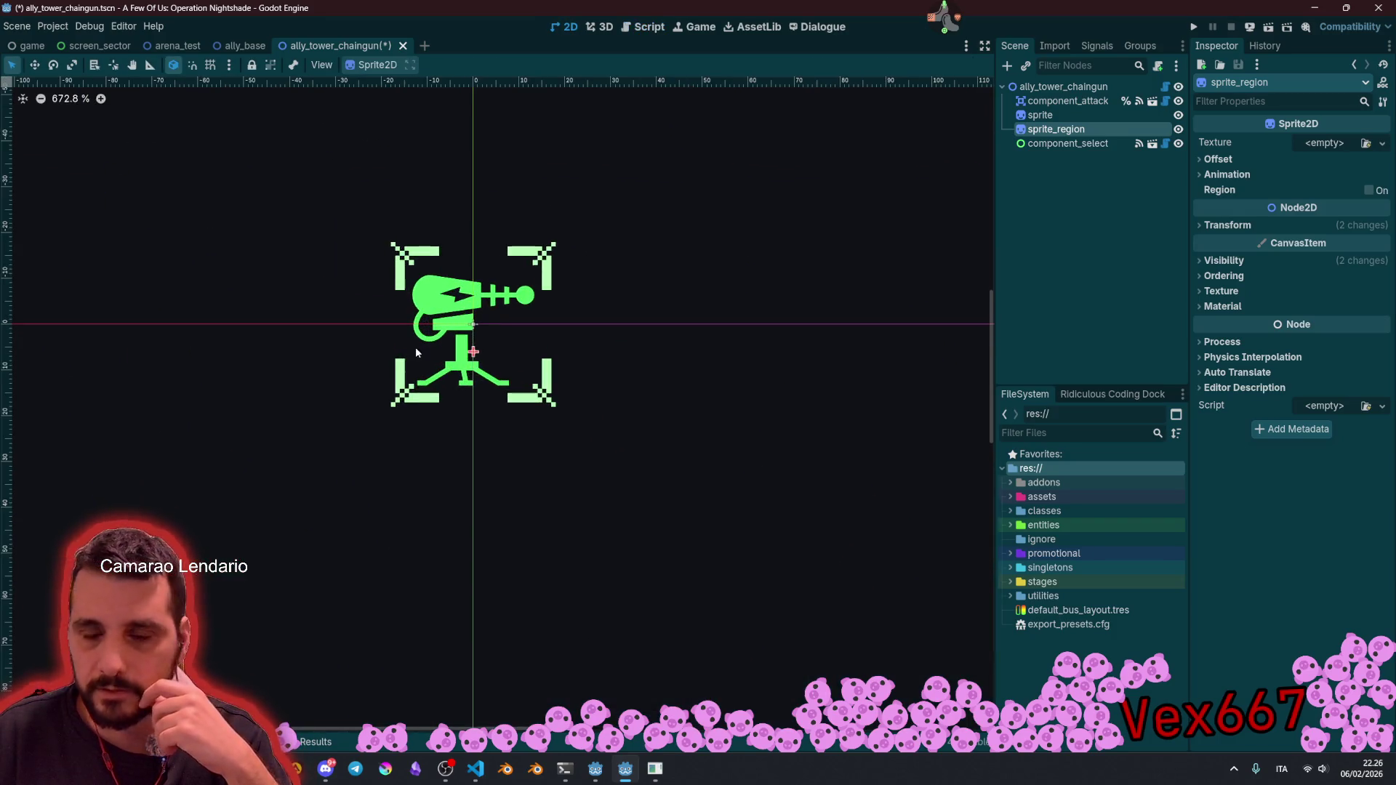
pyautogui.click(1179, 115)
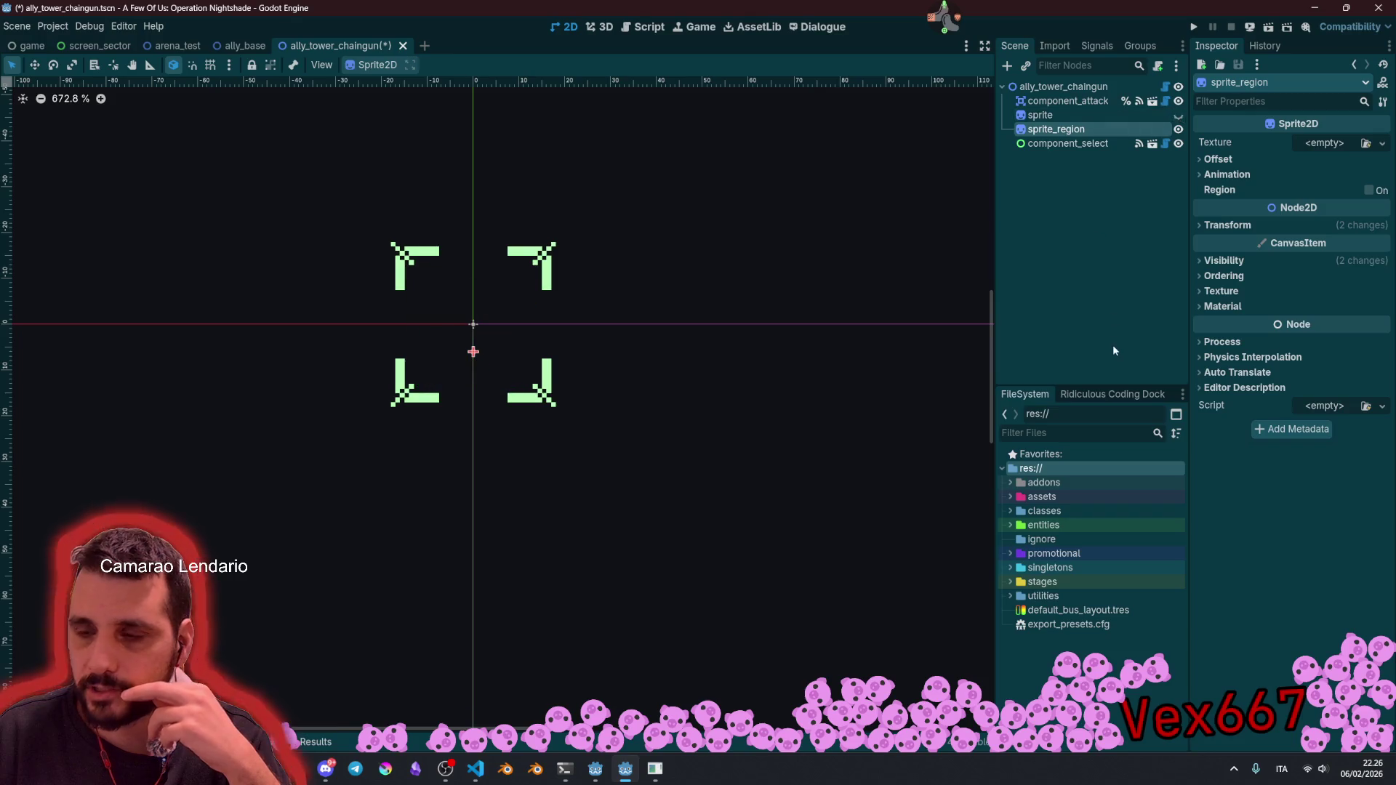
pyautogui.click(1048, 433)
pyautogui.write('chain')
pyautogui.click(1068, 521)
pyautogui.moveTo(1067, 511)
pyautogui.mouseDown()
pyautogui.moveTo(1082, 514)
pyautogui.moveTo(1178, 145)
pyautogui.moveTo(1331, 144)
pyautogui.mouseUp()
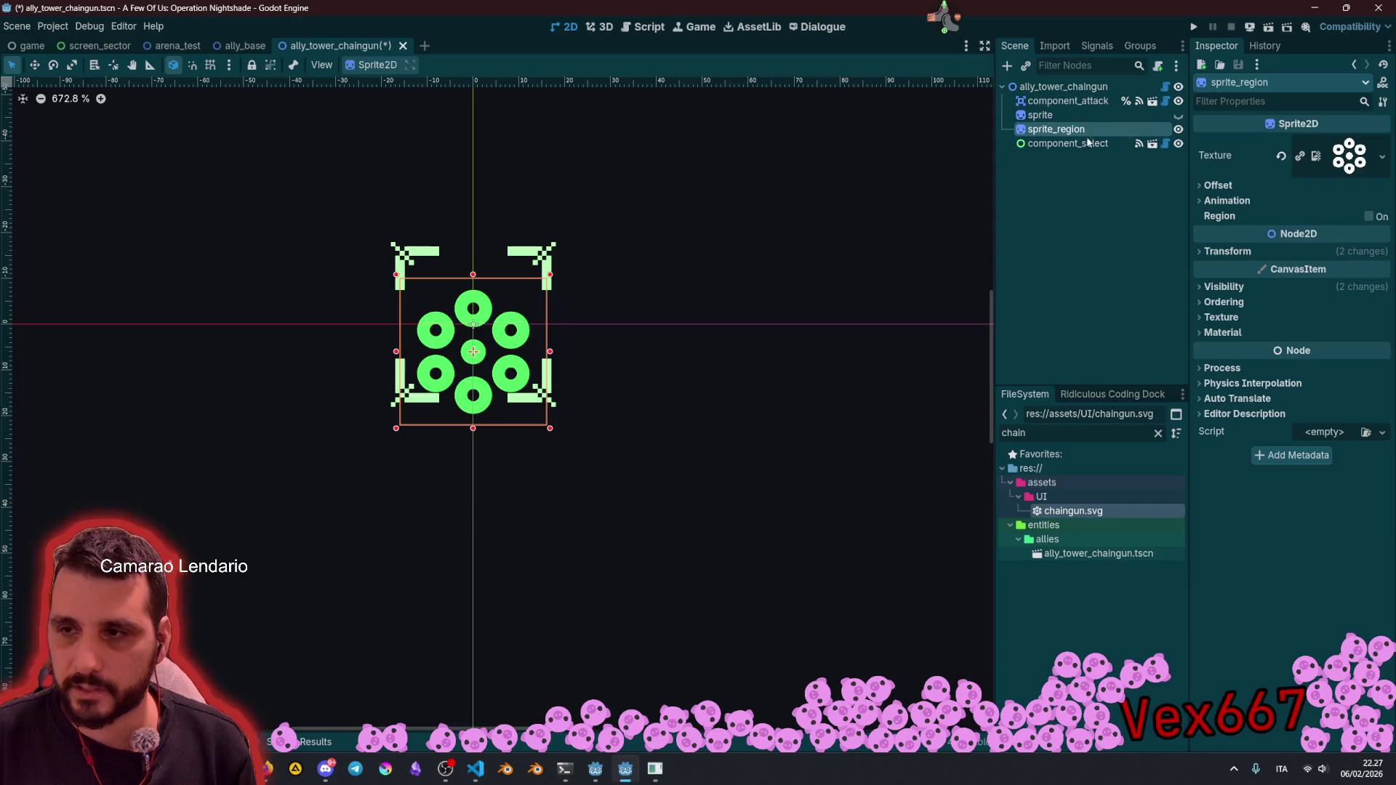
# Step: Reset sprite_region's Y position to 0, enlarge it to 0.148 scale, hide it, and reshow the turret sprite
pyautogui.click(1063, 163)
pyautogui.click(1070, 130)
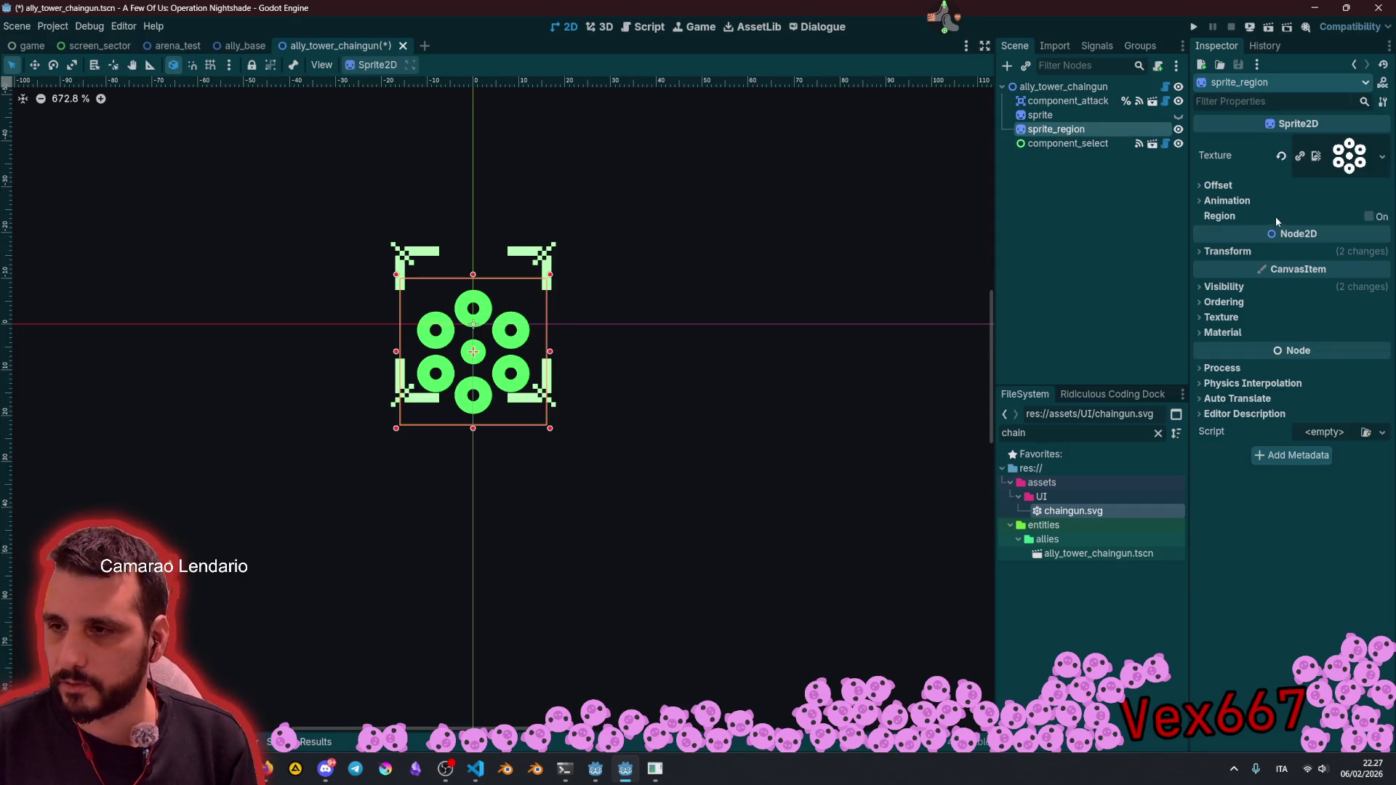
pyautogui.click(1285, 279)
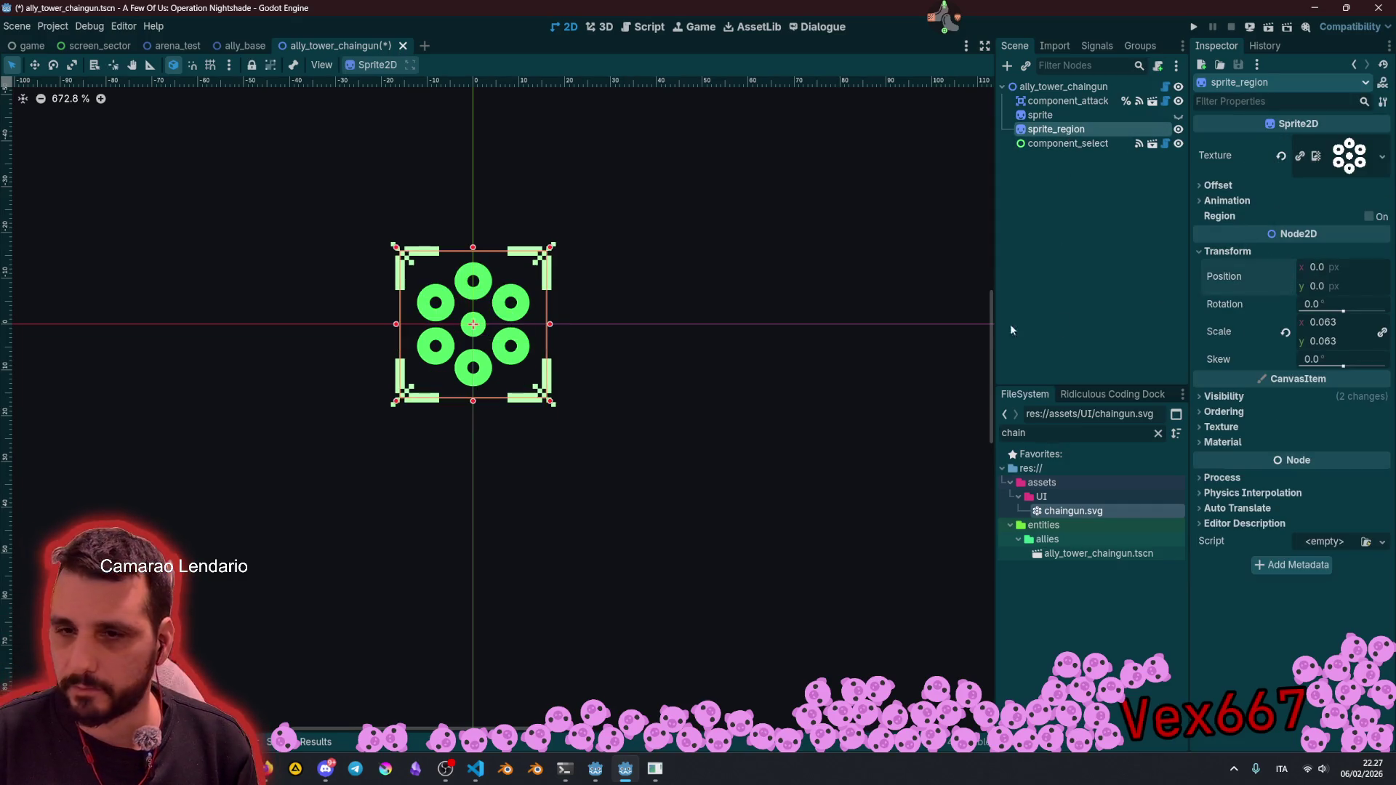
pyautogui.click(1058, 278)
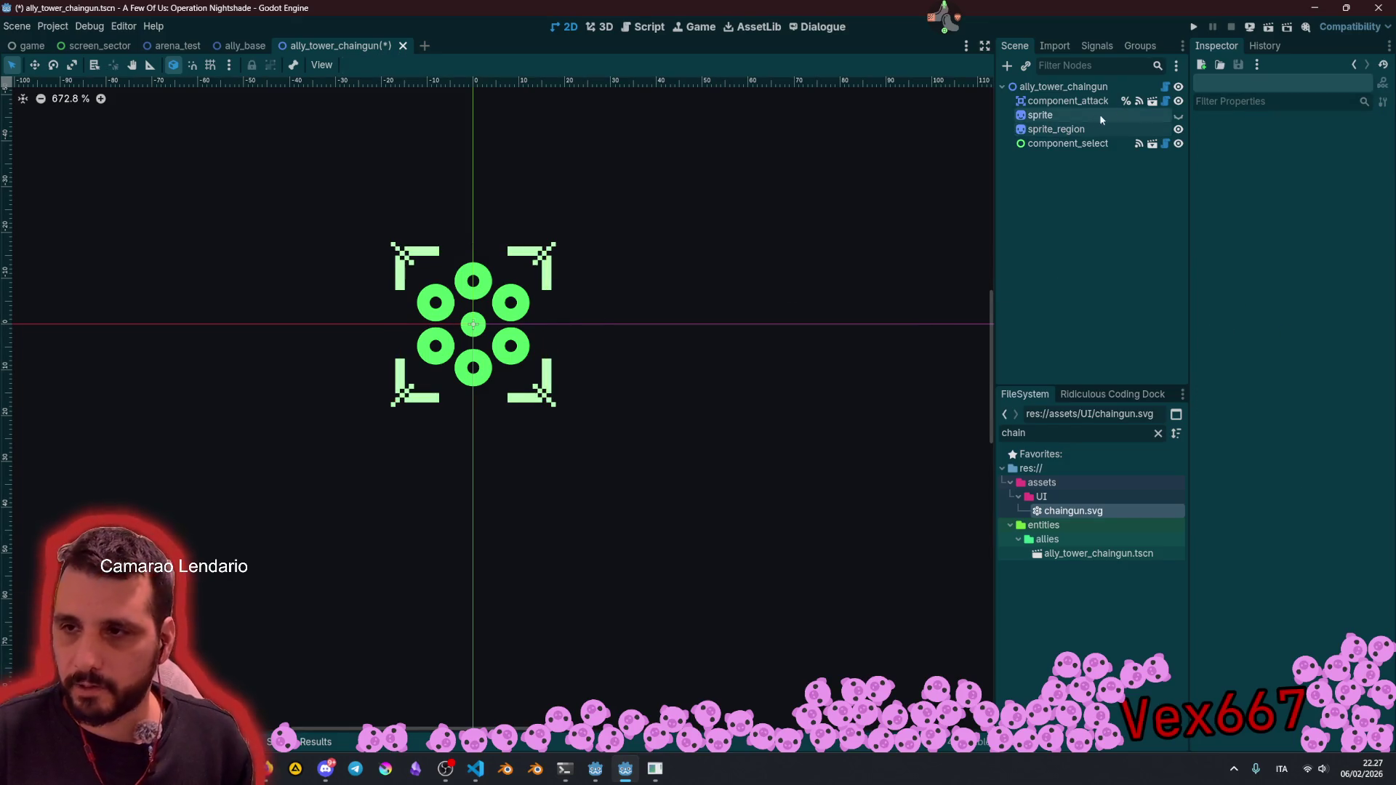
pyautogui.click(1080, 129)
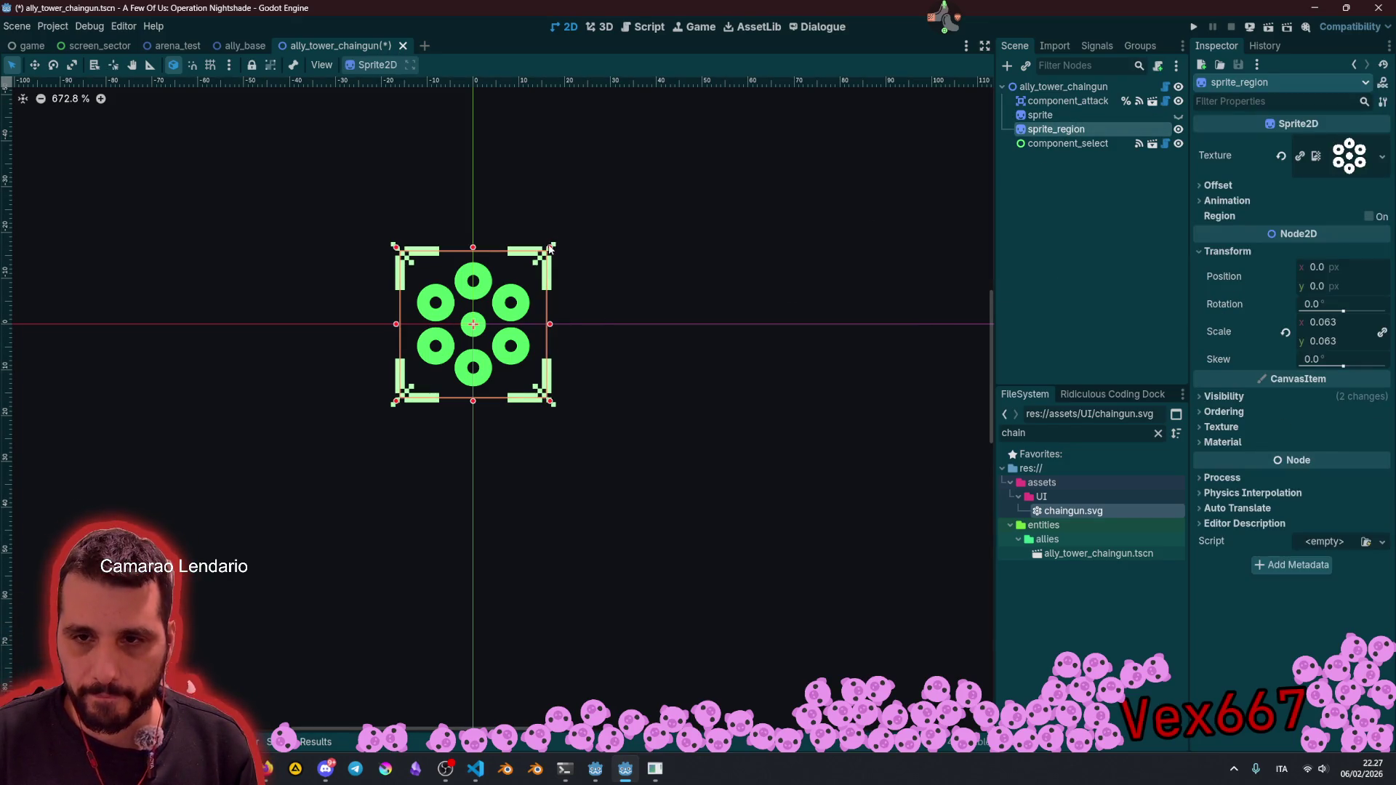
pyautogui.moveTo(550, 248)
pyautogui.mouseDown()
pyautogui.moveTo(662, 151)
pyautogui.moveTo(651, 146)
pyautogui.mouseUp()
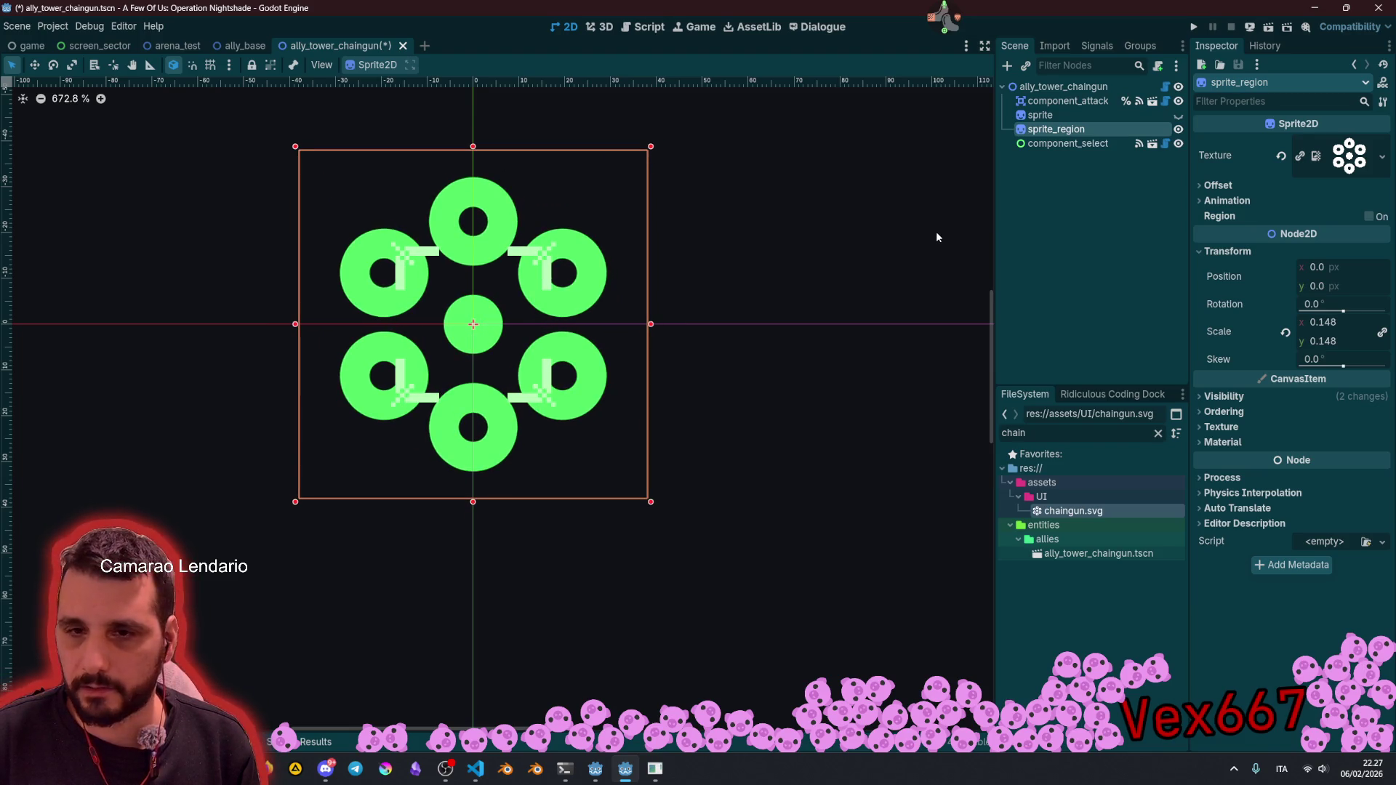
pyautogui.click(1062, 217)
pyautogui.click(1179, 128)
pyautogui.click(1150, 120)
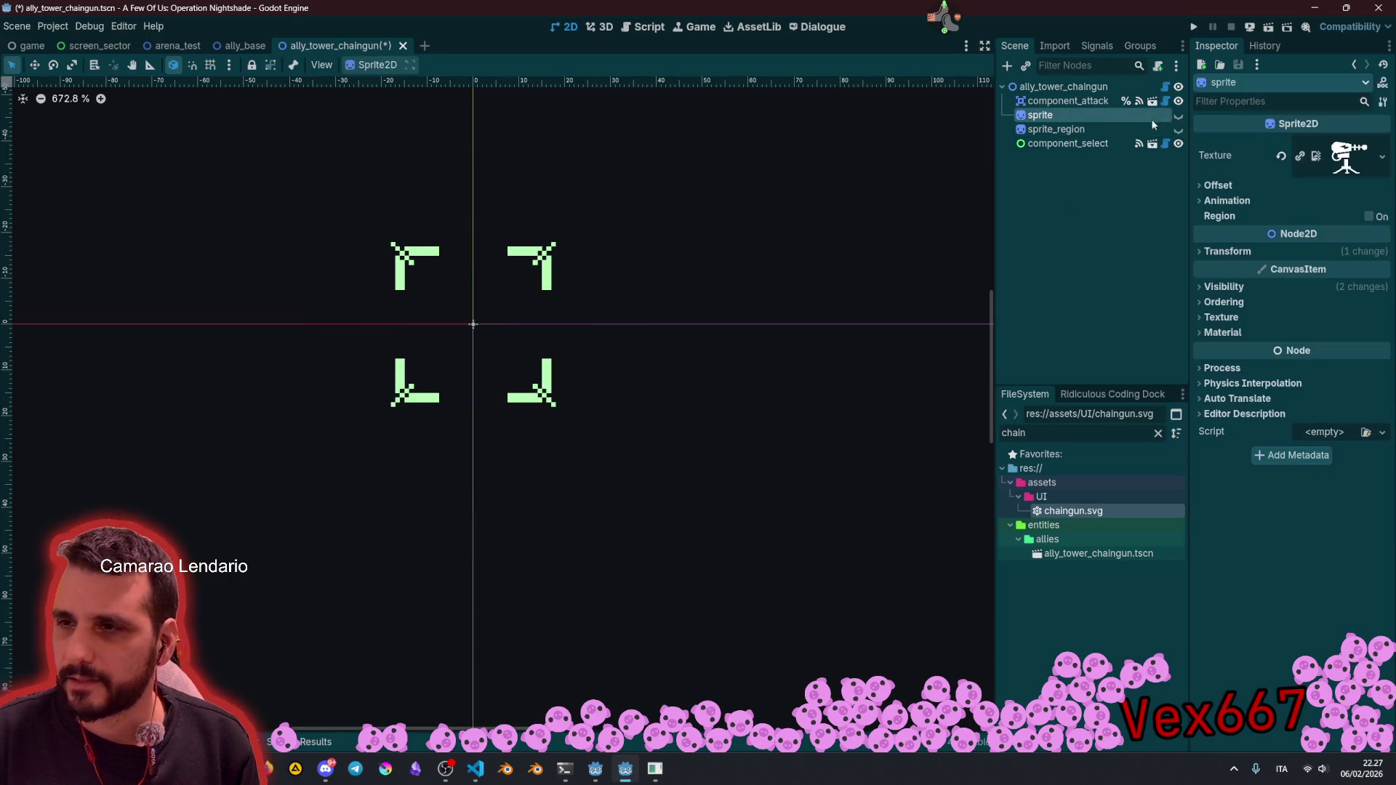
pyautogui.click(1179, 116)
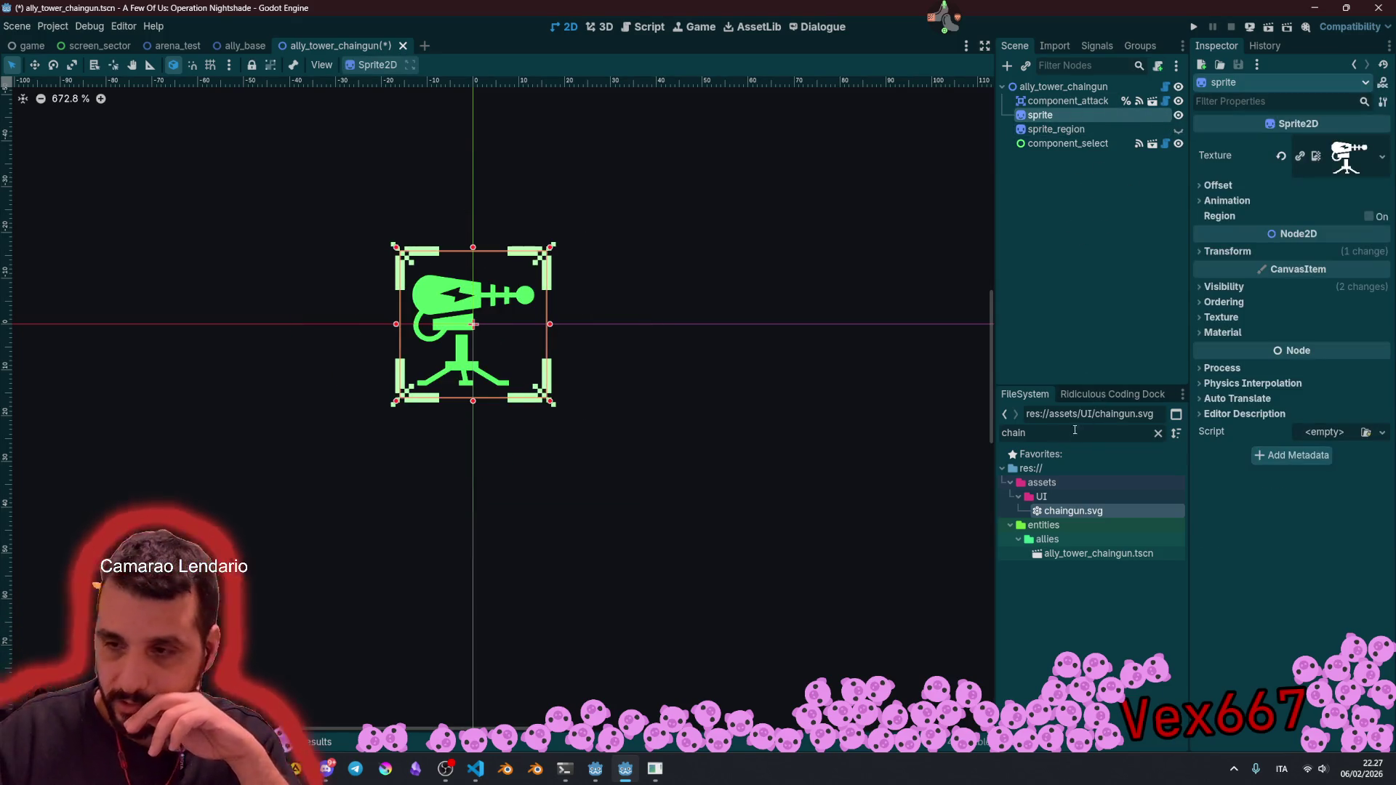
pyautogui.hotkey('alt', 'Tab')
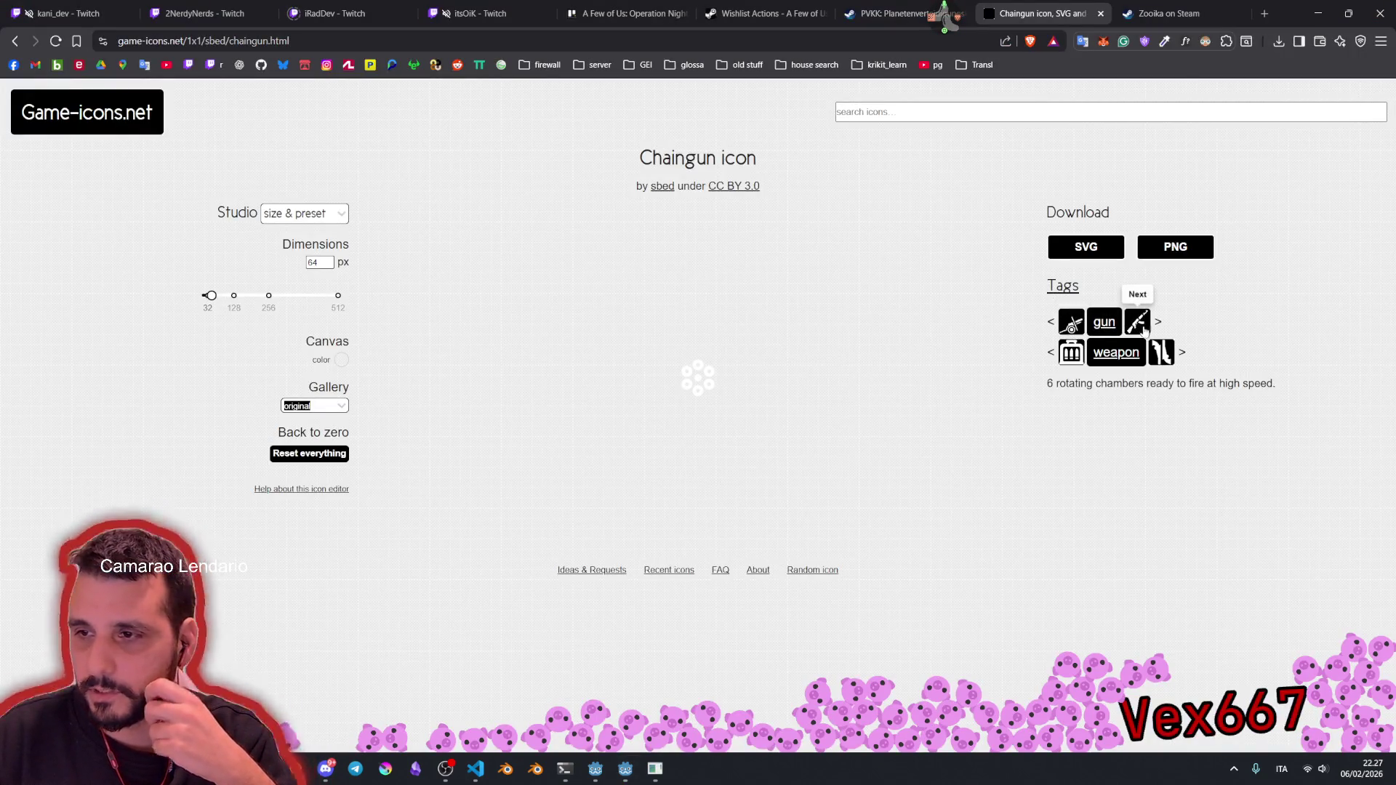
# Step: Find the Sentry gun icon under the gun tag and save it as sentry-gun.svg in assets/UI
pyautogui.click(1098, 326)
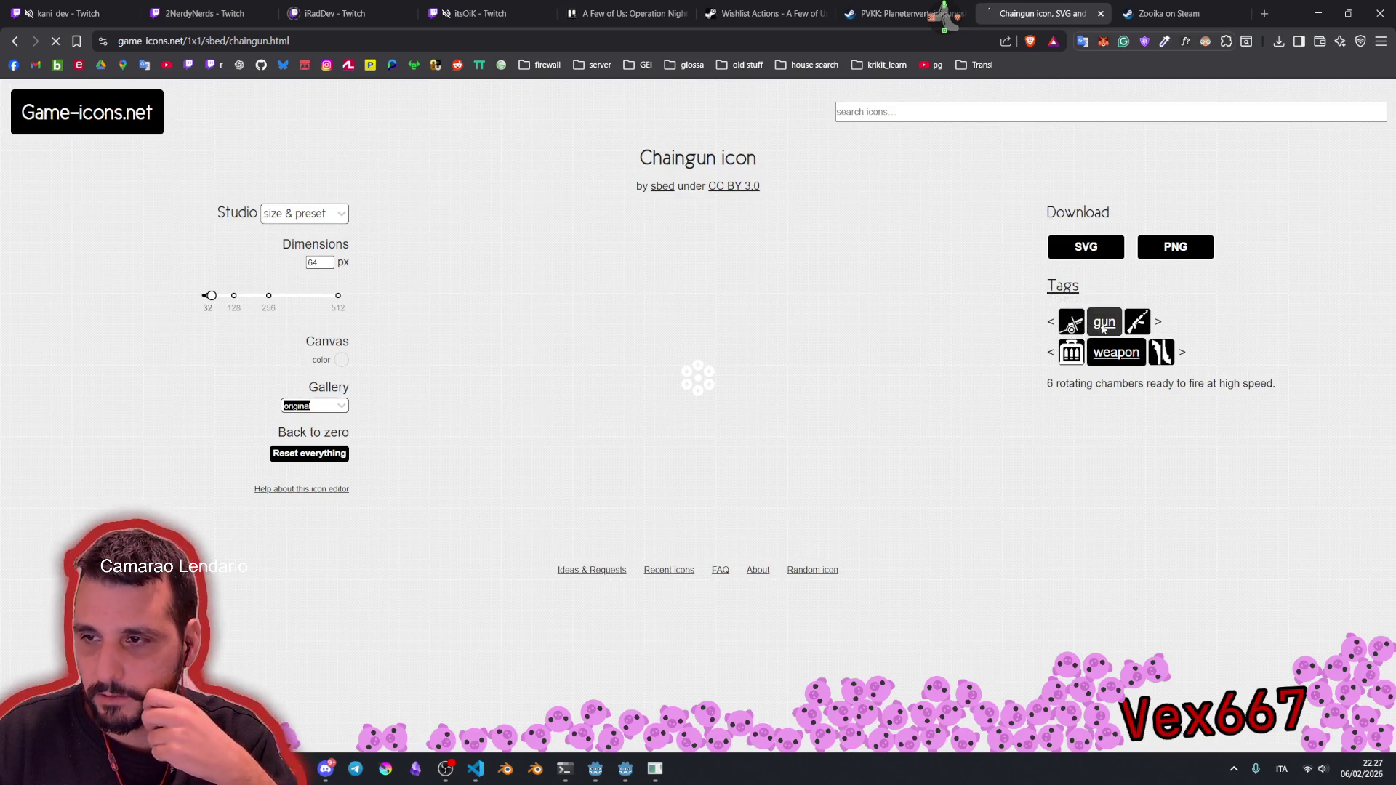
pyautogui.scroll(-1, 456, 456)
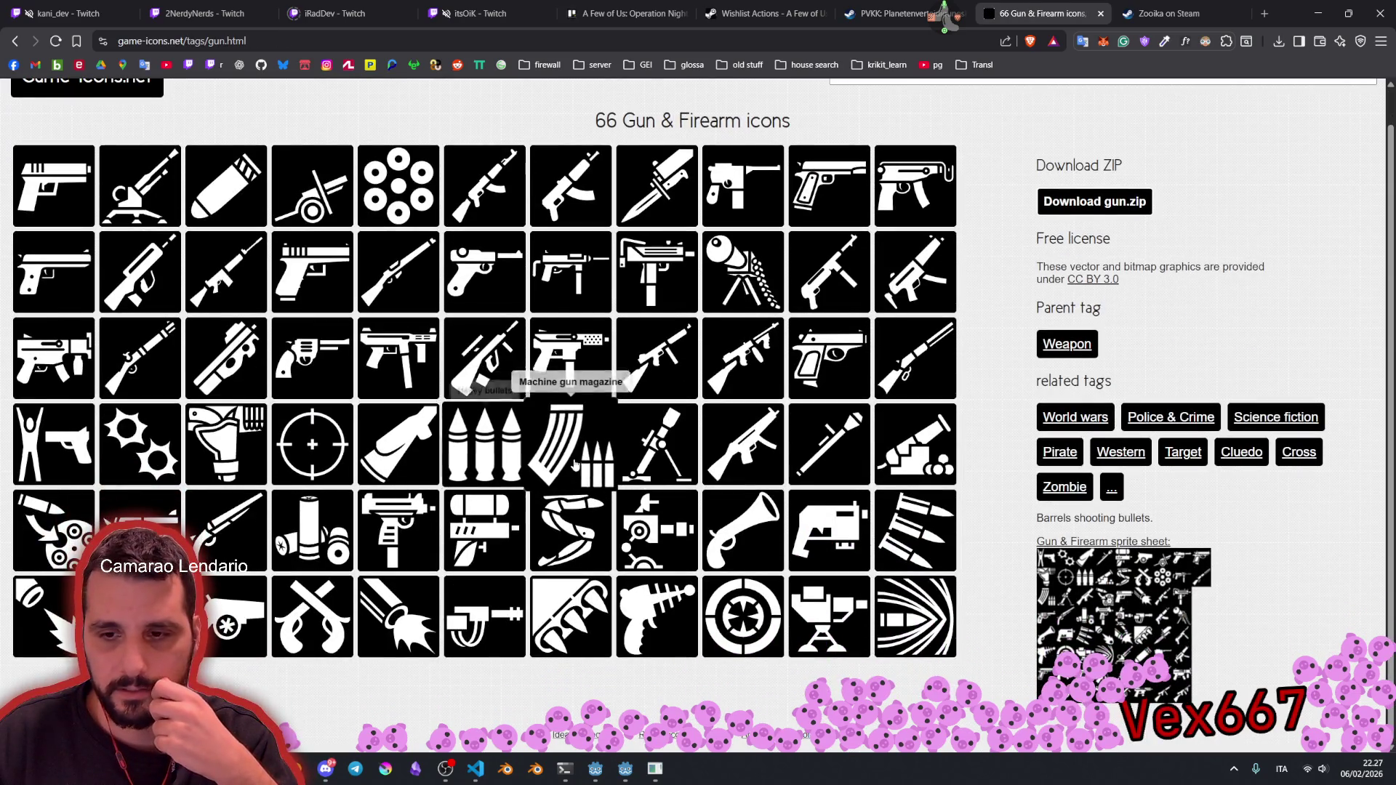
pyautogui.scroll(1, 655, 437)
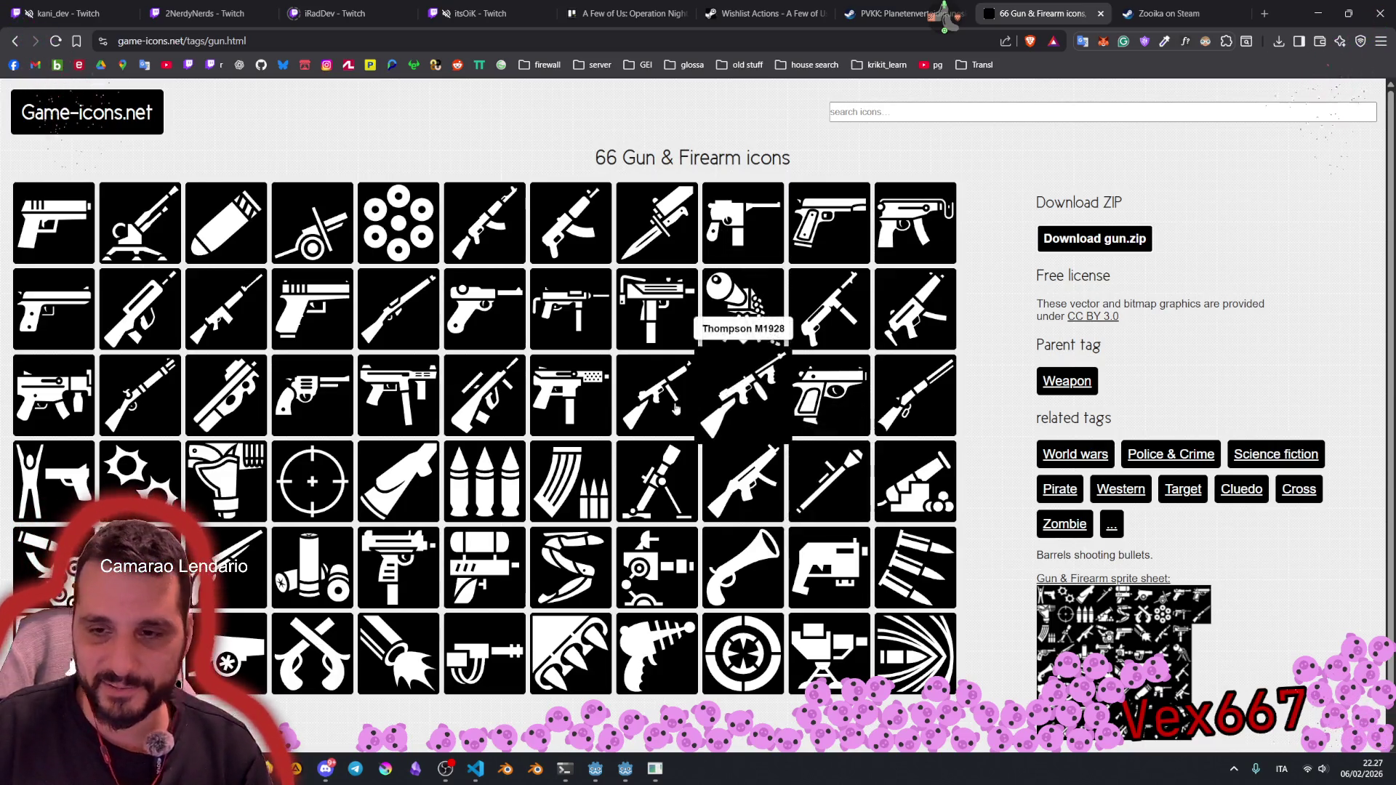
pyautogui.scroll(-1, 686, 406)
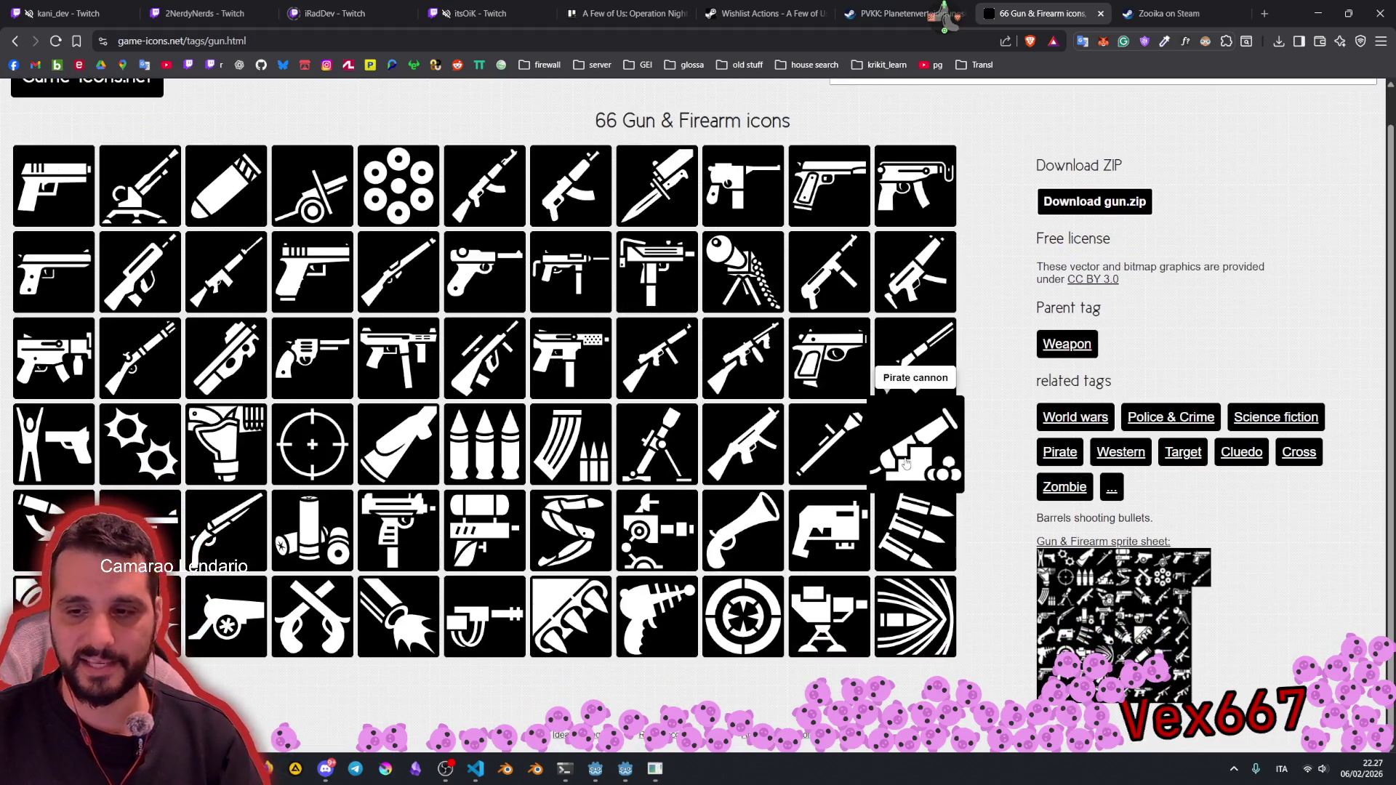
pyautogui.click(822, 620)
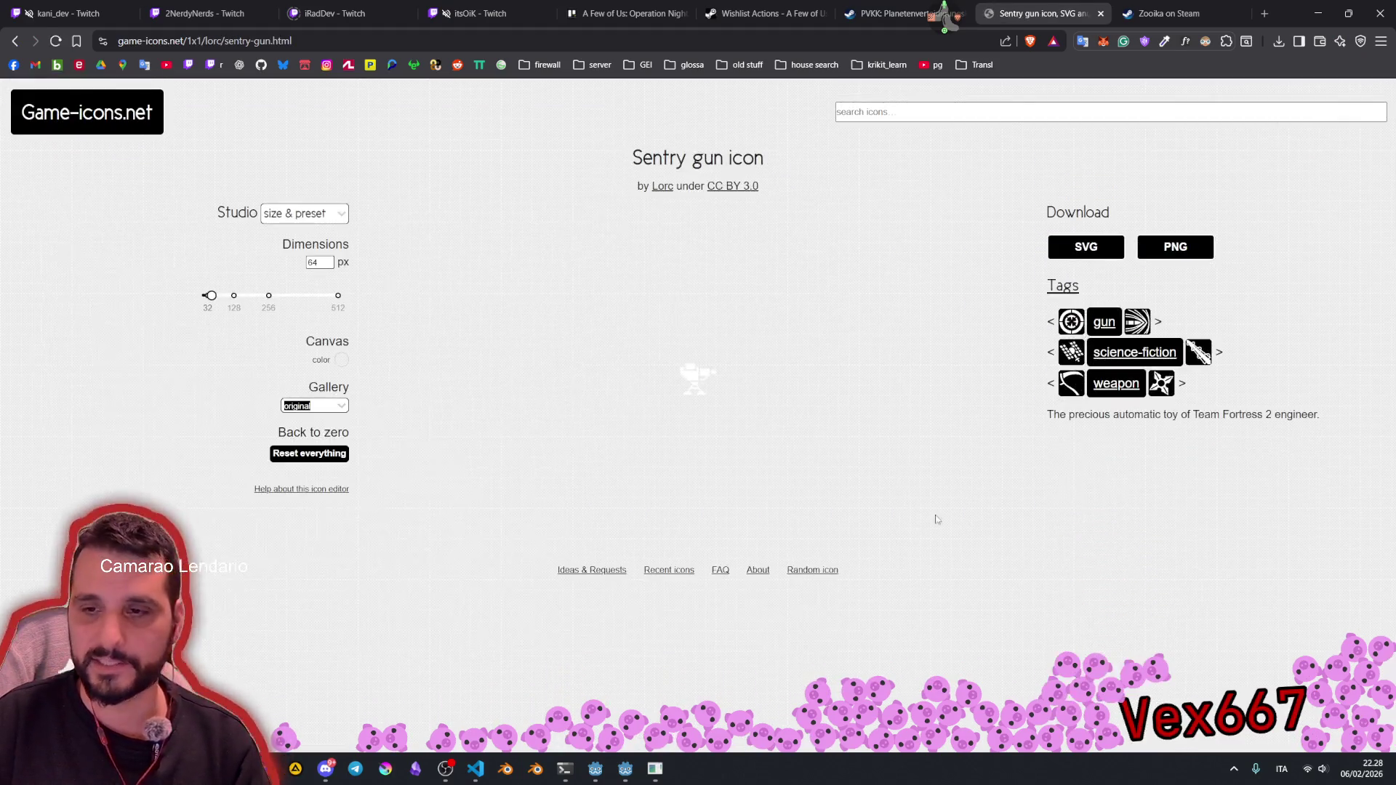
pyautogui.click(1087, 247)
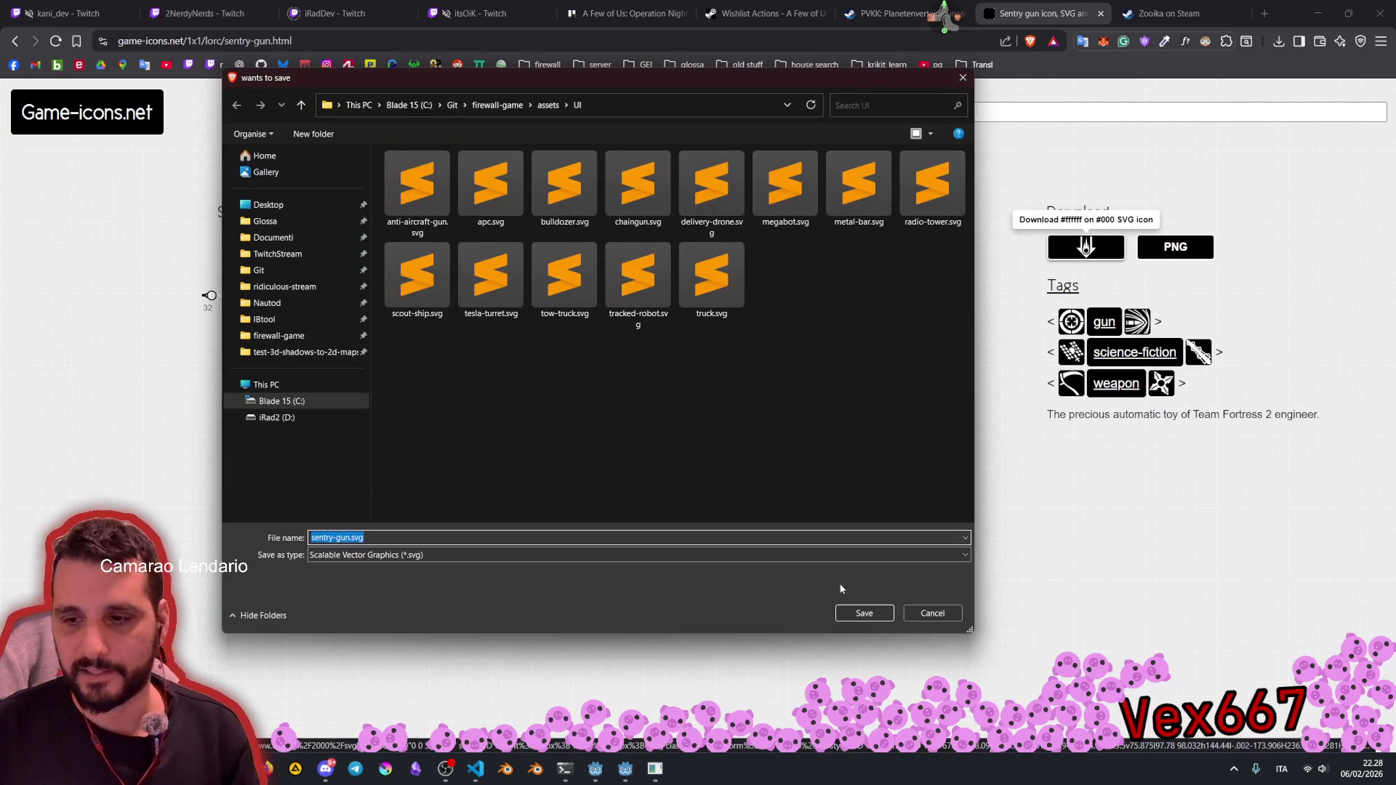
pyautogui.click(864, 614)
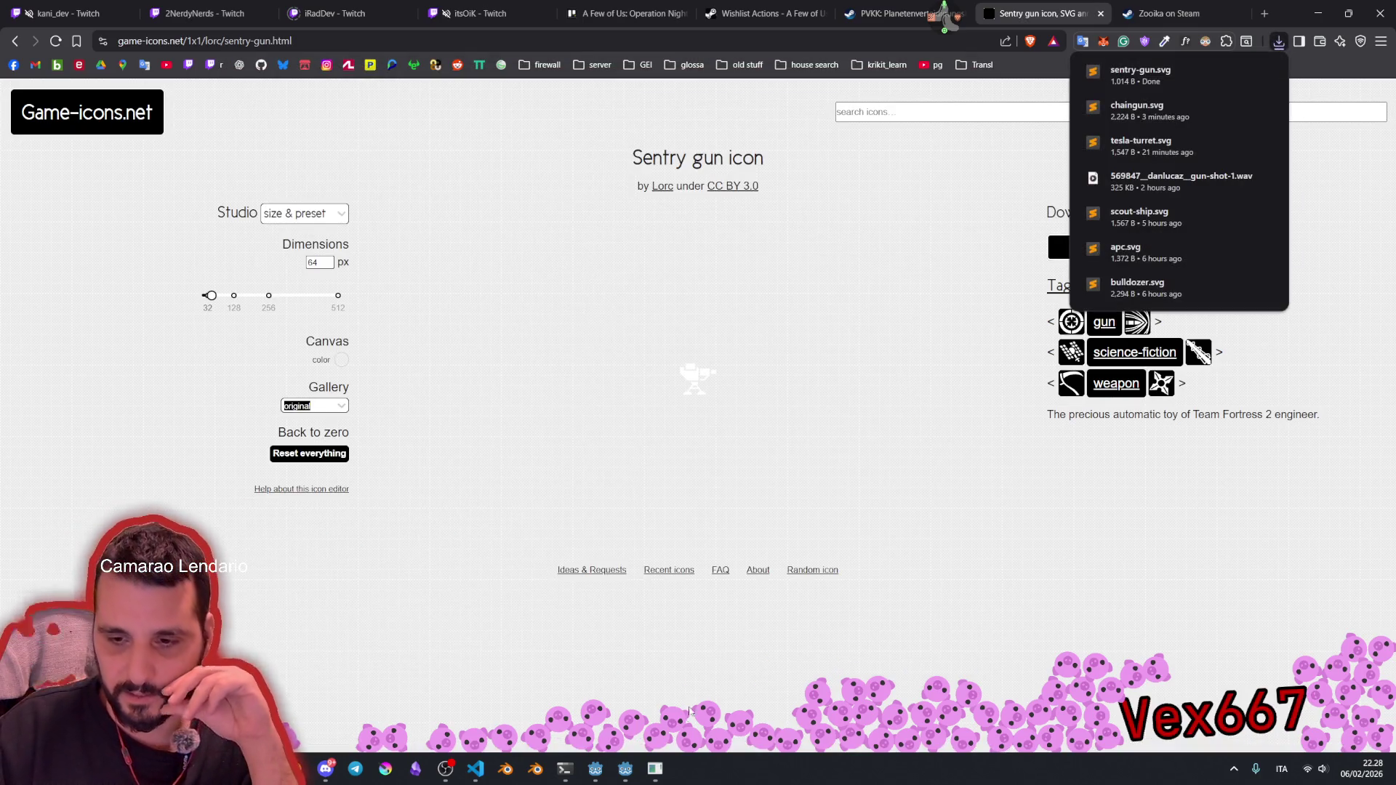
pyautogui.click(625, 769)
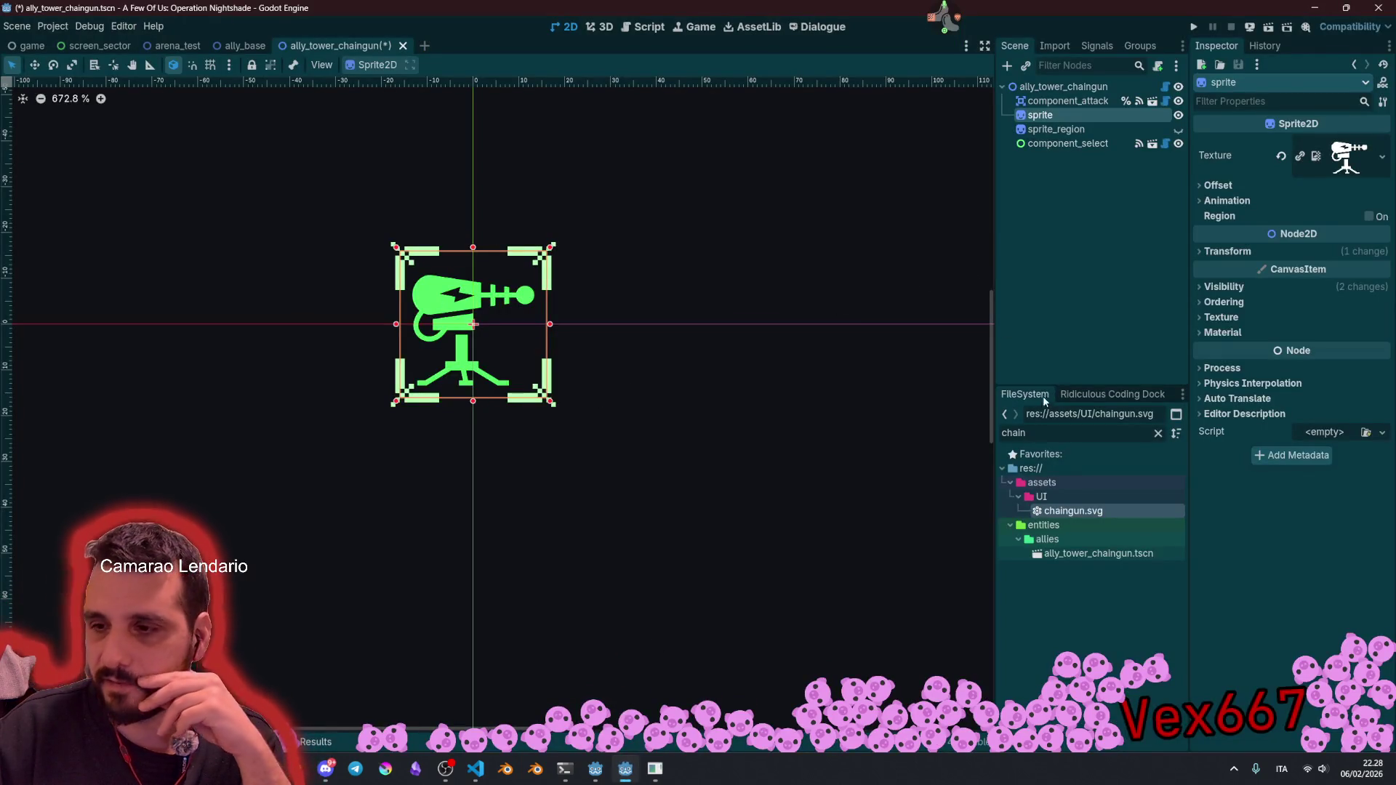
# Step: Filter the FileSystem for 'sentr' and assign sentry-gun.svg as the sprite's texture
pyautogui.doubleClick(1048, 442)
pyautogui.write('sentr')
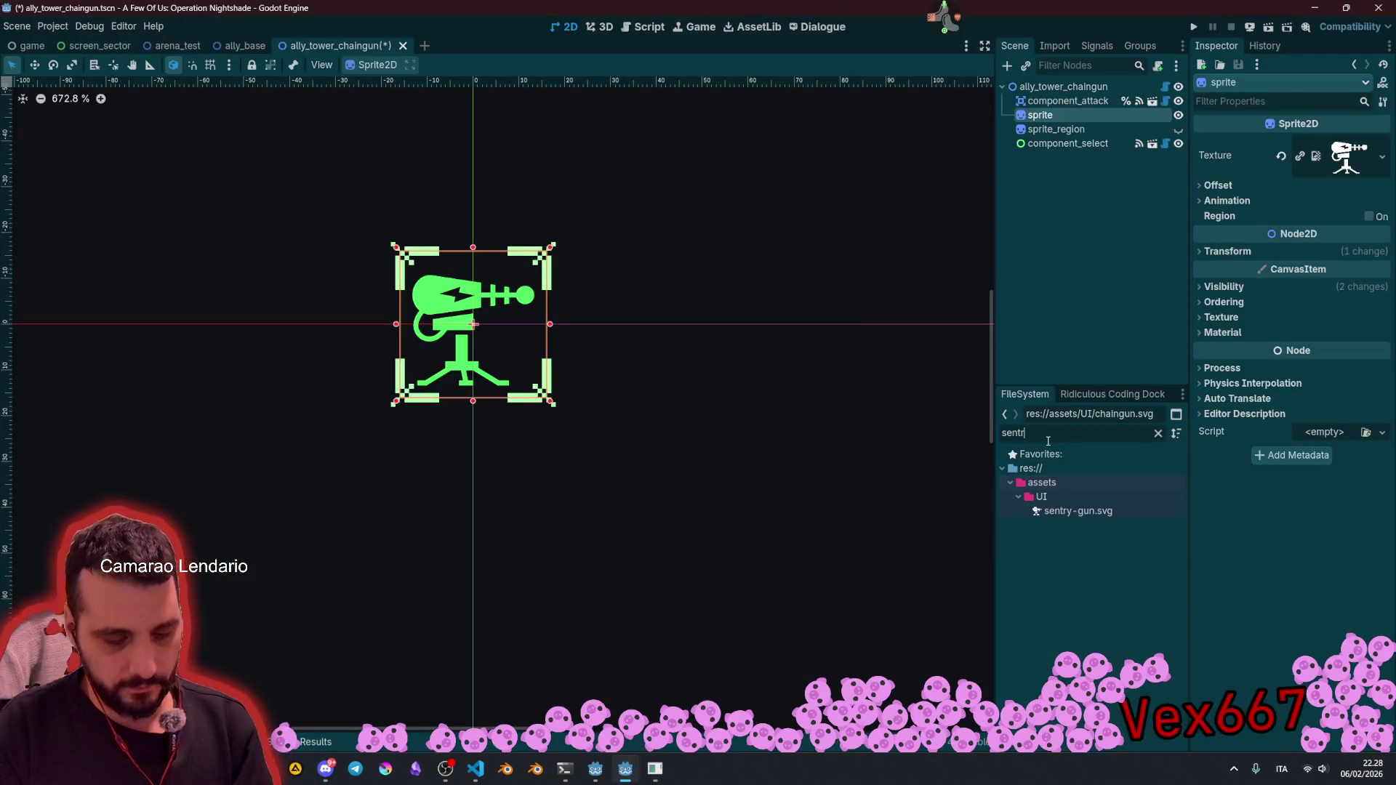
pyautogui.moveTo(1079, 511); pyautogui.dragTo(1338, 162)
pyautogui.click(924, 262)
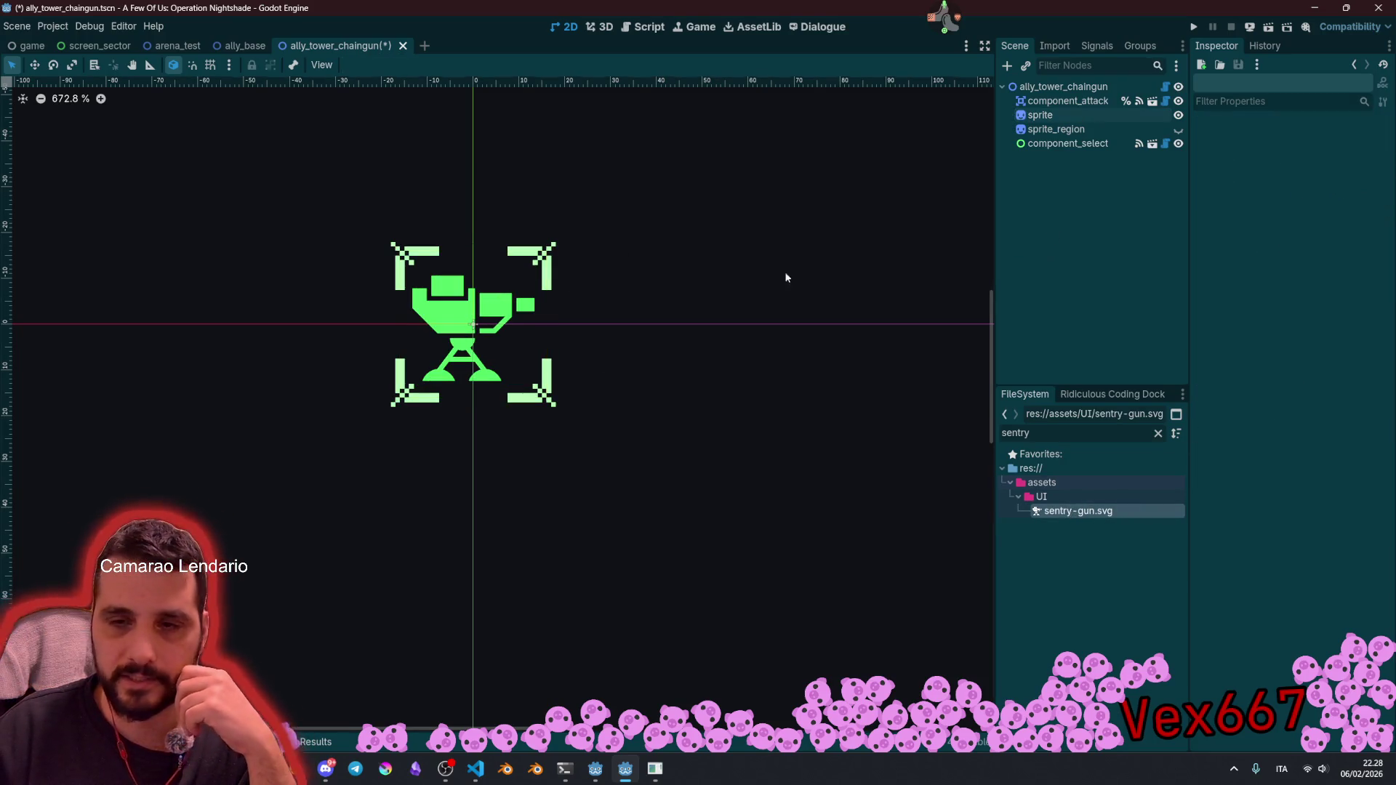
pyautogui.scroll(-5, 553, 306)
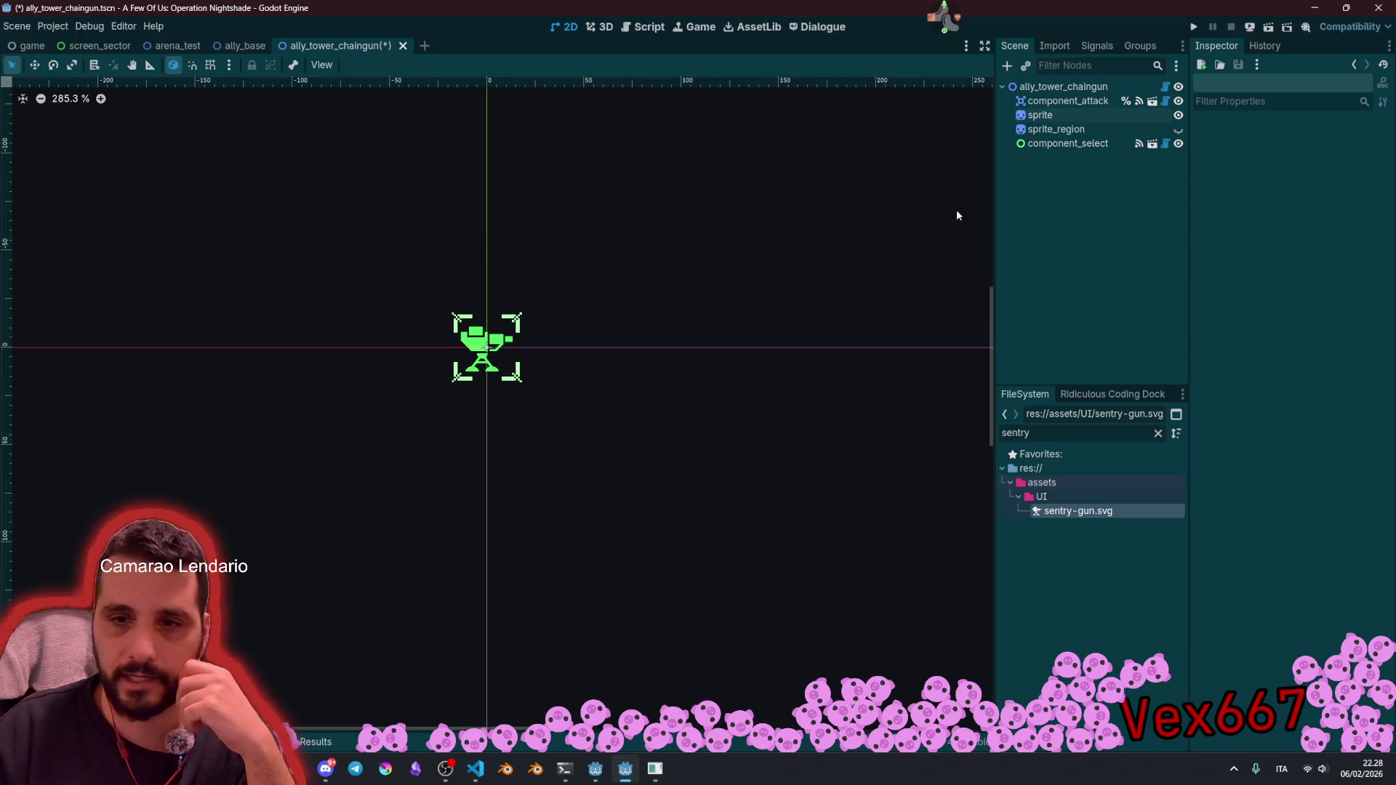
pyautogui.scroll(2, 681, 251)
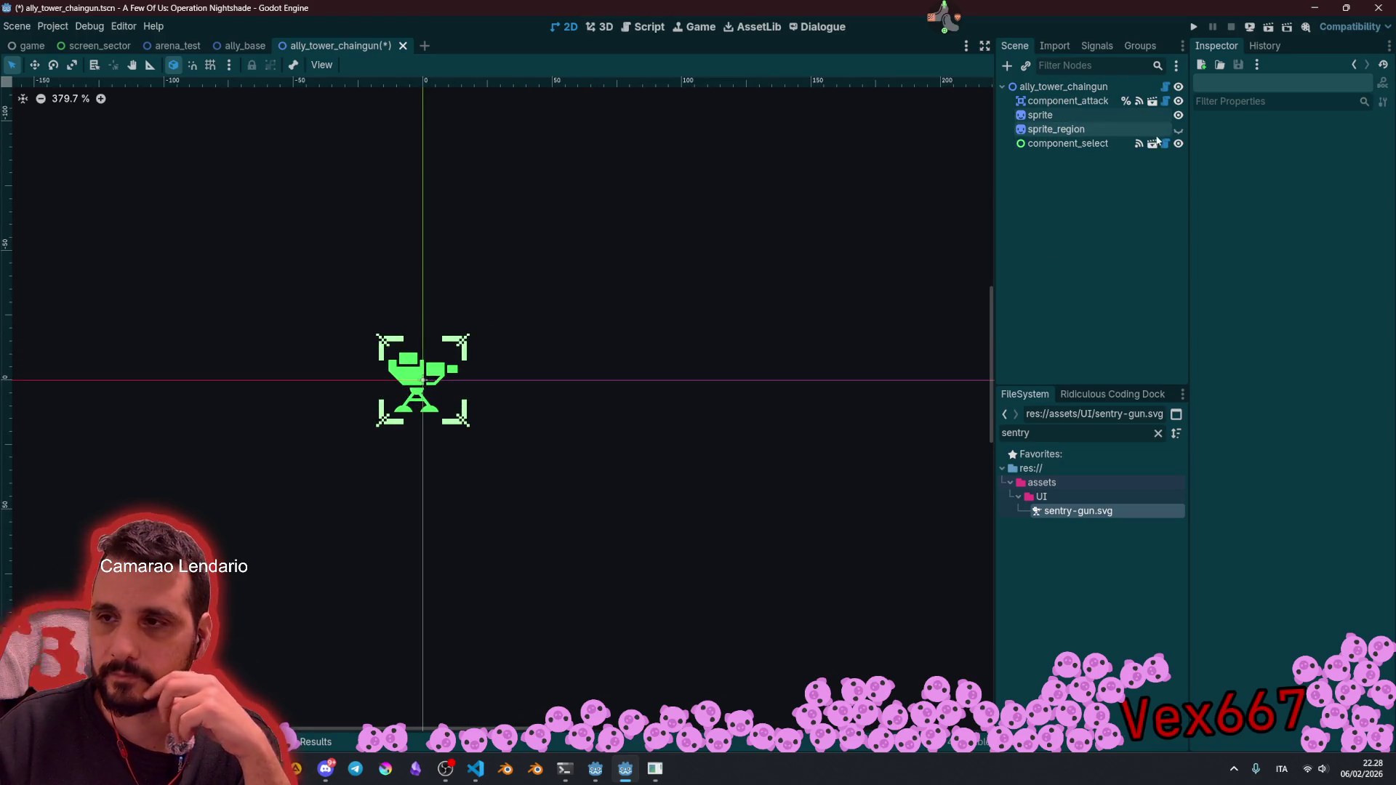
# Step: Toggle sprite_region to compare sizes, leave it hidden, and save ally_tower_chaingun
pyautogui.click(1179, 129)
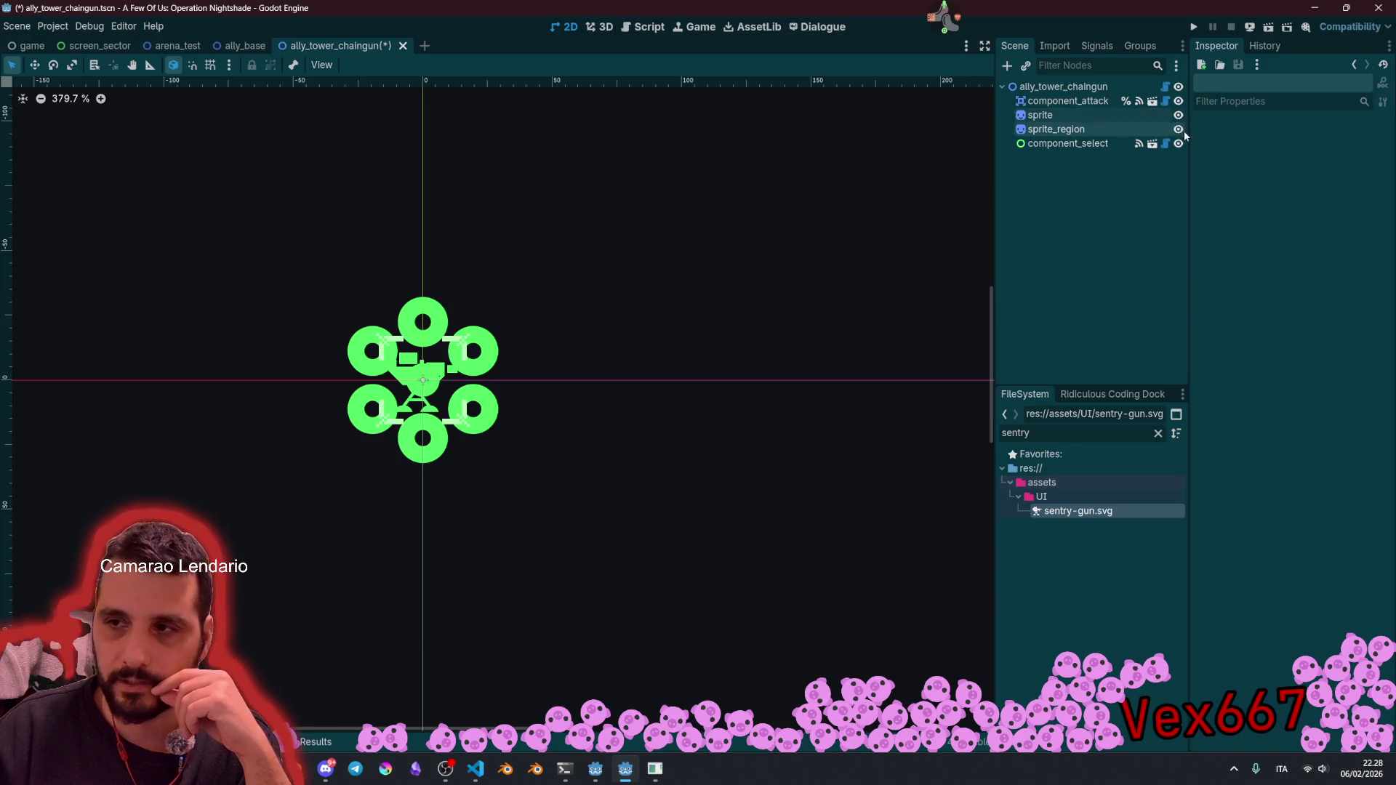
pyautogui.click(1178, 130)
pyautogui.scroll(1, 440, 410)
pyautogui.hotkey('ctrl', 's')
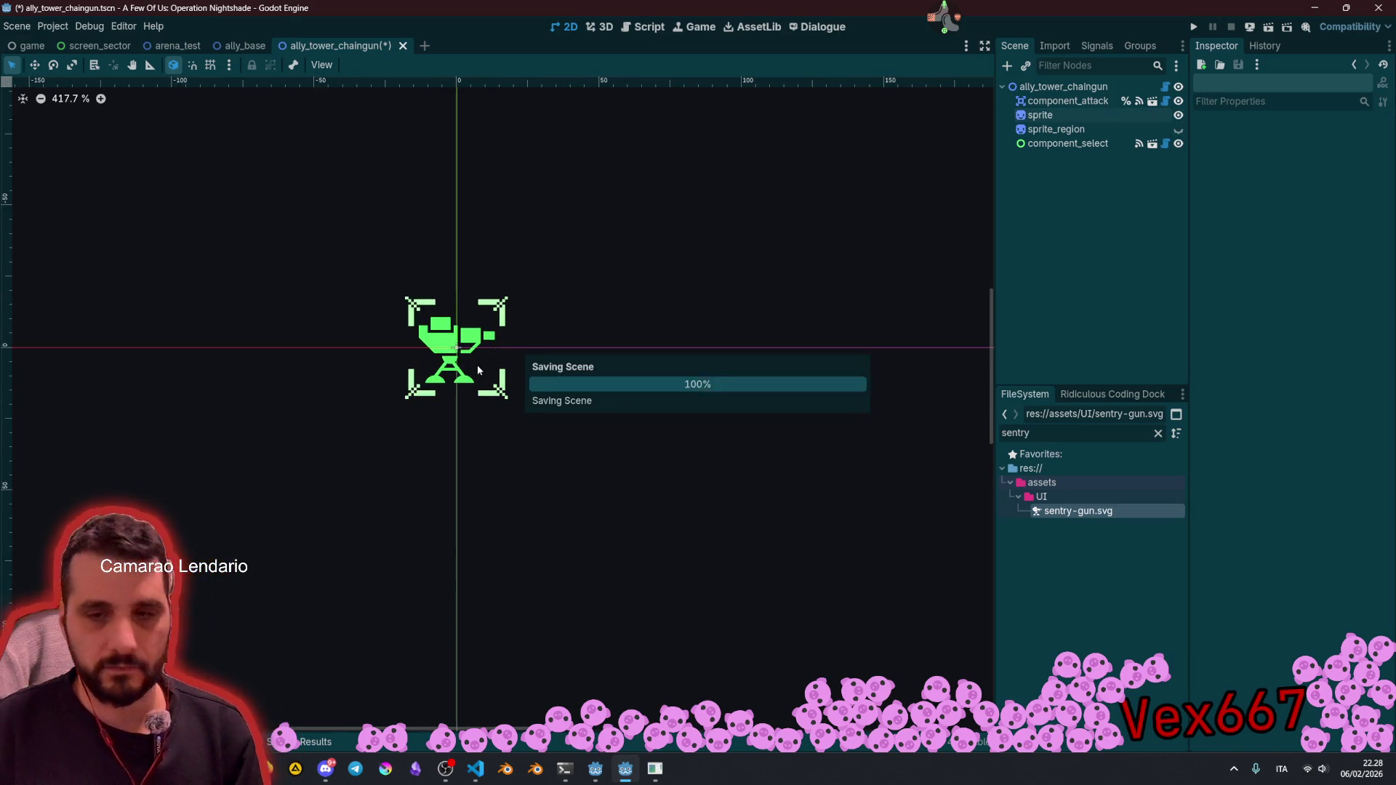
pyautogui.click(1083, 87)
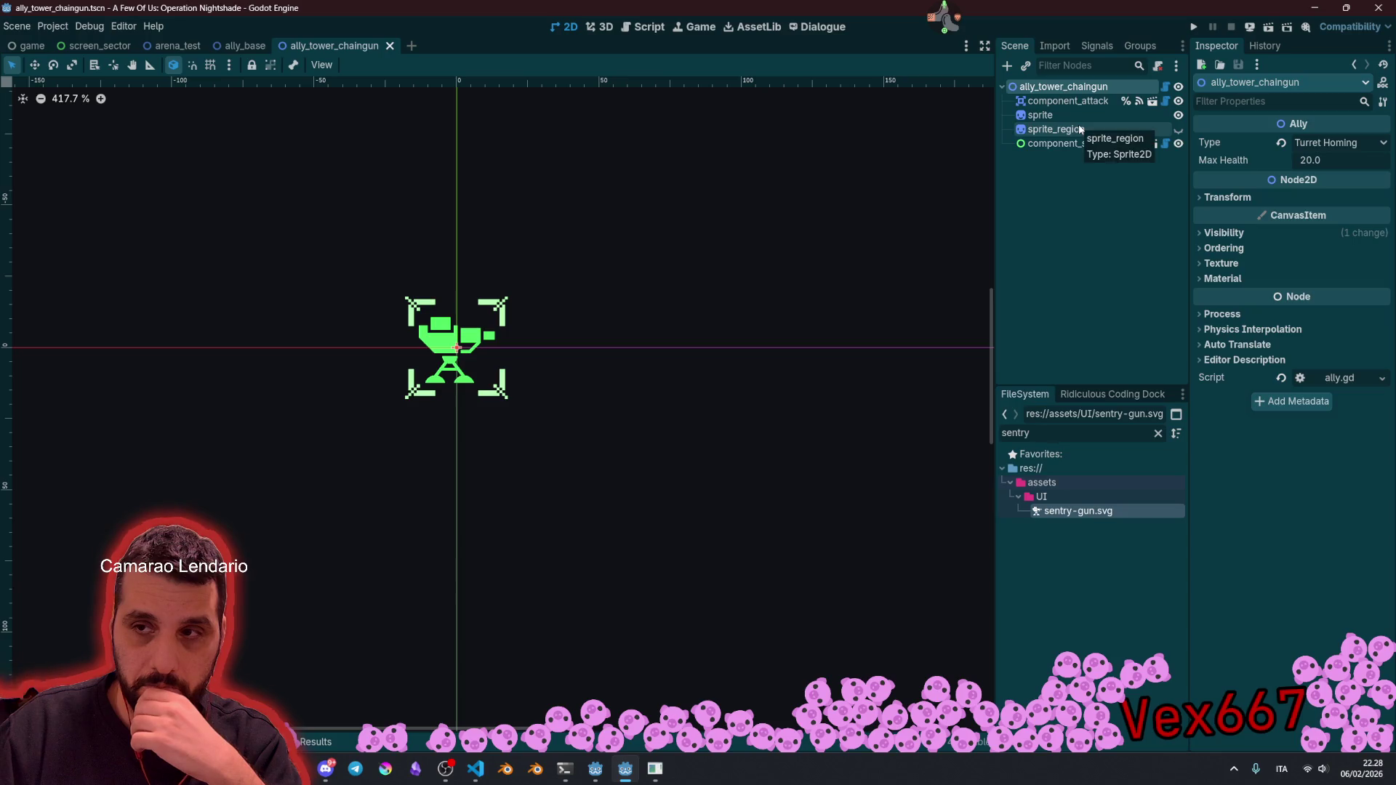
# Step: On component_attack, revert Attack Range to default and then set it to 160
pyautogui.click(1071, 102)
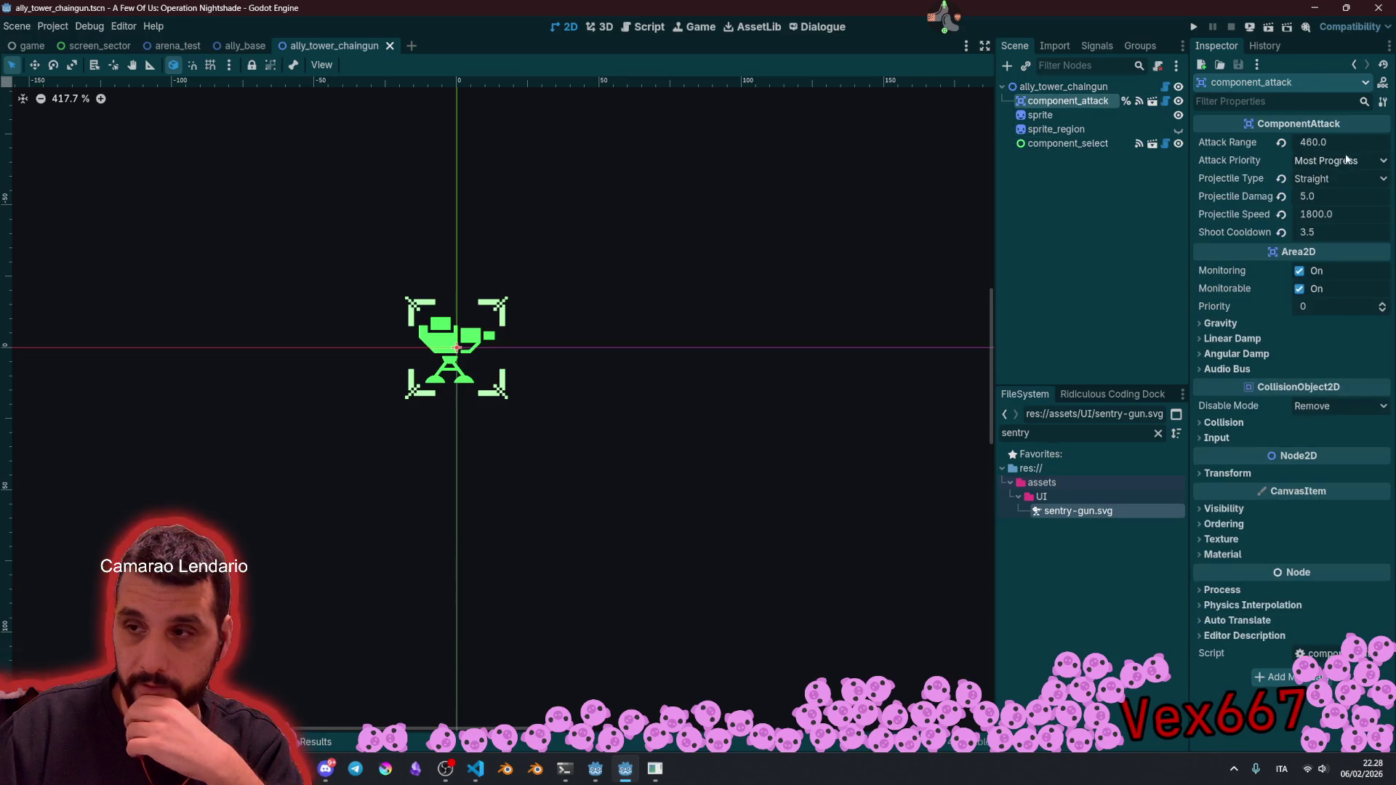
pyautogui.click(1282, 142)
pyautogui.scroll(-6, 627, 222)
pyautogui.scroll(-4, 633, 227)
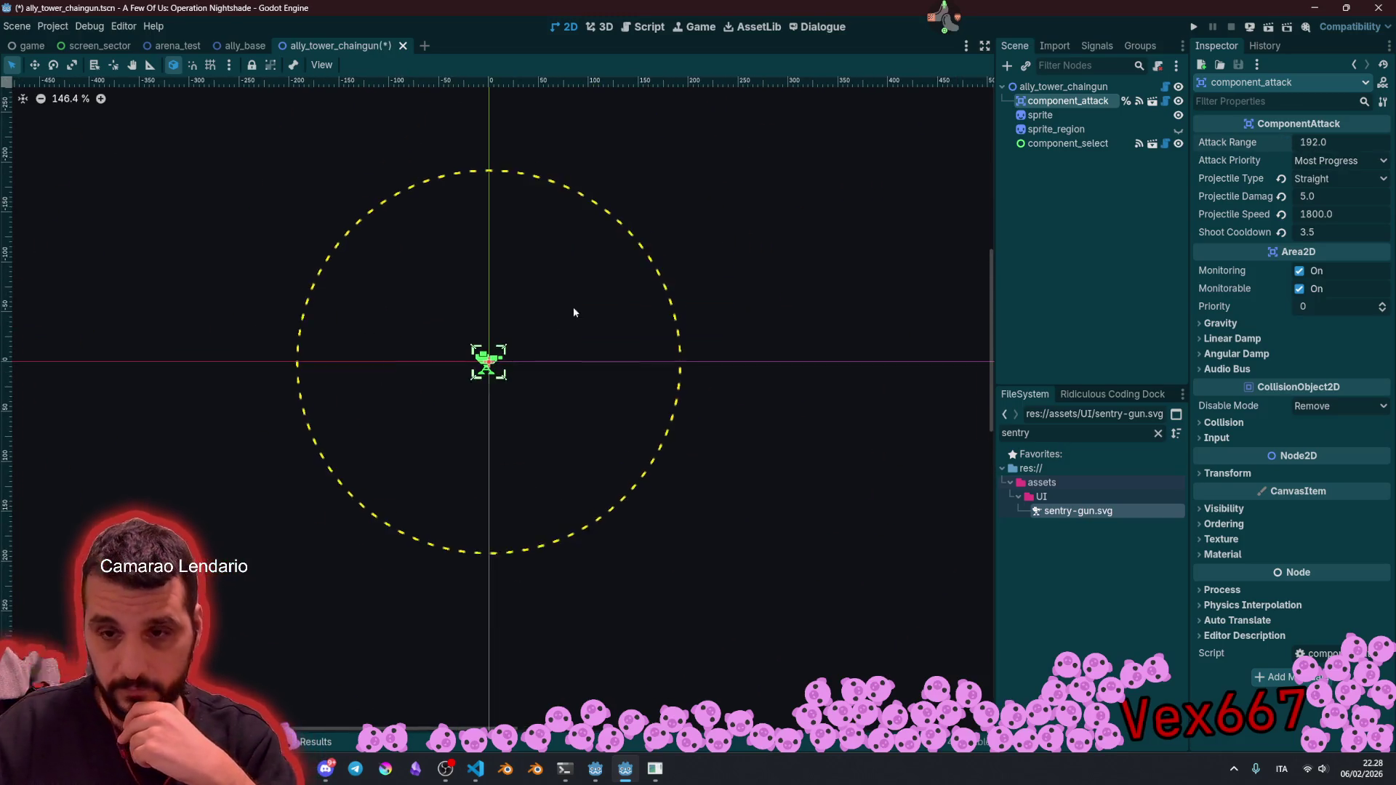
pyautogui.click(1339, 145)
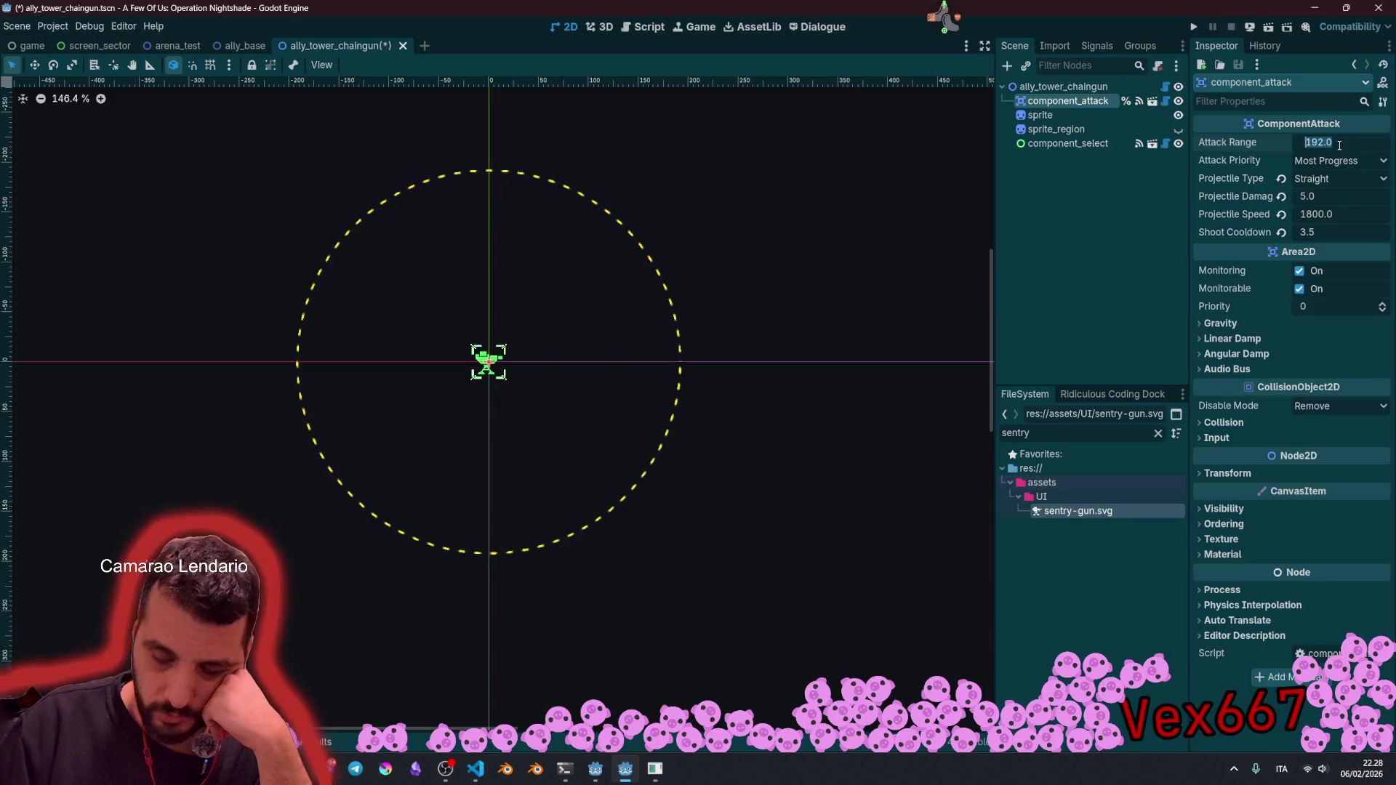
pyautogui.write('160')
pyautogui.press('Return')
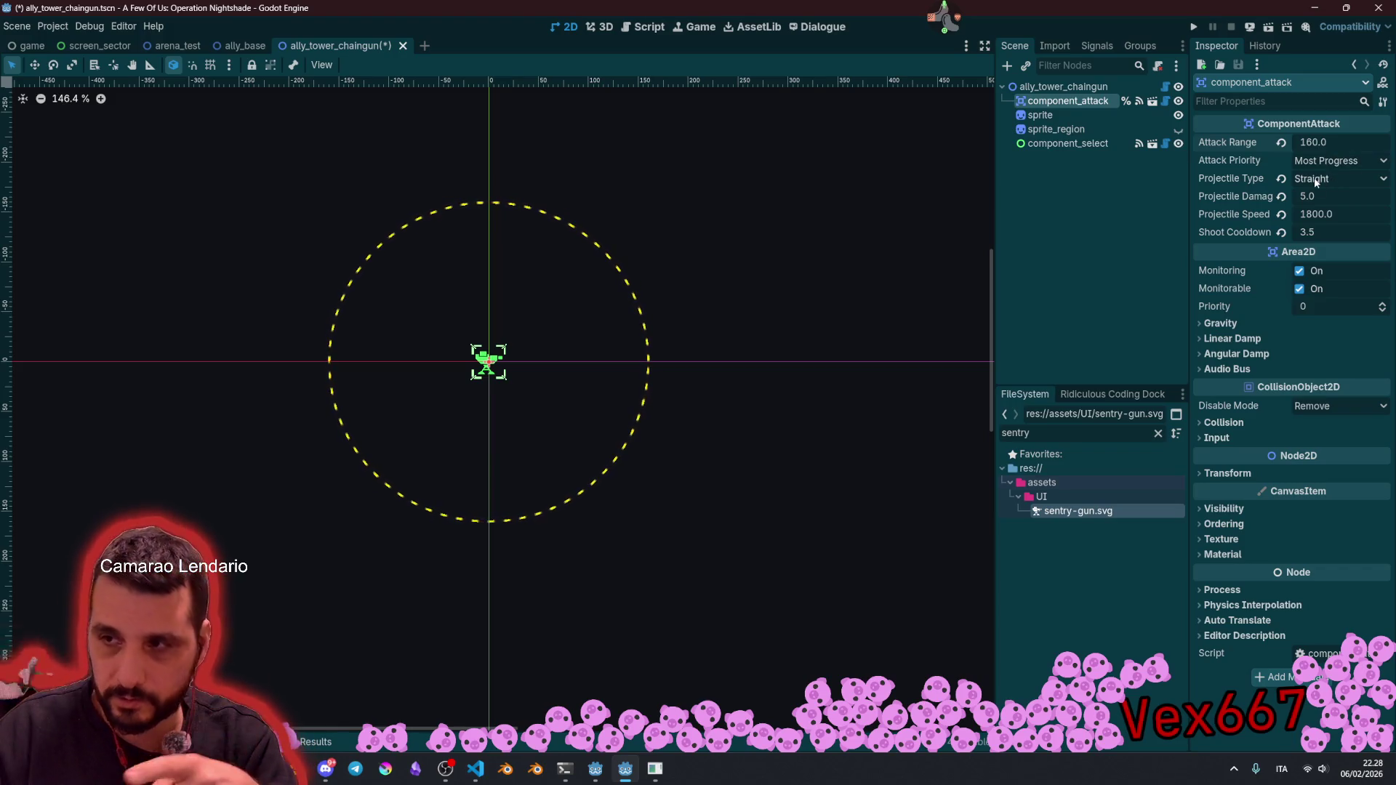
# Step: Set Projectile Damage 0.5, Projectile Speed 600 and edit Shoot Cooldown to 0.3
pyautogui.click(1302, 194)
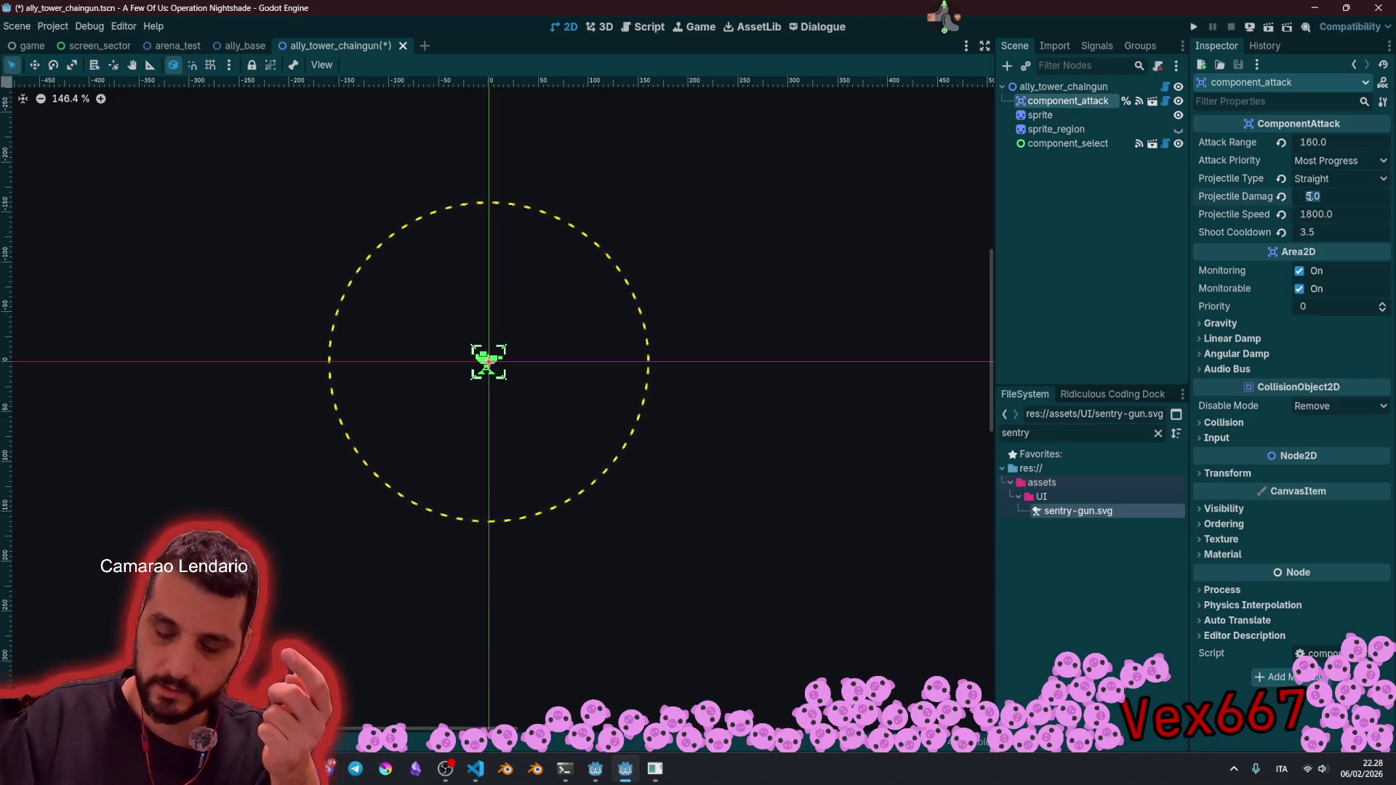
pyautogui.write('0.5')
pyautogui.press('Return')
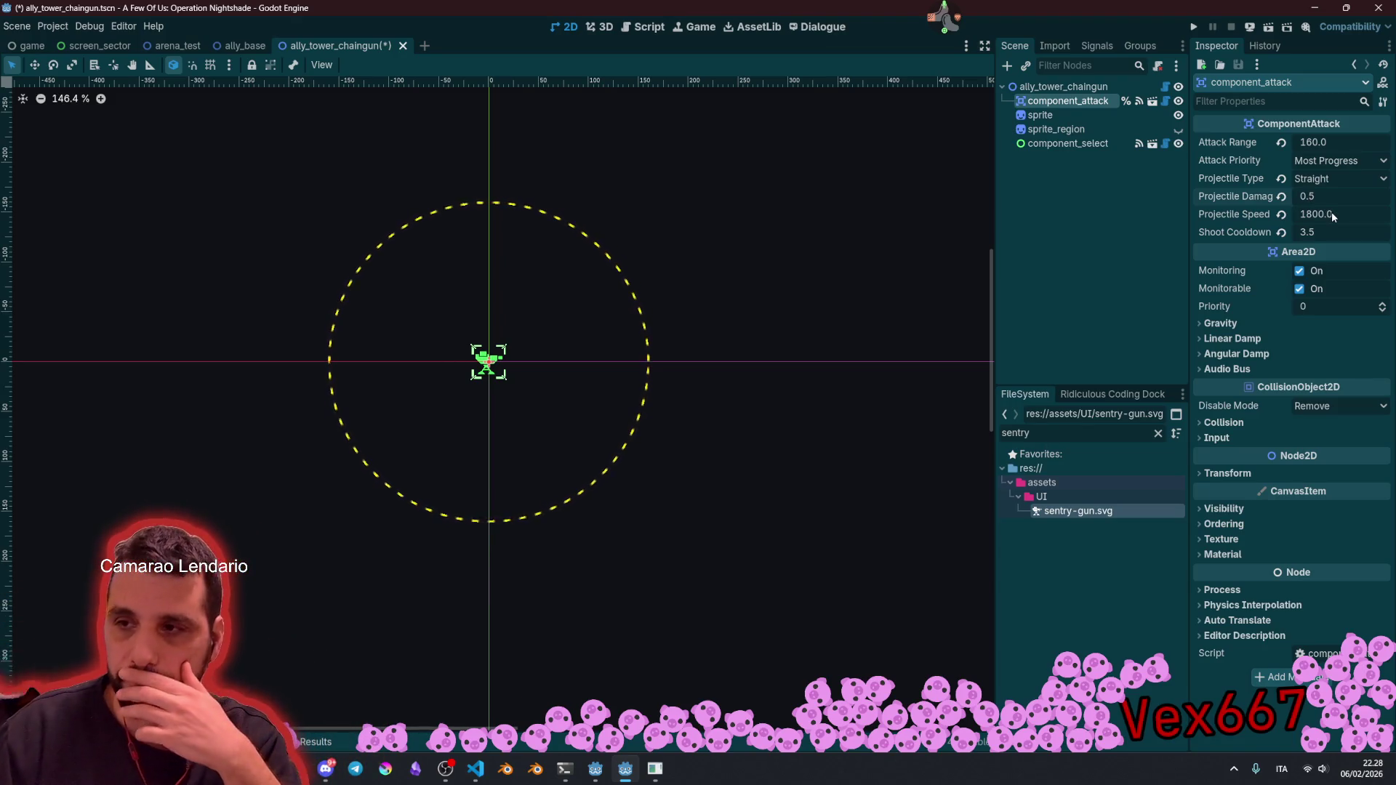
pyautogui.click(1313, 217)
pyautogui.write('600')
pyautogui.press('Return')
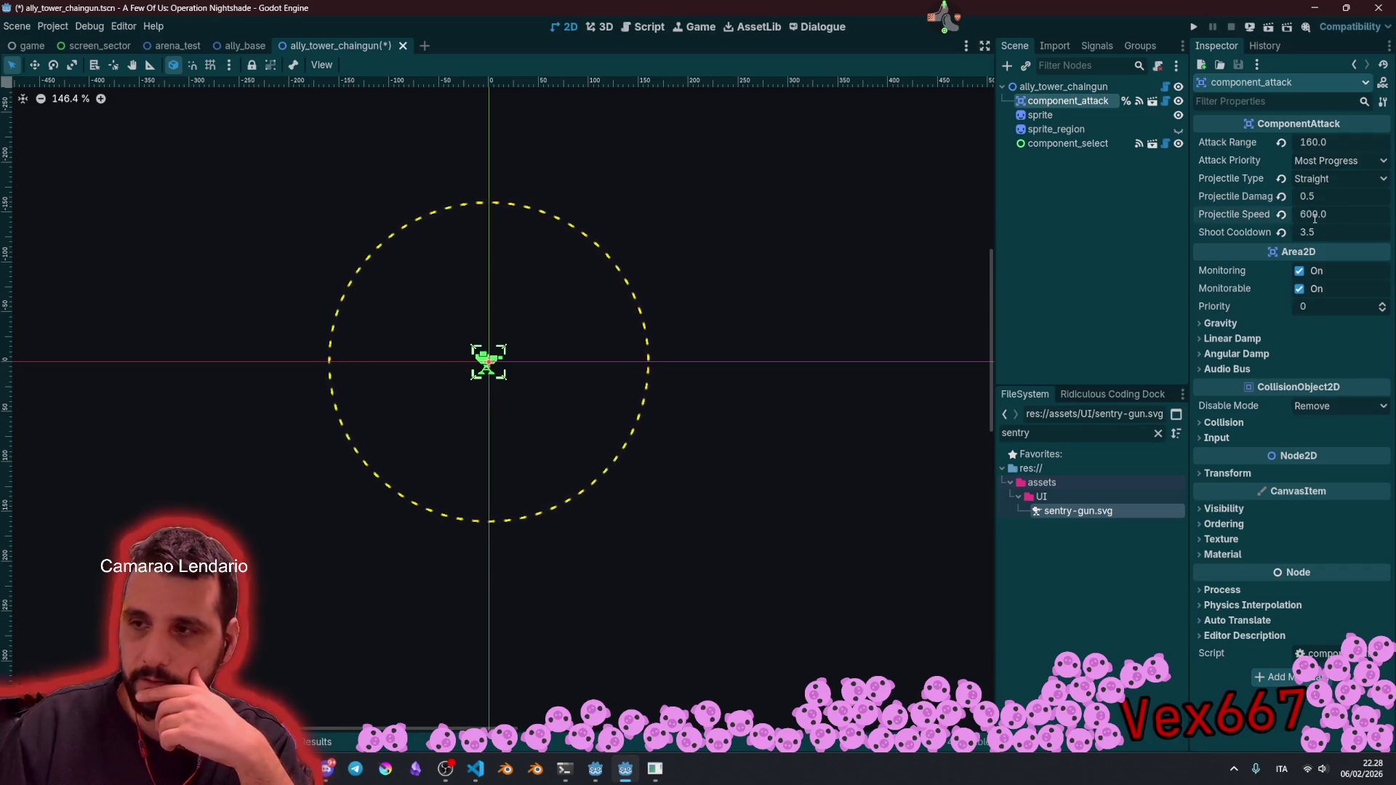
pyautogui.click(1315, 216)
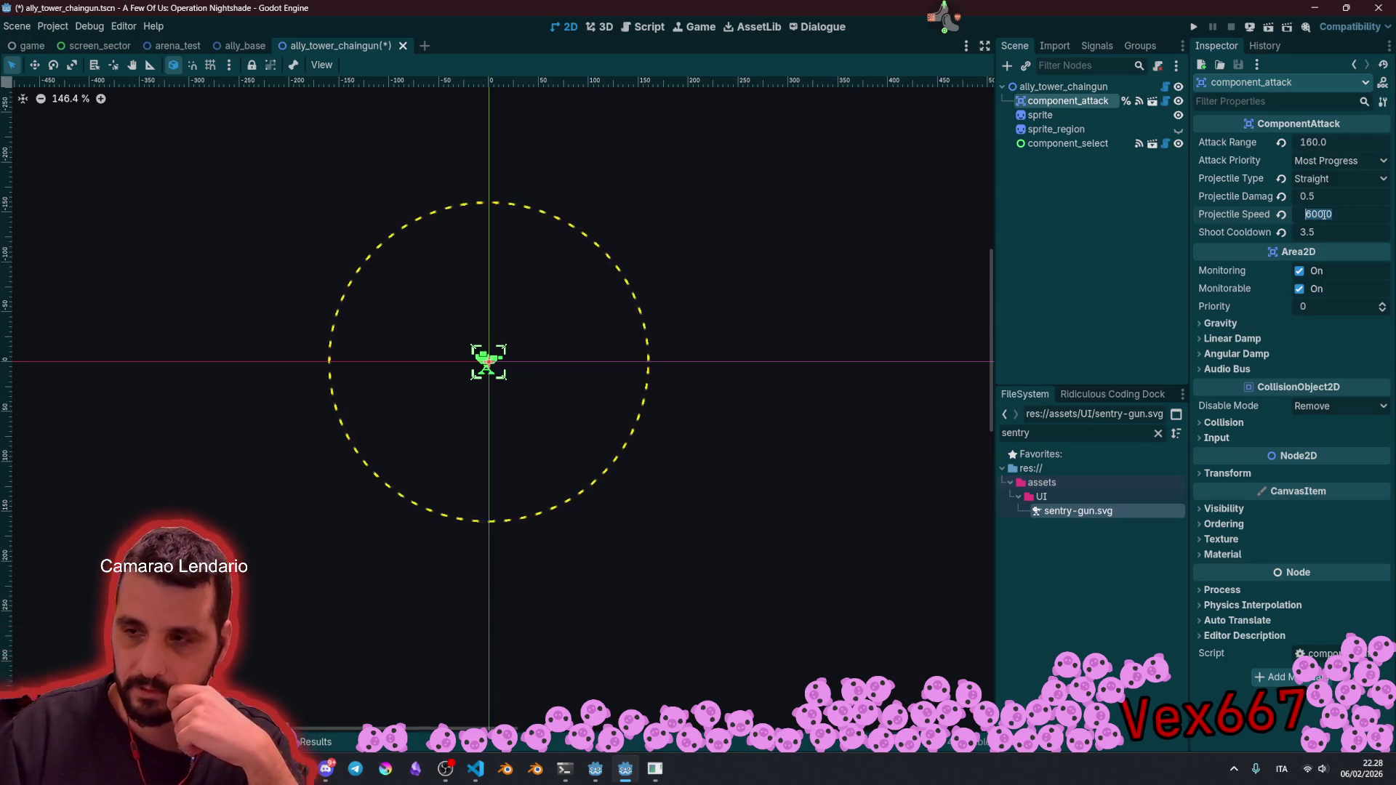
pyautogui.click(1323, 231)
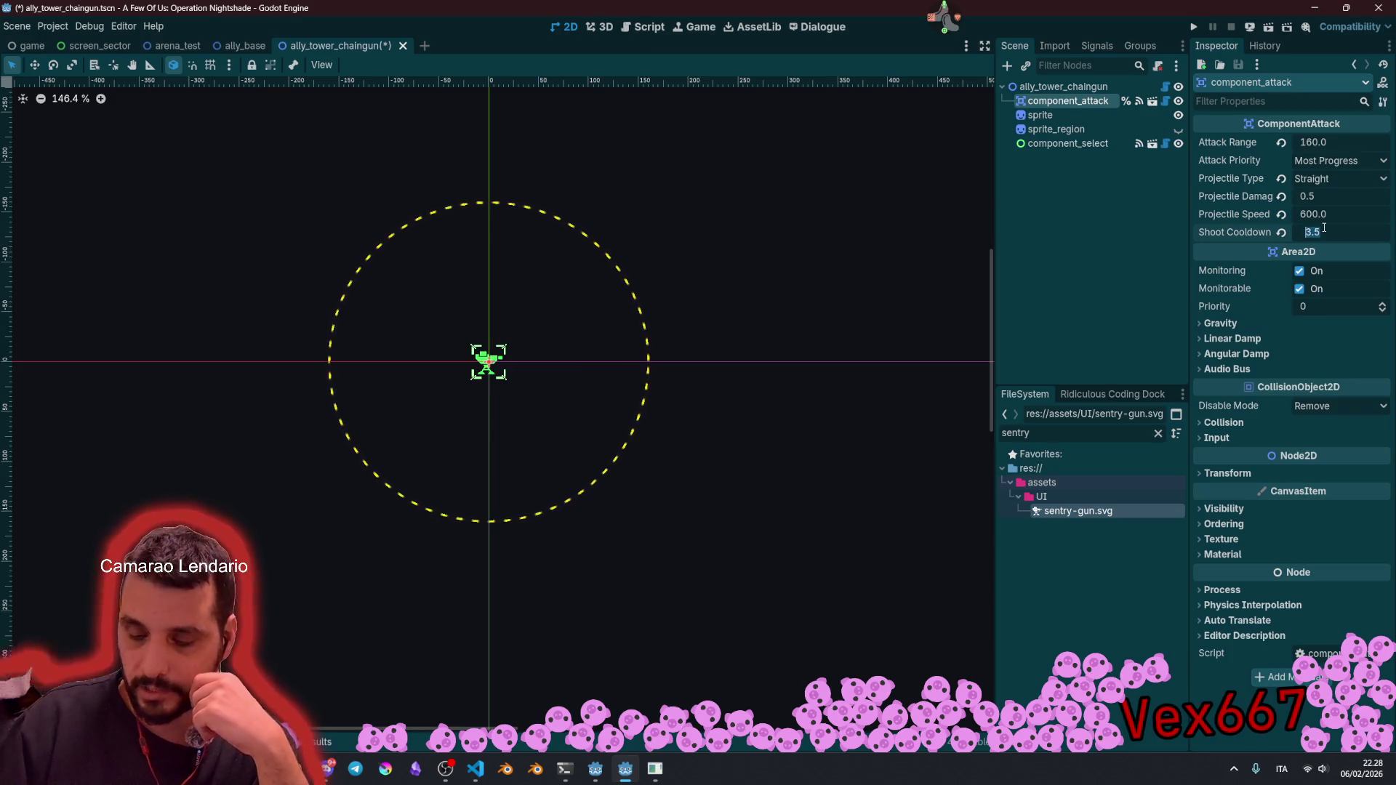
pyautogui.press('BackSpace')
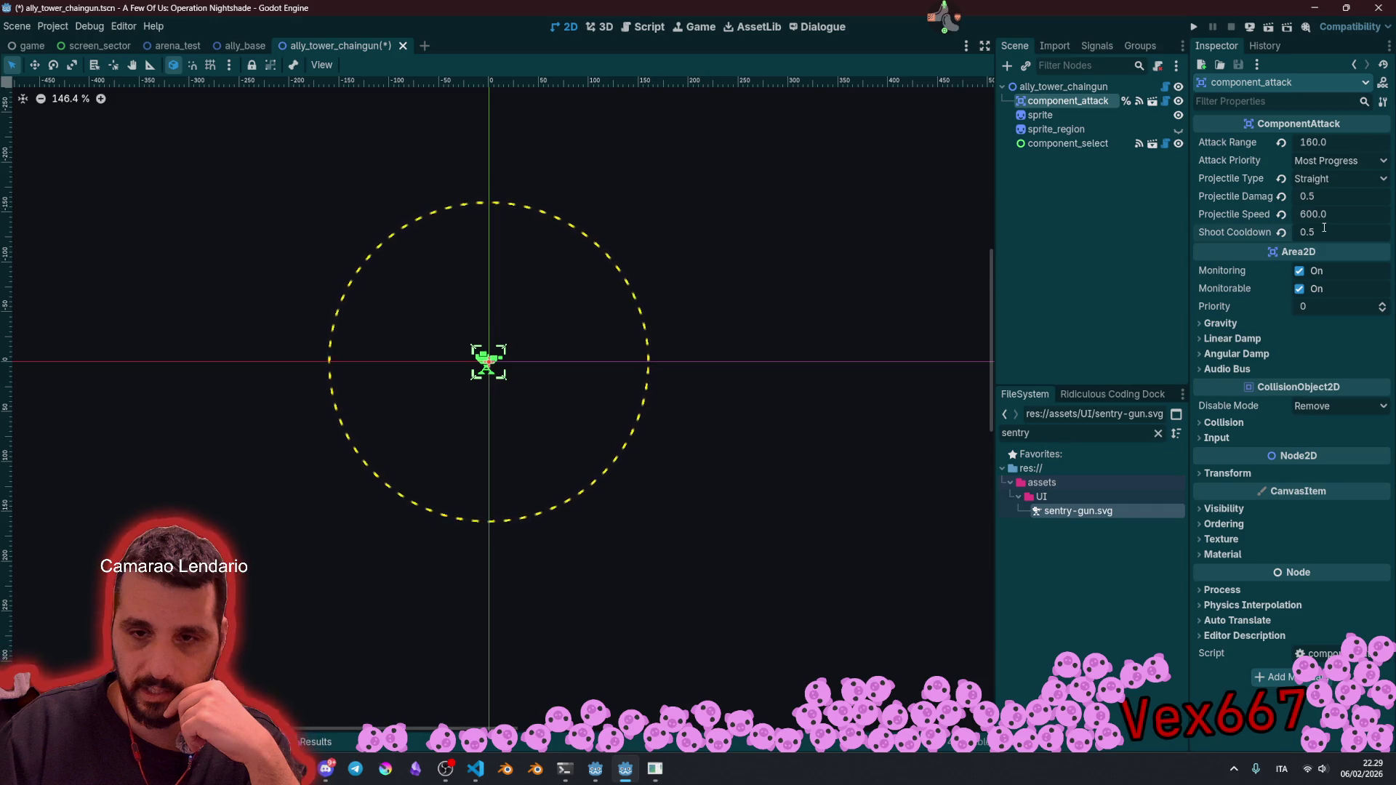
pyautogui.click(1325, 228)
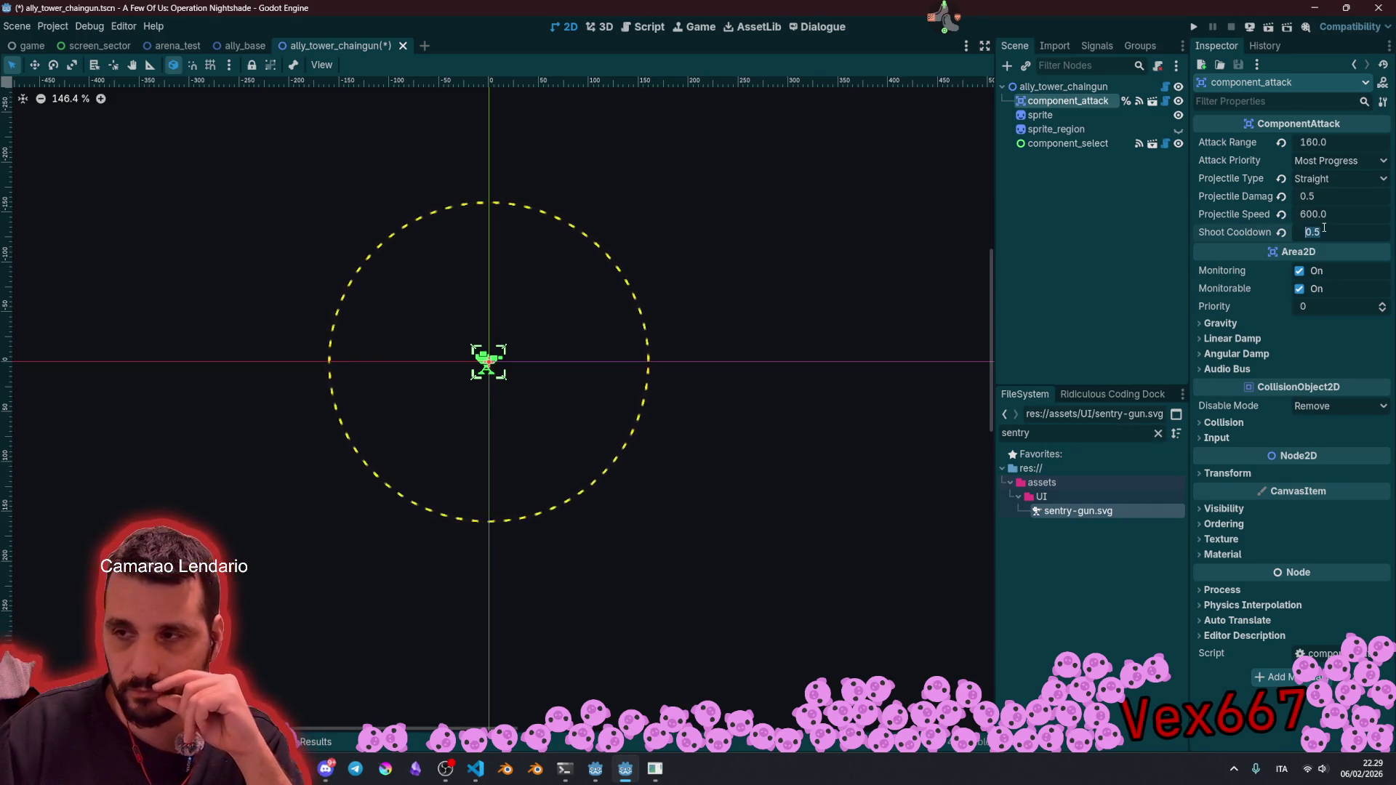
pyautogui.click(1331, 232)
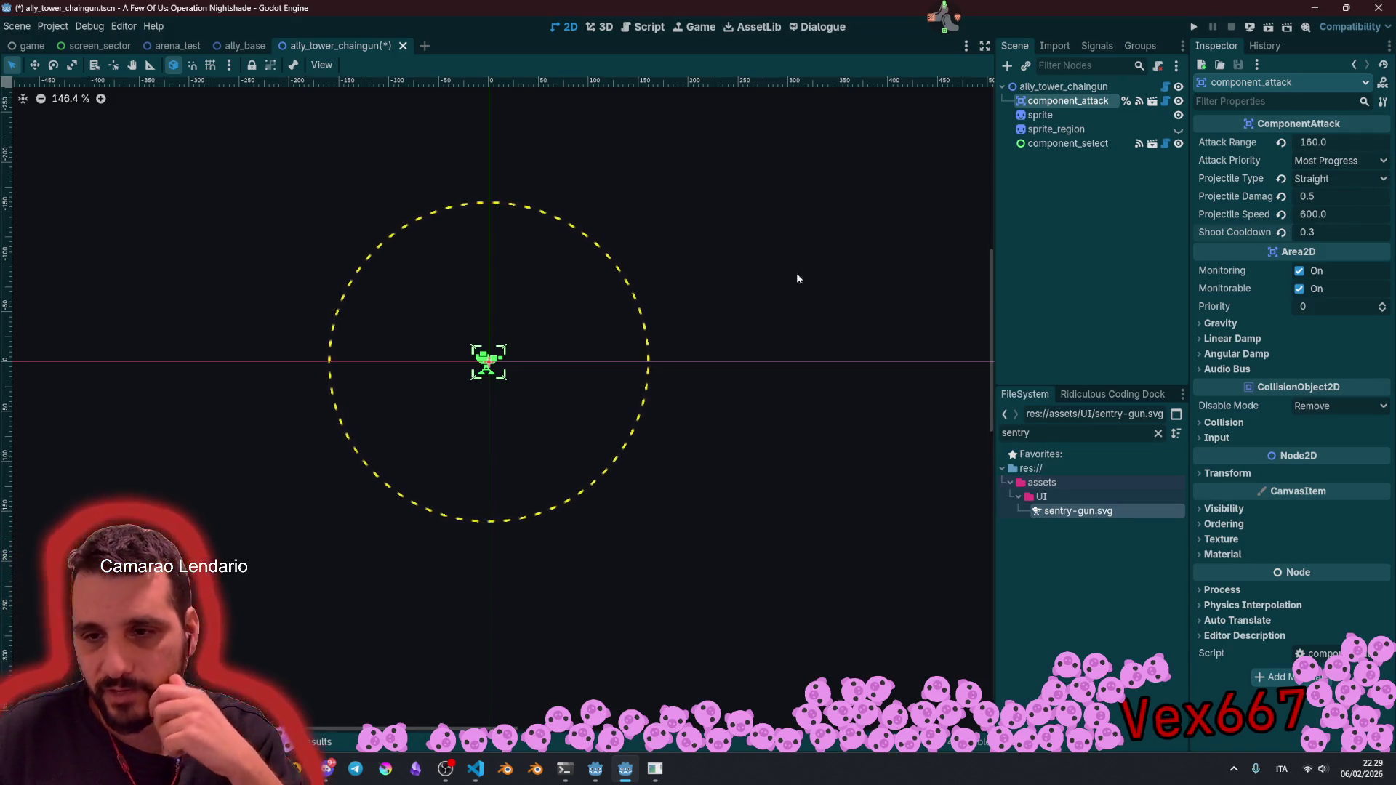
# Step: Change component_attack's Attack Range to 180
pyautogui.click(1334, 146)
pyautogui.write('14800')
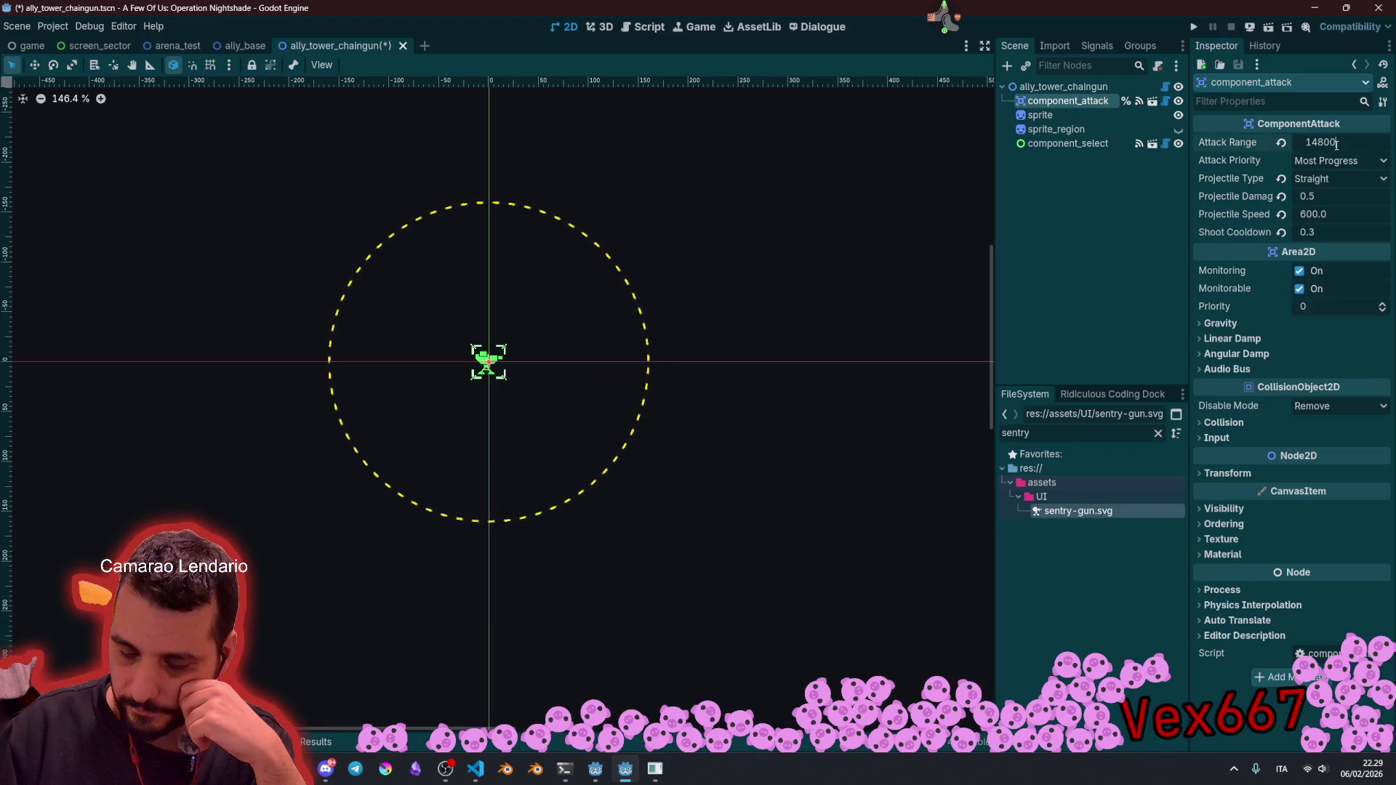
pyautogui.press('BackSpace')
pyautogui.press('BackSpace')
pyautogui.press('BackSpace')
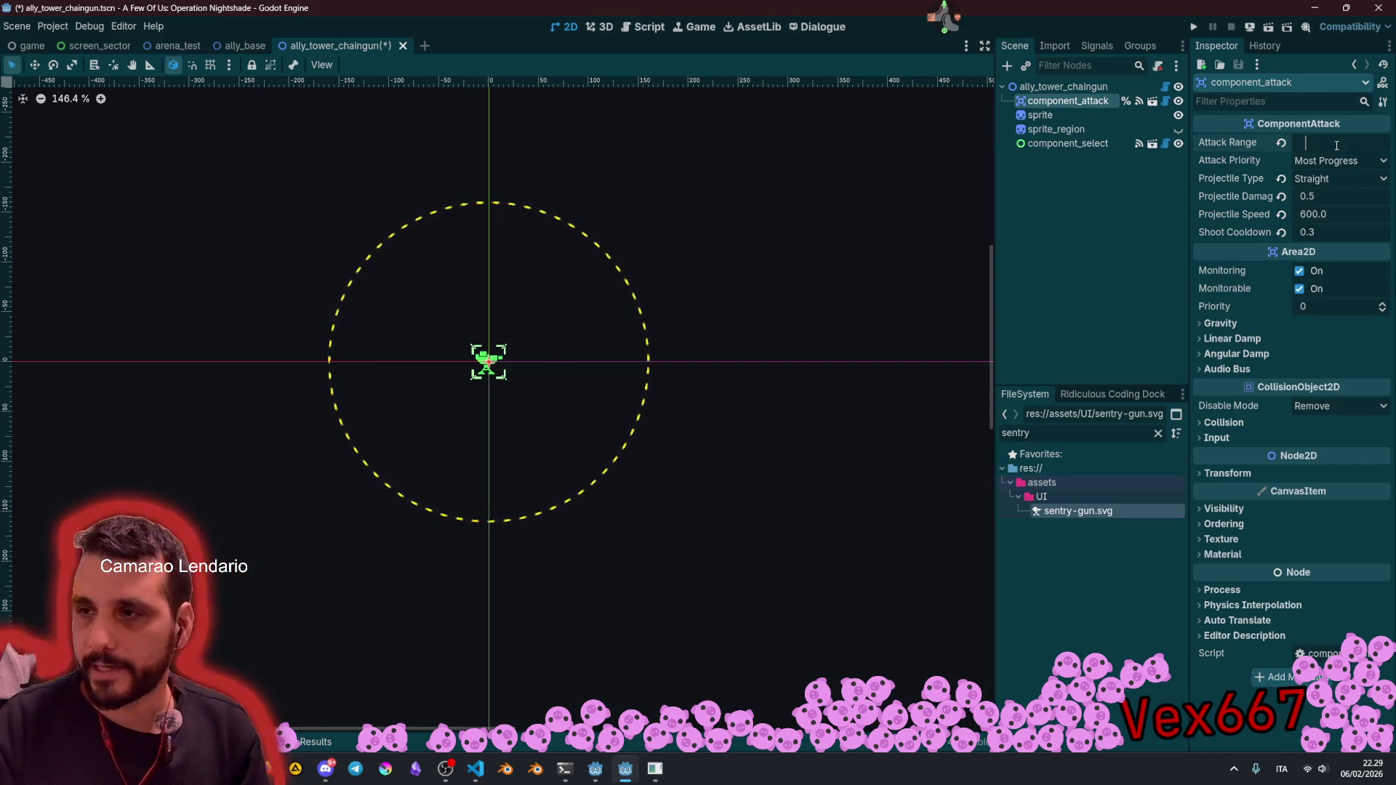
pyautogui.write('180')
pyautogui.press('Return')
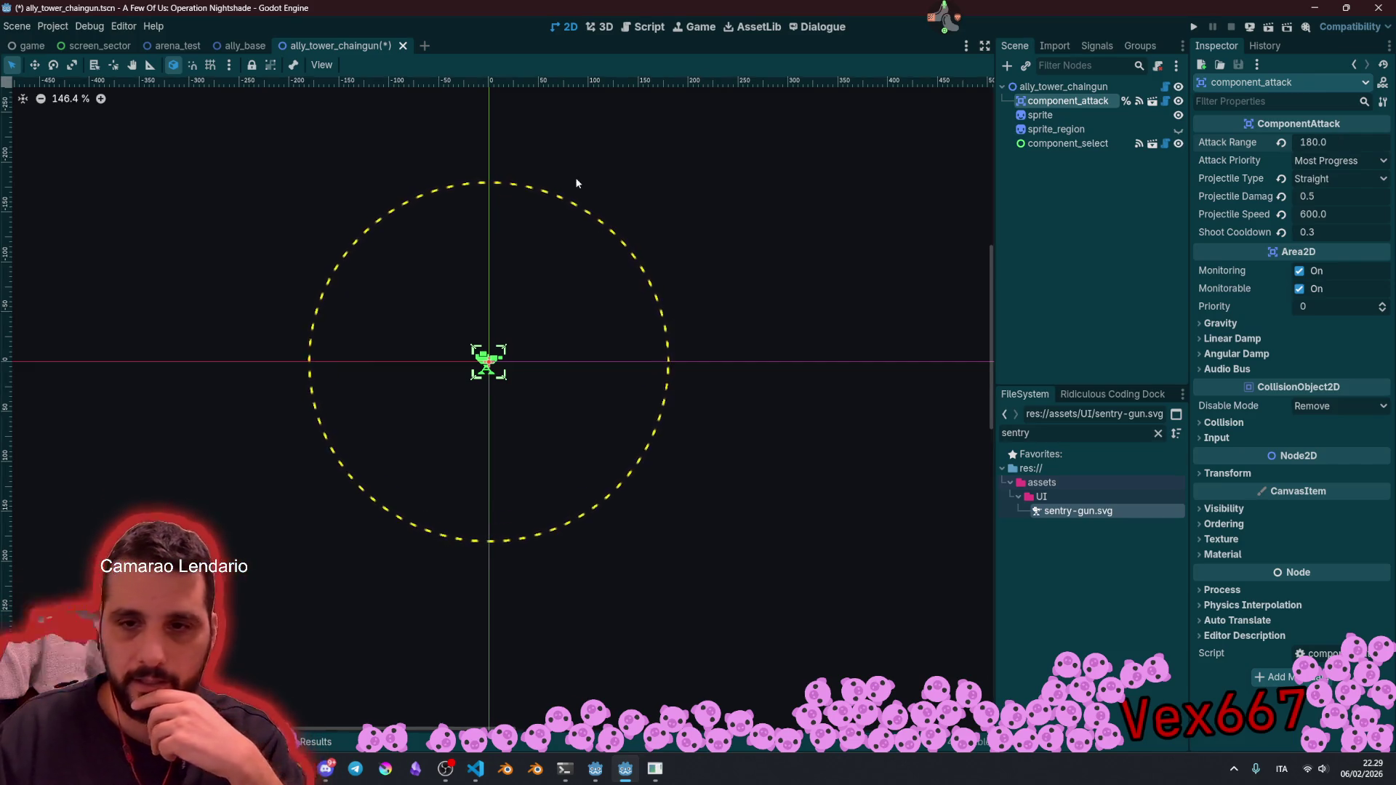
pyautogui.scroll(-7, 556, 290)
pyautogui.scroll(-4, 496, 351)
pyautogui.scroll(11, 496, 350)
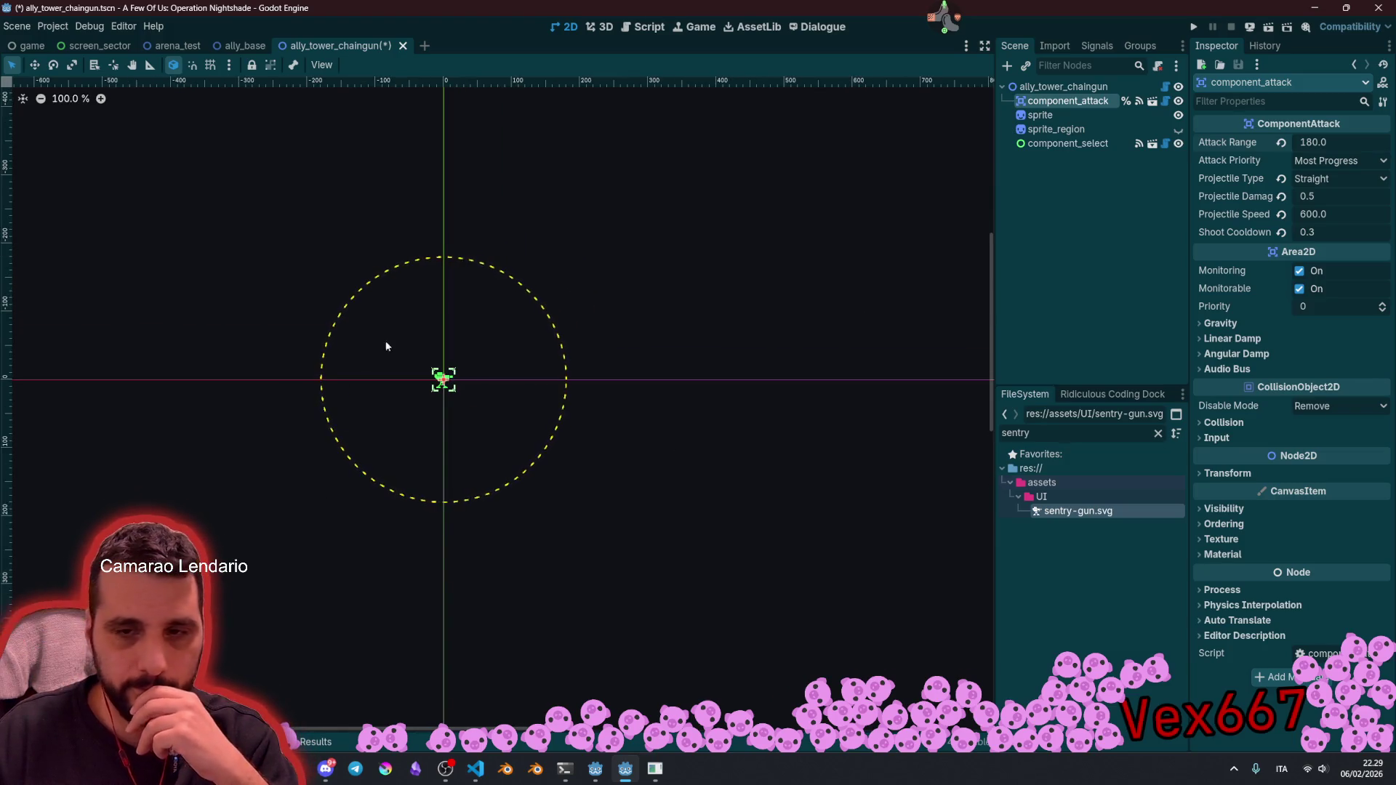
pyautogui.click(672, 281)
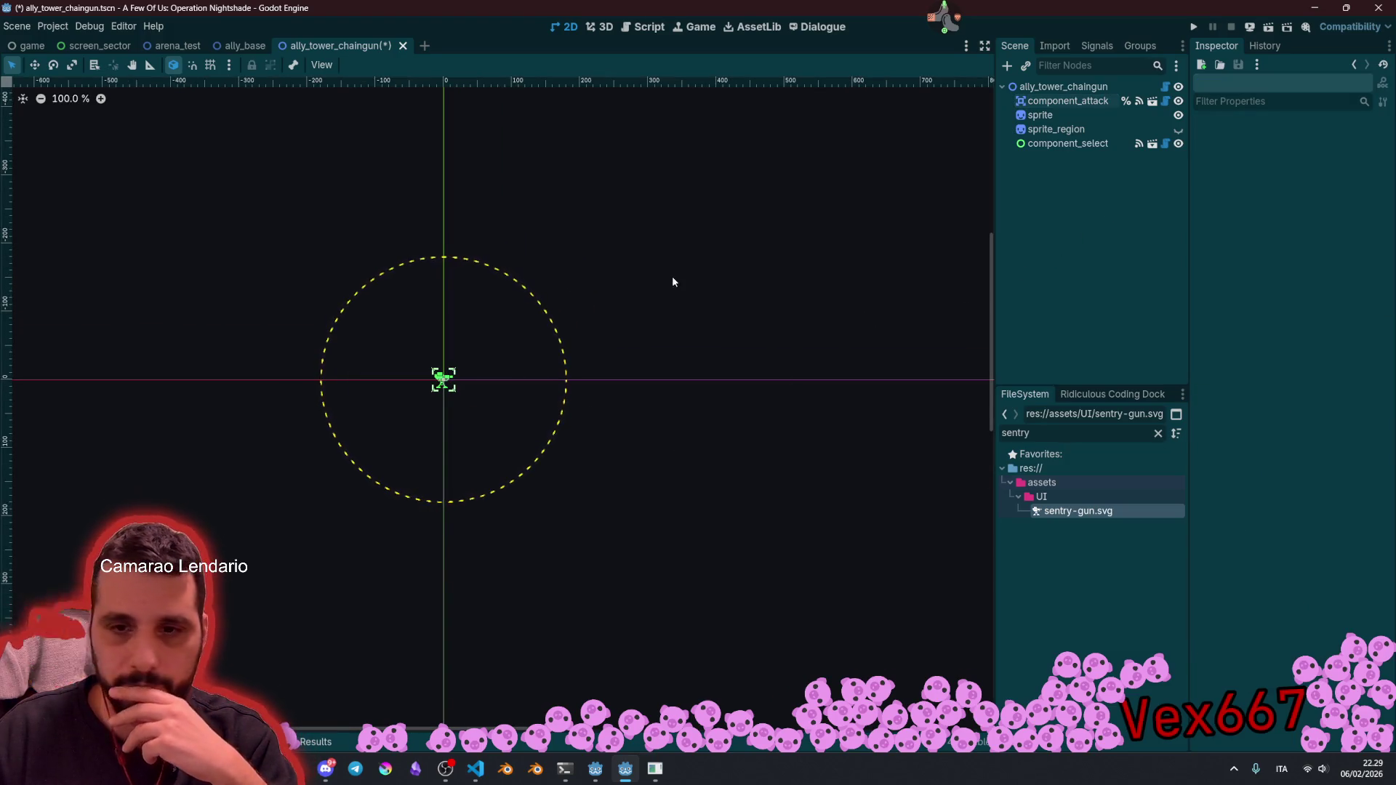
# Step: Add an Upgrade node to the tower's root
pyautogui.click(1069, 101)
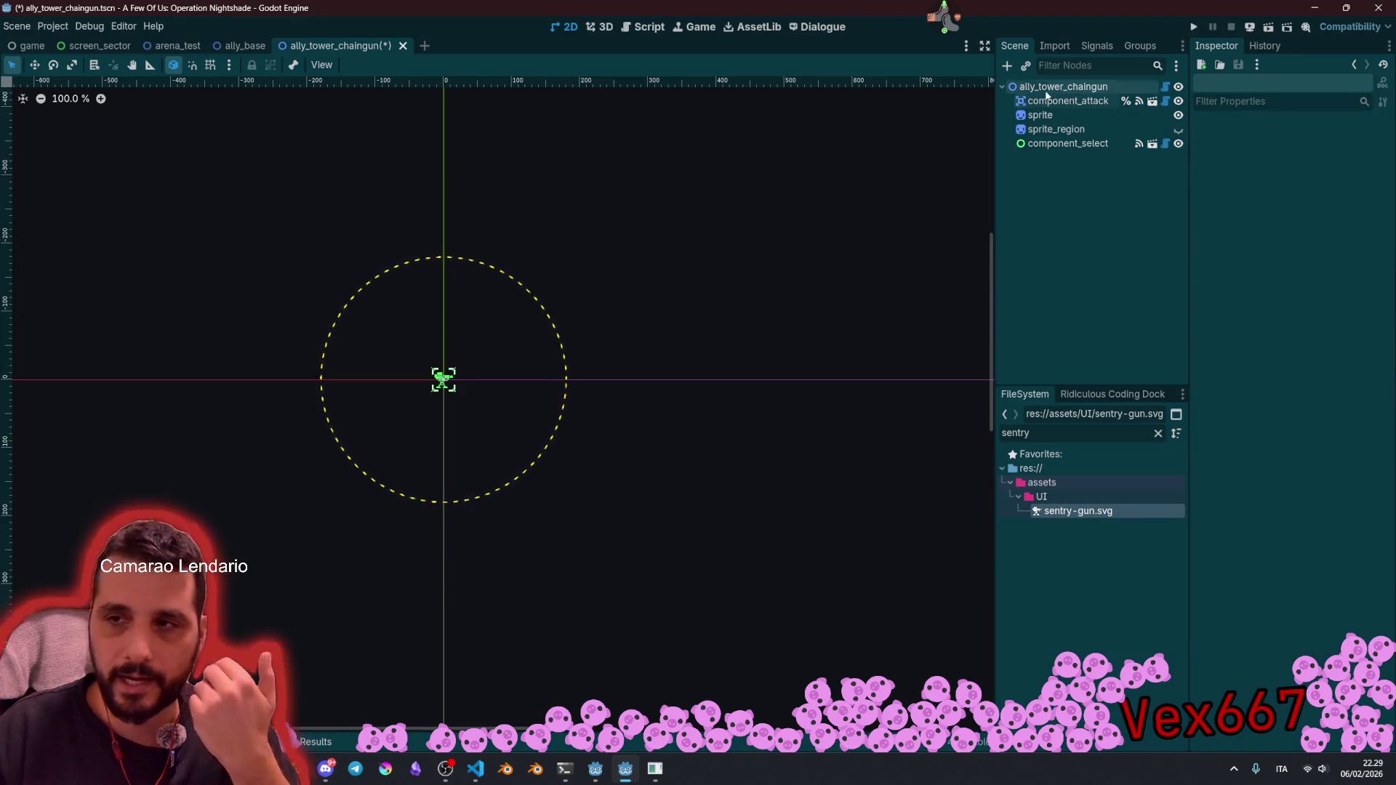
pyautogui.click(1051, 87)
pyautogui.hotkey('ctrl', 'a')
pyautogui.write('upgra')
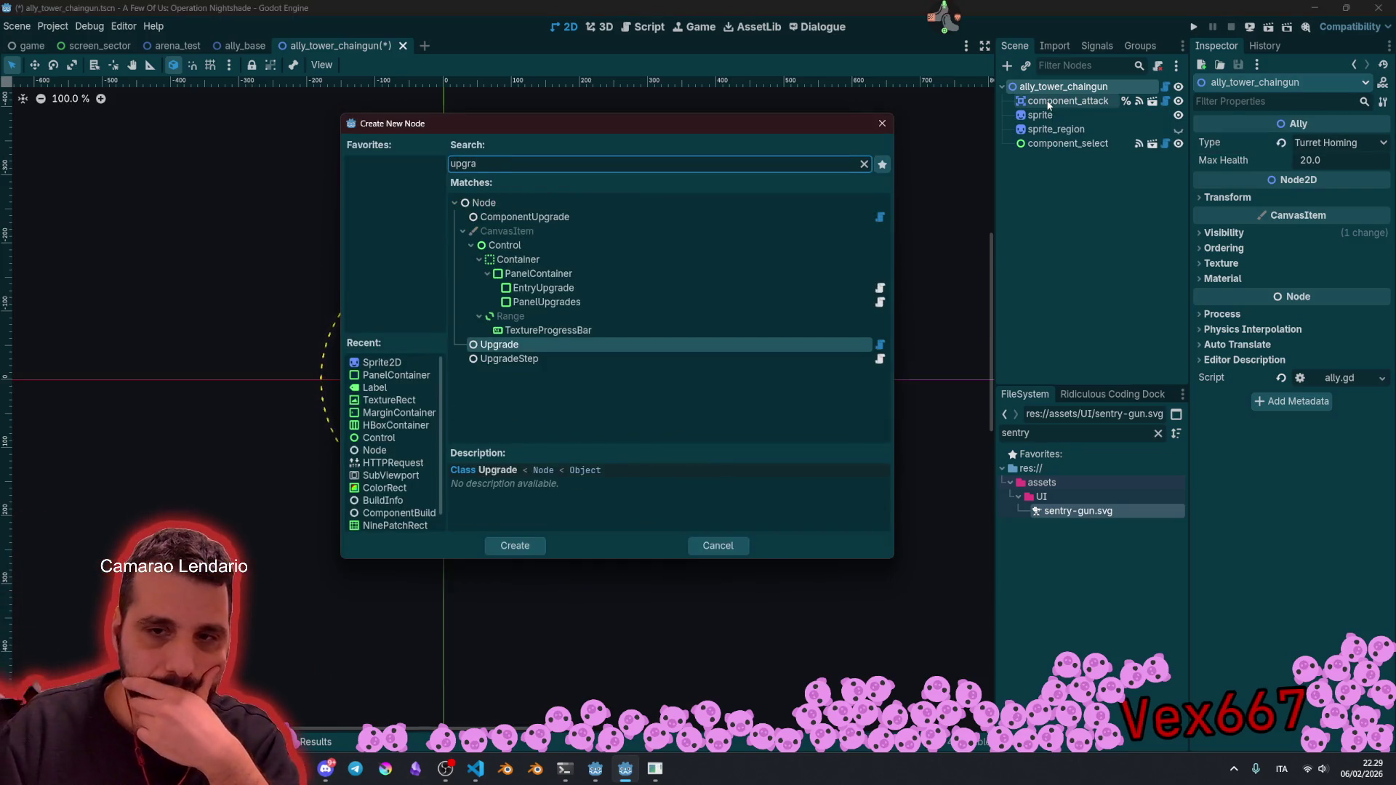
pyautogui.press('Return')
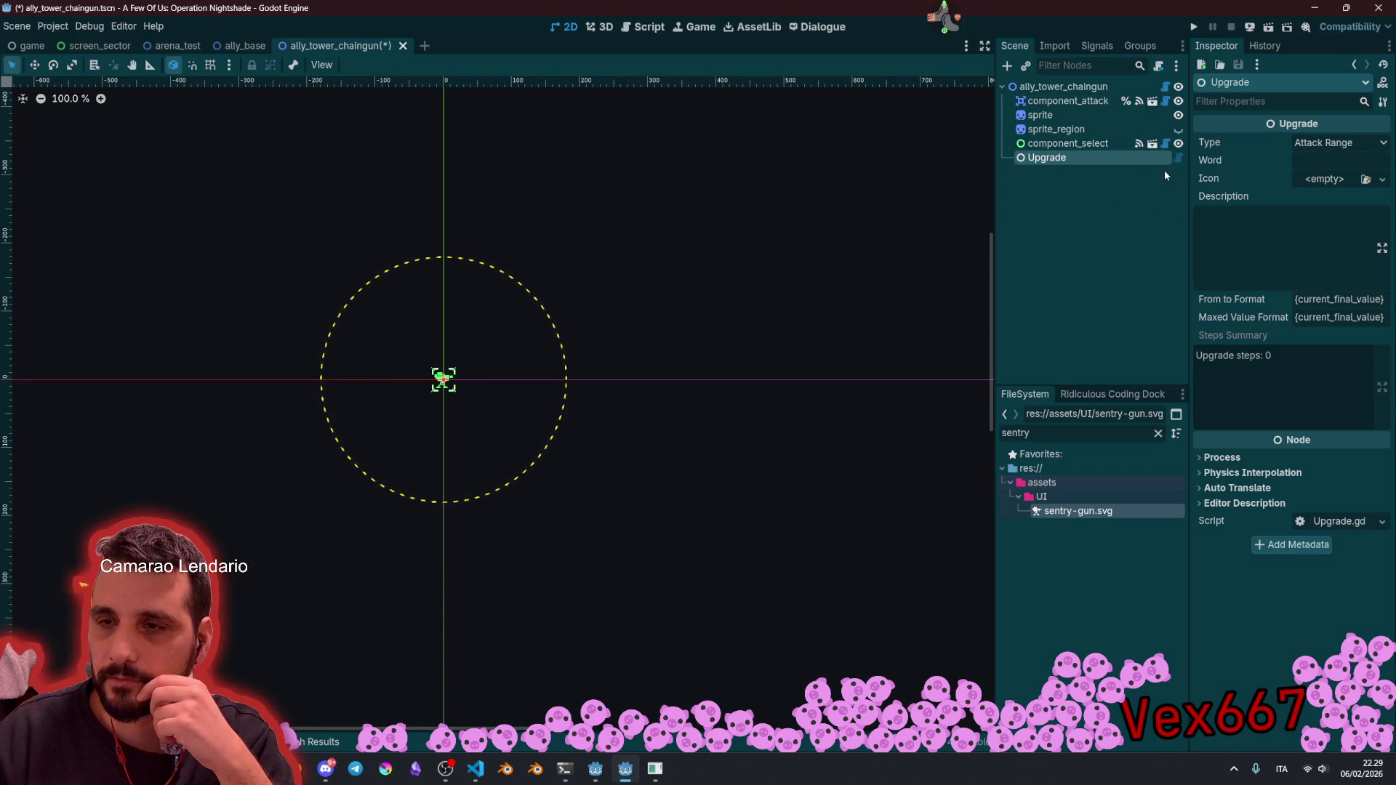
# Step: Instance the component_upgrade scene into the tower
pyautogui.click(1052, 88)
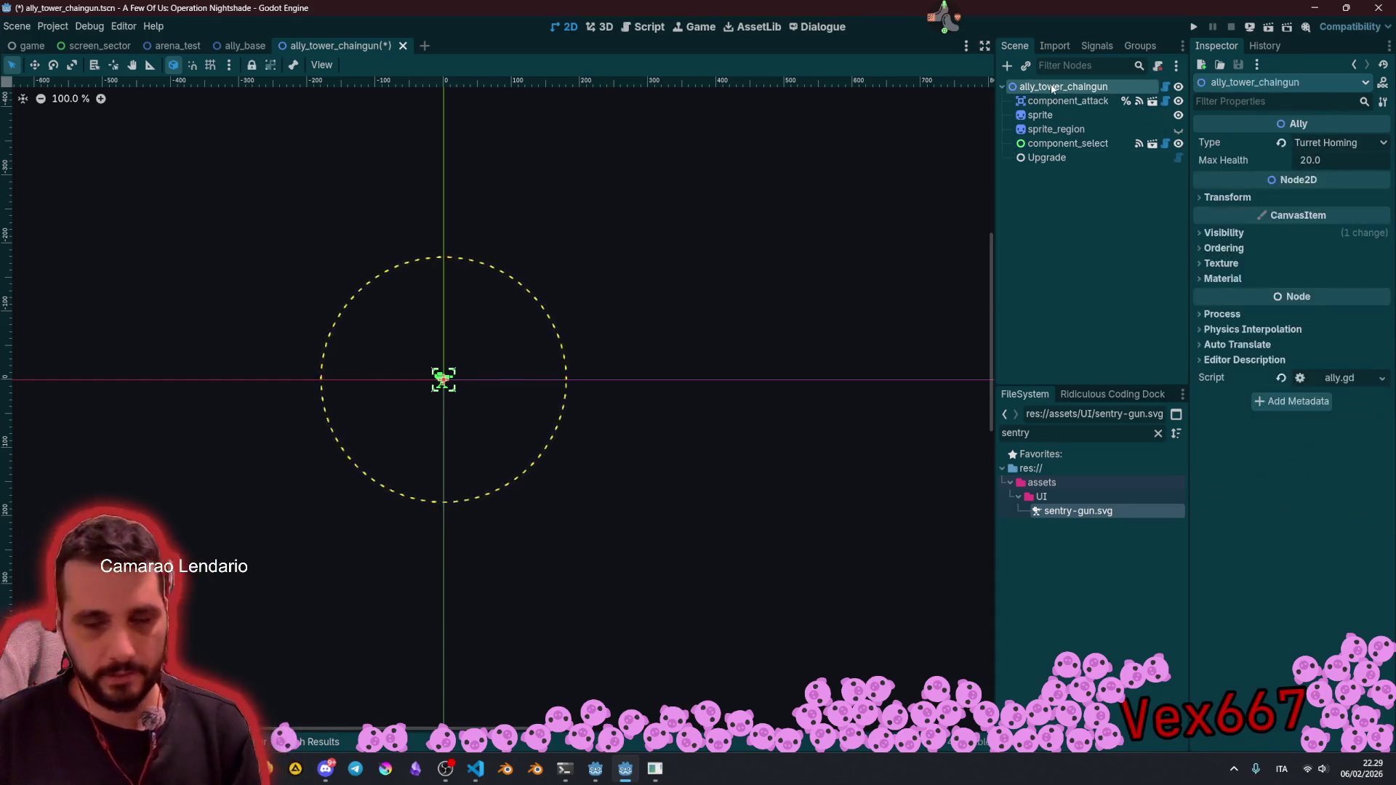
pyautogui.hotkey('ctrl', 'shift', 'a')
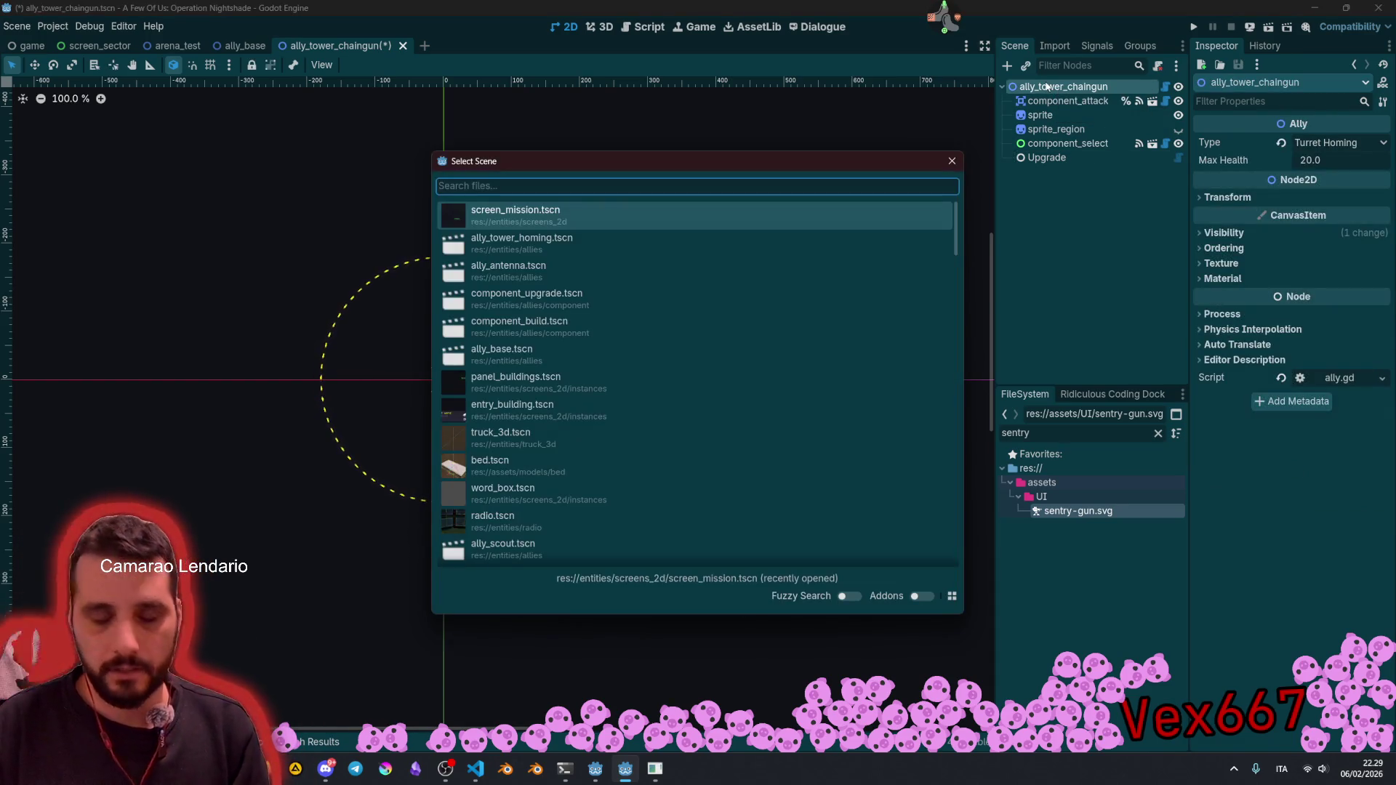
pyautogui.write('upgrade')
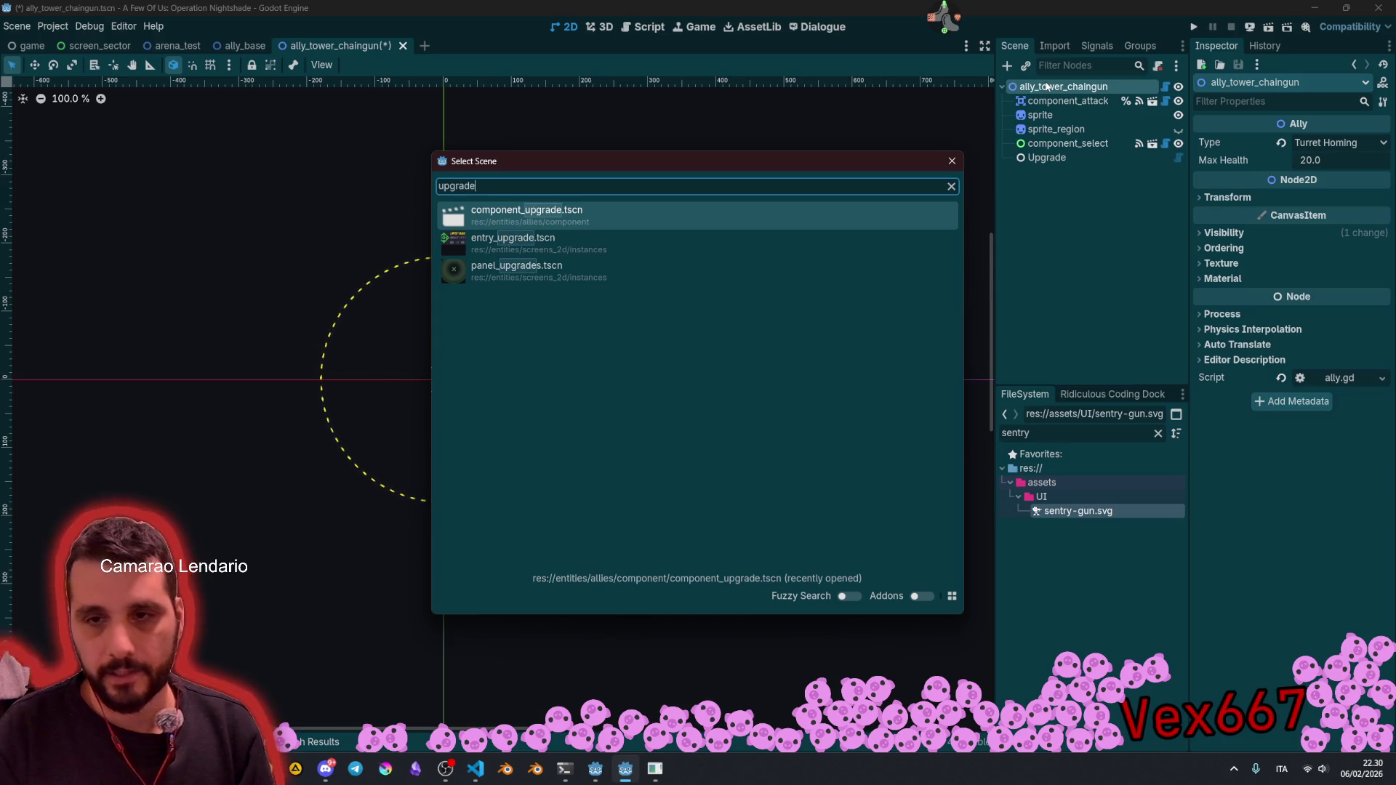
pyautogui.press('Down')
pyautogui.press('Up')
pyautogui.press('Return')
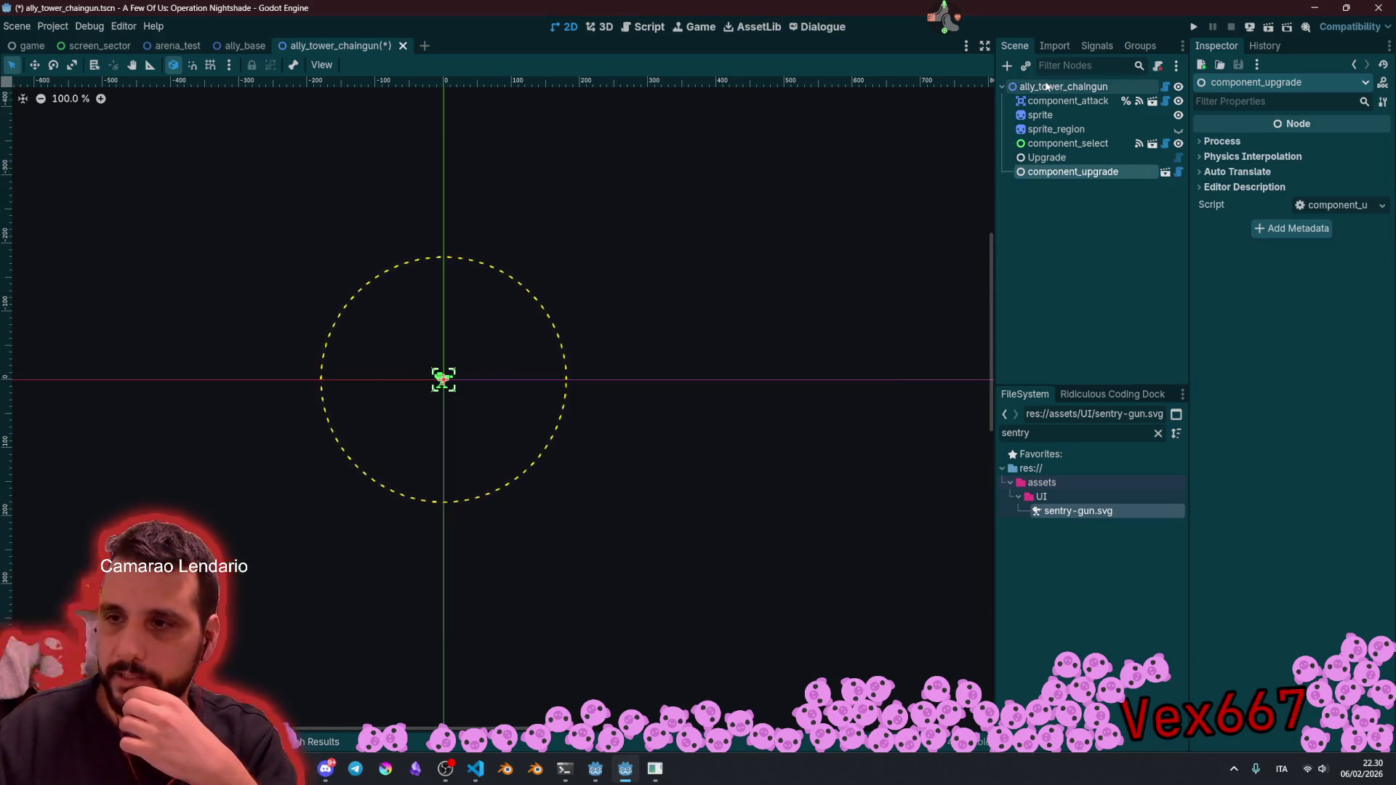
# Step: Move the Upgrade node under component_upgrade and give it an UpgradeStep child
pyautogui.click(1048, 158)
pyautogui.moveTo(1048, 157)
pyautogui.mouseDown()
pyautogui.moveTo(1091, 179)
pyautogui.moveTo(1067, 175)
pyautogui.mouseUp()
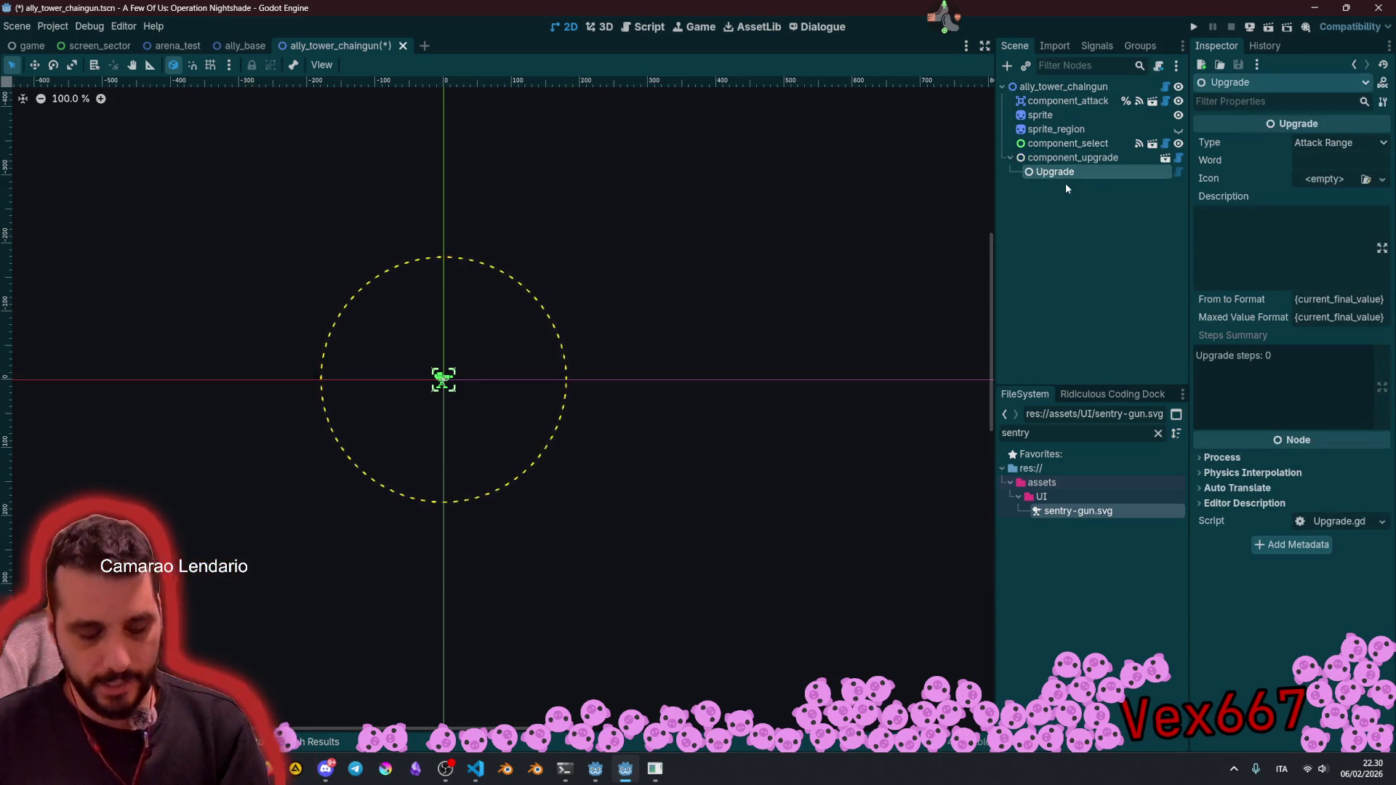
pyautogui.hotkey('ctrl', 'a')
pyautogui.write('u')
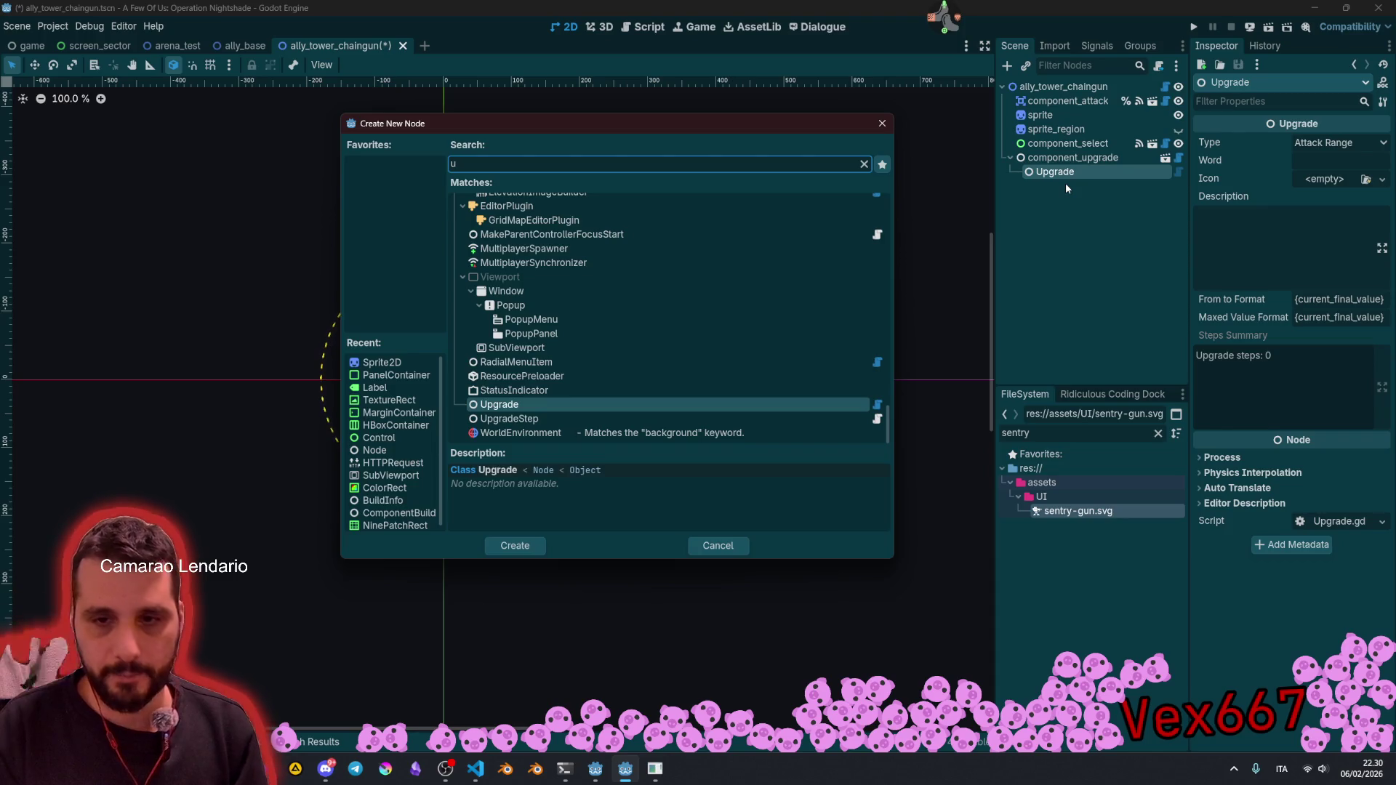
pyautogui.write('pgrade')
pyautogui.press('Escape')
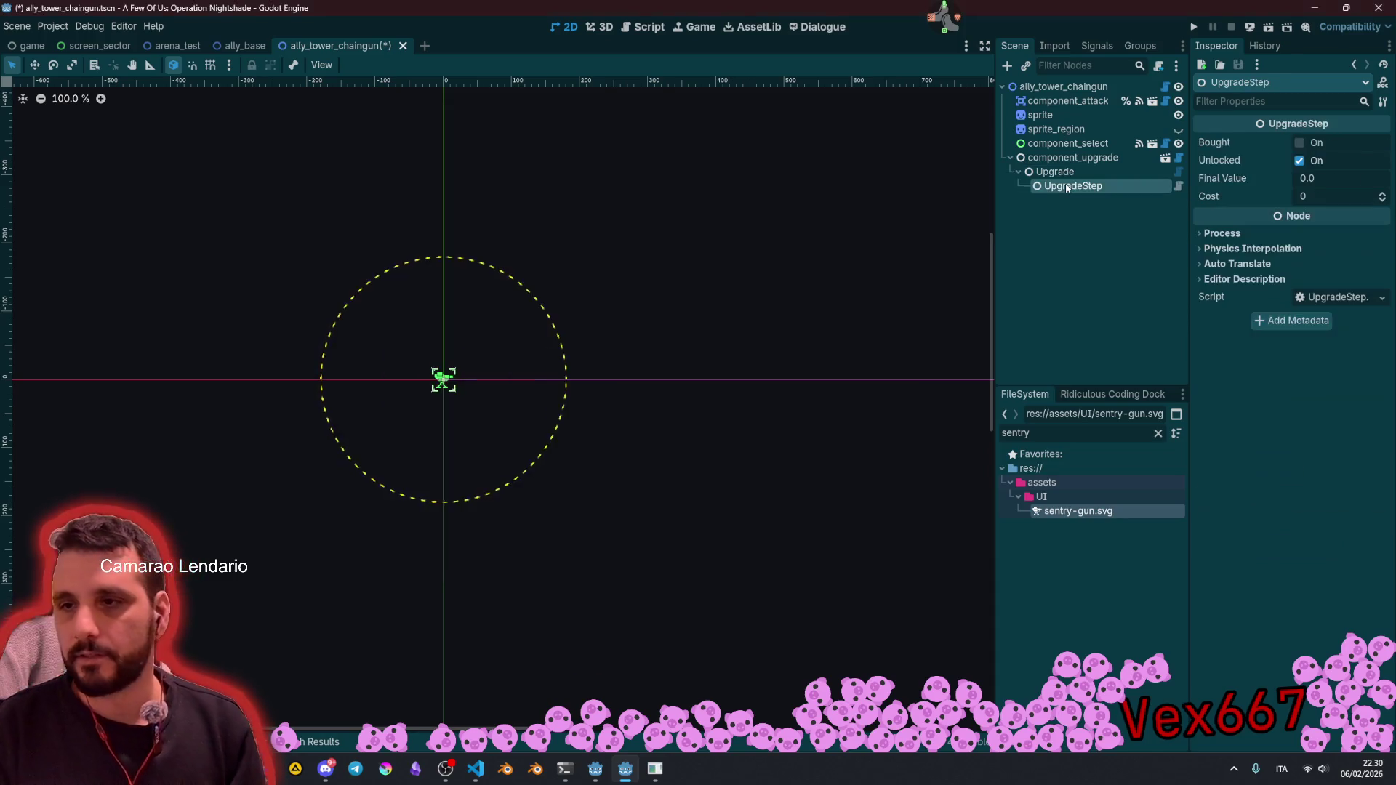
pyautogui.click(1084, 173)
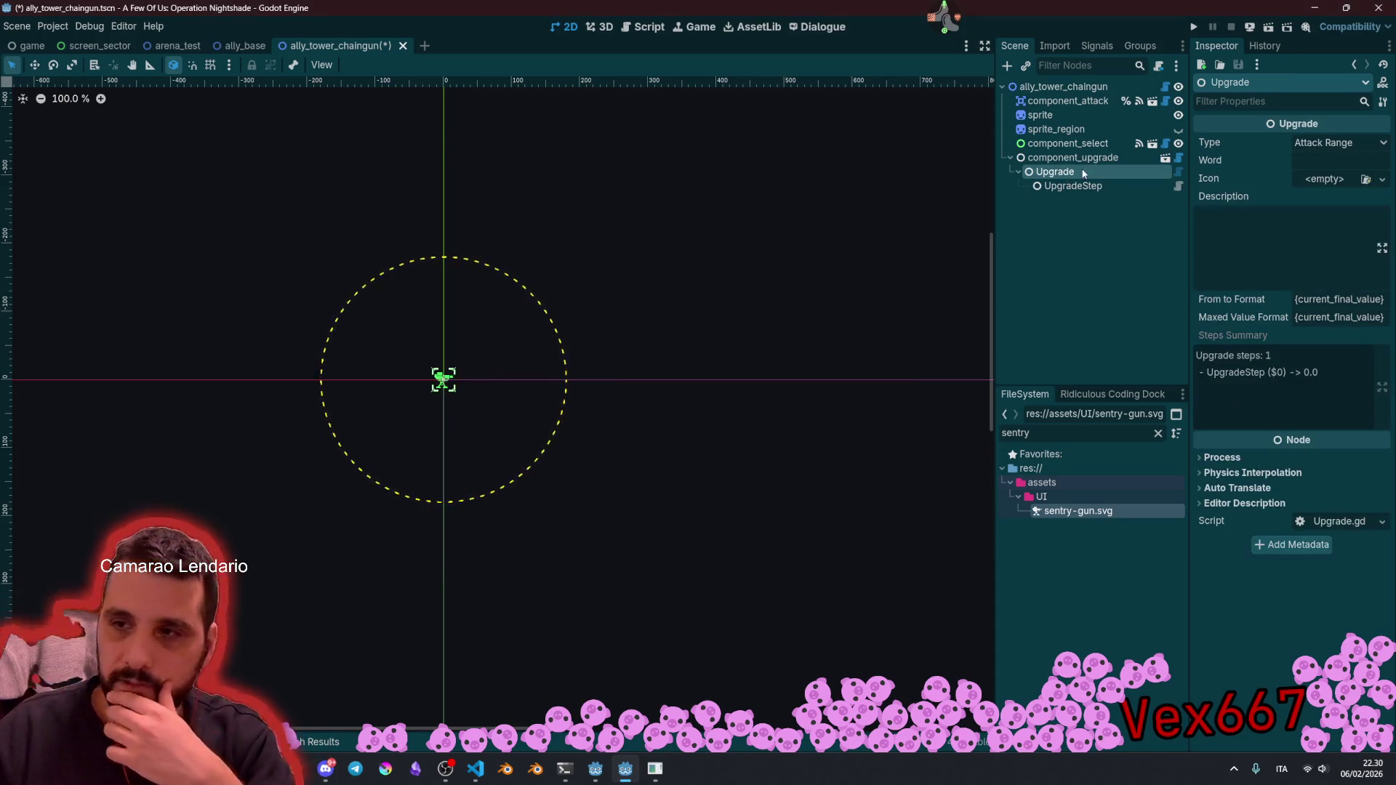
# Step: Set the upgrade's target type to Attack Cooldown
pyautogui.click(1316, 143)
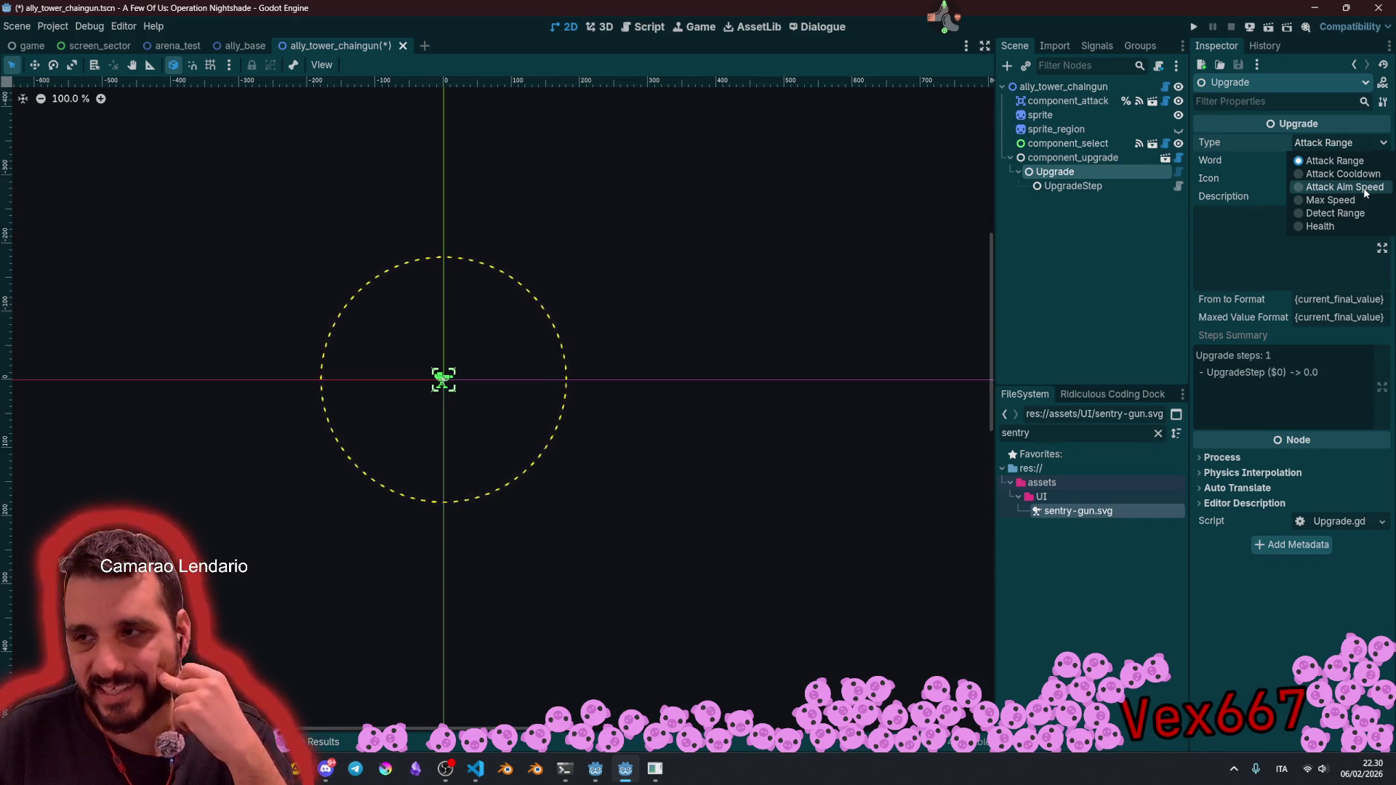
pyautogui.click(1355, 175)
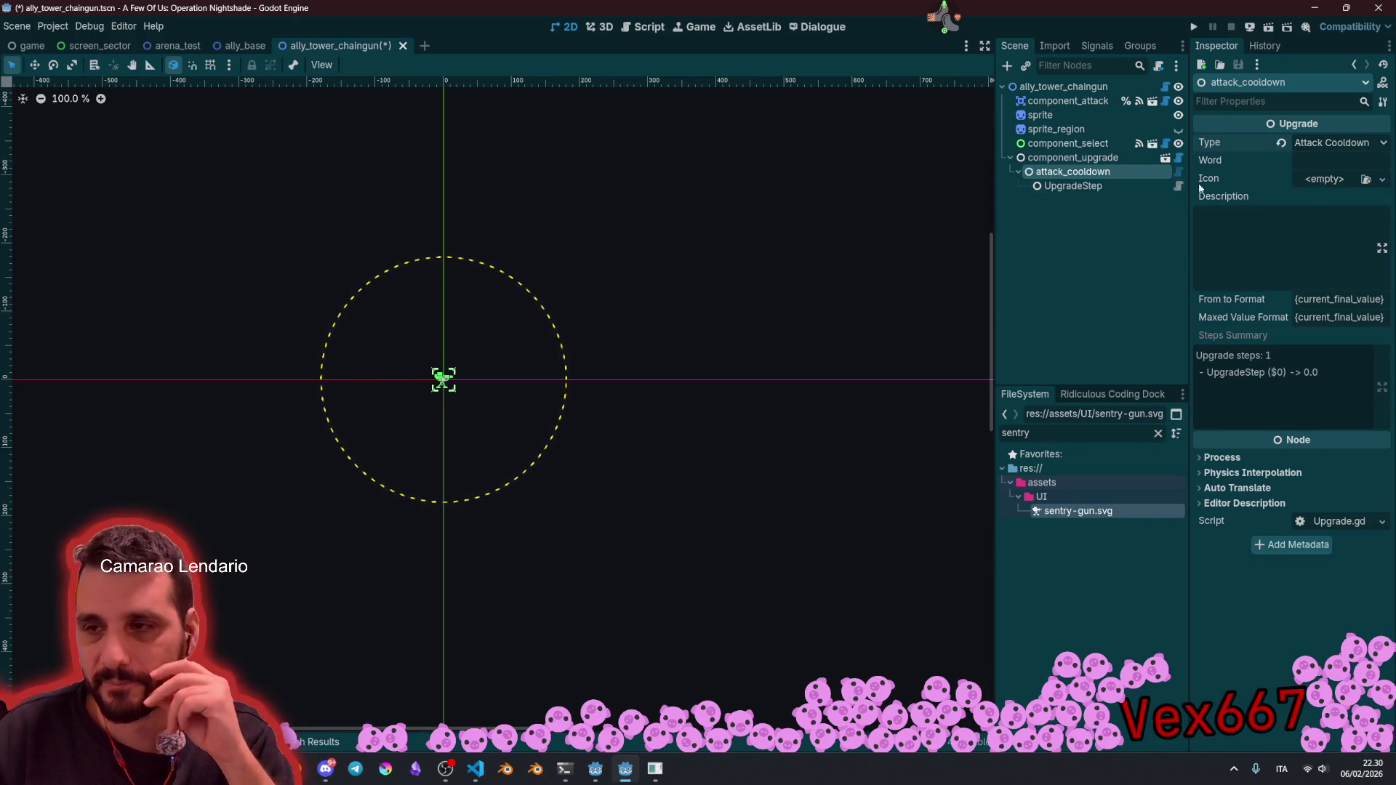
pyautogui.click(1094, 187)
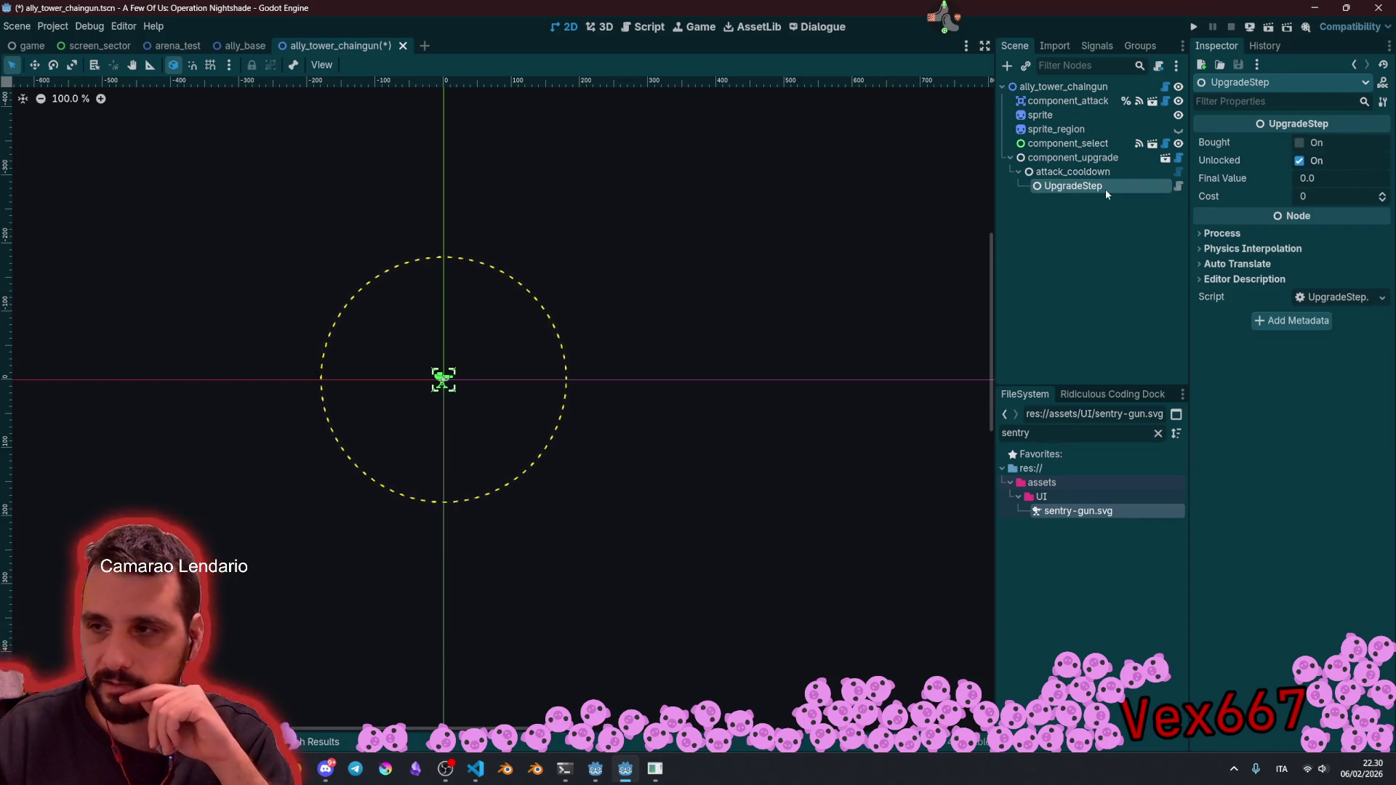
pyautogui.click(1086, 173)
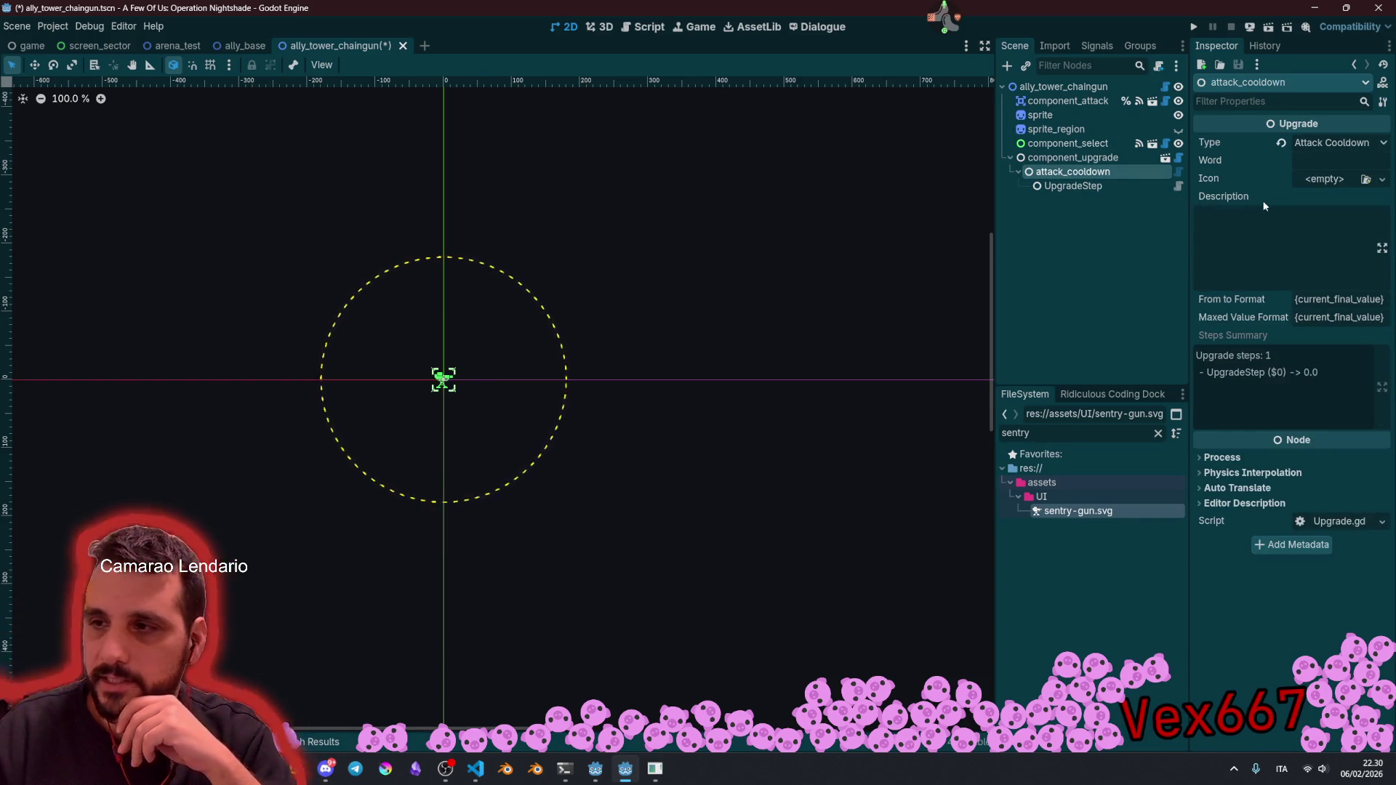
# Step: Review component_upgrade and save the ally_tower_chaingun scene
pyautogui.click(1074, 158)
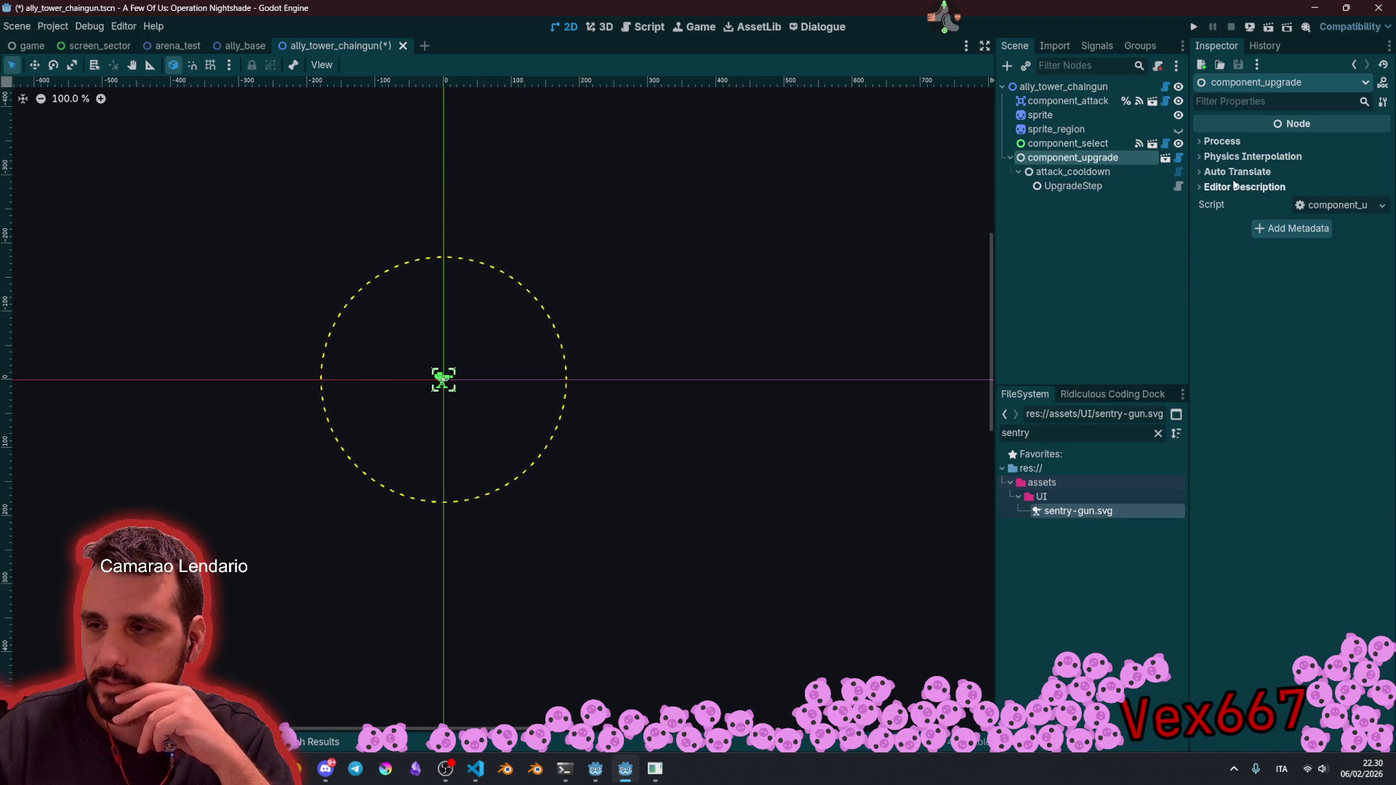
pyautogui.click(1088, 228)
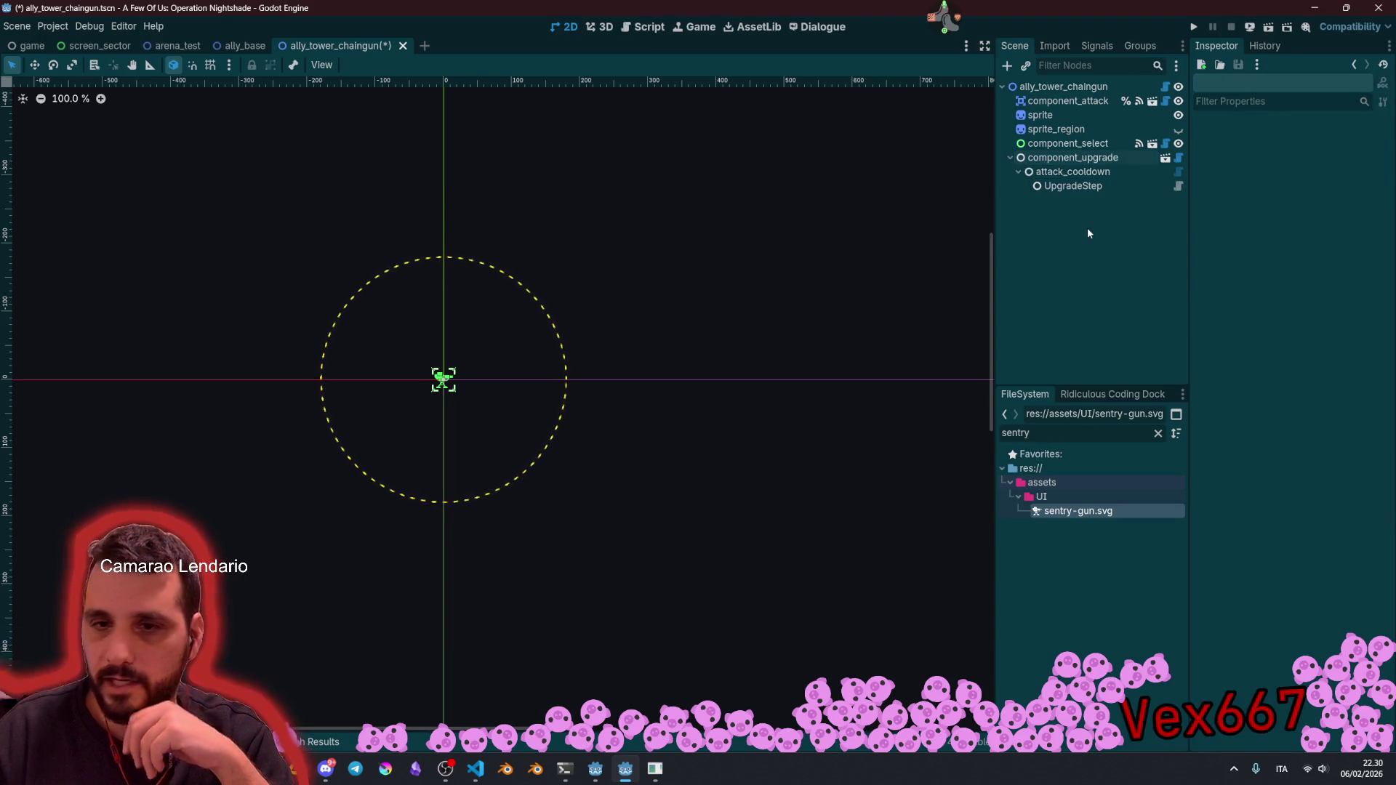
pyautogui.hotkey('ctrl', 's')
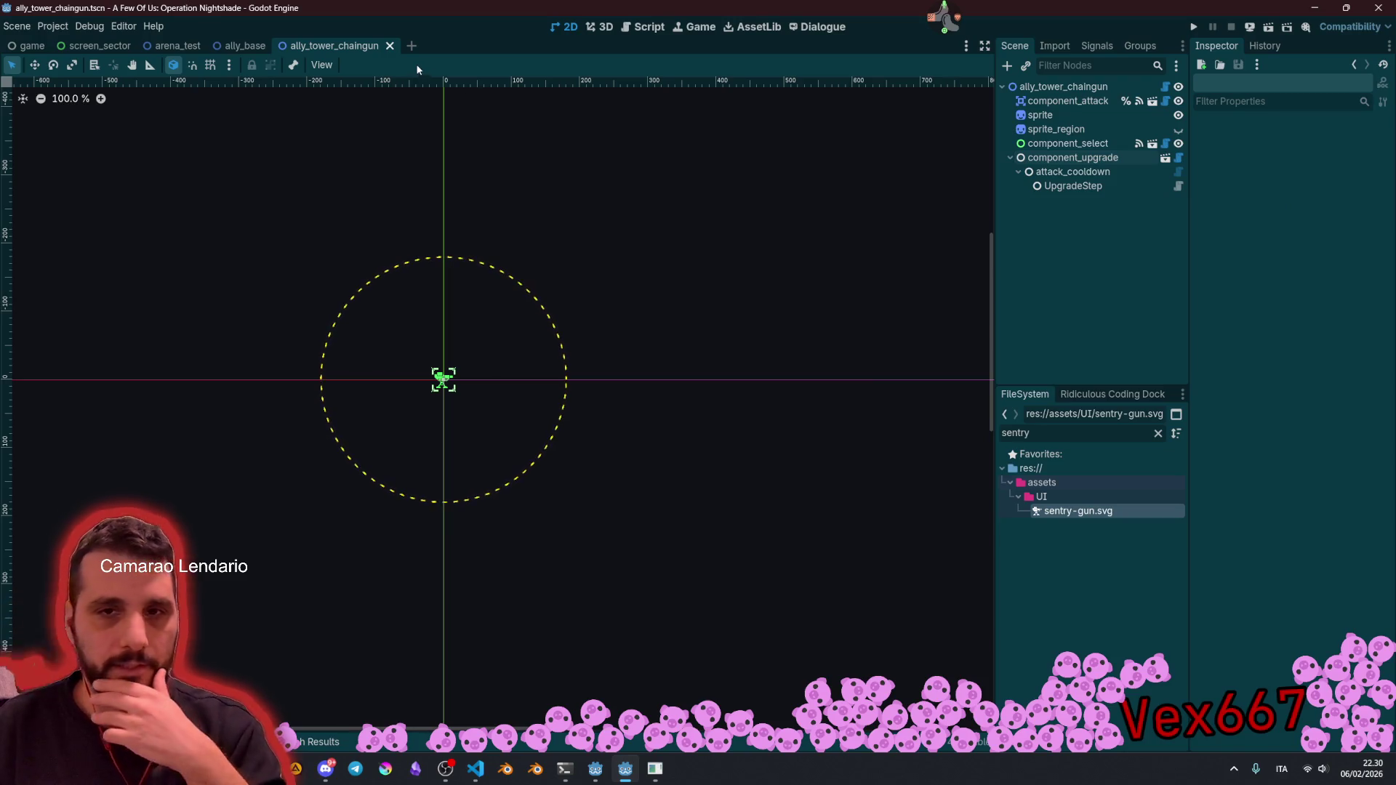
# Step: Close the chaingun tower scene and reopen ally_tower_chaingun
pyautogui.click(390, 46)
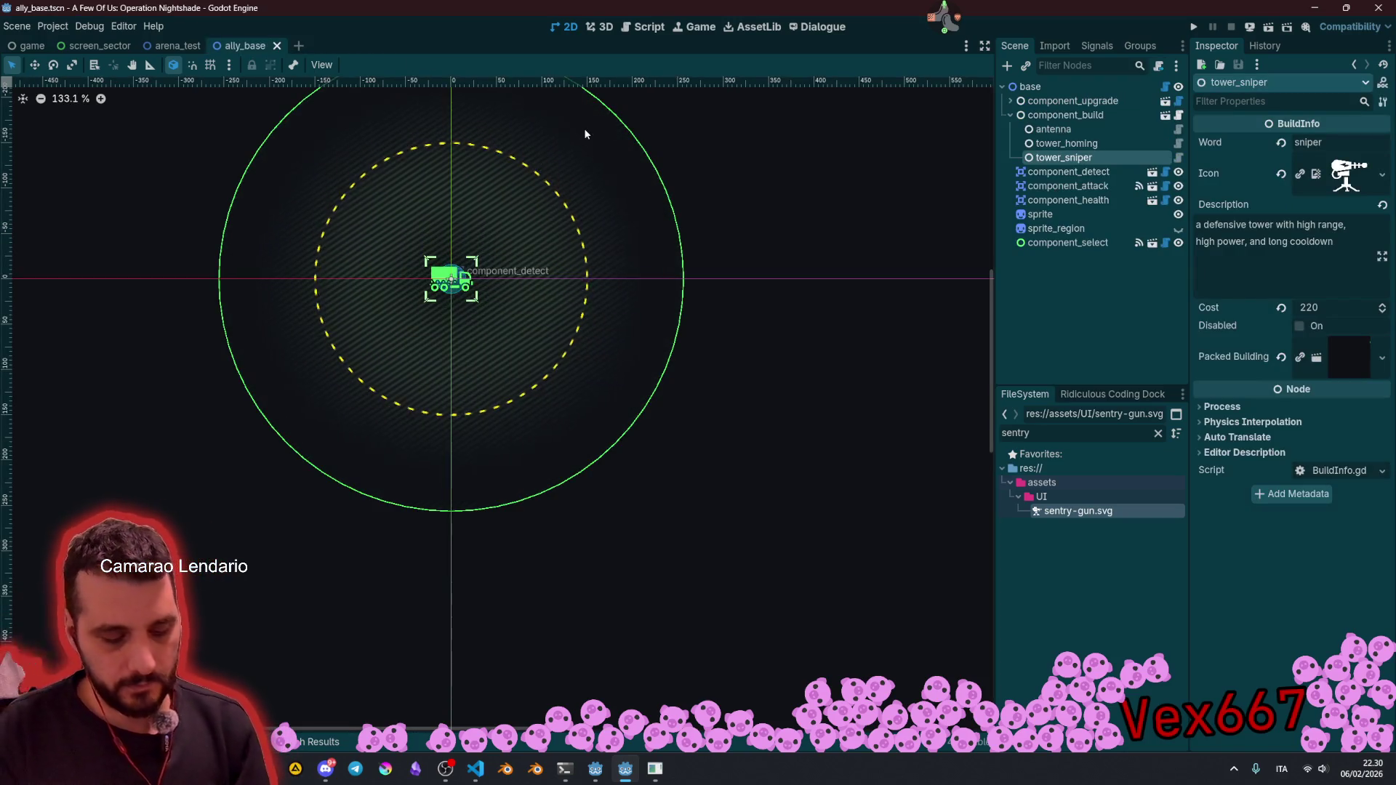
pyautogui.hotkey('ctrl', 'shift', 'o')
pyautogui.write('sniper')
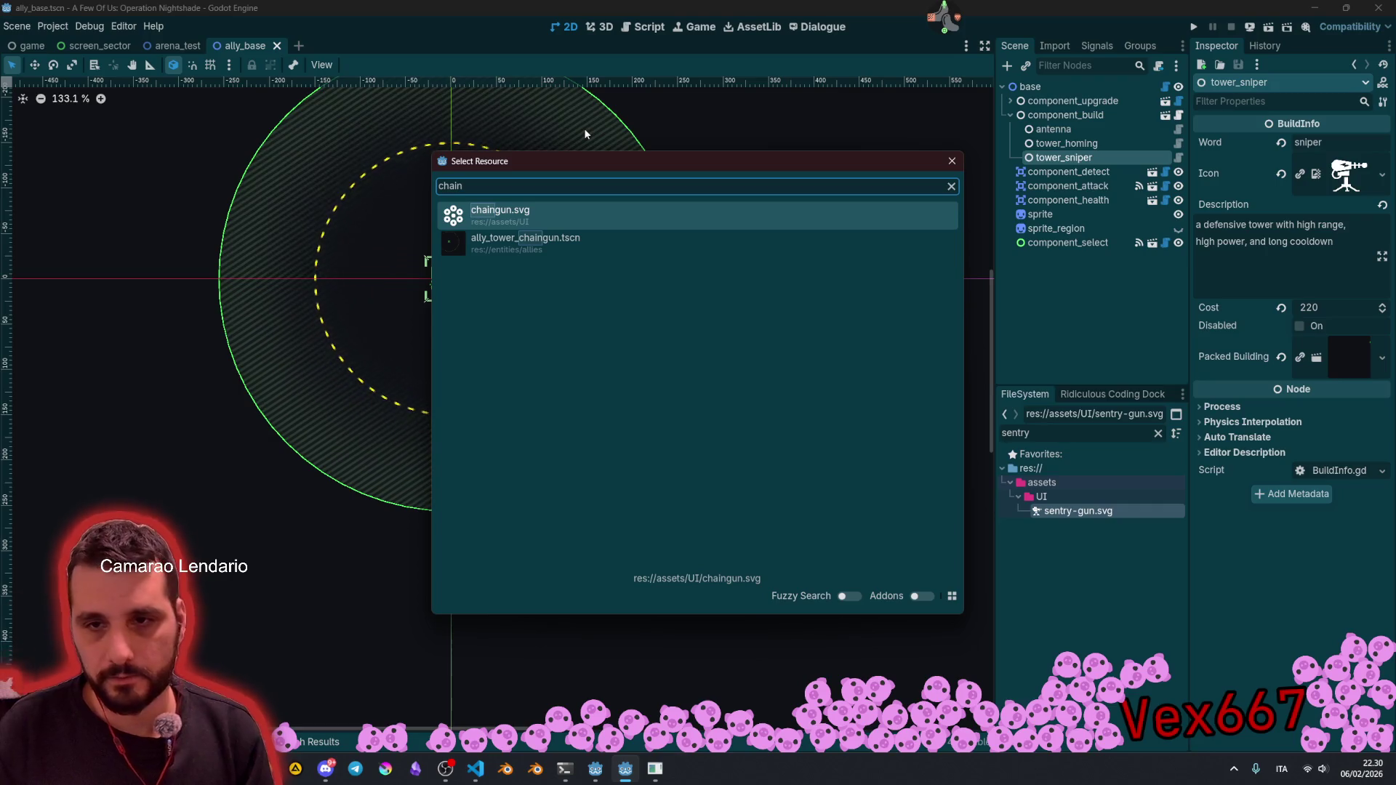
pyautogui.press('Escape')
pyautogui.hotkey('ctrl', 'shift', 't')
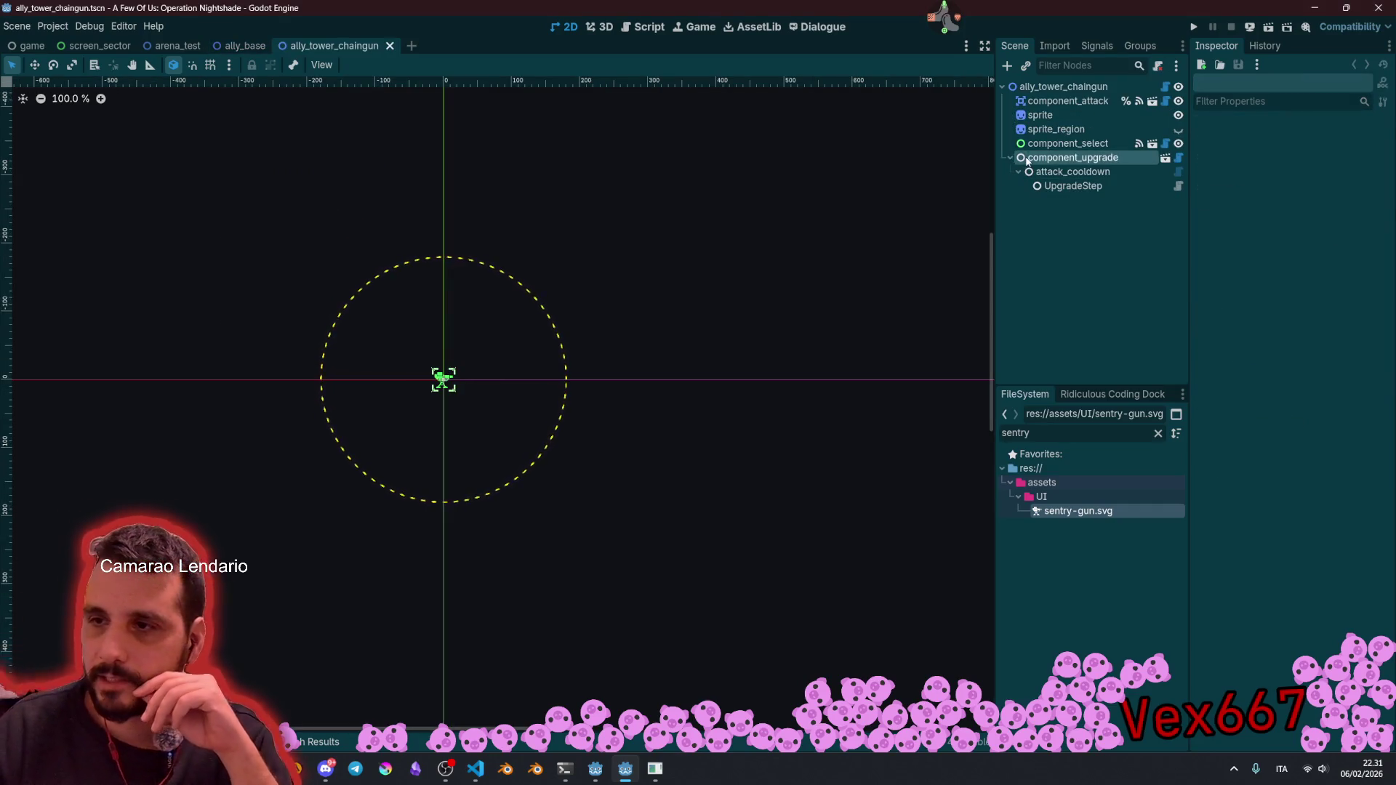
# Step: Set the attack_cooldown upgrade's Word to 'cooldown'
pyautogui.click(1061, 157)
pyautogui.click(1070, 172)
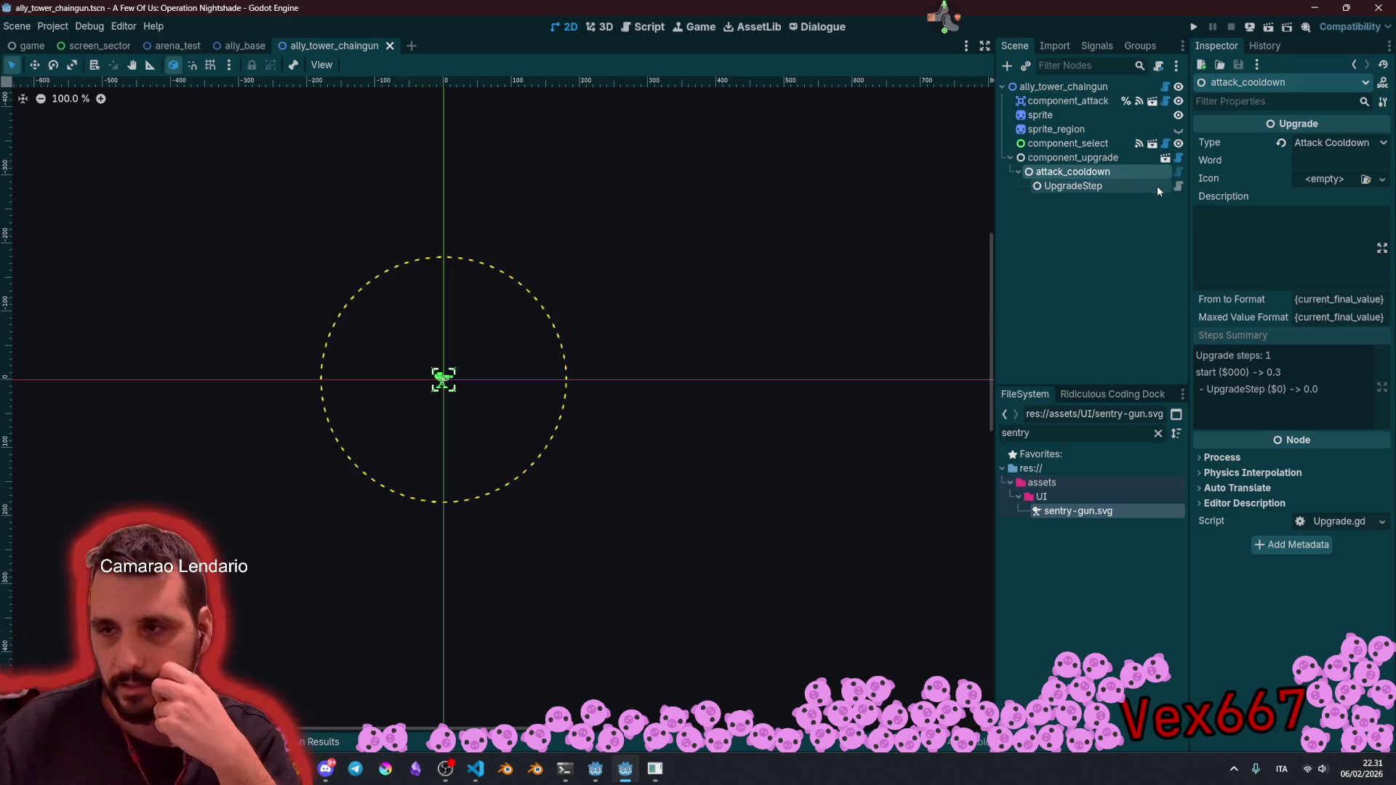
pyautogui.click(1316, 162)
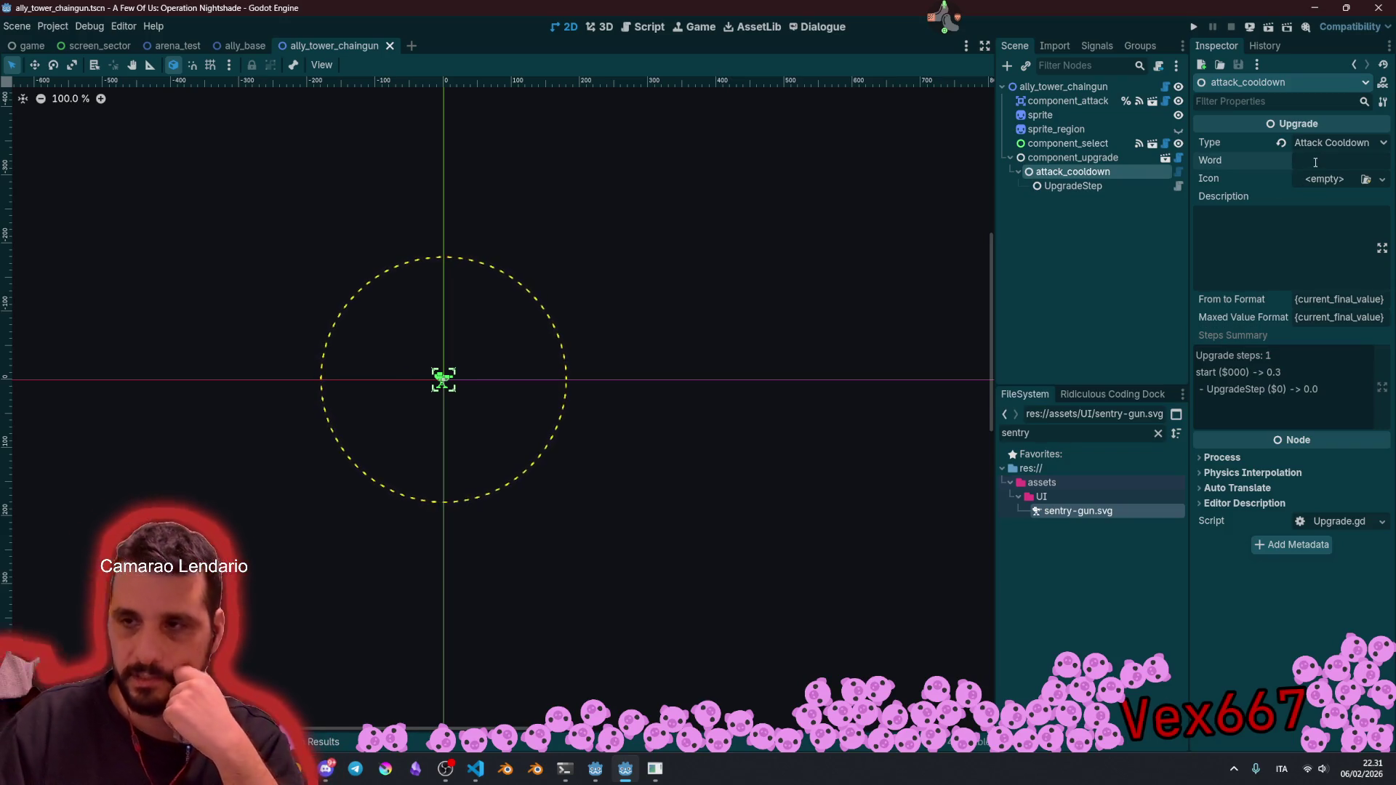
pyautogui.write('cooldown')
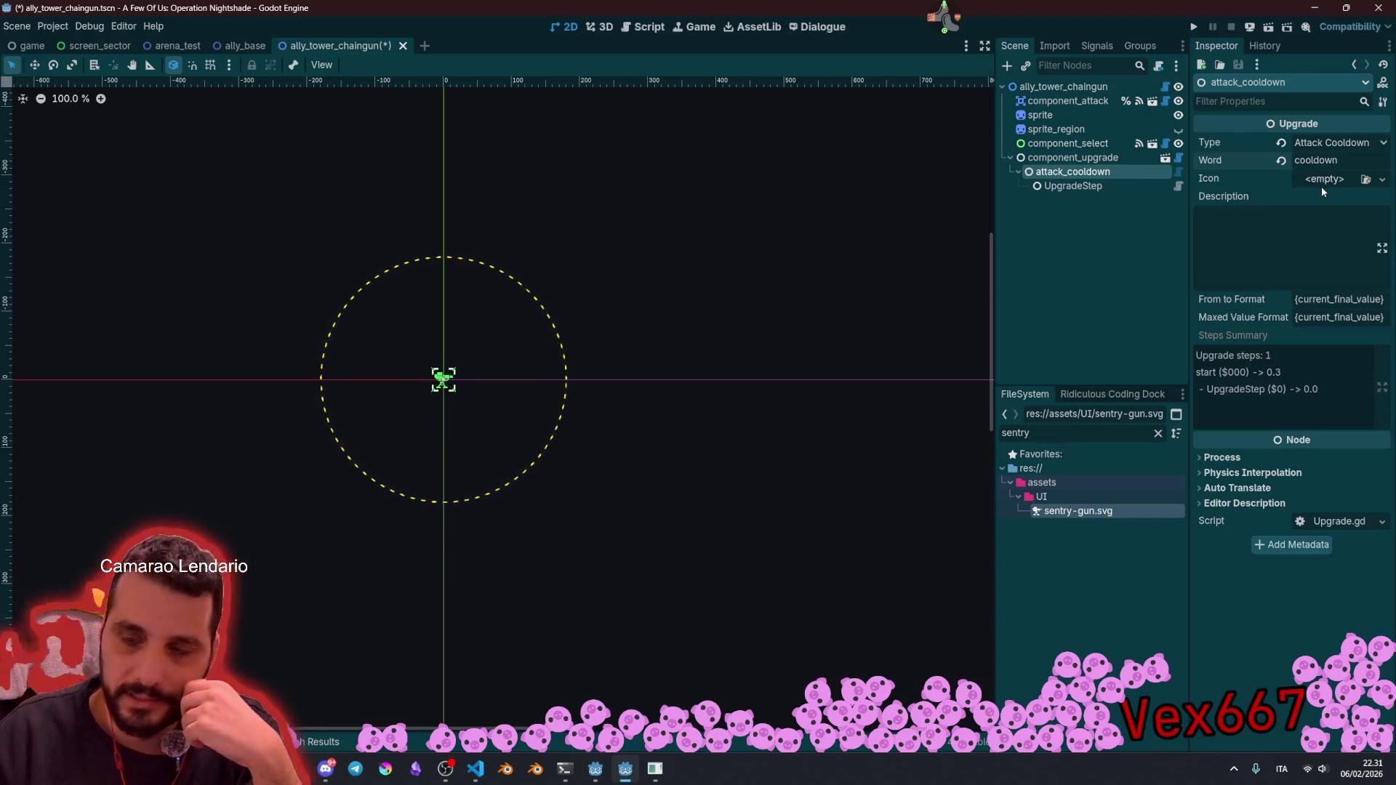
# Step: Assign the diamond target icon texture as the upgrade's icon
pyautogui.click(1322, 179)
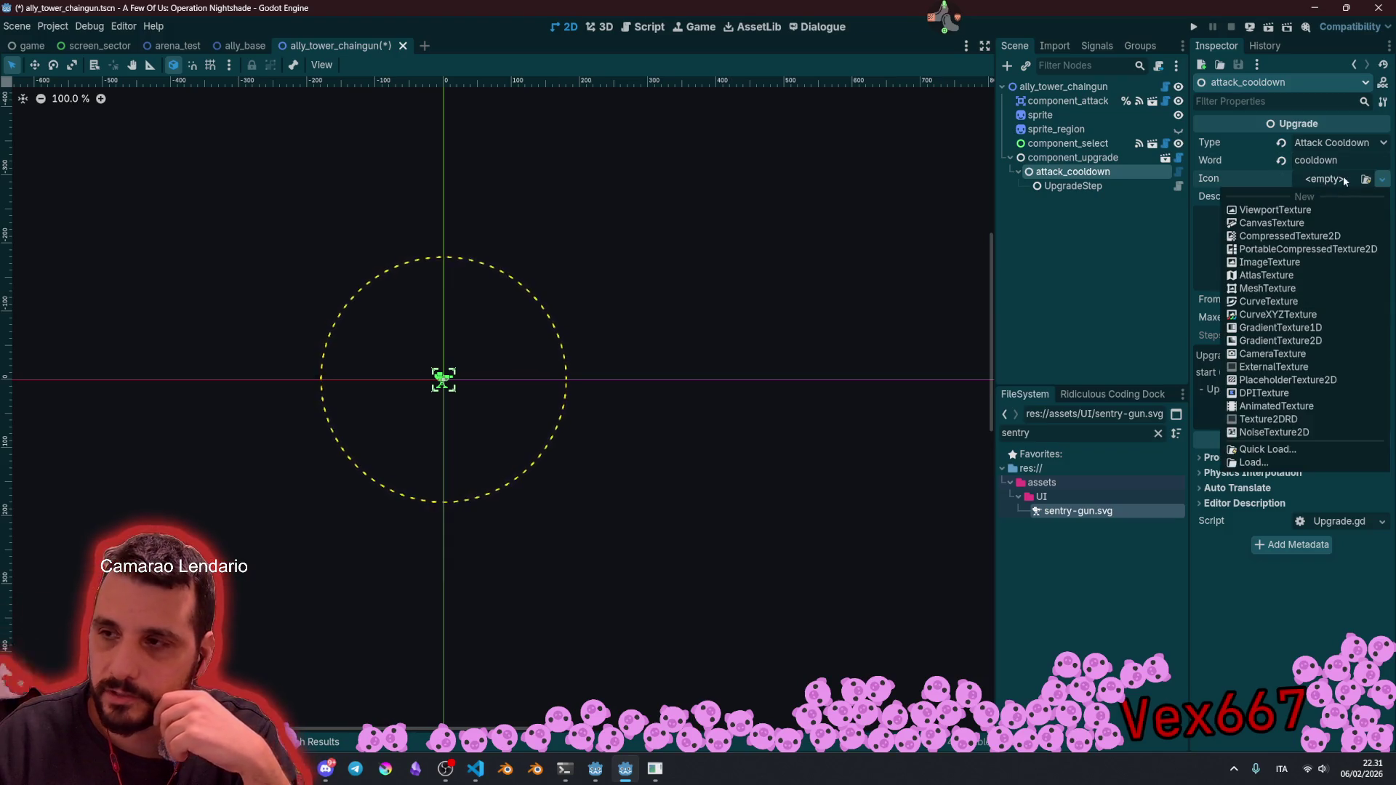
pyautogui.click(1367, 179)
pyautogui.click(1368, 179)
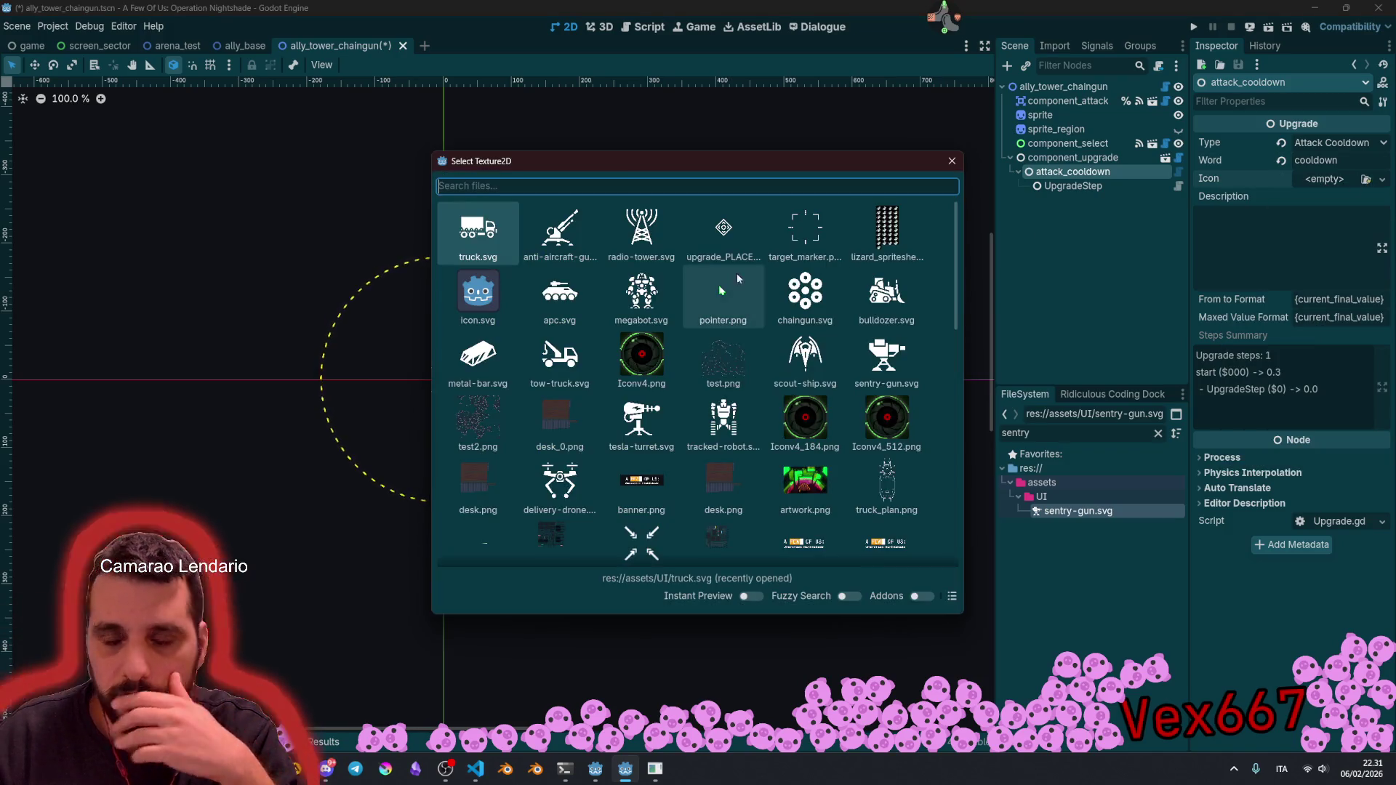
pyautogui.scroll(-2, 620, 397)
pyautogui.scroll(-2, 620, 397)
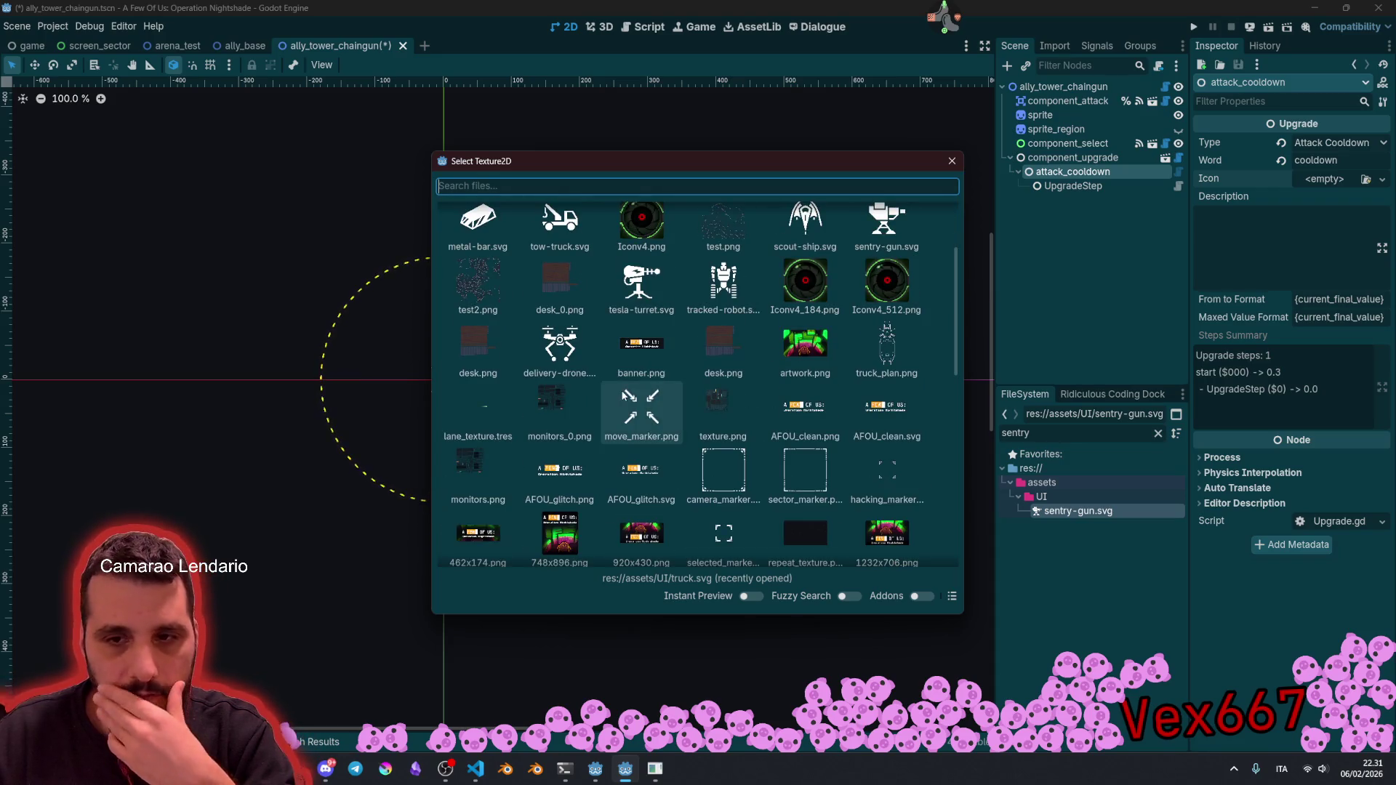
pyautogui.scroll(-3, 669, 382)
pyautogui.scroll(-6, 670, 387)
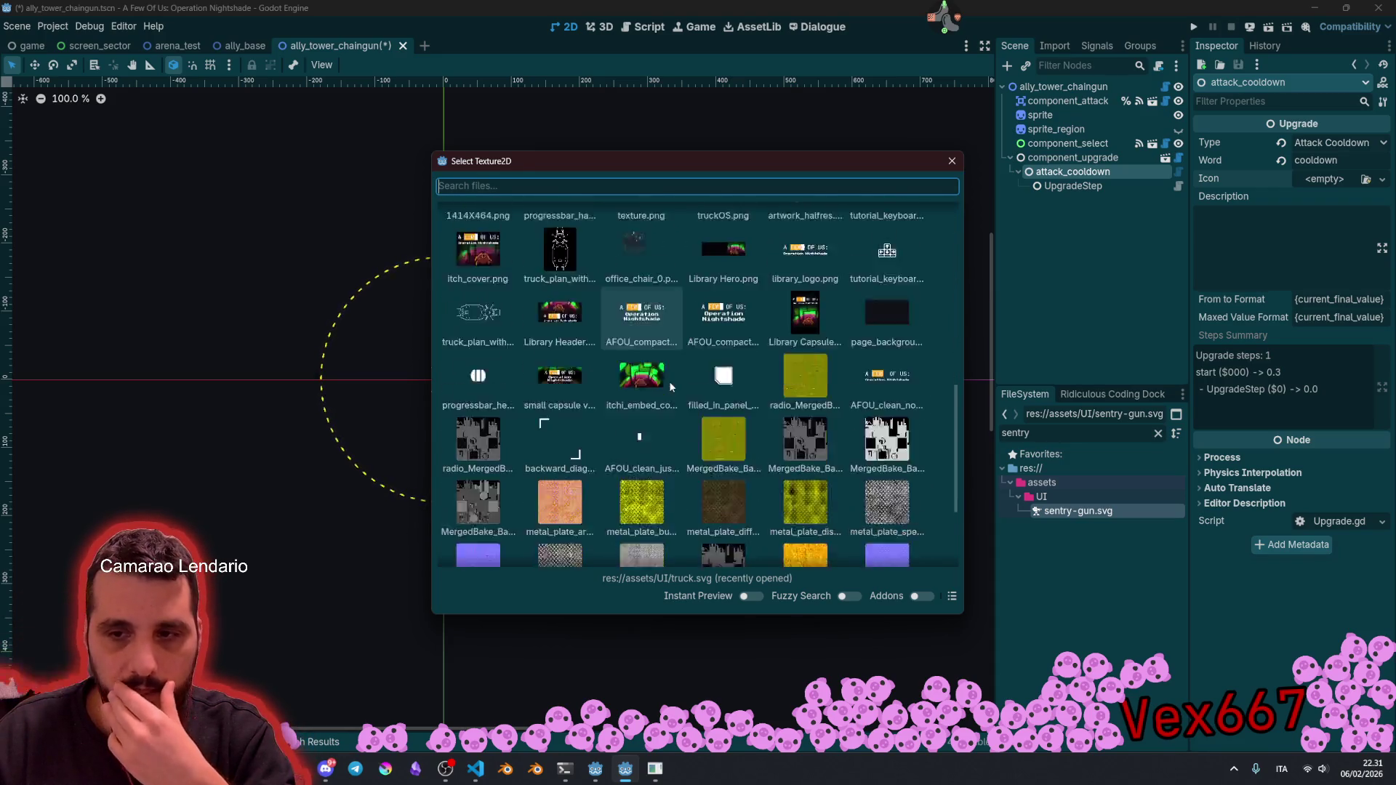
pyautogui.scroll(7, 670, 387)
pyautogui.scroll(-6, 669, 381)
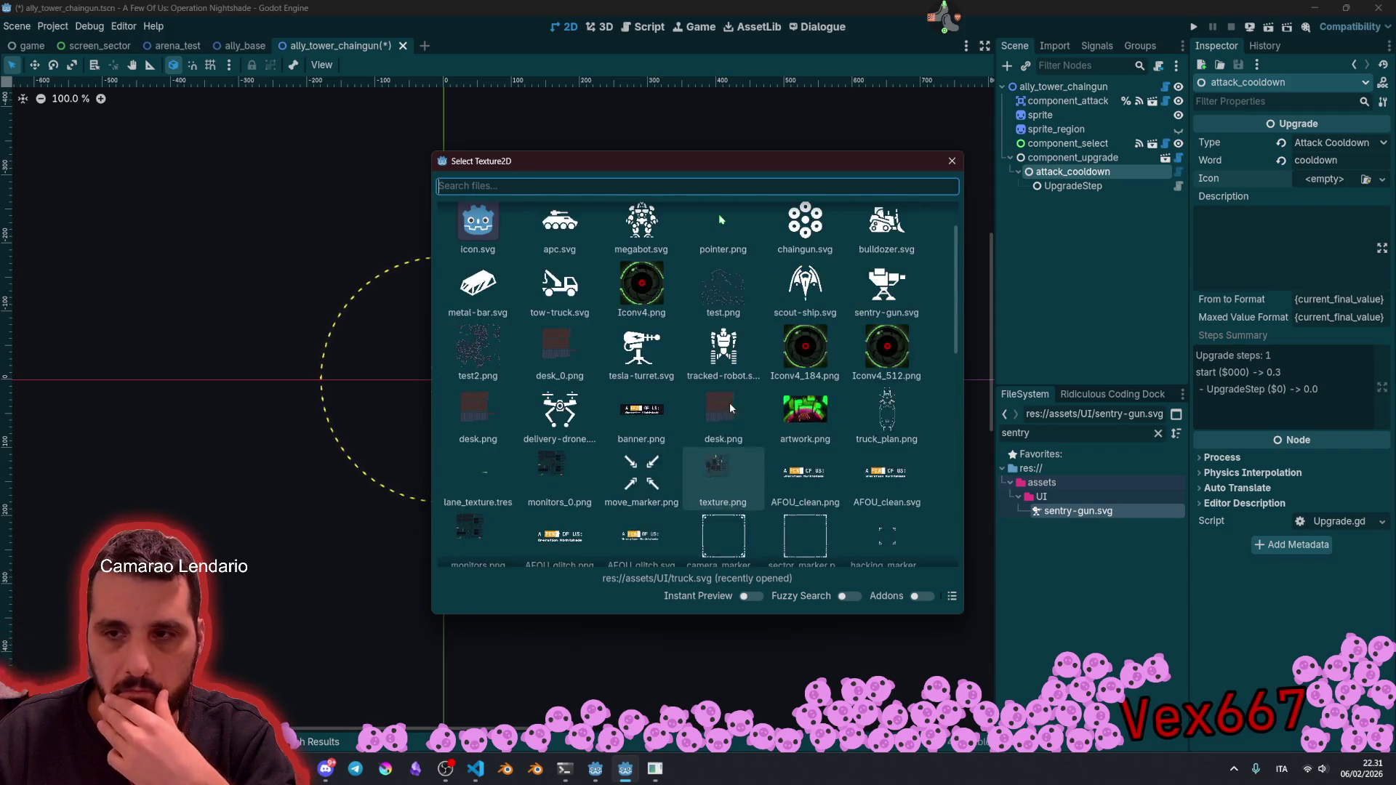
pyautogui.scroll(1, 730, 403)
pyautogui.click(709, 225)
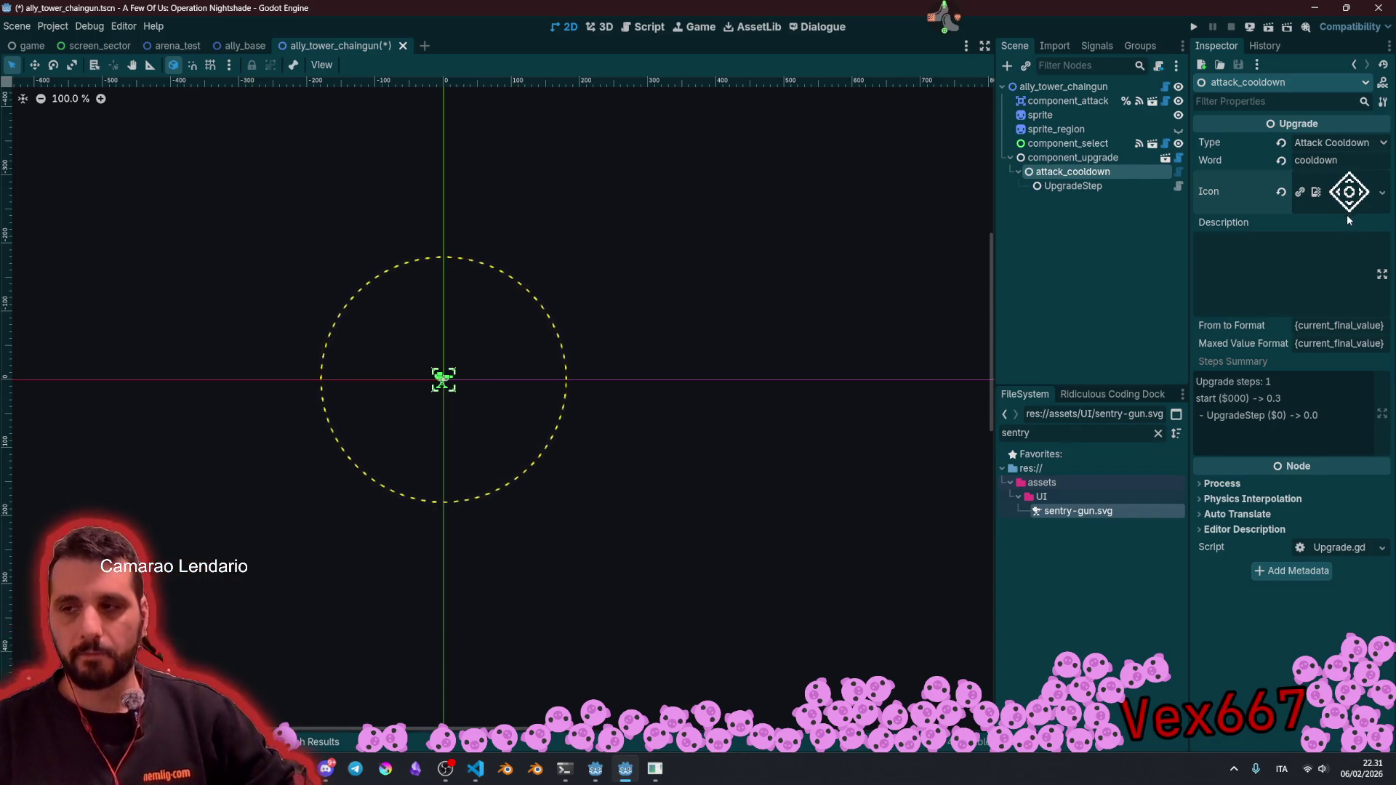
pyautogui.click(1288, 271)
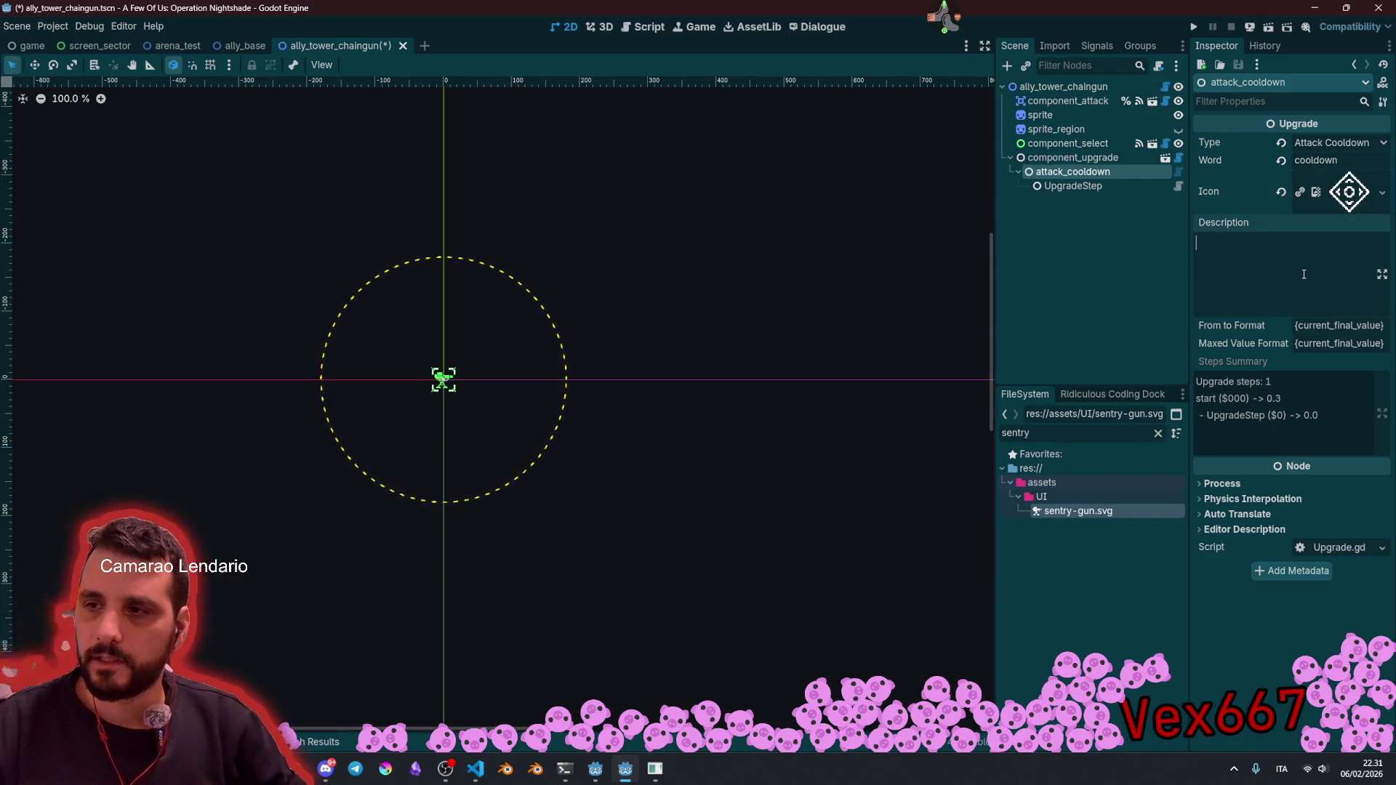
# Step: Enter description 'reduce cooldown' and append ' -> {next_final_value}' to From to Format
pyautogui.write('reduce cooldown')
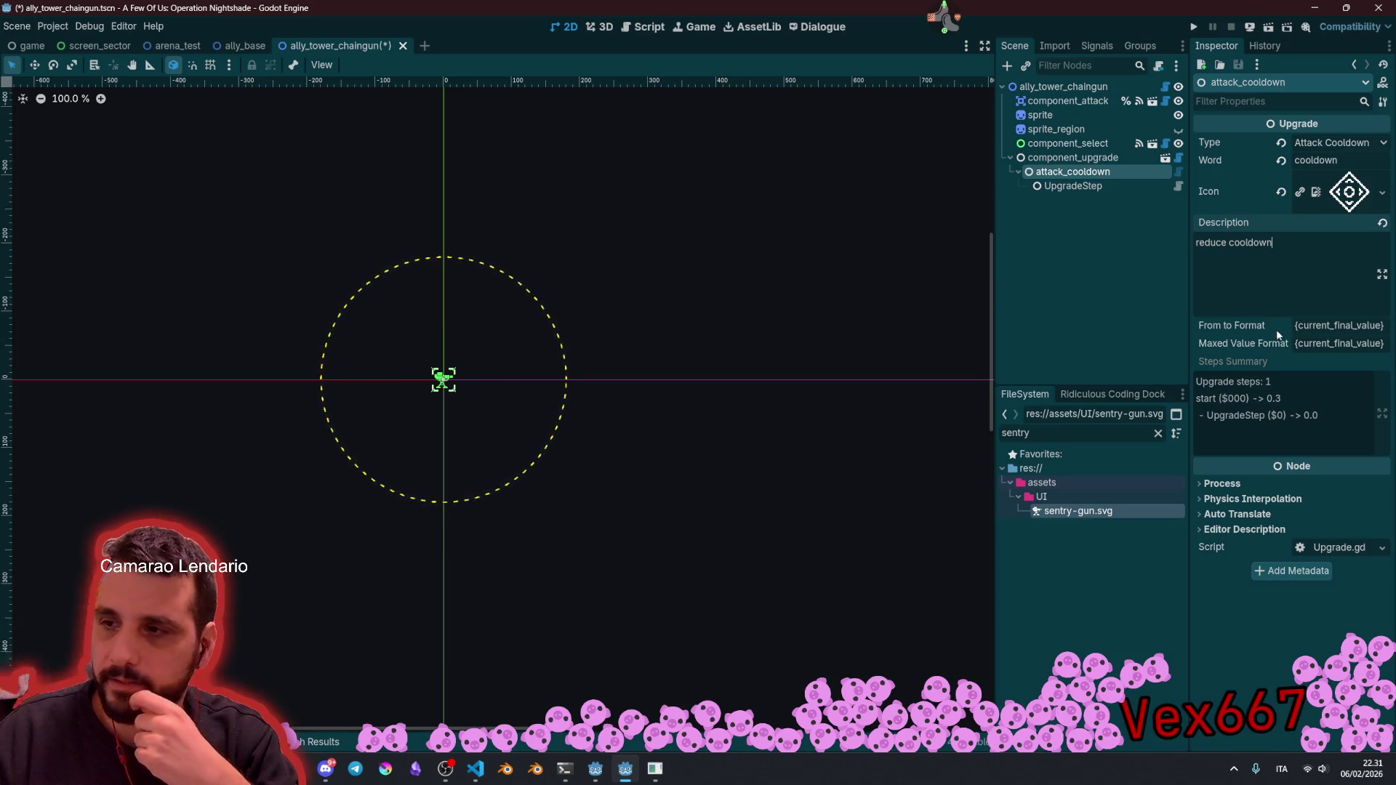
pyautogui.click(1304, 329)
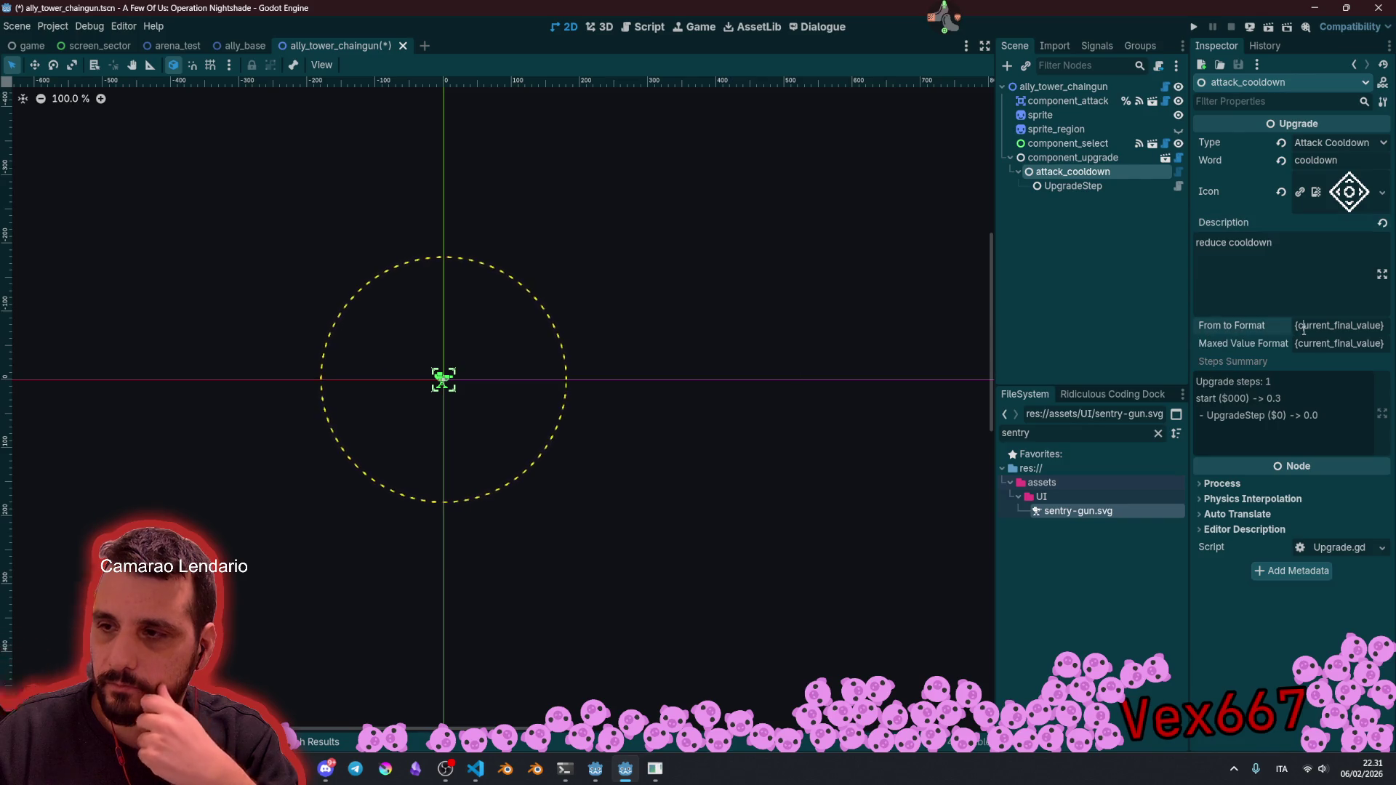
pyautogui.moveTo(1351, 328); pyautogui.dragTo(1380, 329)
pyautogui.click(1341, 344)
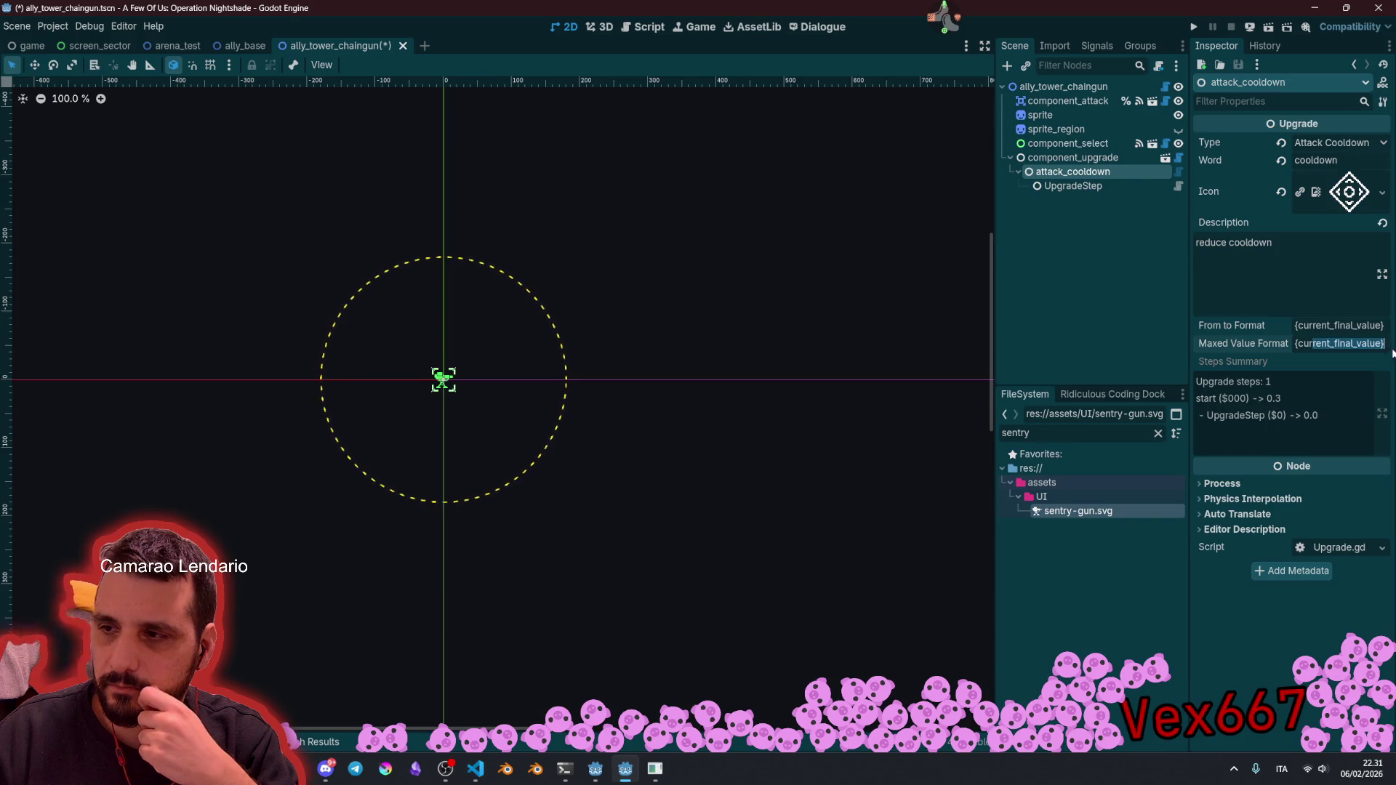
pyautogui.click(1395, 325)
pyautogui.hotkey('ctrl', 'v')
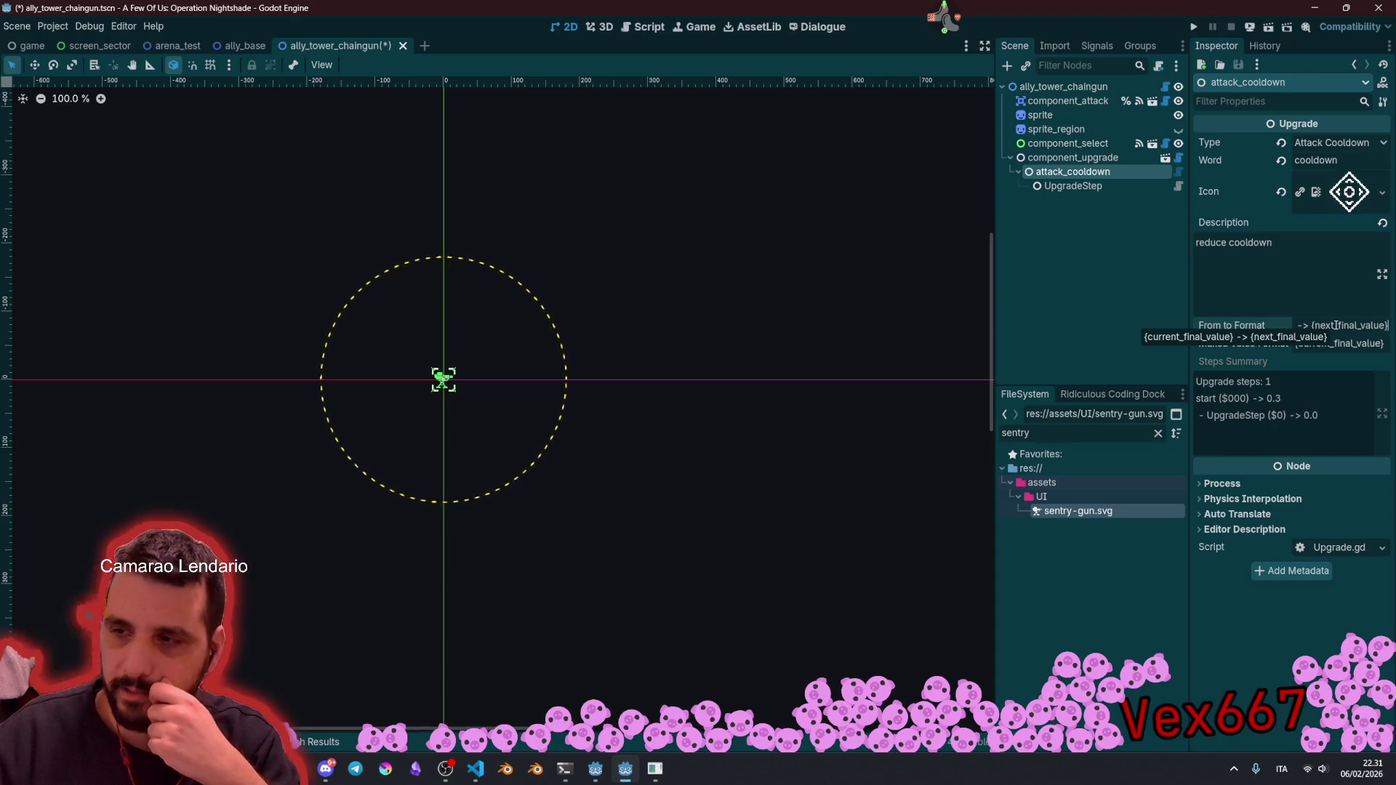
pyautogui.press('Tab')
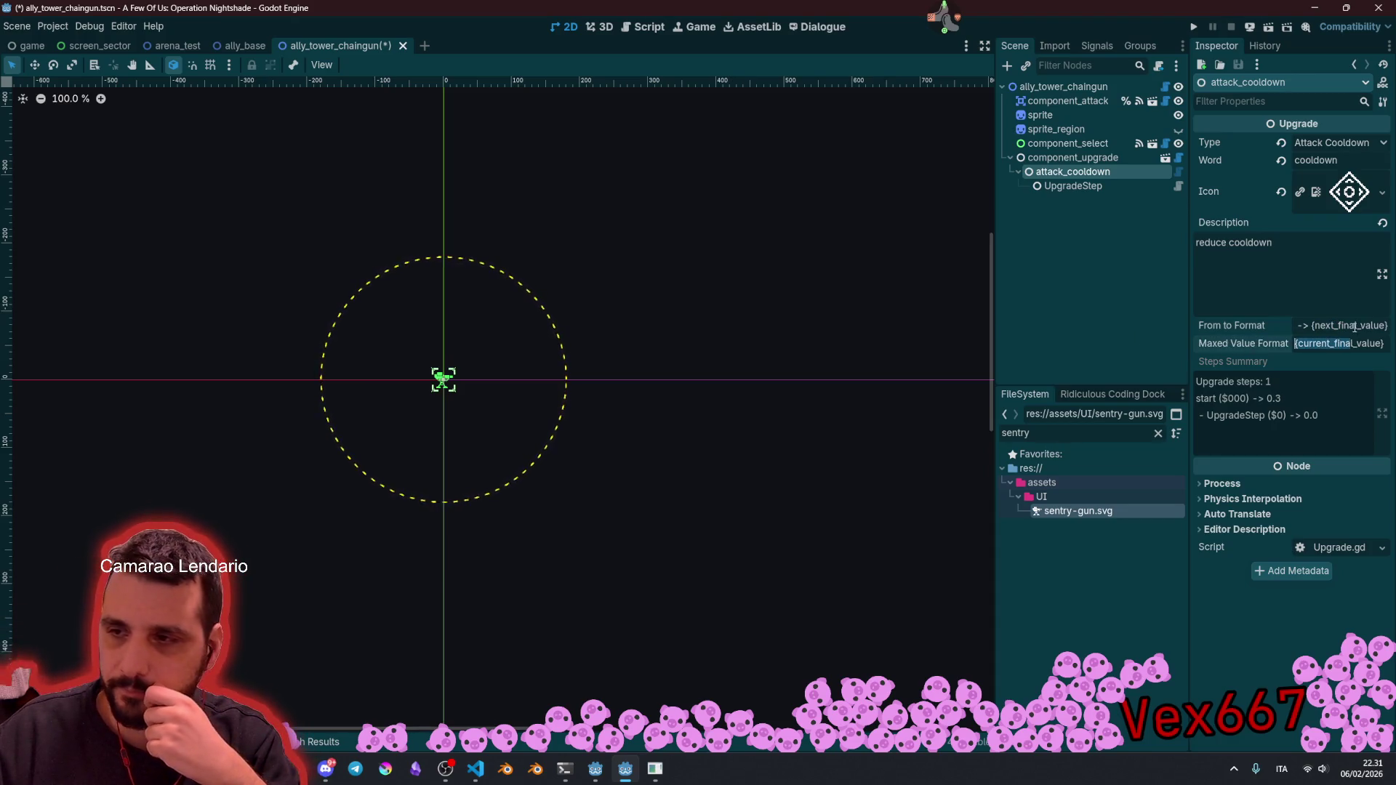
pyautogui.click(1293, 270)
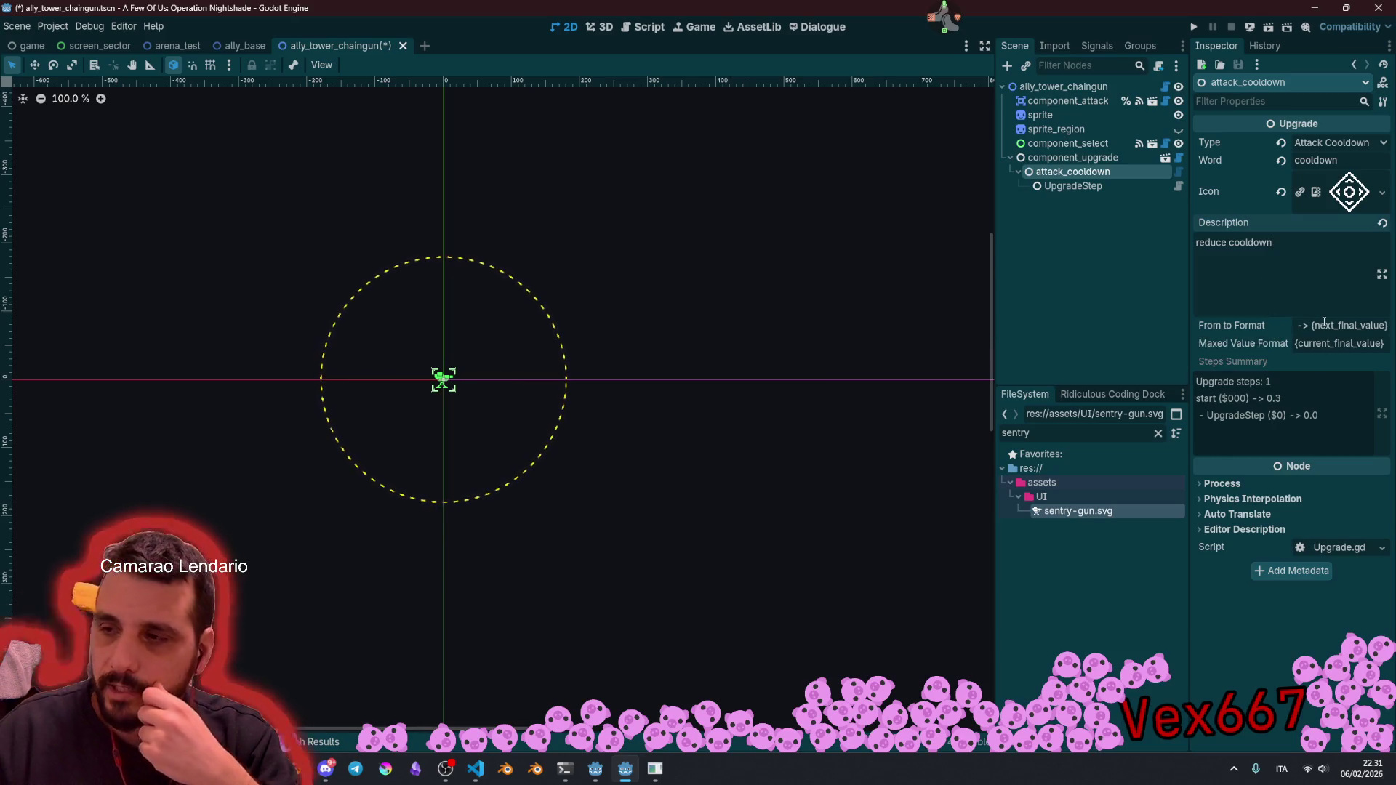
pyautogui.press('Tab')
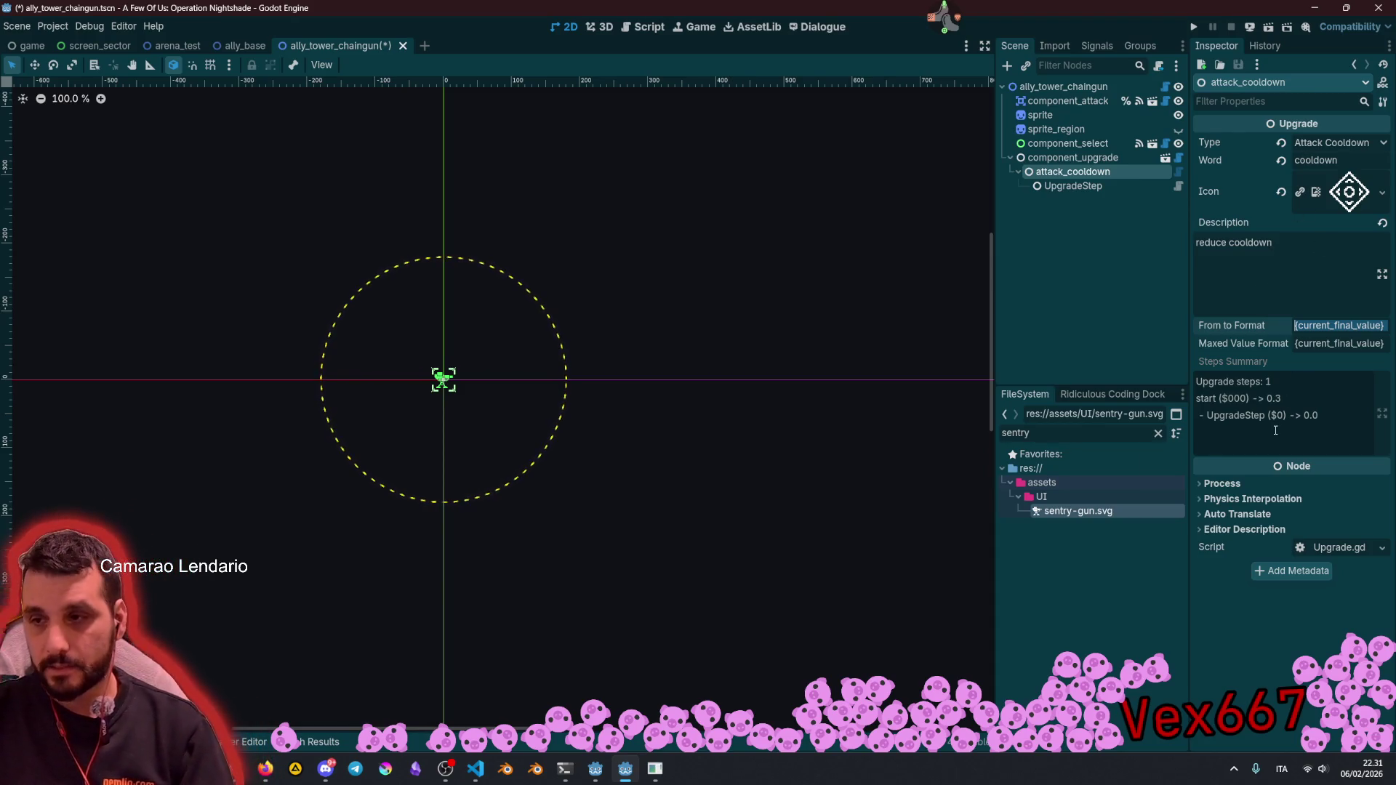
pyautogui.click(1110, 186)
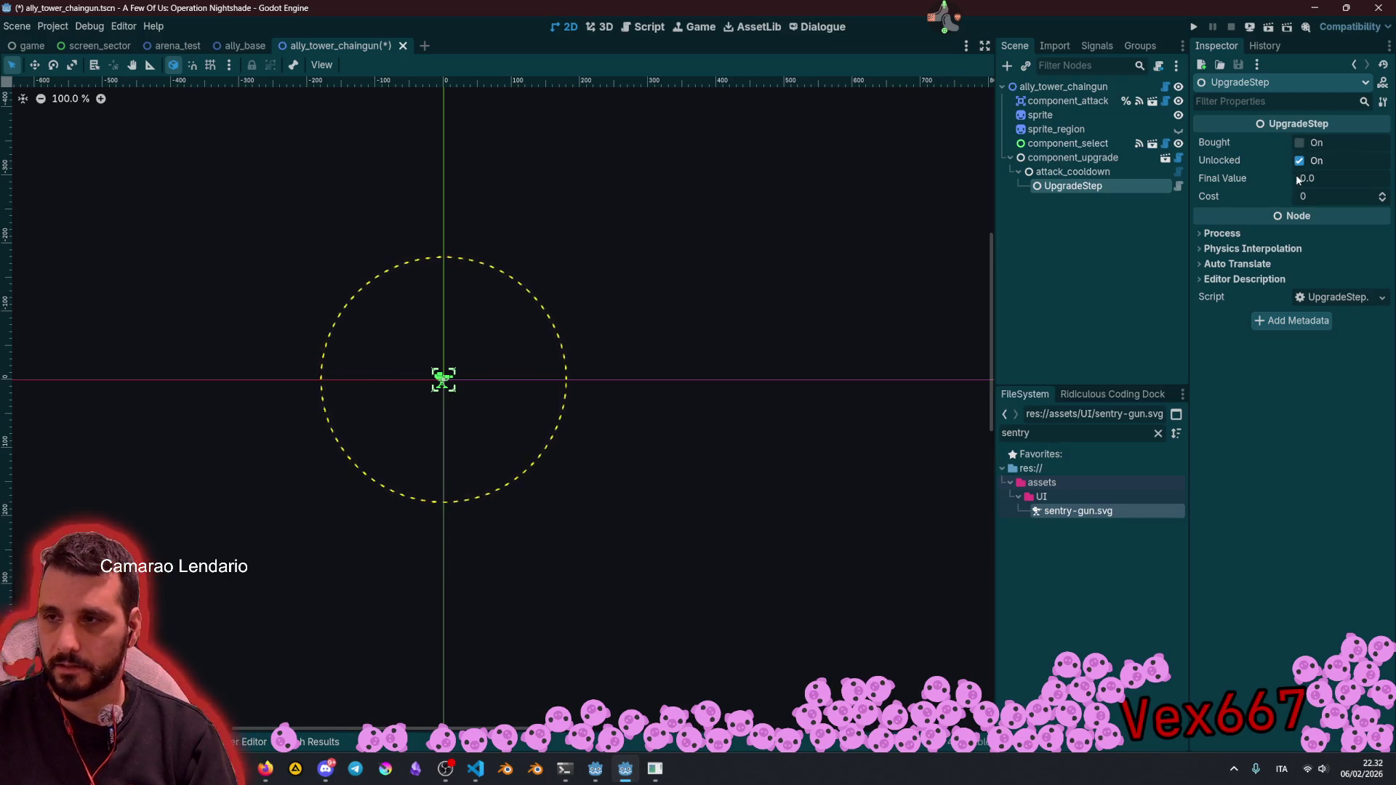
# Step: Give UpgradeStep a Final Value of 0.28 and a Cost of 60
pyautogui.click(1092, 172)
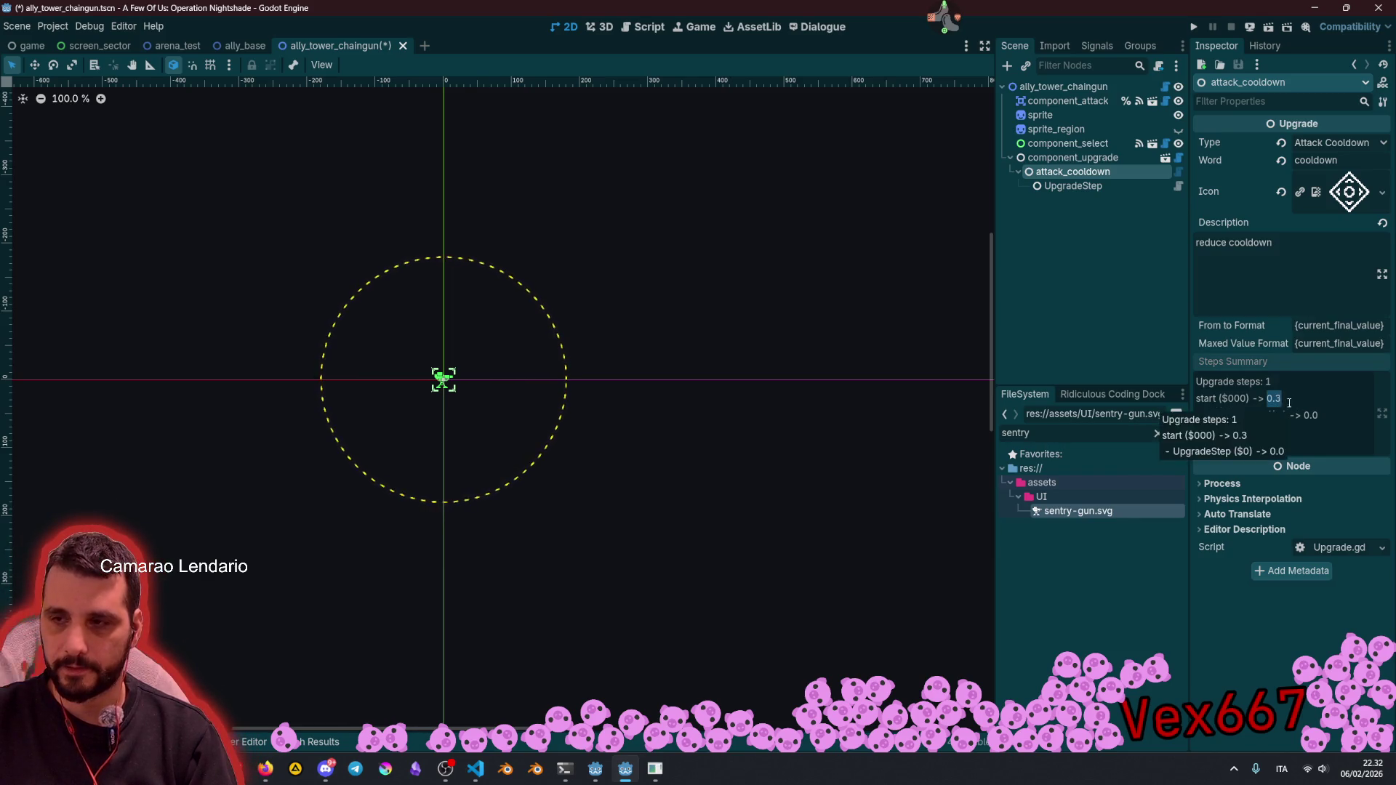
pyautogui.click(1075, 186)
pyautogui.click(1335, 180)
pyautogui.write('0.2')
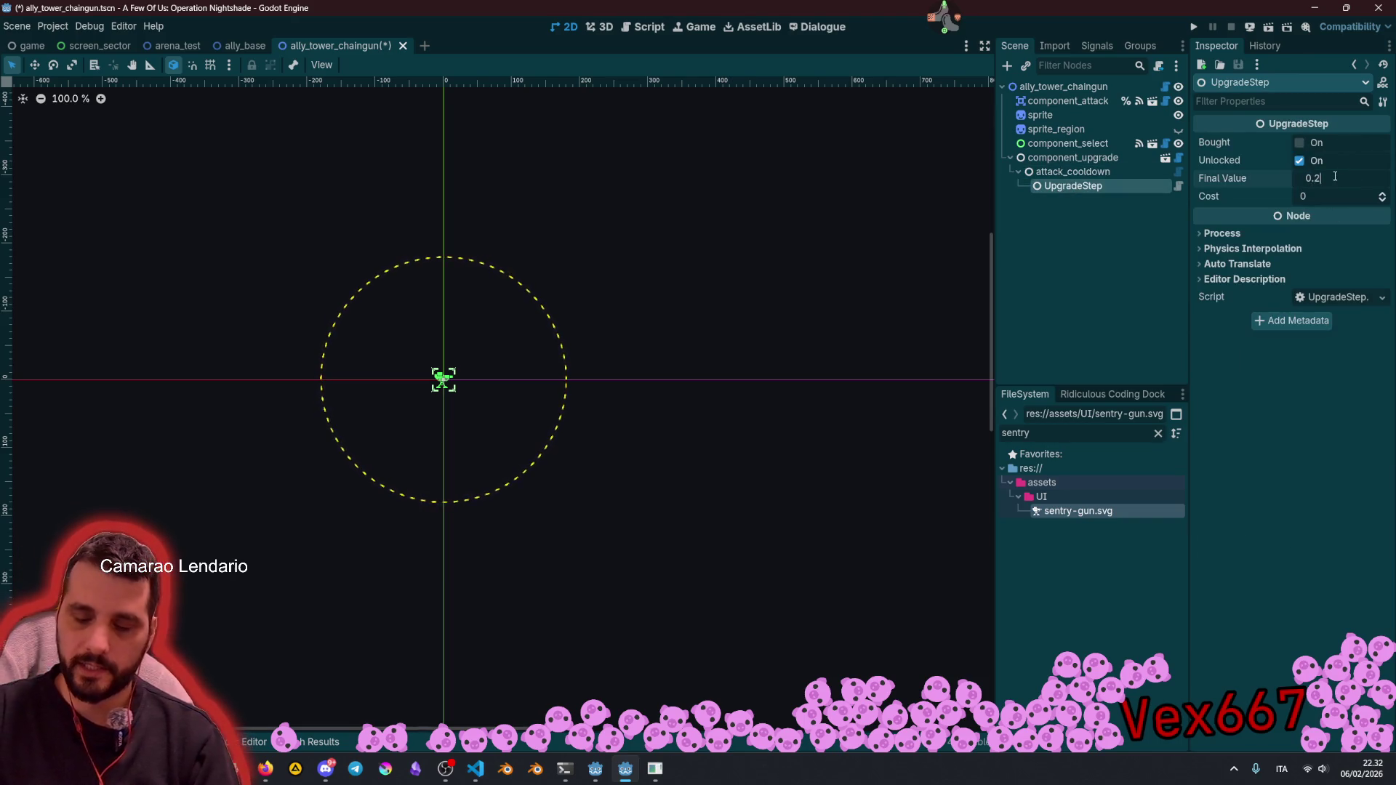
pyautogui.write('8')
pyautogui.press('Return')
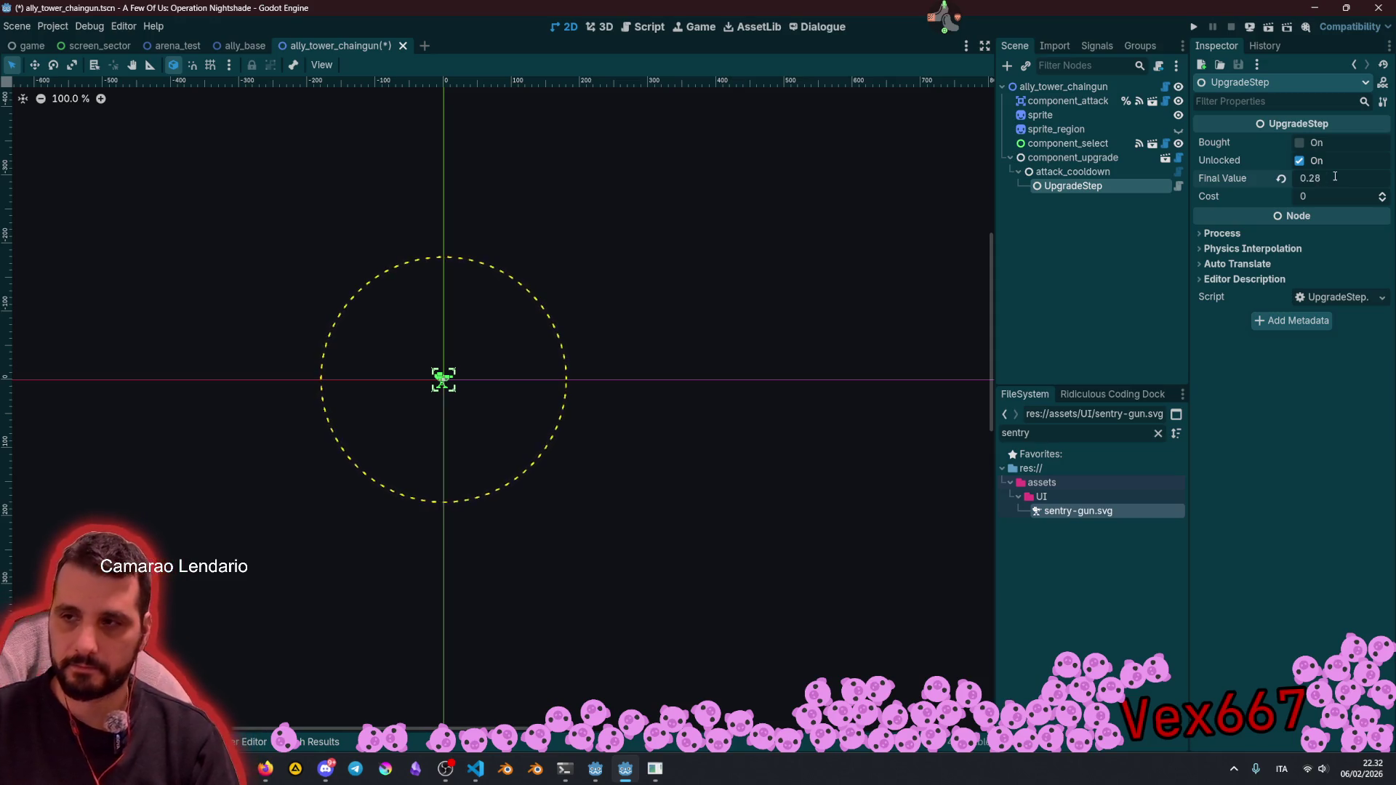
pyautogui.click(1328, 194)
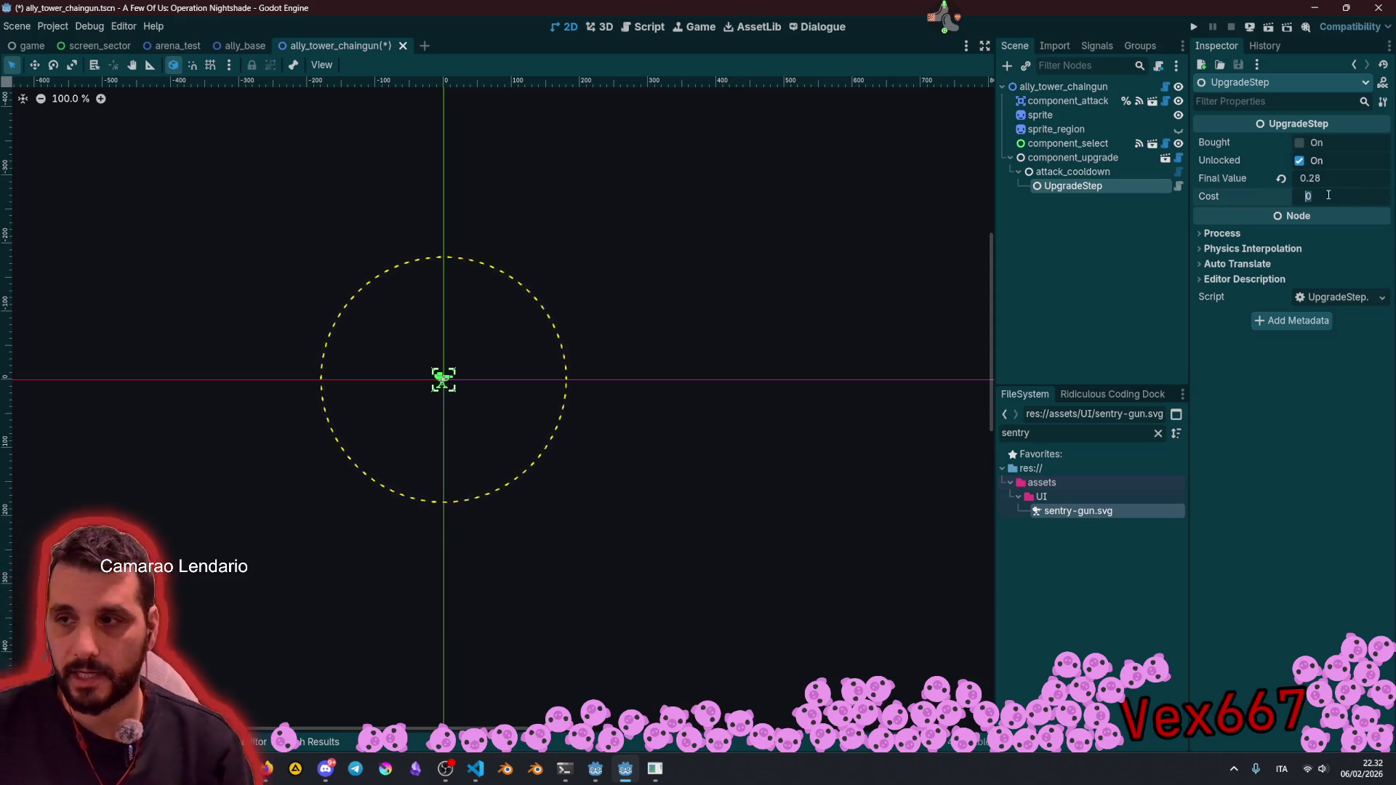
pyautogui.write('0')
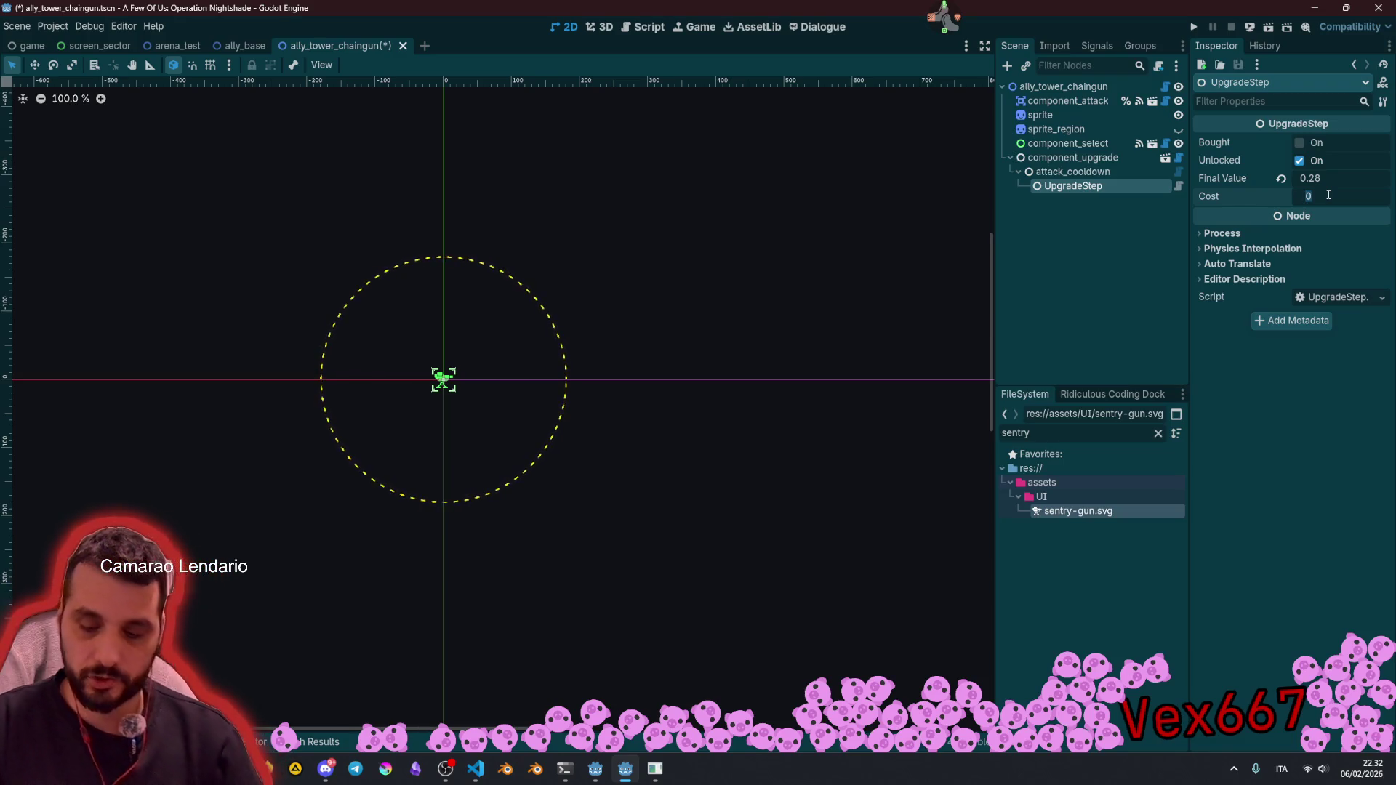
pyautogui.write('60')
pyautogui.press('Return')
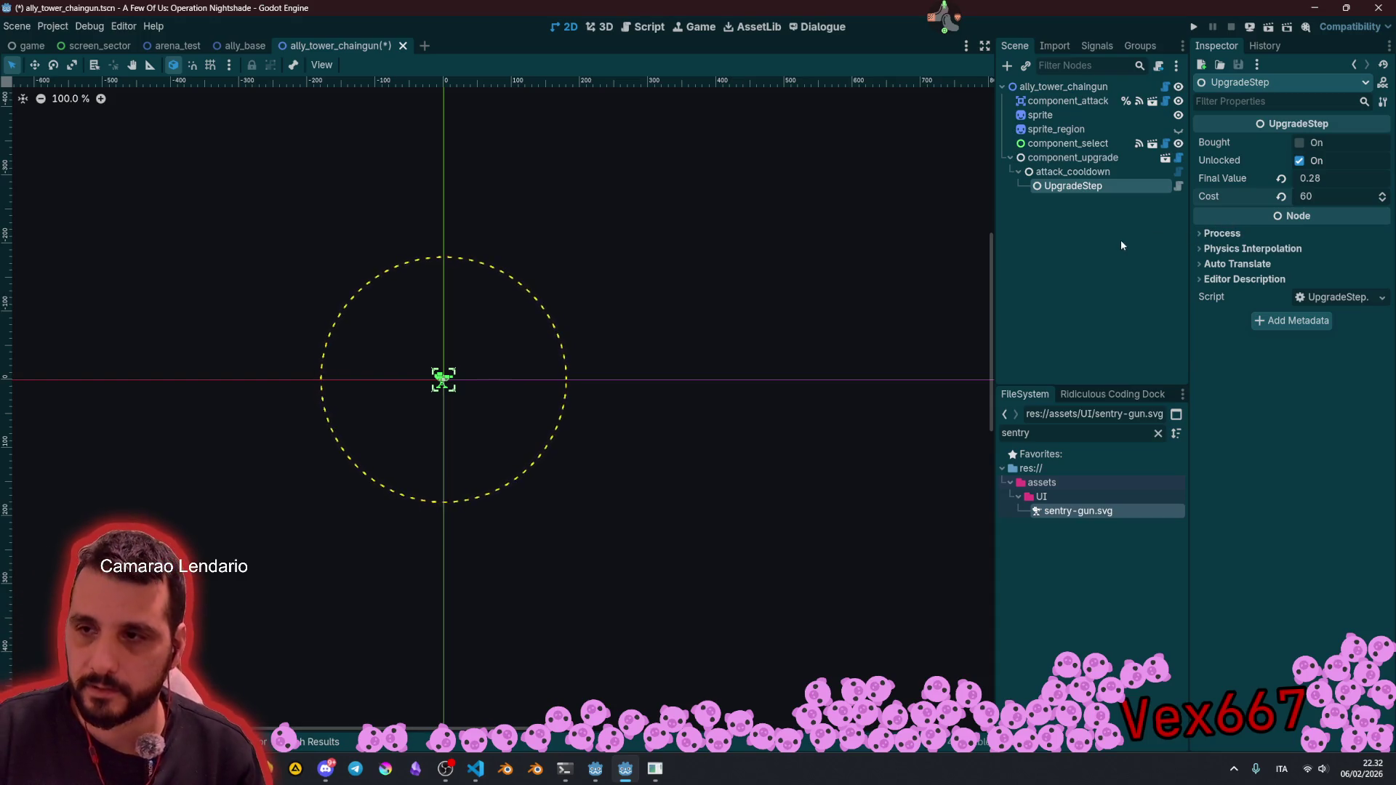
# Step: Duplicate UpgradeStep into UpgradeStep2 under attack_cooldown
pyautogui.click(1084, 220)
pyautogui.click(1082, 188)
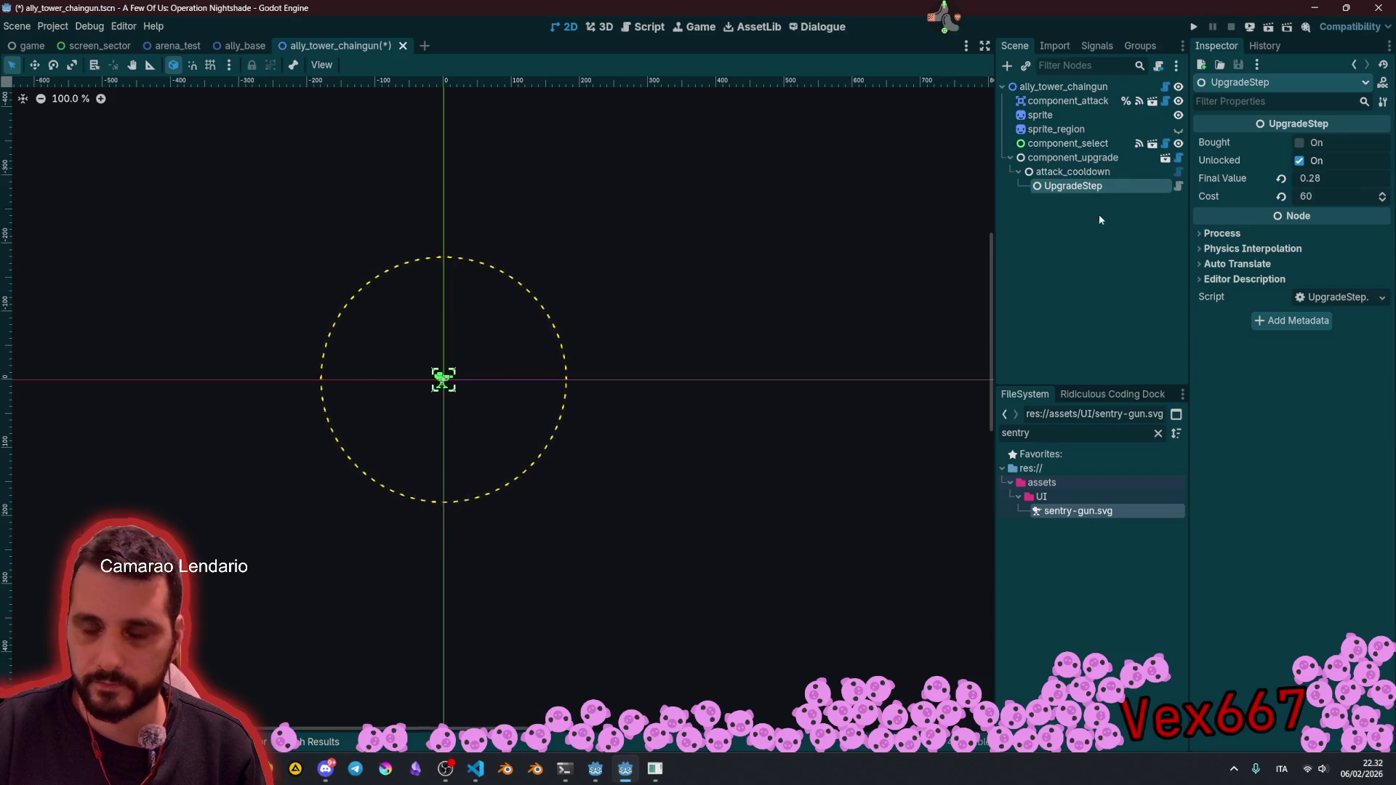
pyautogui.hotkey('ctrl', 'd')
pyautogui.click(1094, 172)
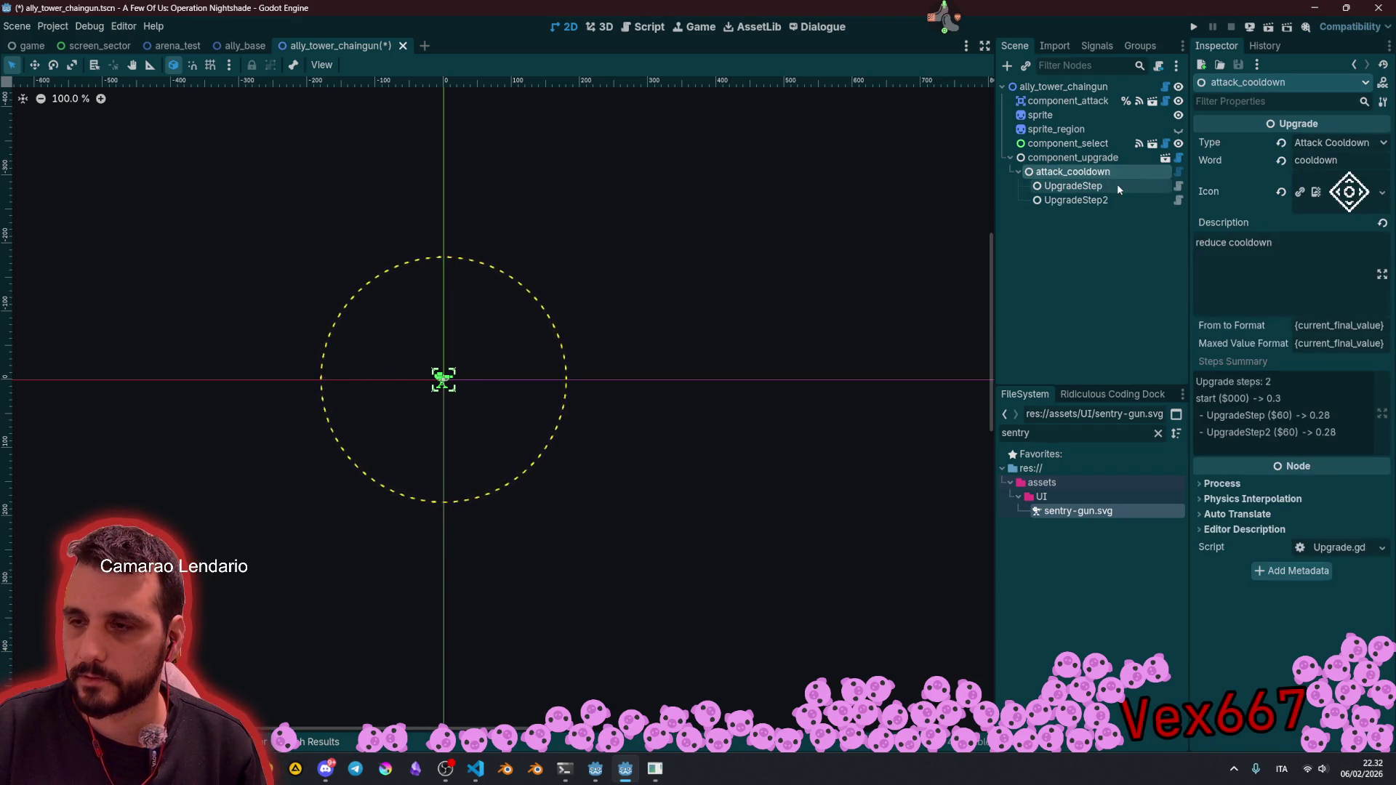
# Step: Rename the steps to step_01 and step_02, and give step_02 final value 0.26 and cost 85
pyautogui.click(1103, 185)
pyautogui.click(1104, 186)
pyautogui.write('step_01')
pyautogui.press('Return')
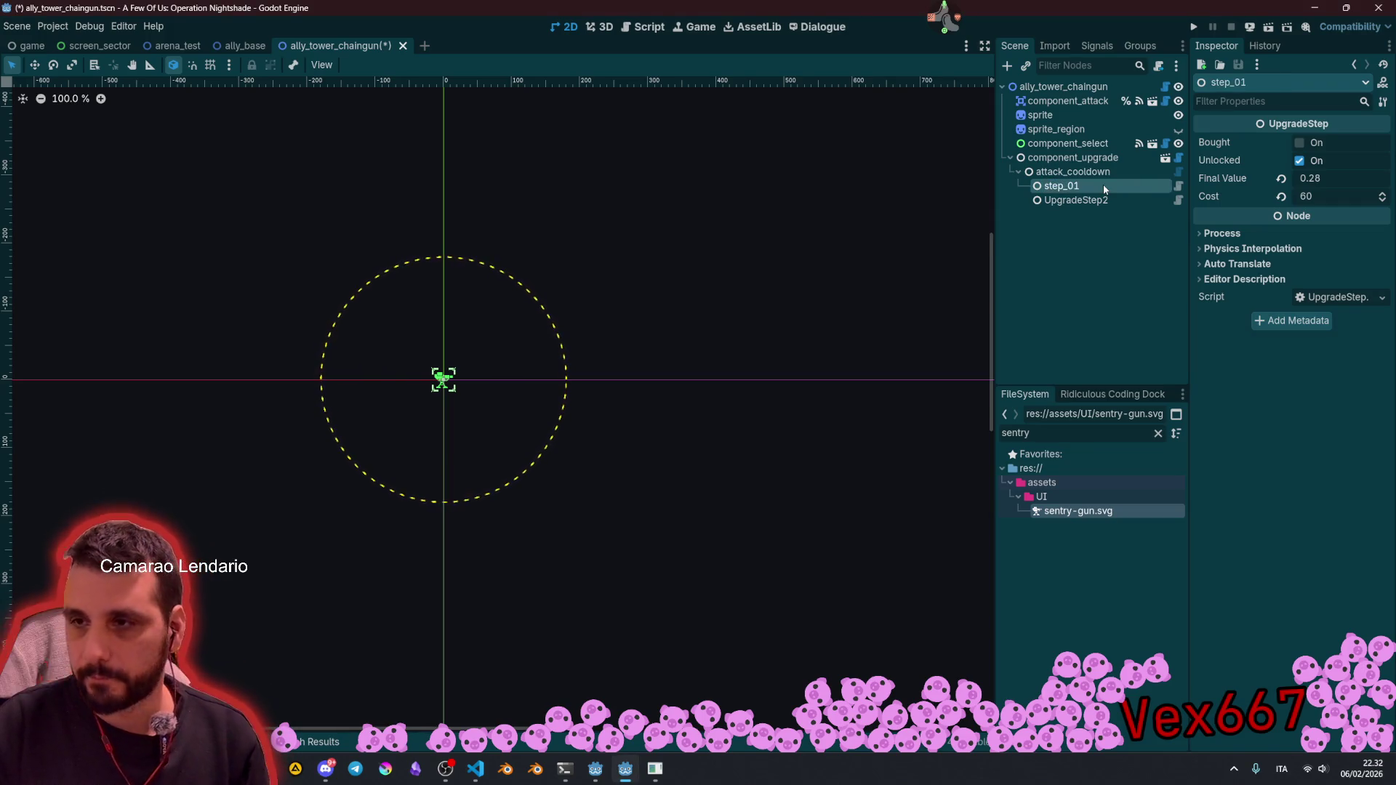
pyautogui.click(1097, 187)
pyautogui.press('Escape')
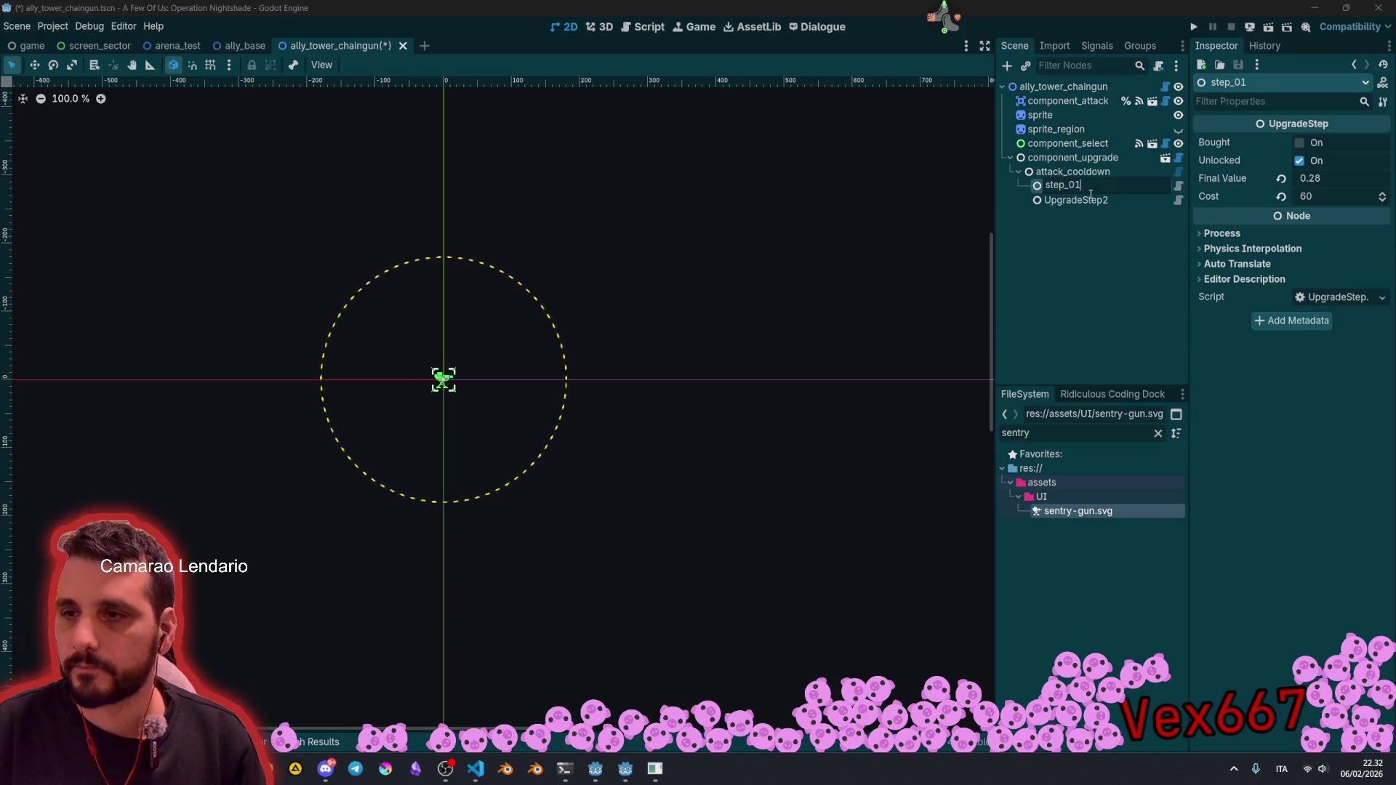
pyautogui.click(1076, 200)
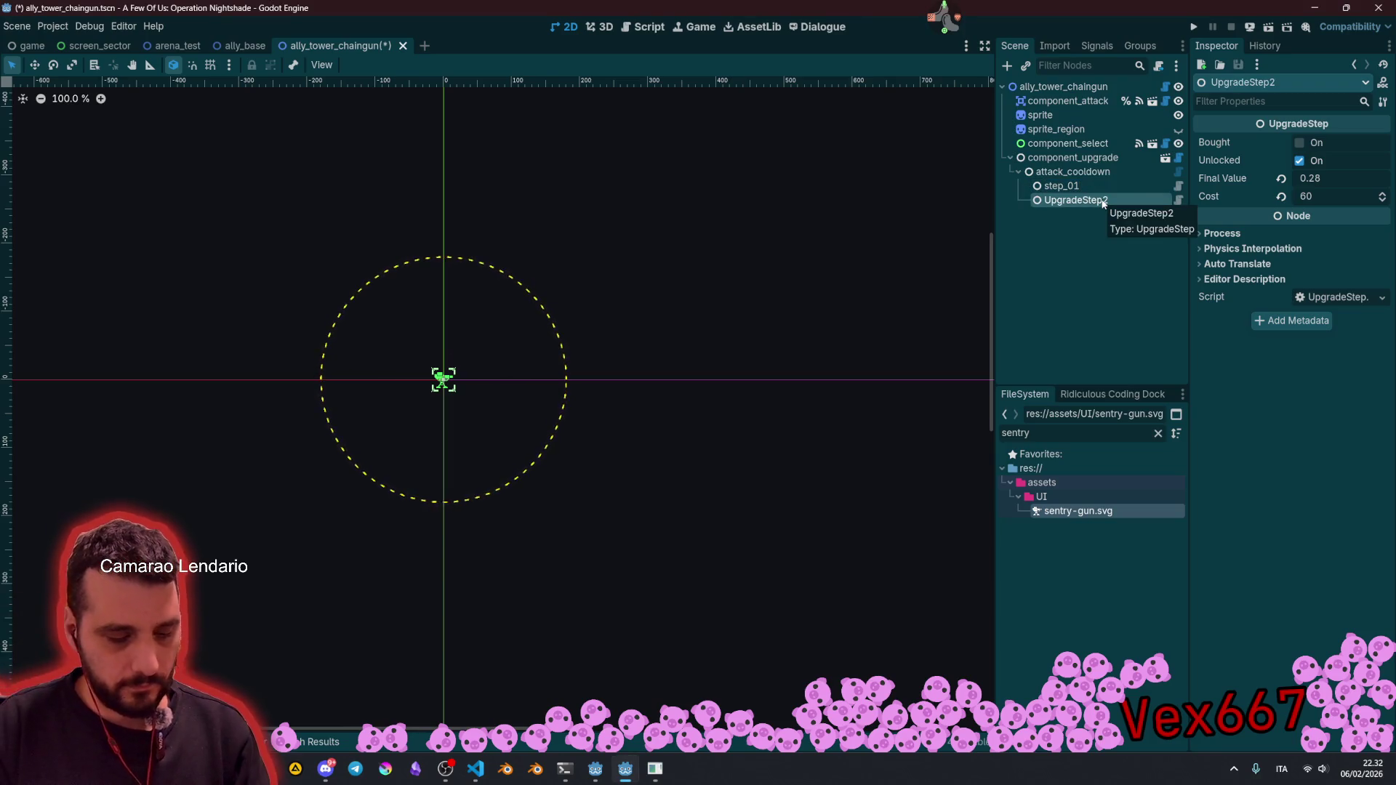
pyautogui.click(1103, 201)
pyautogui.write('step_01')
pyautogui.press('Return')
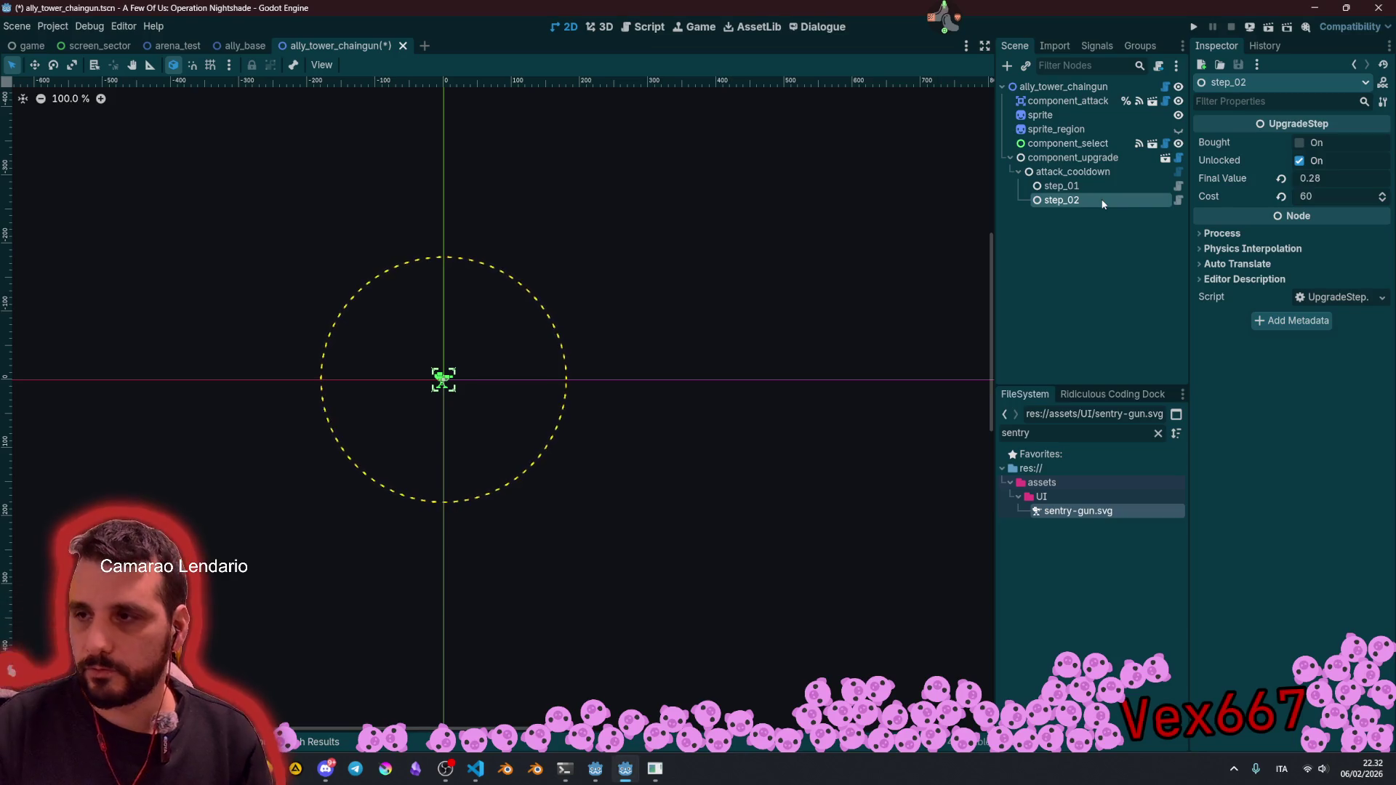
pyautogui.click(1329, 179)
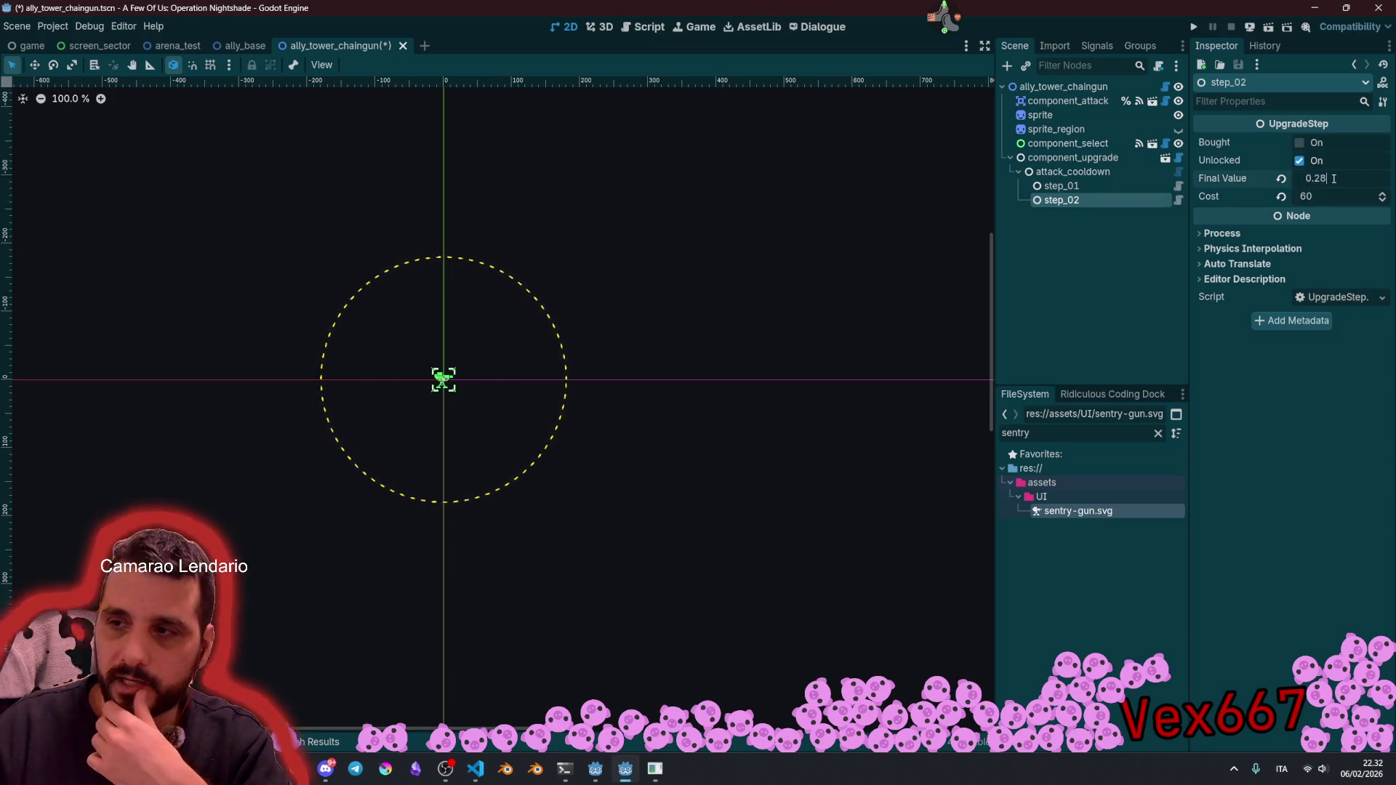
pyautogui.write('6')
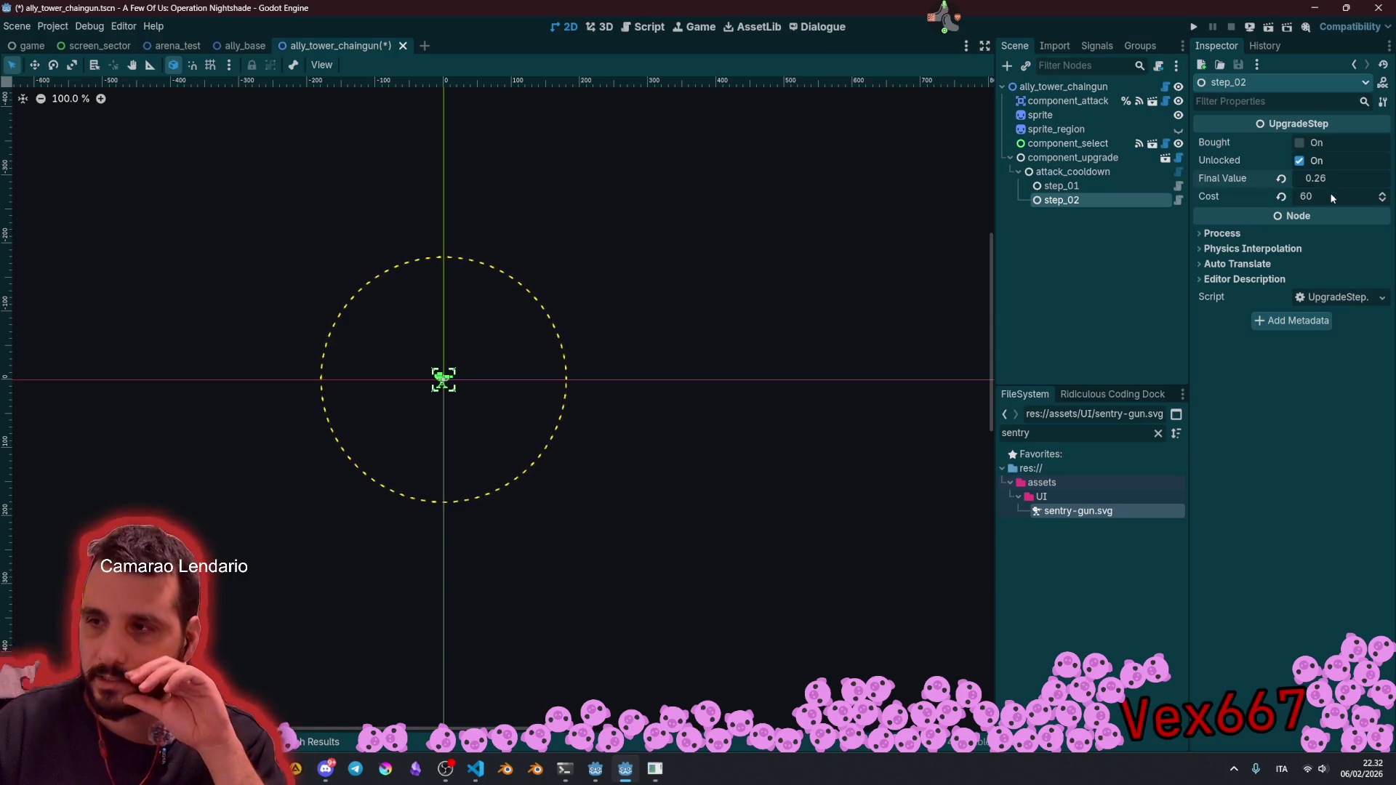
pyautogui.click(1331, 196)
pyautogui.write('85')
pyautogui.press('Return')
# Step: Duplicate step_02 into step_03 with cost 105 and final value 0.24
pyautogui.click(1087, 236)
pyautogui.click(1076, 207)
pyautogui.hotkey('ctrl', 'd')
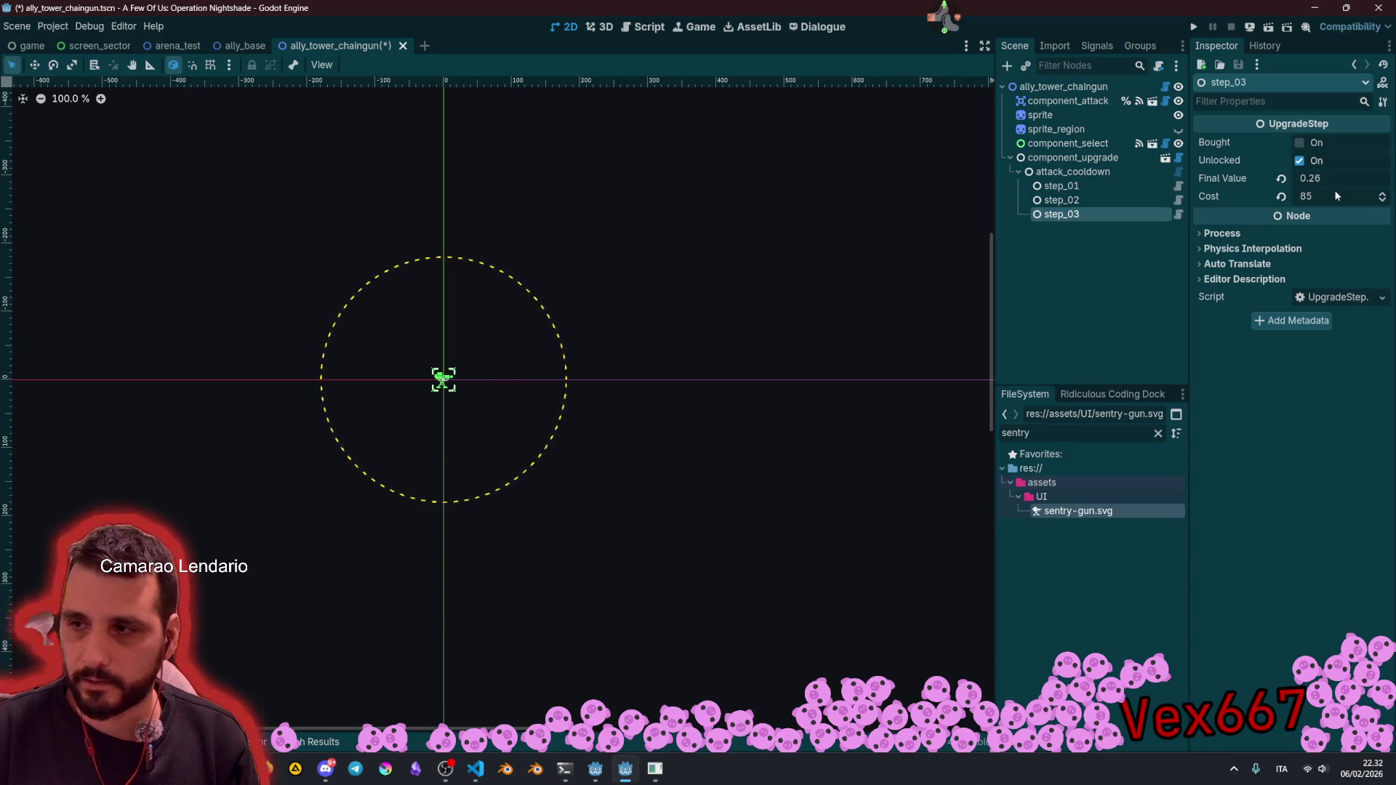
pyautogui.click(1336, 192)
pyautogui.write('1')
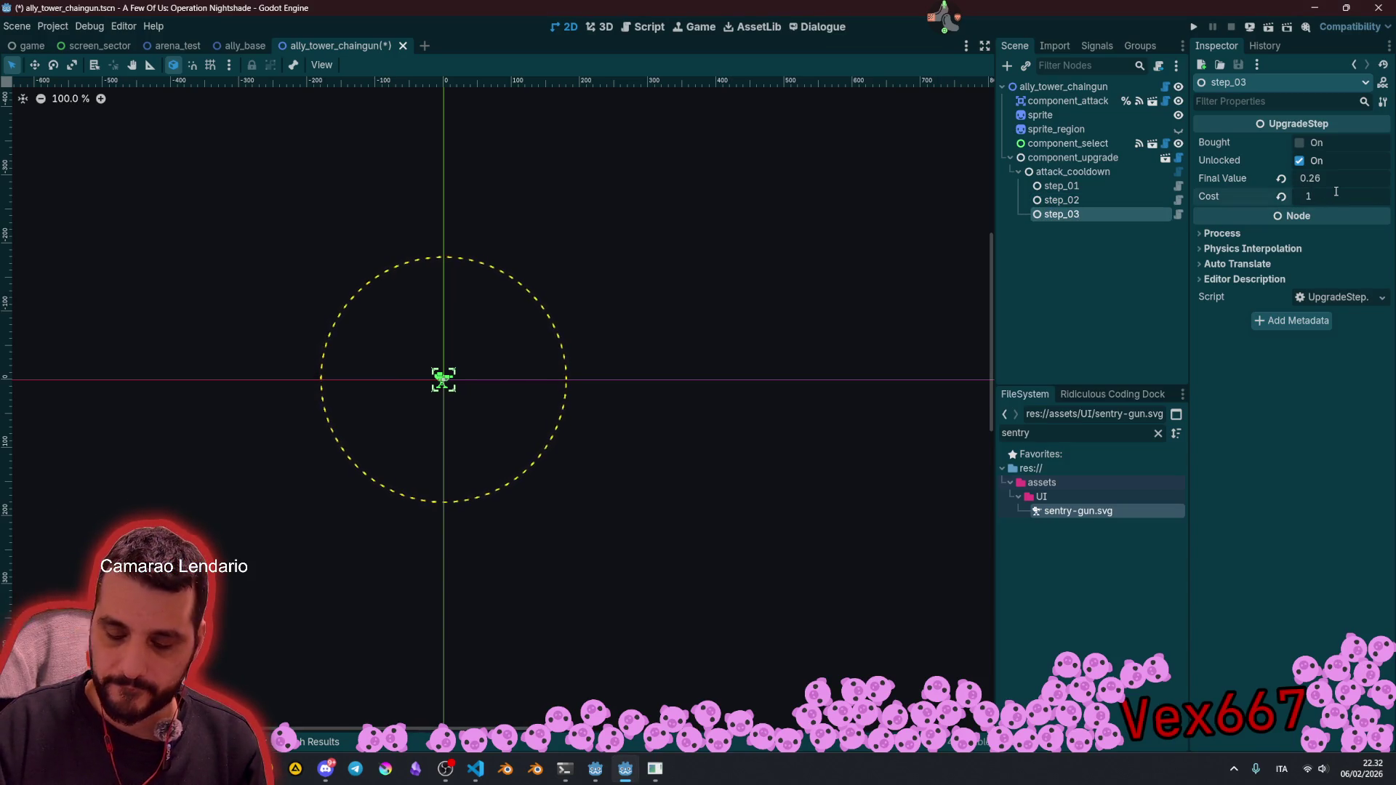
pyautogui.write('05')
pyautogui.press('Return')
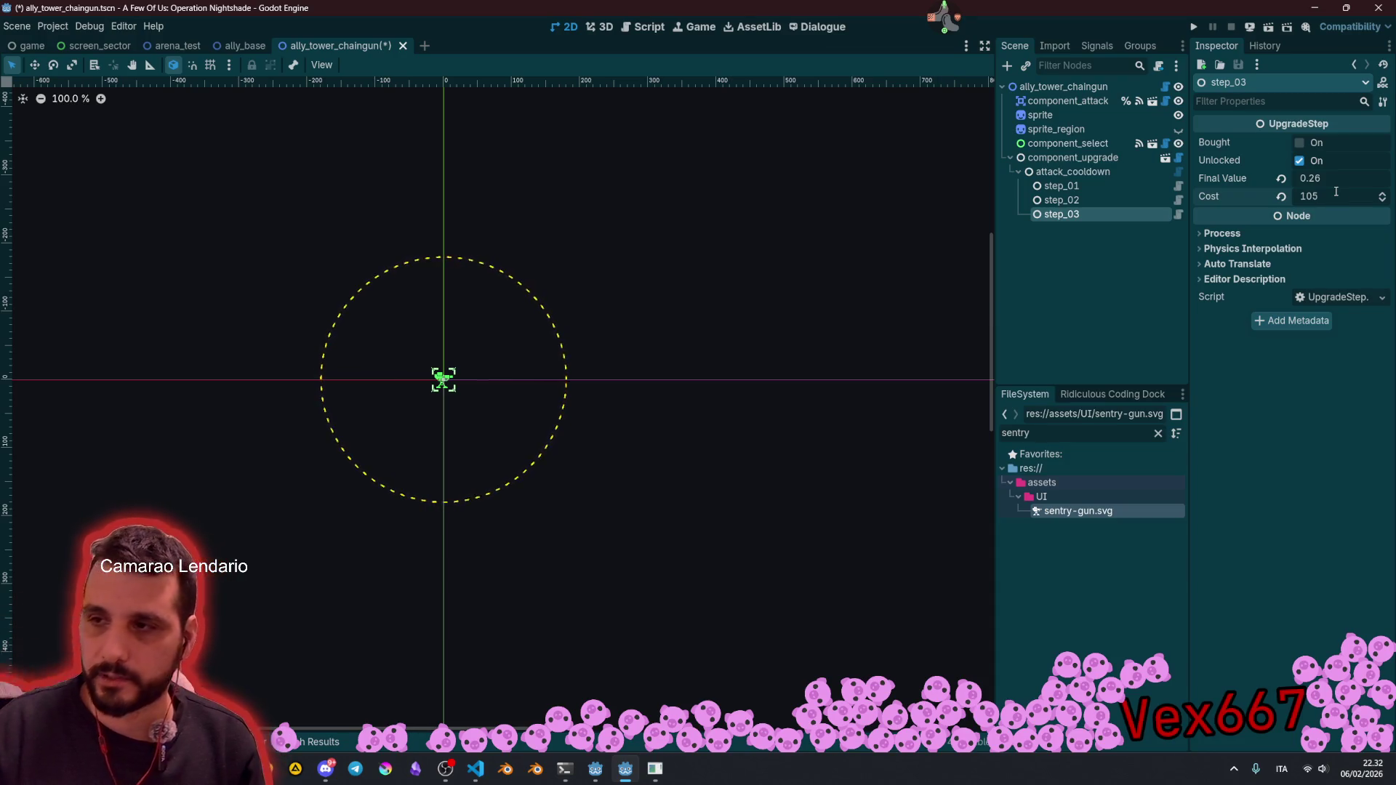
pyautogui.click(1336, 178)
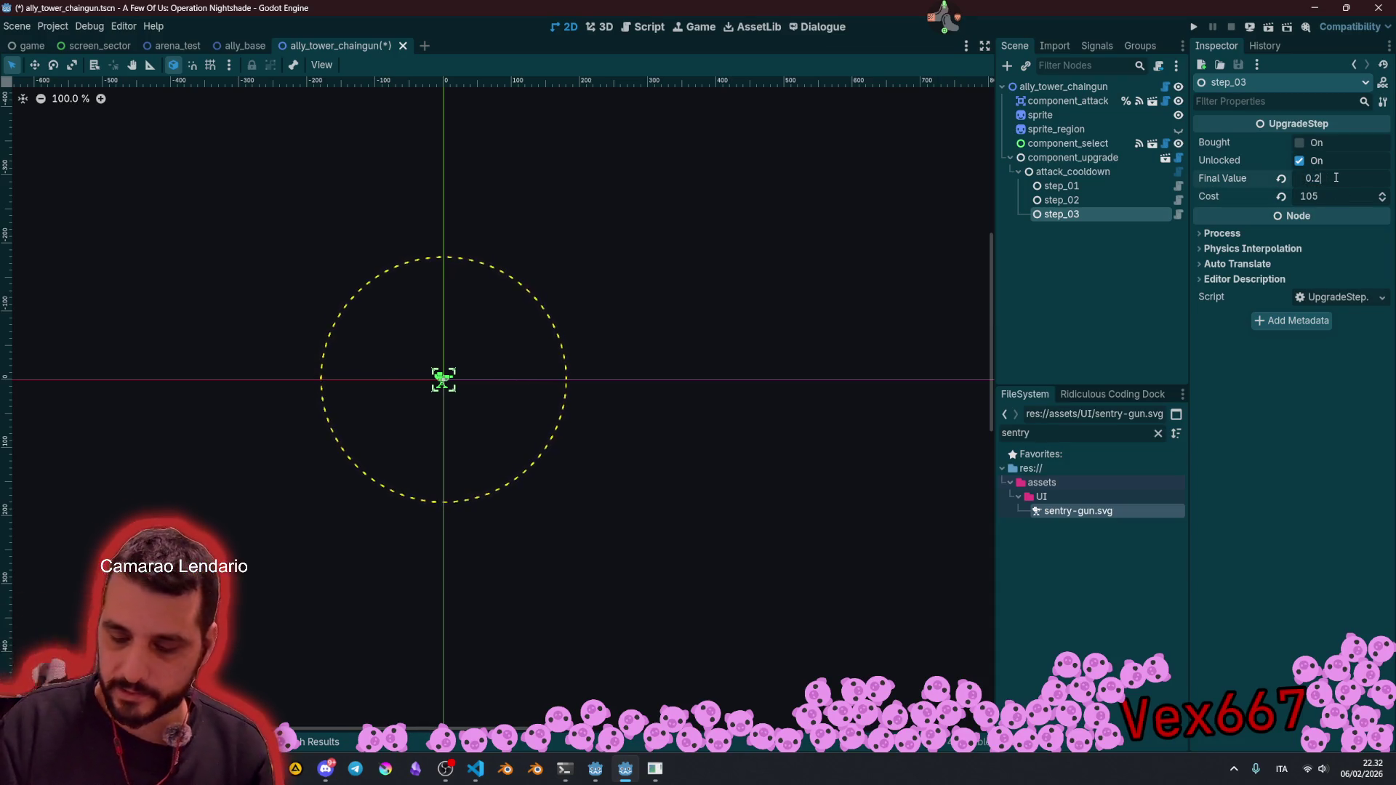
pyautogui.write('4')
pyautogui.press('Return')
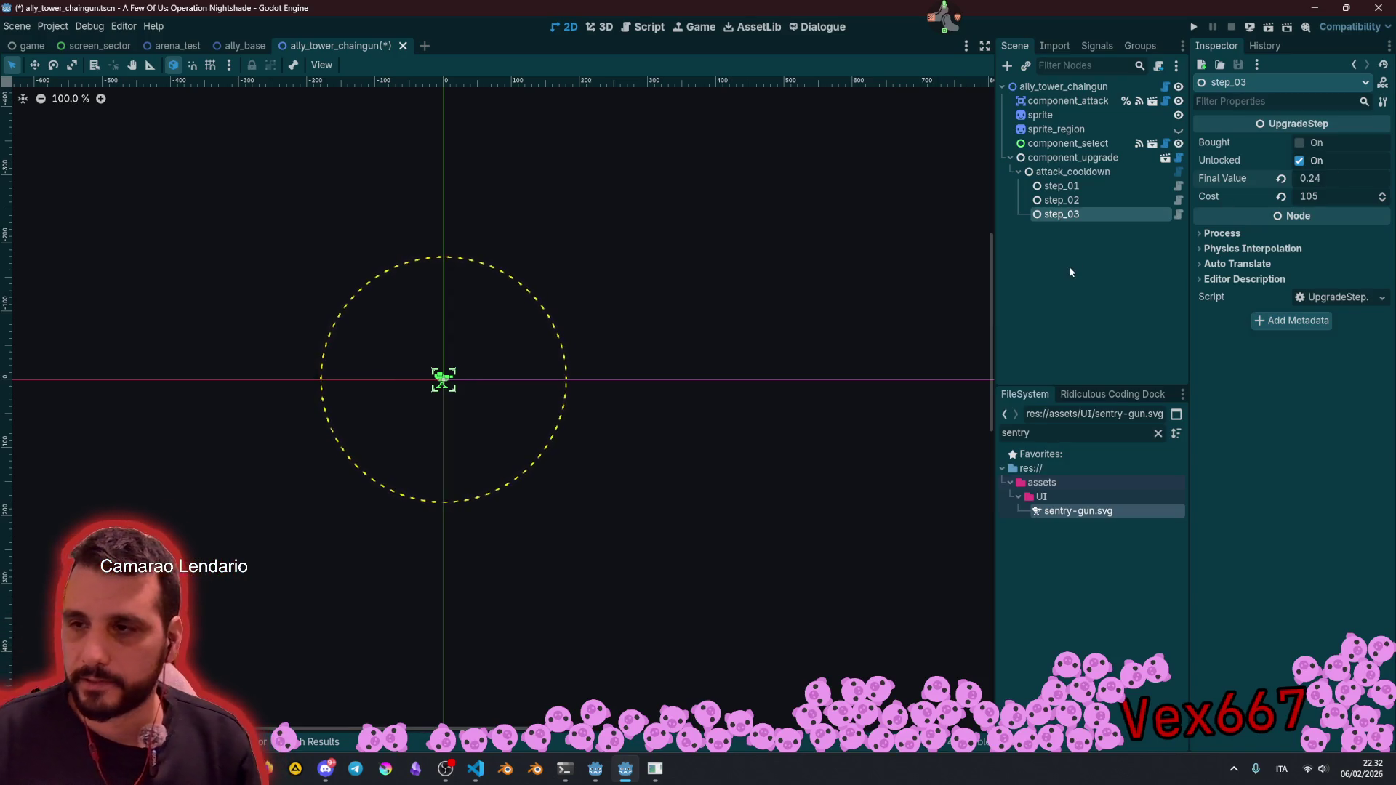
# Step: Duplicate step_03 into step_04 with final value 0.22 and cost 160
pyautogui.click(1081, 212)
pyautogui.hotkey('ctrl', 'd')
pyautogui.click(1100, 230)
pyautogui.click(1352, 174)
pyautogui.press('BackSpace')
pyautogui.write('2')
pyautogui.press('Return')
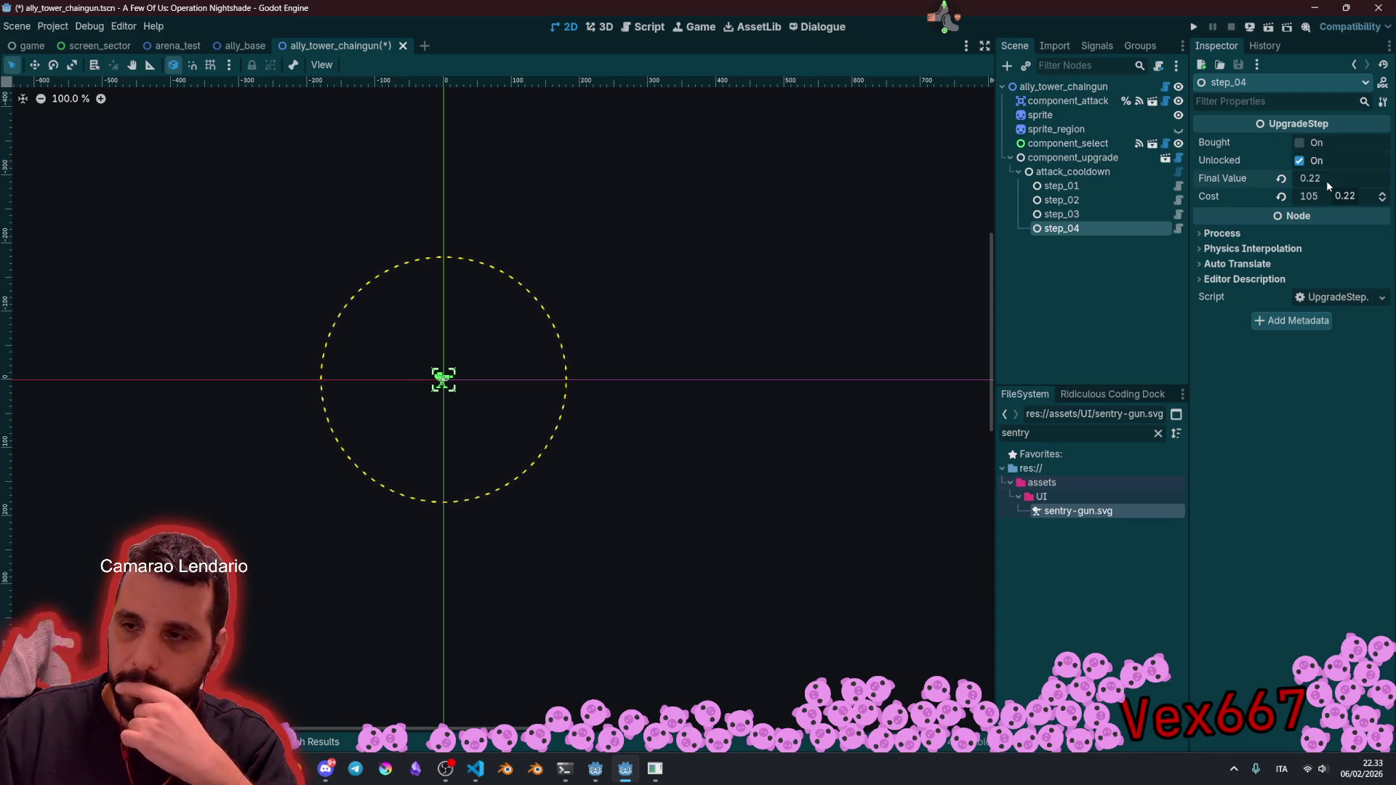
pyautogui.click(1321, 199)
pyautogui.press('BackSpace')
pyautogui.press('BackSpace')
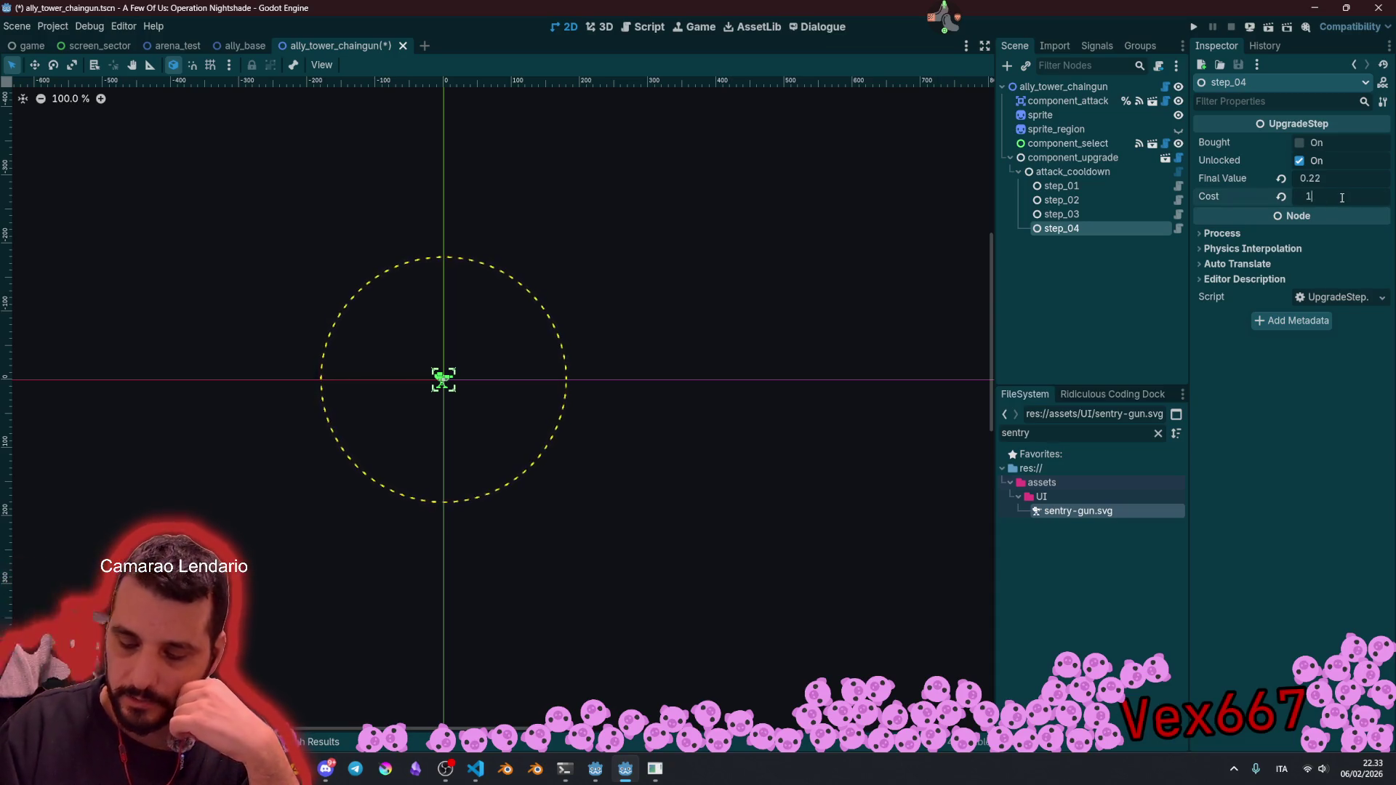
pyautogui.write('00')
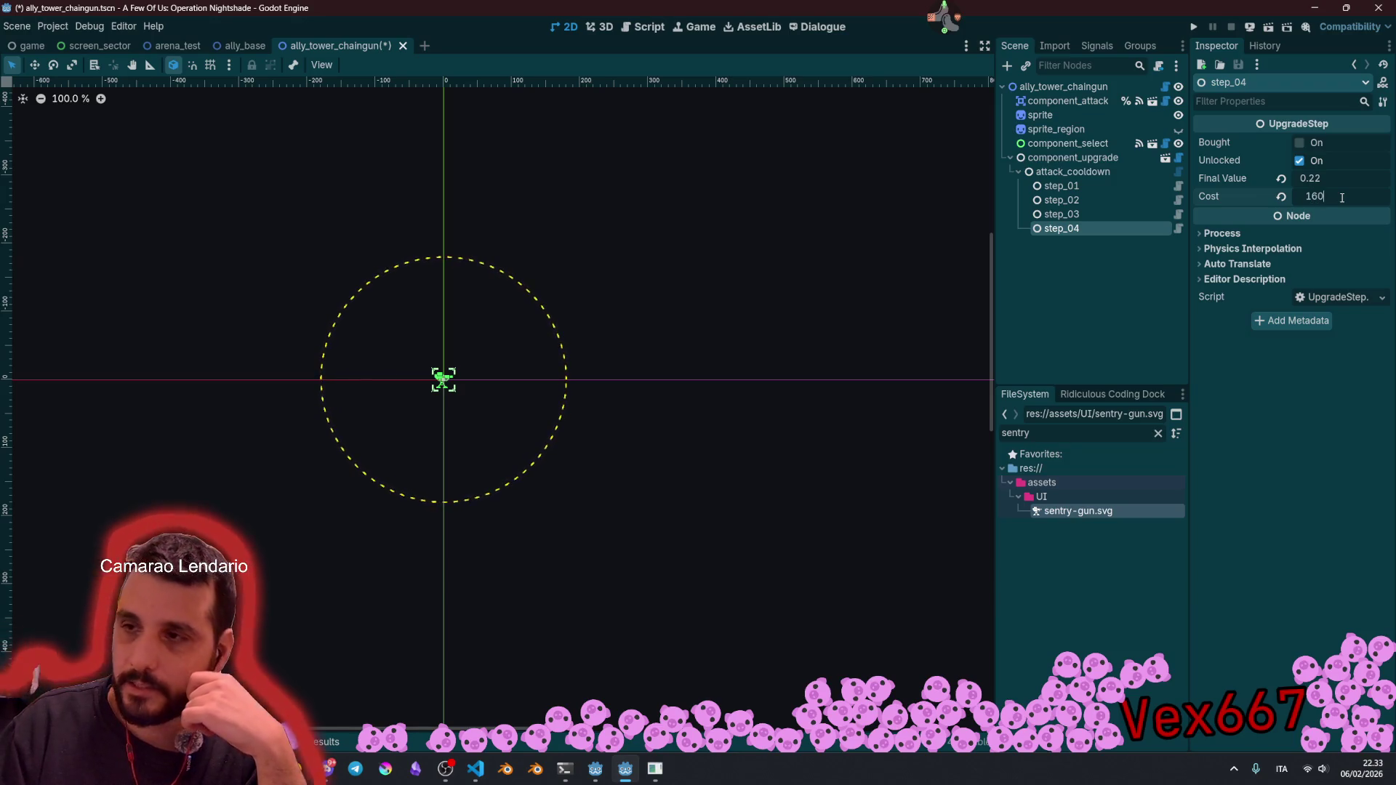
pyautogui.press('Return')
pyautogui.click(1106, 213)
pyautogui.click(1103, 228)
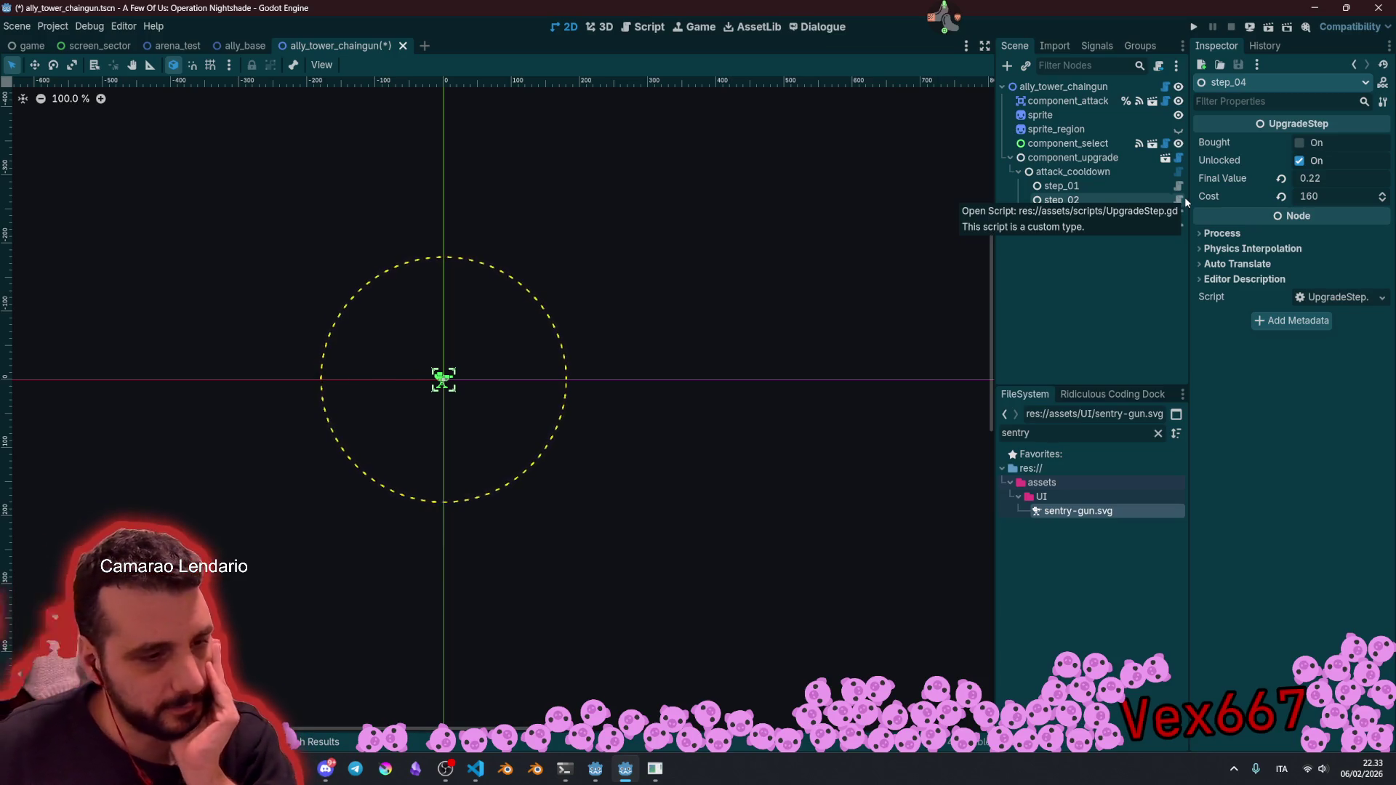
# Step: Review attack_cooldown's Steps Summary, running from start value 0.3 down to 0.22
pyautogui.click(1101, 170)
pyautogui.moveTo(1251, 374); pyautogui.dragTo(1313, 462)
pyautogui.scroll(1, 1376, 430)
pyautogui.scroll(-1, 1375, 429)
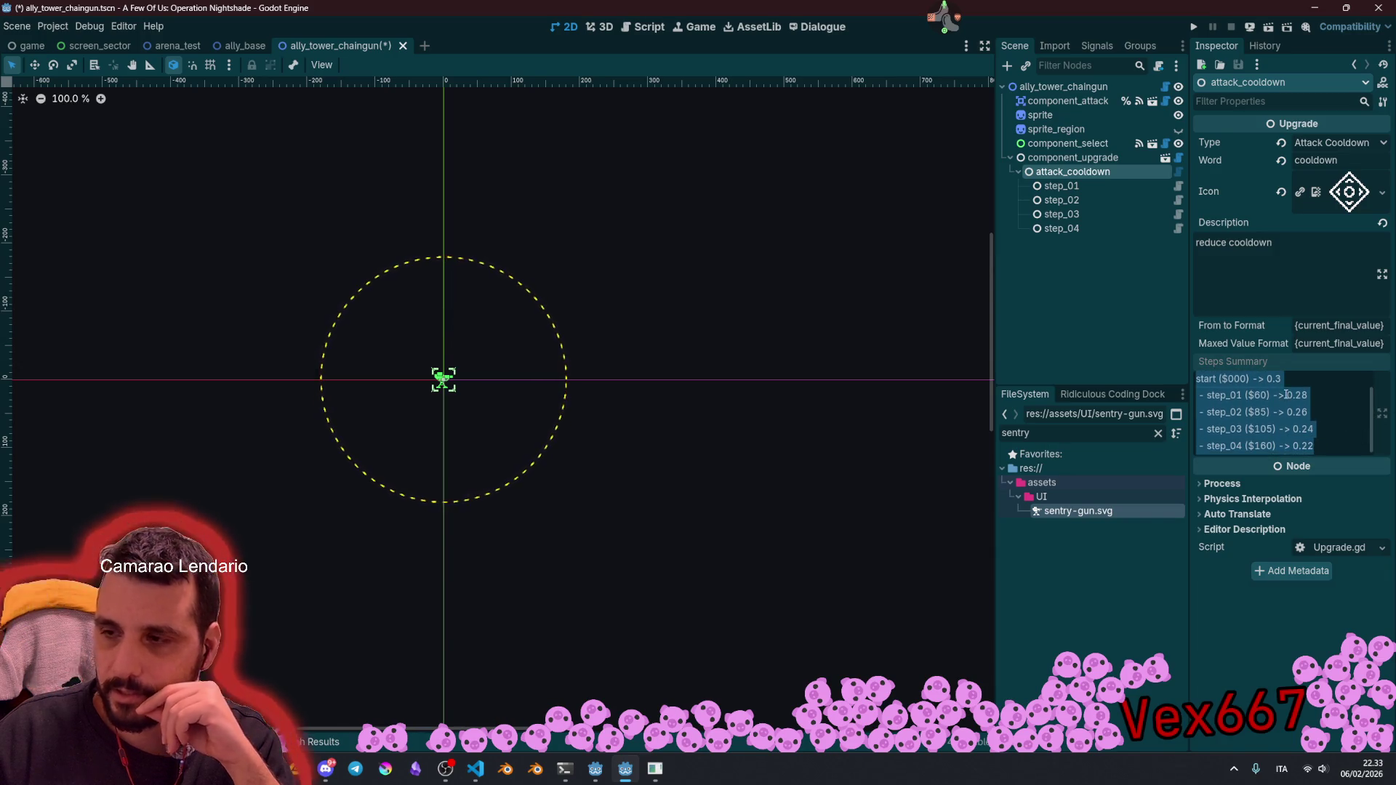
pyautogui.doubleClick(1309, 384)
pyautogui.doubleClick(1299, 395)
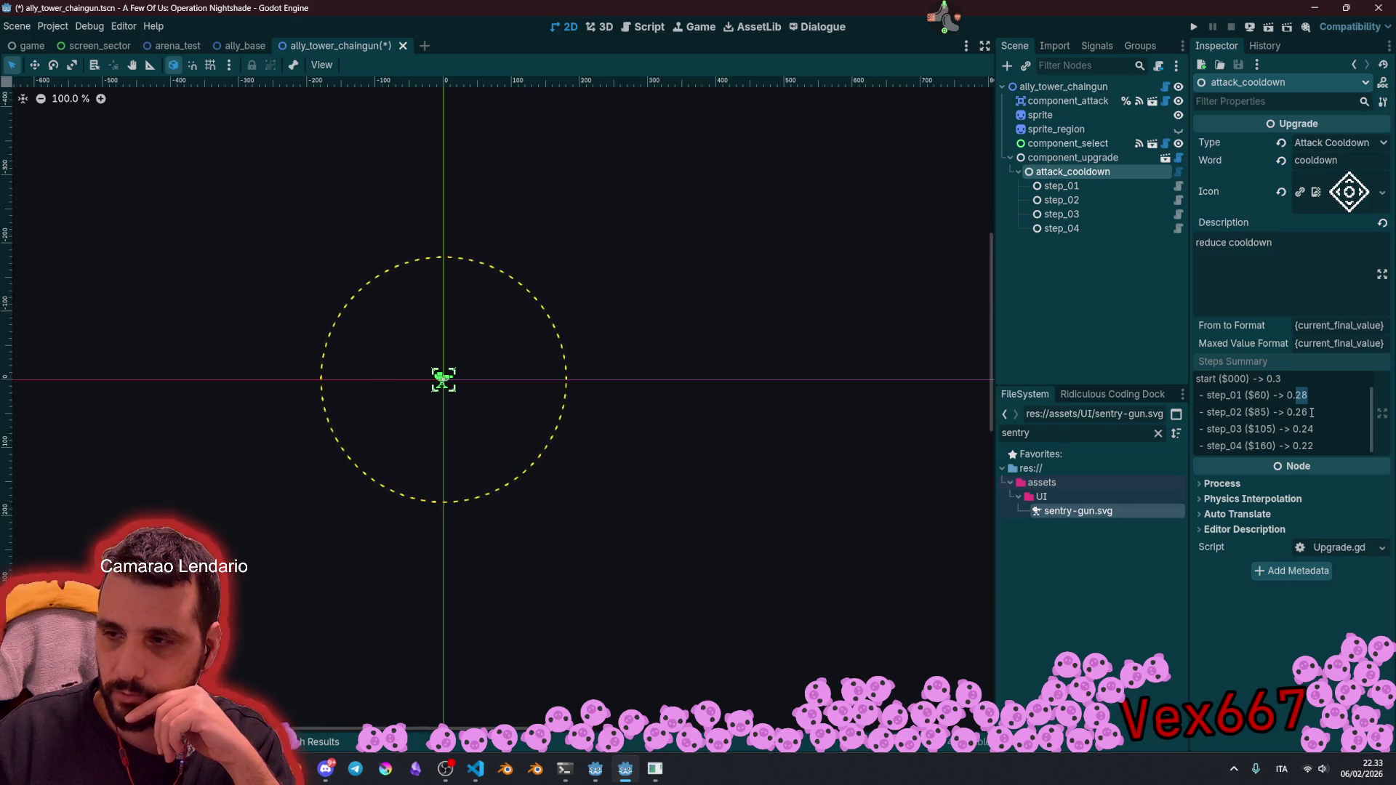
pyautogui.doubleClick(1314, 449)
pyautogui.moveTo(1247, 395)
pyautogui.mouseDown()
pyautogui.moveTo(1302, 429)
pyautogui.moveTo(1278, 445)
pyautogui.mouseUp()
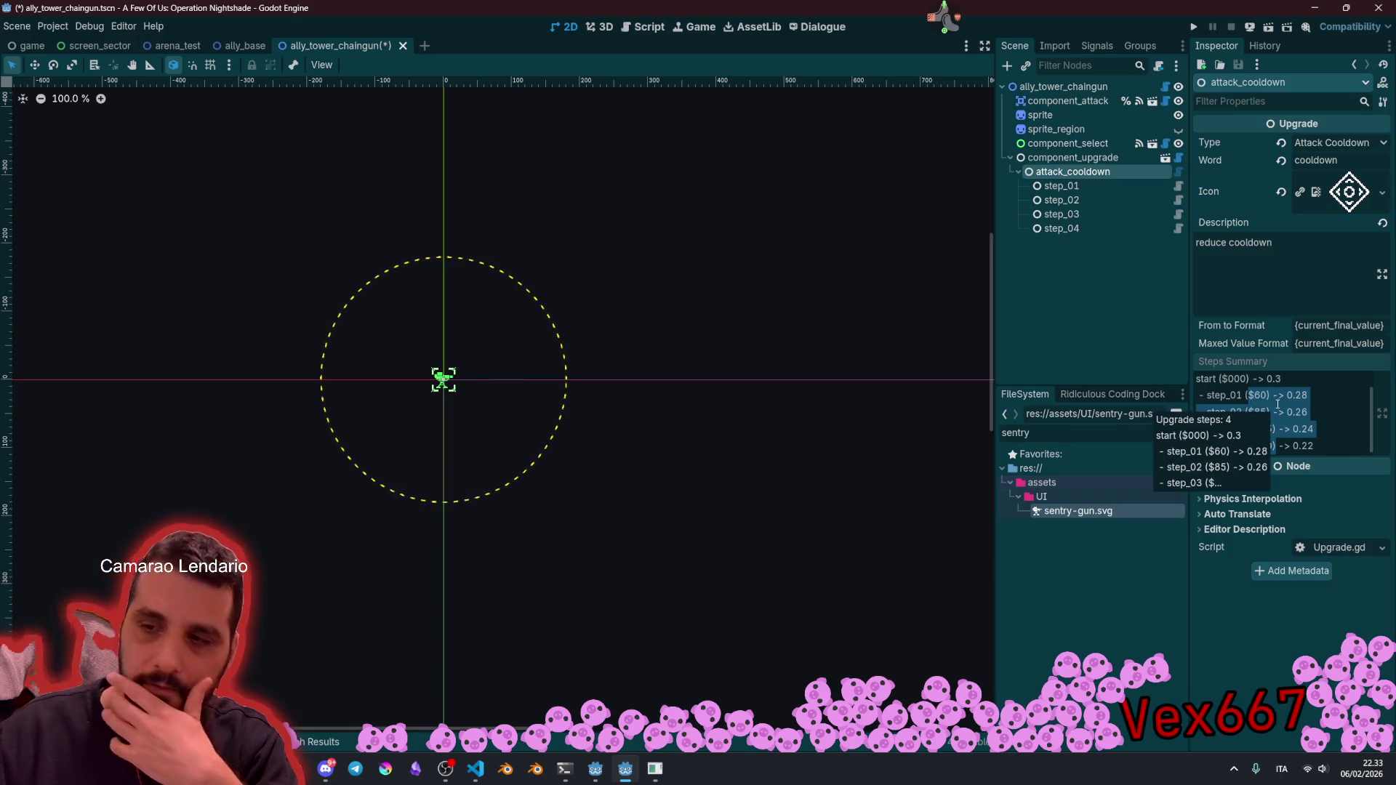
pyautogui.click(1311, 402)
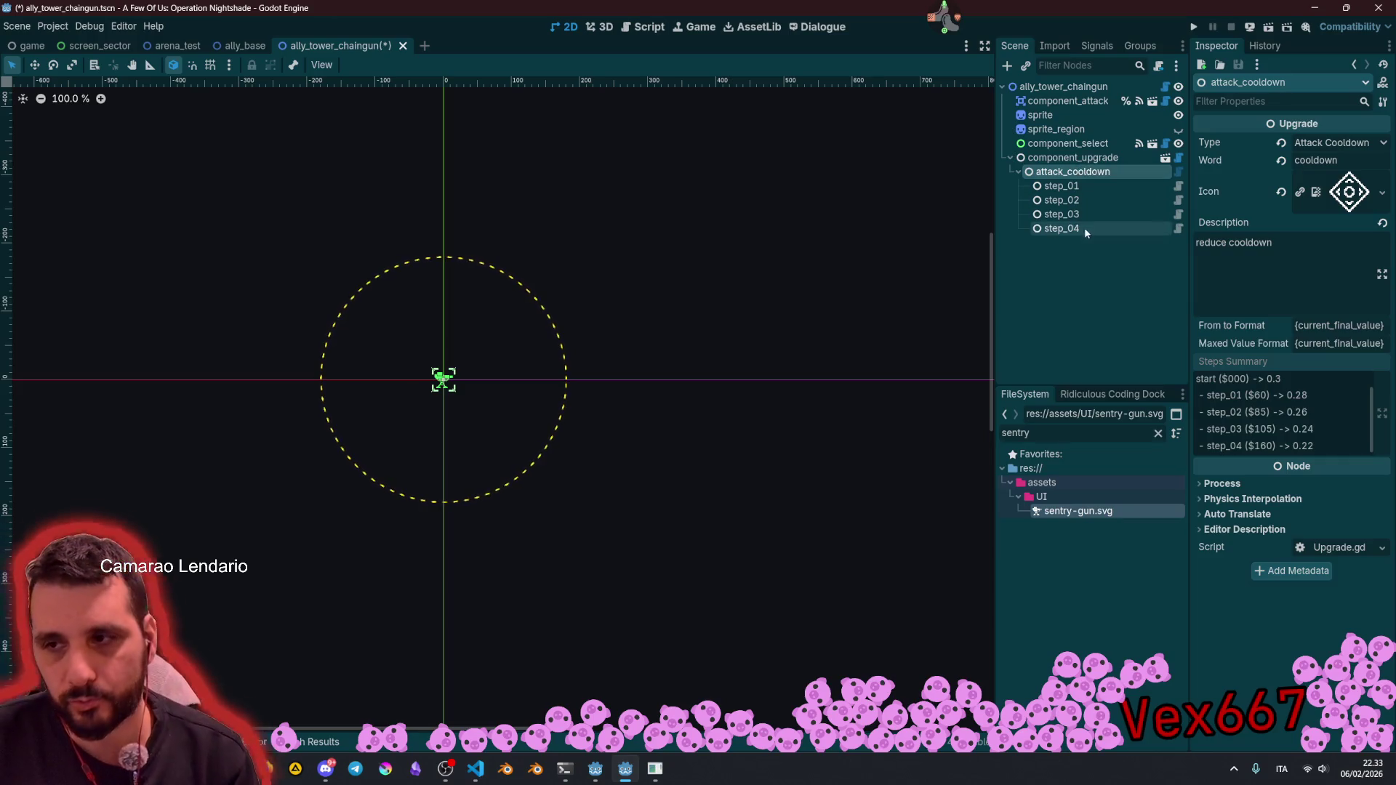
# Step: Duplicate attack_cooldown with its four steps into attack_cooldown2
pyautogui.click(1092, 312)
pyautogui.click(1073, 174)
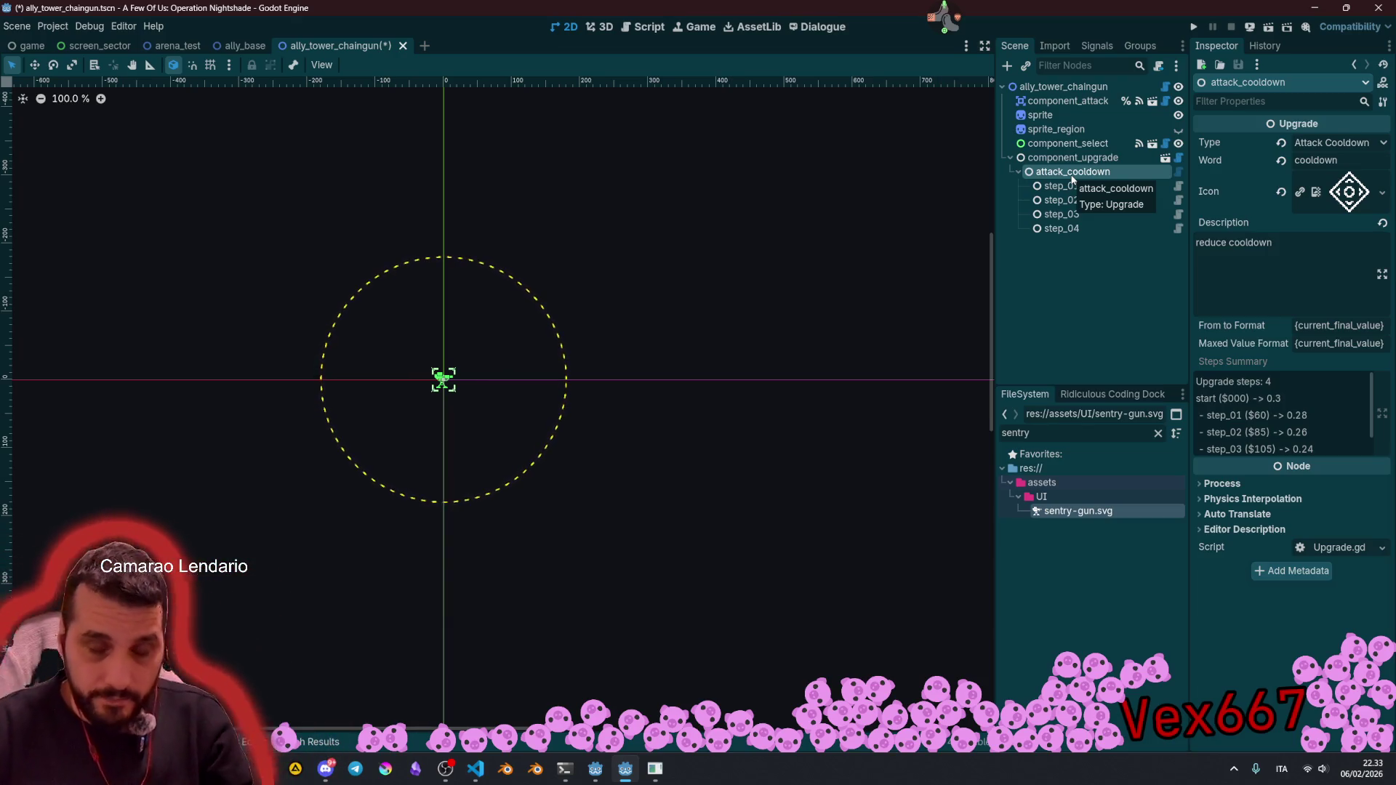
pyautogui.hotkey('ctrl', 'd')
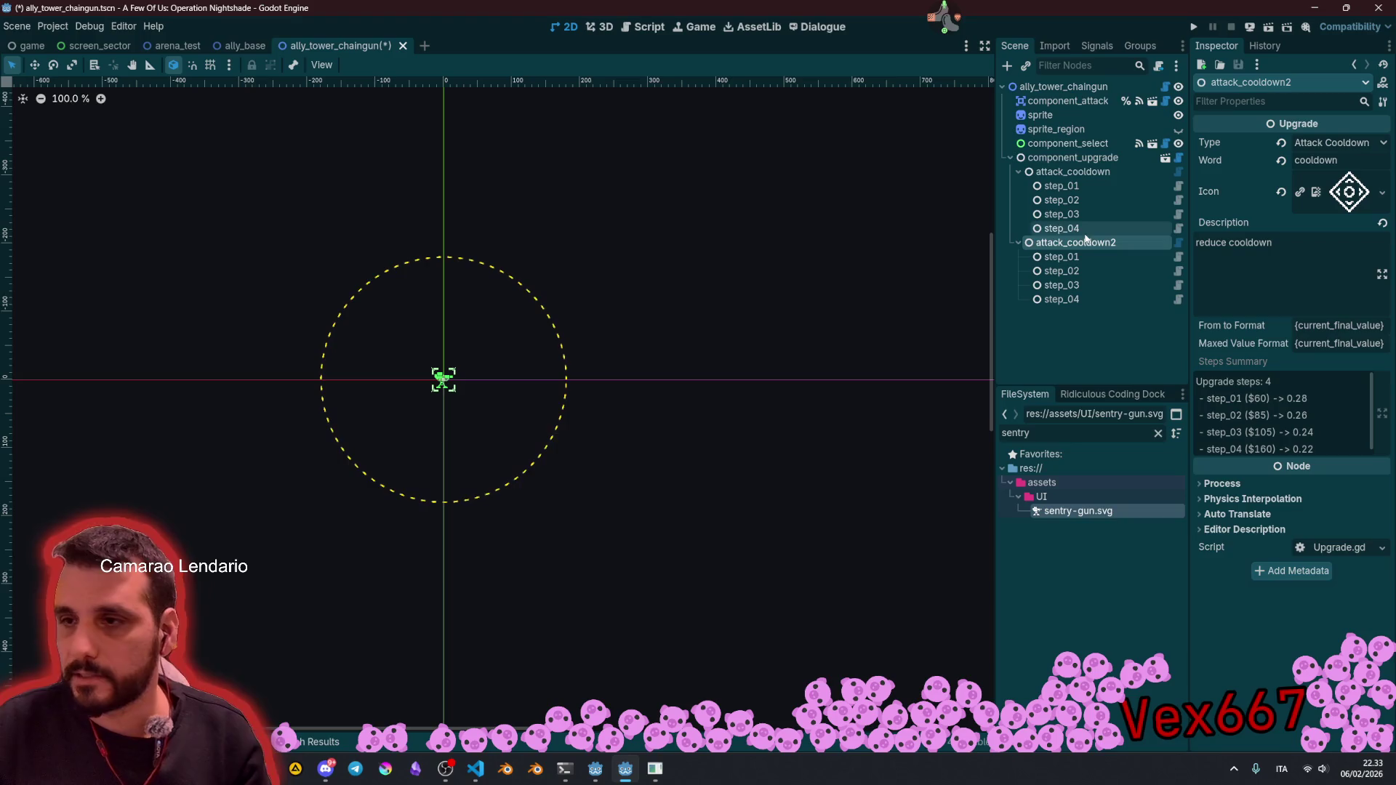
# Step: Set the duplicated upgrade's type to Attack Range
pyautogui.click(1091, 285)
pyautogui.click(1107, 244)
pyautogui.click(1338, 142)
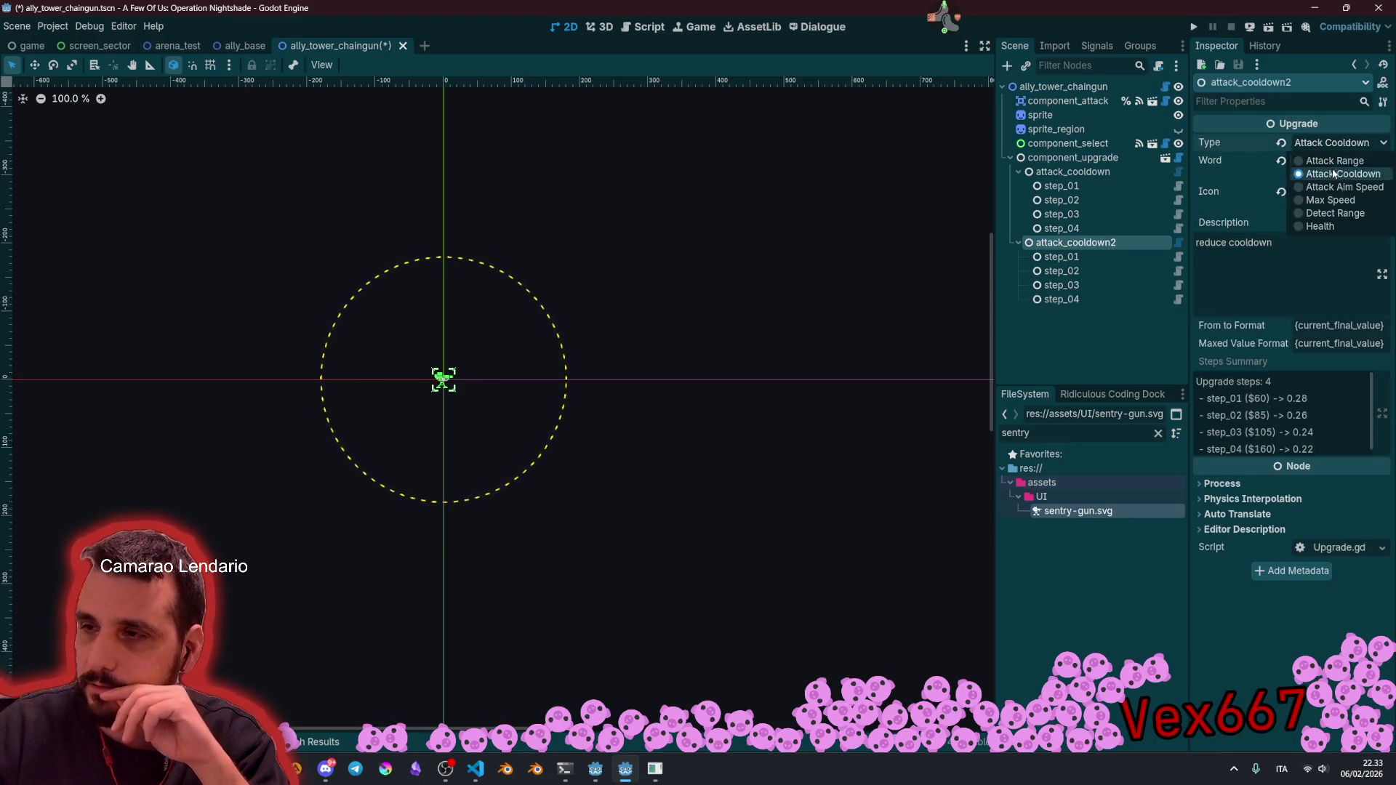
pyautogui.click(1327, 178)
# Step: Delete step_02 through step_04 from attack_range, leaving only step_01
pyautogui.click(1084, 256)
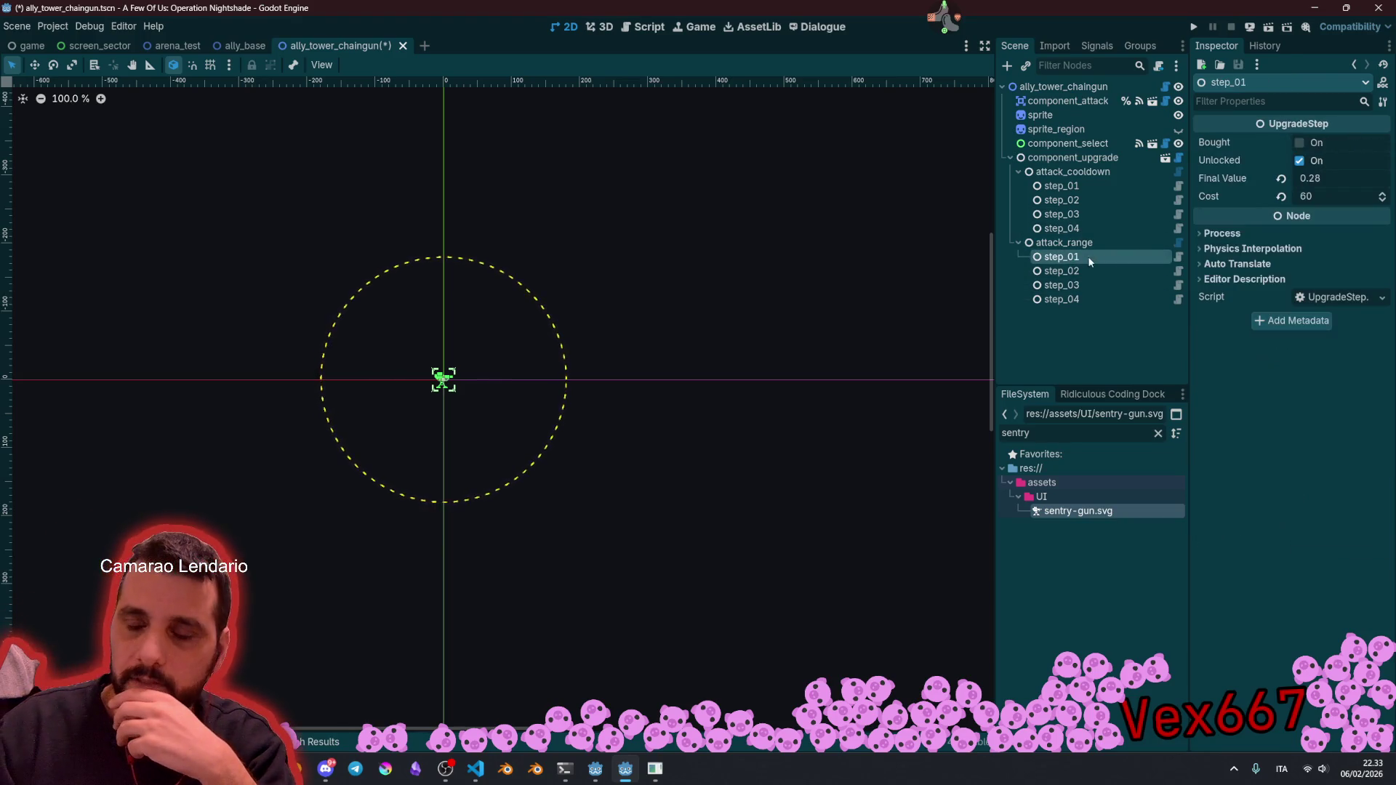
pyautogui.click(1153, 271)
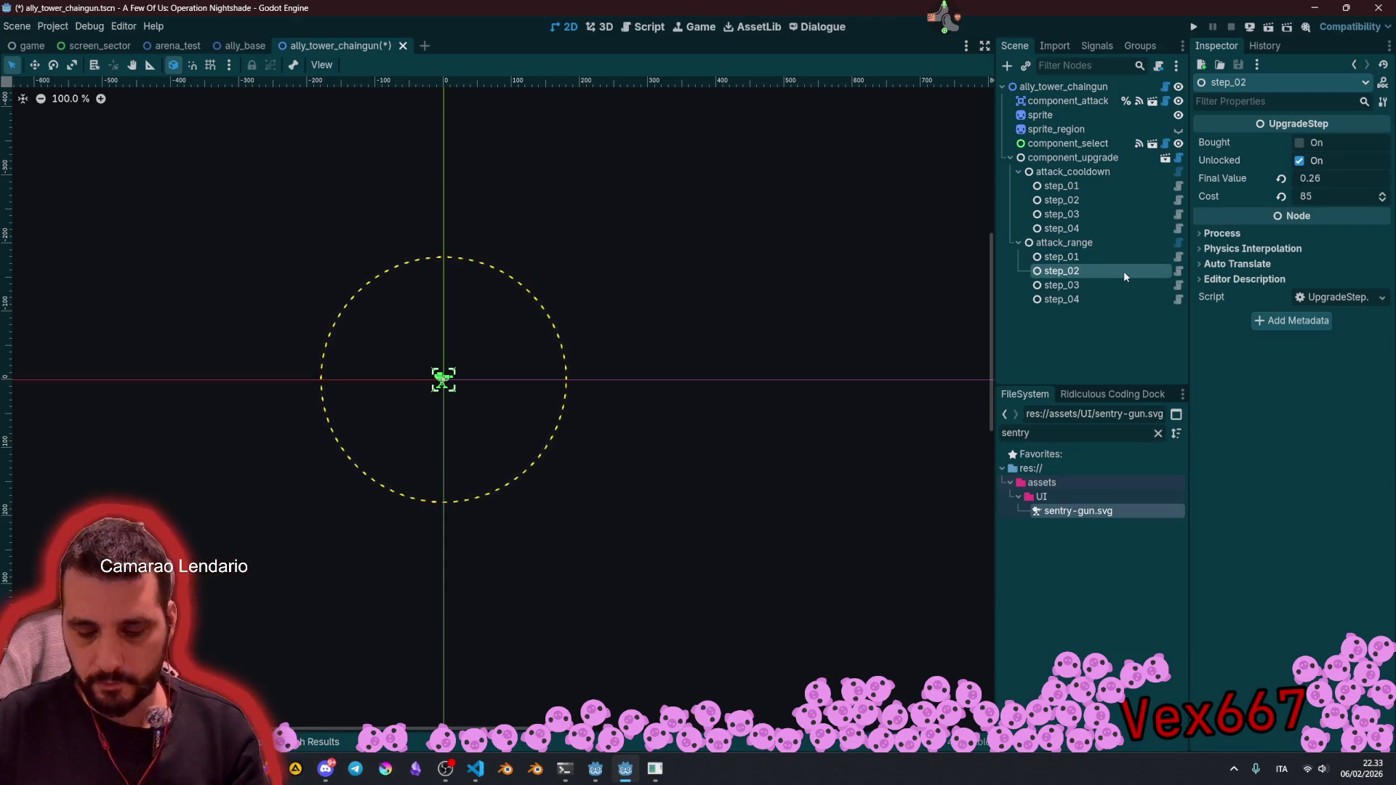
pyautogui.keyDown('shift'); pyautogui.click(1126, 296); pyautogui.keyUp('shift')
pyautogui.press('Delete')
pyautogui.press('Return')
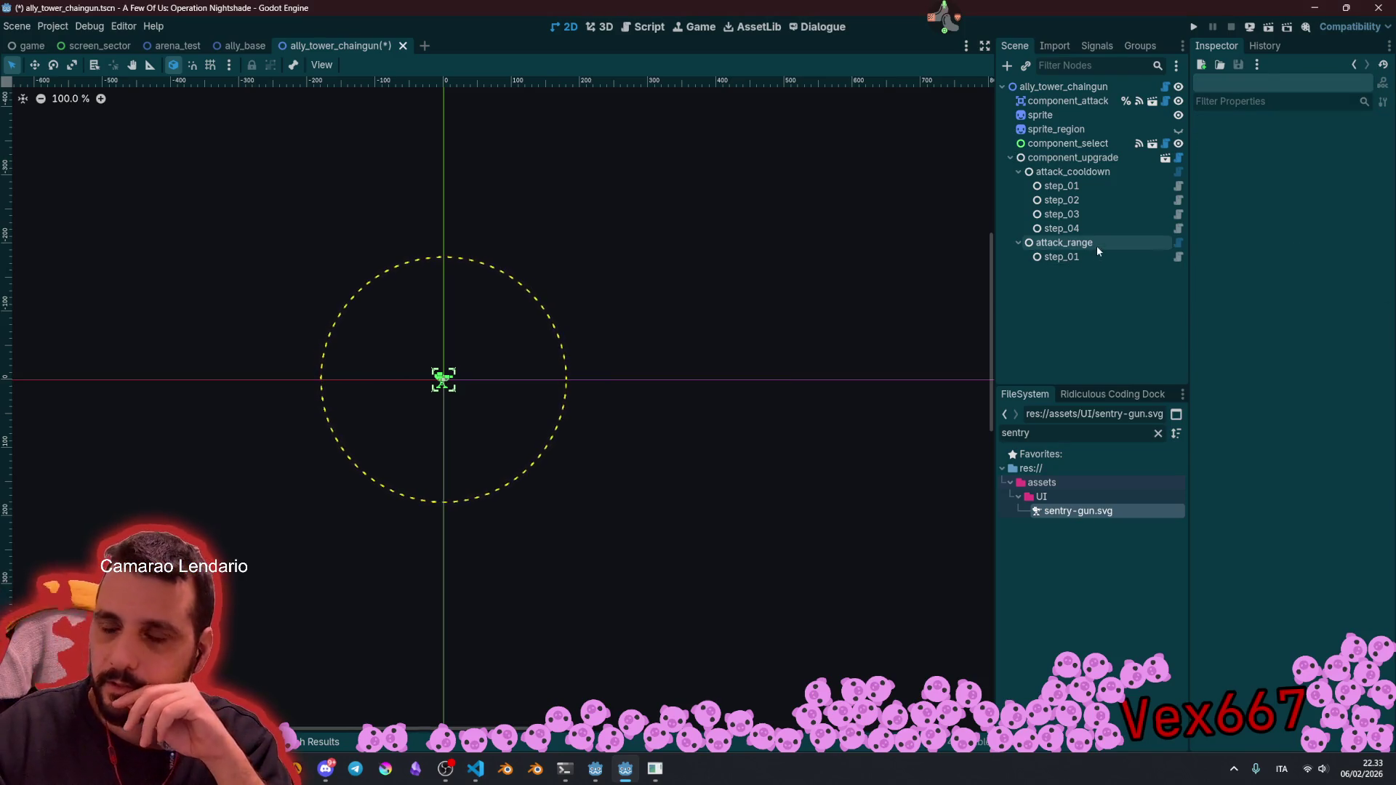
pyautogui.click(1104, 247)
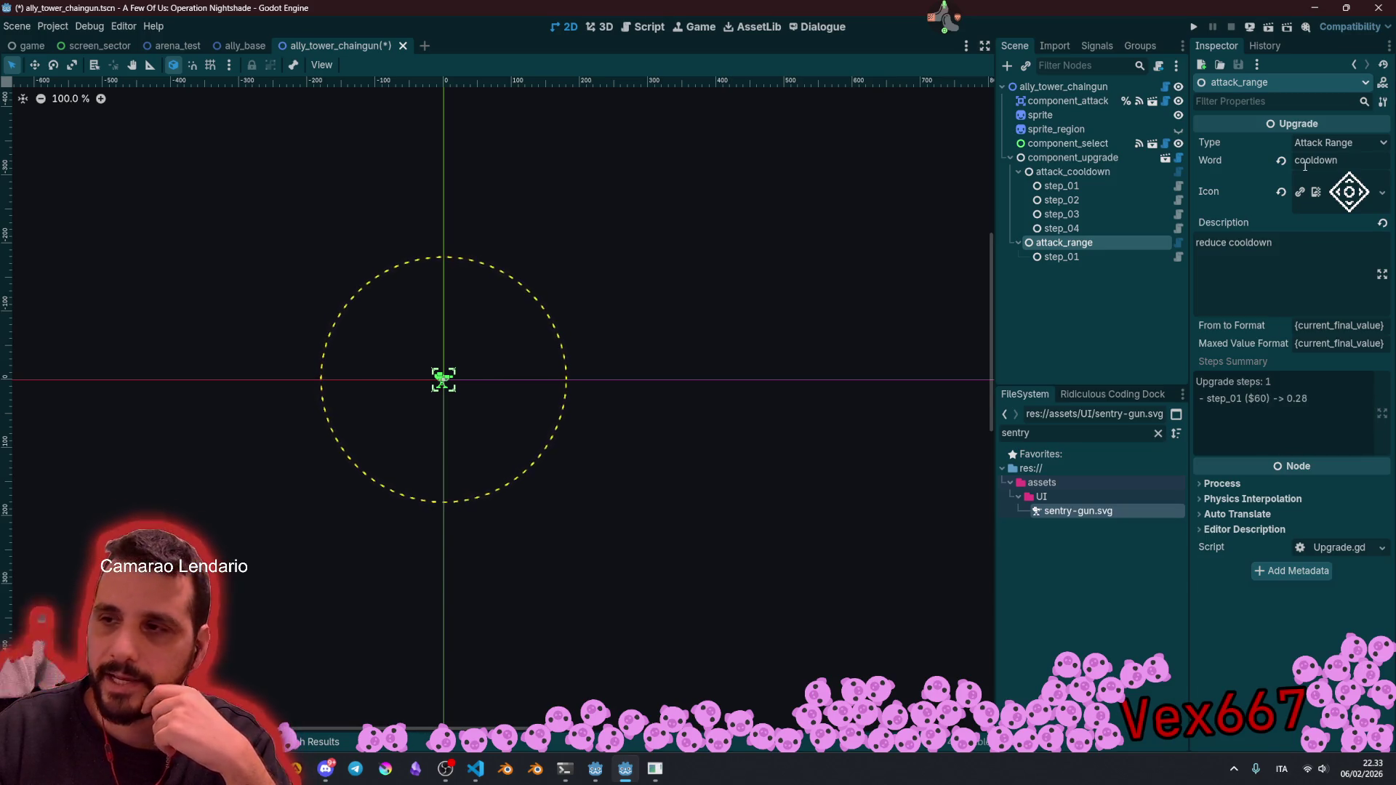
# Step: Replace 'cooldown' with 'range' in the name and set the description to 'increase range'
pyautogui.doubleClick(1318, 160)
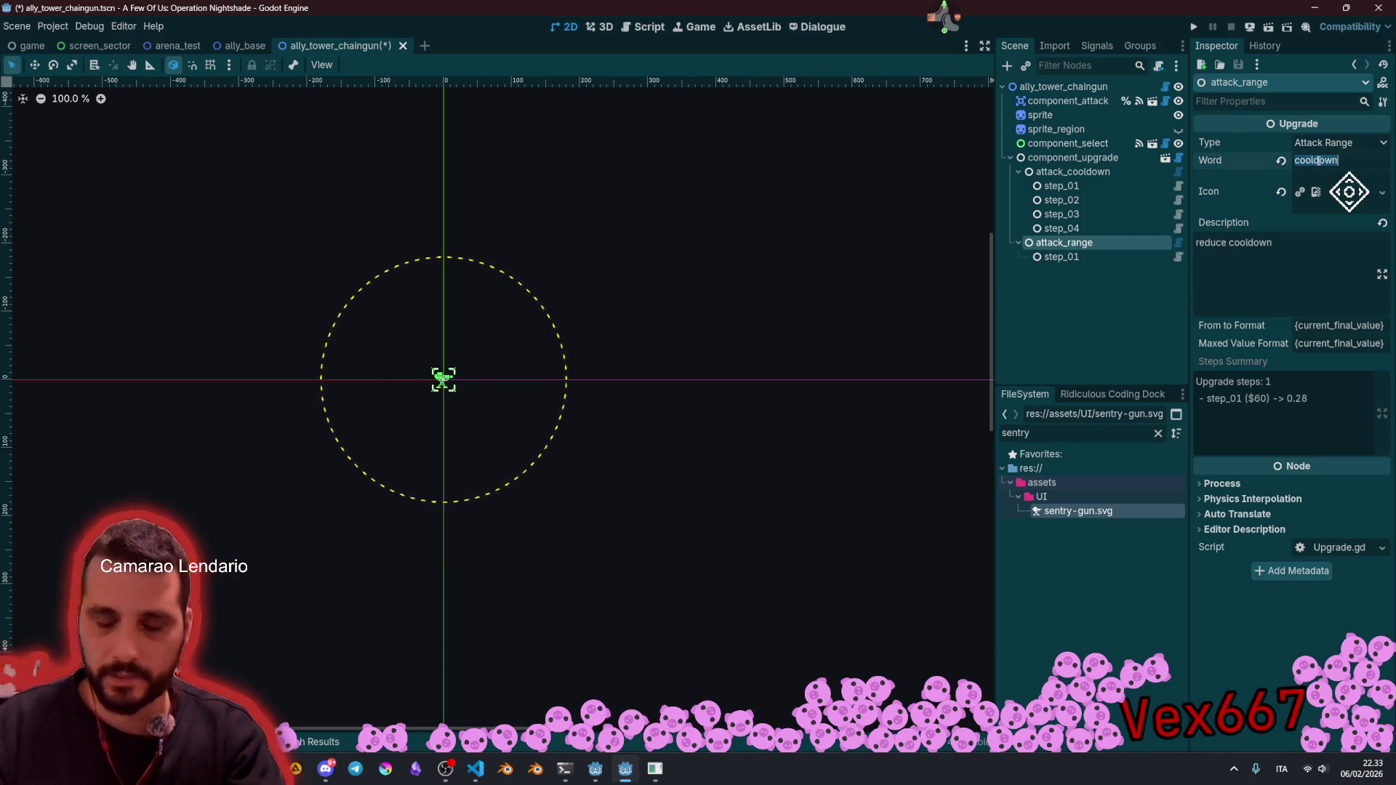
pyautogui.write('range')
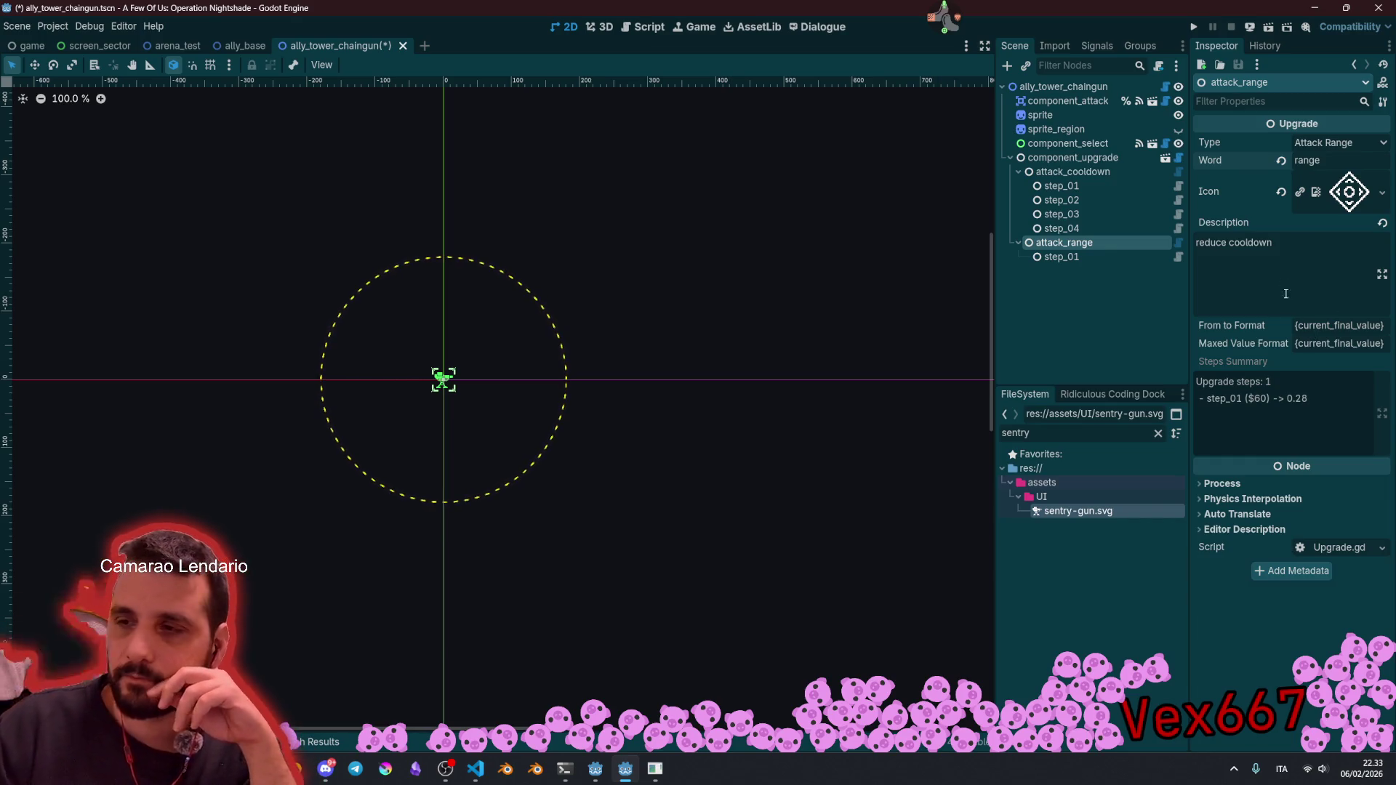
pyautogui.doubleClick(1244, 243)
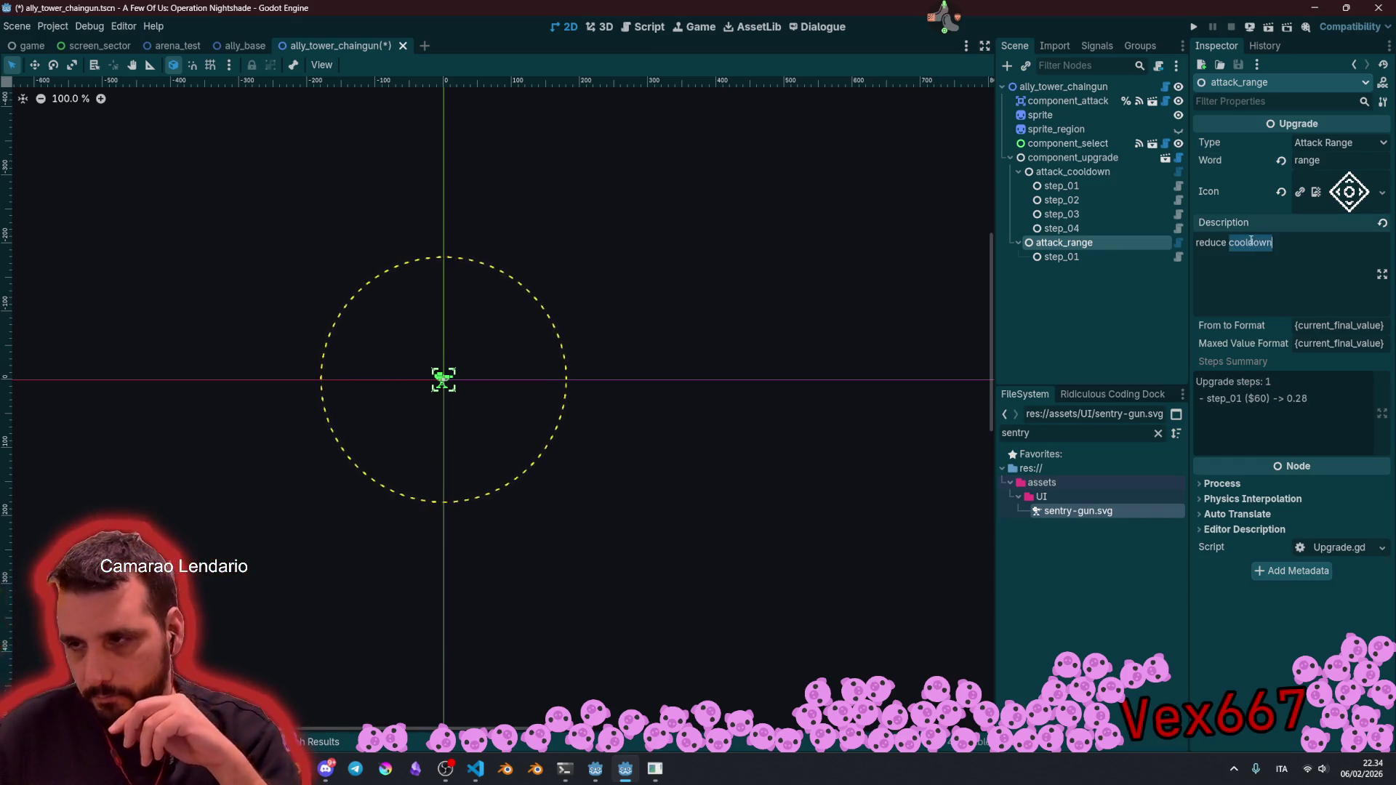
pyautogui.tripleClick(1277, 241)
pyautogui.write('in')
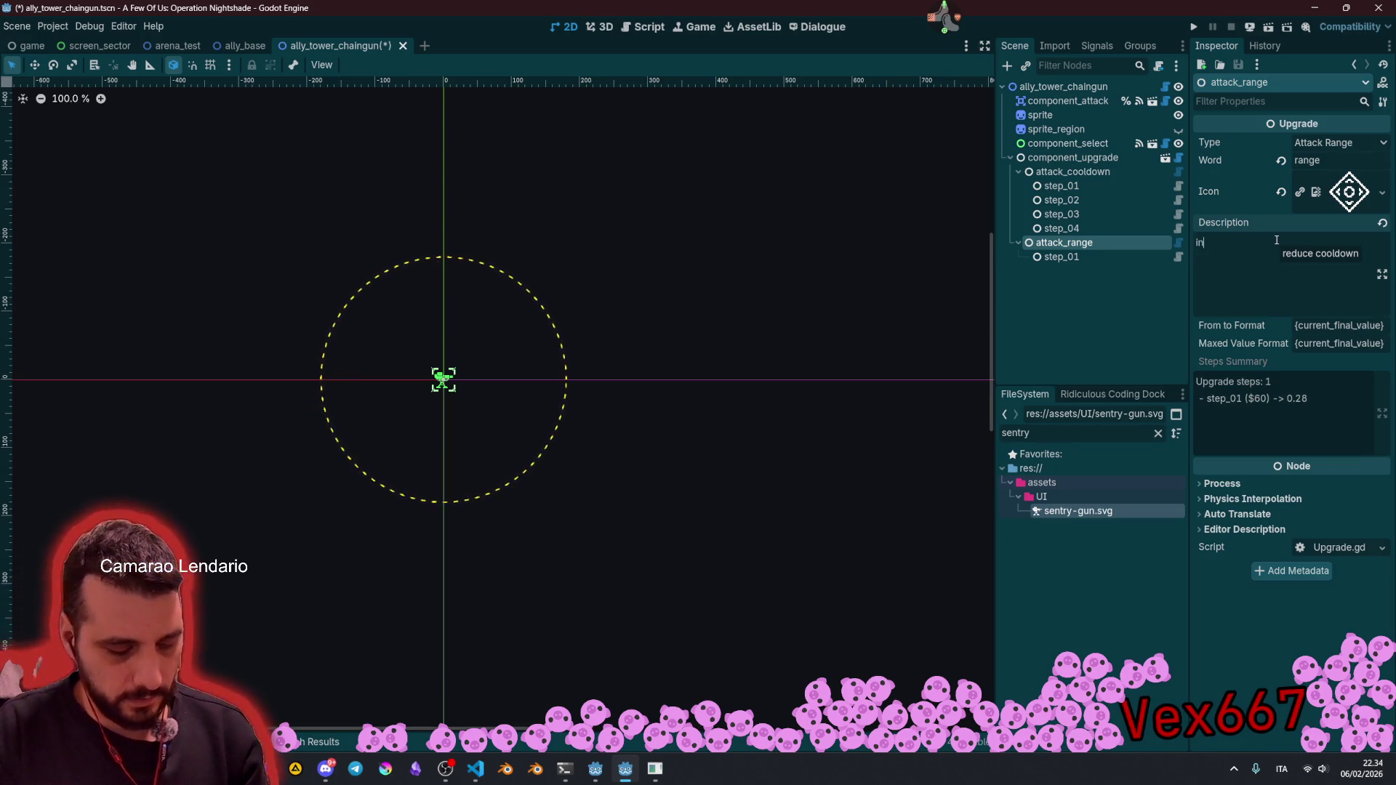
pyautogui.write('crease range')
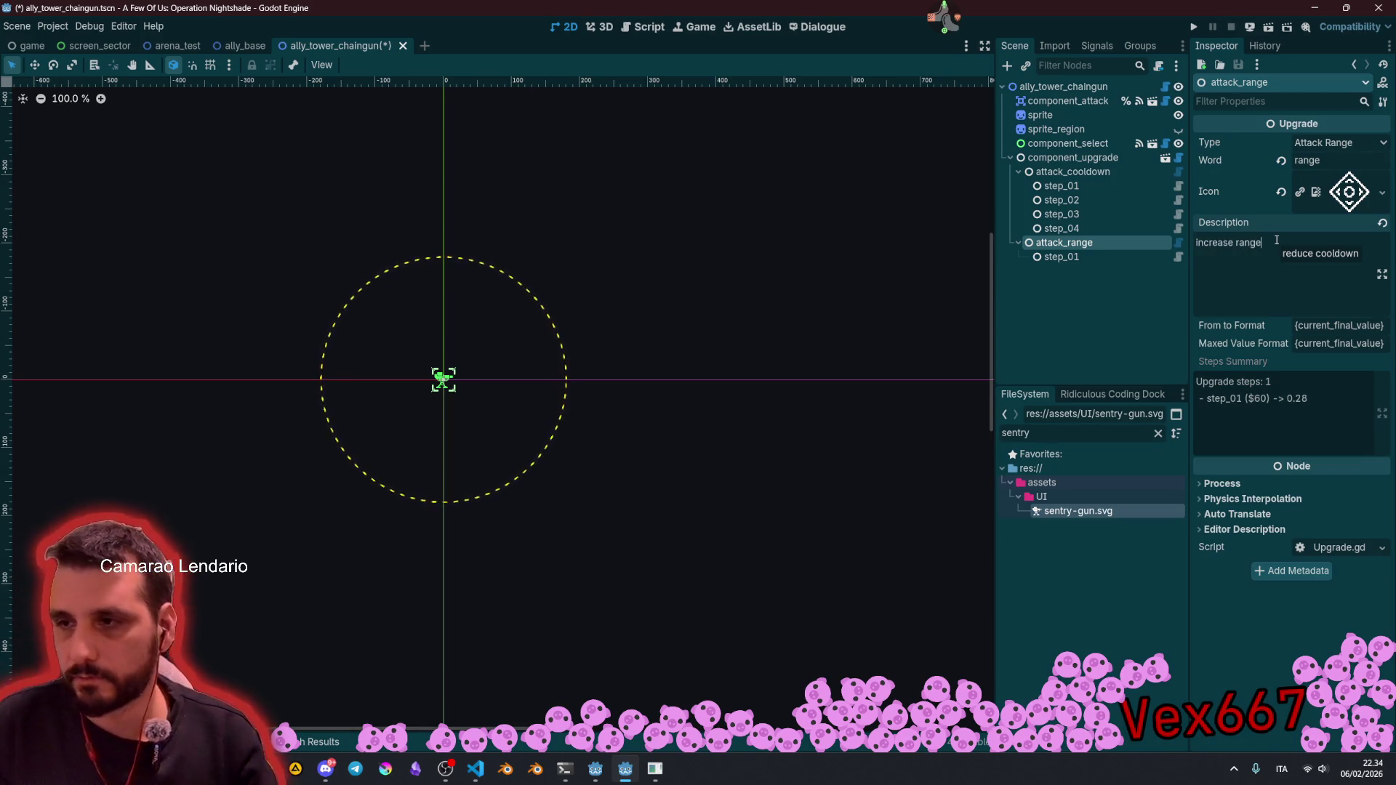
pyautogui.click(1102, 299)
# Step: Compare attack_range's settings with attack_cooldown's four-step summary, then view component_attack
pyautogui.click(1064, 243)
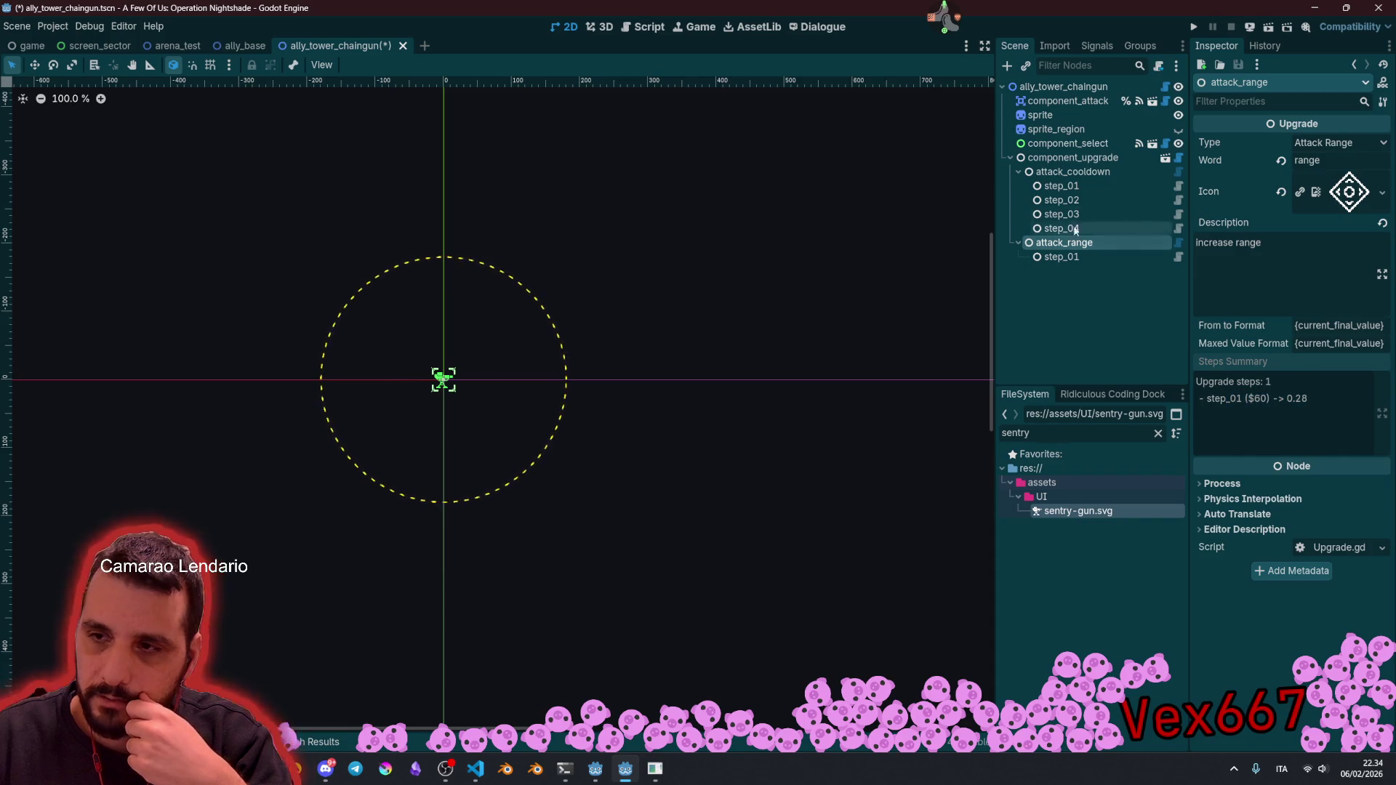
pyautogui.click(1078, 175)
pyautogui.click(1077, 243)
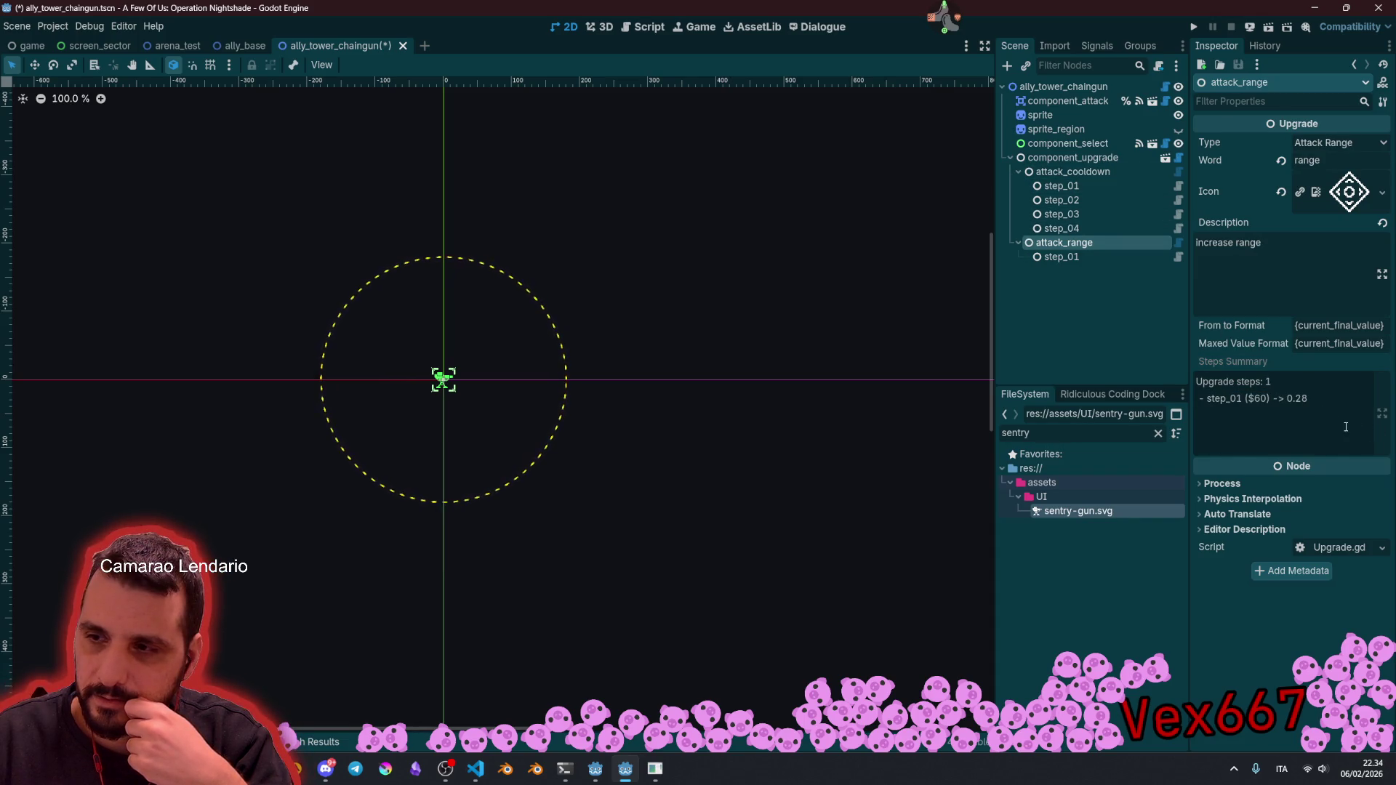
pyautogui.click(1074, 171)
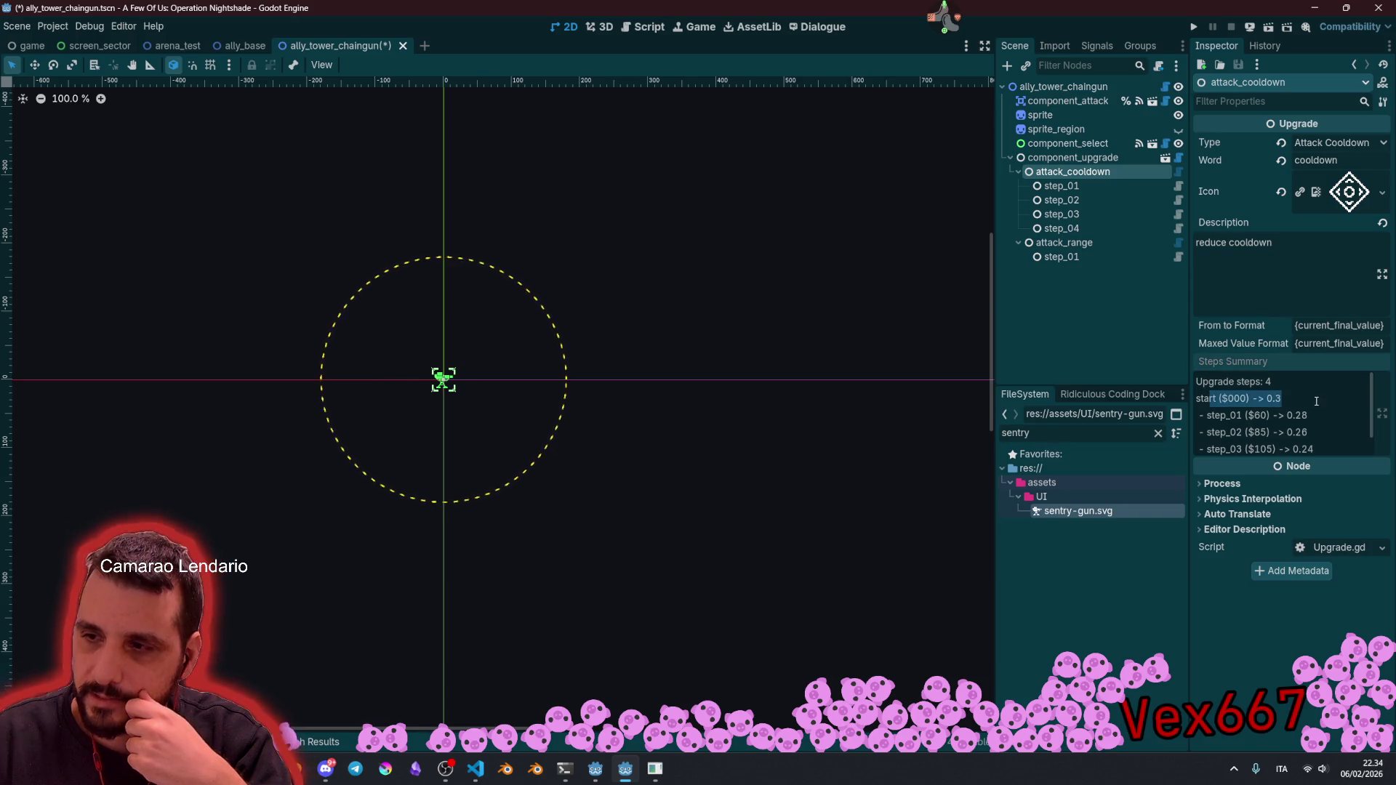
pyautogui.click(1150, 243)
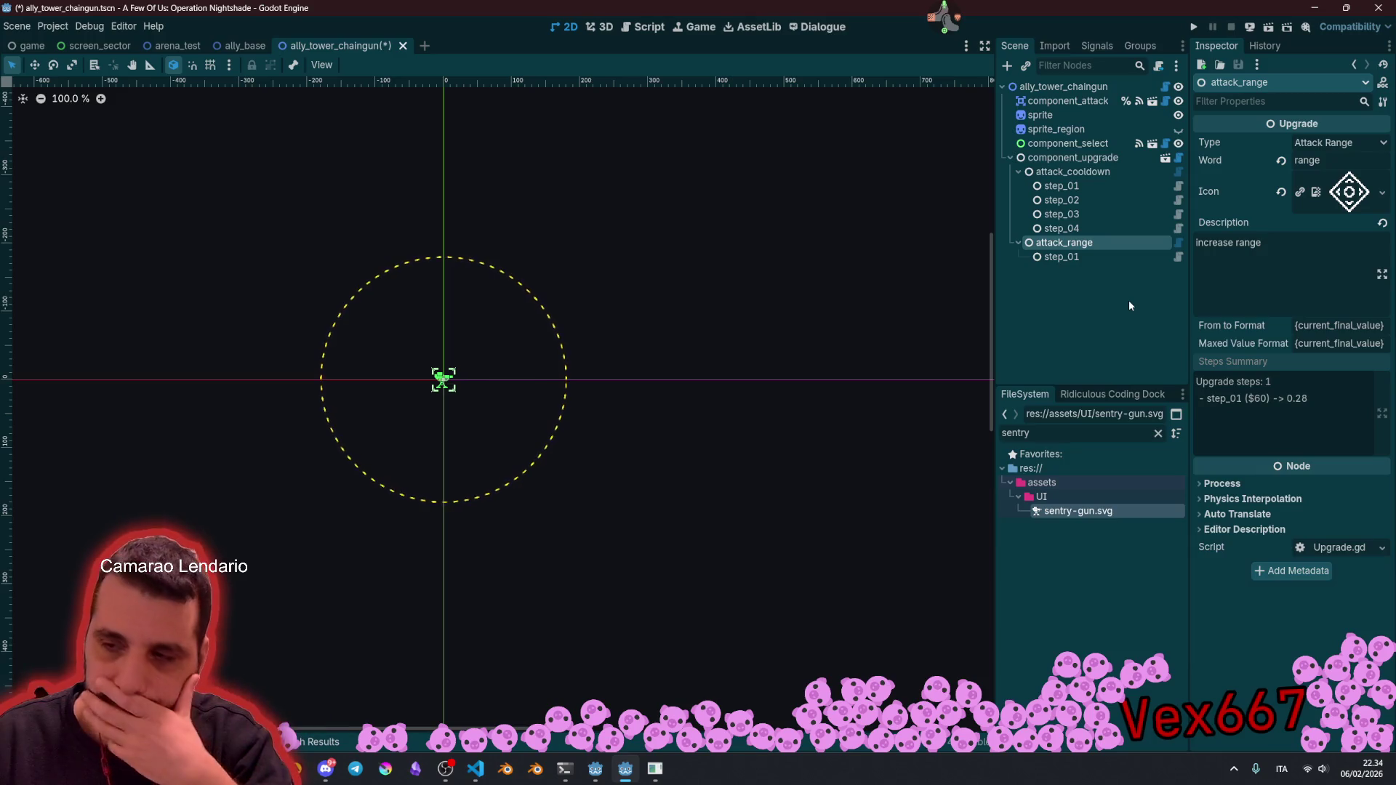
pyautogui.click(1091, 101)
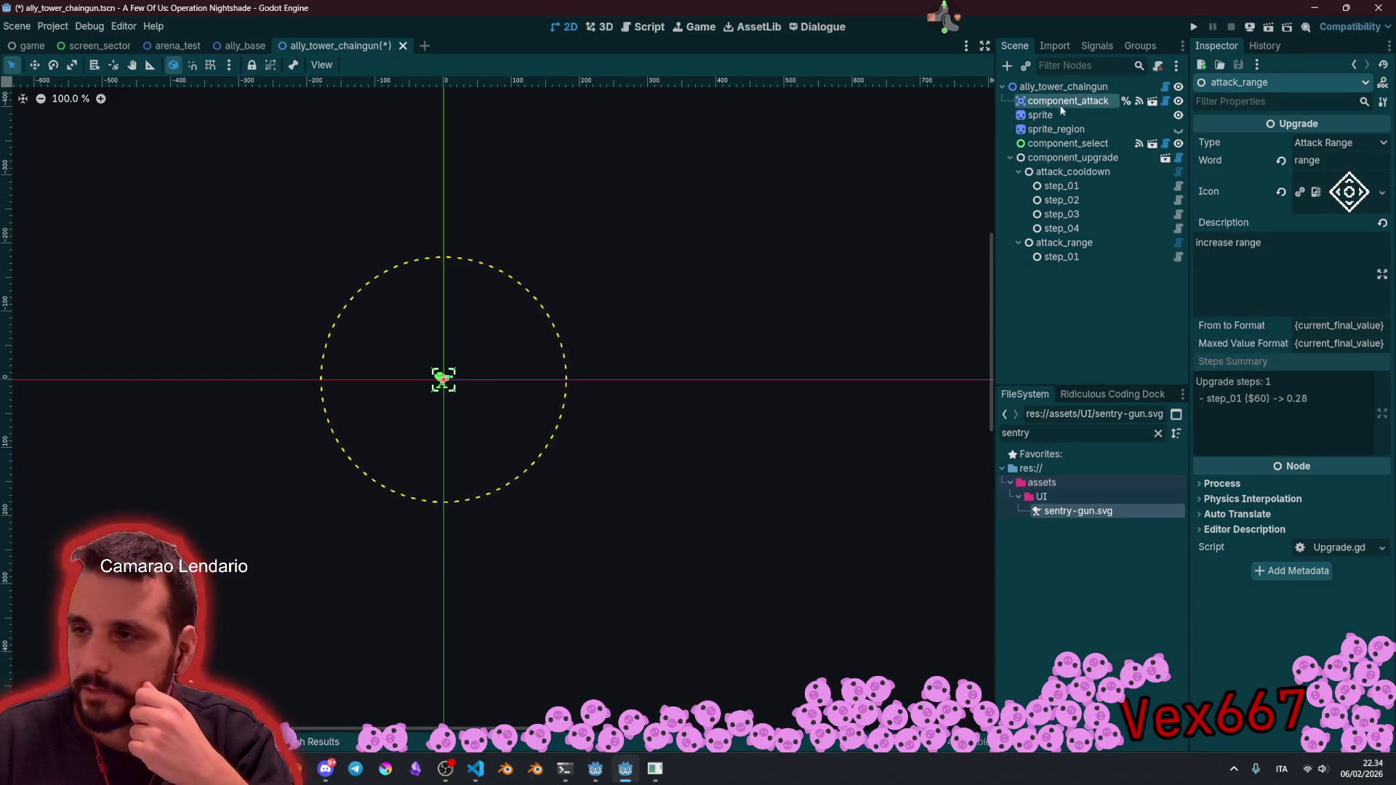
# Step: Give attack_range's step_01 a final value of 190 and a cost of 75
pyautogui.click(1166, 256)
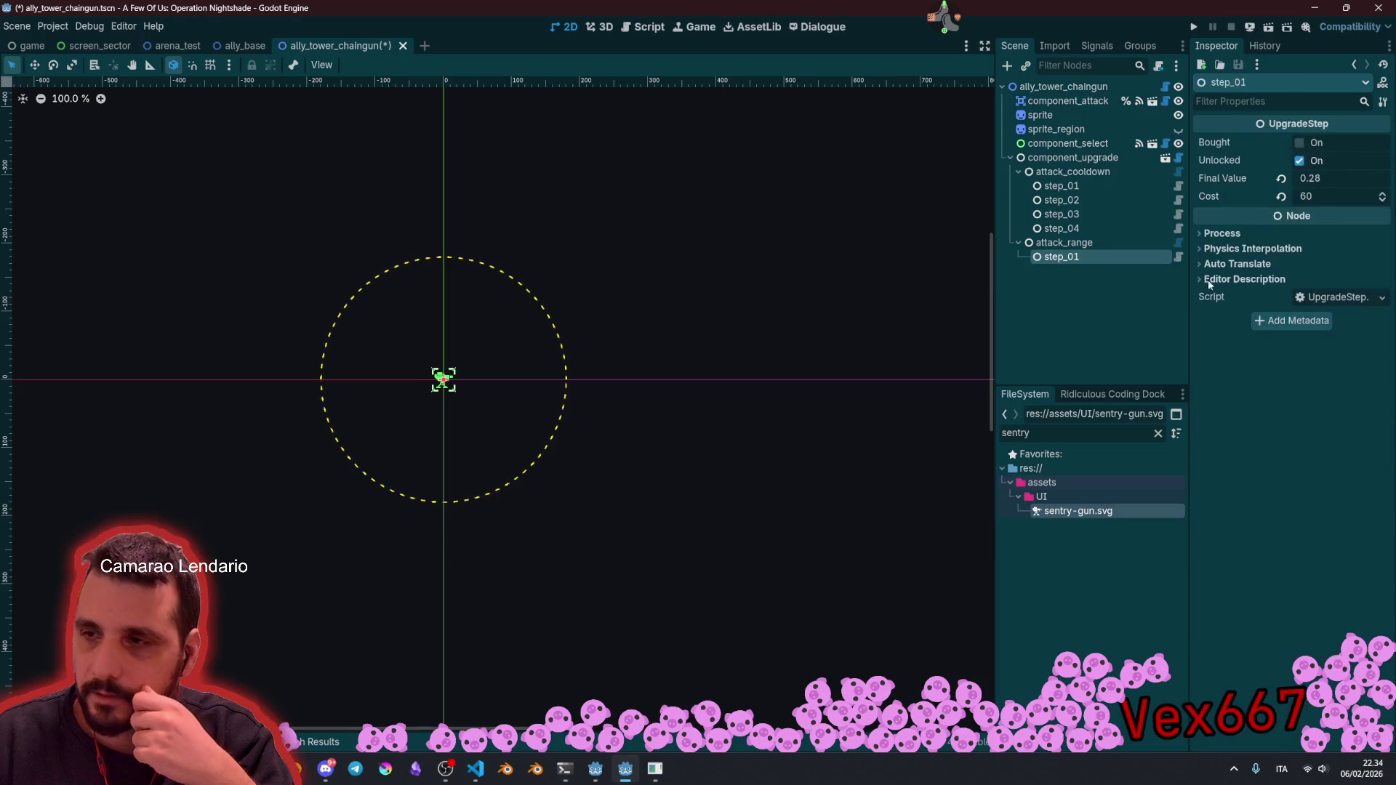
pyautogui.click(1334, 180)
pyautogui.write('1')
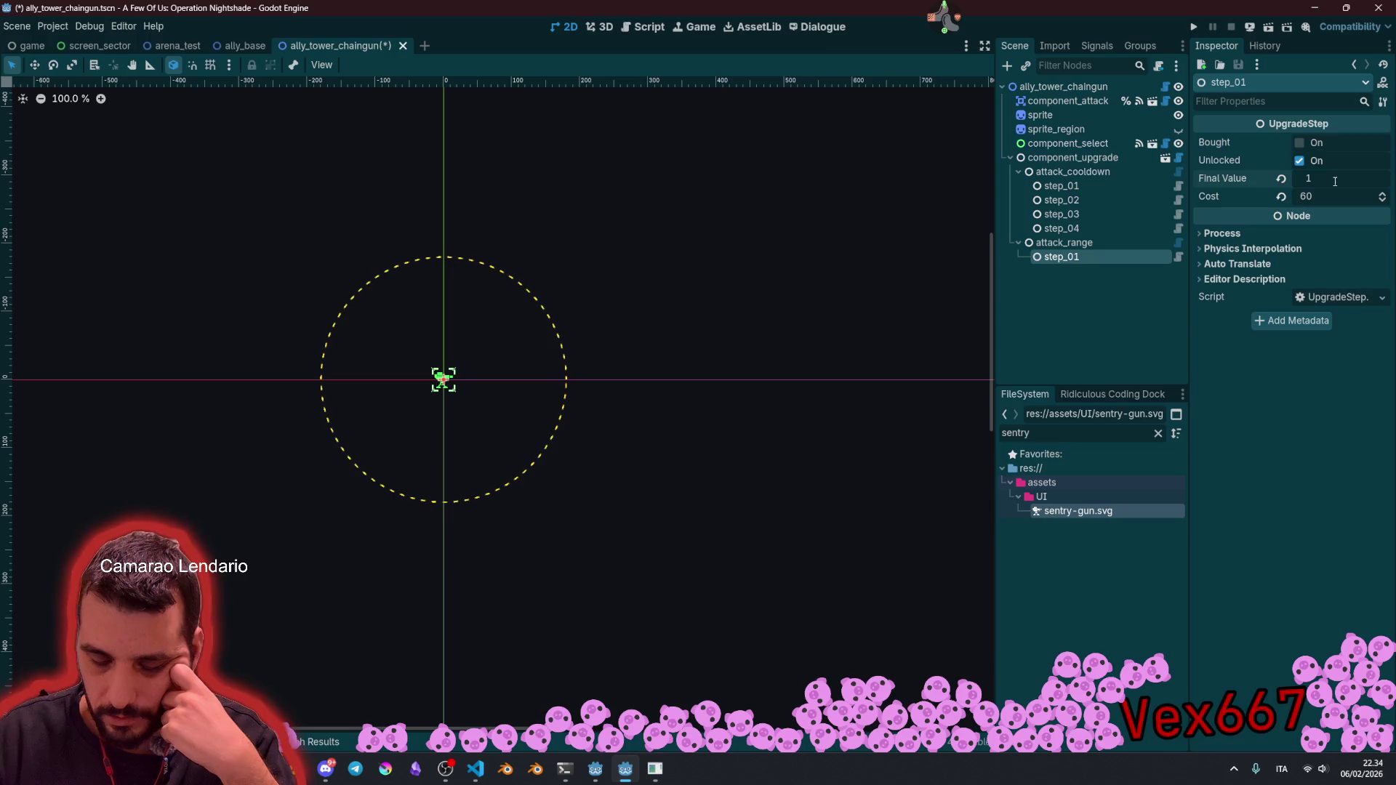
pyautogui.write('90')
pyautogui.press('Return')
pyautogui.click(1333, 197)
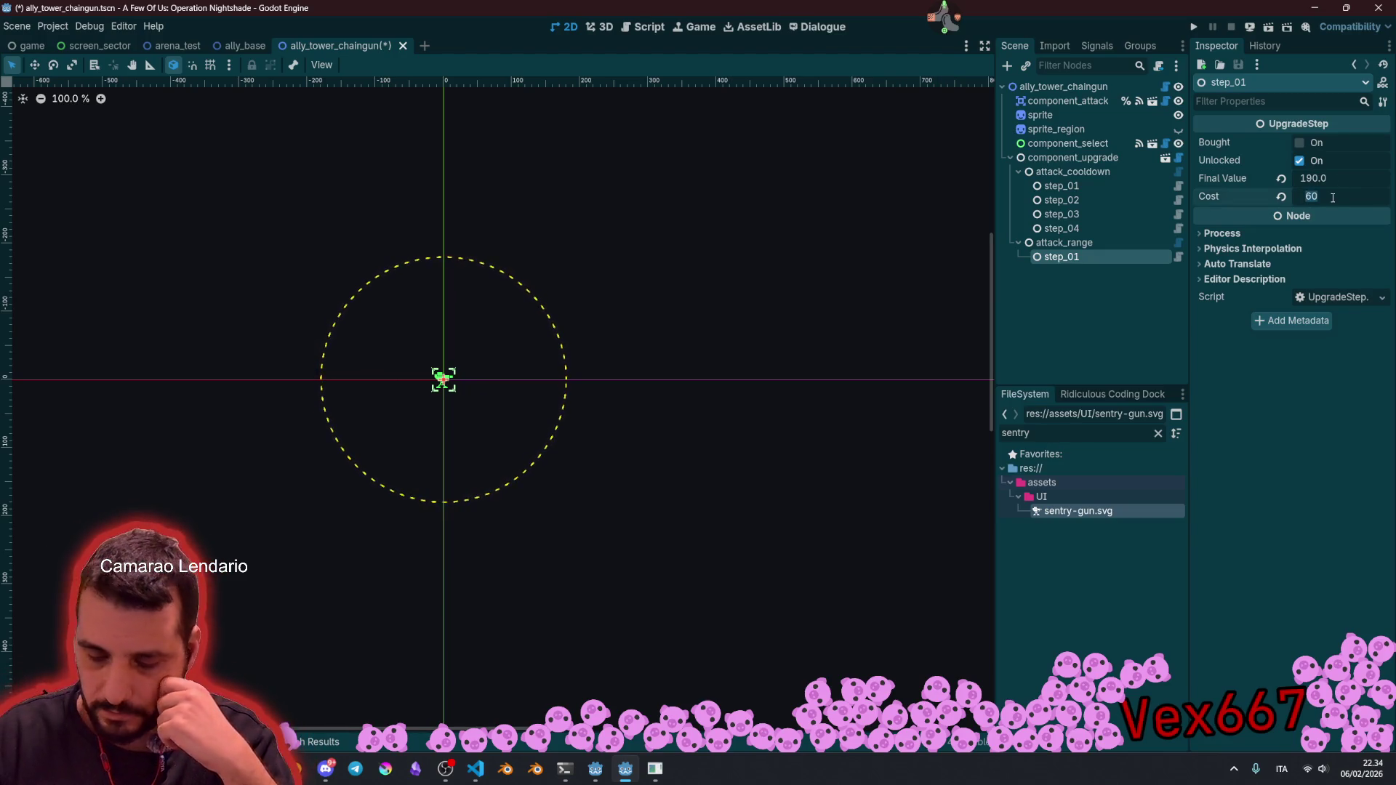
pyautogui.write('75')
pyautogui.press('Return')
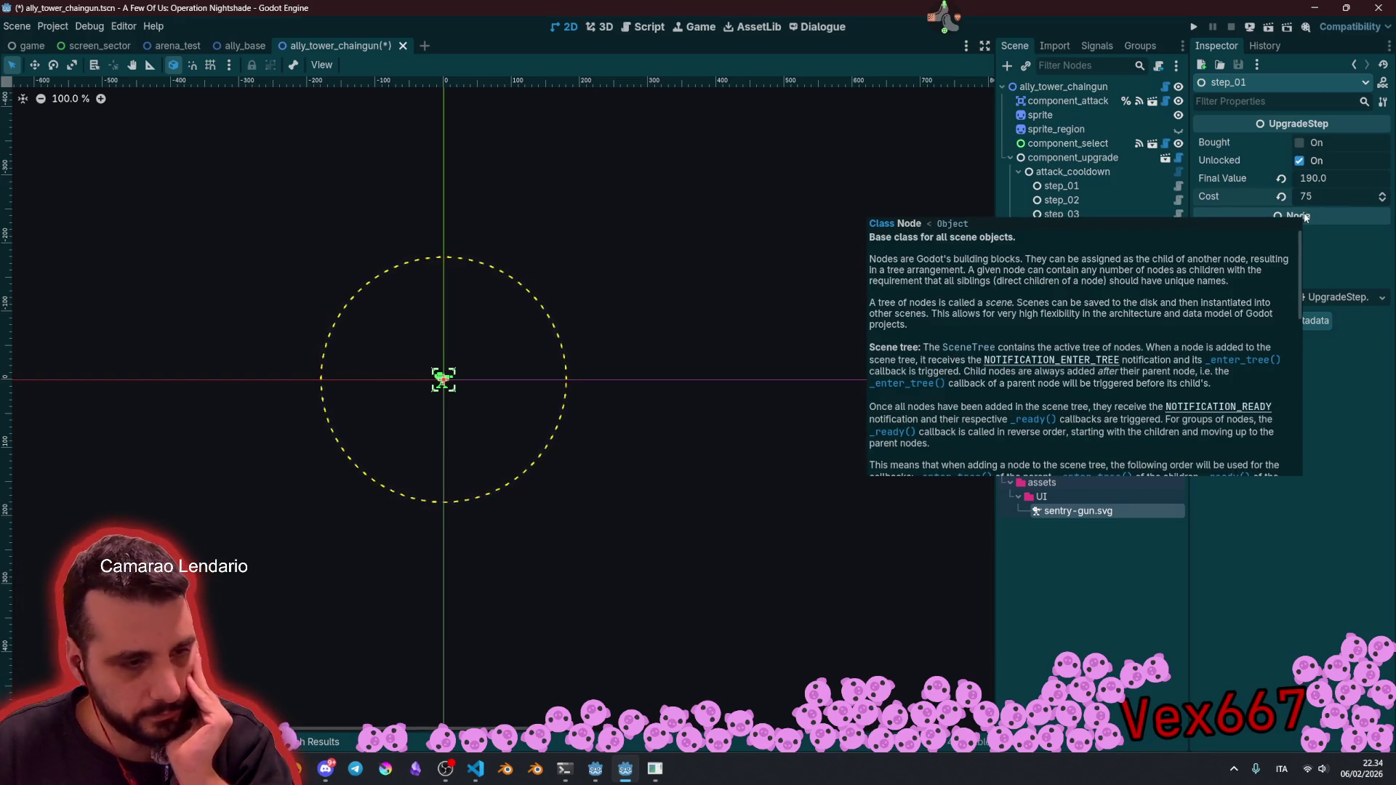
# Step: Recheck step_01's values, then open the Twitch chat from the stream tool
pyautogui.click(1091, 292)
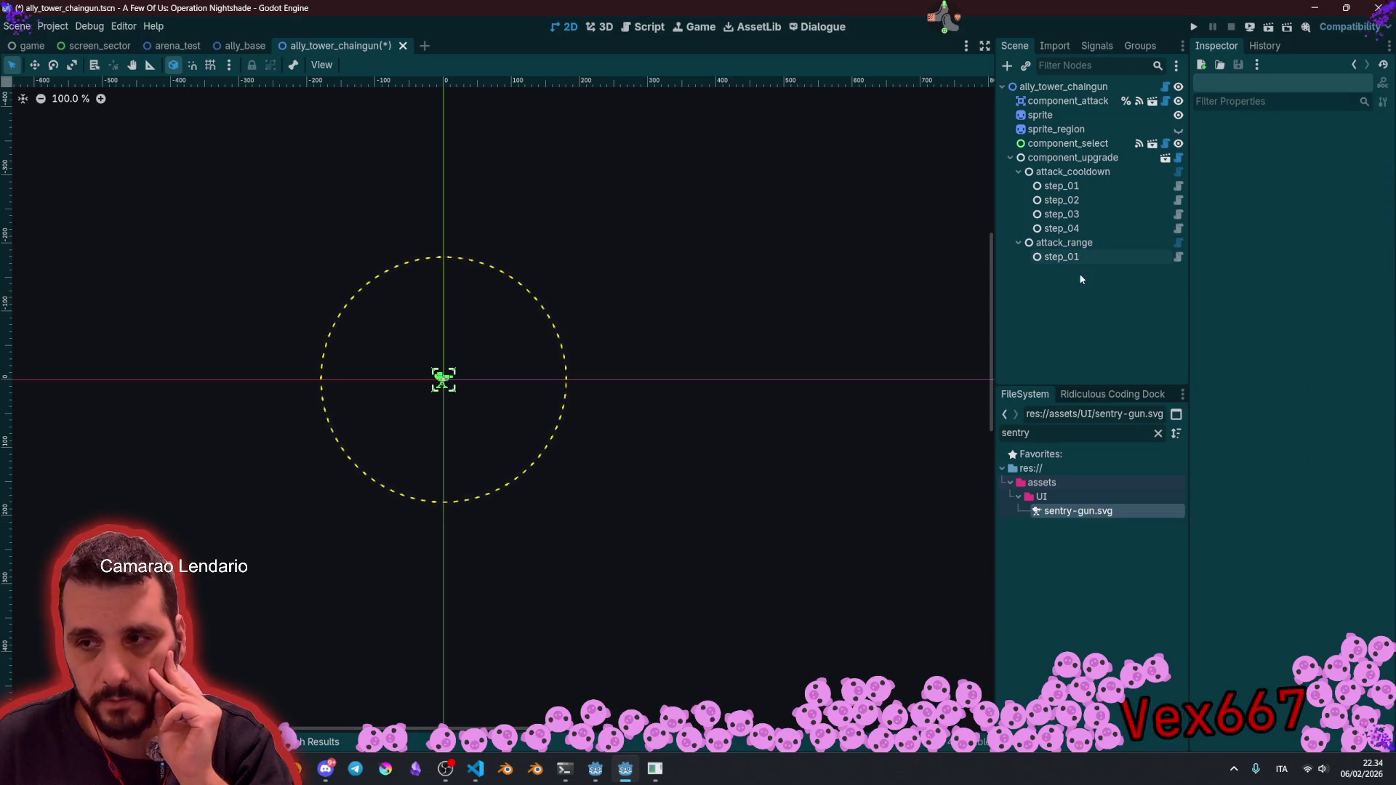
pyautogui.click(1069, 259)
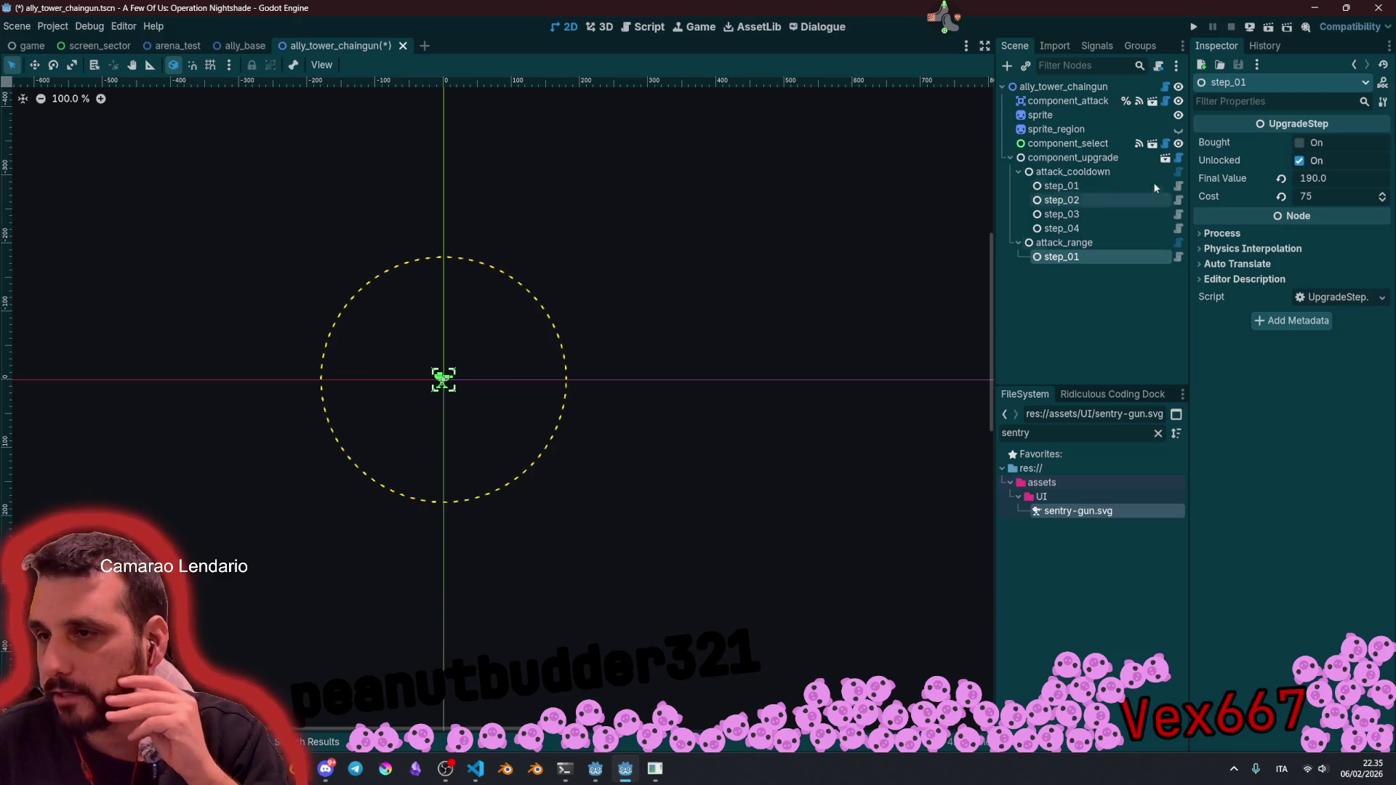
pyautogui.click(944, 17)
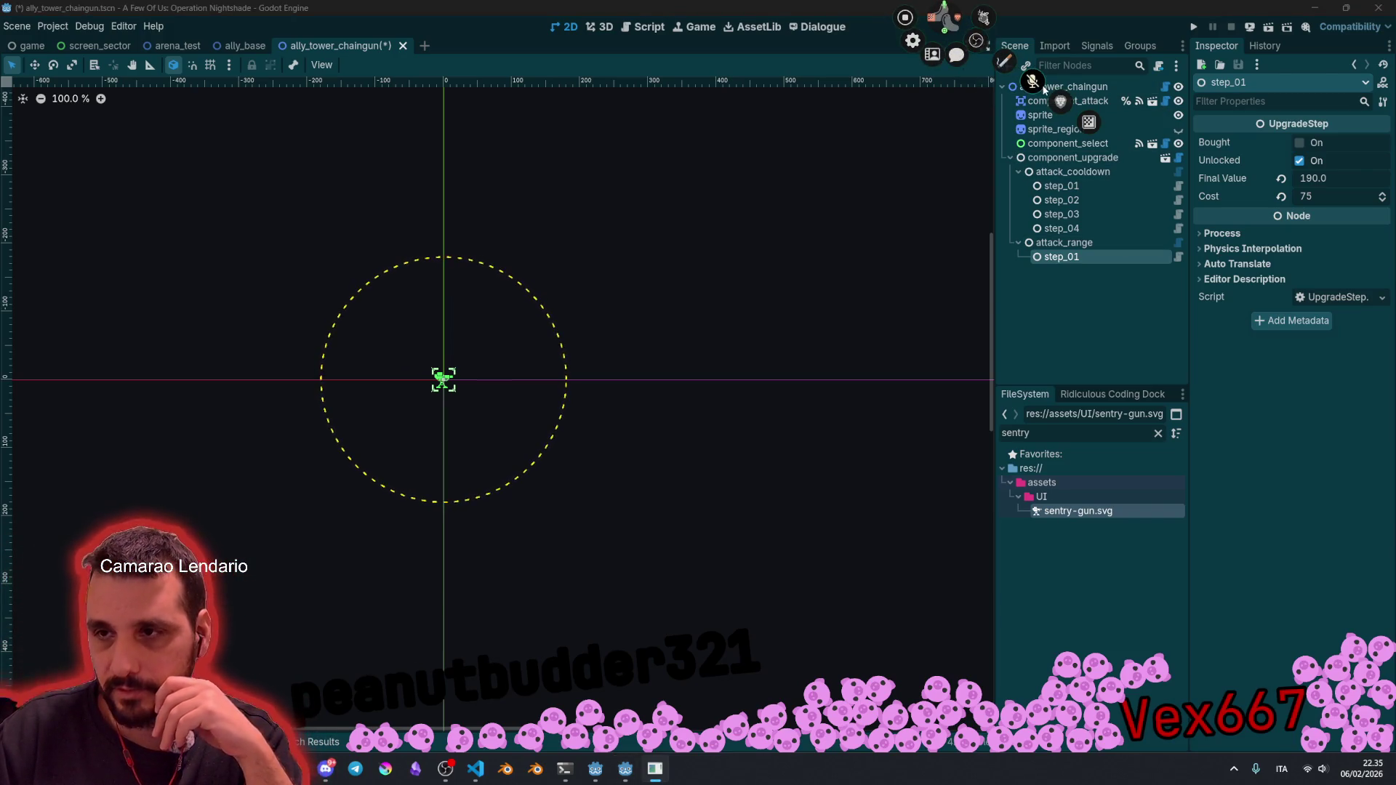
pyautogui.click(956, 55)
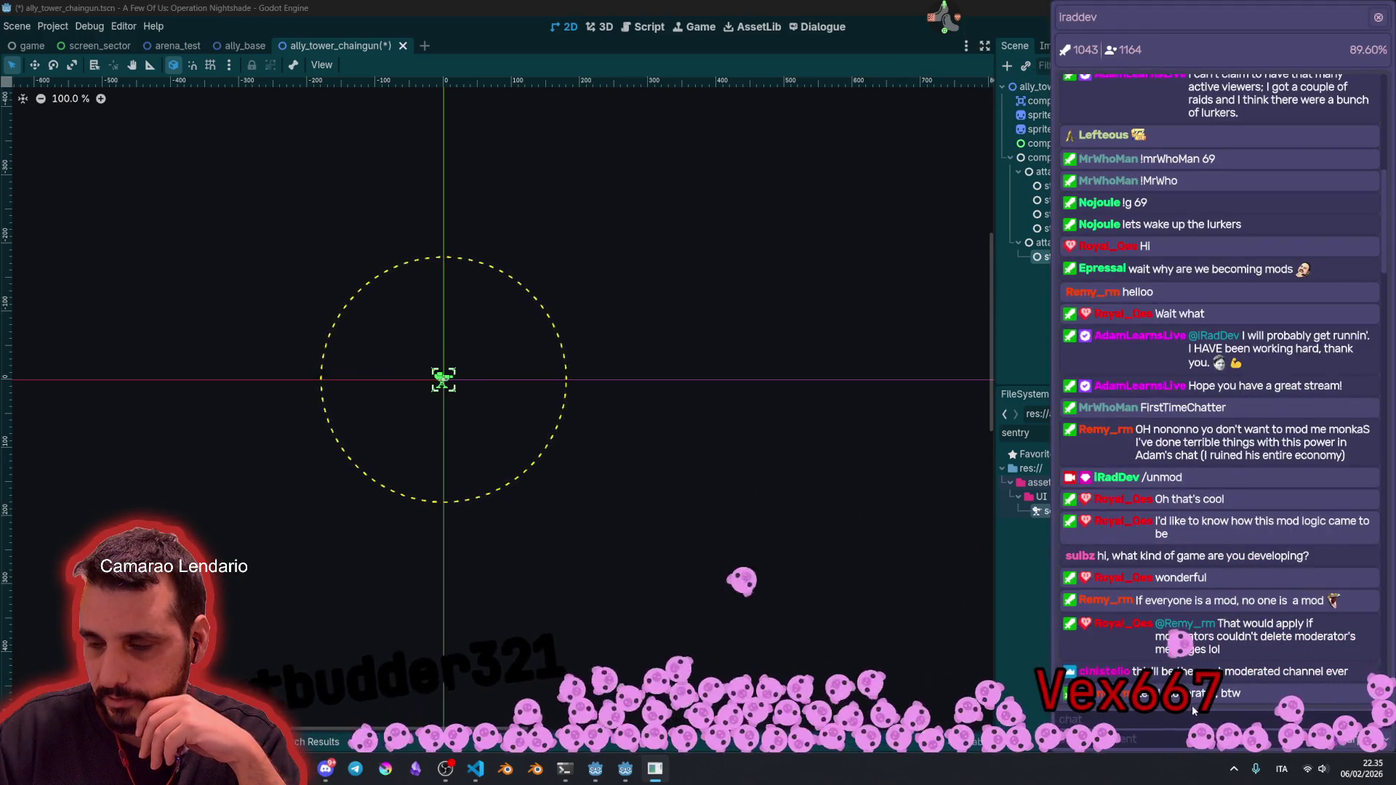
pyautogui.scroll(-10, 1213, 638)
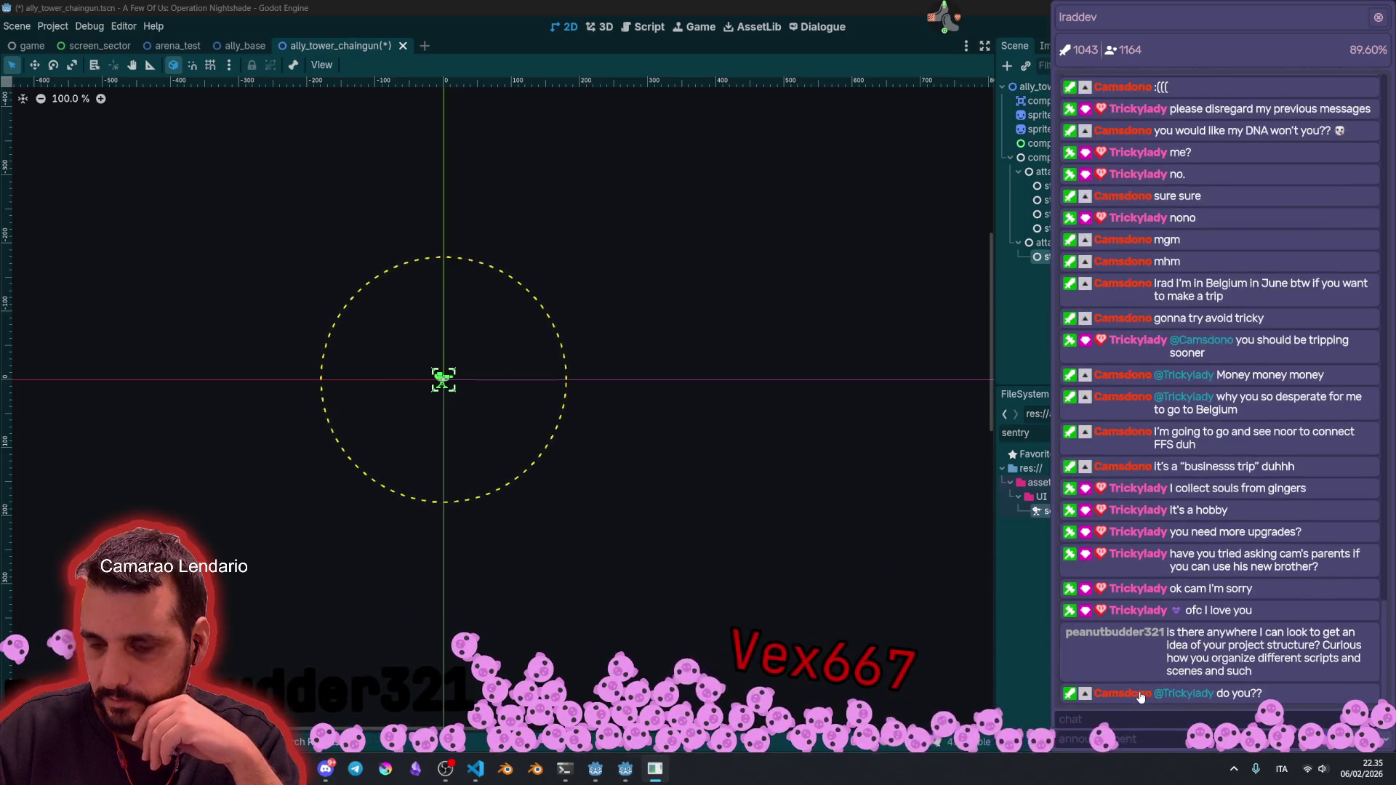
pyautogui.click(1122, 651)
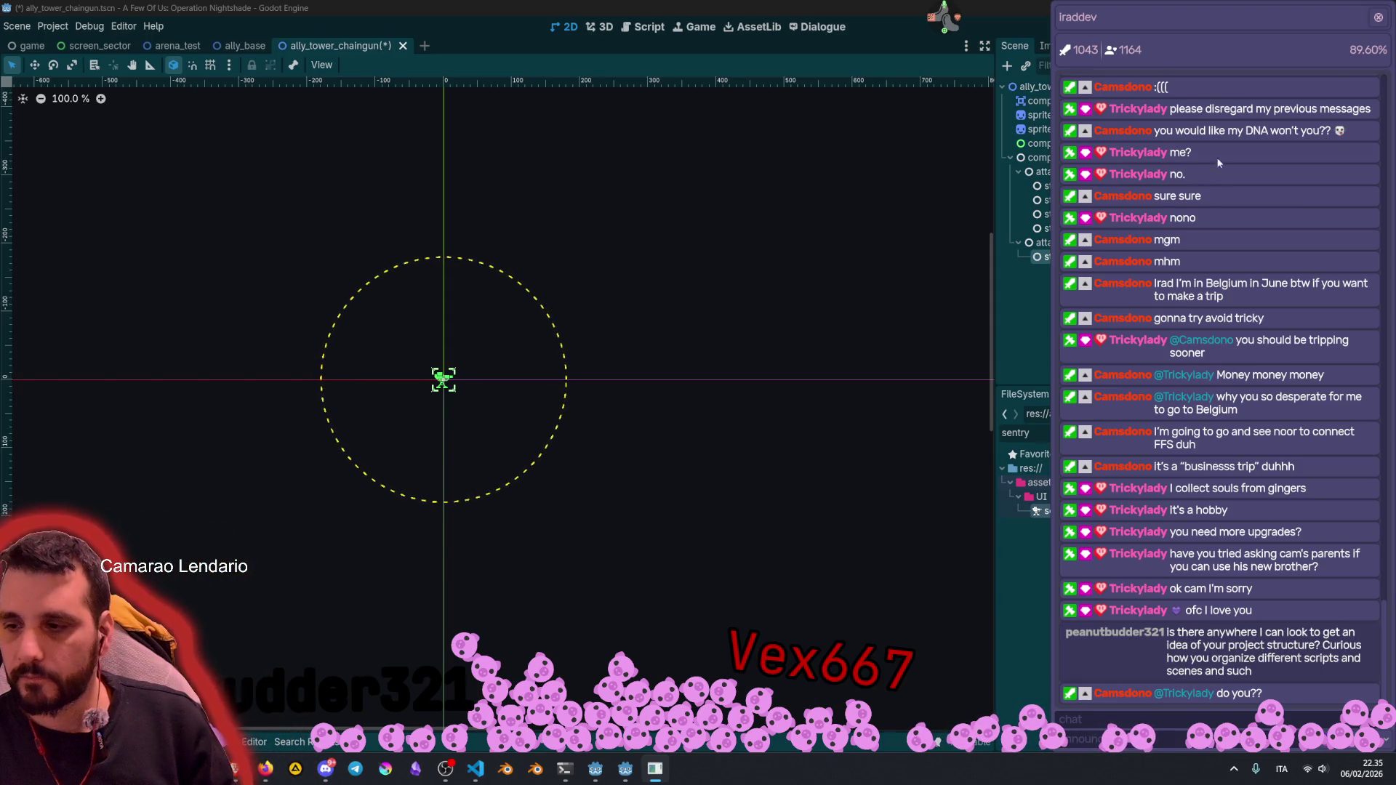
pyautogui.click(1378, 17)
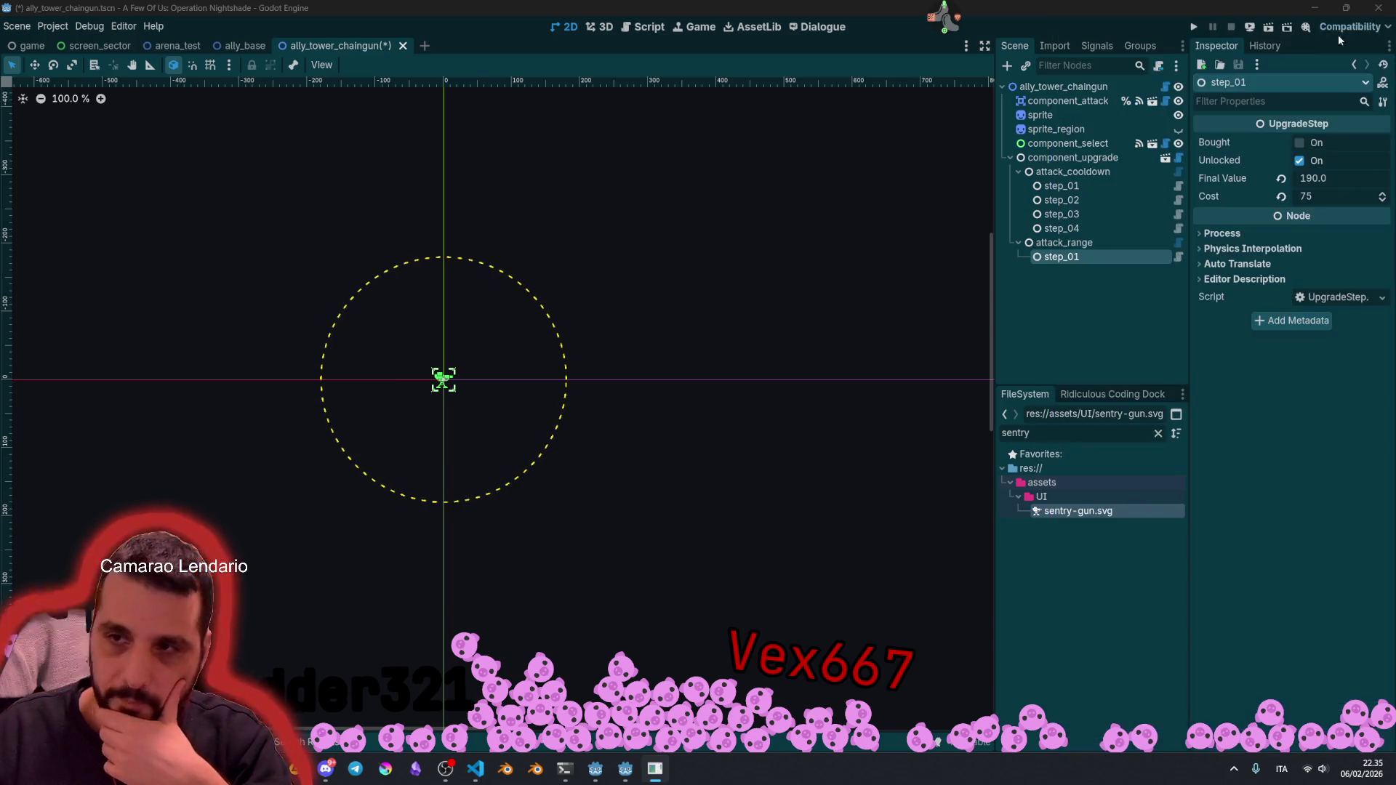
# Step: Fold attack_cooldown's steps under component_upgrade and widen the scene tree and file panels
pyautogui.click(1023, 160)
pyautogui.click(1019, 172)
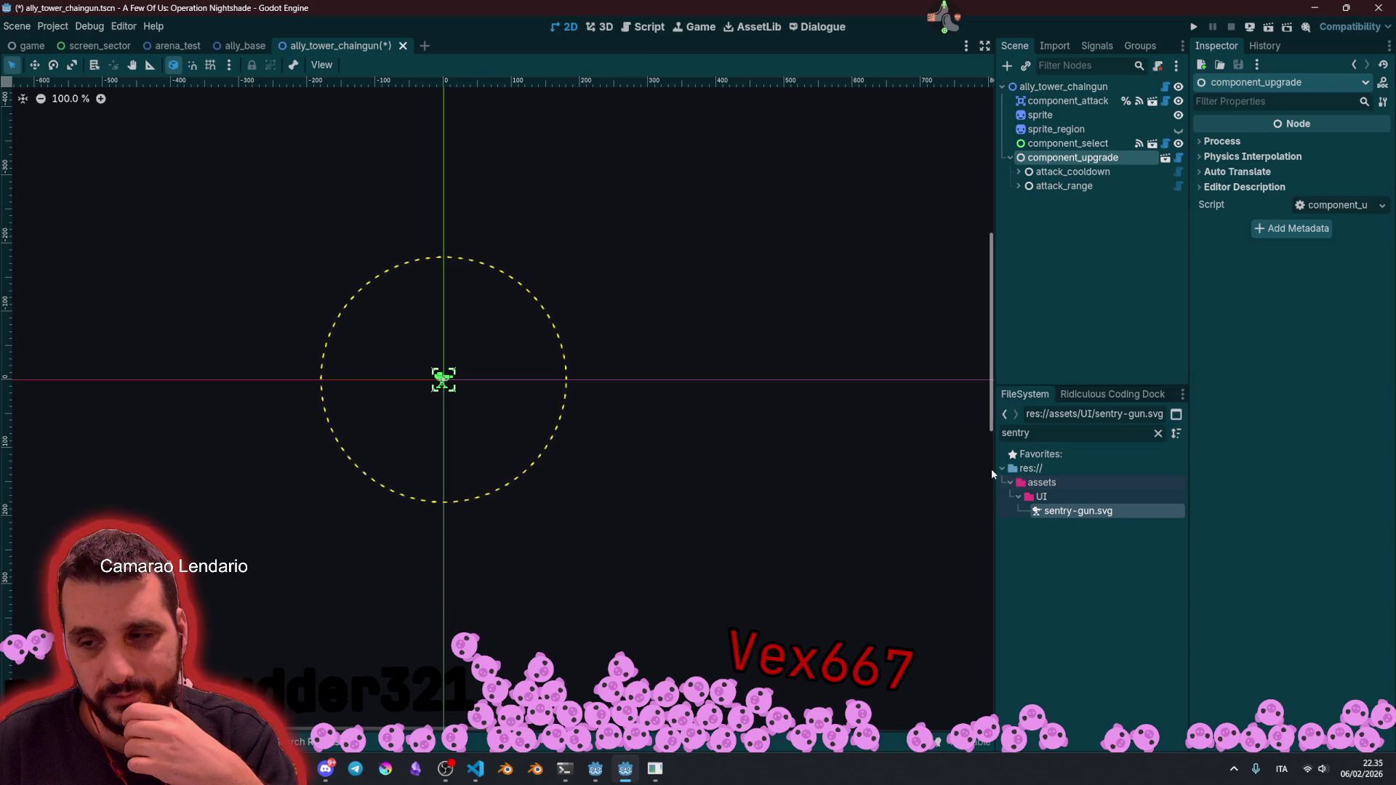
pyautogui.moveTo(992, 469); pyautogui.dragTo(939, 469)
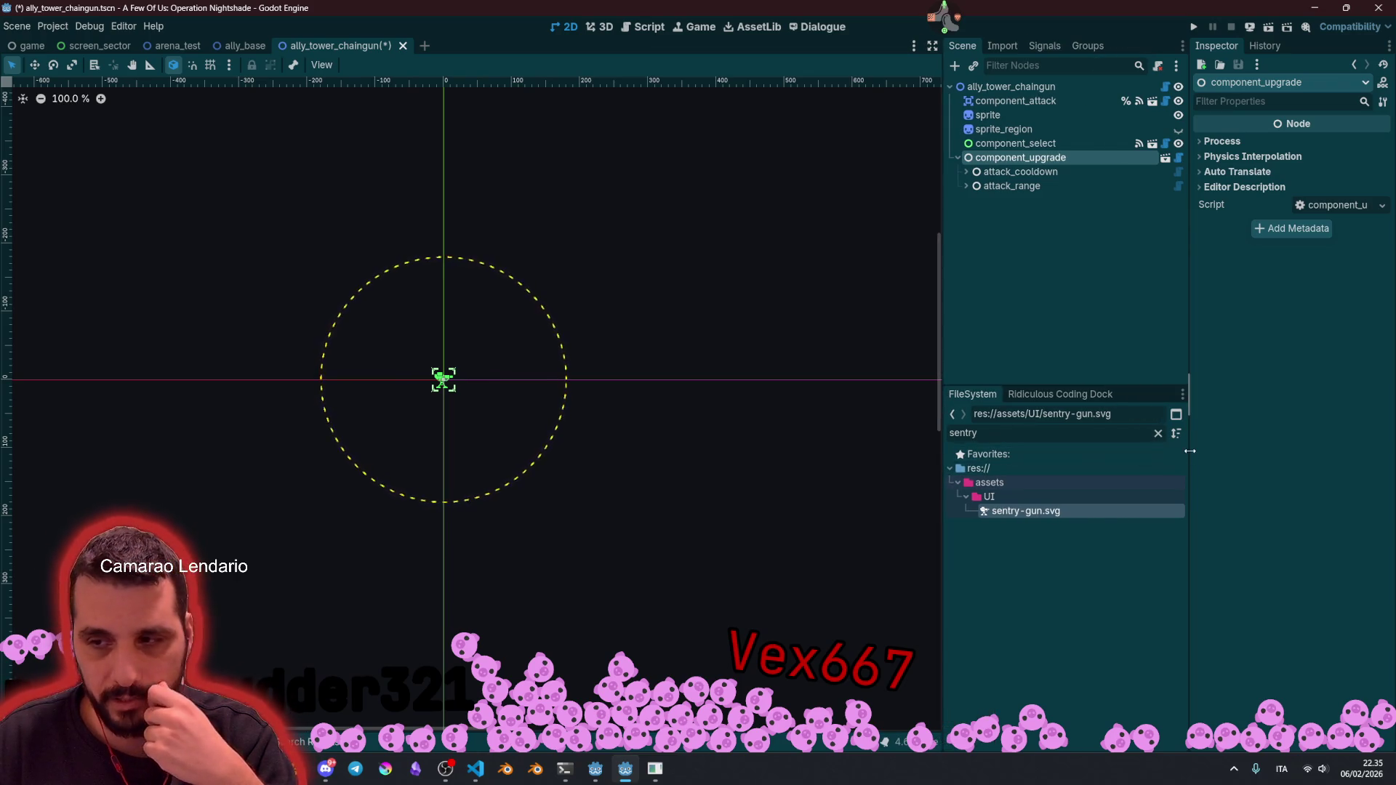
# Step: Widen the property panel, clear the sentry file filter, and collapse the sfx, UI and assets folders
pyautogui.moveTo(1188, 451); pyautogui.dragTo(1174, 451)
pyautogui.click(1070, 311)
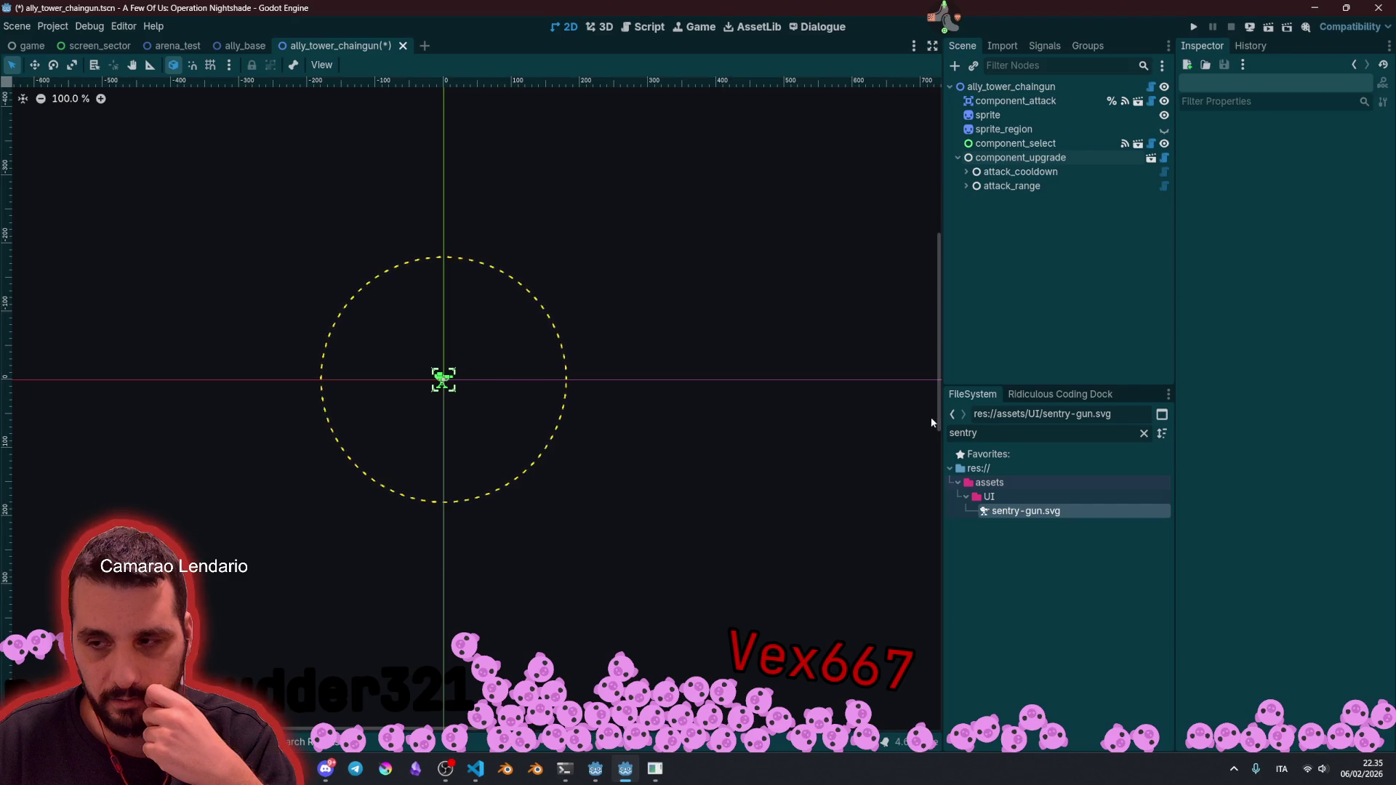
pyautogui.click(1144, 435)
pyautogui.scroll(5, 1011, 535)
pyautogui.click(961, 643)
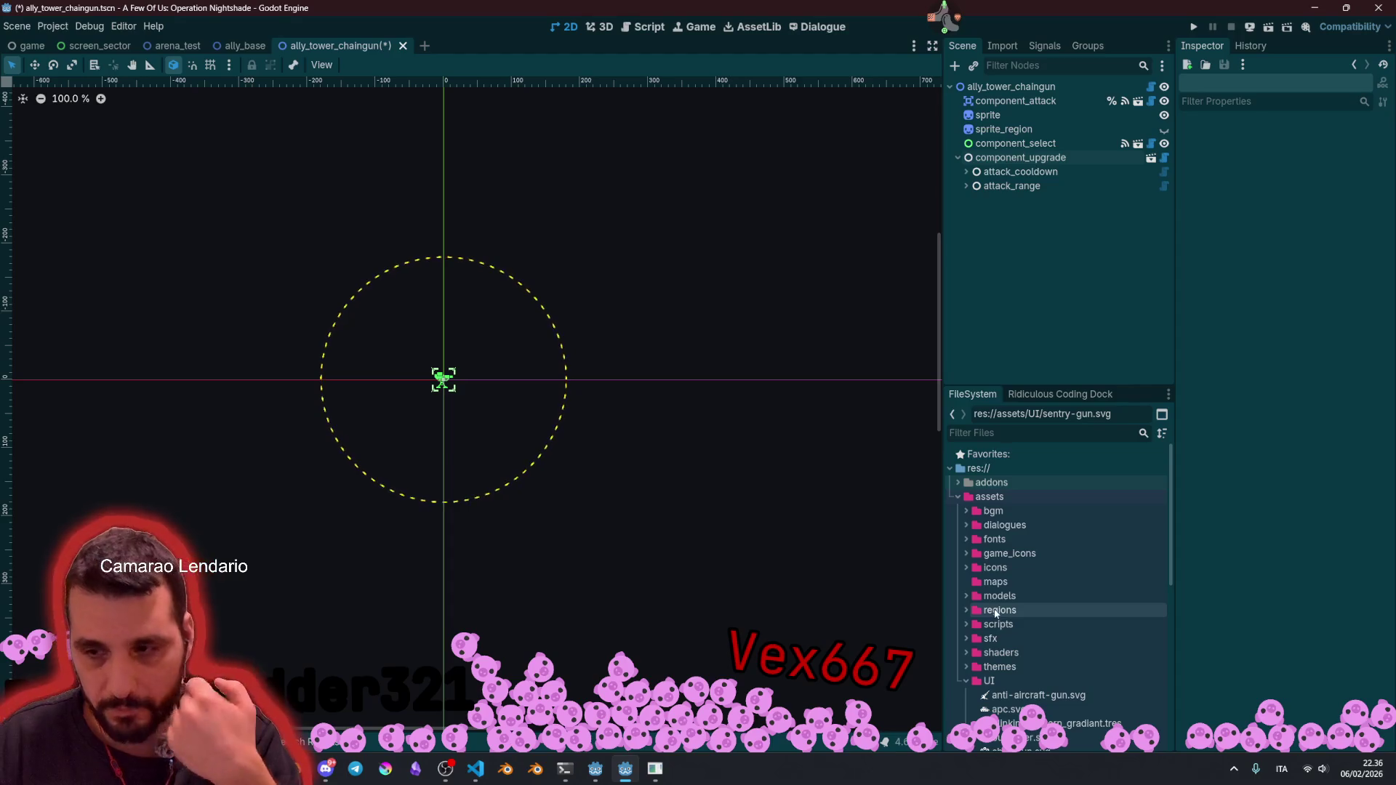
pyautogui.scroll(-3, 983, 549)
pyautogui.click(963, 528)
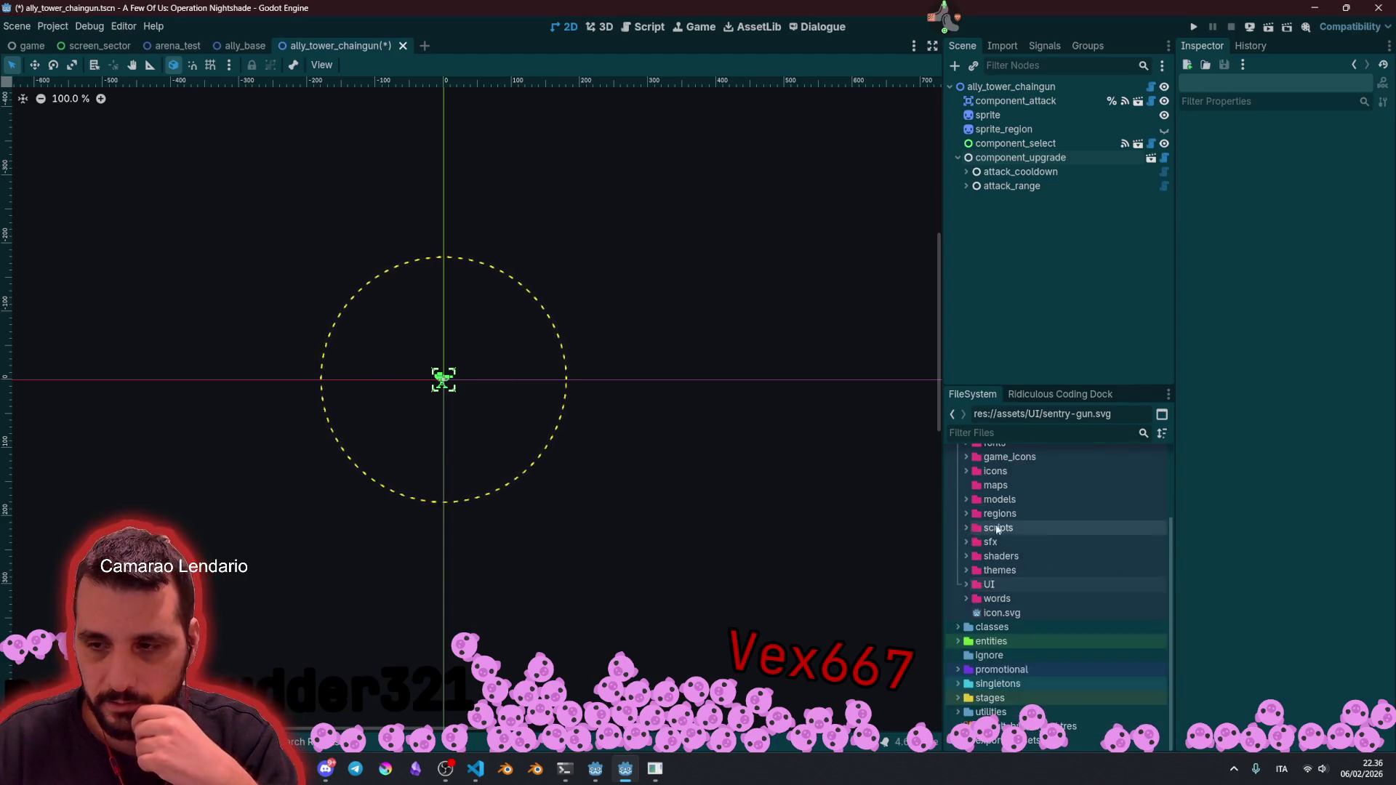
pyautogui.scroll(5, 979, 527)
pyautogui.click(958, 498)
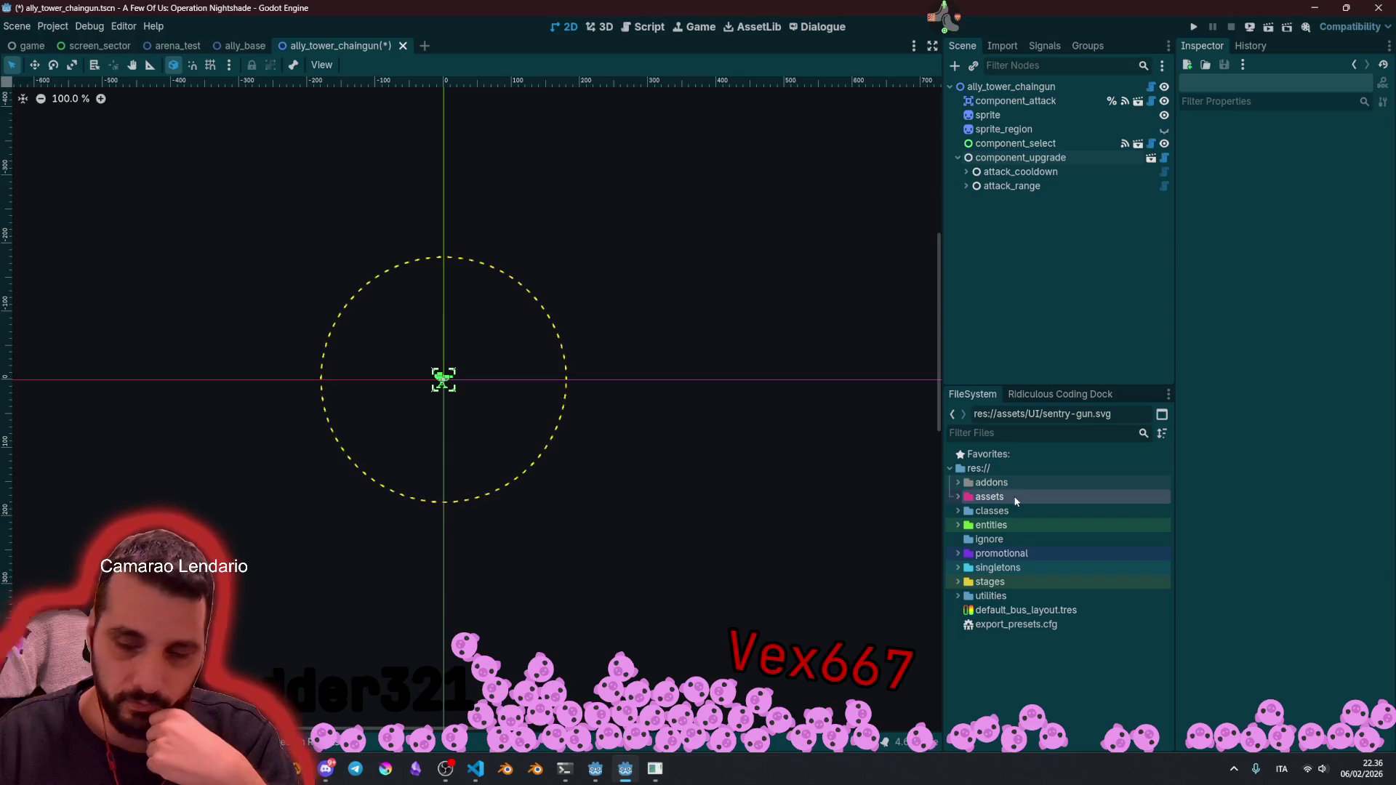
# Step: Peek into the classes folder's scripts, then recentre the tower on the canvas
pyautogui.click(970, 513)
pyautogui.click(957, 510)
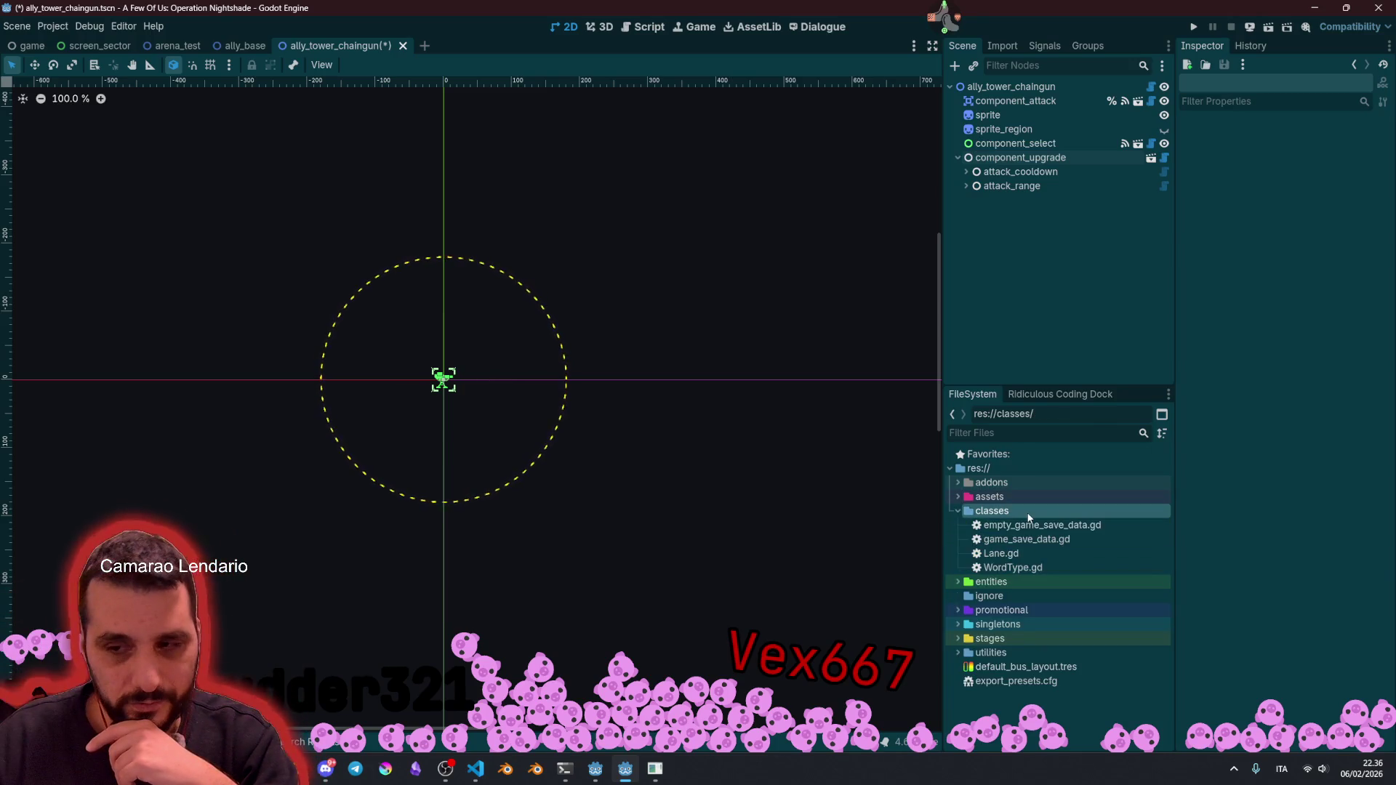
pyautogui.doubleClick(978, 514)
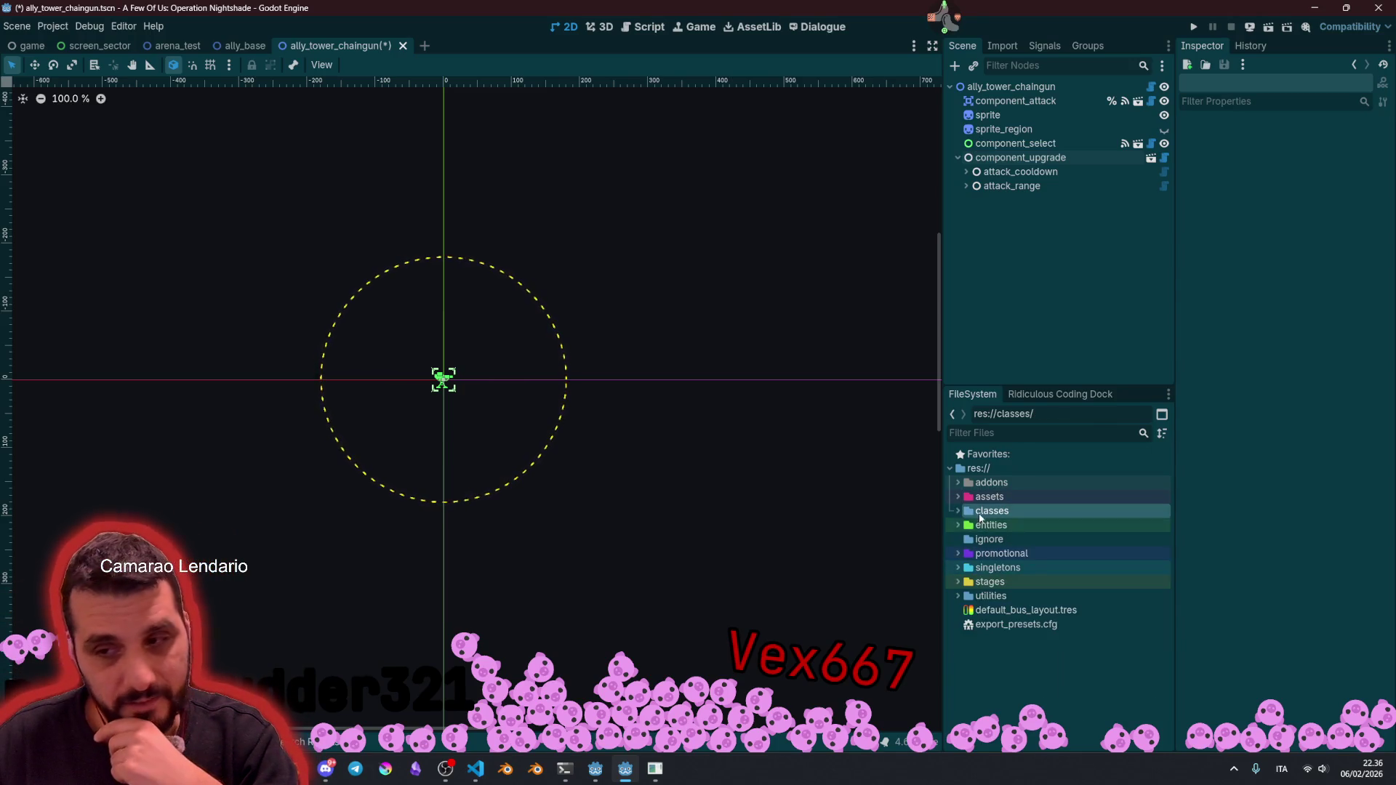
pyautogui.moveTo(356, 290); pyautogui.dragTo(391, 318)
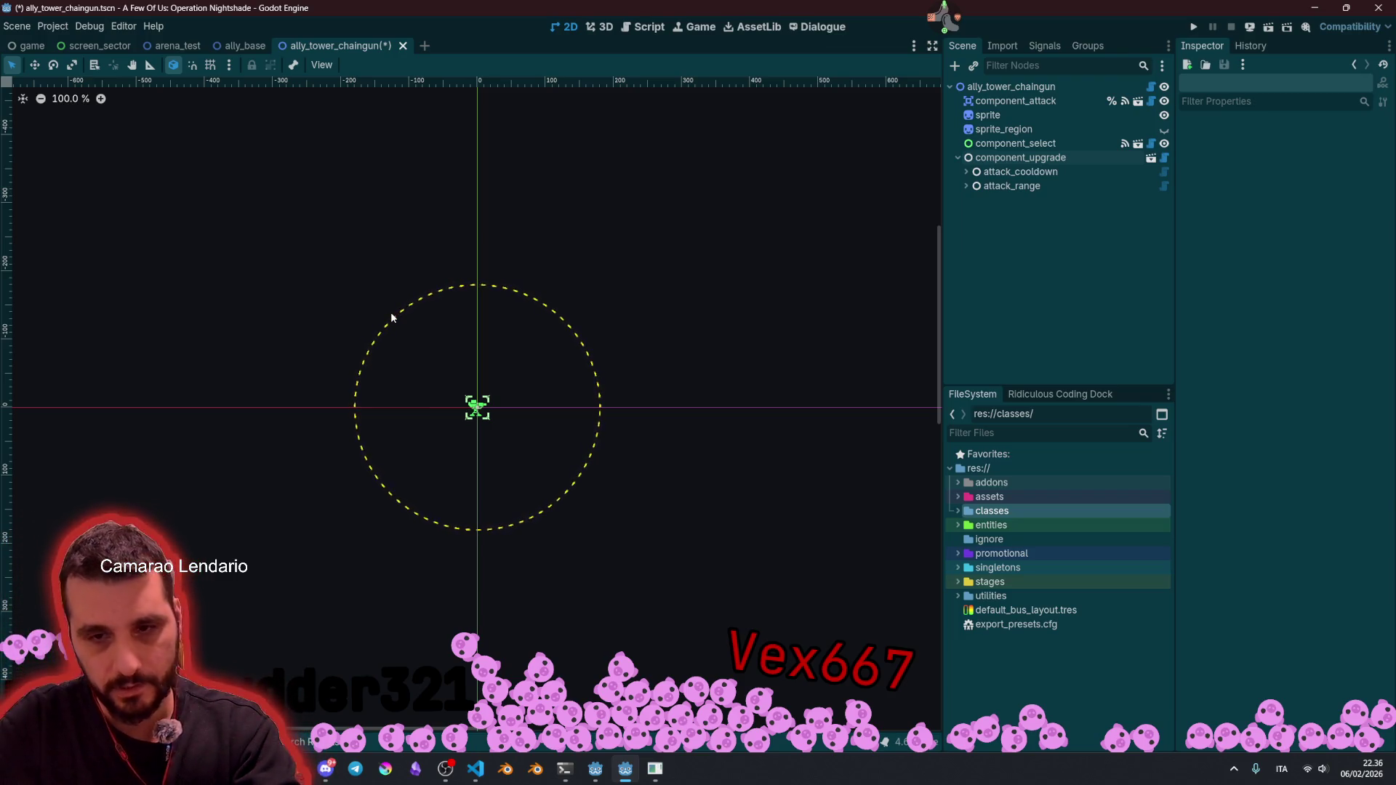
pyautogui.scroll(5, 484, 412)
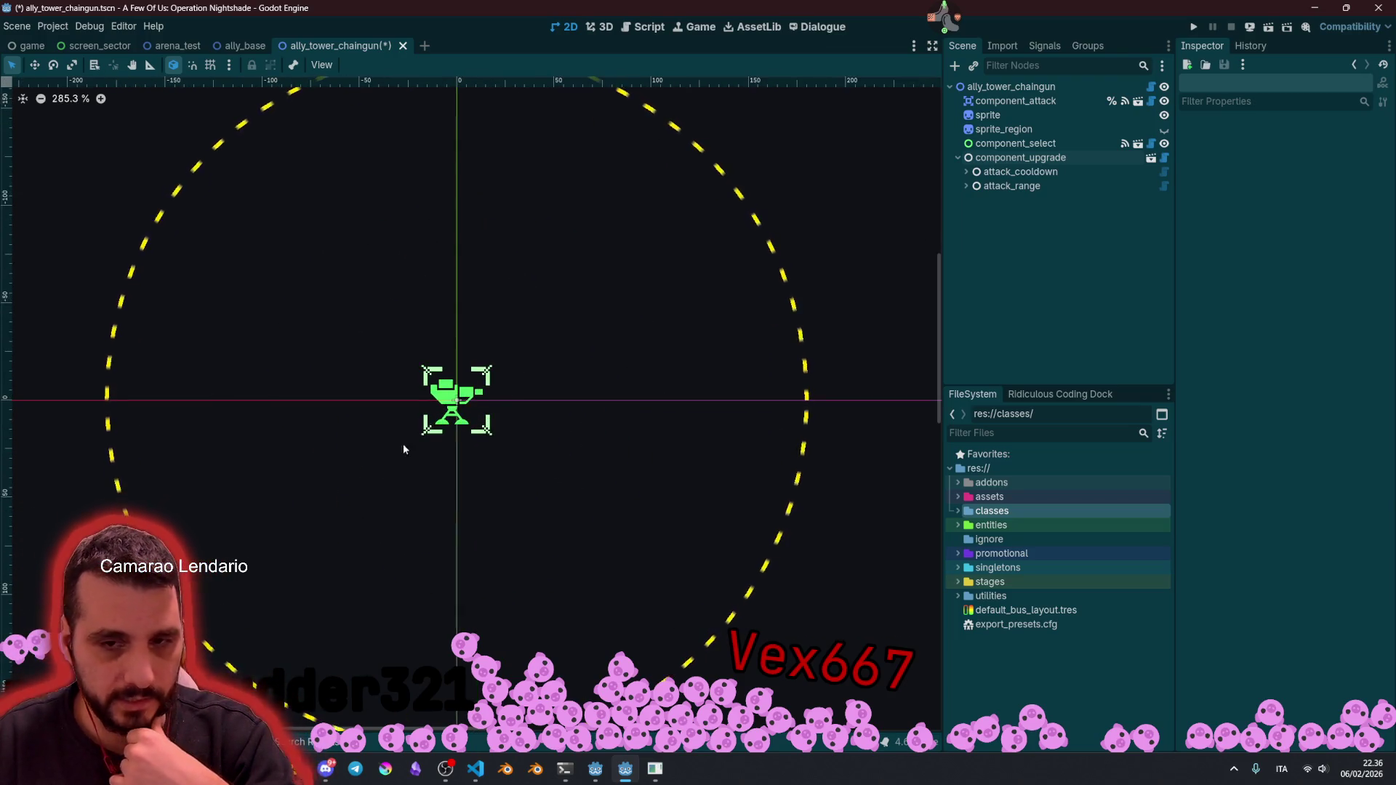
pyautogui.scroll(-9, 484, 441)
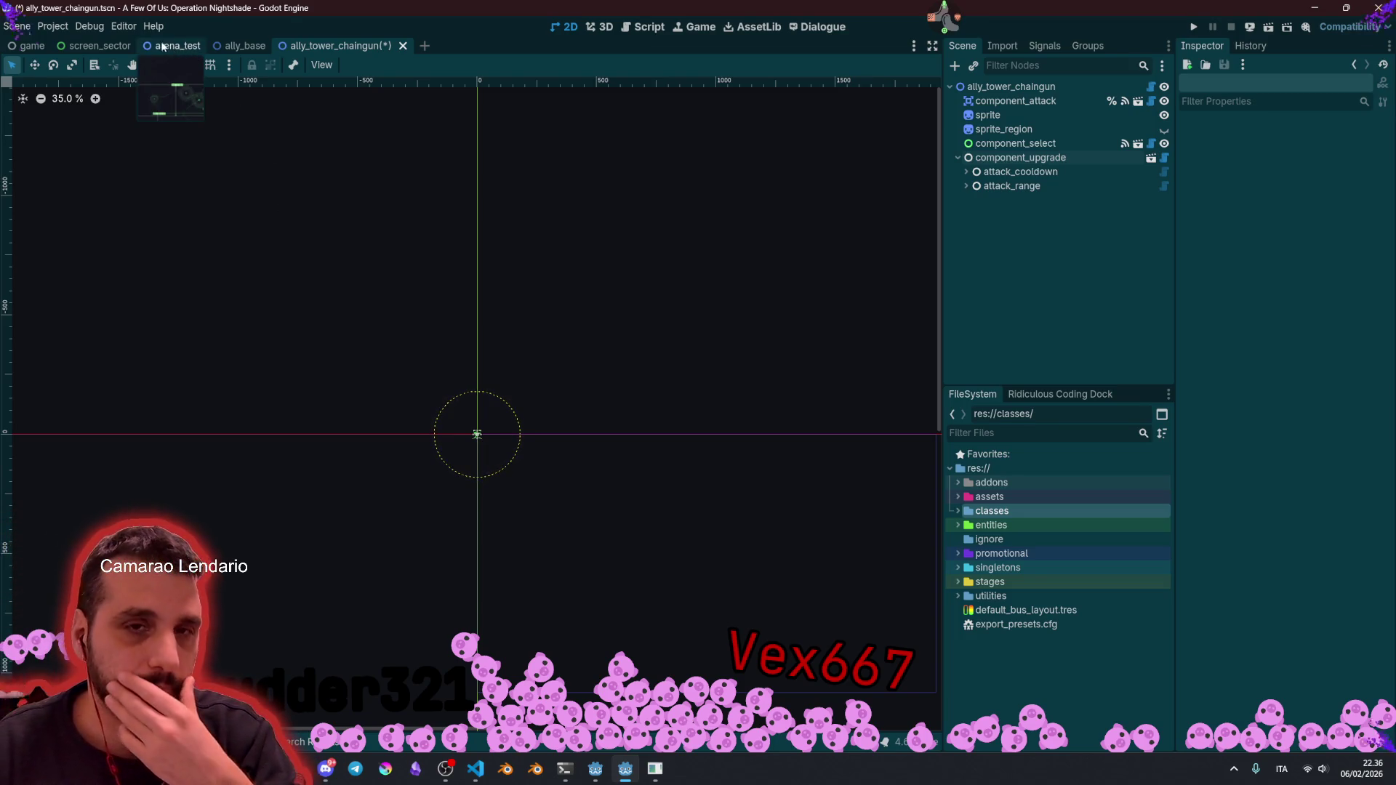
# Step: Switch to the screen_sector scene, clear the selection, and search Quick Open for truck_3d
pyautogui.click(133, 45)
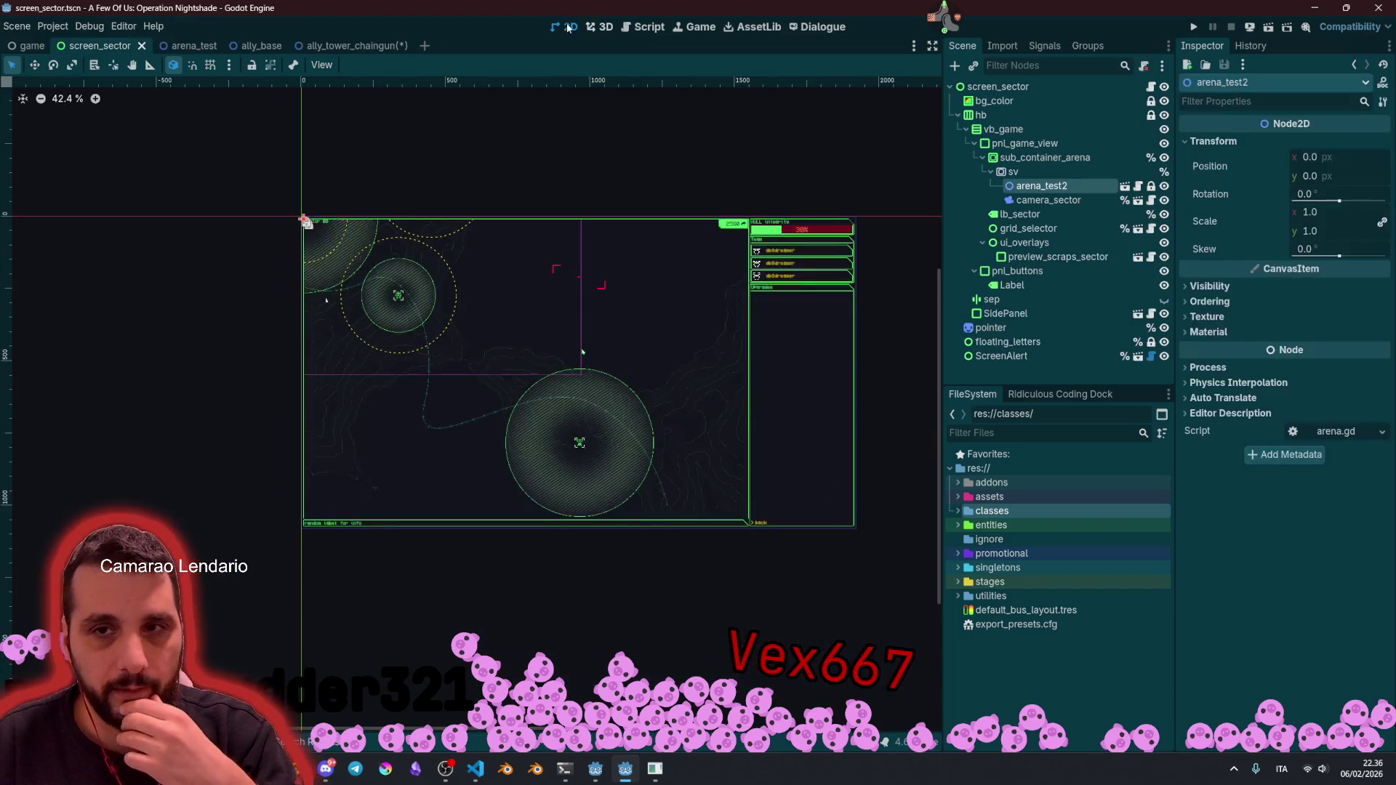
pyautogui.moveTo(635, 341)
pyautogui.mouseDown()
pyautogui.moveTo(461, 420)
pyautogui.moveTo(523, 425)
pyautogui.mouseUp()
pyautogui.scroll(3, 428, 430)
pyautogui.scroll(-3, 522, 425)
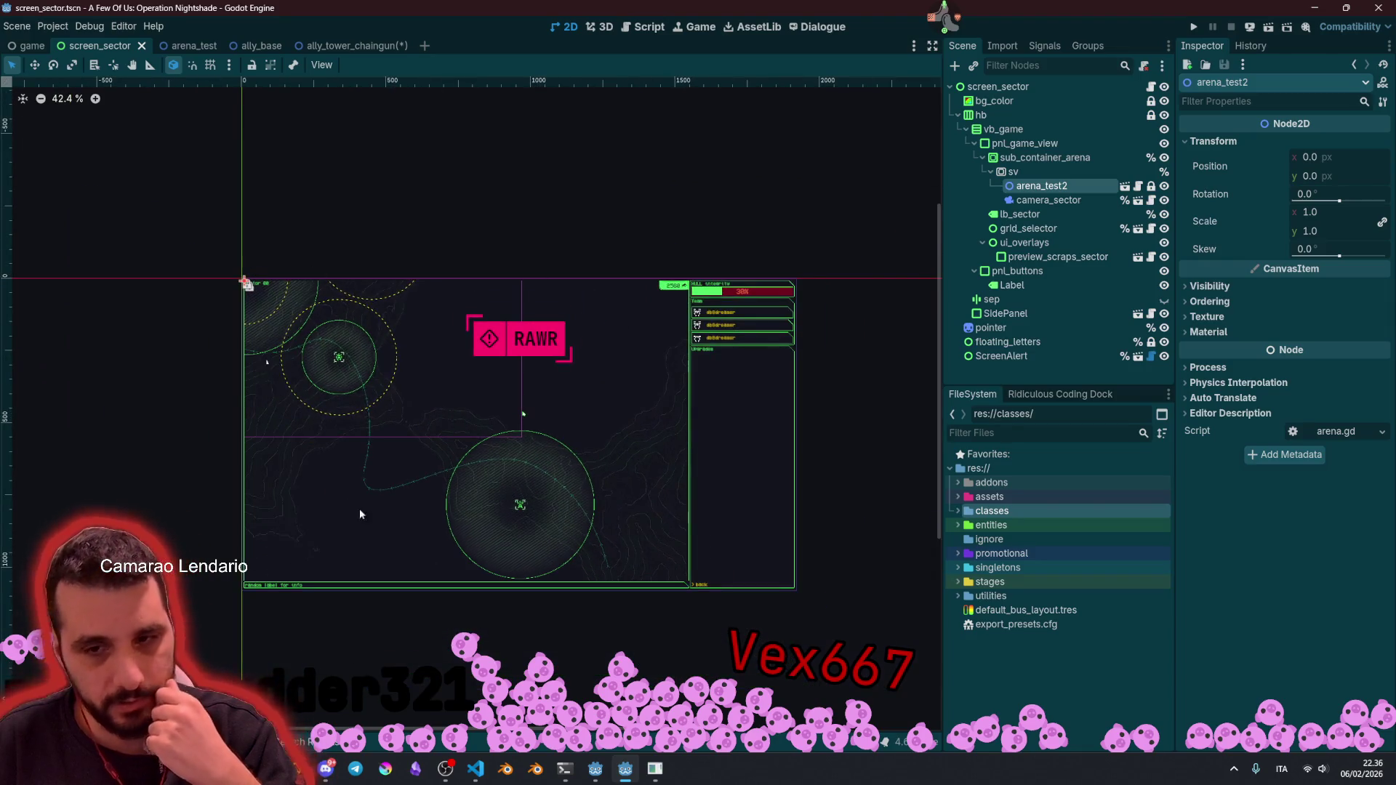
pyautogui.scroll(1, 568, 498)
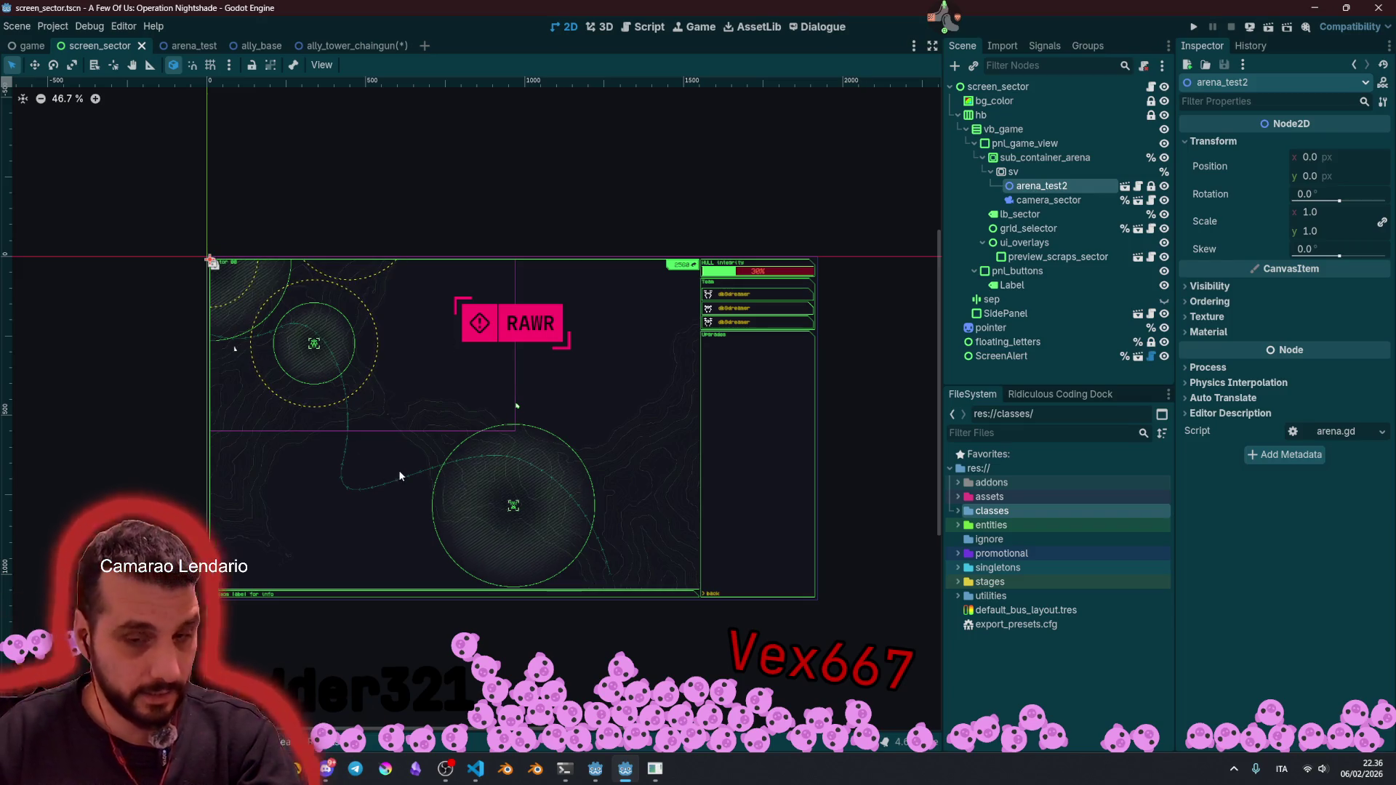
pyautogui.moveTo(163, 169)
pyautogui.mouseDown()
pyautogui.moveTo(825, 635)
pyautogui.moveTo(909, 656)
pyautogui.mouseUp()
pyautogui.click(886, 436)
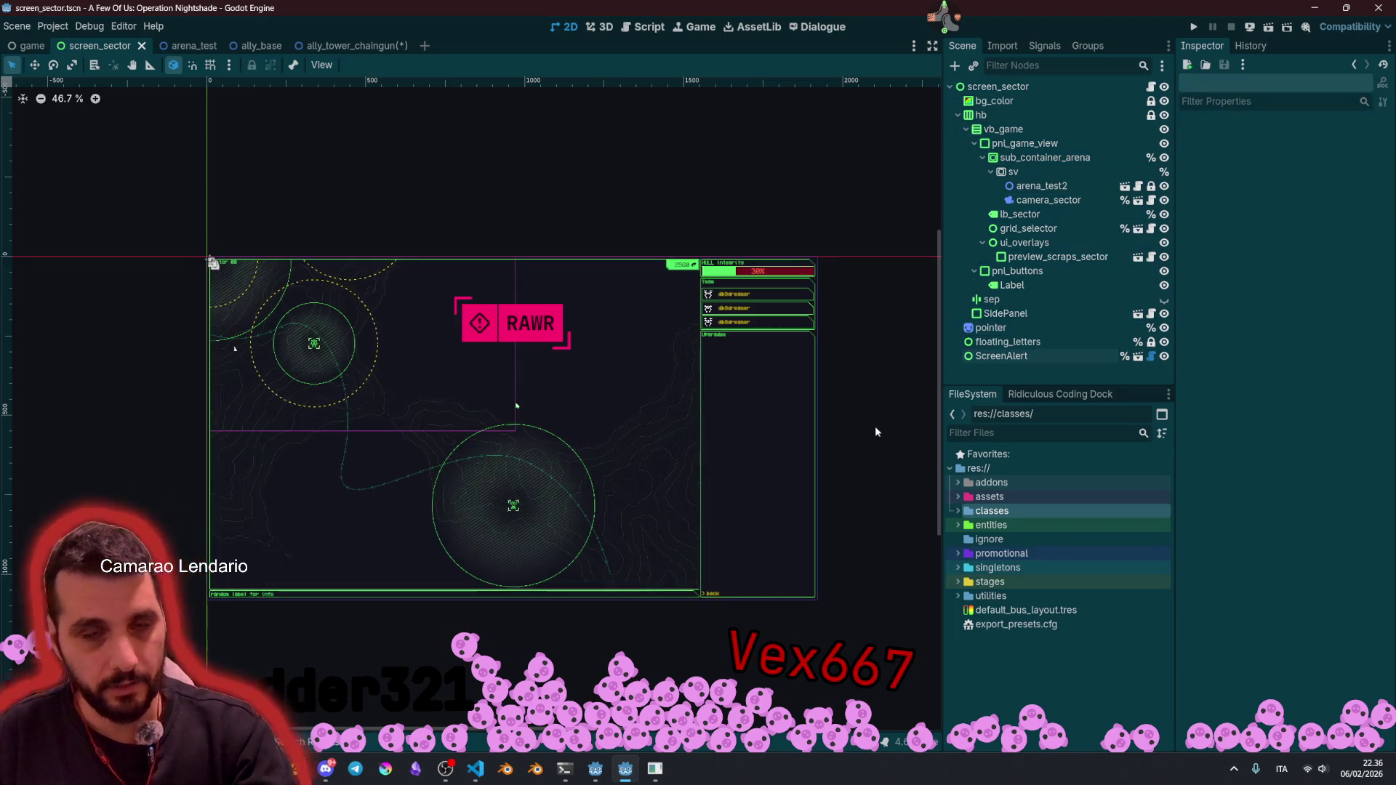
pyautogui.hotkey('shift', 'alt', 'o')
pyautogui.write('tr')
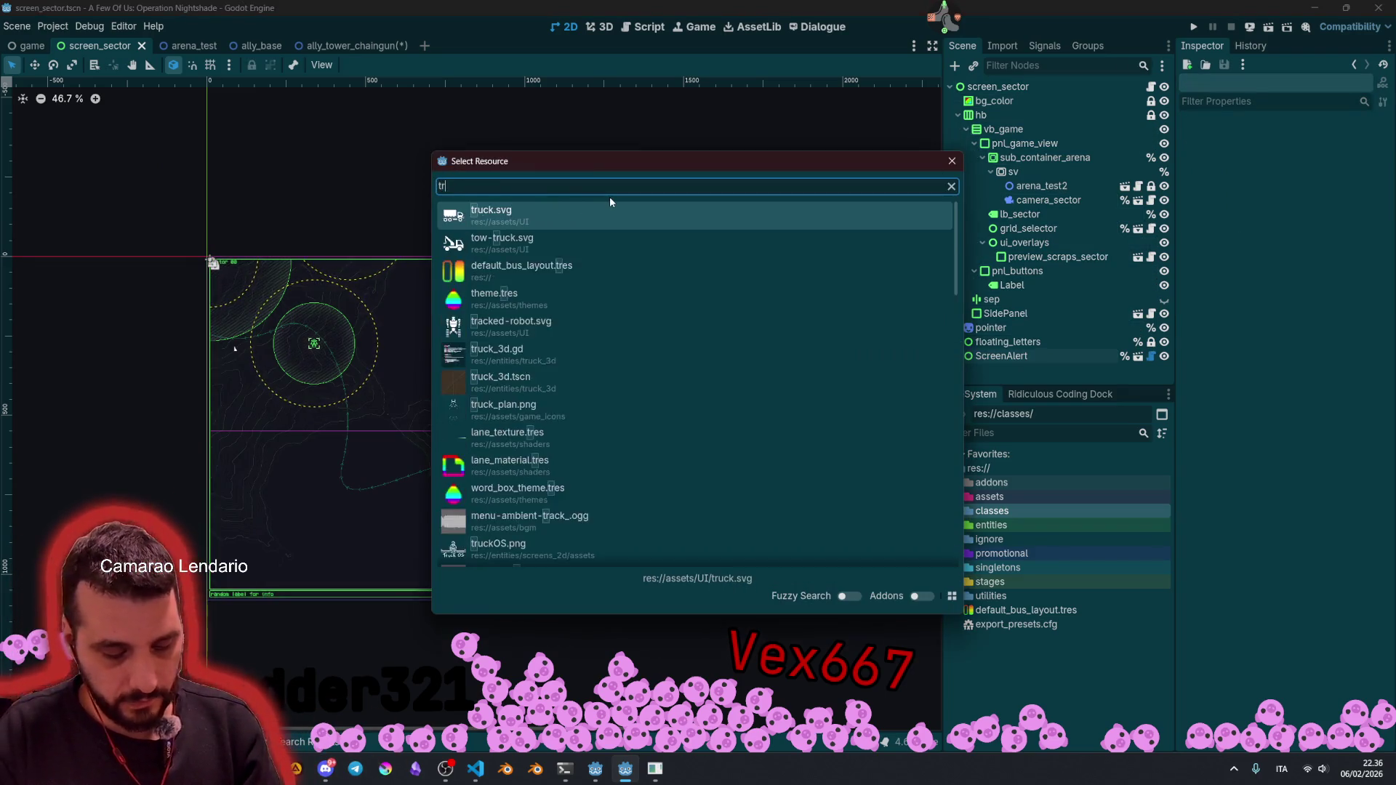
pyautogui.write('uck_3d')
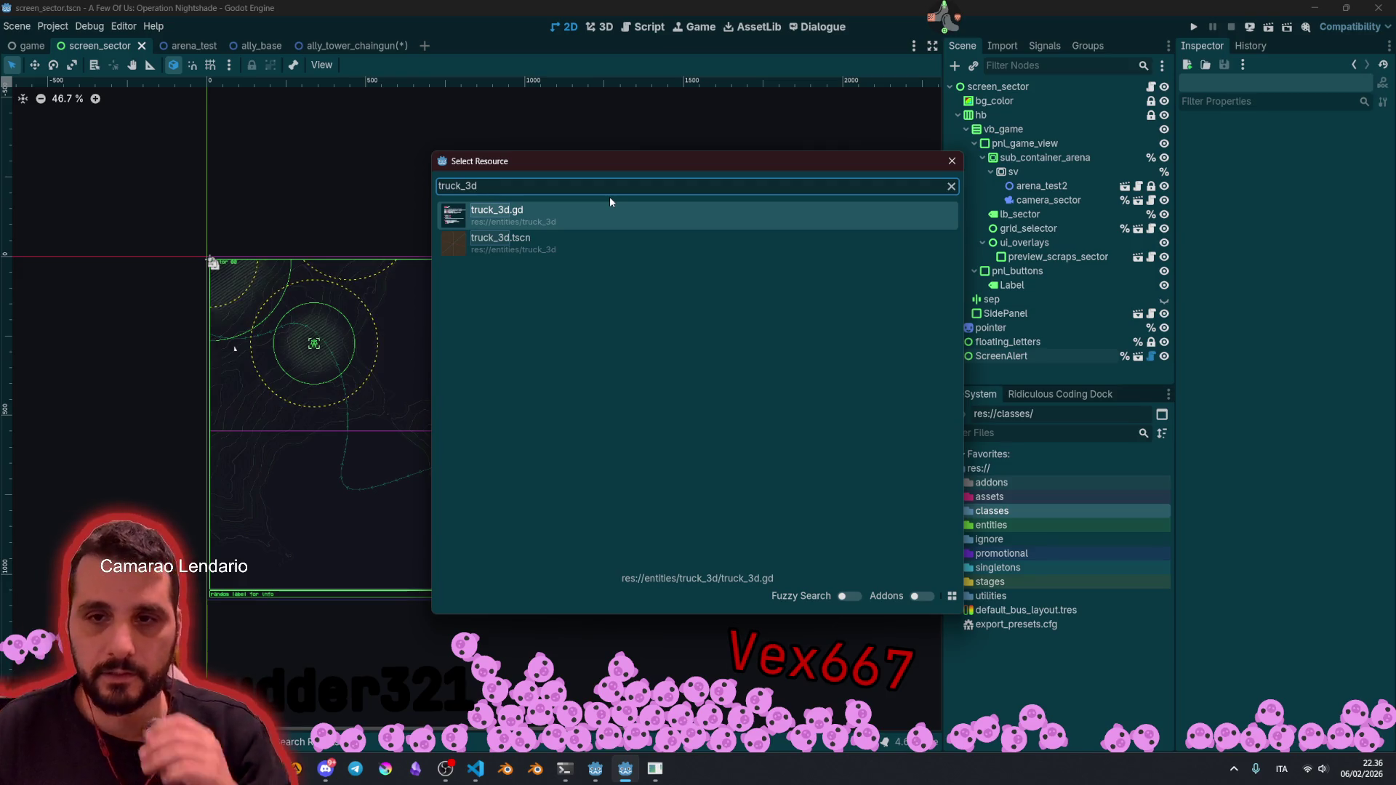
# Step: Open truck_3d.tscn and orbit the camera around the sector monitor
pyautogui.click(544, 240)
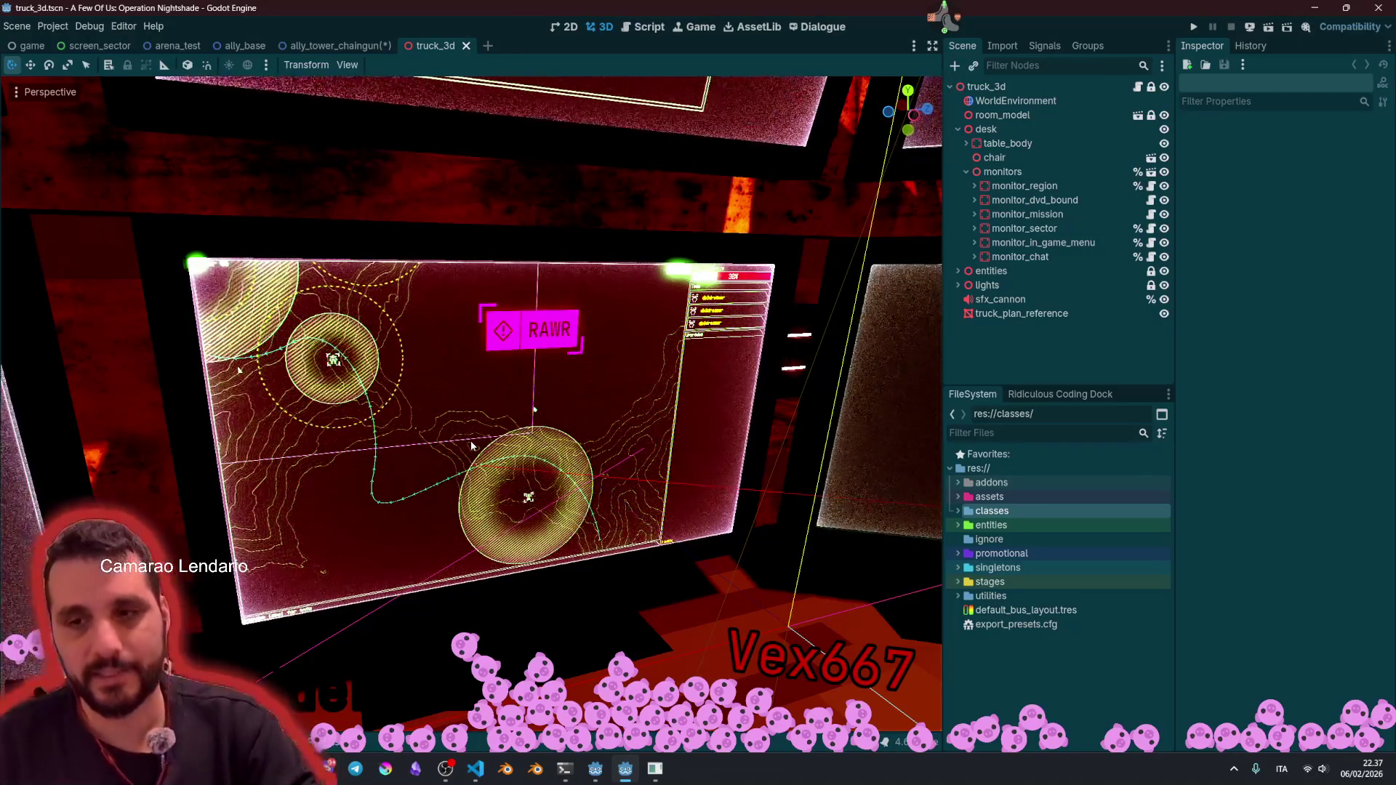
pyautogui.moveTo(410, 452); pyautogui.dragTo(378, 465)
# Step: Zoom out on the monitor wall, then return to the ally_base scene
pyautogui.scroll(-5, 573, 393)
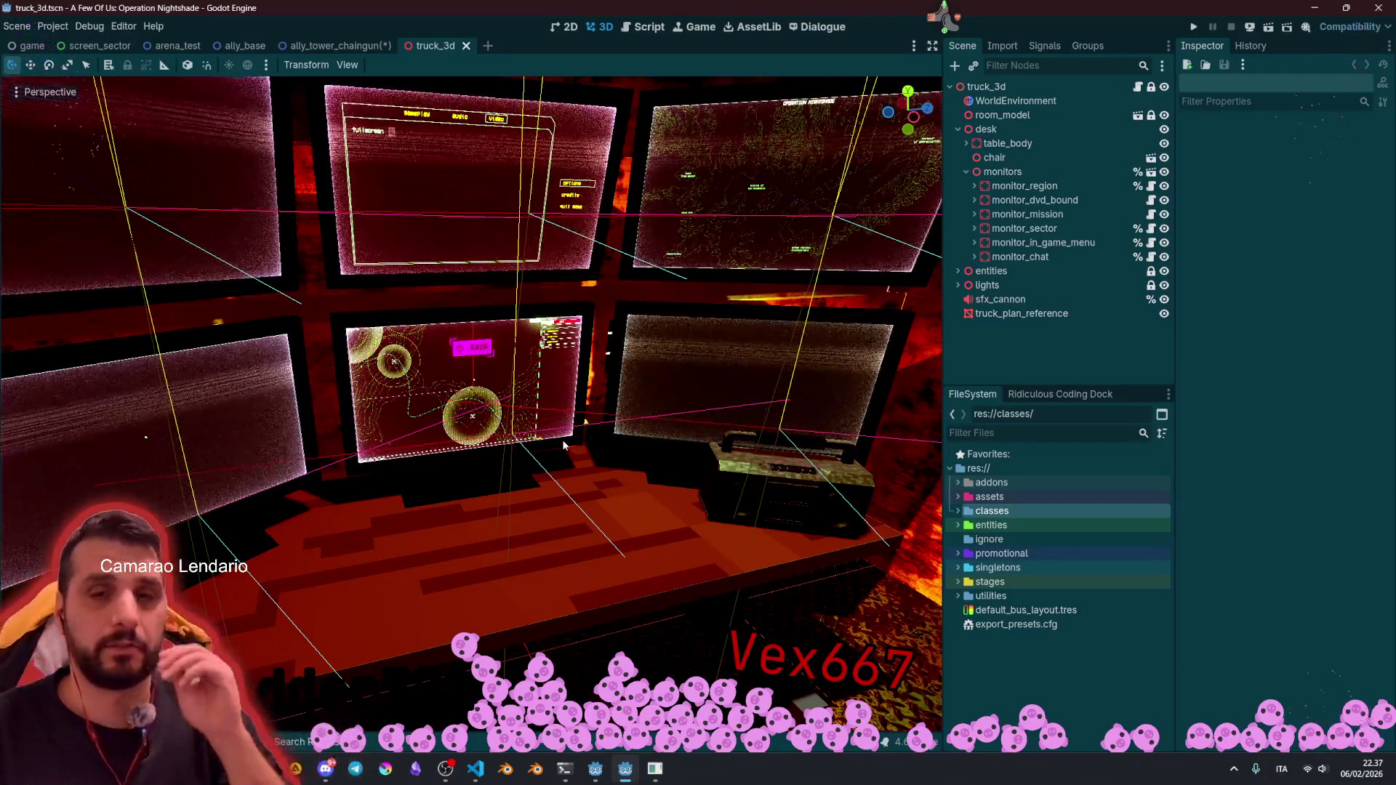
pyautogui.click(221, 46)
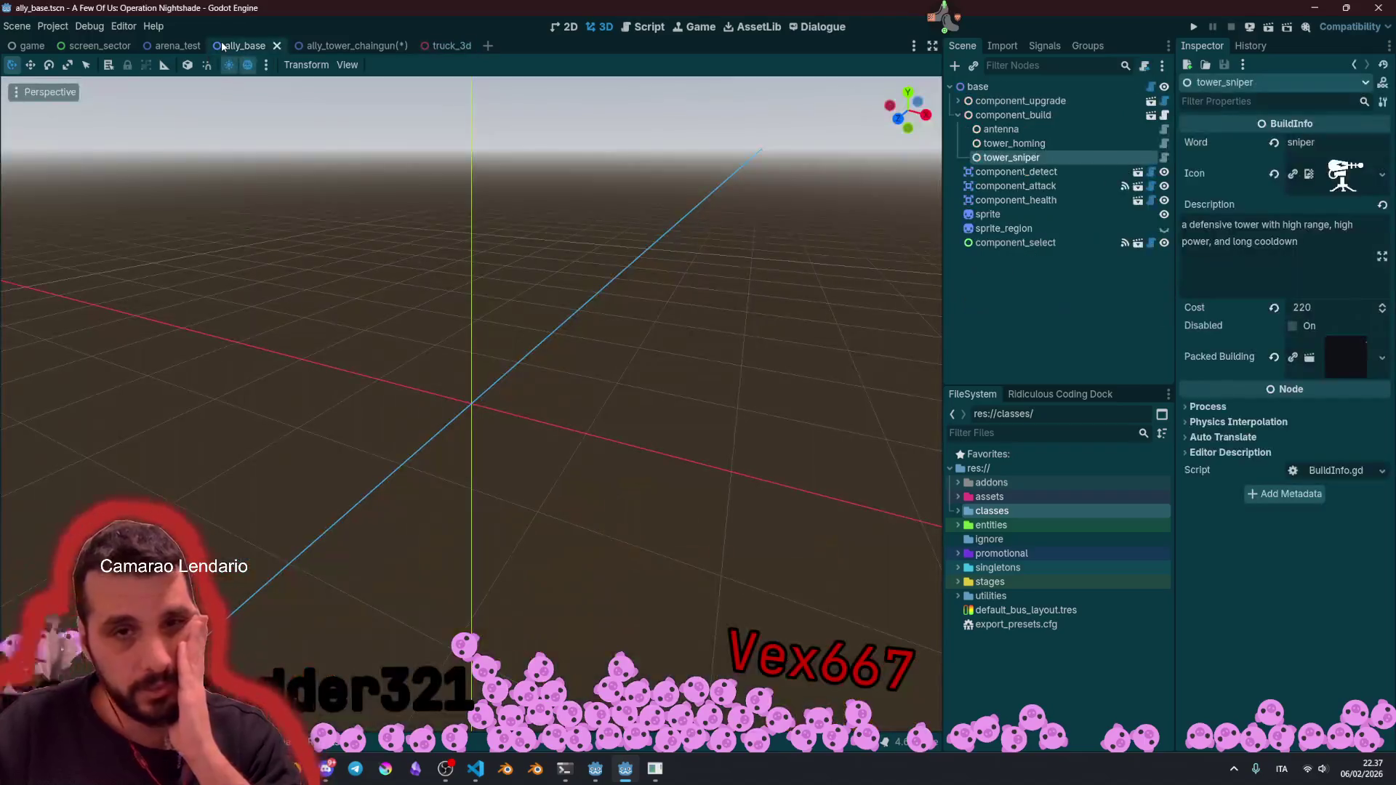
# Step: Collapse component_build and inspect the component_detect range and component_health nodes
pyautogui.click(958, 115)
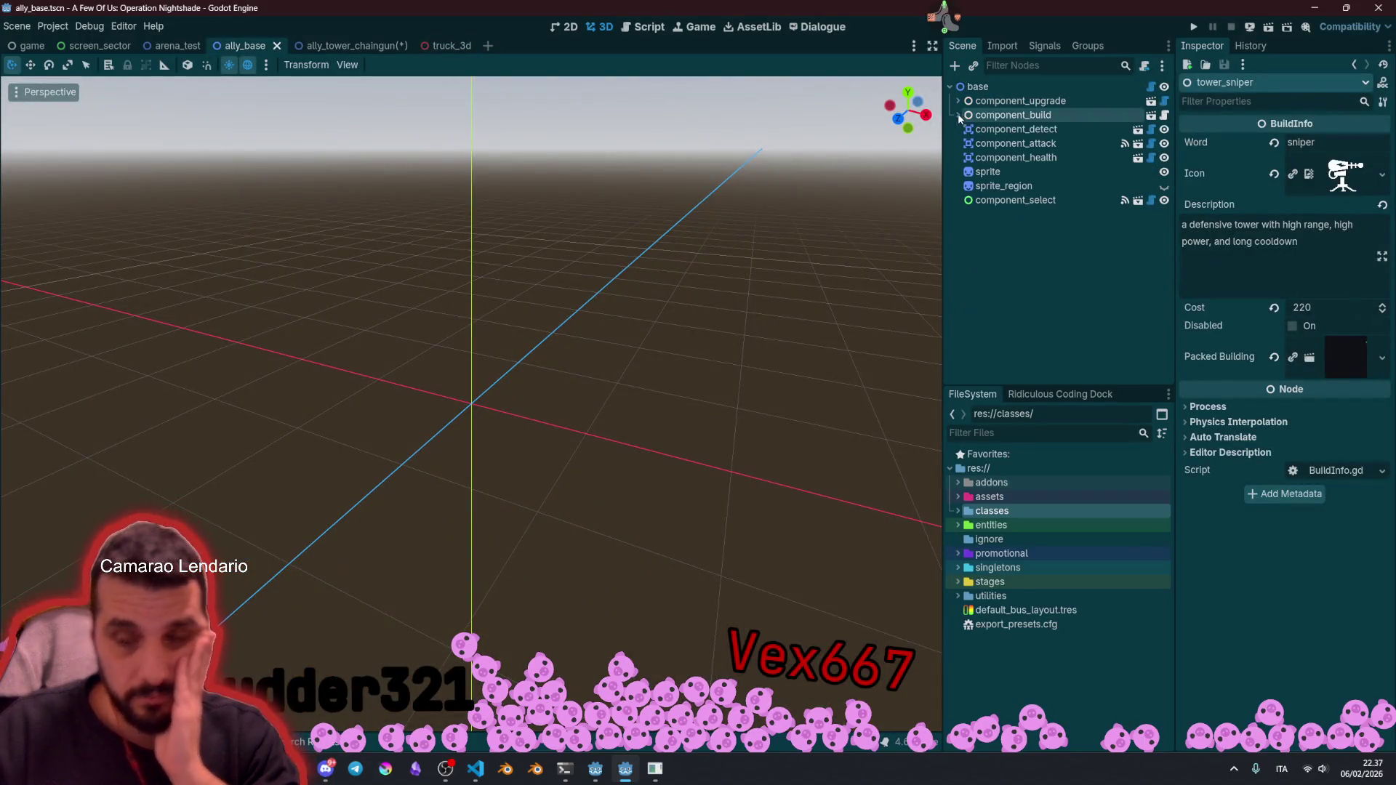
pyautogui.click(1025, 129)
pyautogui.click(1019, 158)
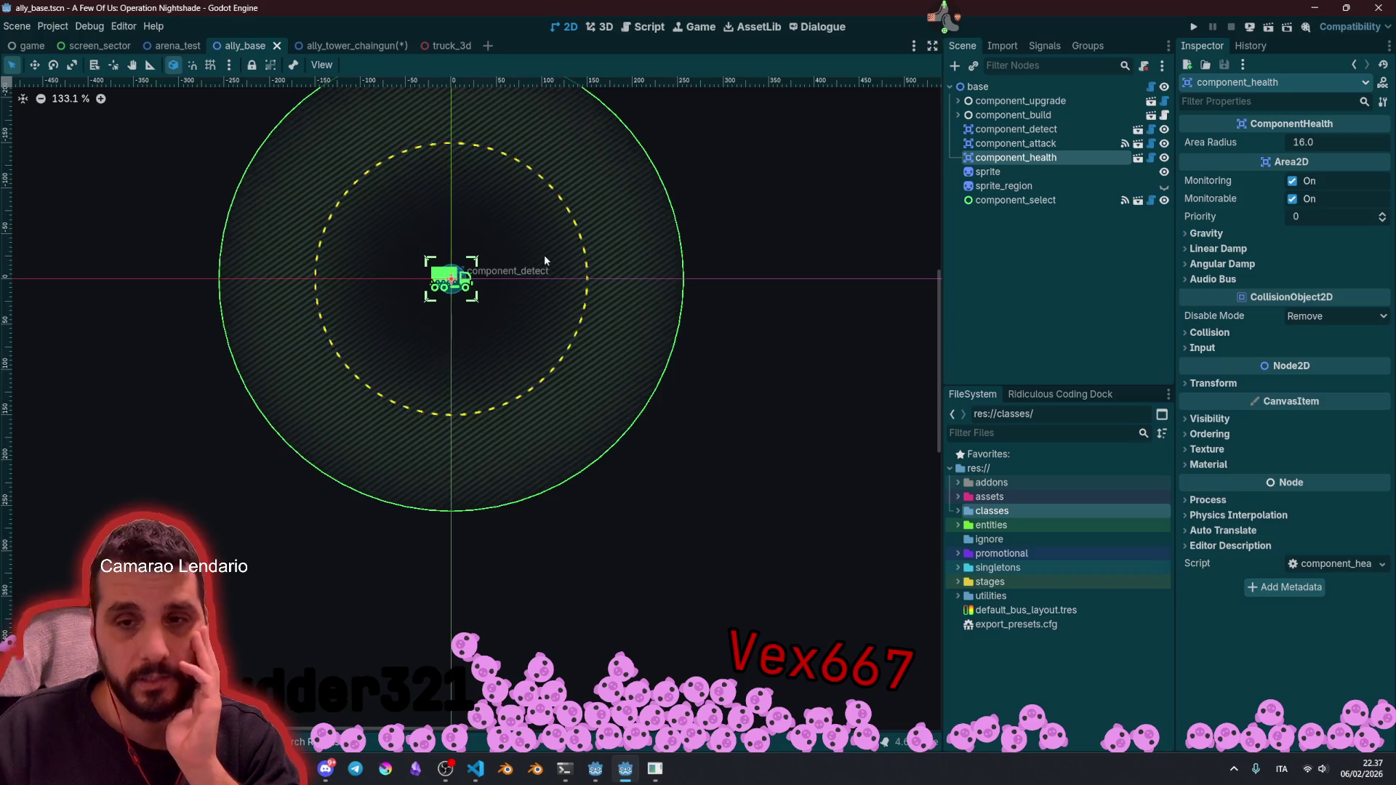
# Step: Select the base root node and open its ally_base.gd script
pyautogui.scroll(5, 416, 406)
pyautogui.click(1146, 87)
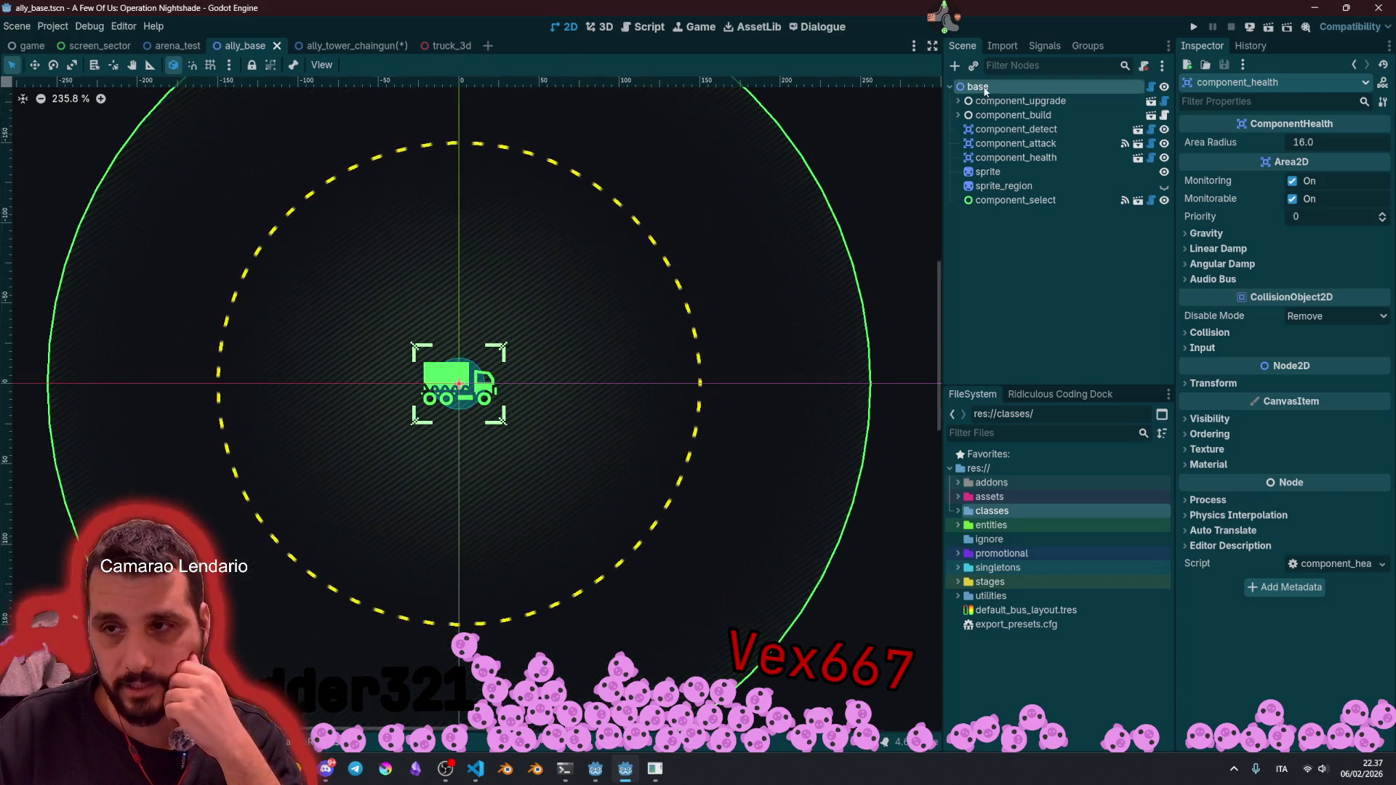
pyautogui.click(1152, 87)
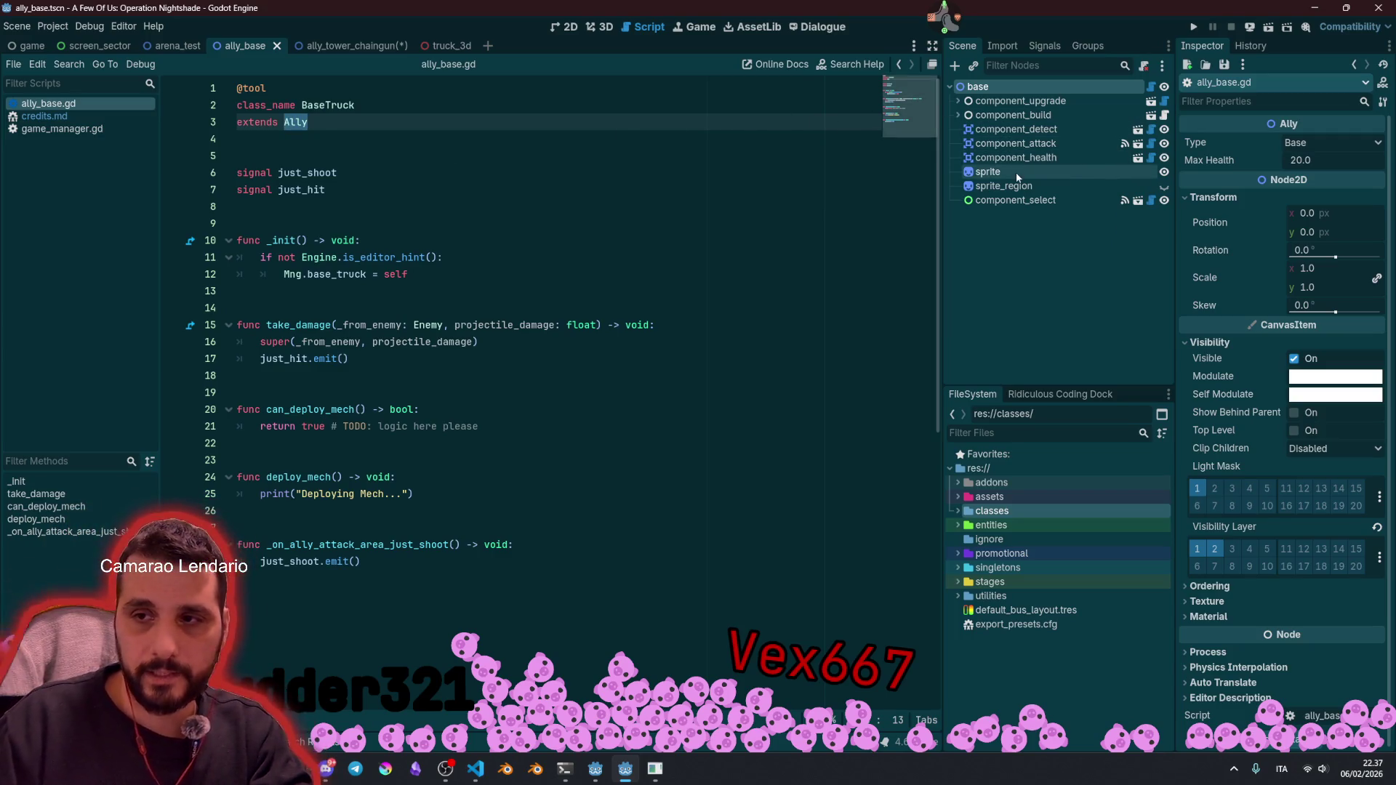
# Step: Select component_upgrade and briefly expand it to view its upgrade steps
pyautogui.click(1031, 102)
pyautogui.click(959, 102)
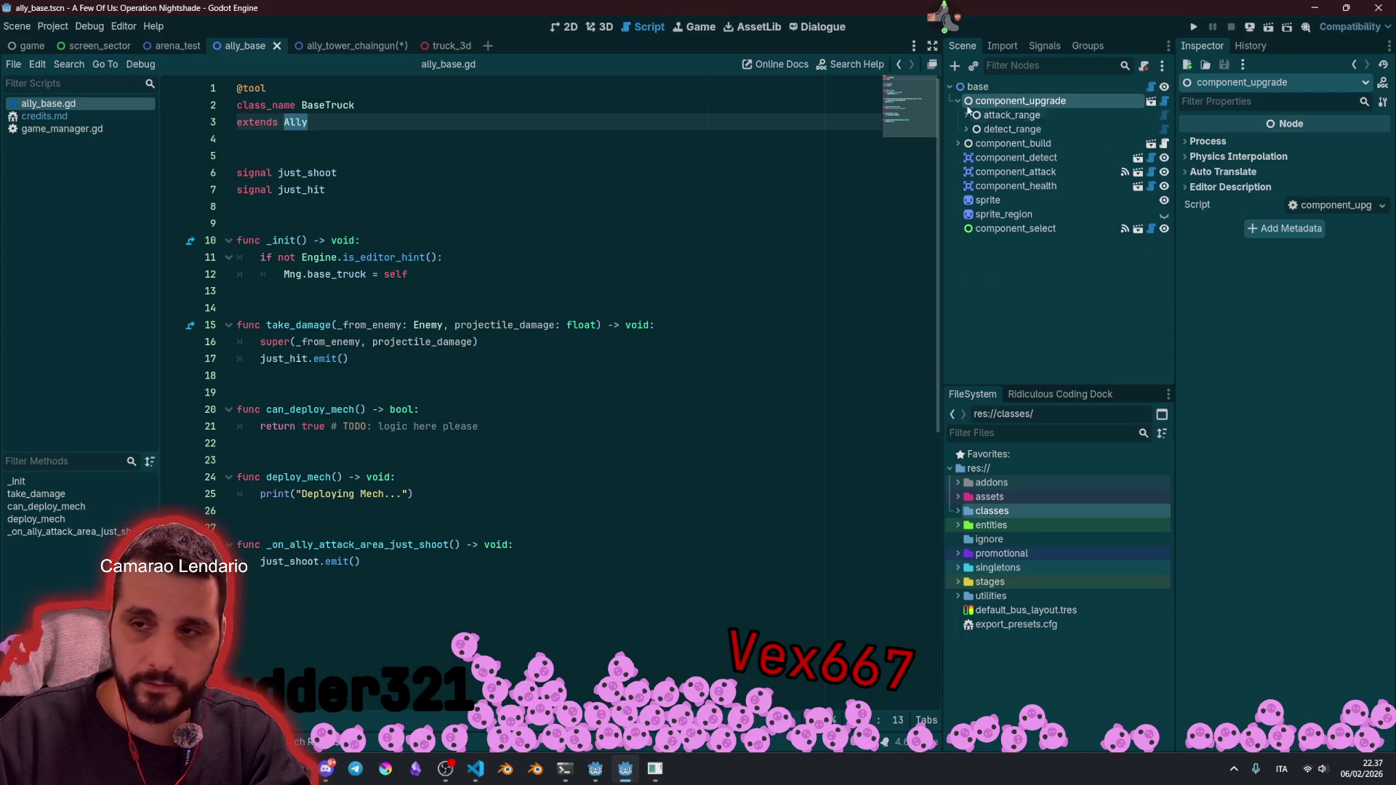
pyautogui.click(958, 101)
# Step: Review component_build's buildable tower entries, then open the parent ally.gd script
pyautogui.click(958, 115)
pyautogui.click(1003, 117)
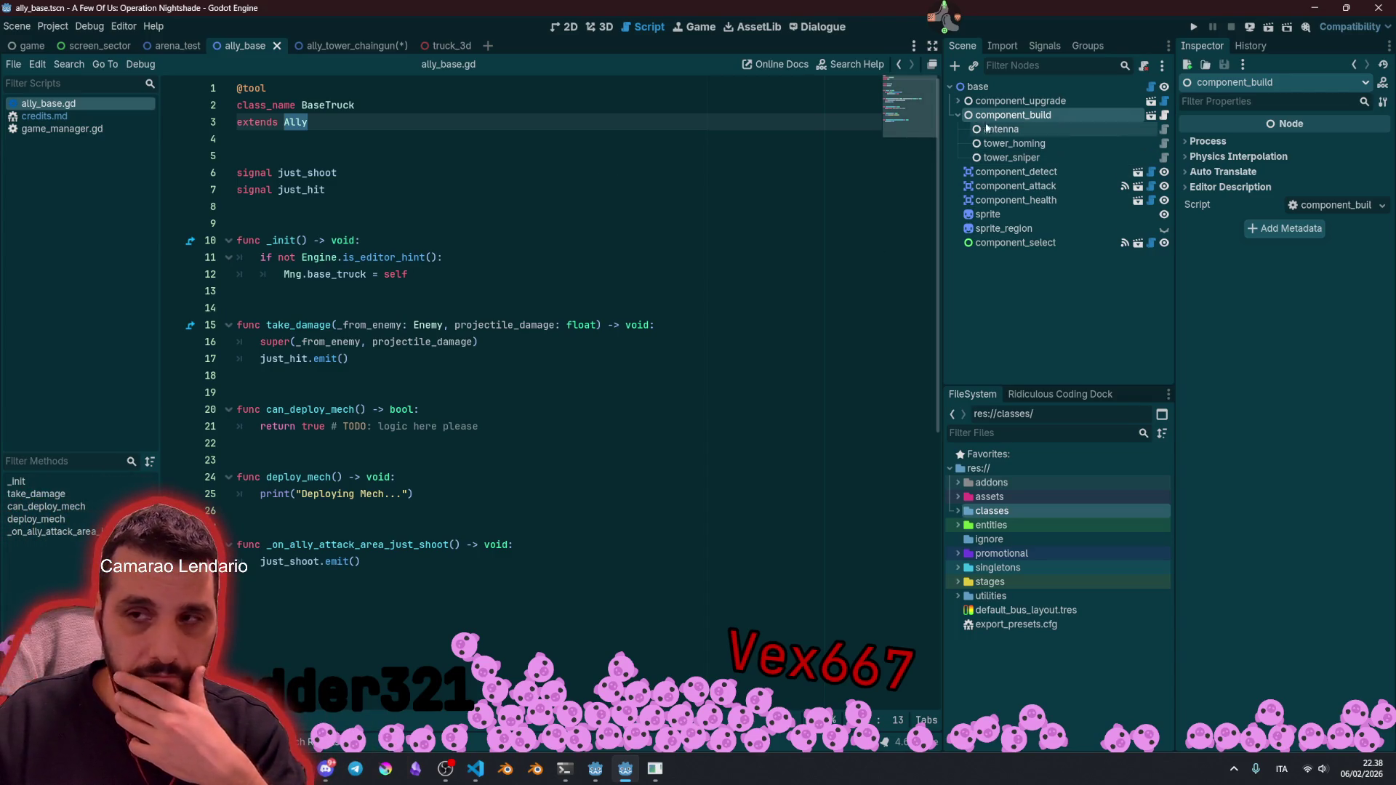
pyautogui.click(958, 115)
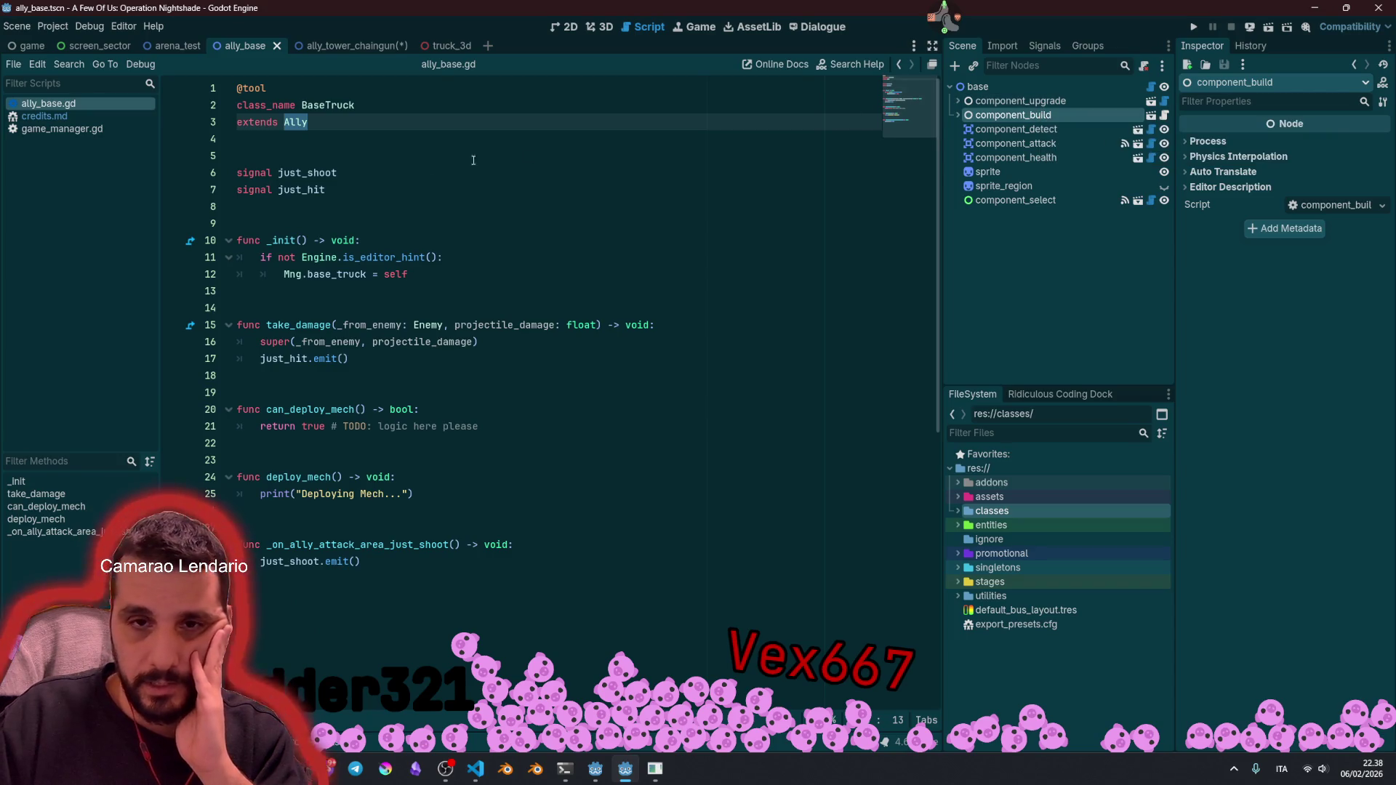
pyautogui.keyDown('ctrl'); pyautogui.click(295, 123); pyautogui.keyUp('ctrl')
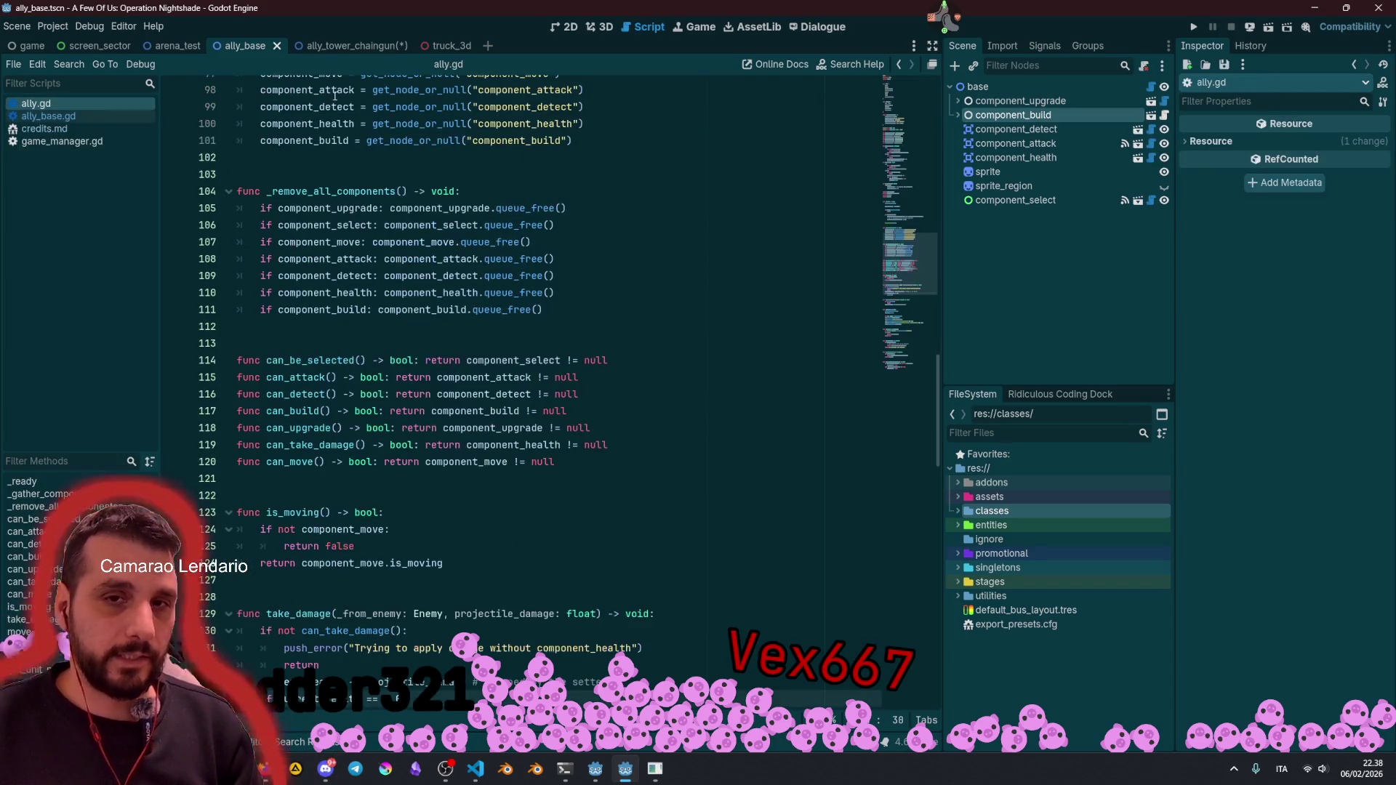
pyautogui.scroll(6, 925, 204)
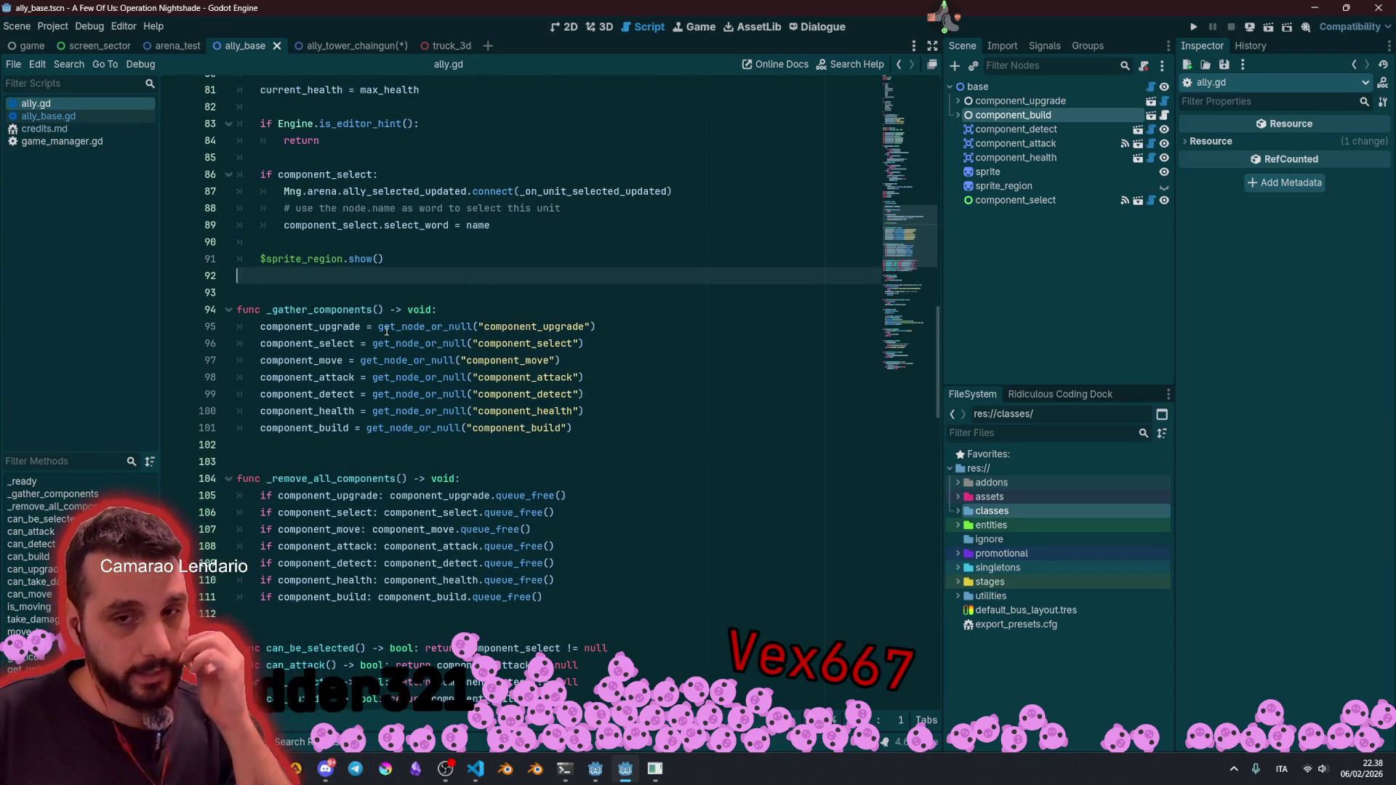
pyautogui.moveTo(378, 327)
pyautogui.mouseDown()
pyautogui.moveTo(509, 411)
pyautogui.moveTo(568, 428)
pyautogui.moveTo(413, 327)
pyautogui.moveTo(437, 360)
pyautogui.mouseUp()
pyautogui.click(302, 326)
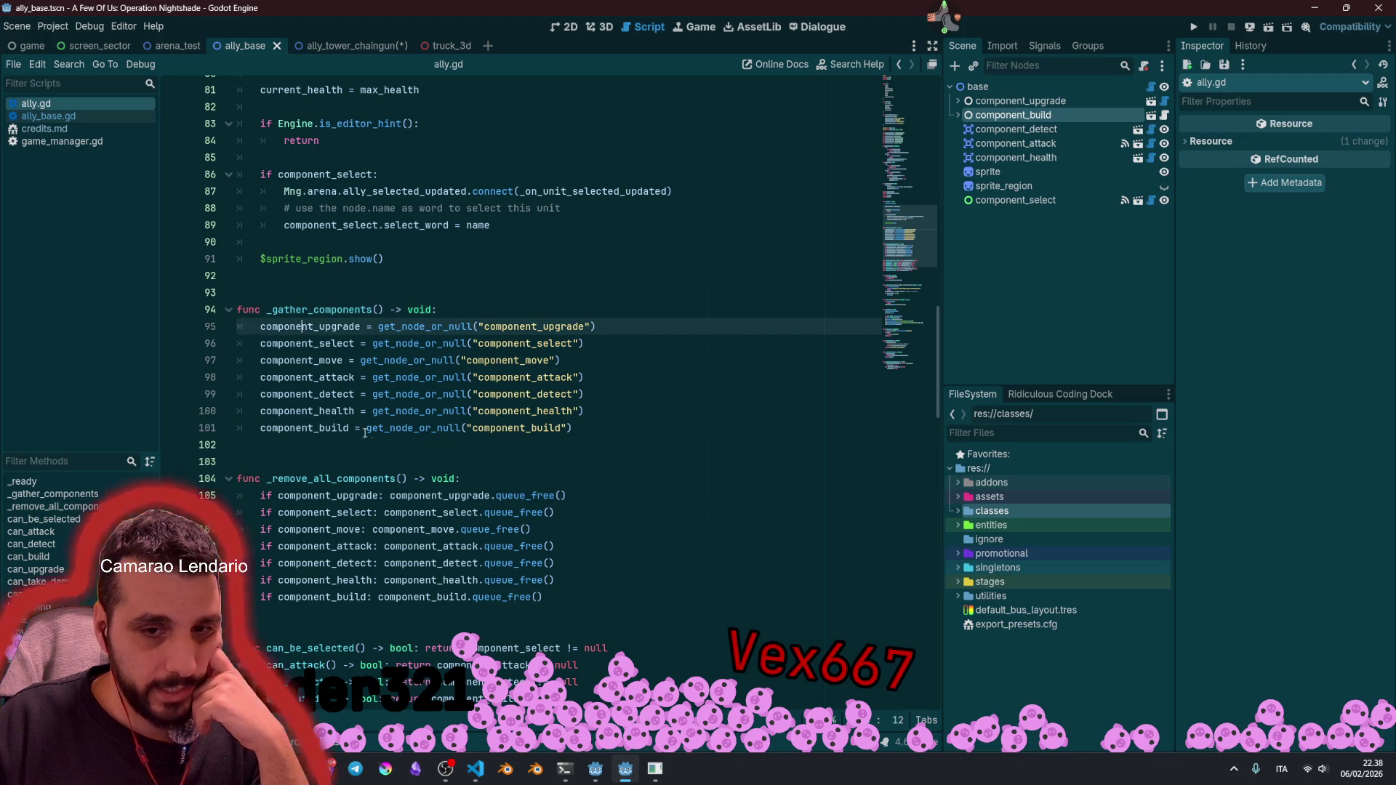
pyautogui.scroll(-4, 367, 429)
pyautogui.scroll(-3, 367, 429)
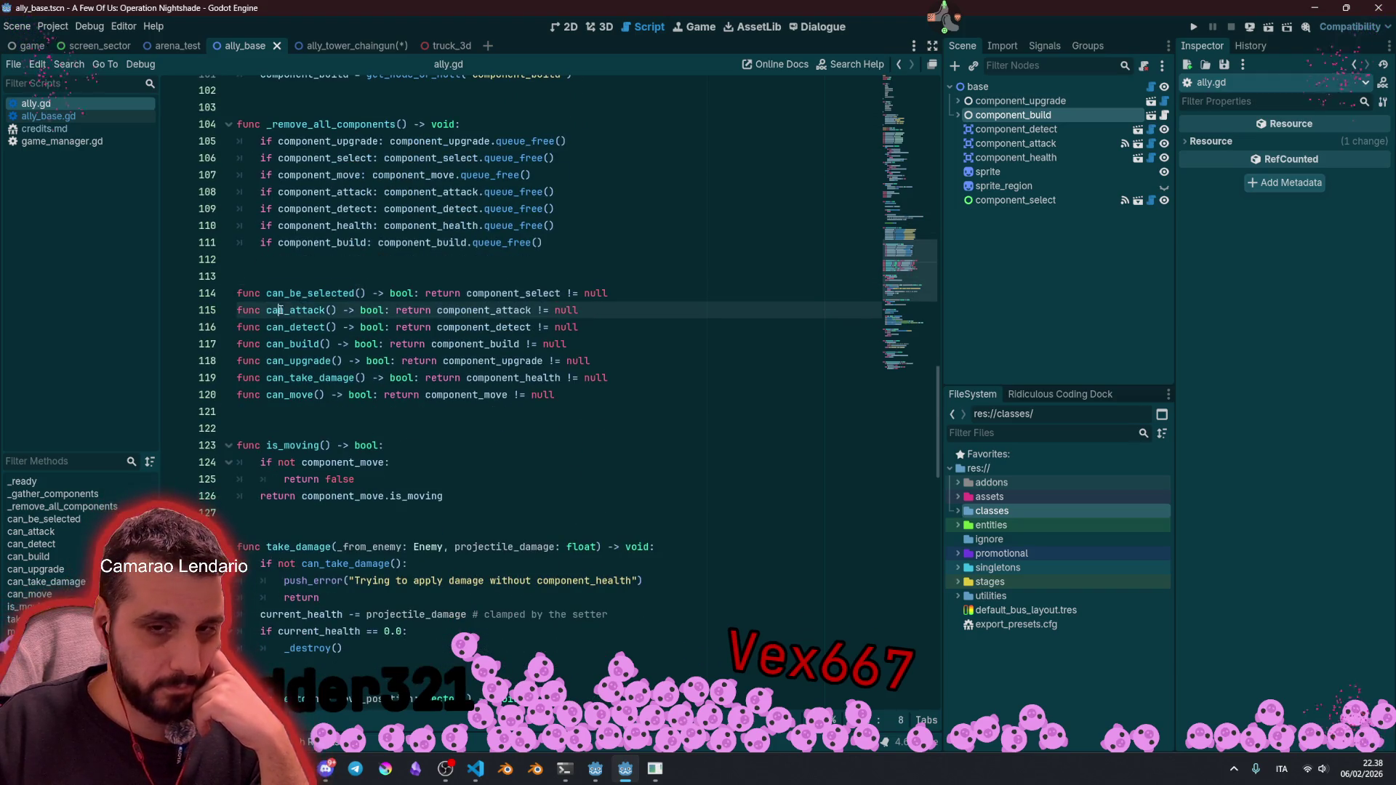
pyautogui.moveTo(266, 310); pyautogui.dragTo(334, 309)
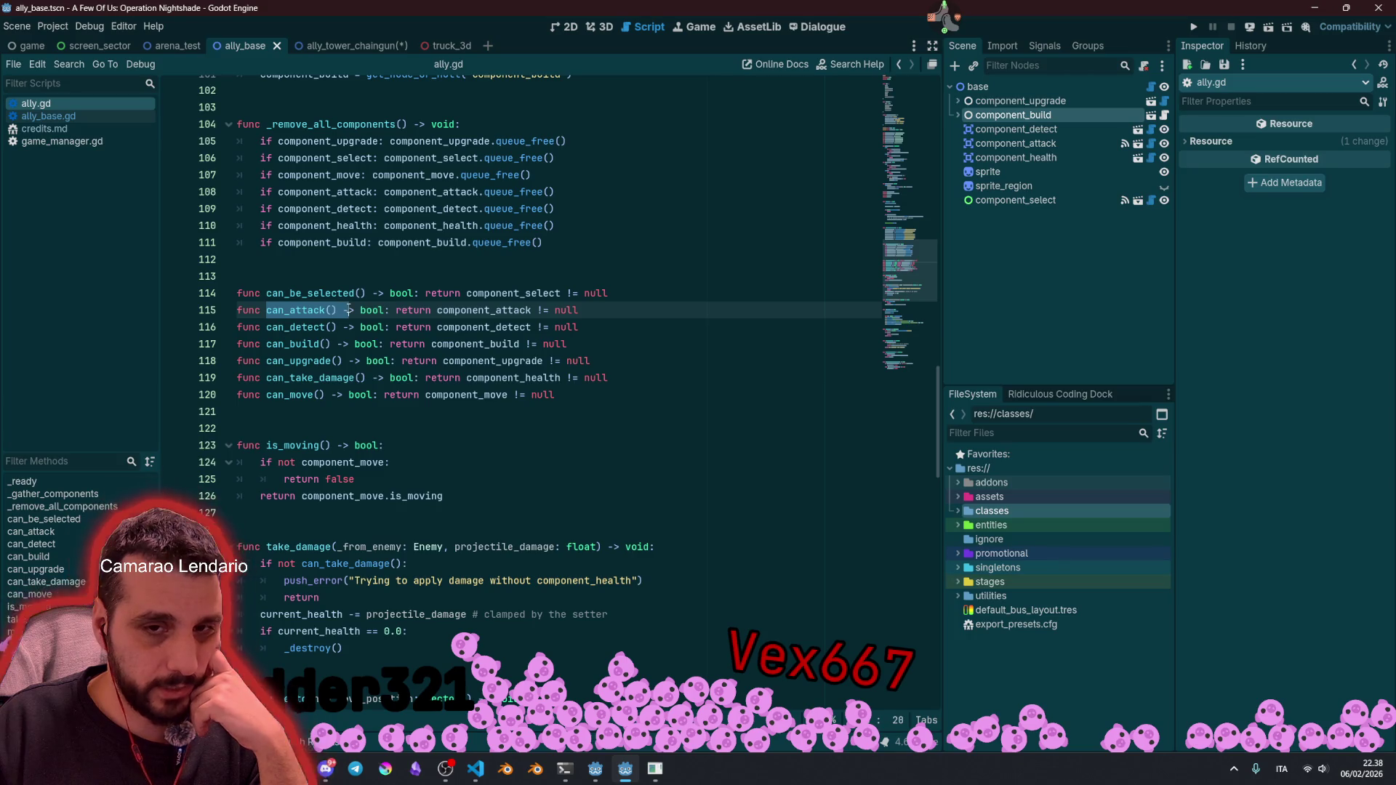
pyautogui.doubleClick(461, 310)
pyautogui.click(465, 310)
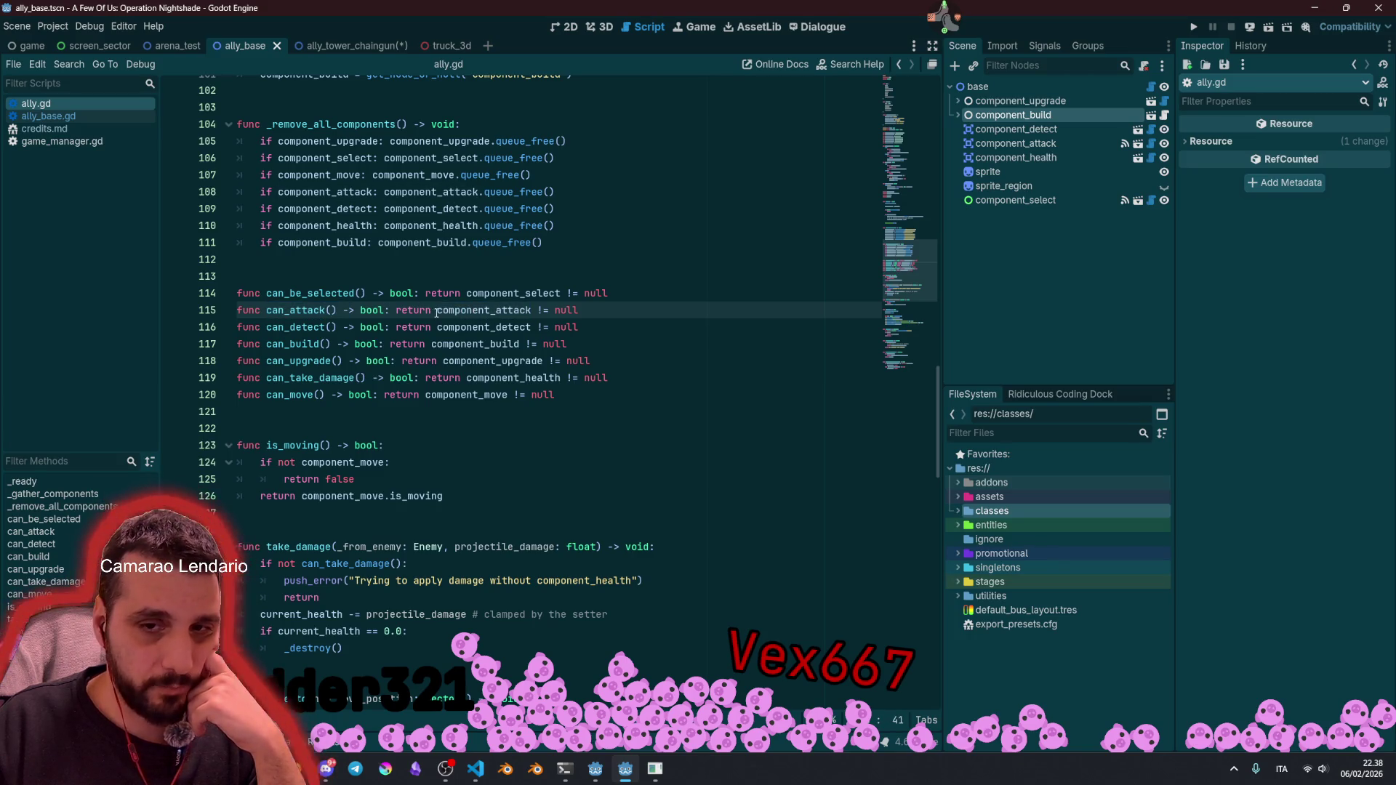
pyautogui.moveTo(437, 310); pyautogui.dragTo(527, 311)
pyautogui.doubleClick(571, 310)
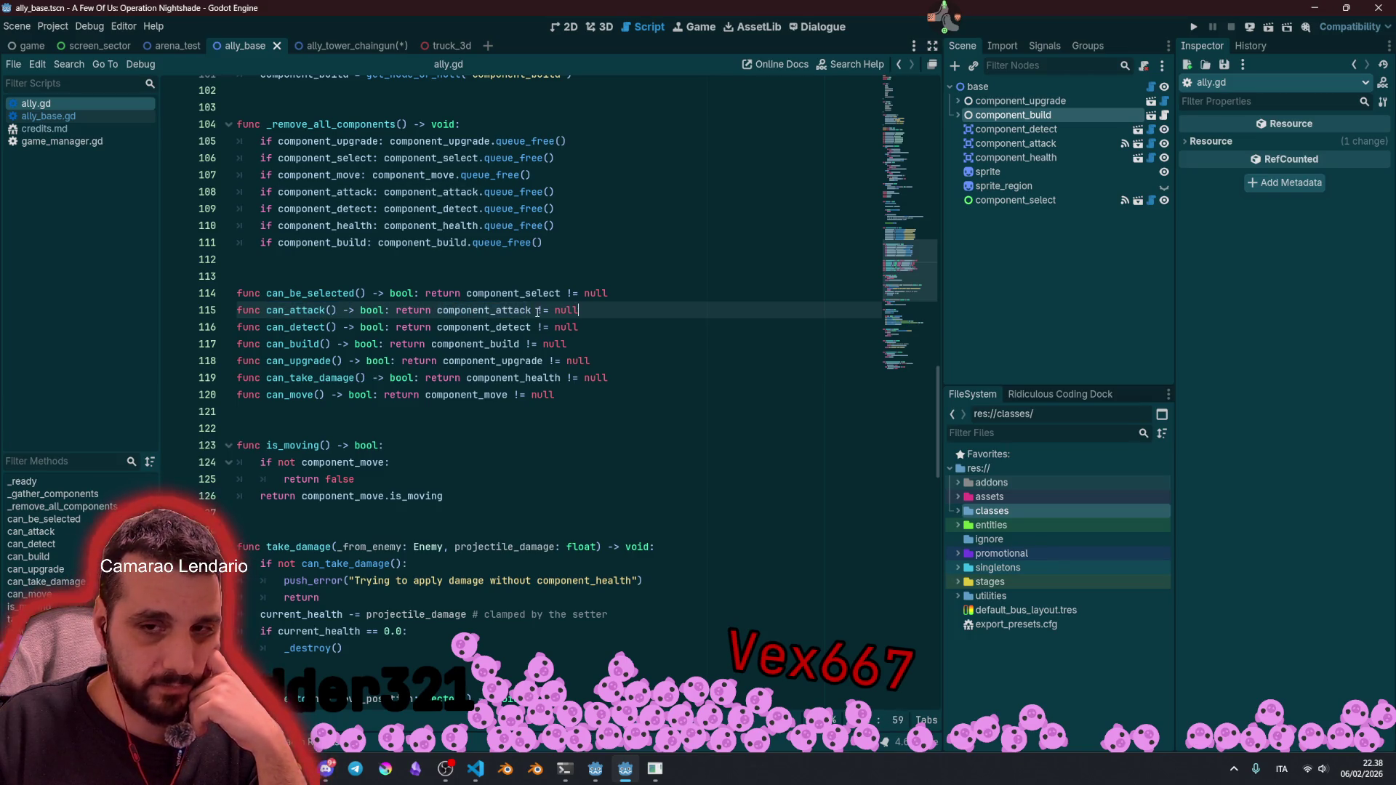
pyautogui.click(607, 305)
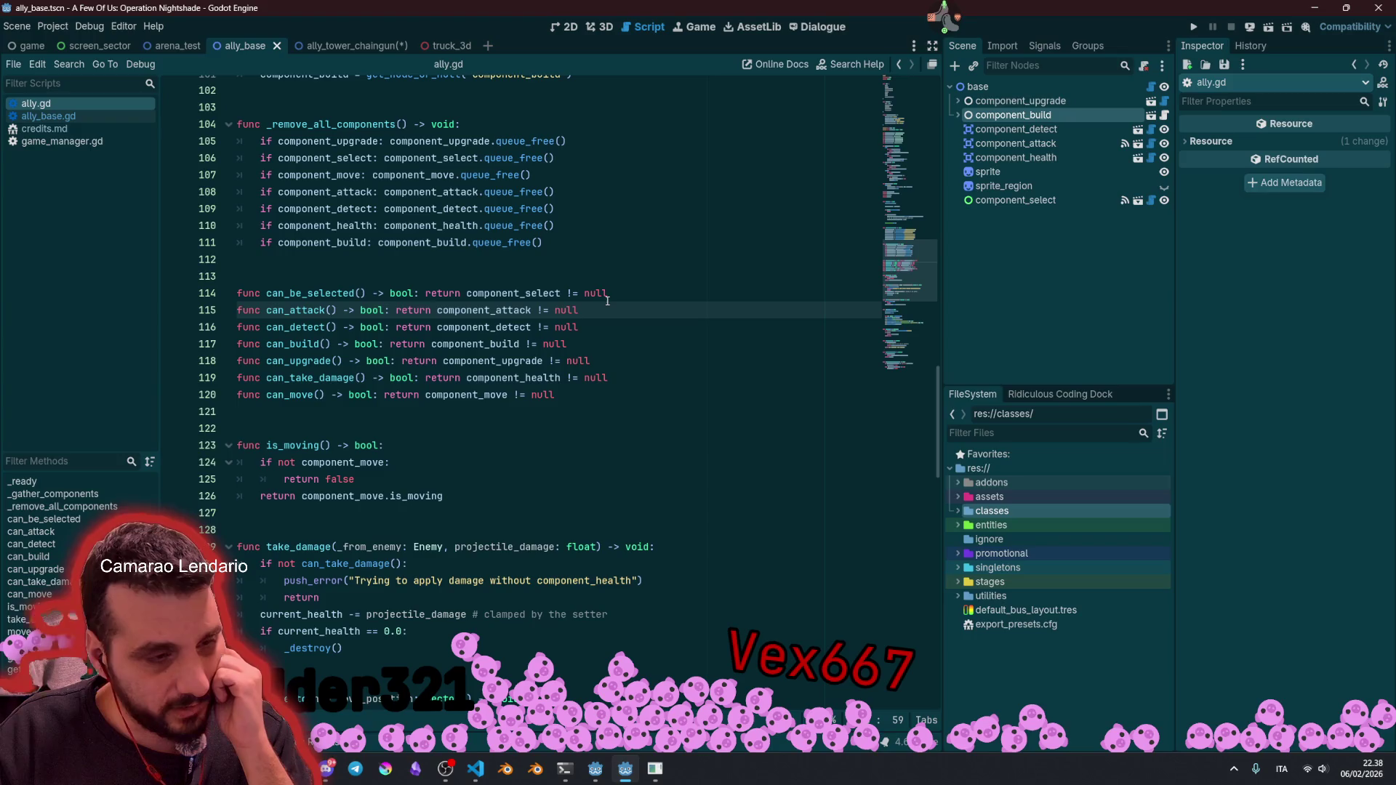
pyautogui.doubleClick(473, 309)
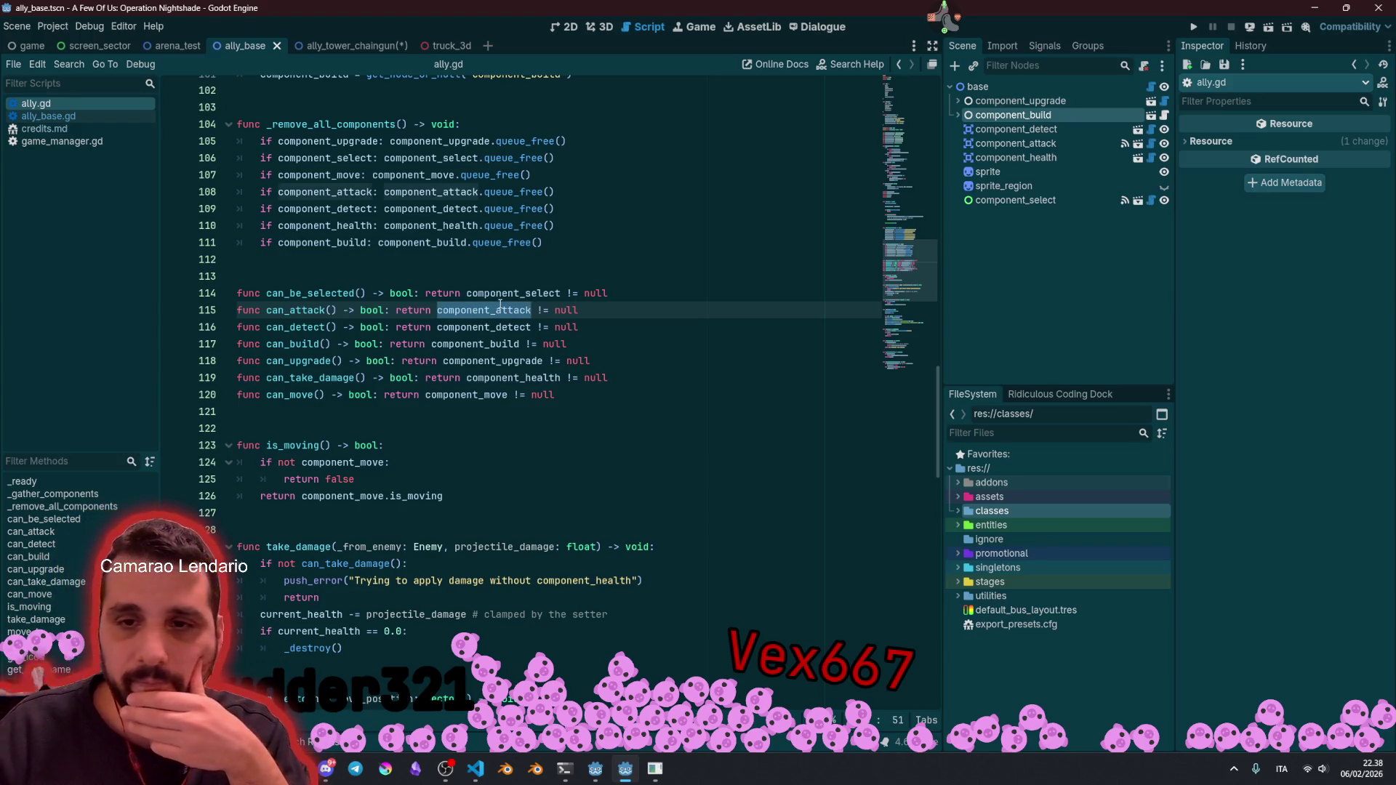
pyautogui.moveTo(240, 138); pyautogui.dragTo(550, 240)
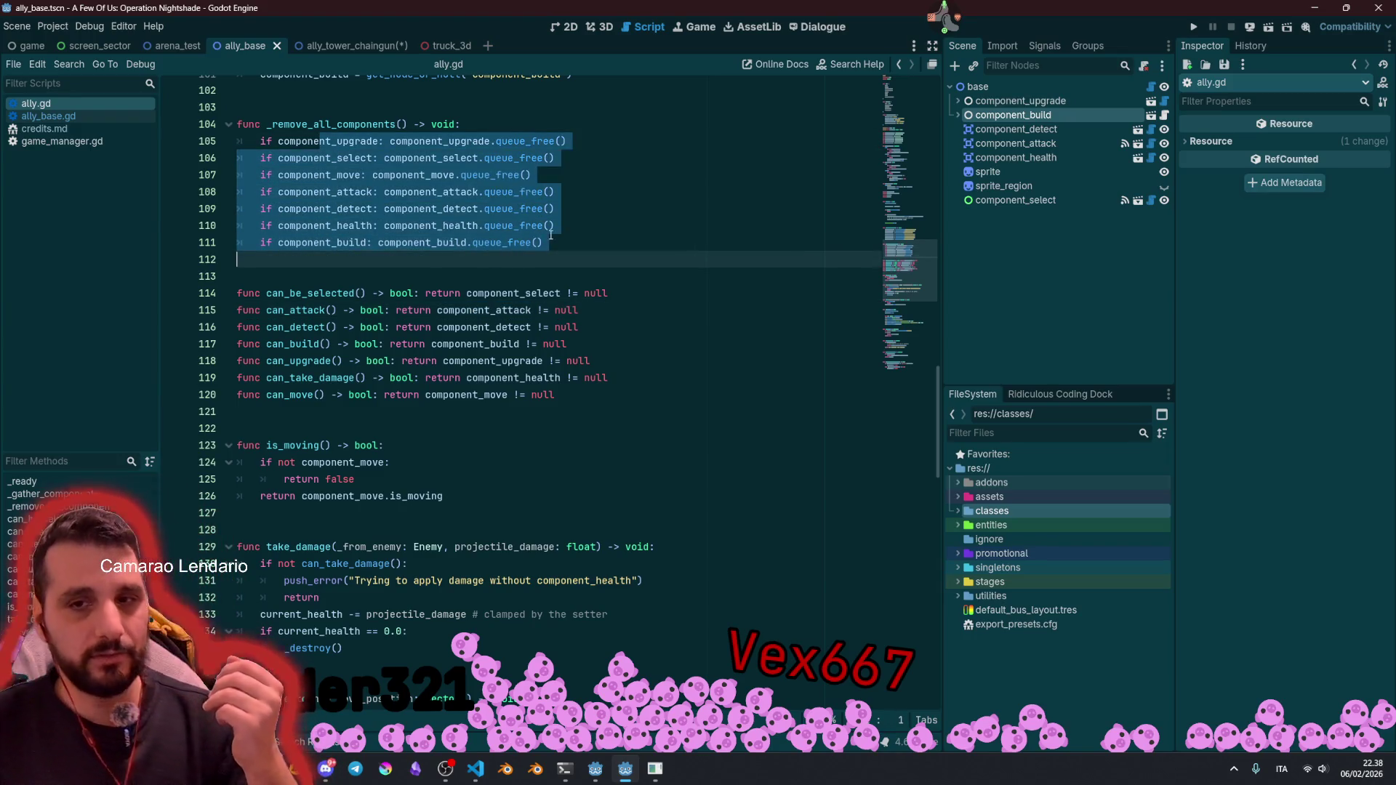